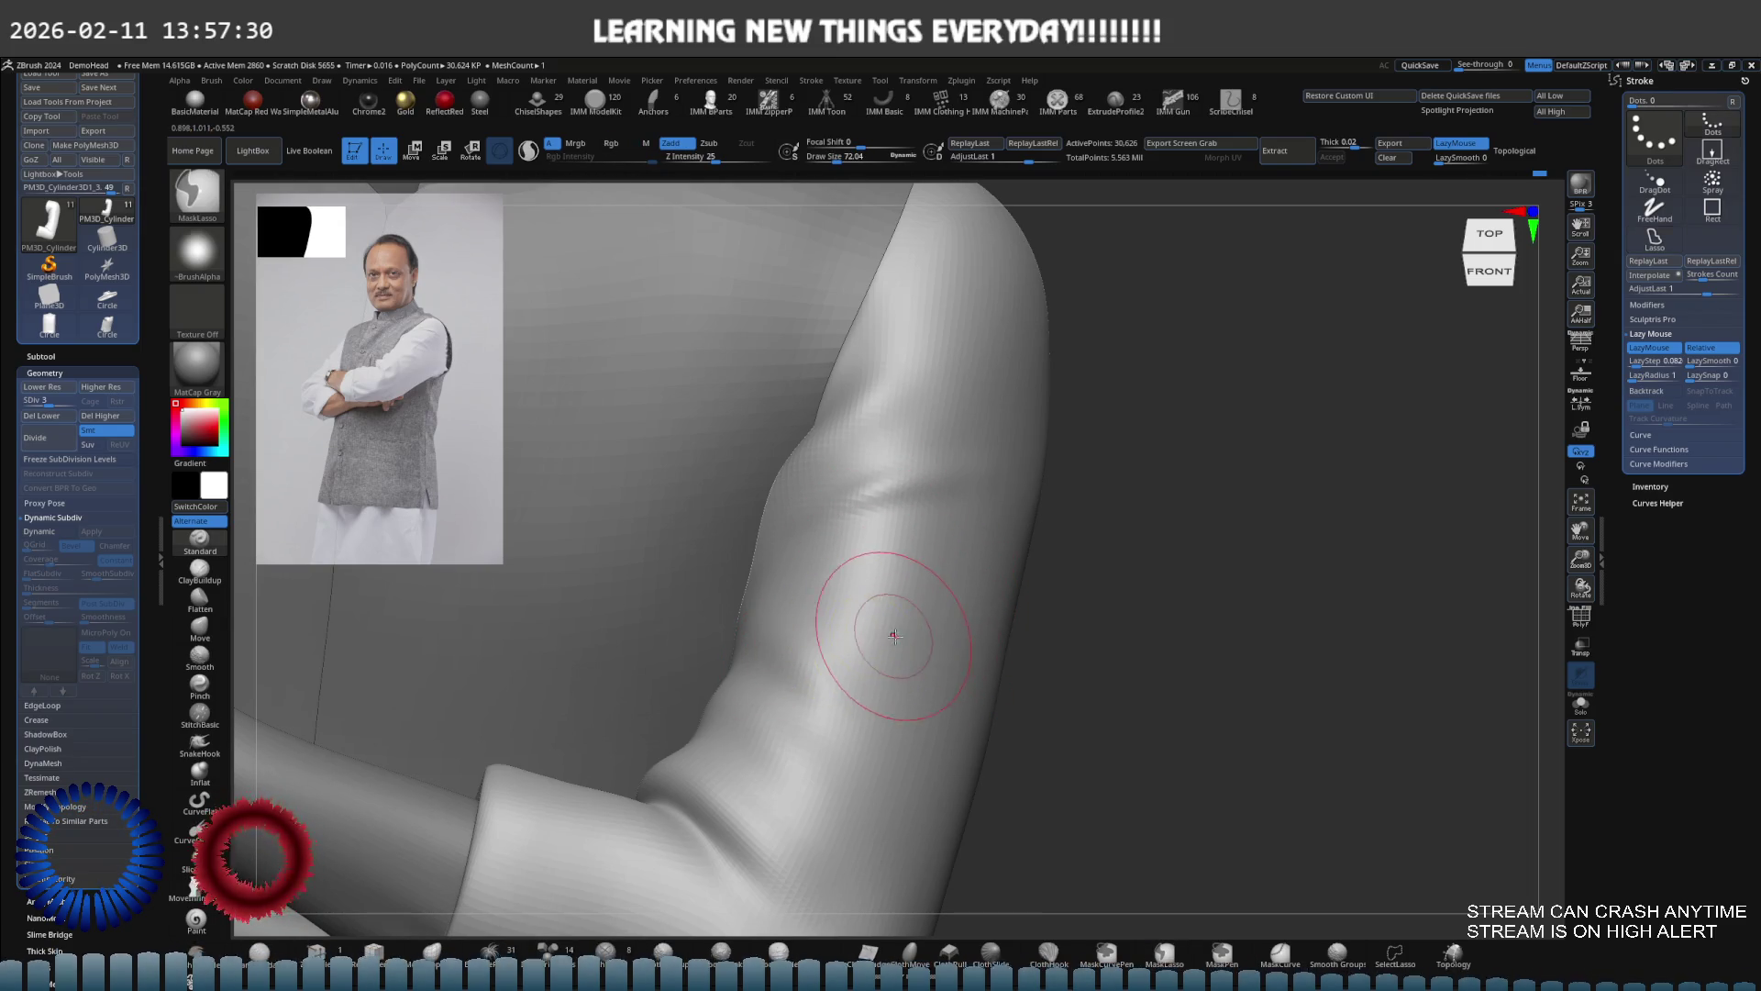
Undo five sculpt strokes to bring the sleeve back to a simpler bent-tube state
key(ctrl+z)
key(ctrl+z)
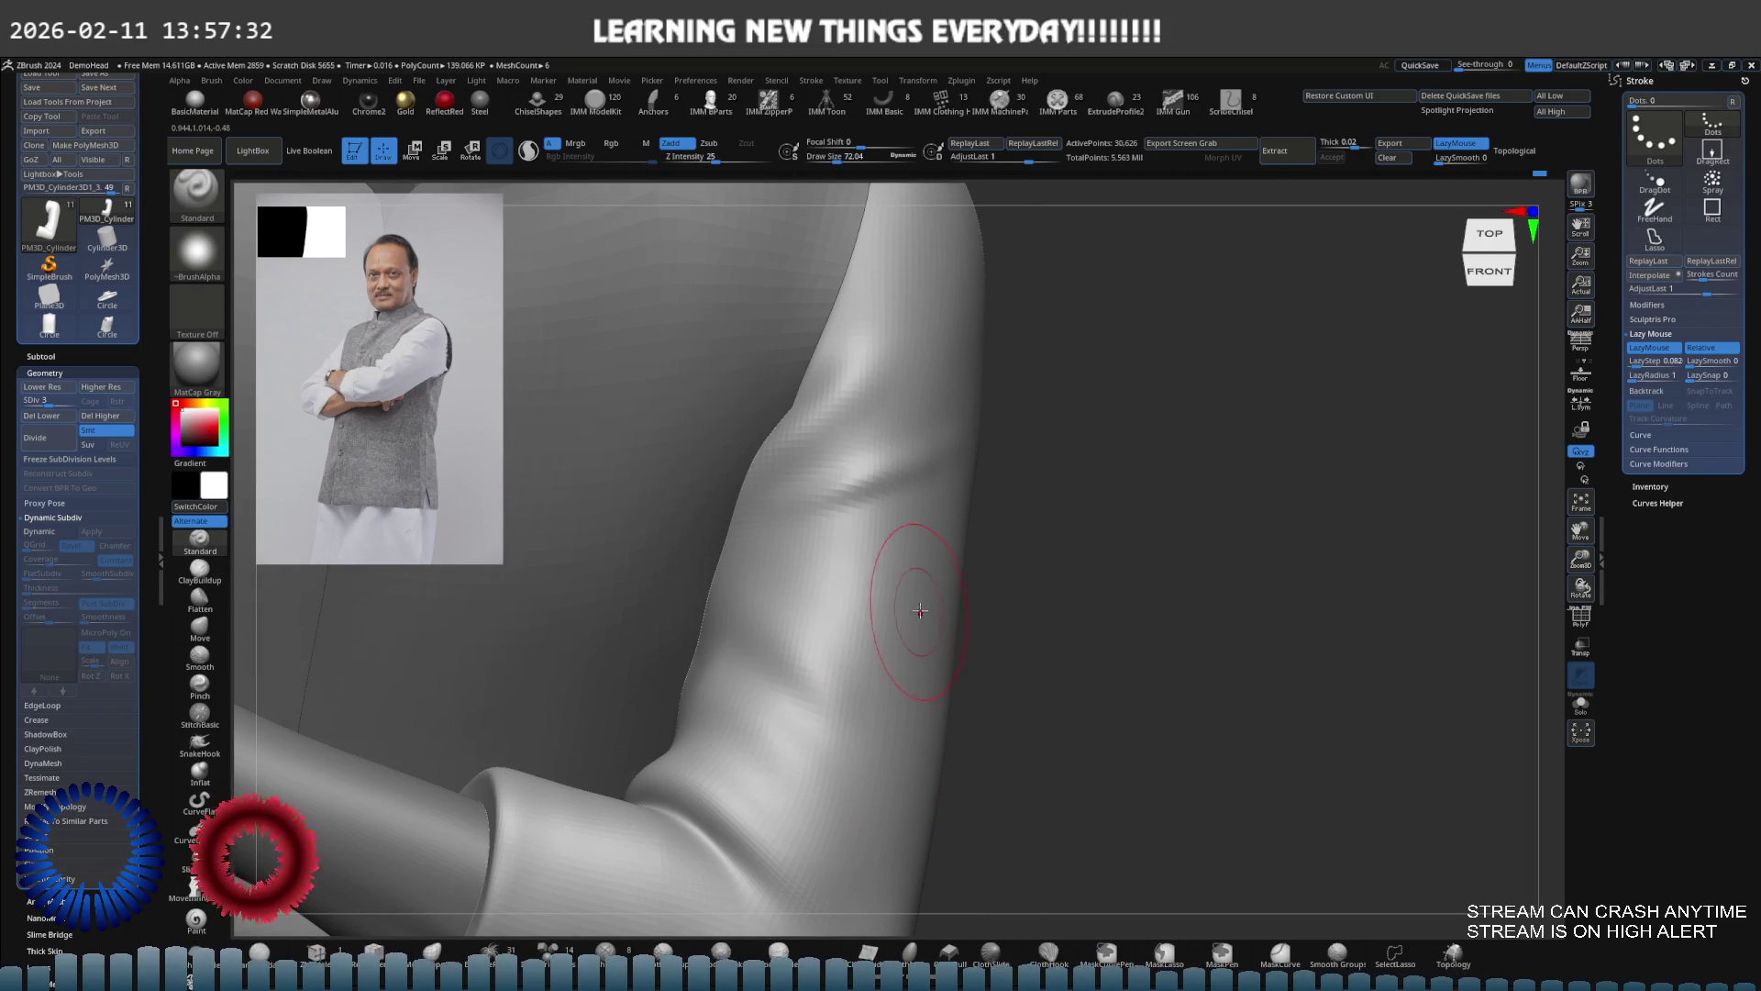
key(ctrl+z)
key(ctrl+z)
key(ctrl+z)
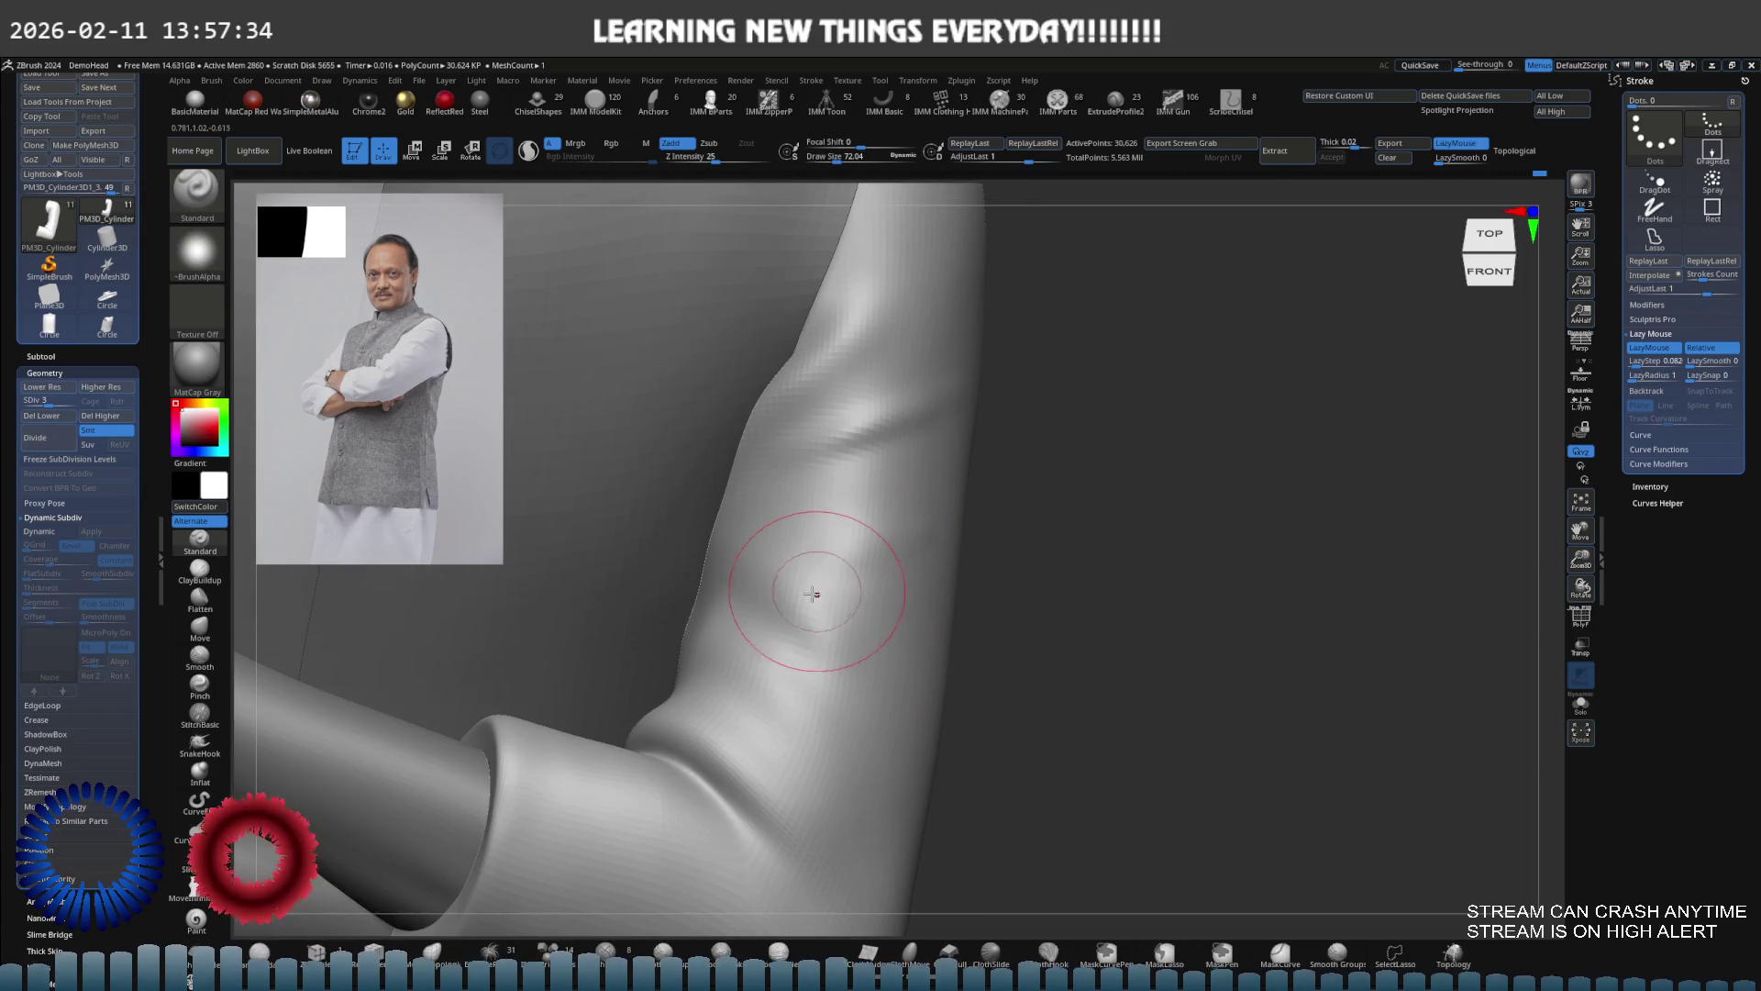
key(ctrl+z)
key(ctrl+z)
key(ctrl+z)
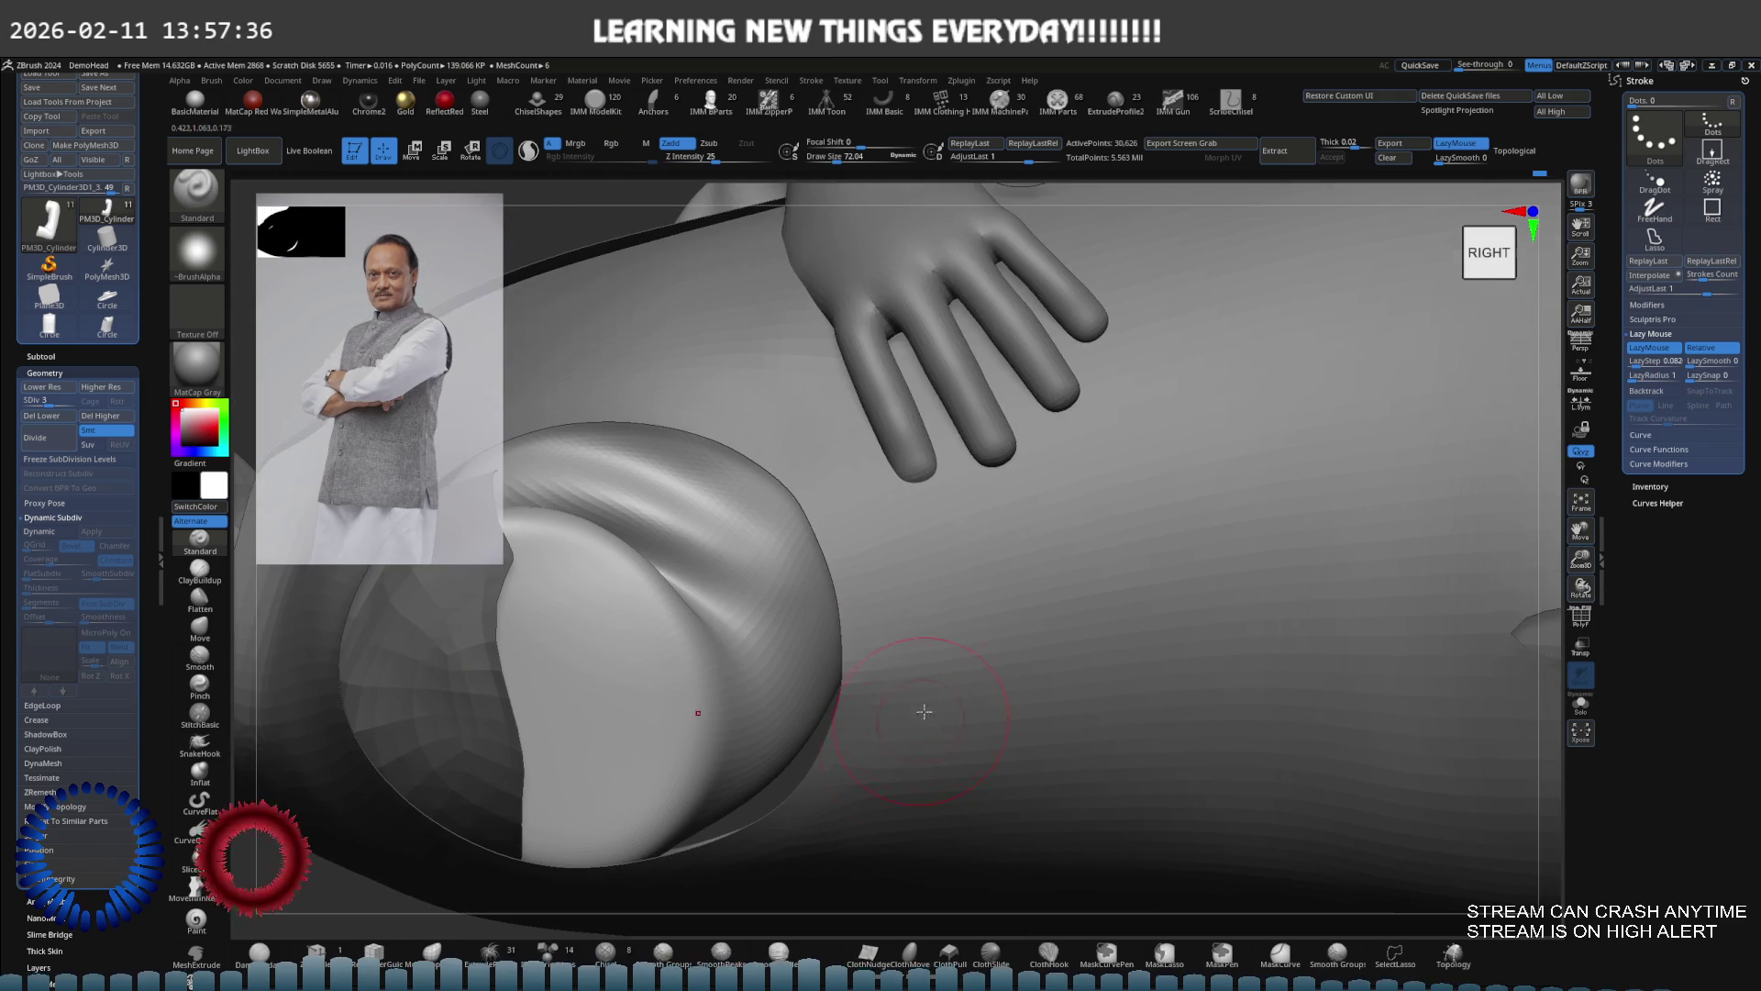
key(ctrl+z)
key(ctrl+z)
key(ctrl+z)
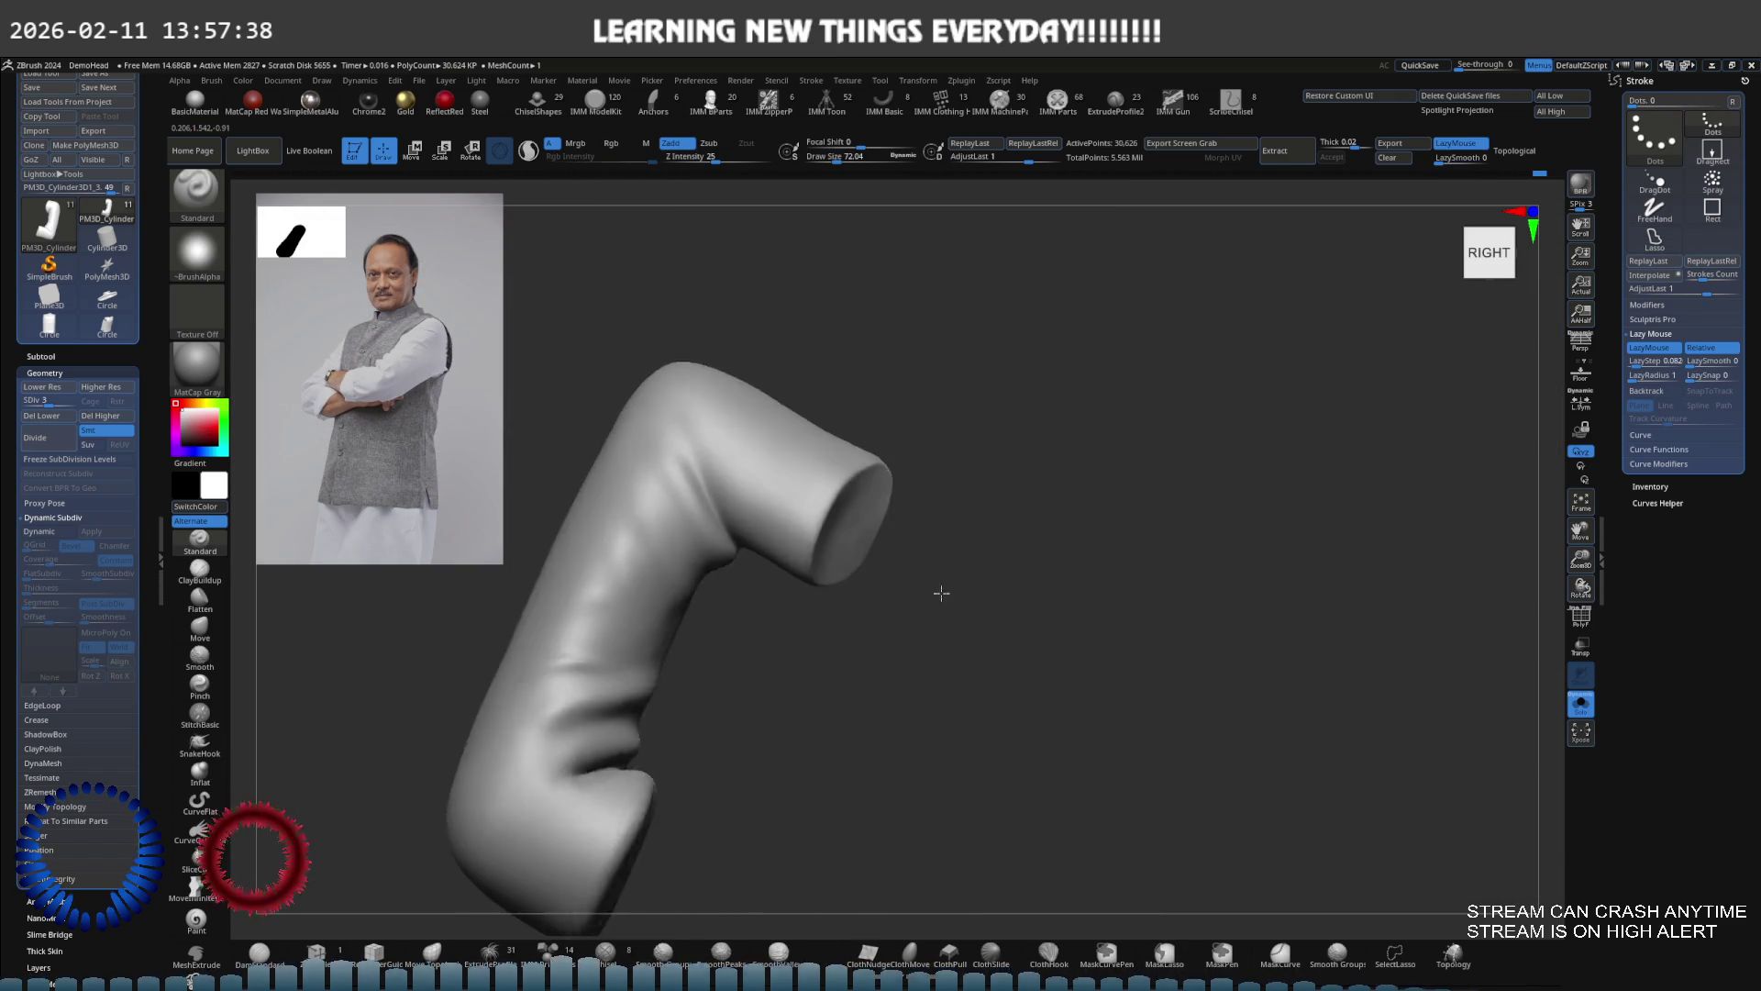
key(ctrl+z)
key(ctrl+z)
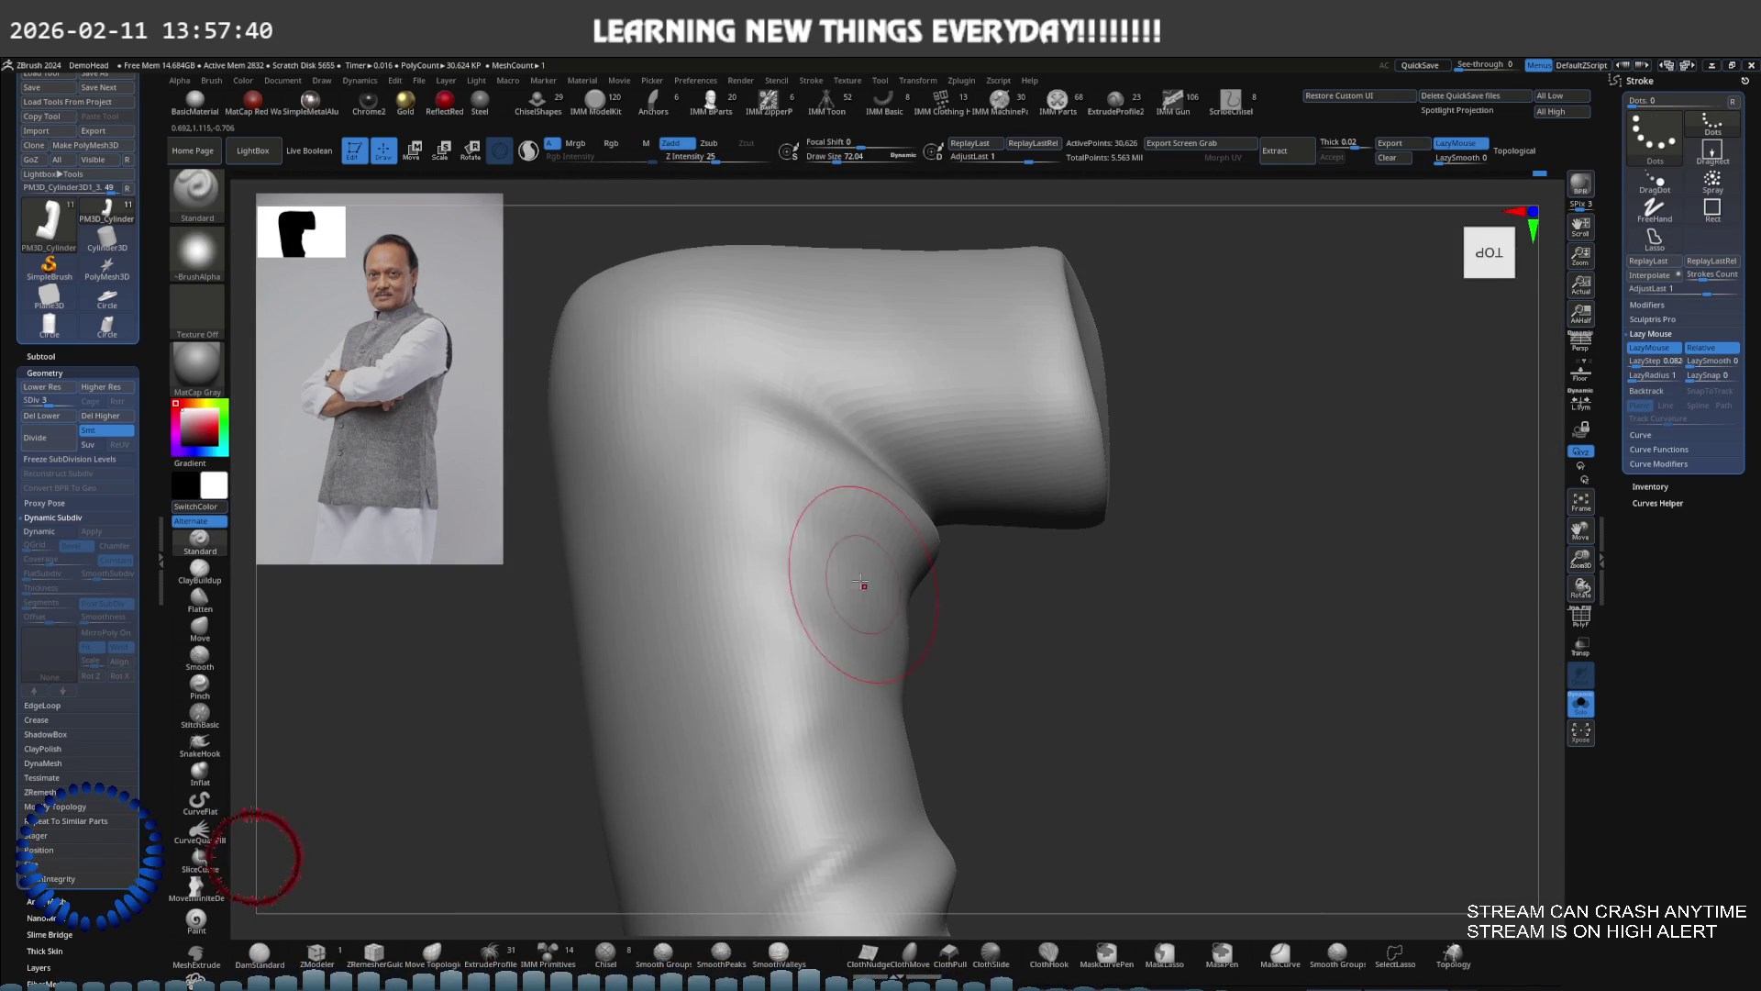
mouse_move(908, 607)
mouse_down()
mouse_move(837, 592)
mouse_move(801, 545)
mouse_move(812, 533)
mouse_up()
Deepen and extend the fold creases at the sleeve's bend with the Standard brush
mouse_move(726, 469)
right_down()
mouse_move(826, 590)
mouse_move(872, 569)
mouse_move(1042, 597)
mouse_move(901, 580)
mouse_move(798, 485)
right_up()
mouse_move(1104, 632)
right_down()
mouse_move(1137, 615)
mouse_move(1030, 585)
mouse_move(1052, 564)
right_up()
mouse_move(837, 478)
mouse_down()
mouse_move(1010, 537)
mouse_move(855, 484)
mouse_up()
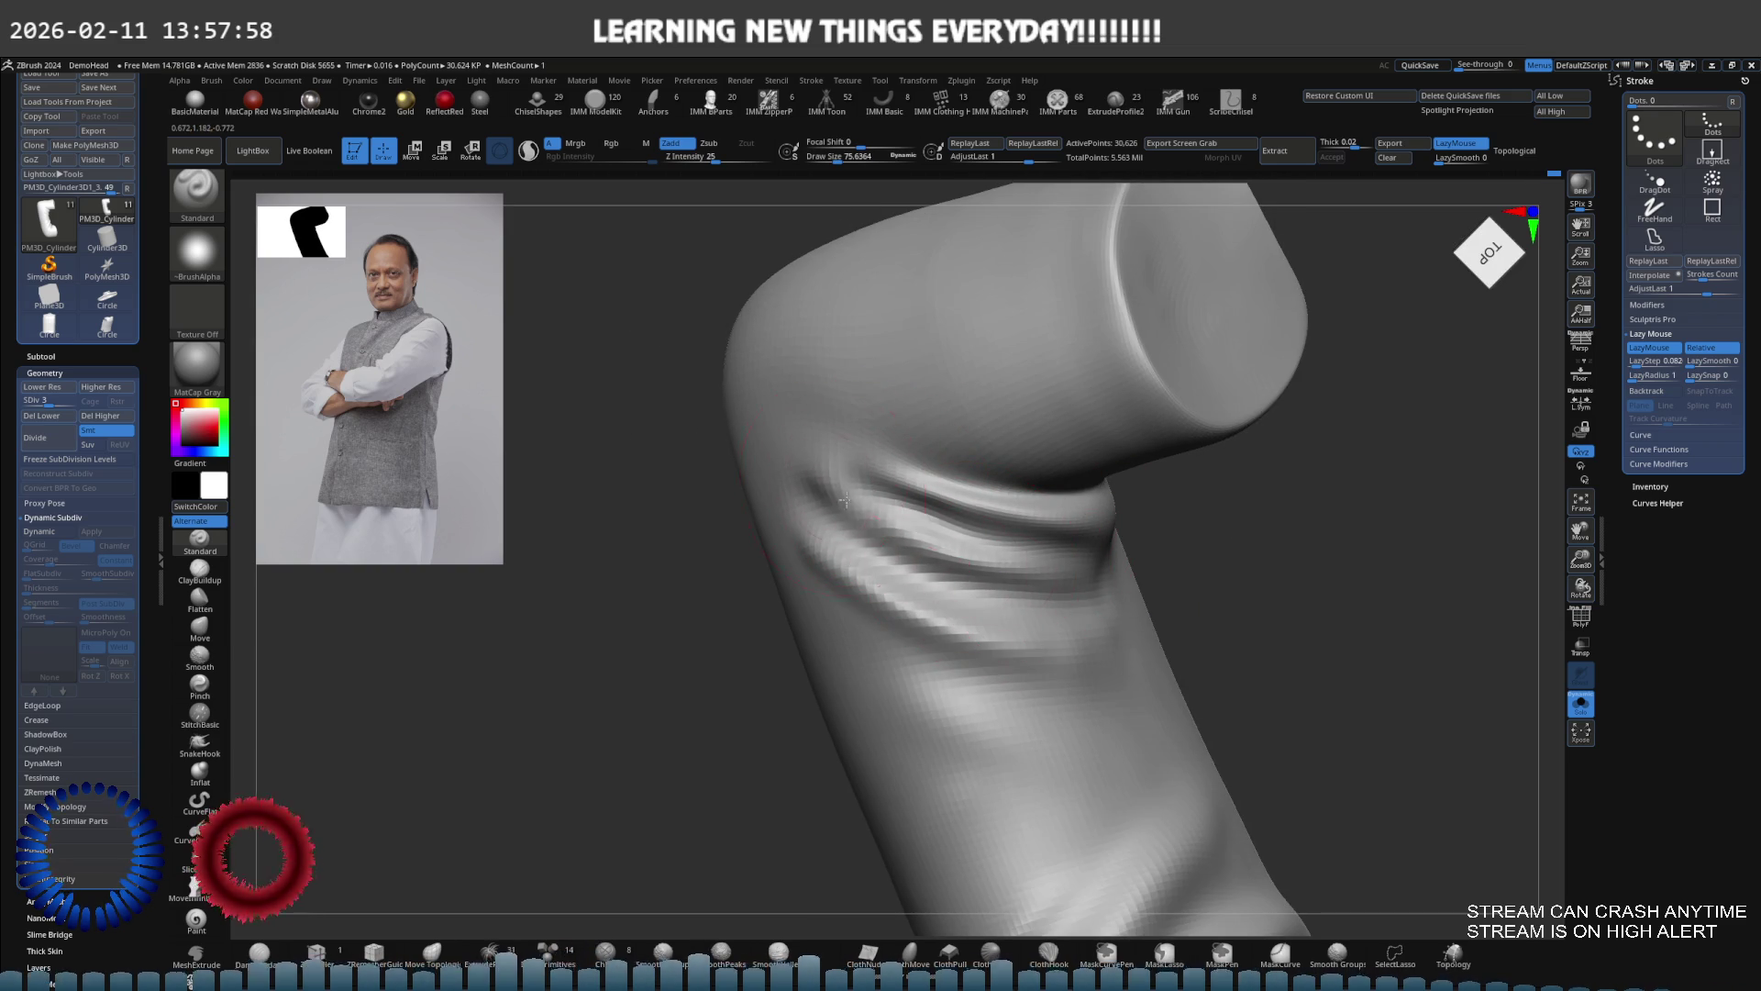
right_drag(938, 545, 801, 483)
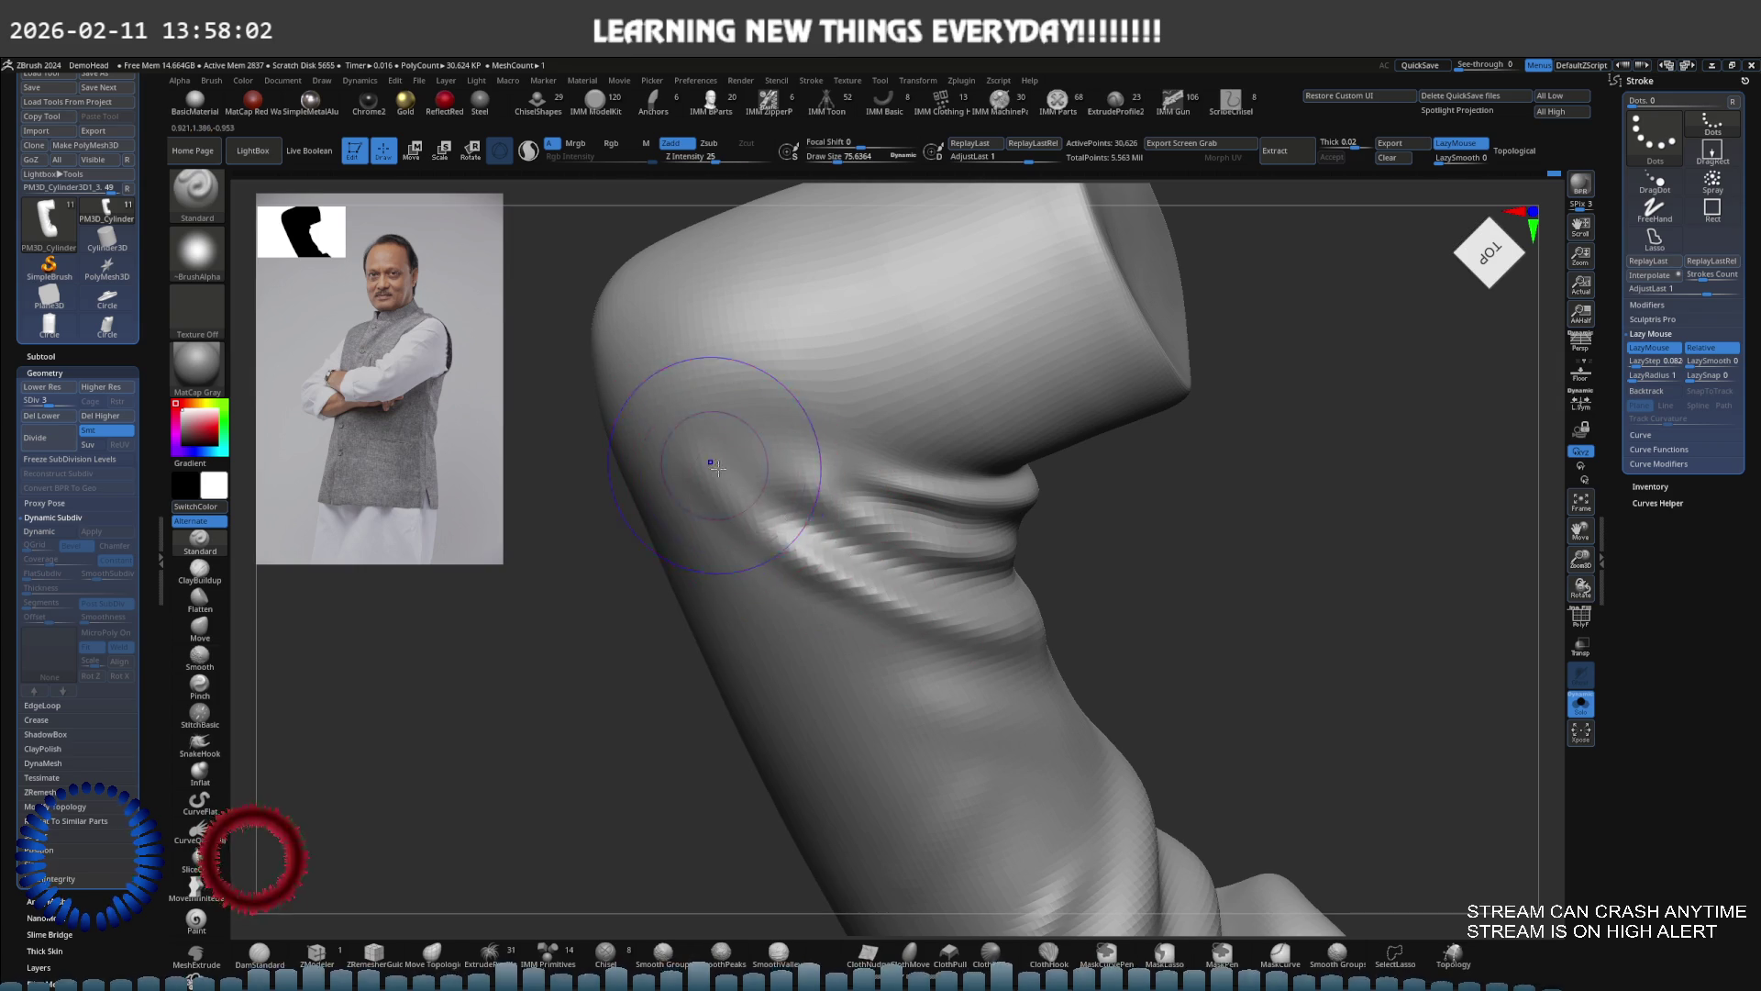
mouse_move(945, 631)
right_down()
mouse_move(1062, 681)
mouse_move(981, 639)
right_up()
Resize the brush from about 95 down to 28 and switch to the Smooth brush
key(s)
mouse_move(843, 596)
right_down()
mouse_move(895, 633)
mouse_move(879, 625)
right_up()
drag(849, 640, 752, 451)
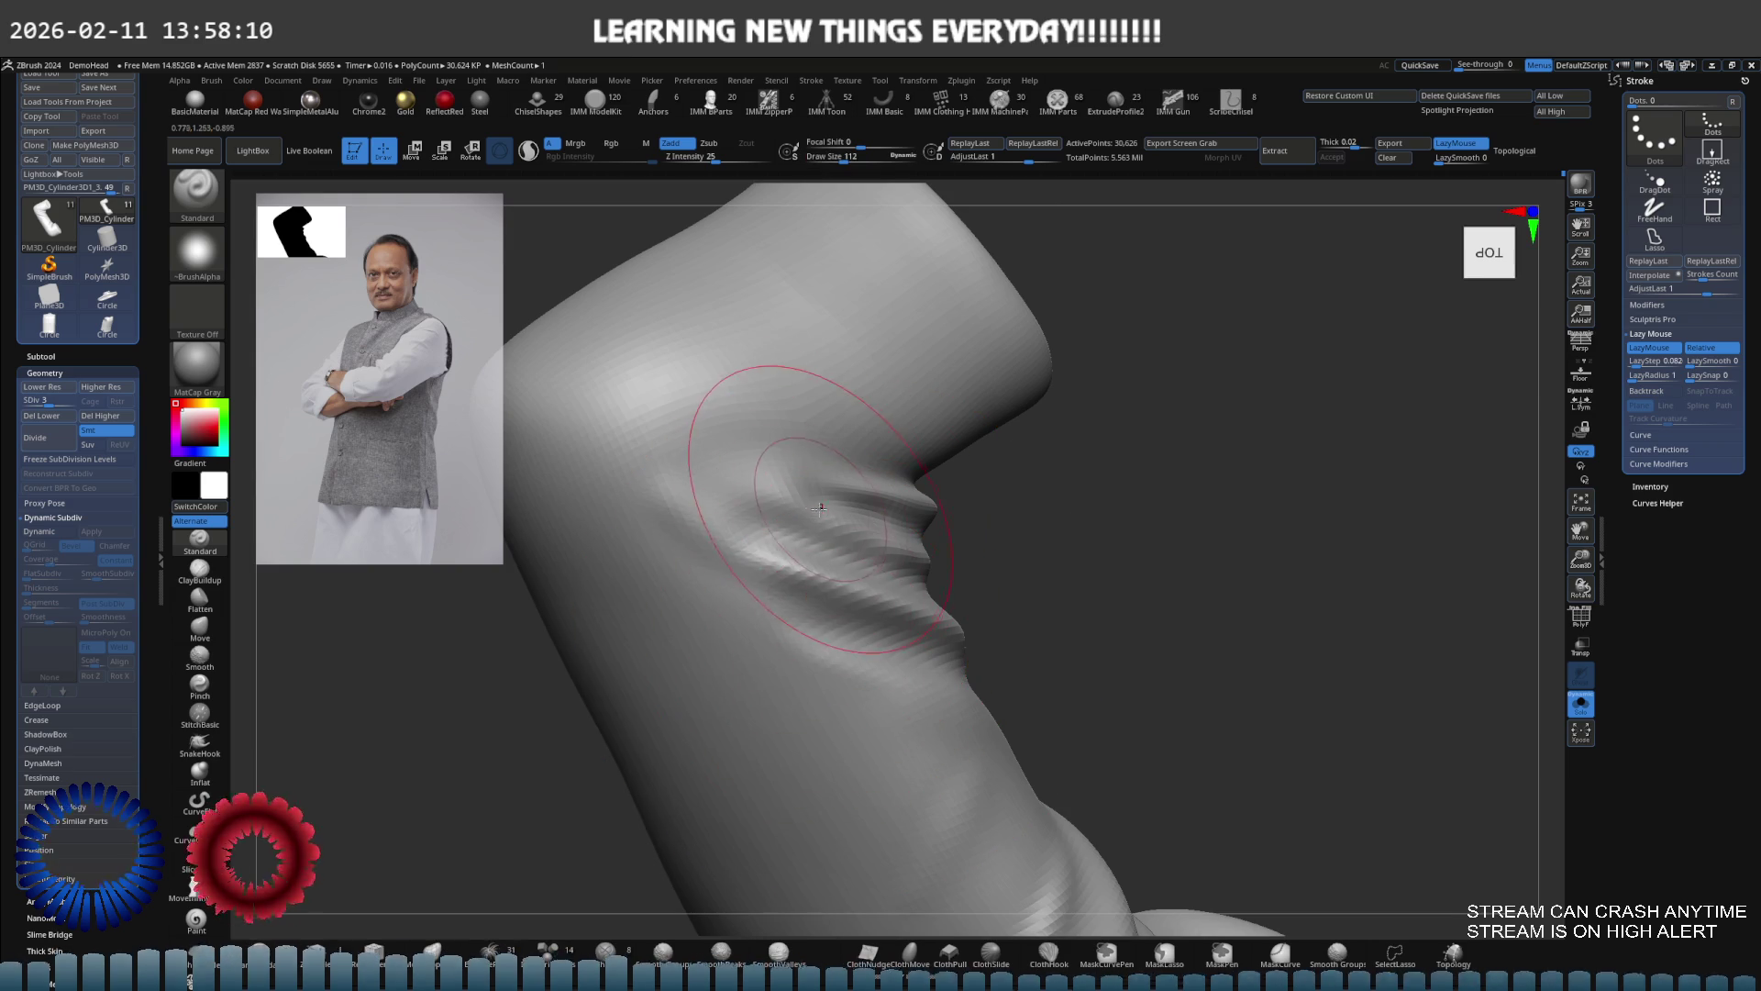
ctrl+right_drag(752, 452, 727, 394)
key(s)
mouse_move(800, 488)
right_down()
mouse_move(932, 511)
mouse_move(1003, 549)
right_up()
key(shift)
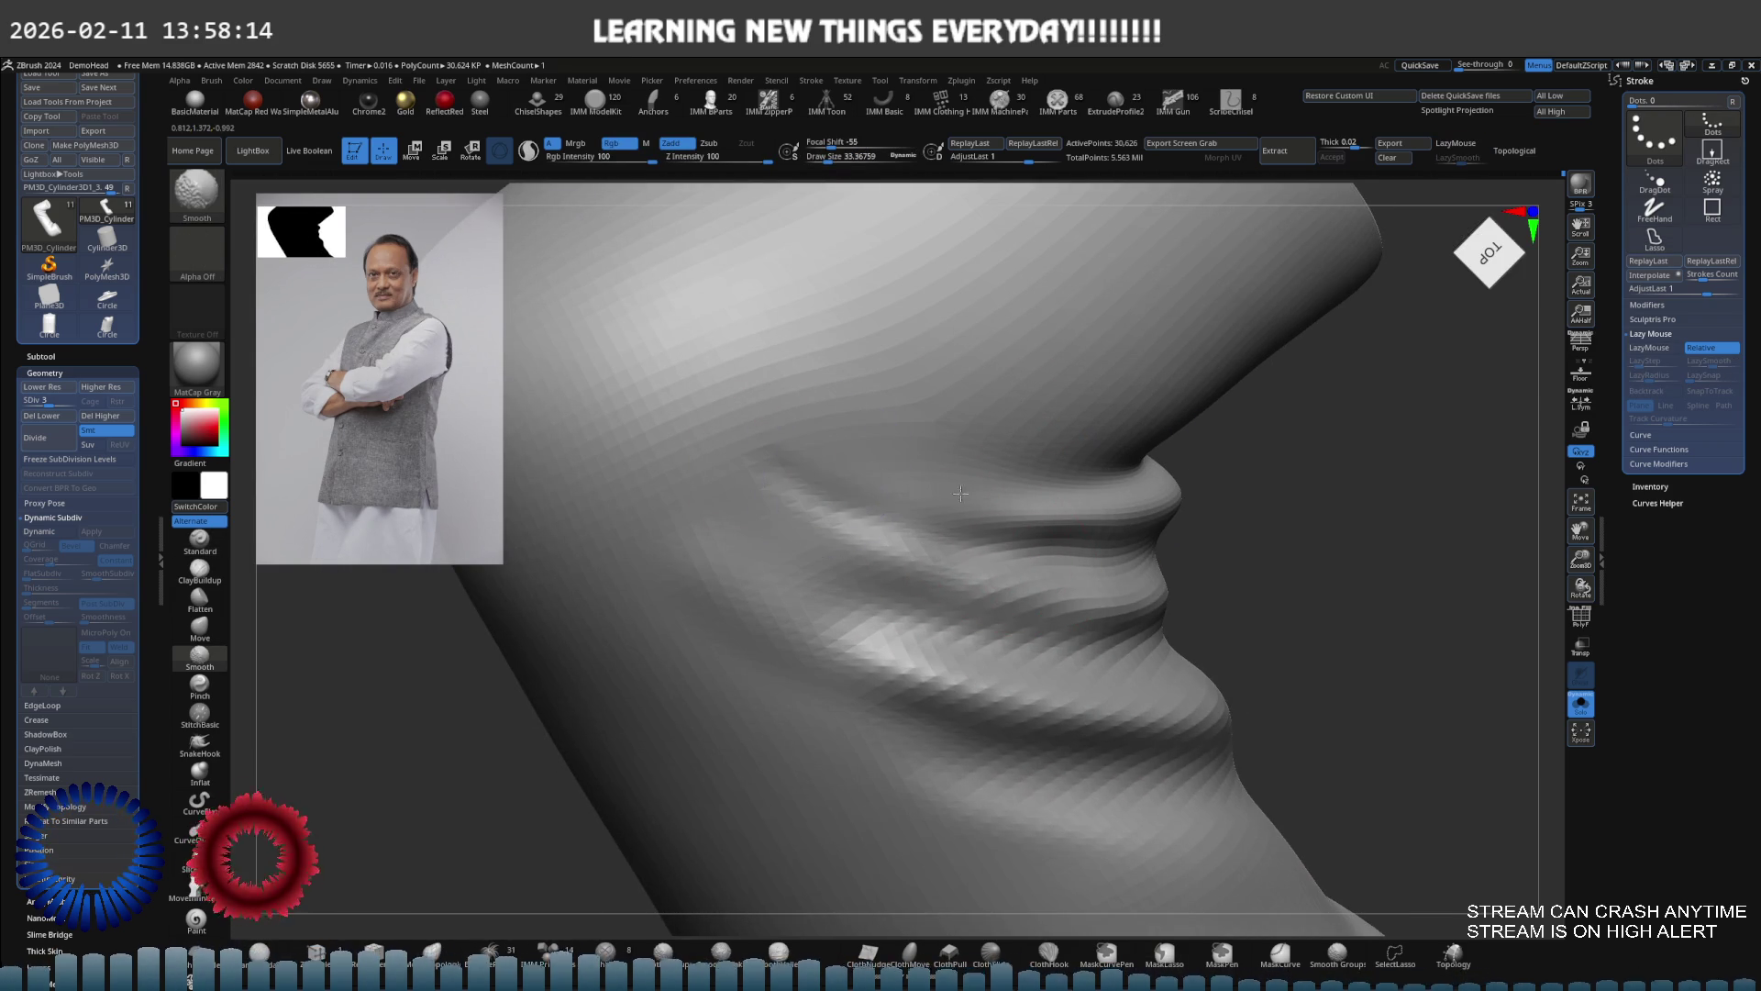
Frame the bent tube and smooth the folds at its crease
key(shift)
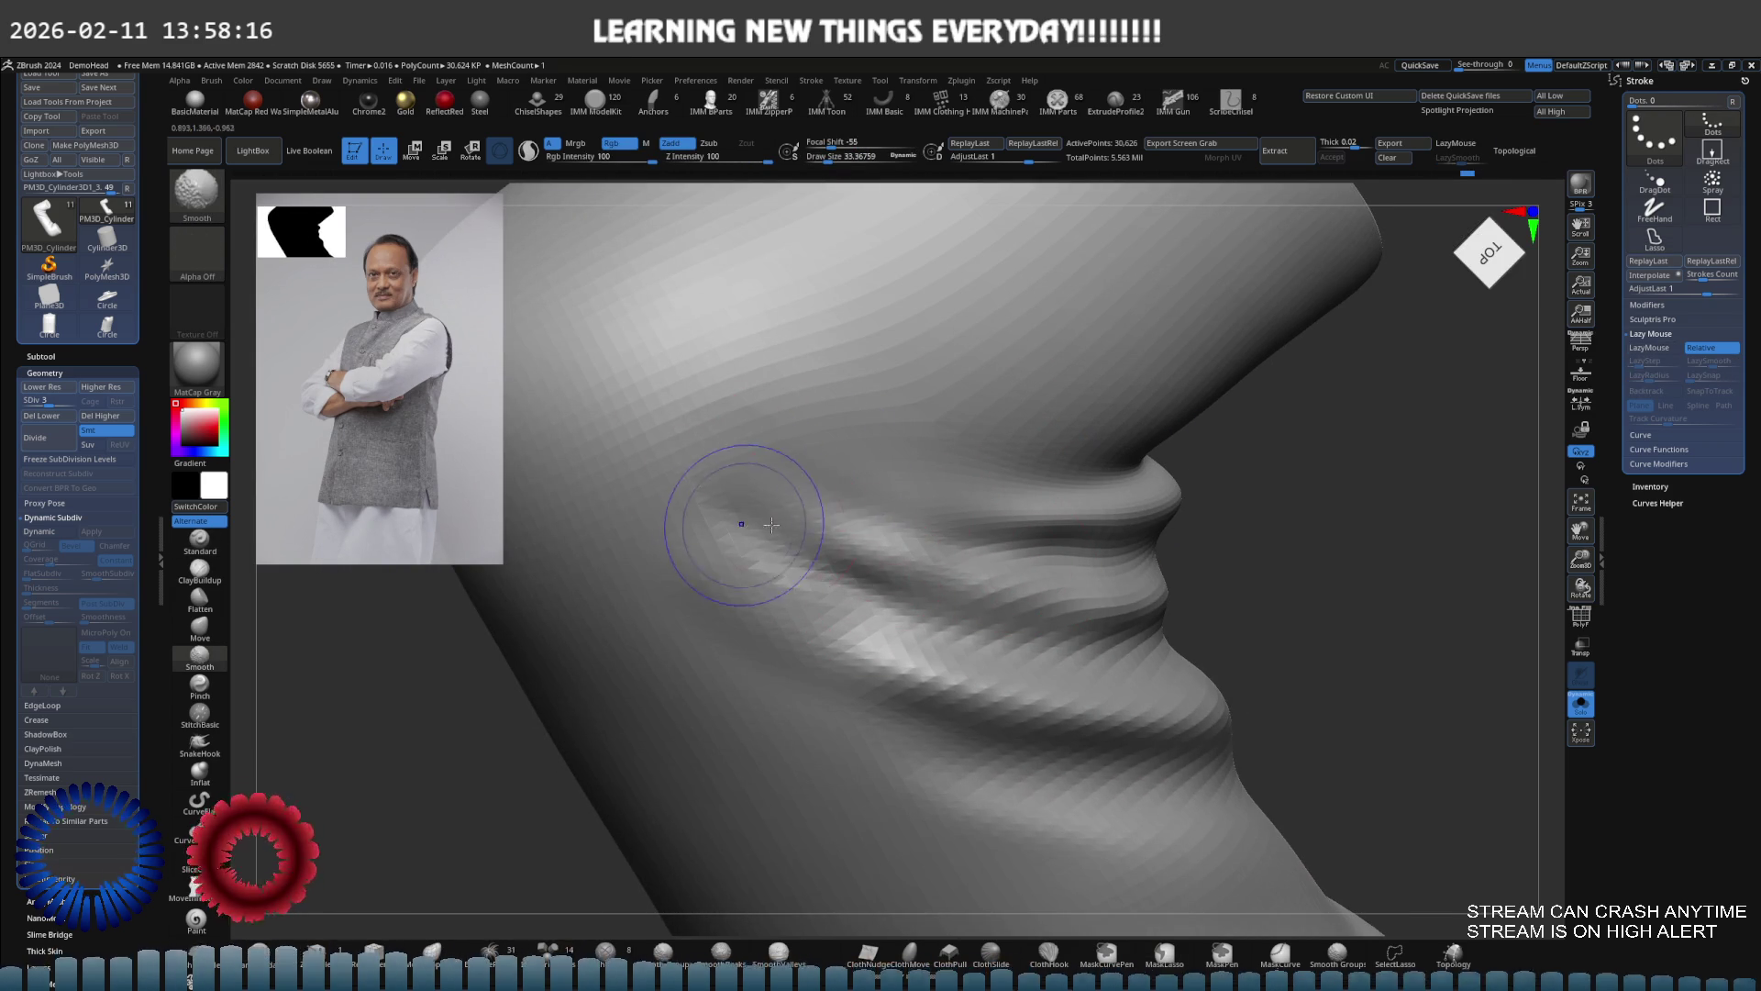
right_drag(742, 523, 789, 511)
key(f)
key(space)
click(966, 554)
alt+right_drag(966, 554, 974, 630)
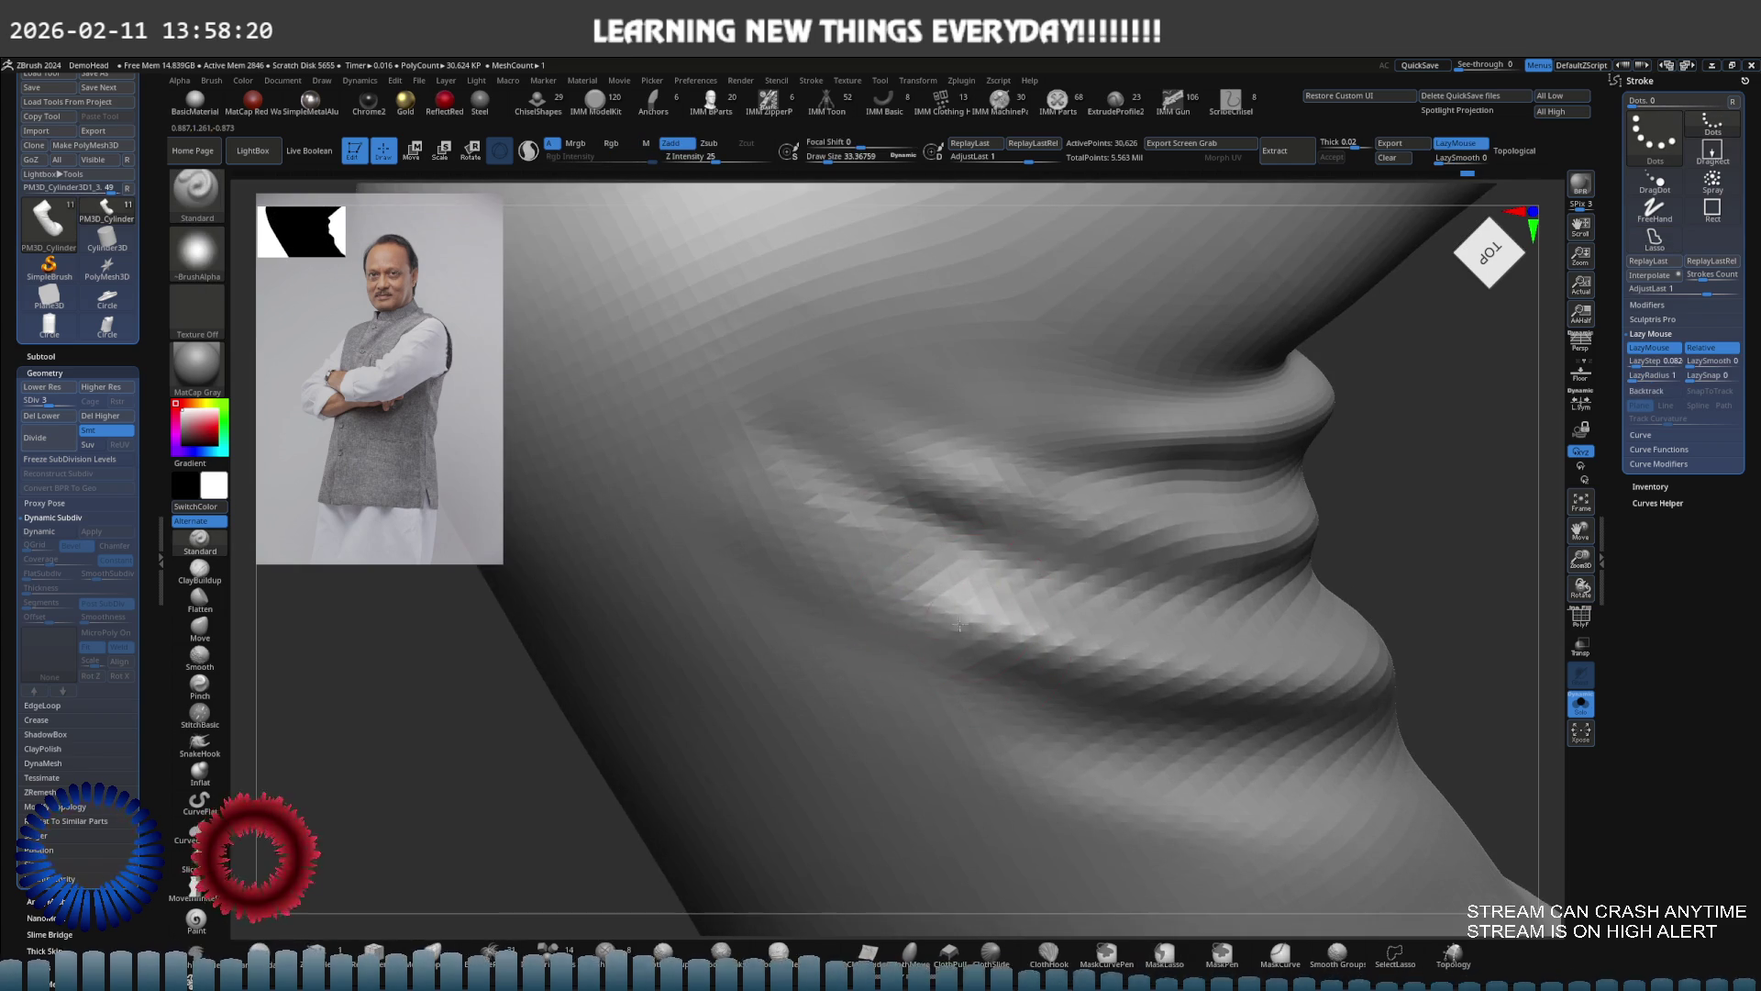
key(shift)
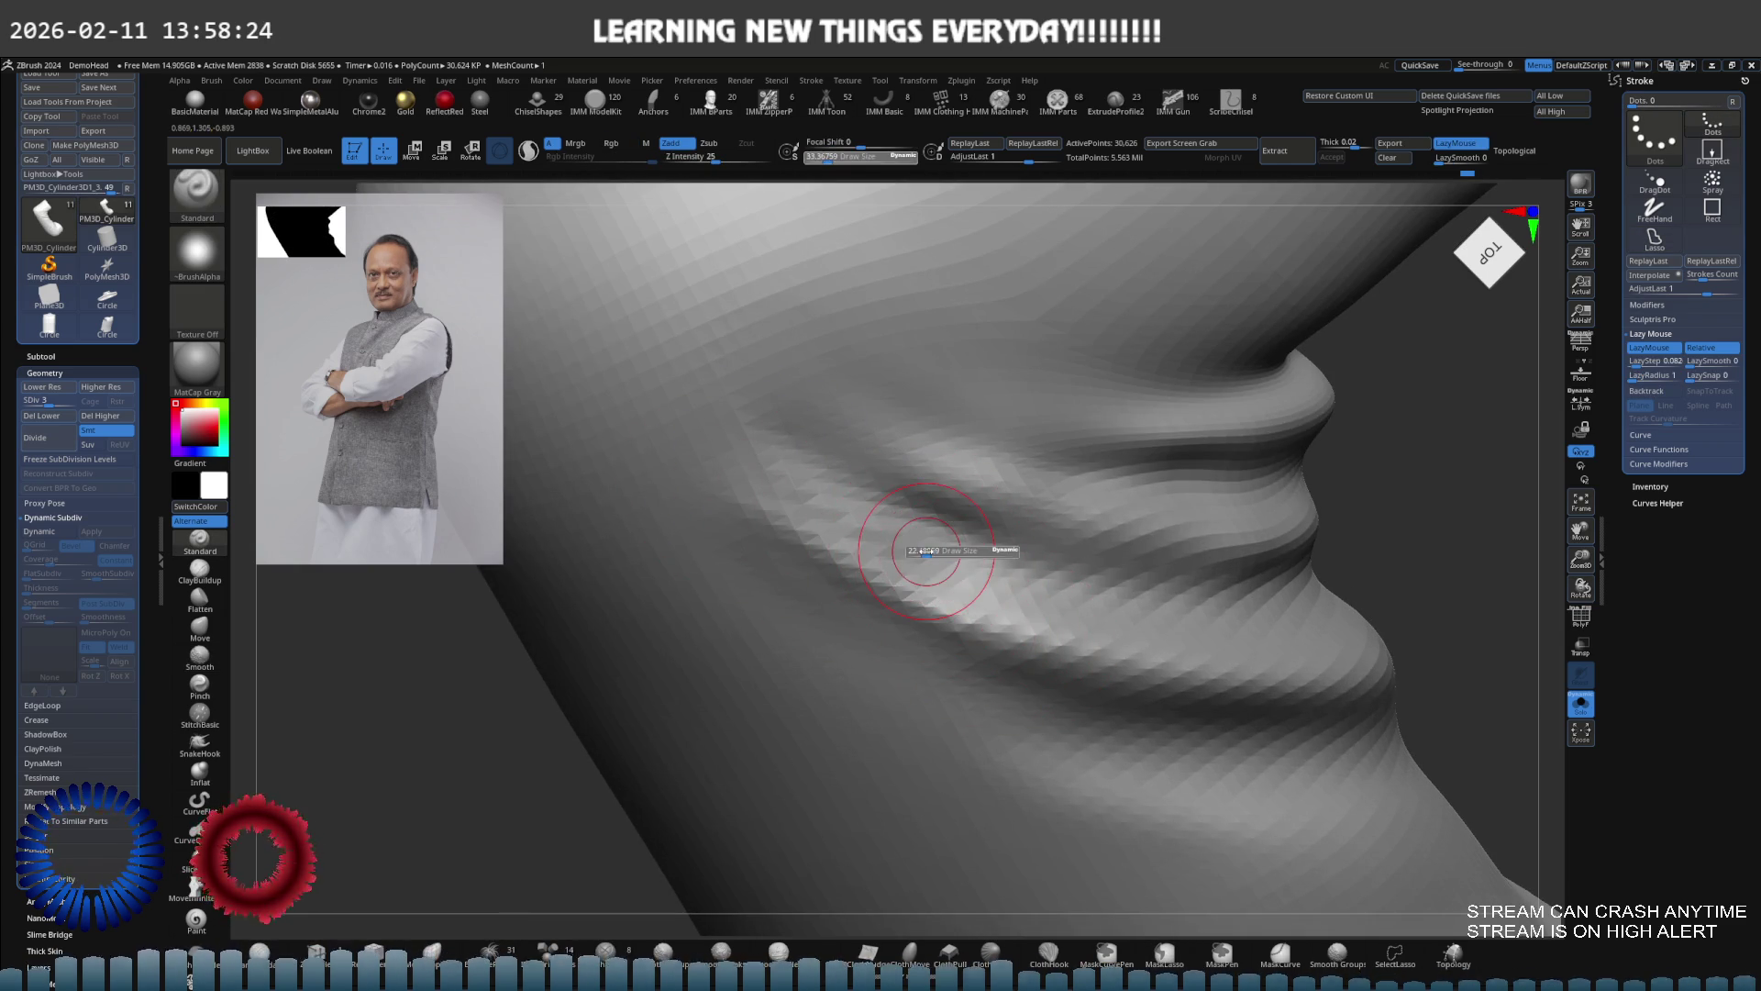
Raise Z Intensity to 36 and keep smoothing the sleeve's folds
click(702, 156)
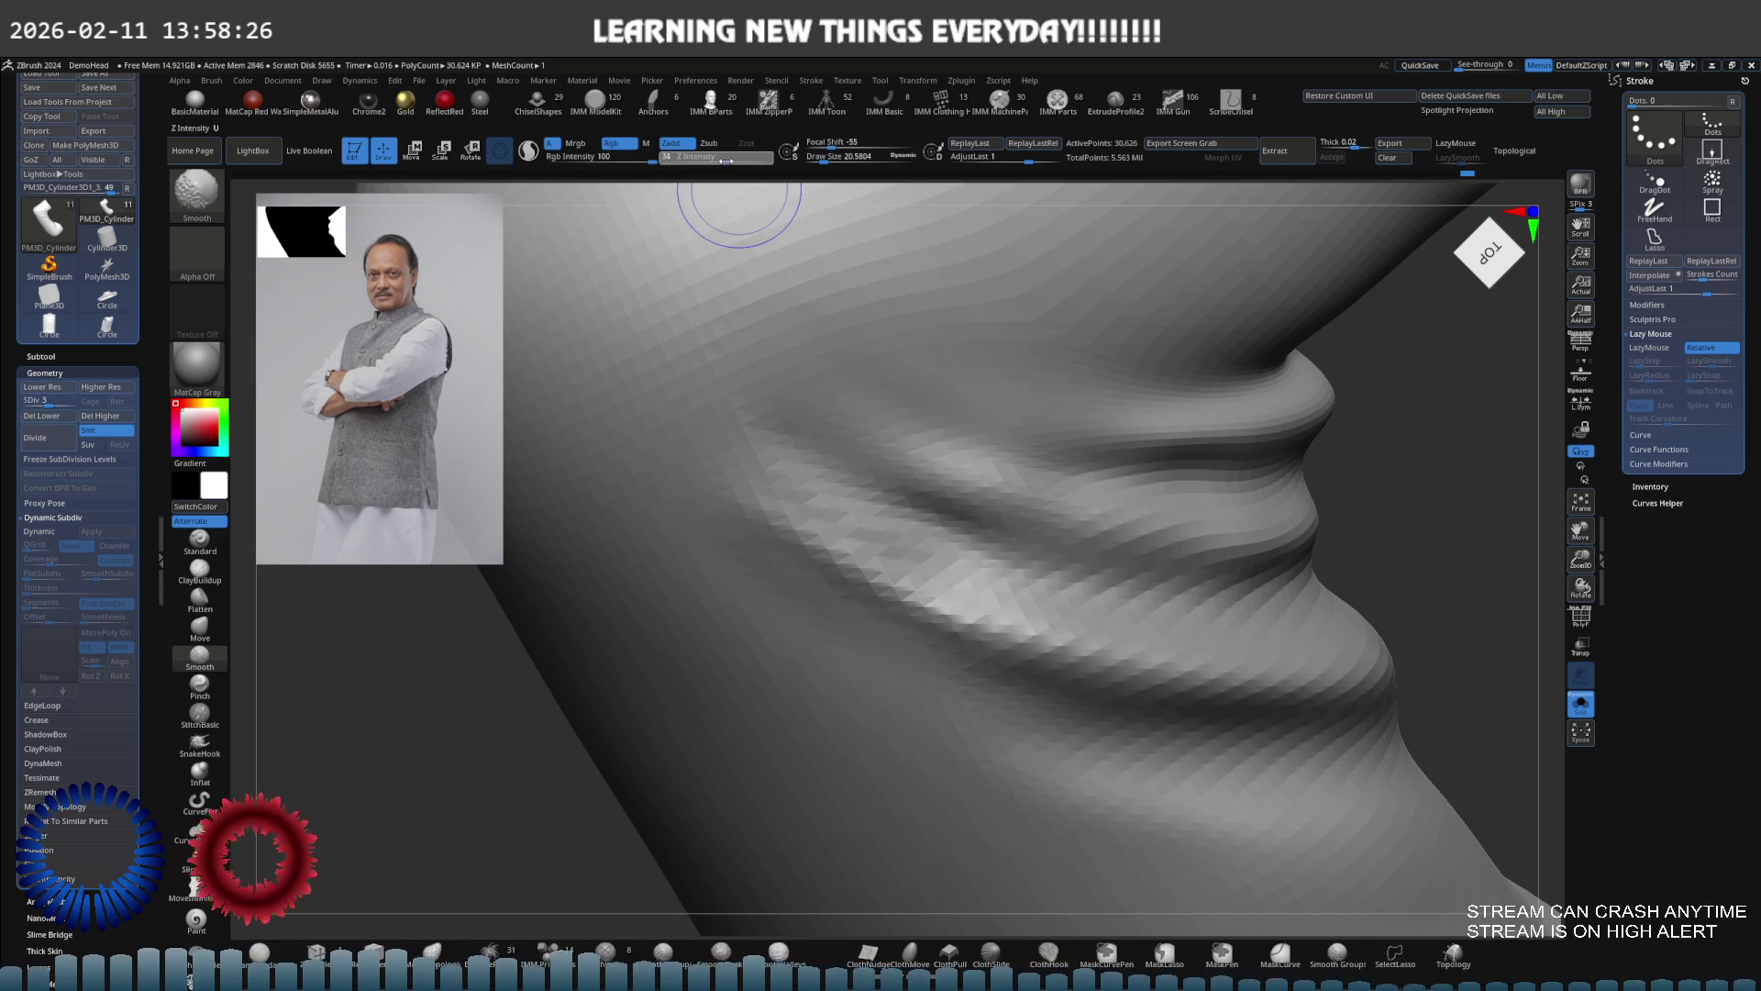
key(shift)
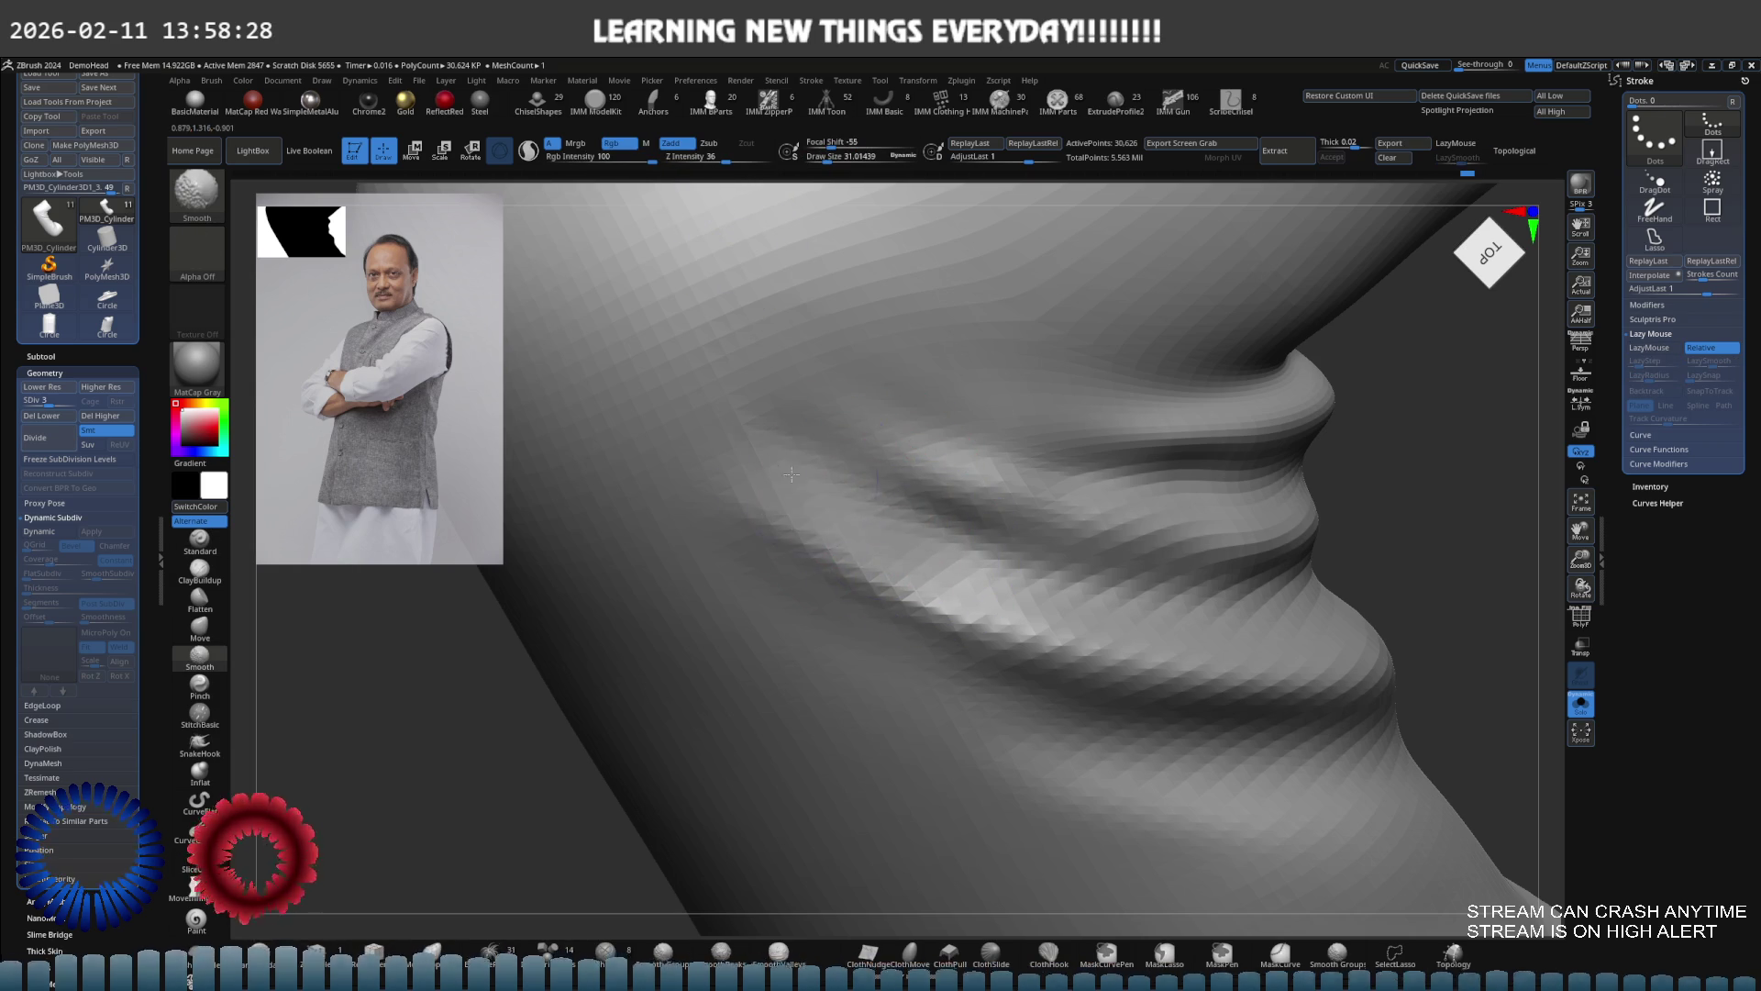
alt+drag(768, 465, 865, 444)
right_drag(765, 448, 992, 485)
Reshape the elbow folds with the Move brush at a size of about 103
key(b)
key(m)
key(v)
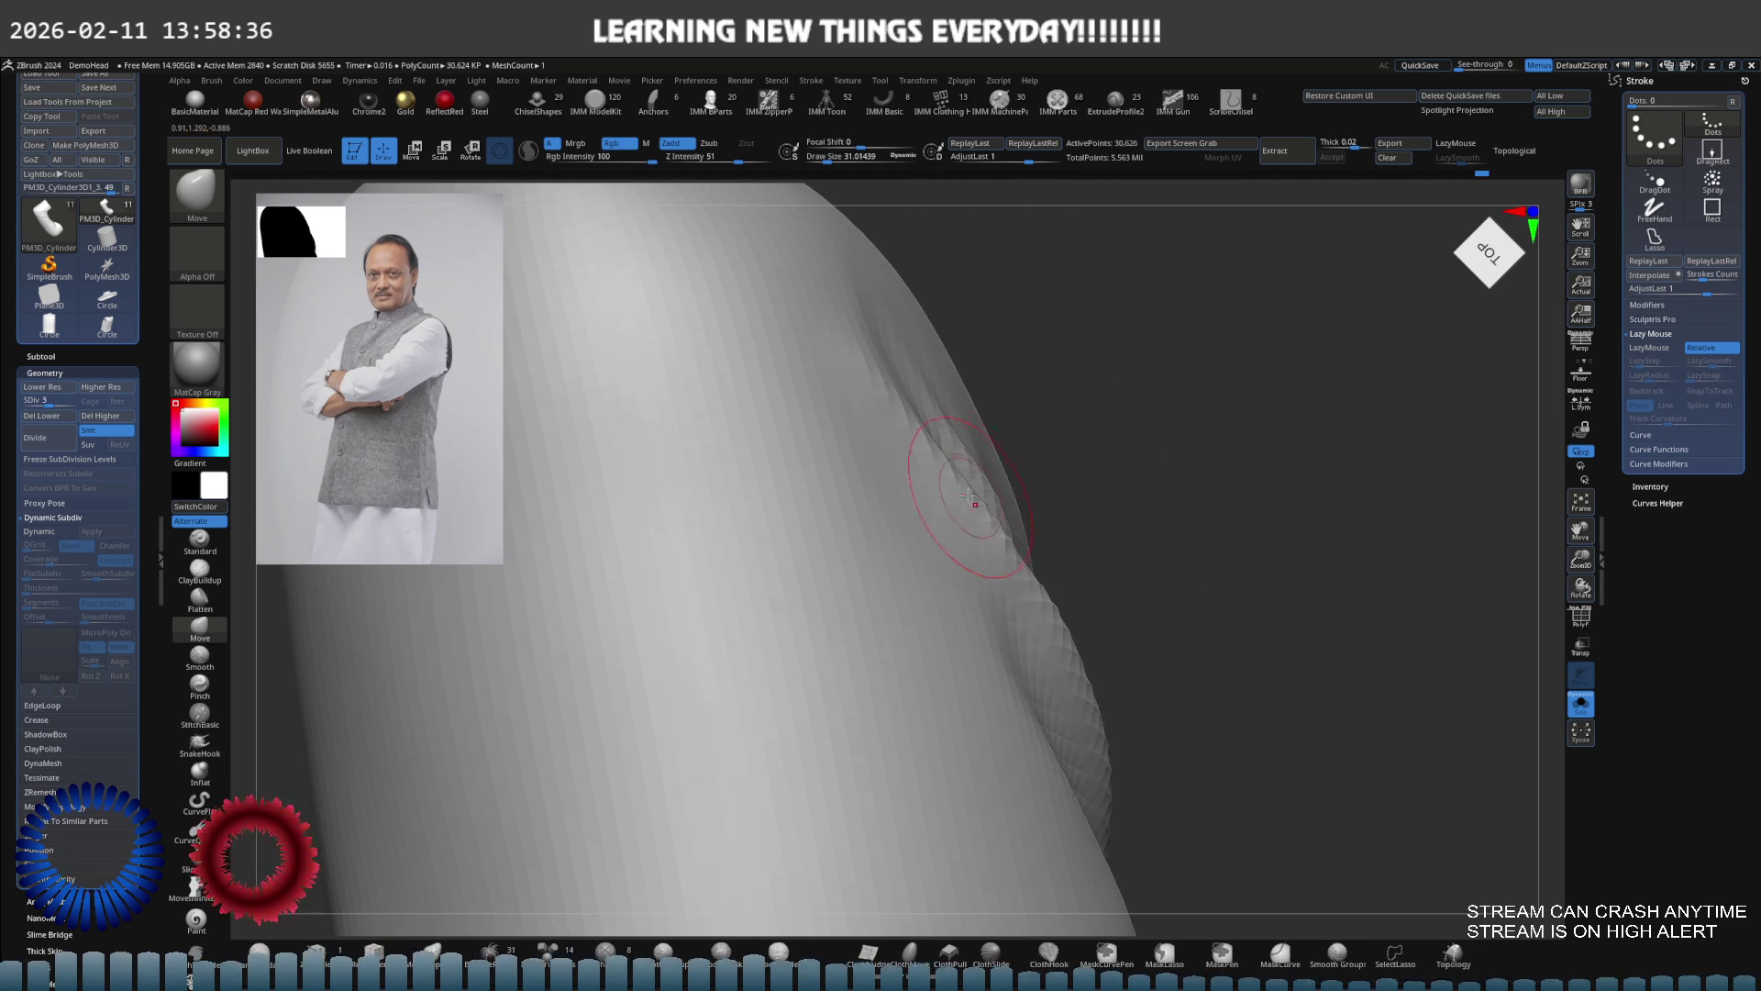
mouse_move(1020, 464)
right_down()
mouse_move(1014, 481)
mouse_move(1055, 511)
mouse_move(959, 540)
mouse_move(1104, 767)
mouse_move(1120, 743)
mouse_move(1054, 649)
mouse_move(1016, 727)
mouse_move(972, 569)
mouse_move(908, 609)
mouse_move(1050, 590)
mouse_move(940, 550)
mouse_move(983, 538)
mouse_move(958, 530)
right_up()
drag(1023, 510, 1003, 499)
mouse_move(1003, 499)
right_down()
mouse_move(975, 531)
mouse_move(1003, 511)
mouse_move(865, 519)
mouse_move(1041, 521)
mouse_move(1010, 514)
mouse_move(1017, 500)
right_up()
Raise the sleeve to subdivision level 4 and set the Standard brush to Draw Size 52
key(d)
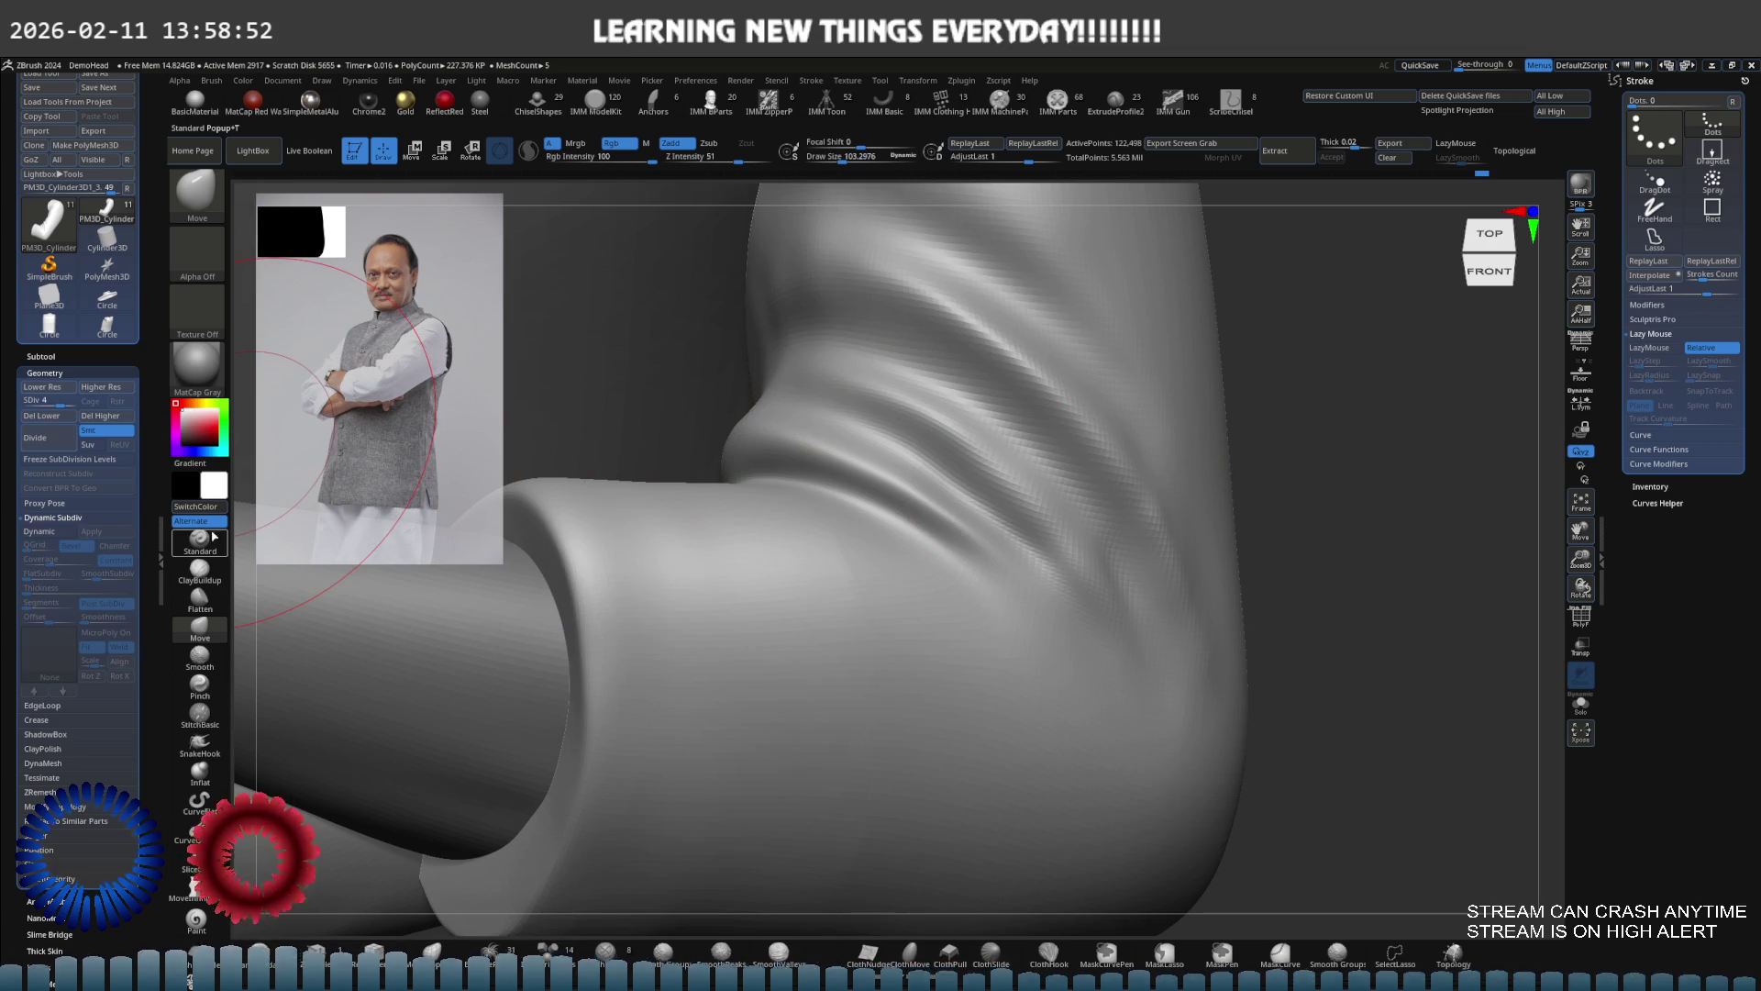
click(215, 537)
key(s)
drag(1175, 601, 1113, 596)
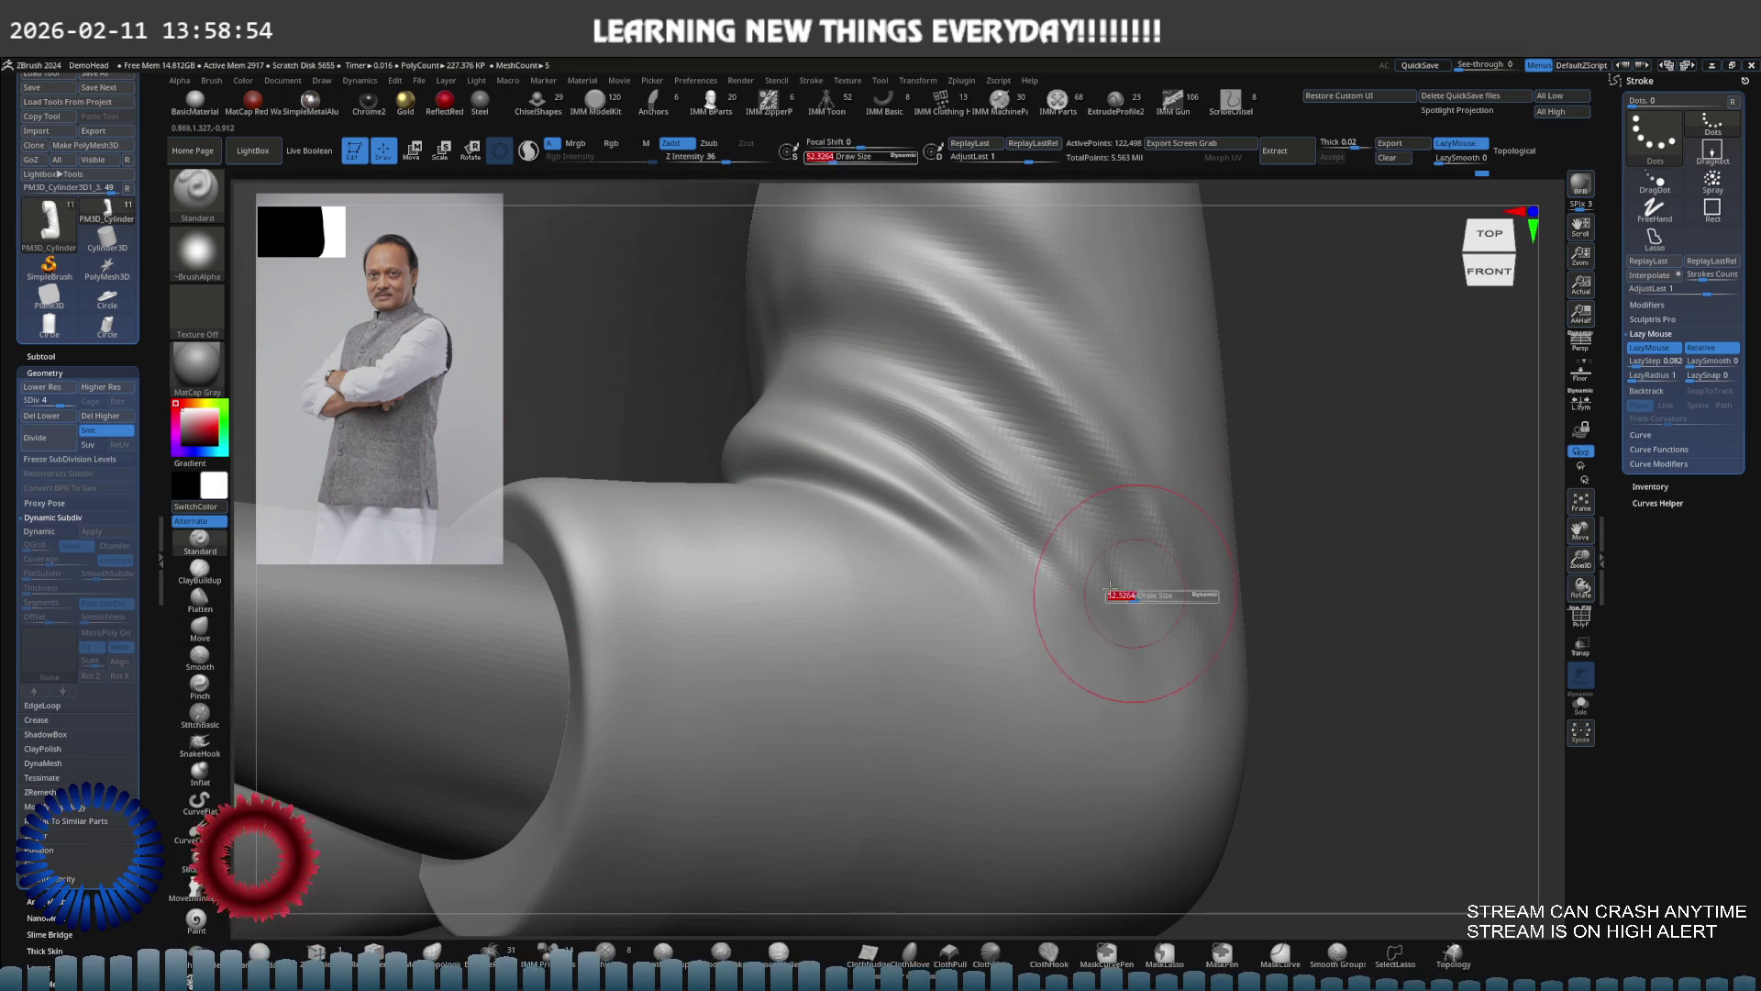
key(s)
Solo the sleeve, try smoothing the upper fold streaks then undo it, and view it top-front
mouse_move(853, 387)
right_down()
mouse_move(881, 404)
mouse_move(816, 448)
mouse_move(758, 425)
right_up()
key(alt+s)
shift+drag(882, 495, 692, 389)
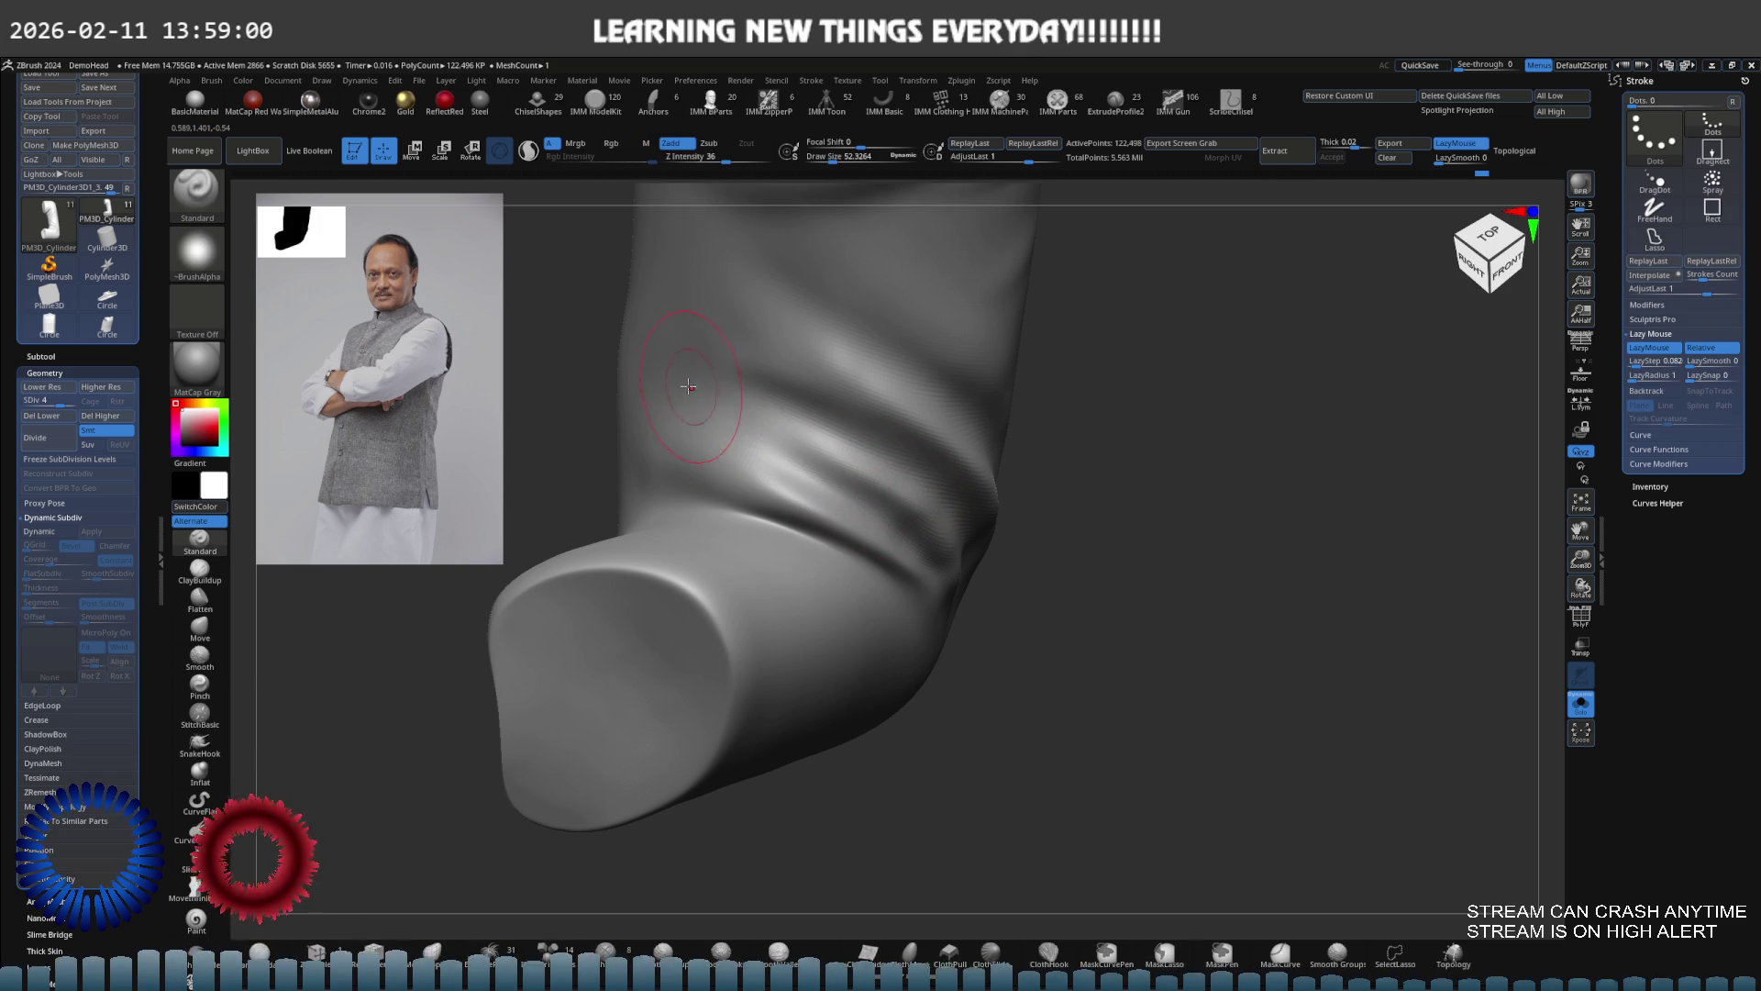
key(ctrl+z)
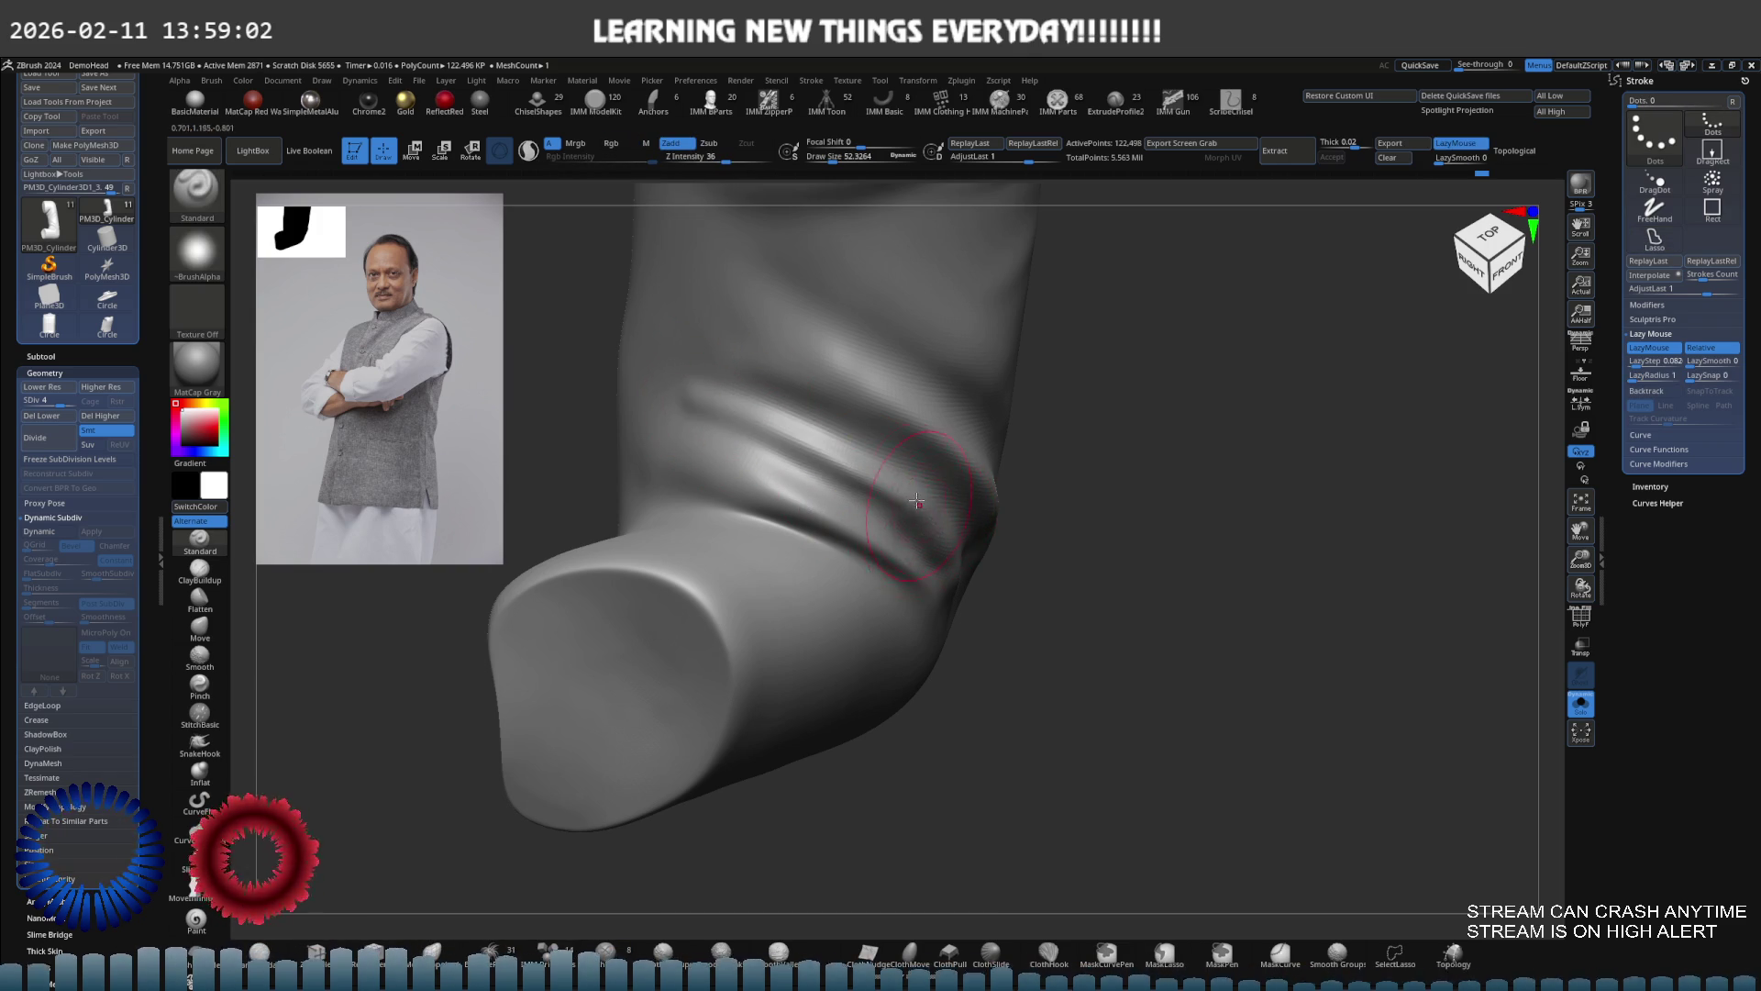
shift+right_drag(919, 507, 967, 564)
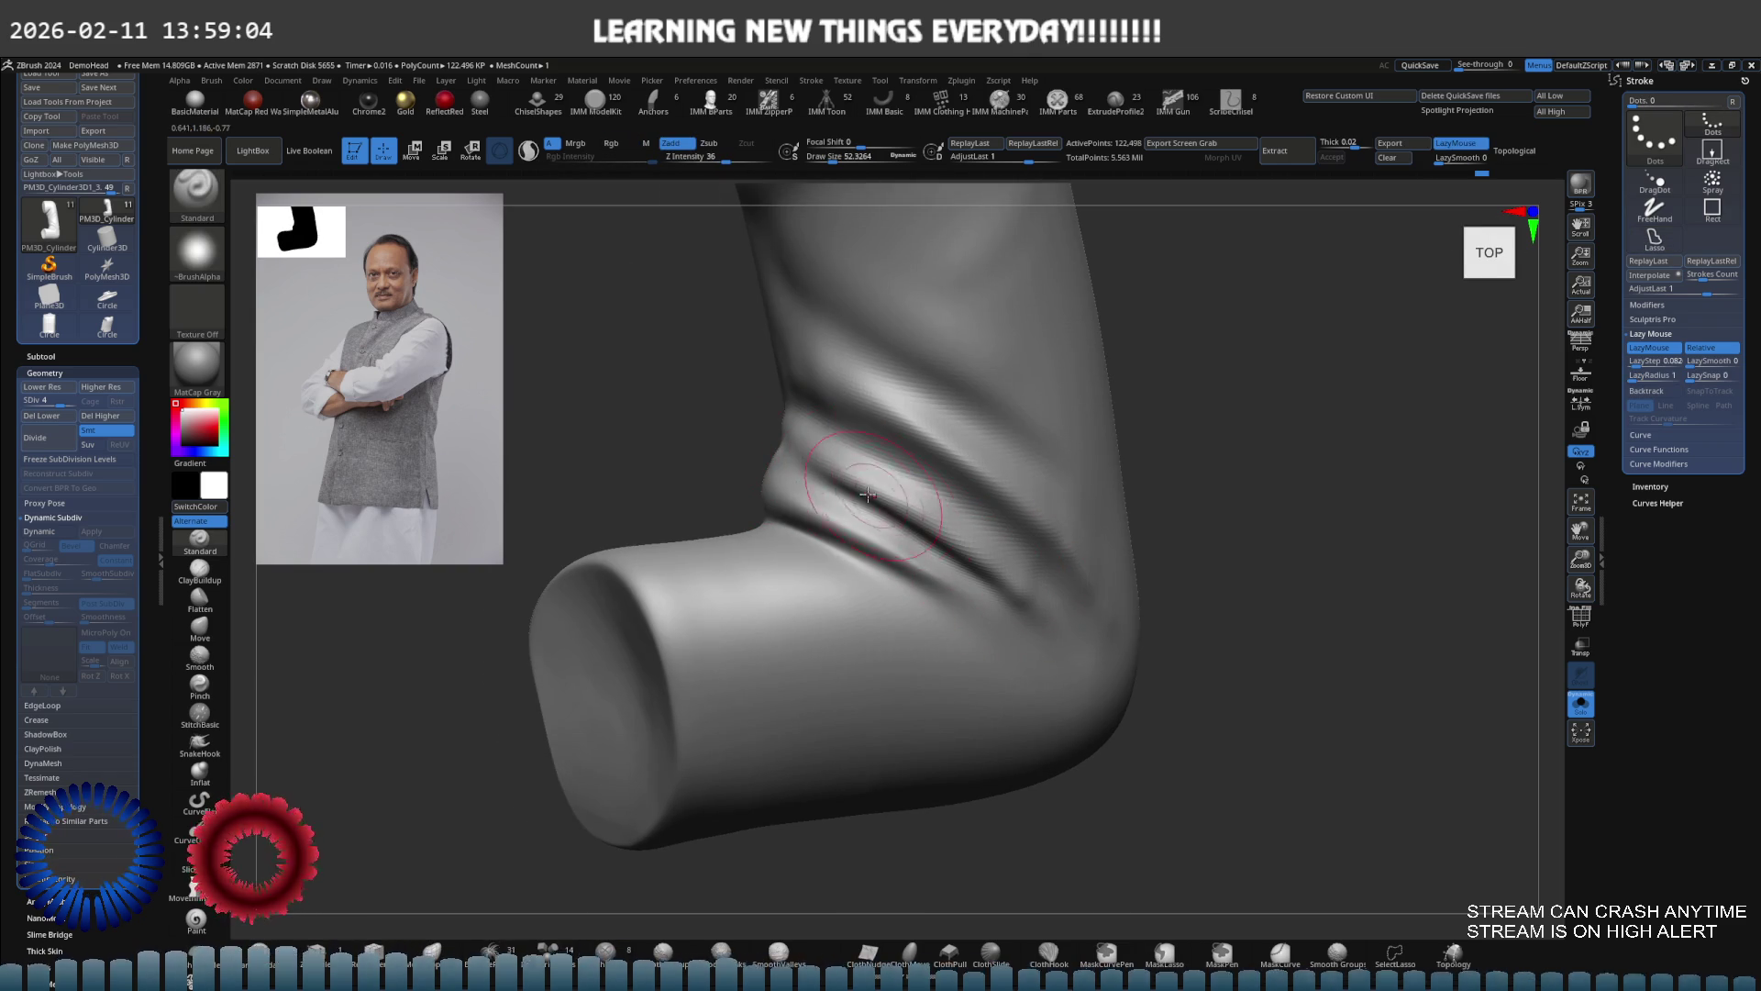
right_drag(879, 499, 658, 427)
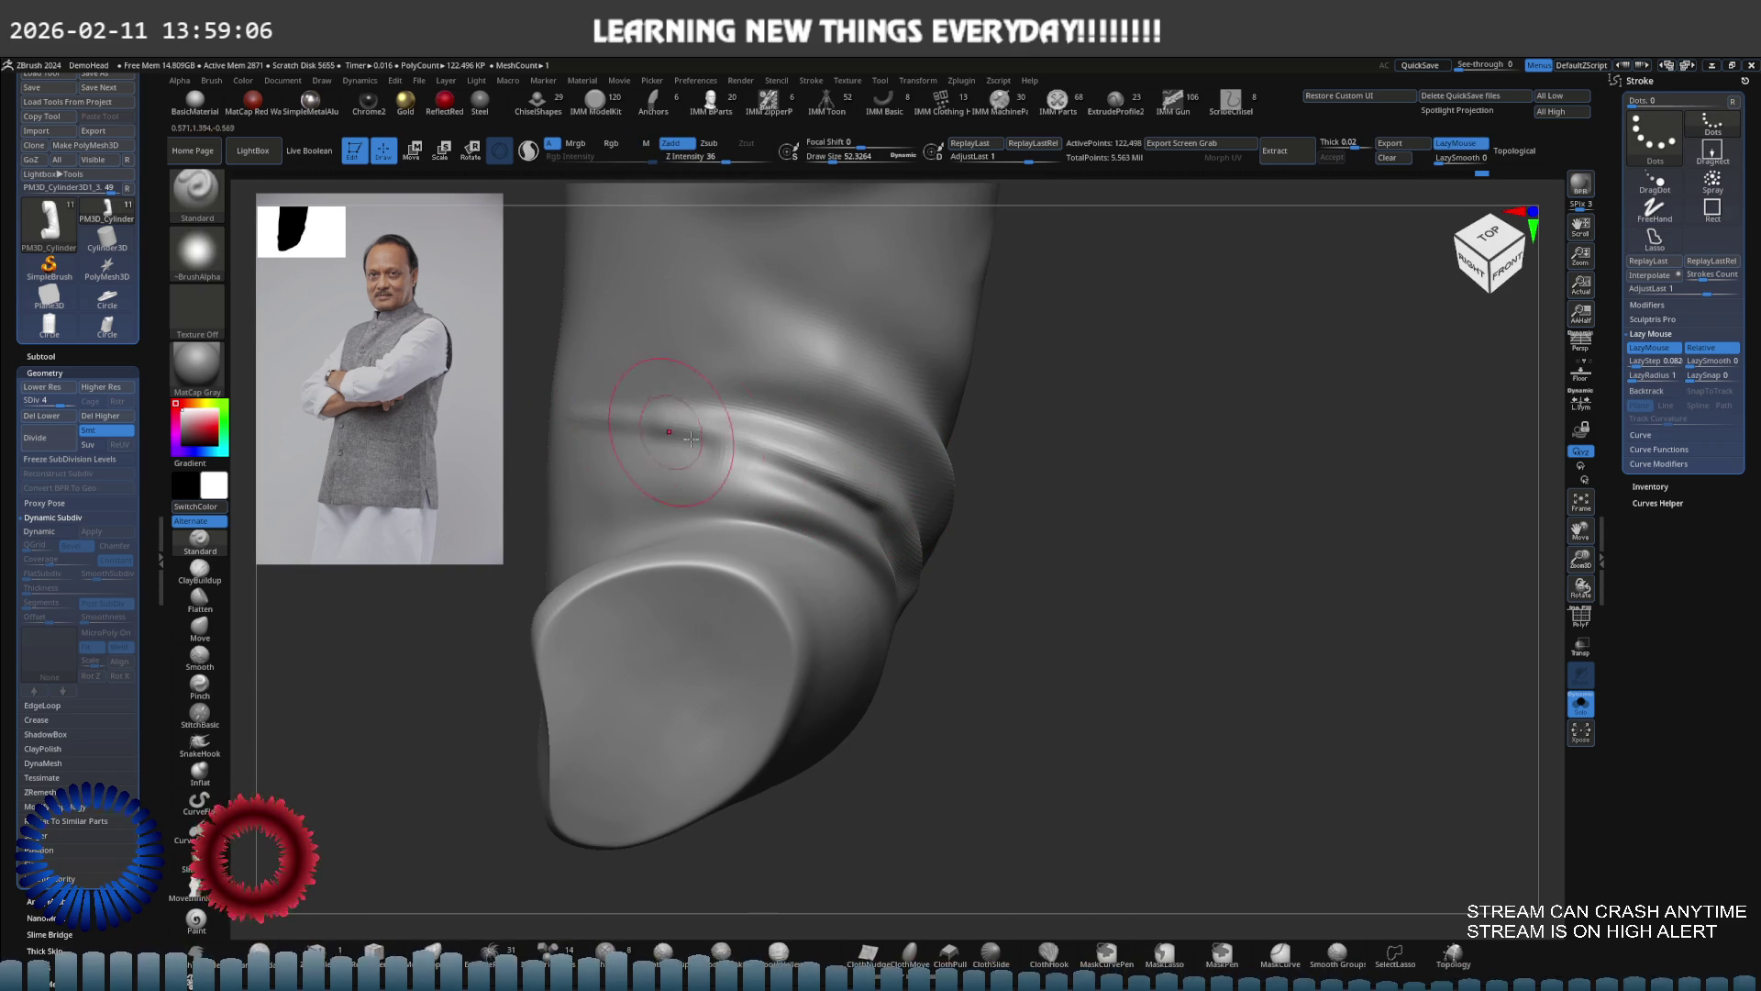
shift+right_drag(588, 418, 1011, 594)
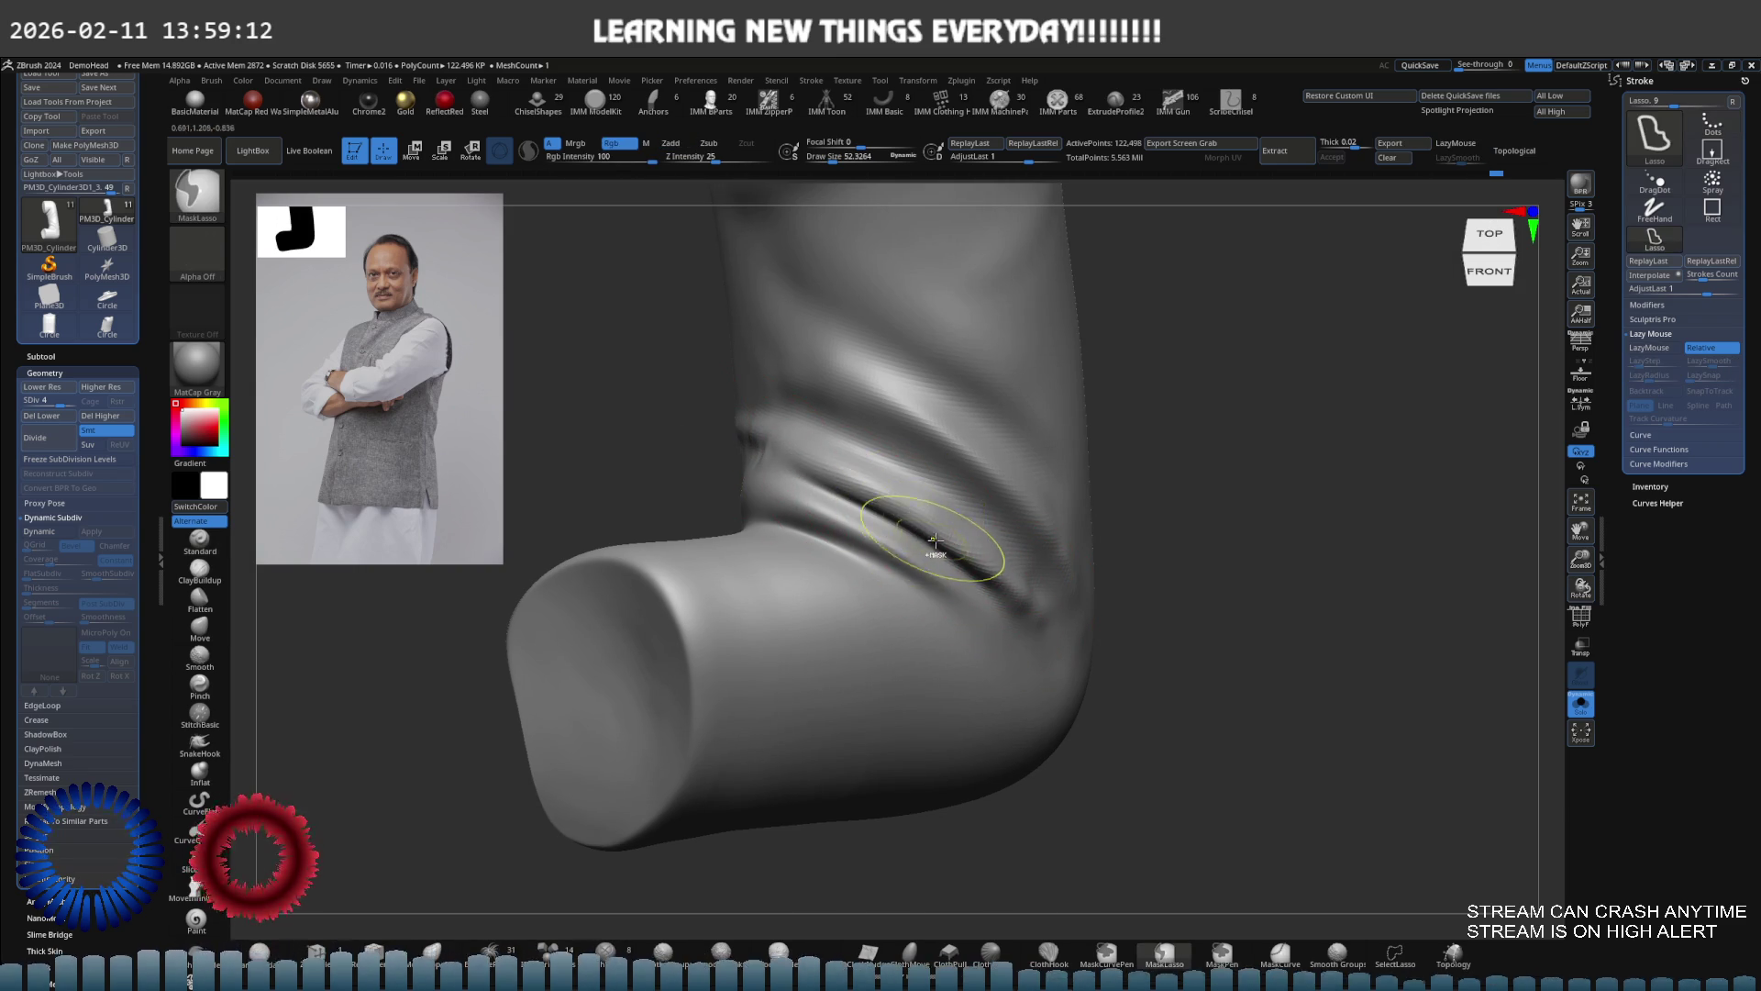
Undo the recent crease strokes back to an earlier crease state and pick the Move brush
key(ctrl+z)
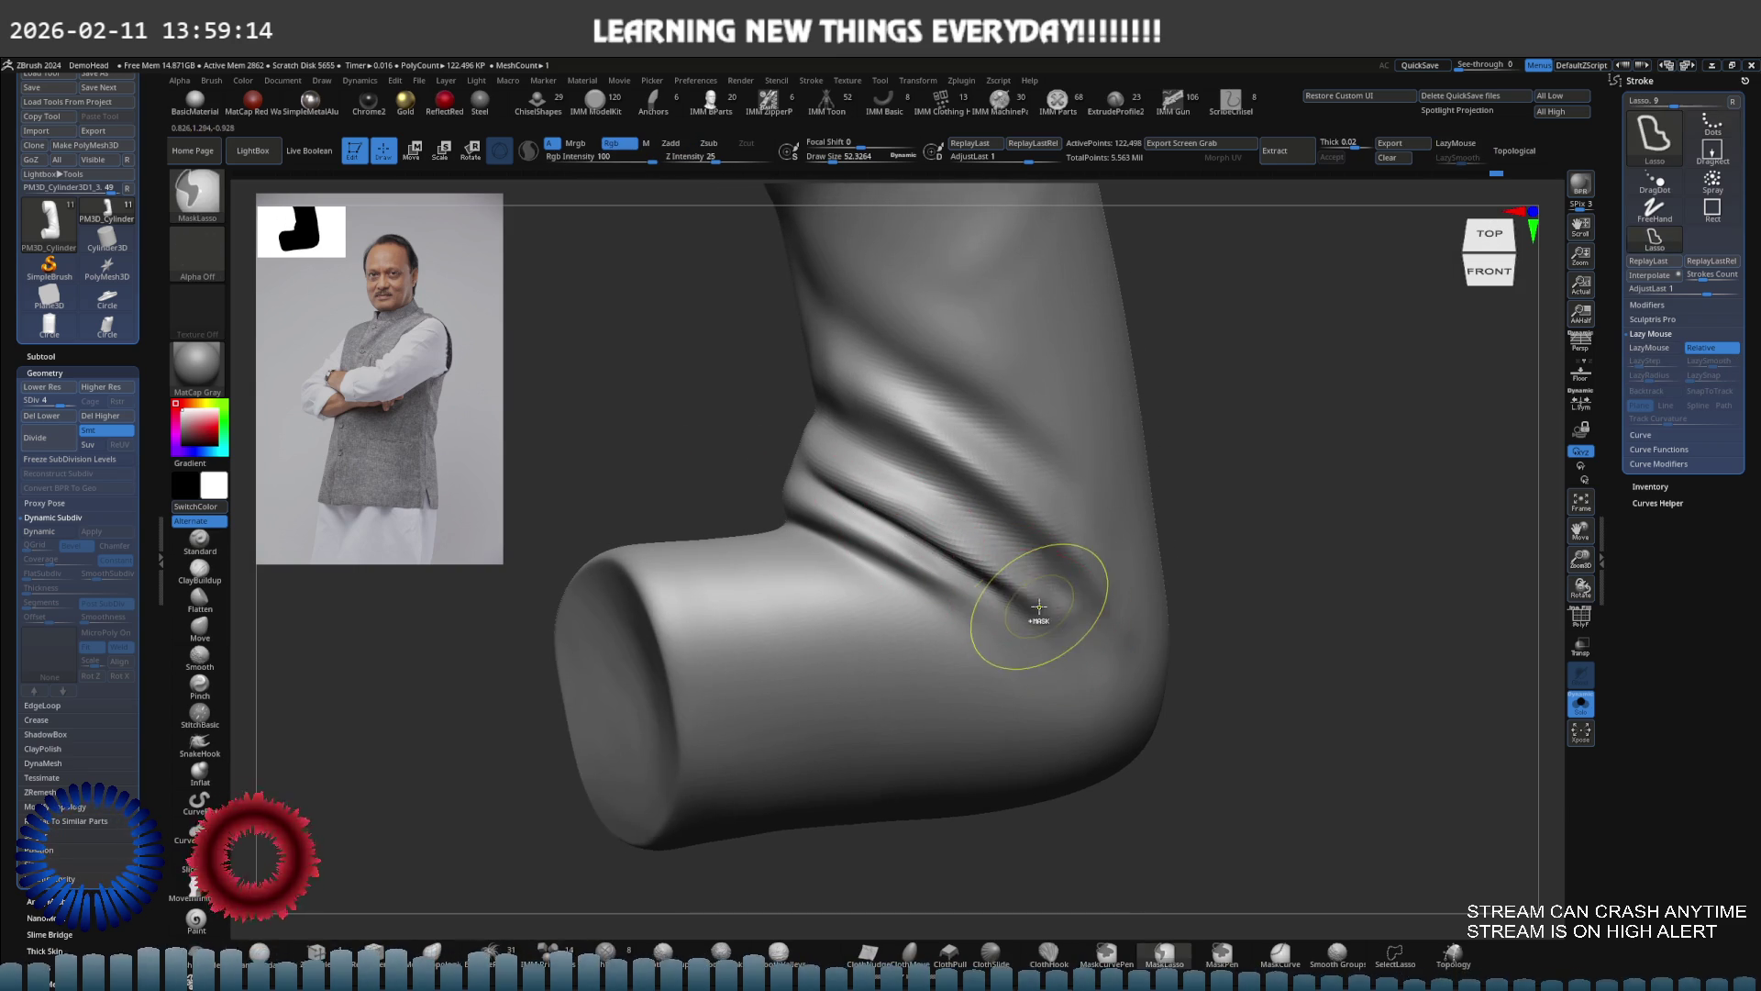
key(ctrl+z)
mouse_move(877, 505)
mouse_down()
mouse_move(564, 424)
mouse_move(819, 474)
mouse_up()
key(ctrl+z)
key(ctrl+z)
key(ctrl+z)
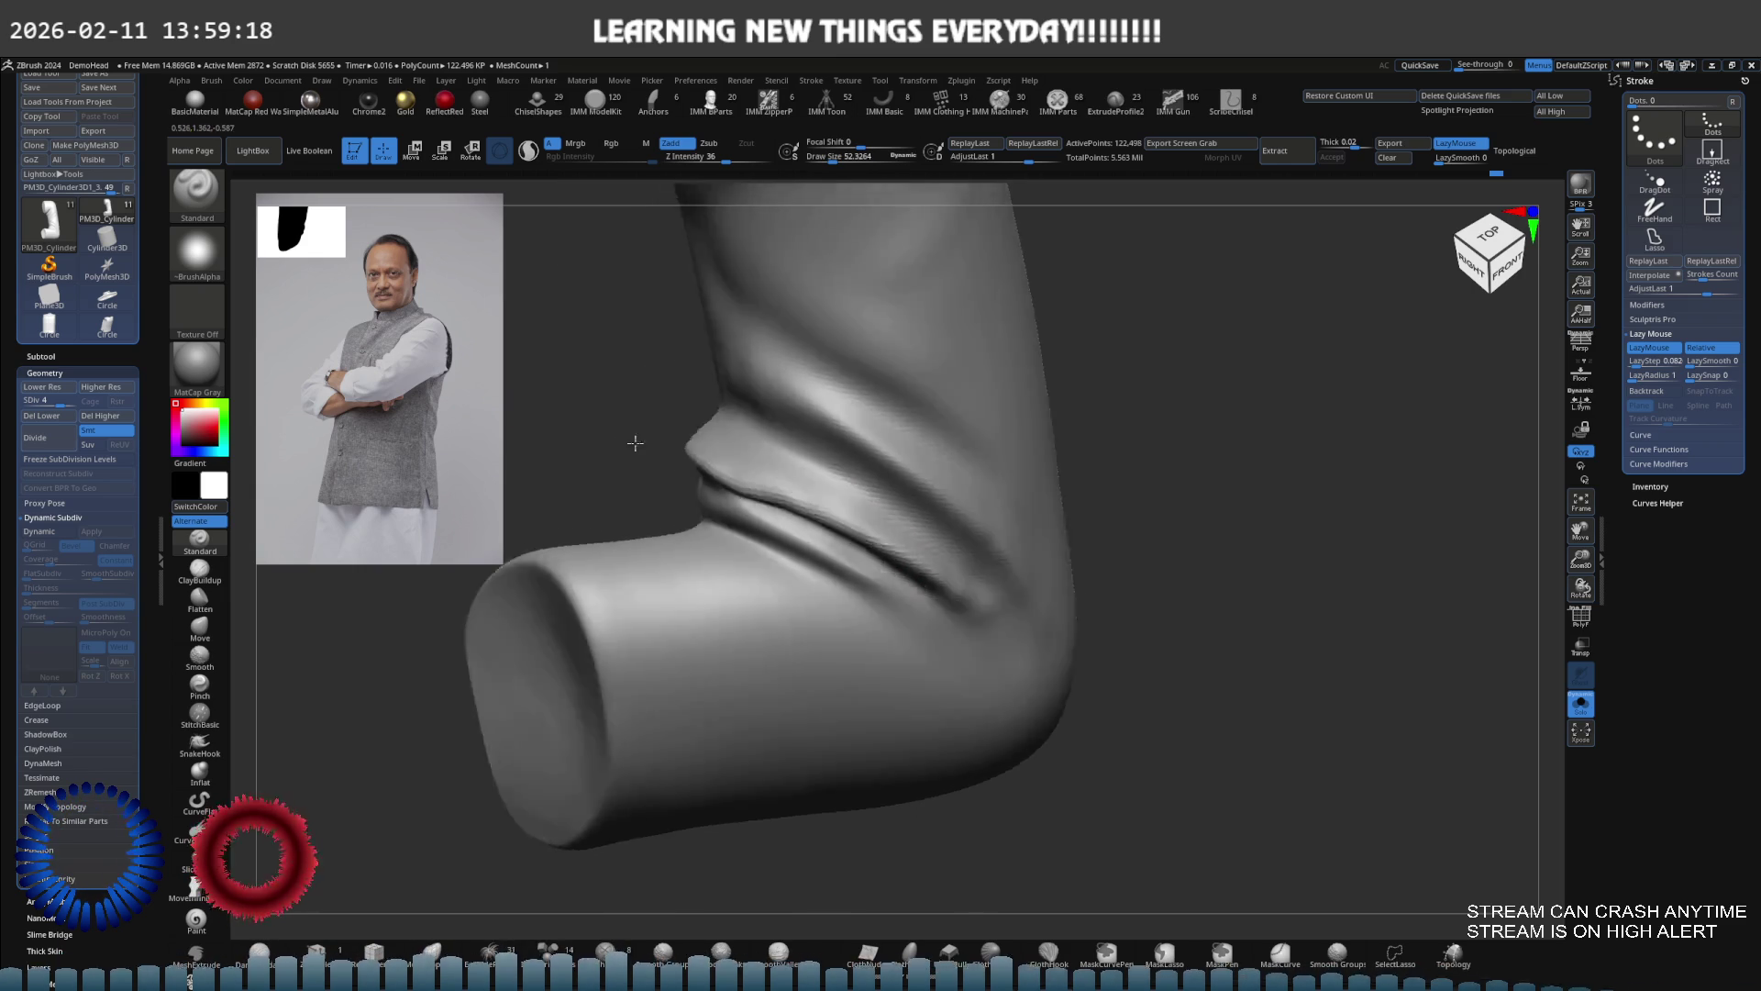
key(ctrl+z)
key(ctrl+z)
key(ctrl+z)
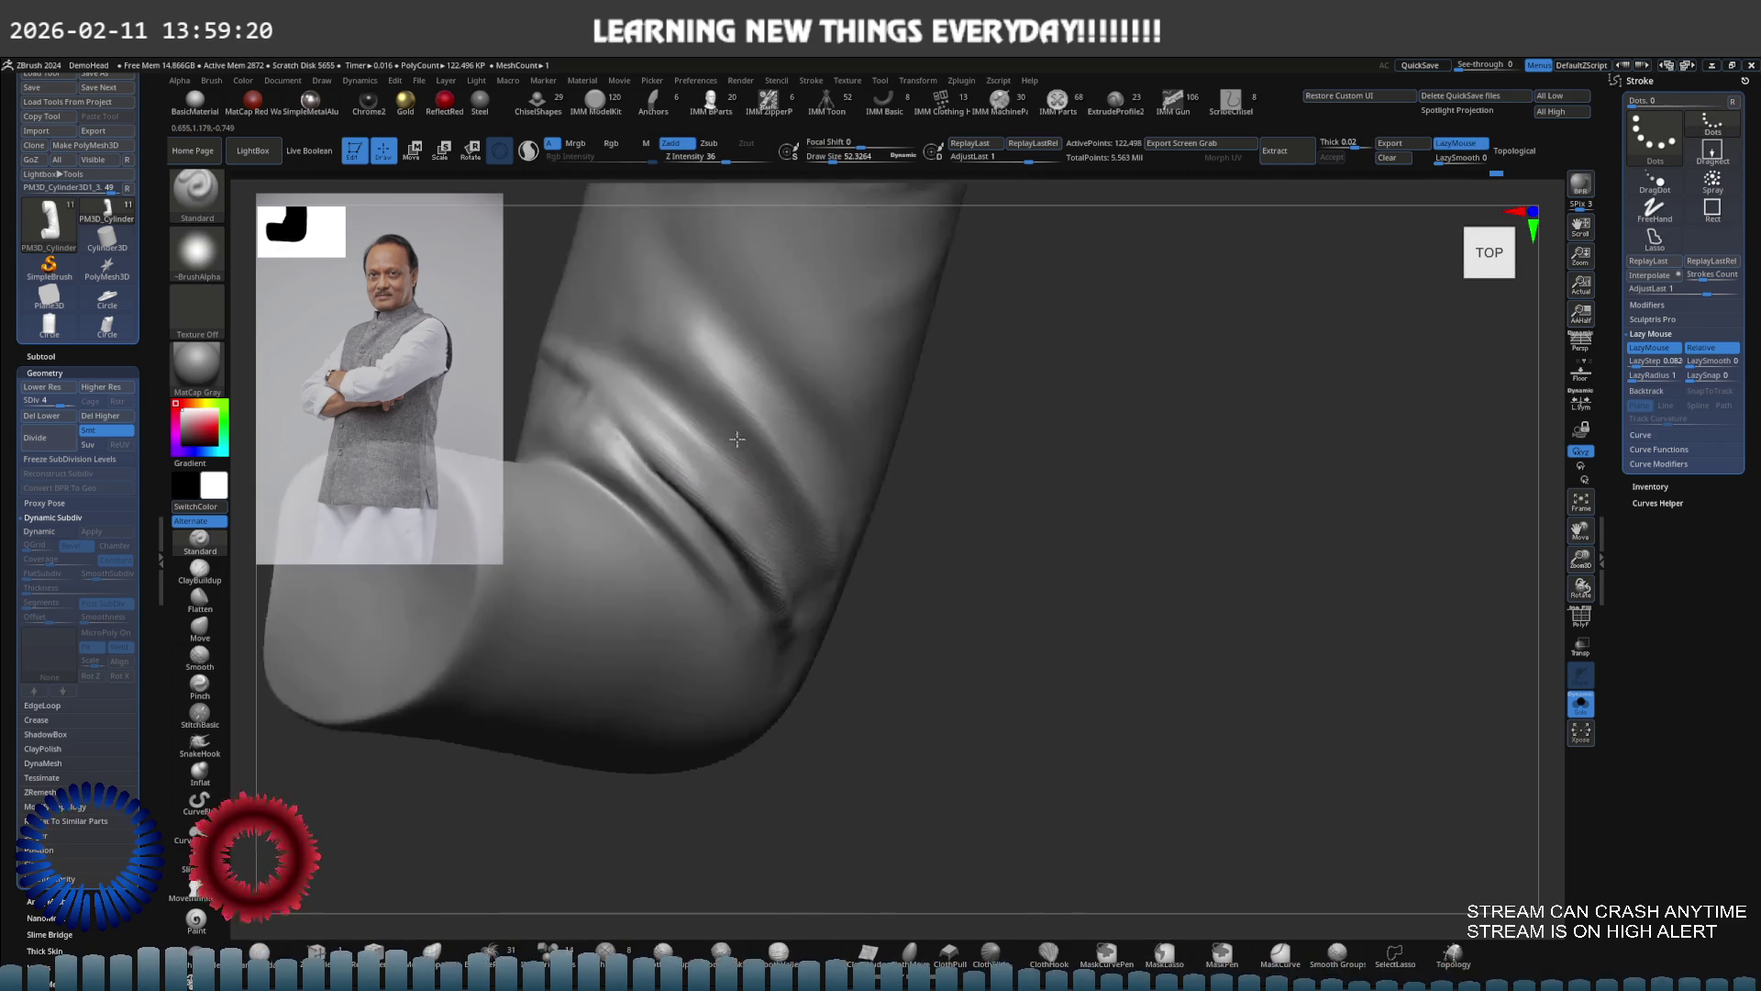
key(ctrl+z)
key(ctrl+z)
key(ctrl+z)
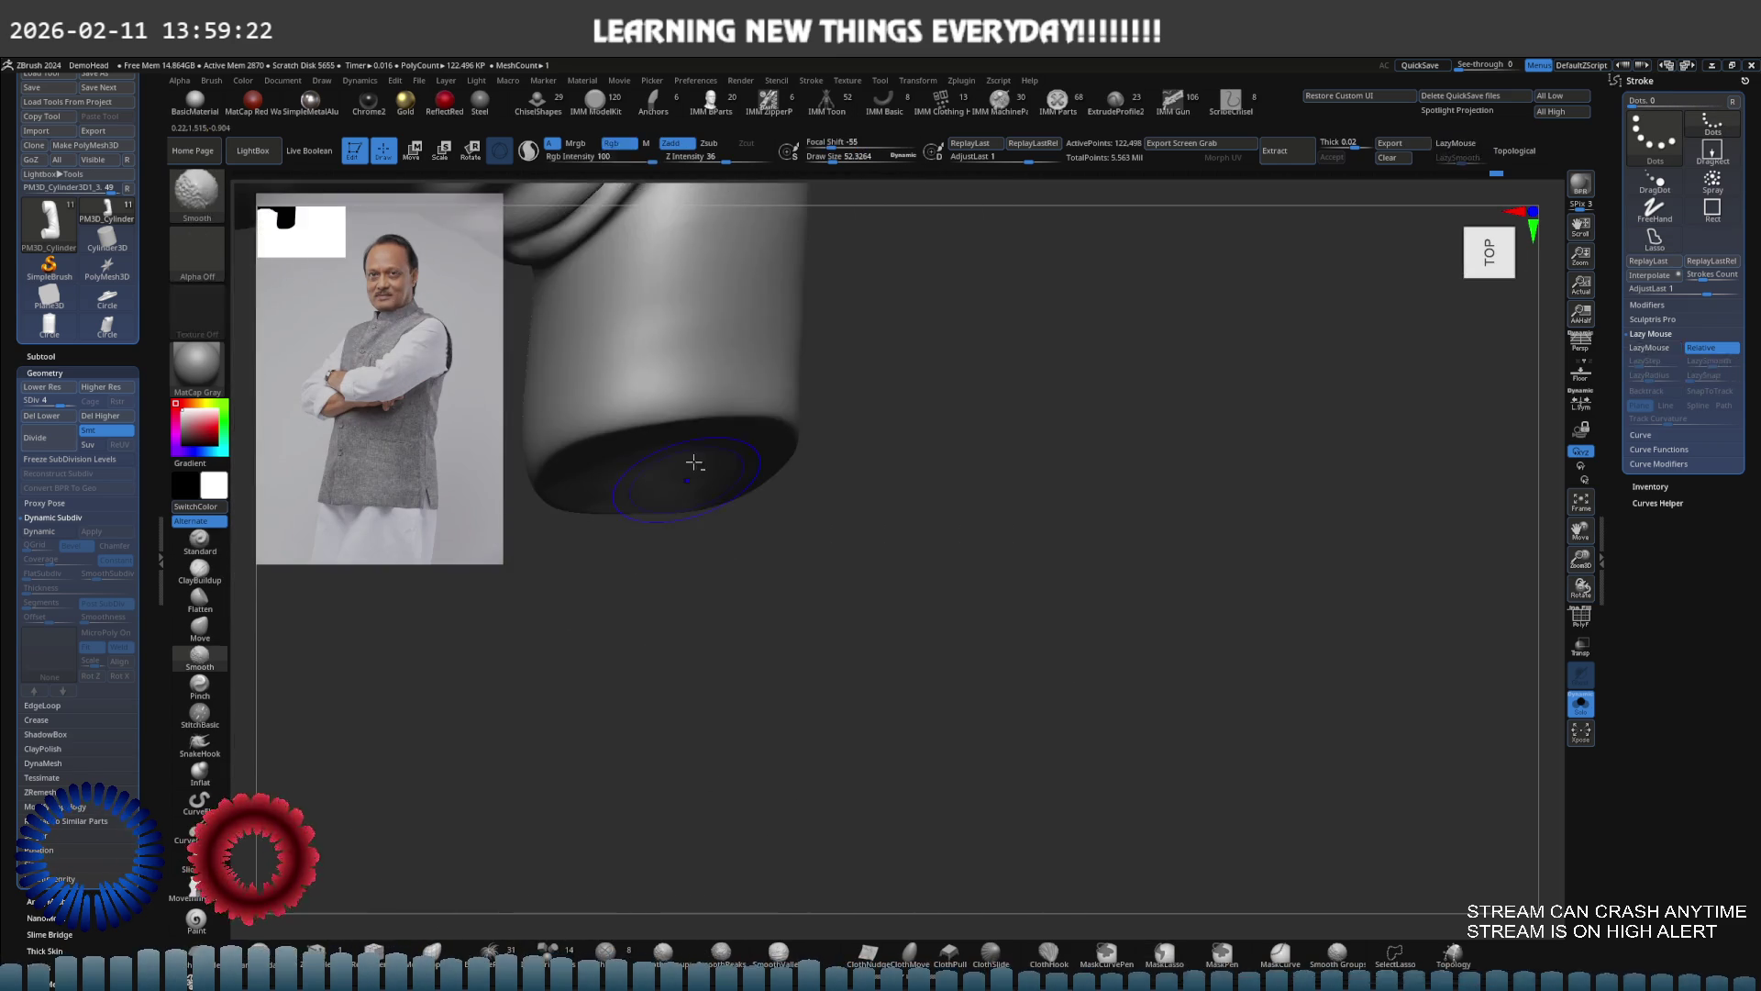
key(s)
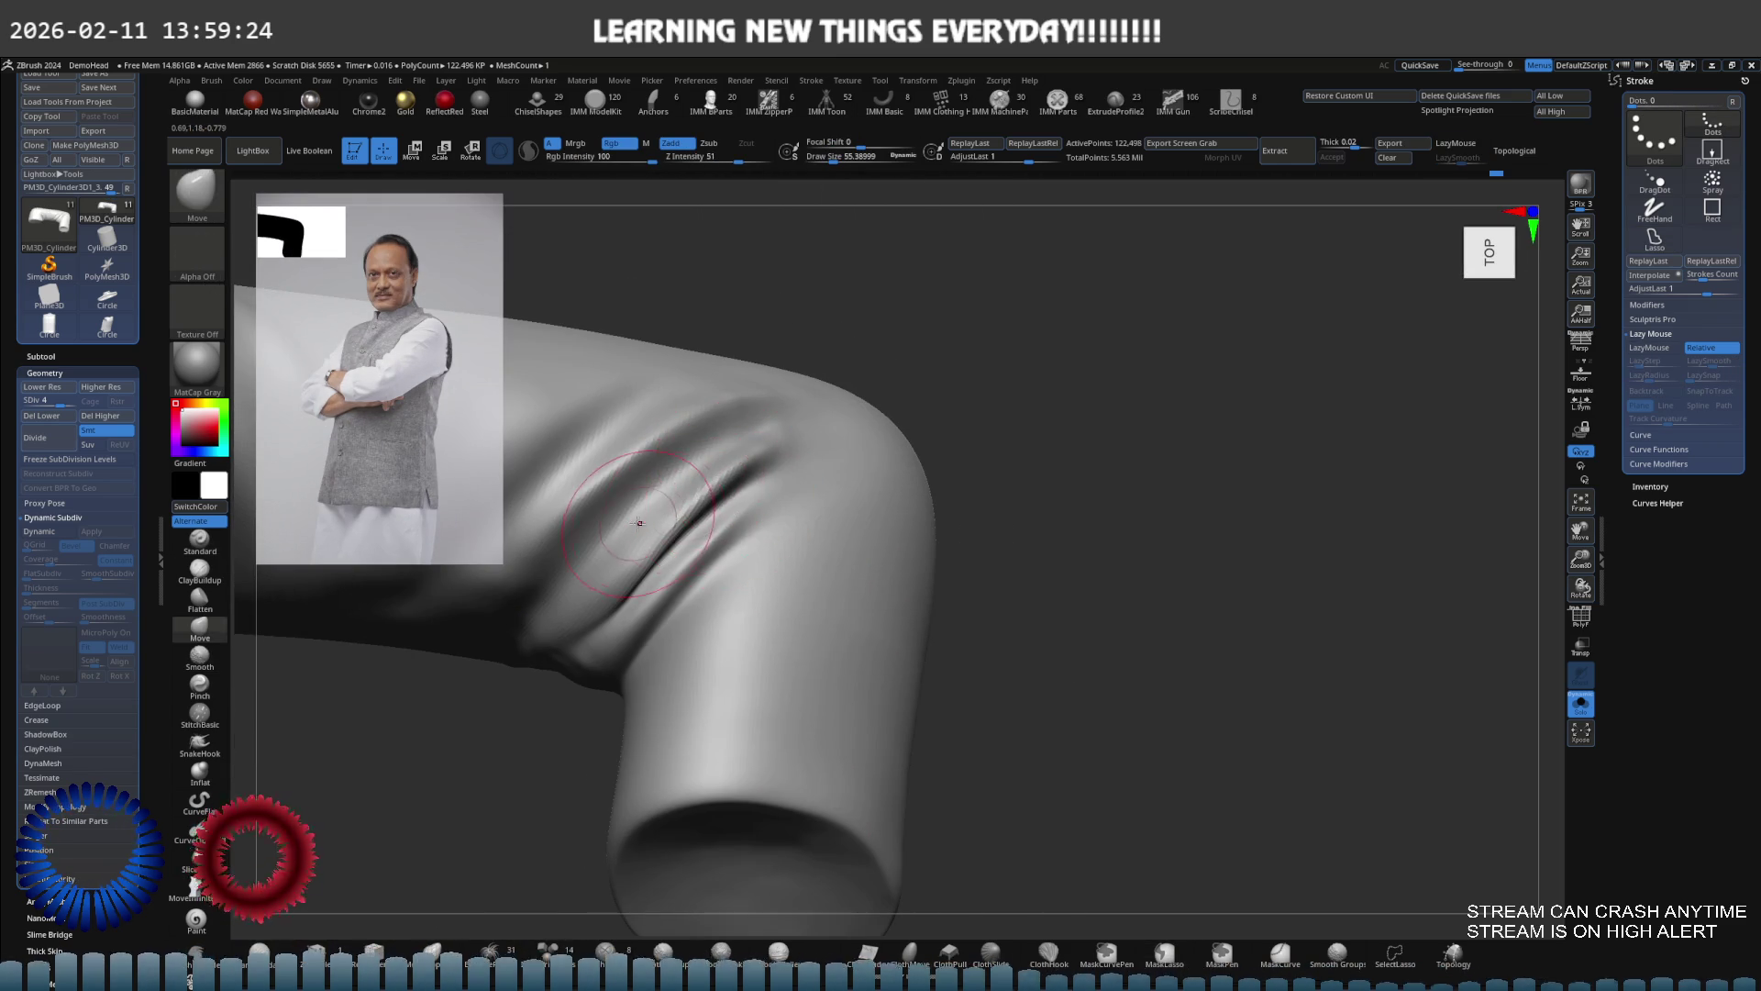
key(b)
key(m)
key(v)
key(ctrl+z)
key(ctrl+z)
key(ctrl+z)
key(ctrl+z)
key(ctrl+z)
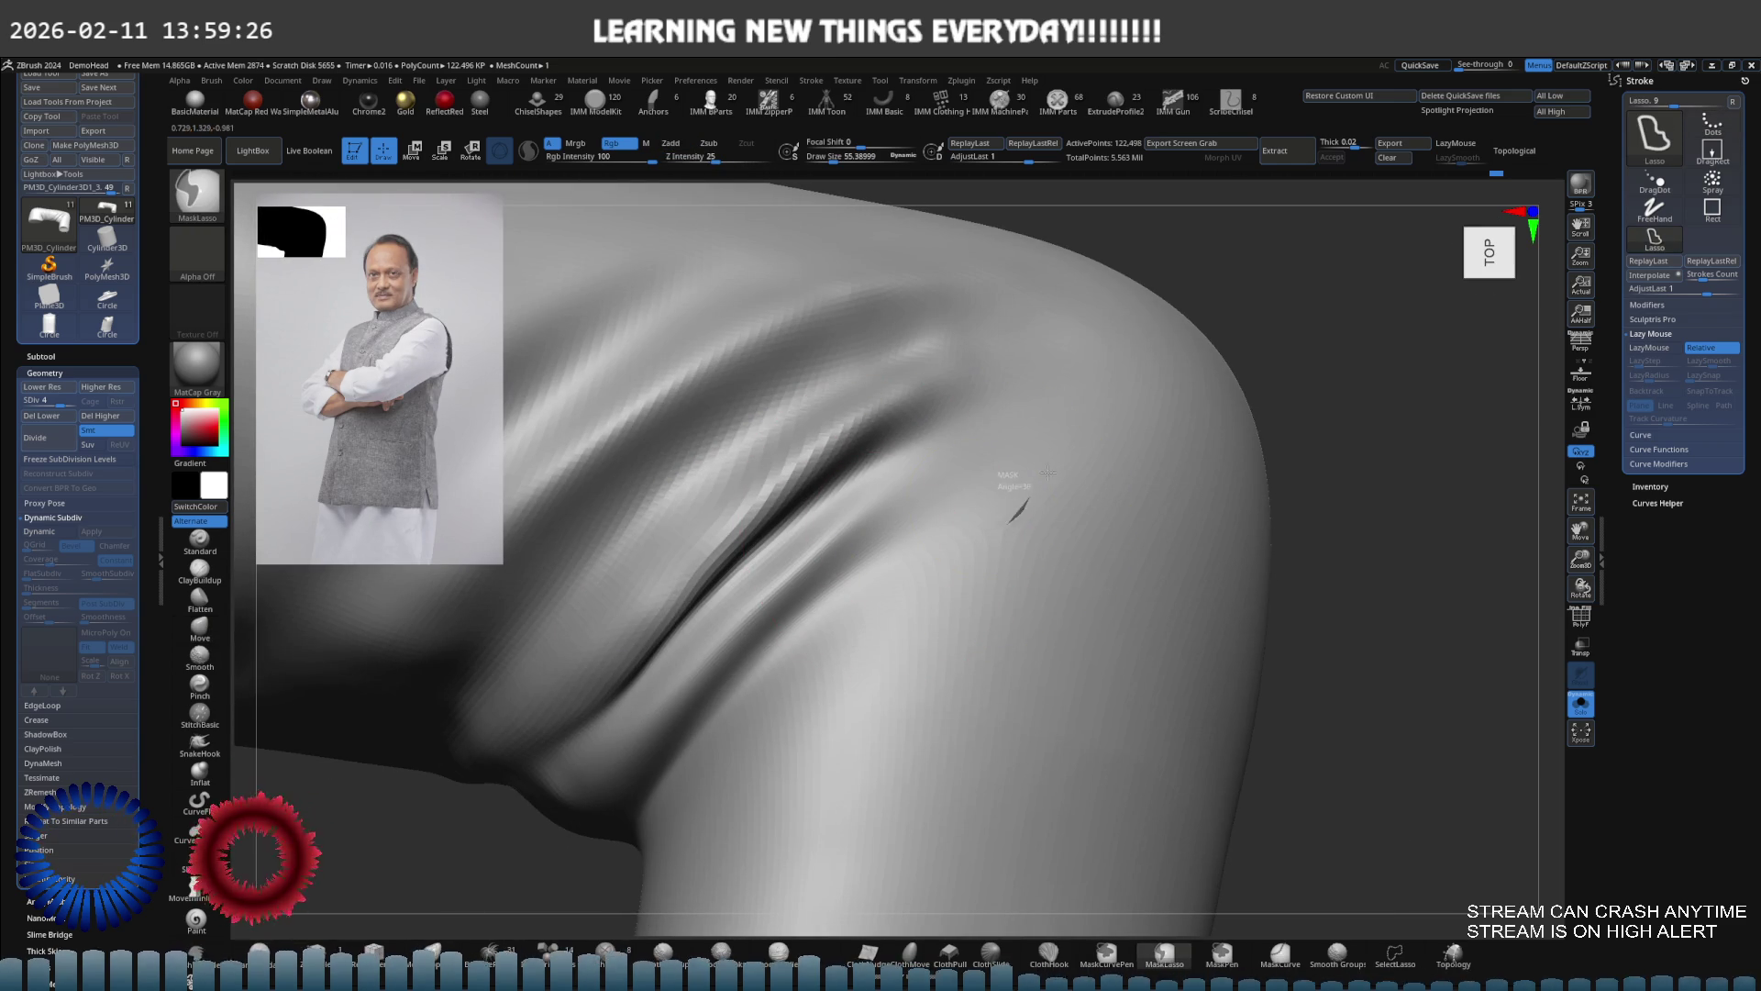
Mask the sleeve's lower fold with MaskPen at size 8.5, then pull its crease with Move
click(1118, 959)
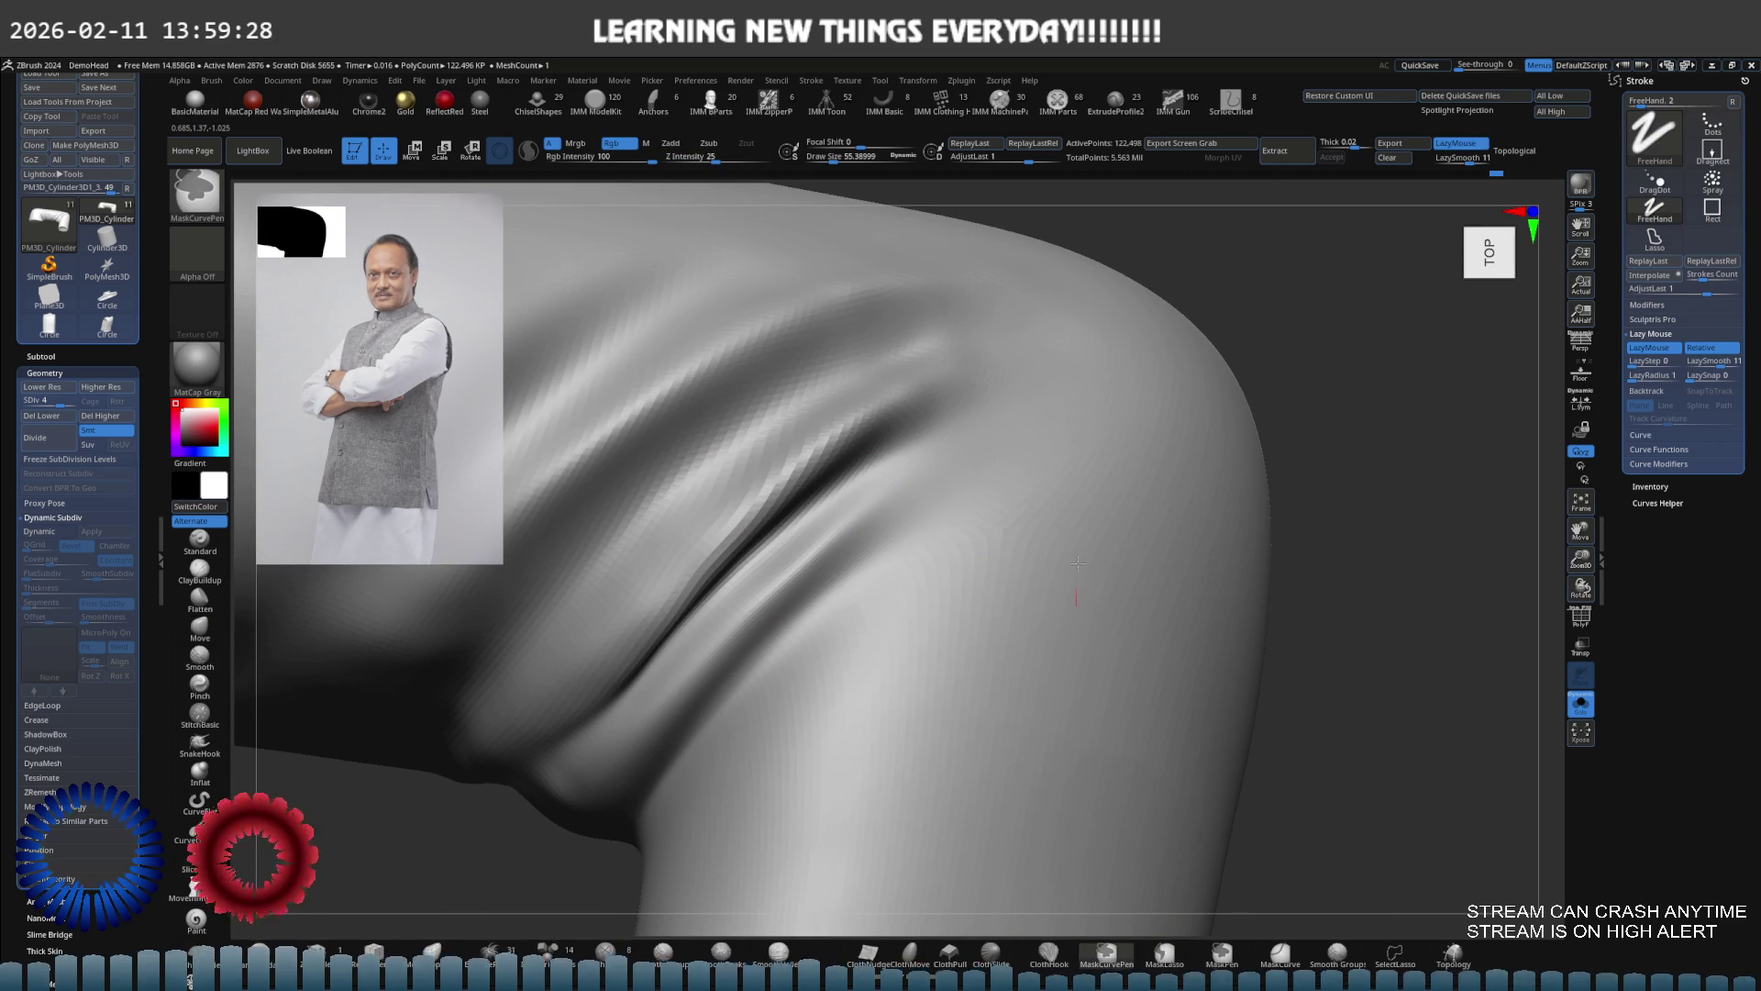
drag(1077, 606, 1082, 613)
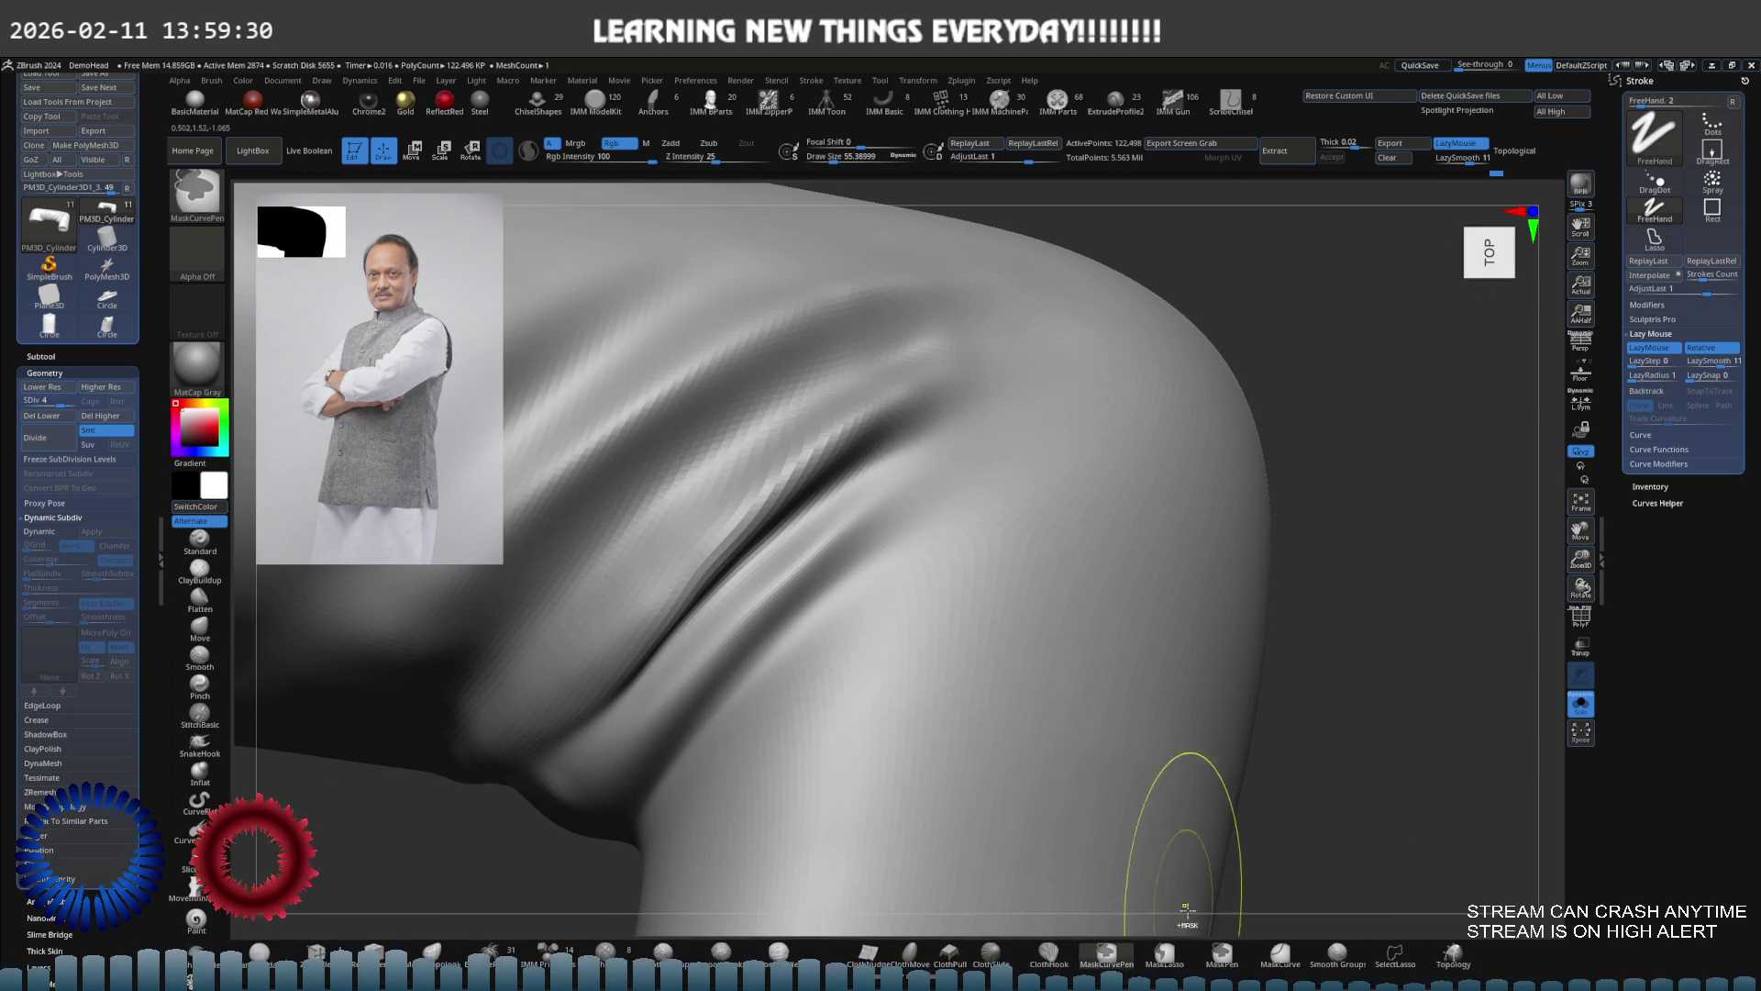
click(1226, 962)
ctrl+drag(958, 536, 765, 734)
key(s)
mouse_move(719, 676)
right_down()
mouse_move(688, 676)
mouse_move(679, 748)
right_up()
key(s)
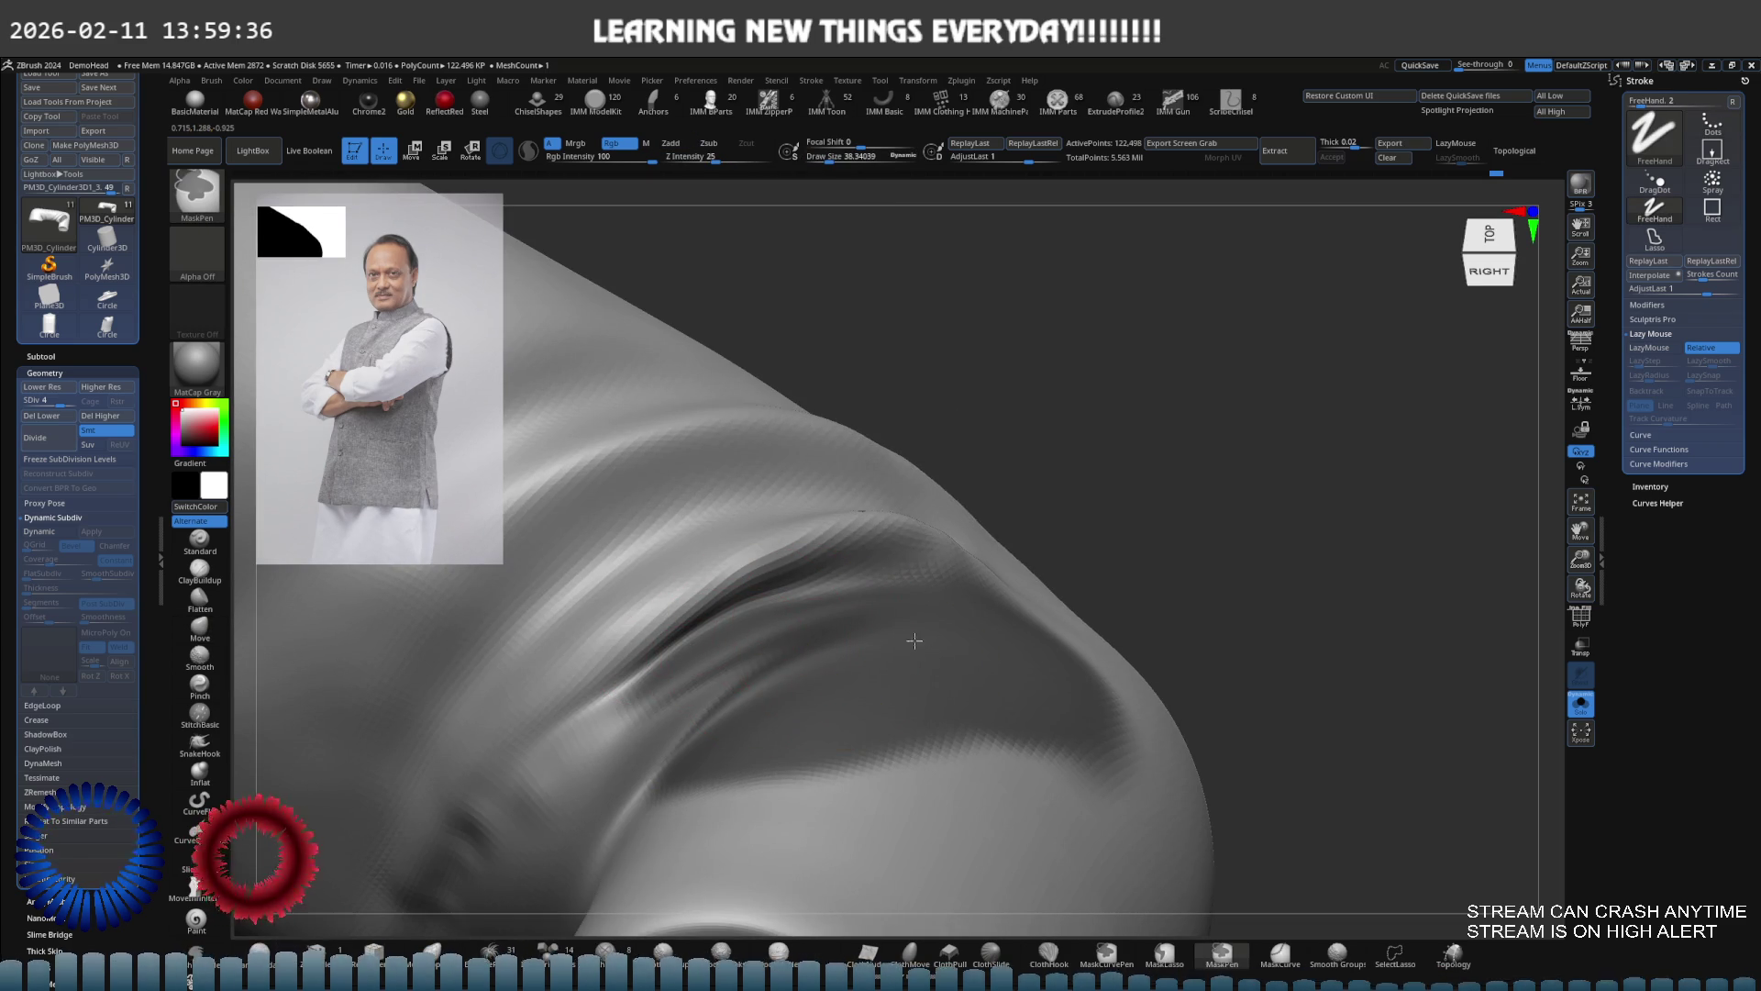
mouse_move(679, 748)
ctrl+mouse_down()
mouse_move(499, 872)
mouse_move(887, 700)
ctrl+mouse_up()
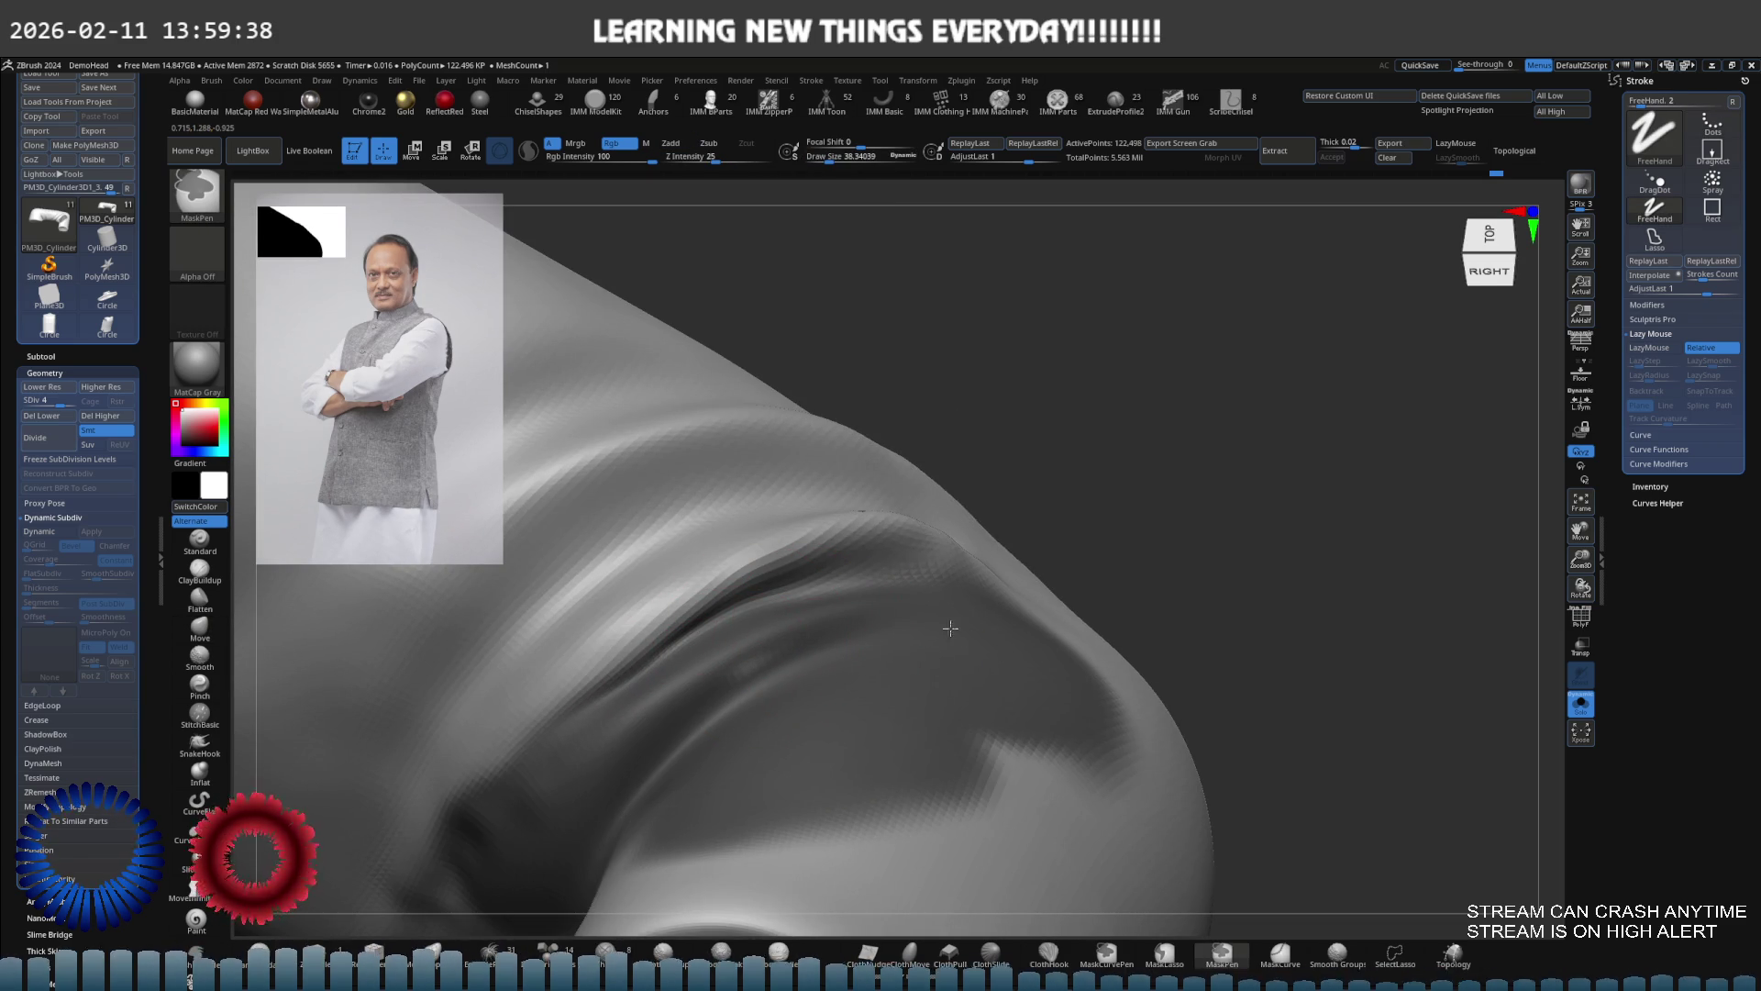
mouse_move(1065, 628)
right_down()
mouse_move(885, 707)
mouse_move(894, 629)
right_up()
drag(822, 626, 715, 777)
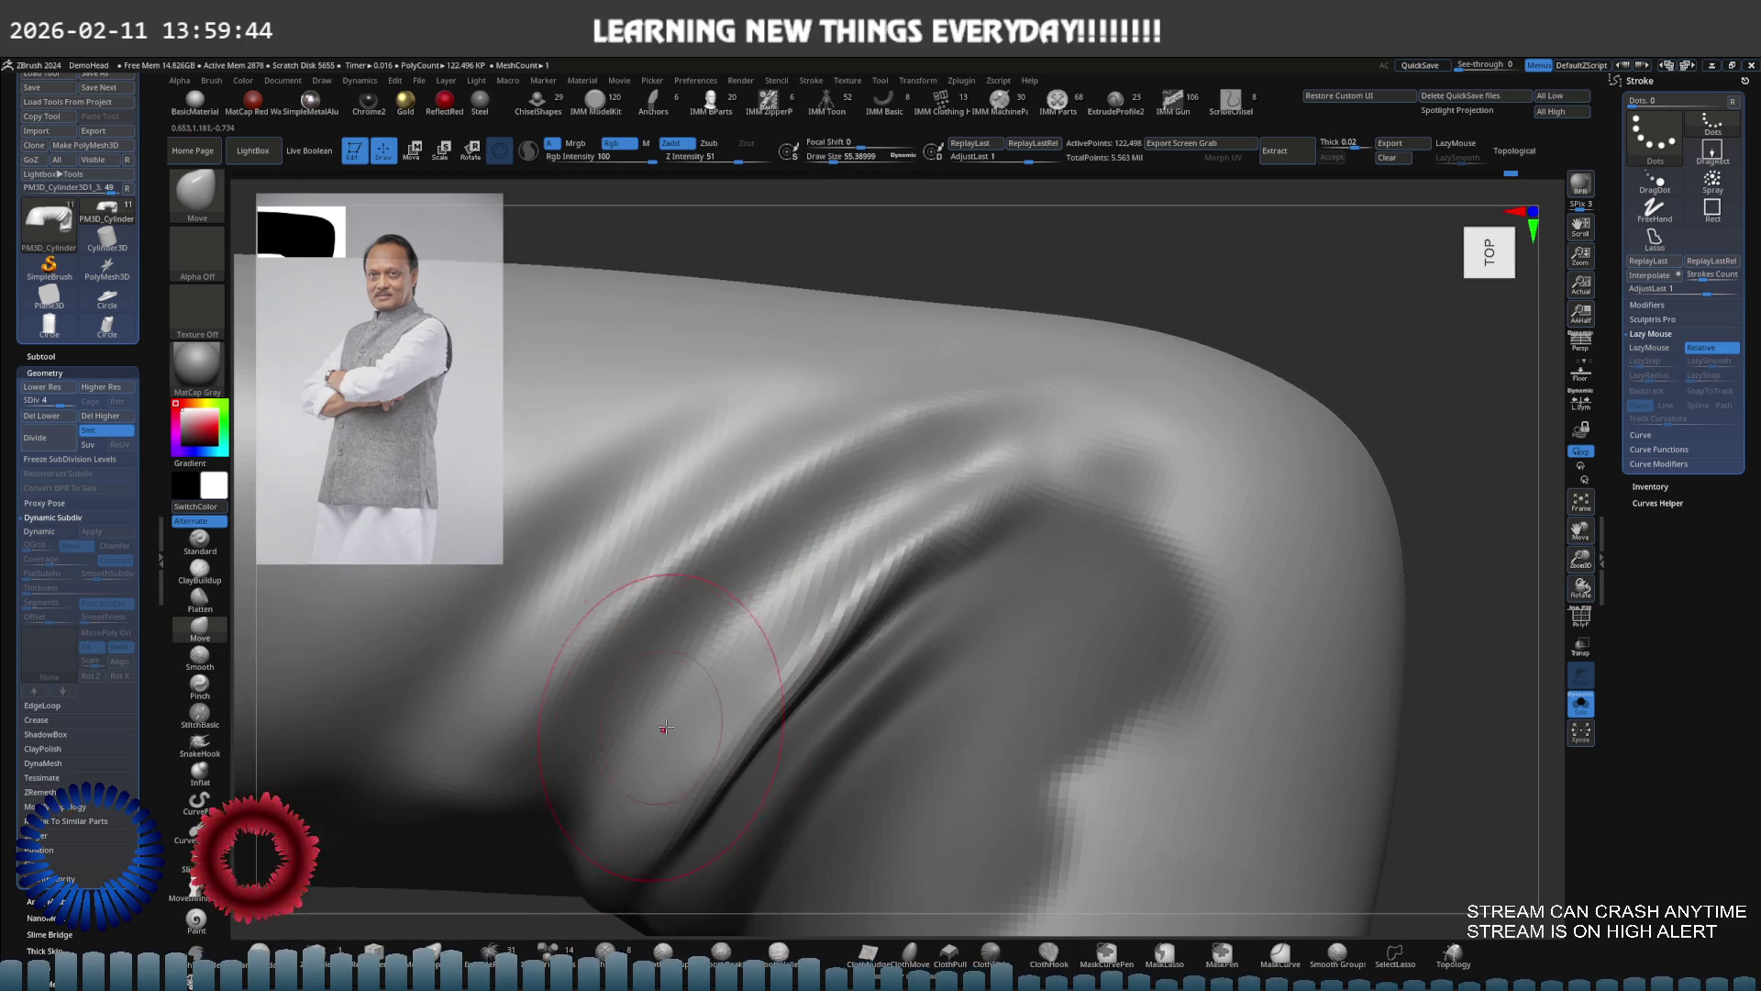
Puff up the elbow fold with the Inflat brush, working toward a top view
right_drag(647, 757, 677, 557)
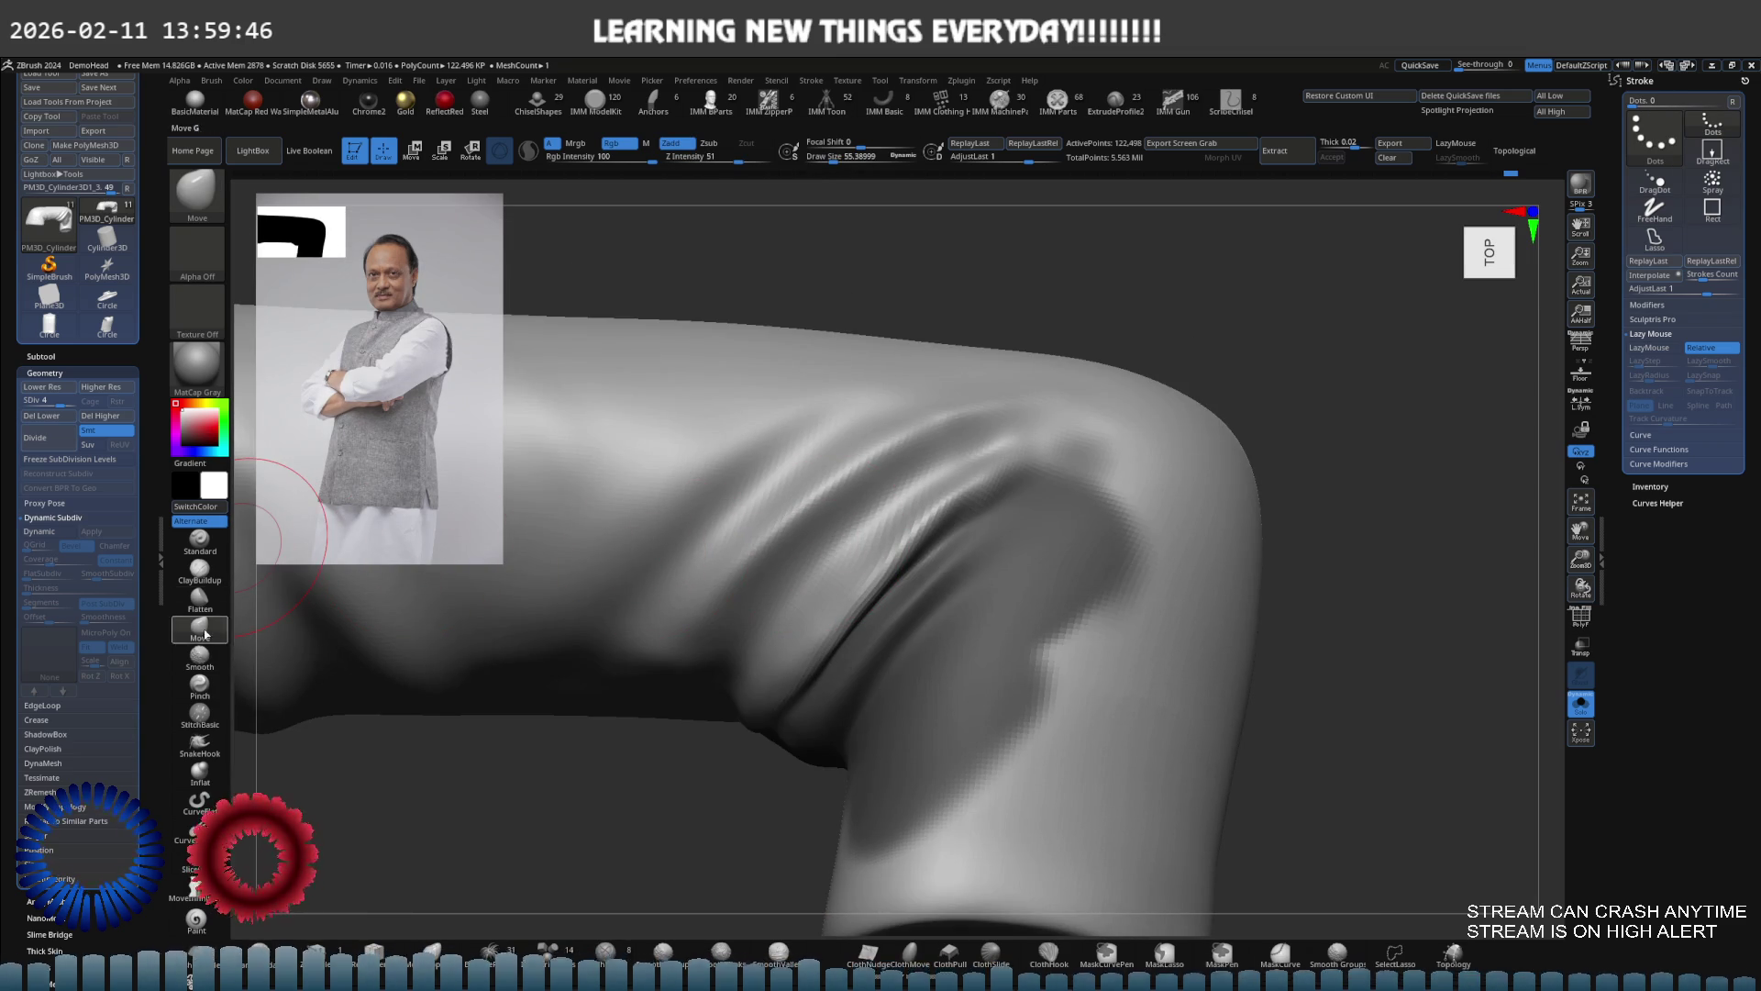
click(198, 782)
right_drag(477, 698, 849, 570)
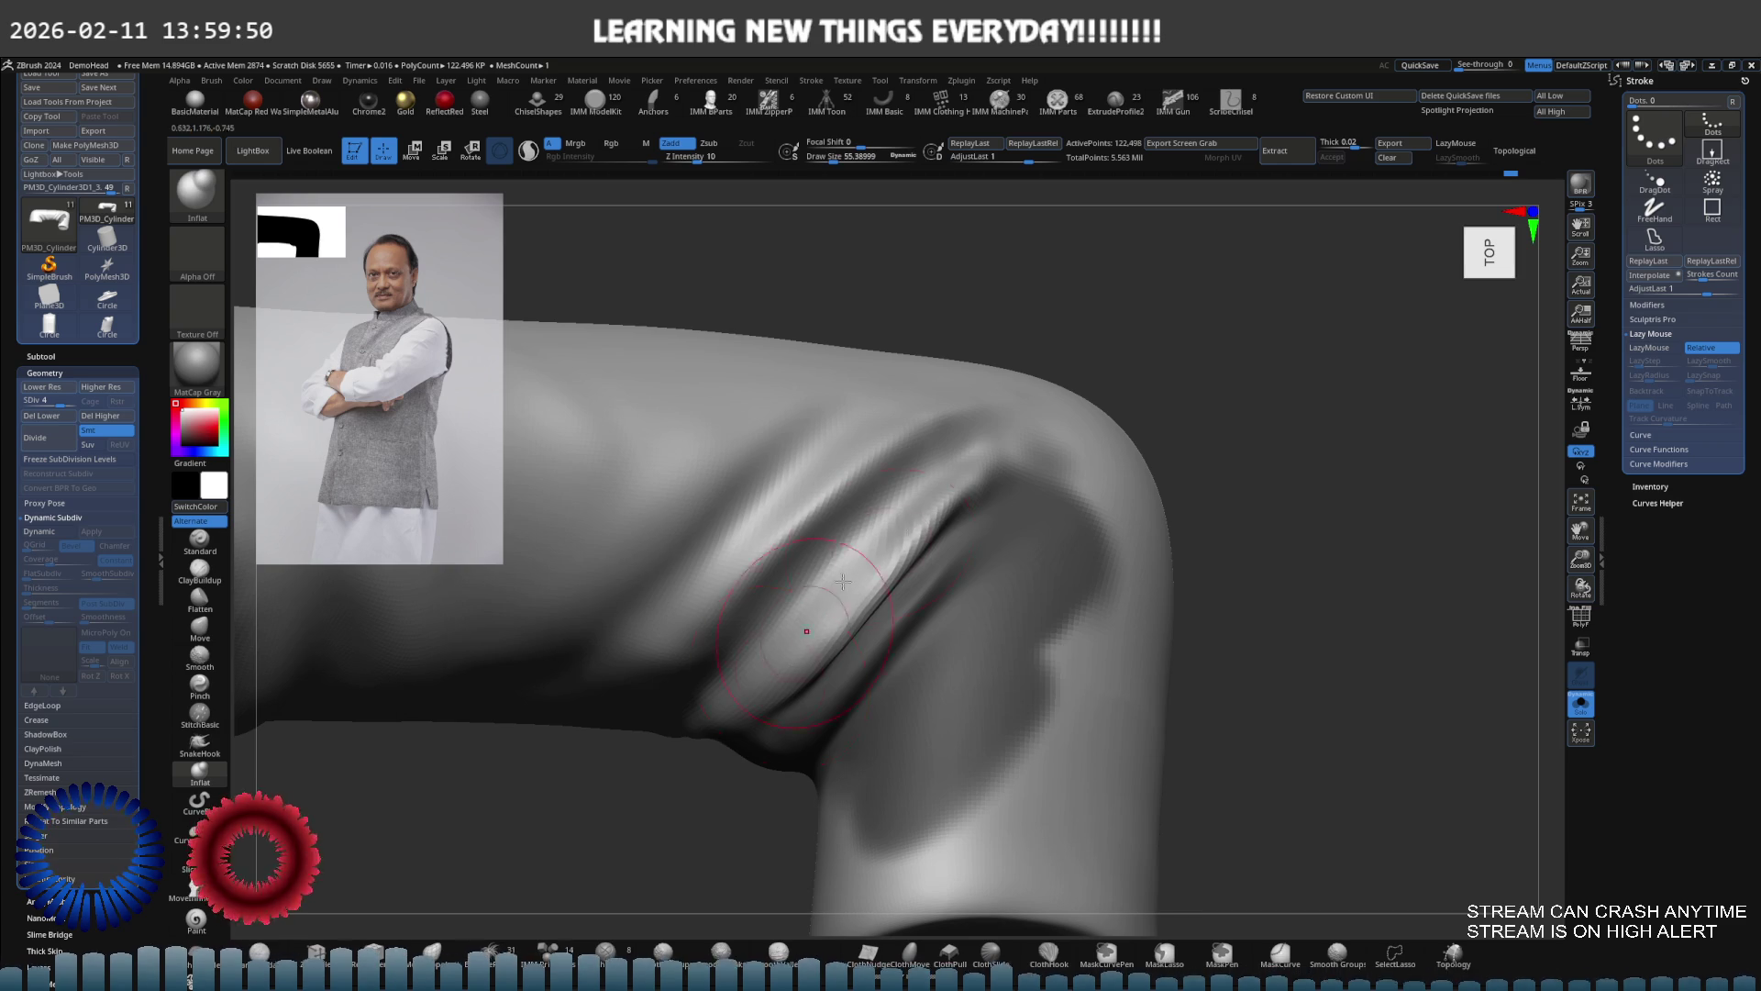
right_drag(821, 620, 859, 590)
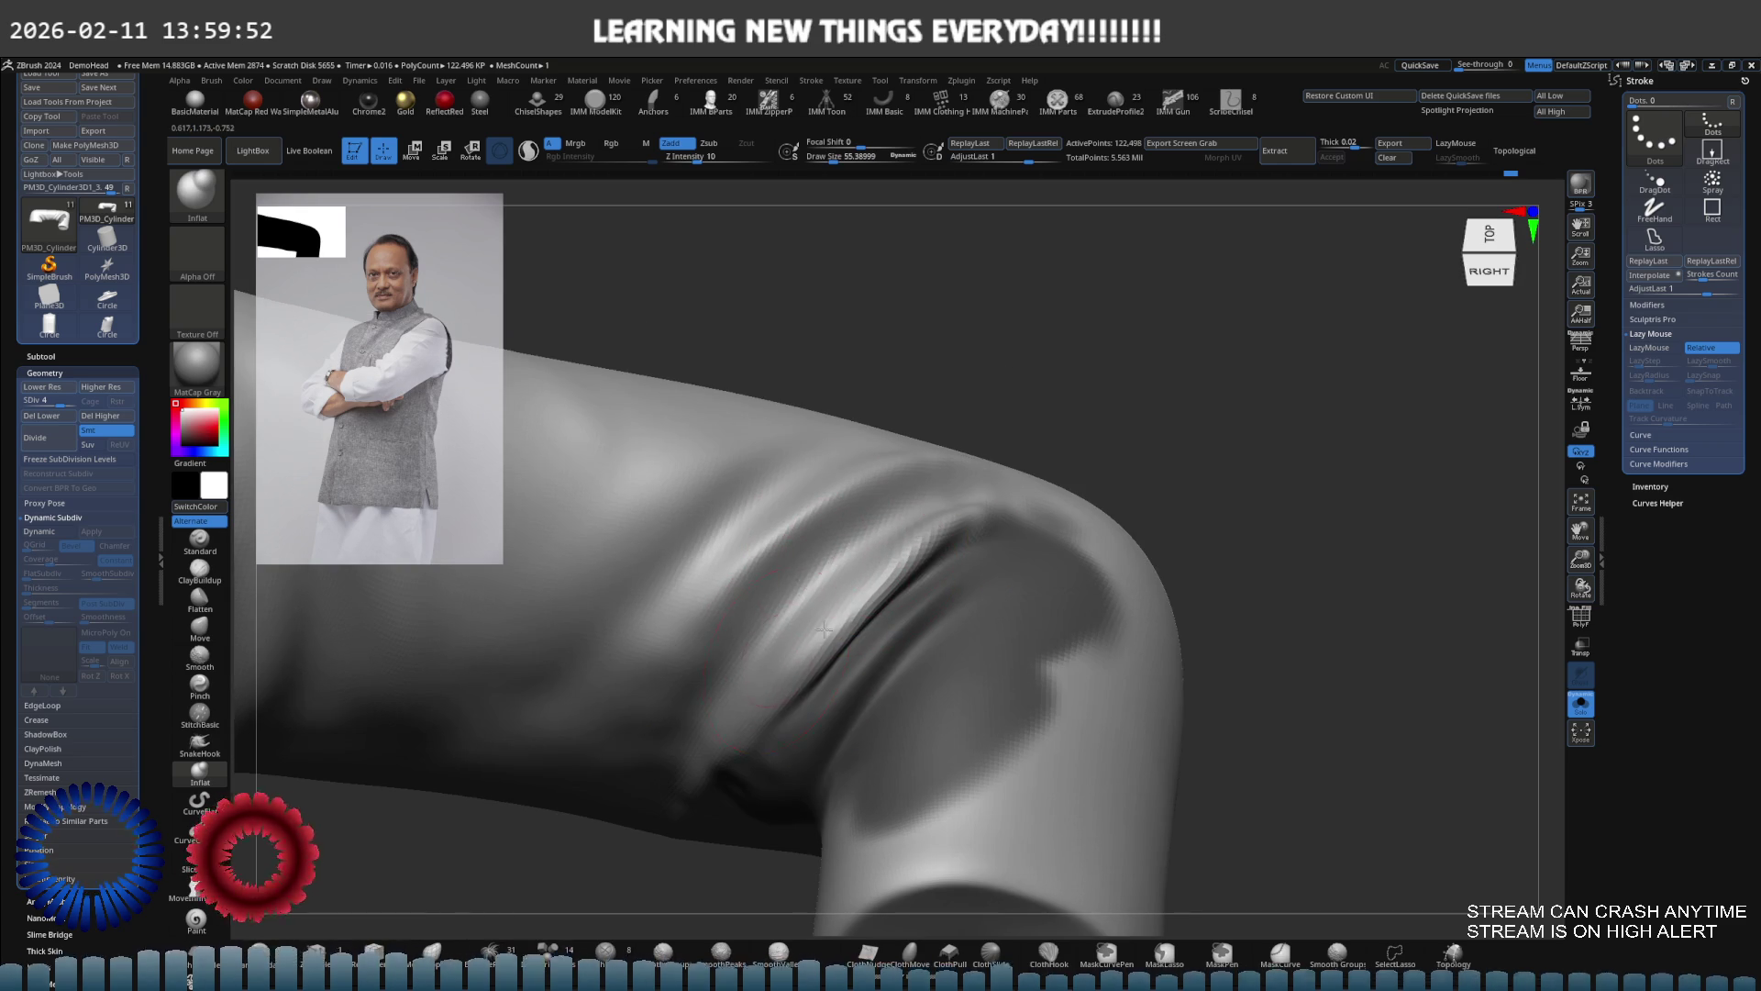
mouse_move(788, 660)
right_down()
mouse_move(806, 676)
mouse_move(936, 537)
right_up()
right_drag(798, 588, 908, 532)
Smooth and push the fold at the front of the bend into shape
key(shift)
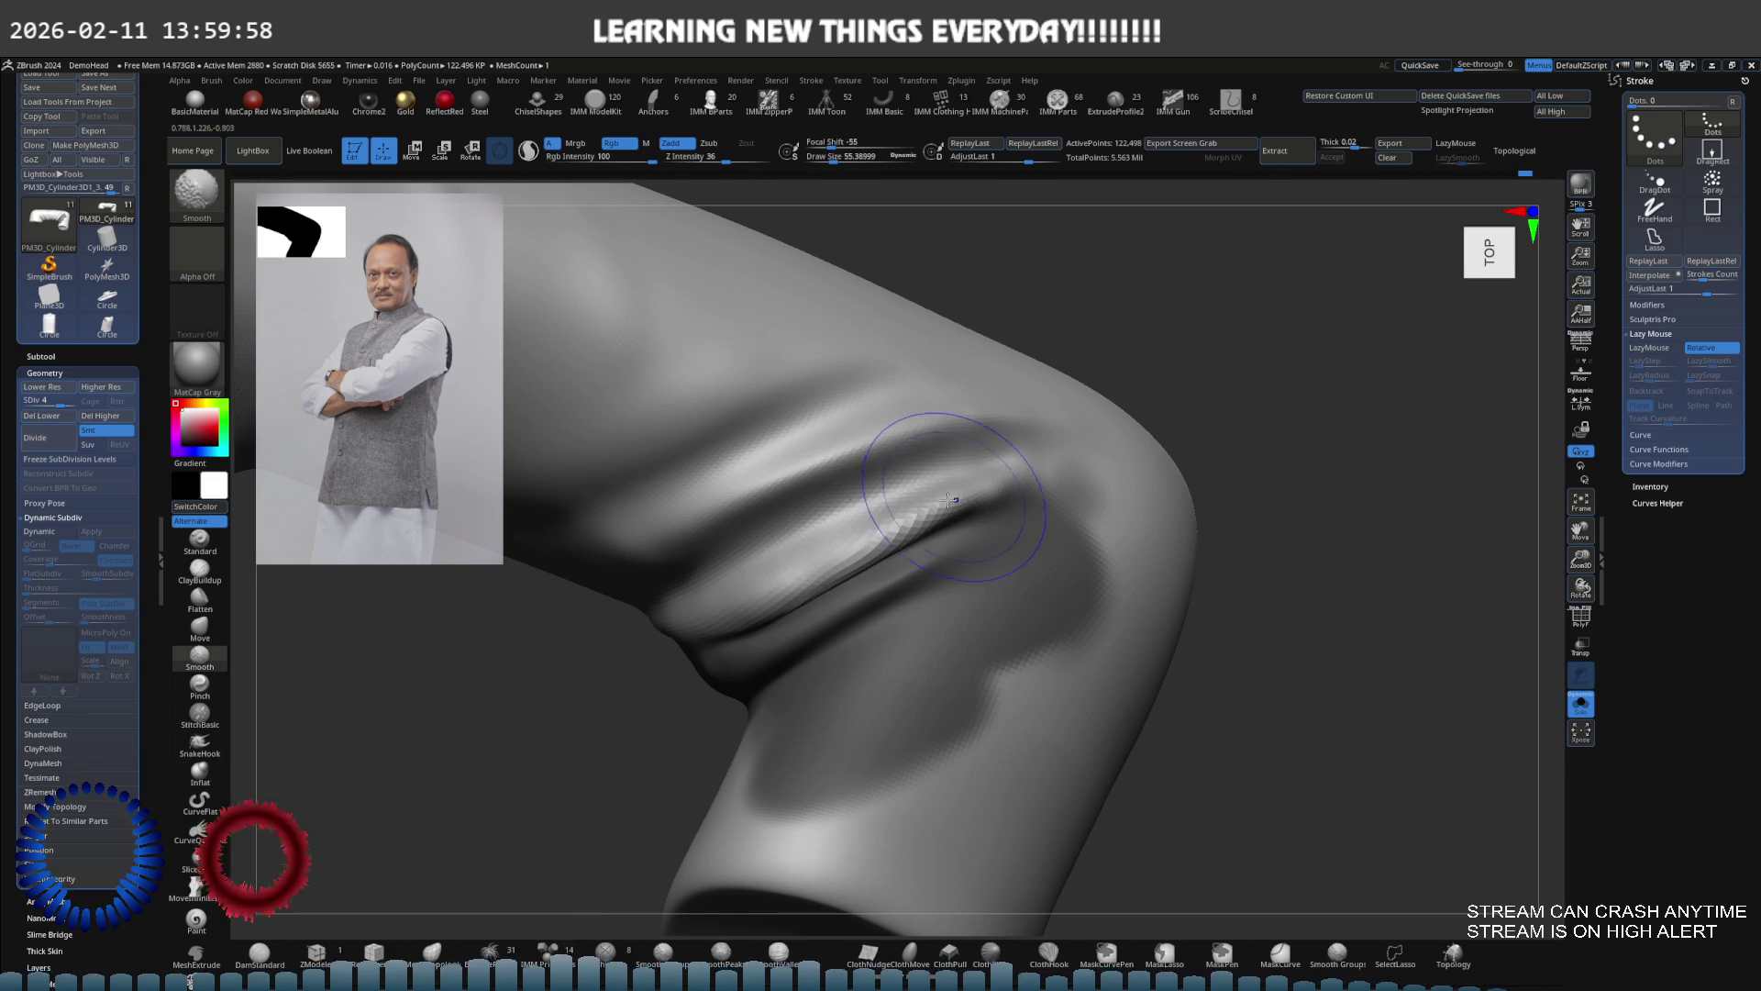
shift+right_drag(747, 605, 807, 580)
drag(807, 579, 798, 585)
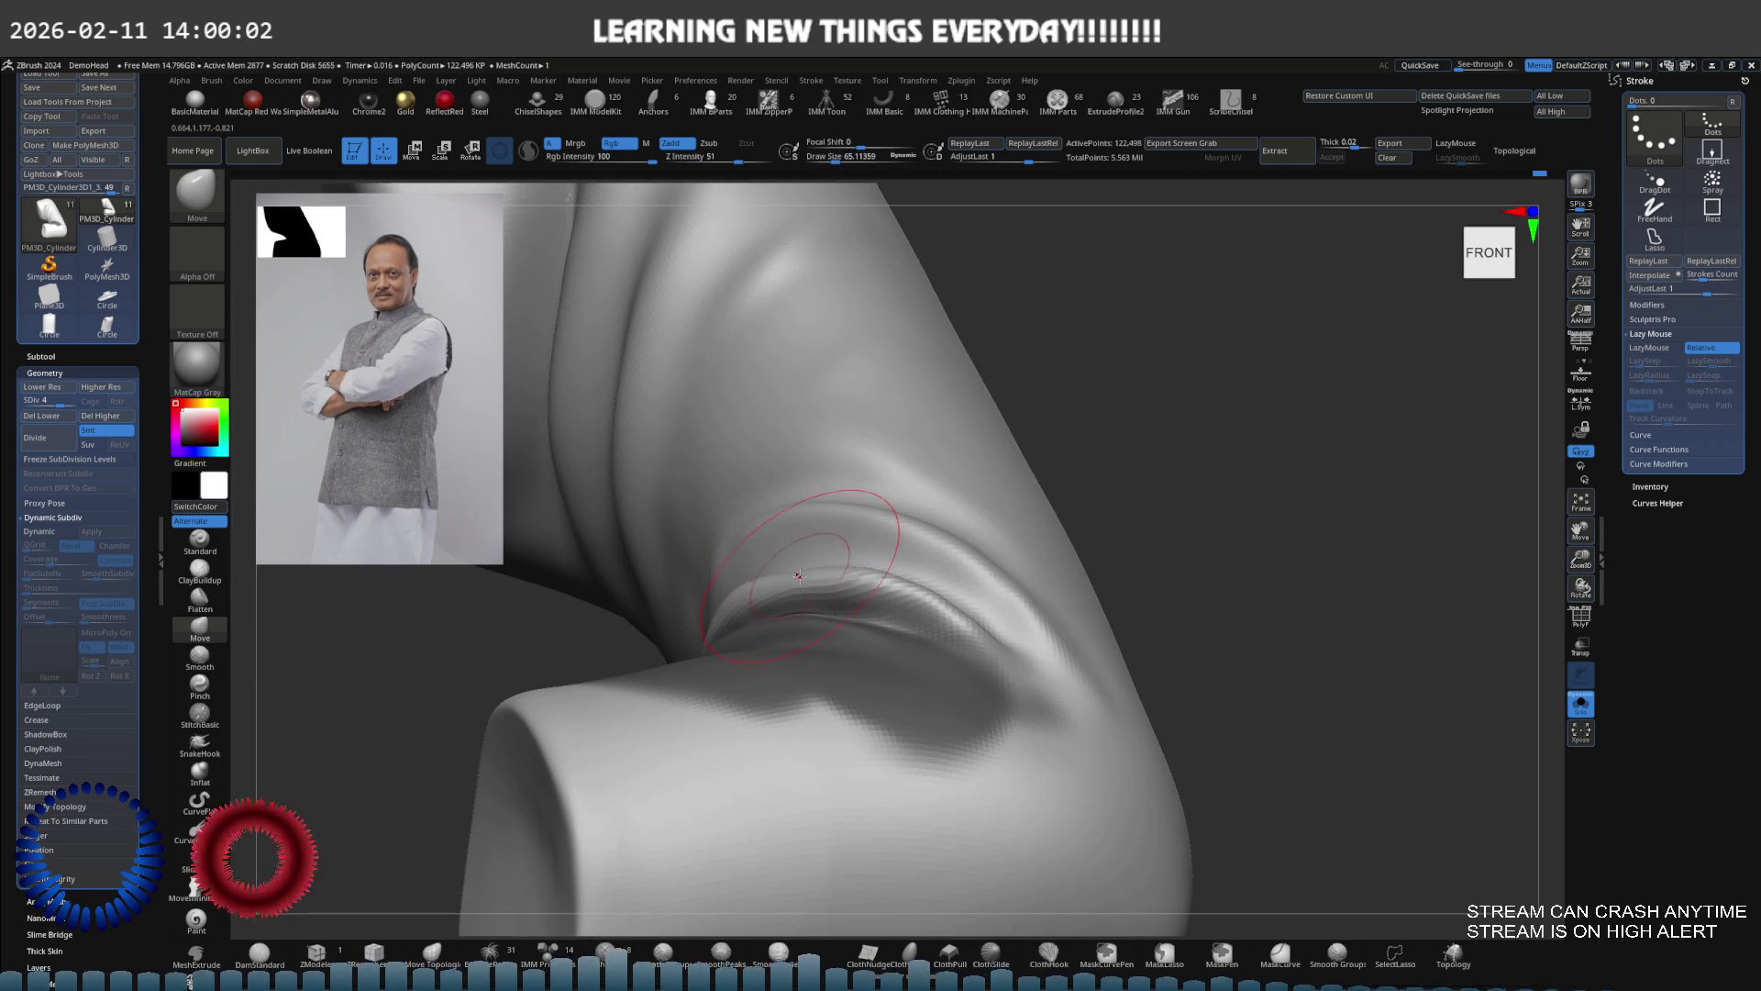
mouse_move(827, 574)
right_down()
mouse_move(751, 605)
mouse_move(720, 592)
mouse_move(747, 550)
mouse_move(789, 578)
right_up()
key(shift)
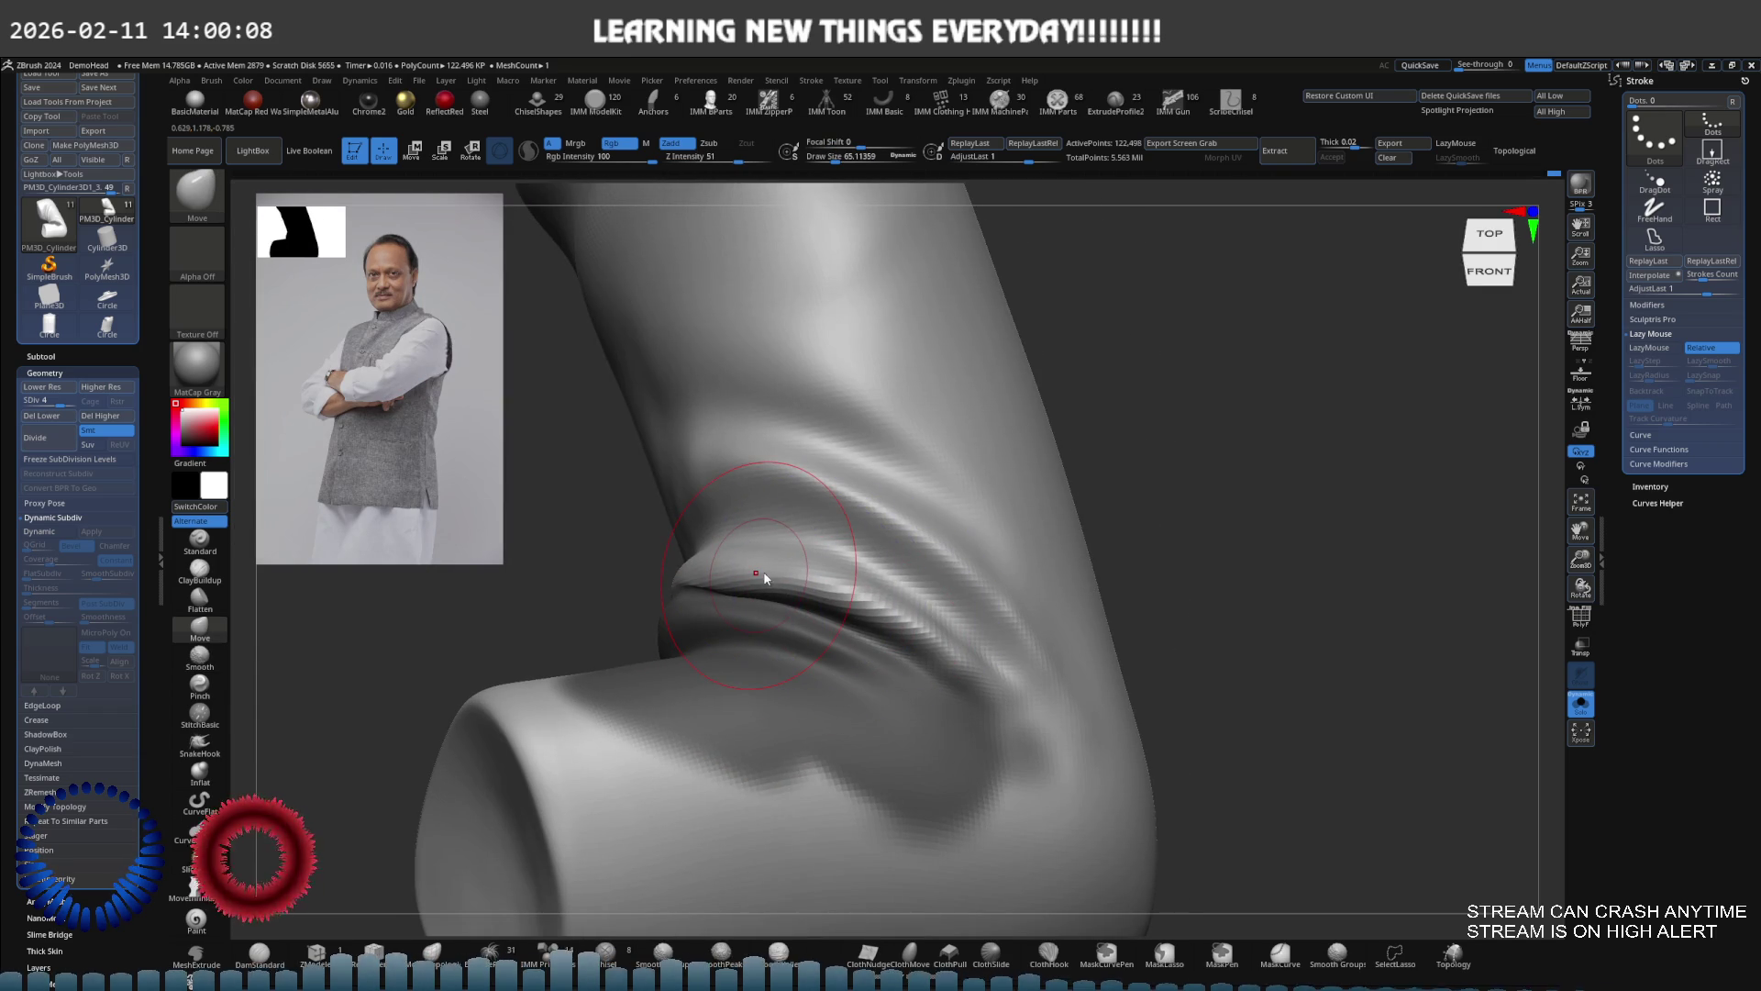
Shrink the brush to about 38 and tuck the fold while orbiting around the sleeve
right_drag(841, 548, 831, 579)
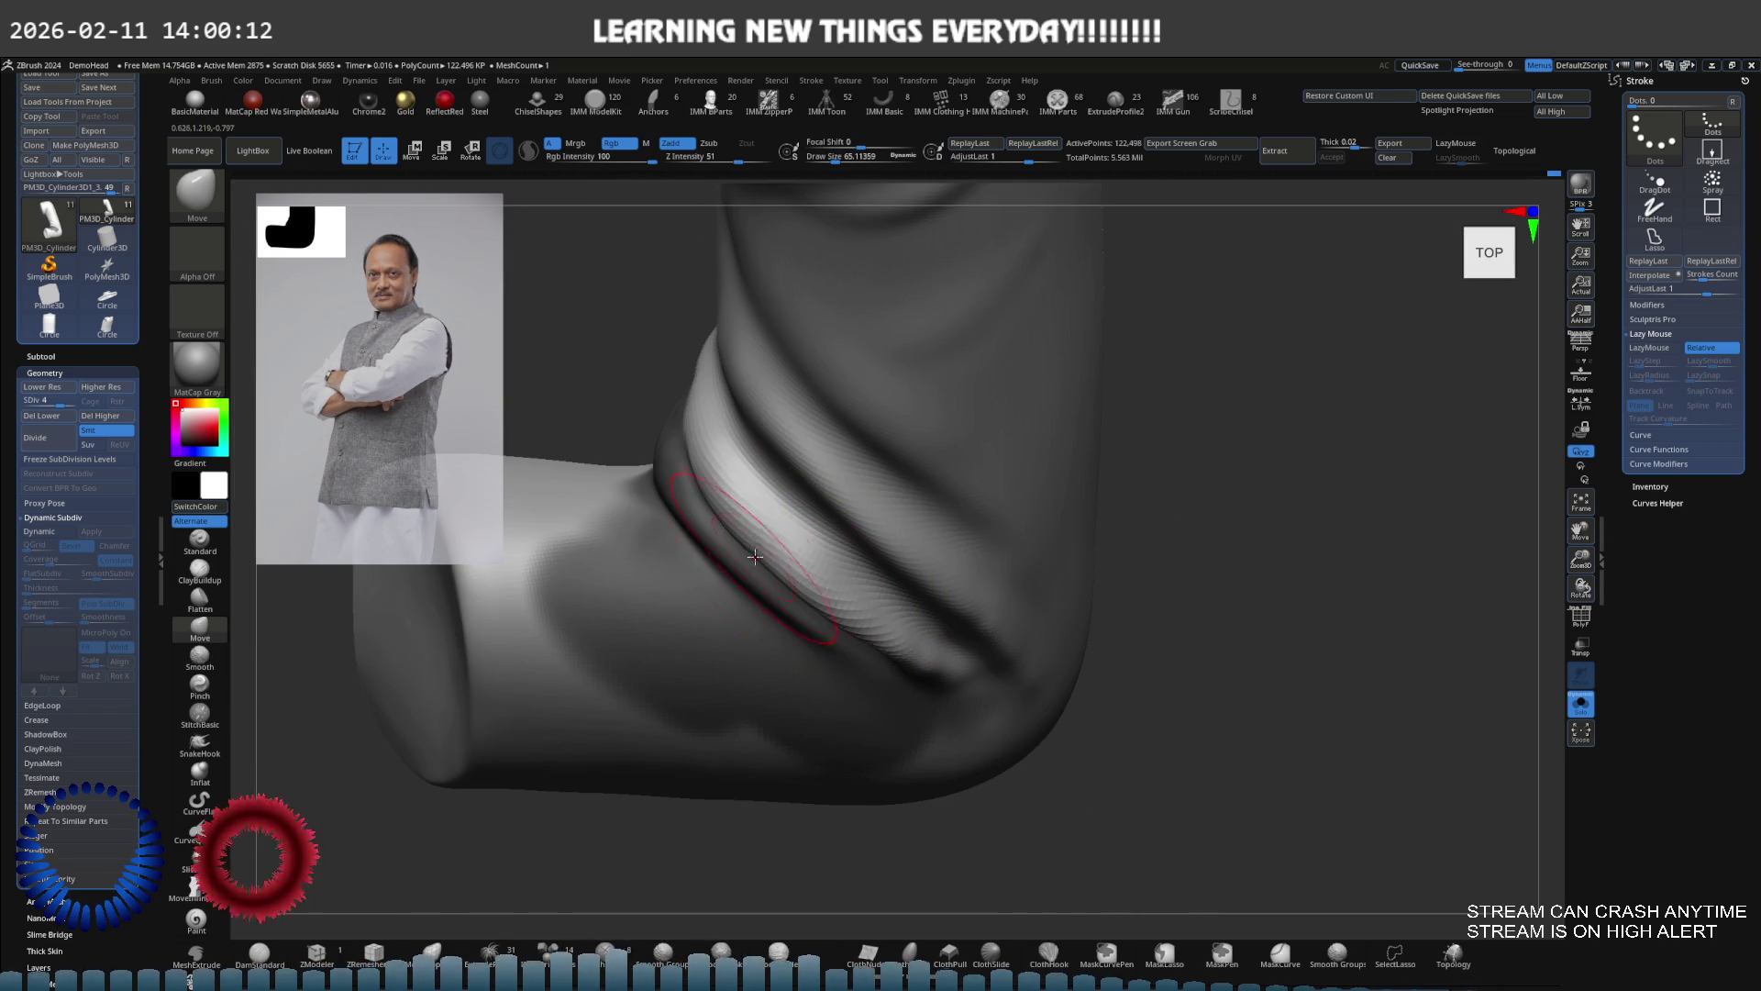
drag(769, 557, 733, 574)
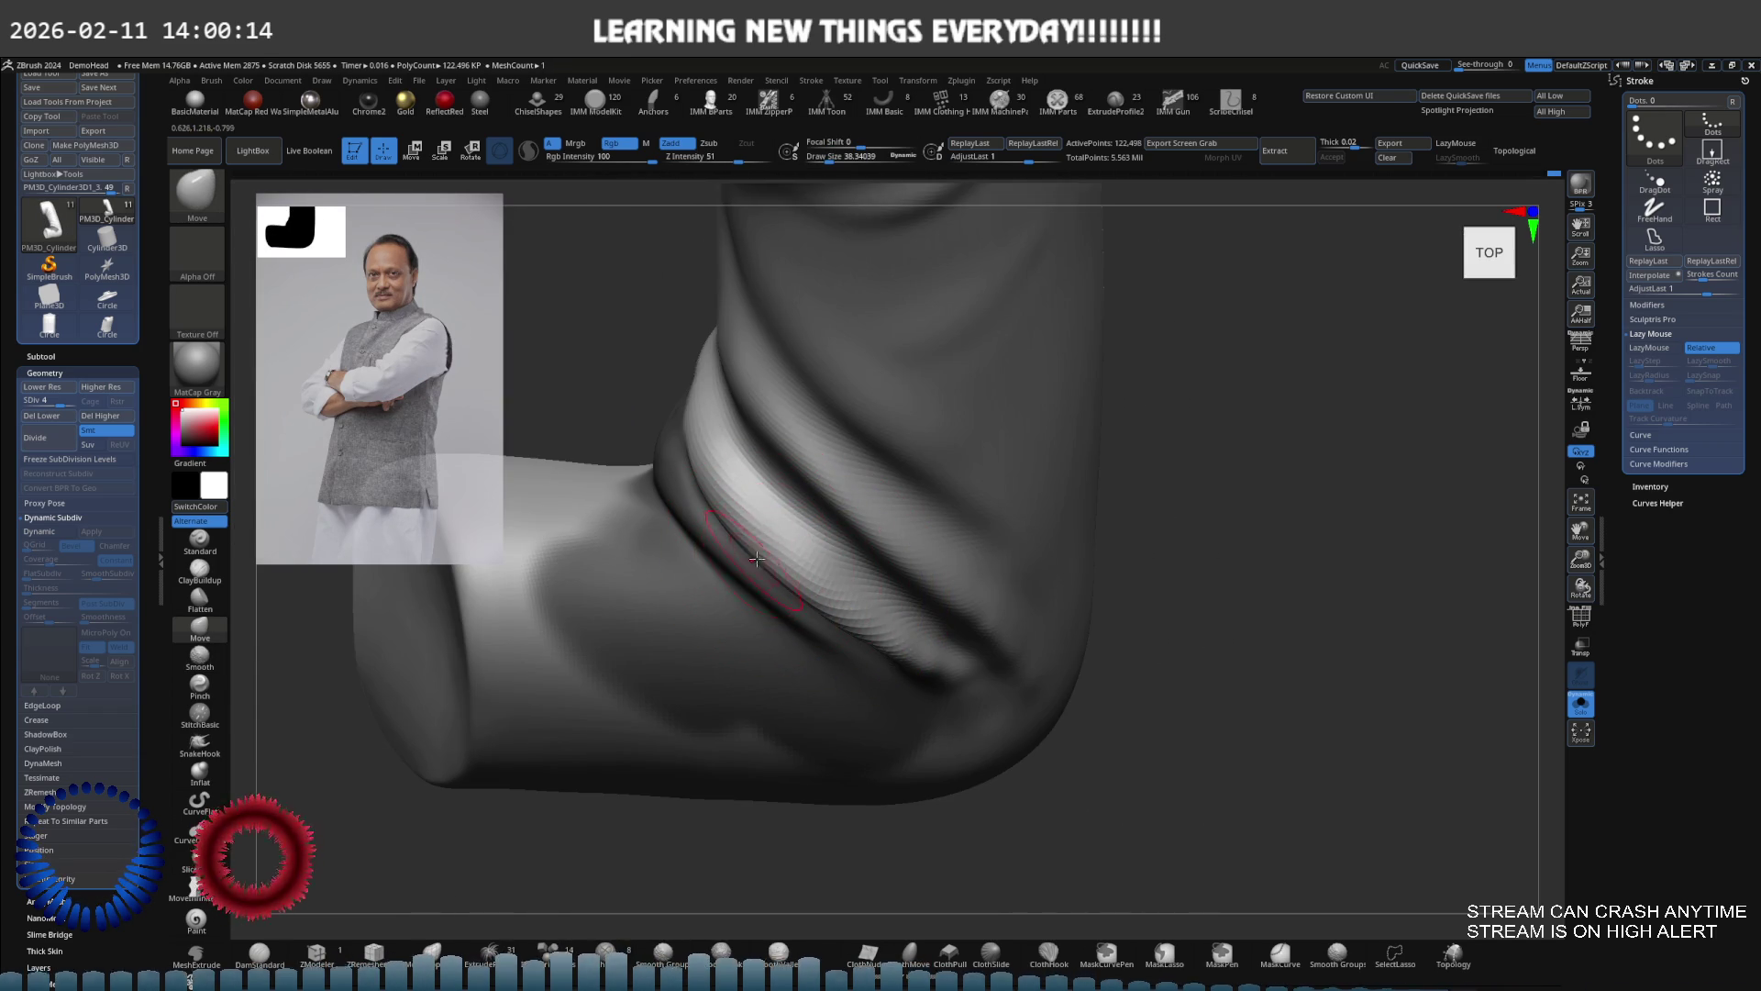
mouse_move(735, 472)
right_down()
mouse_move(856, 478)
mouse_move(881, 460)
mouse_move(734, 629)
right_up()
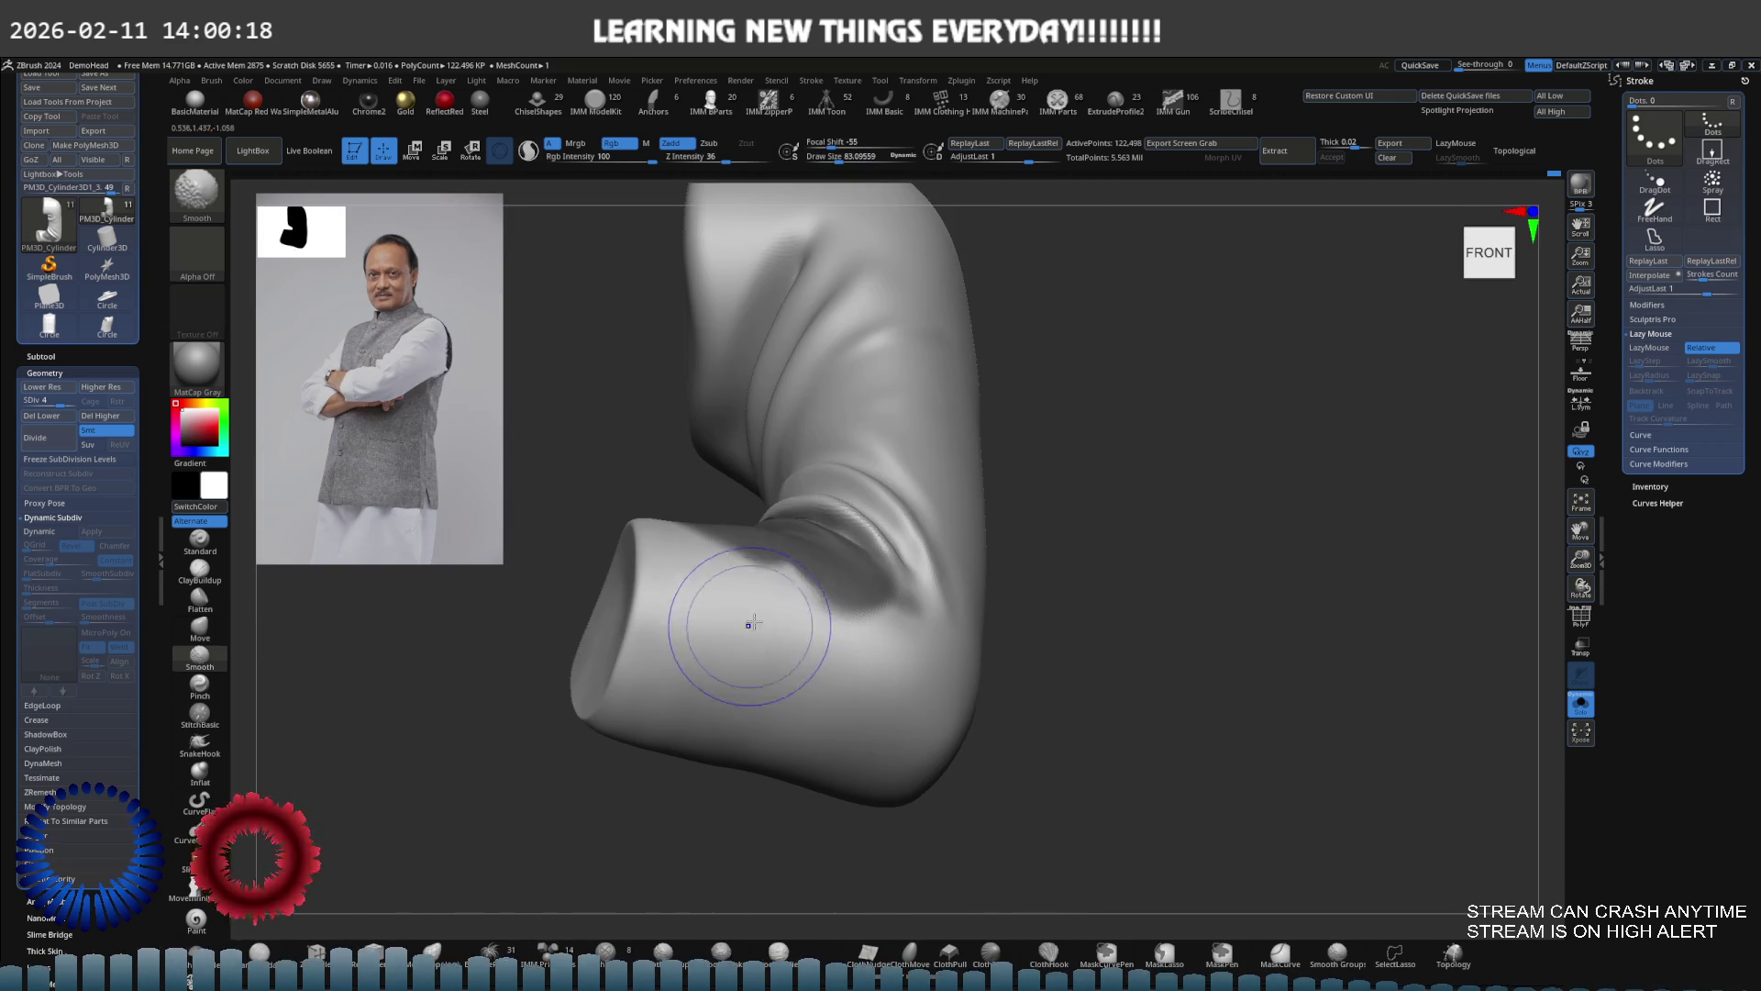
mouse_move(816, 519)
right_down()
mouse_move(835, 481)
mouse_move(903, 515)
mouse_move(944, 511)
mouse_move(896, 636)
mouse_move(1001, 581)
mouse_move(889, 594)
mouse_move(1010, 547)
mouse_move(1007, 625)
mouse_move(1018, 613)
mouse_move(927, 566)
mouse_move(1109, 558)
mouse_move(1008, 624)
mouse_move(1085, 515)
mouse_move(917, 550)
mouse_move(739, 548)
mouse_move(857, 482)
mouse_move(833, 514)
mouse_move(849, 483)
mouse_move(826, 456)
mouse_move(881, 463)
mouse_move(873, 511)
mouse_move(850, 512)
right_up()
scroll(850, 512, up, 3)
Select the Standard brush at Draw Size 72, then reduce it to about 49
key(s)
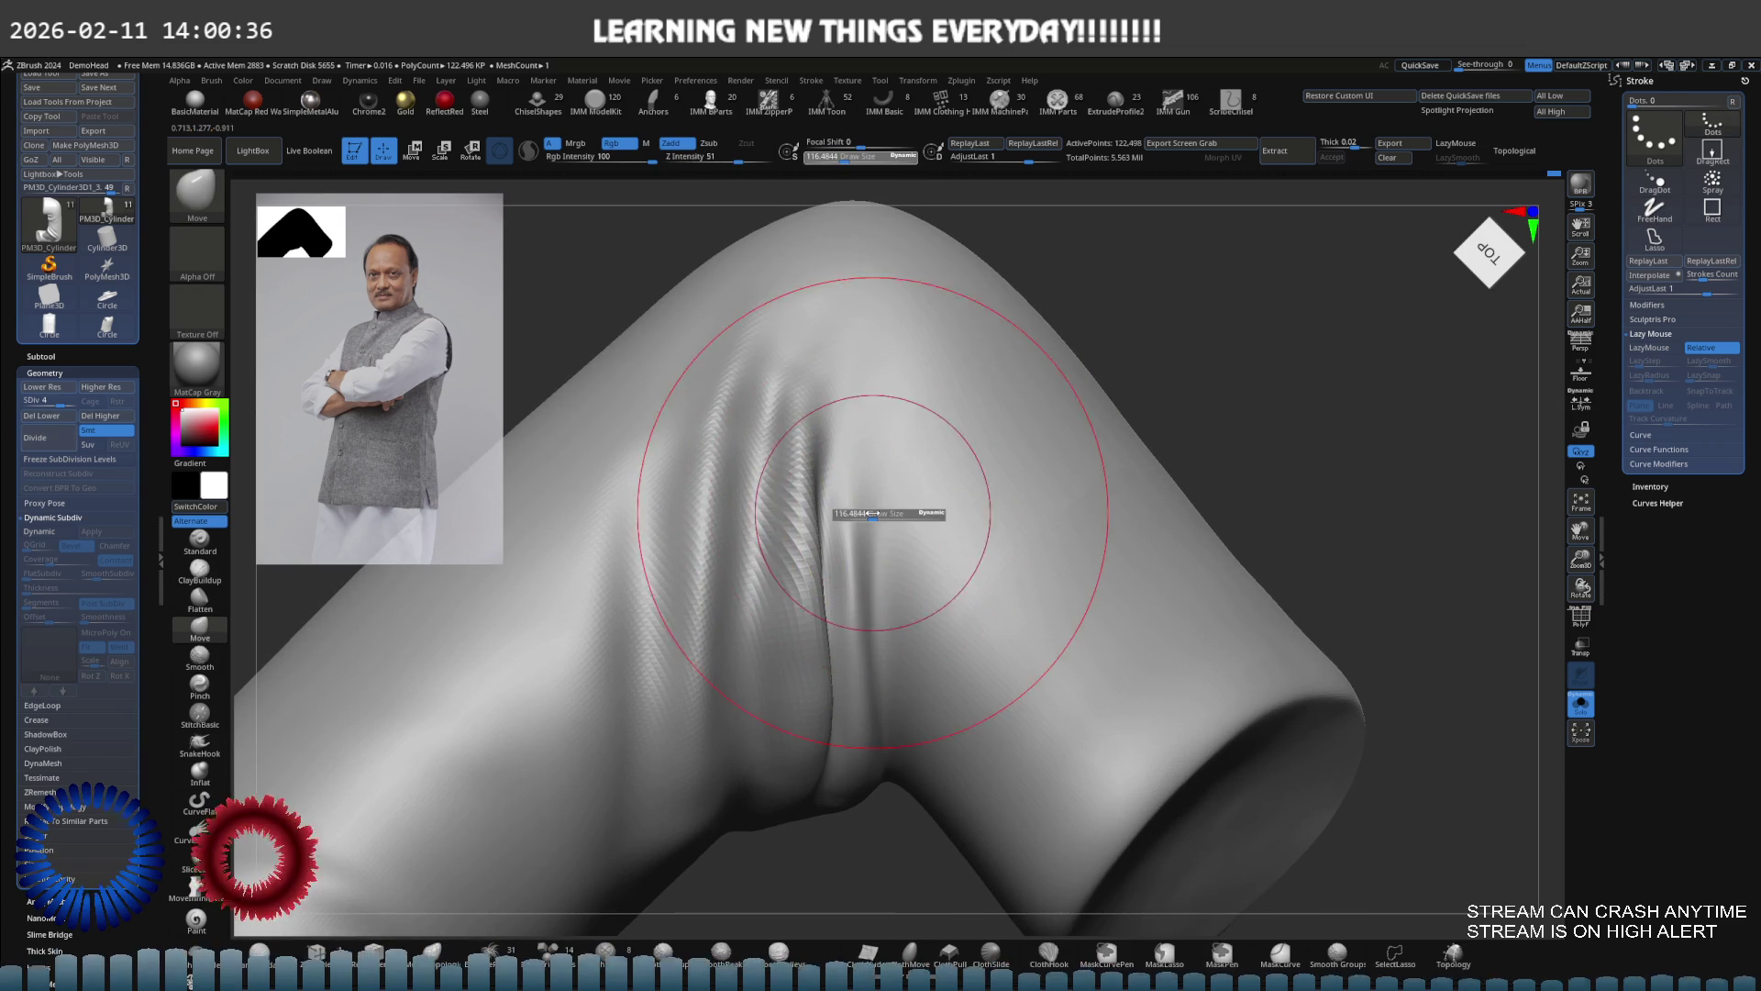
drag(864, 514, 865, 515)
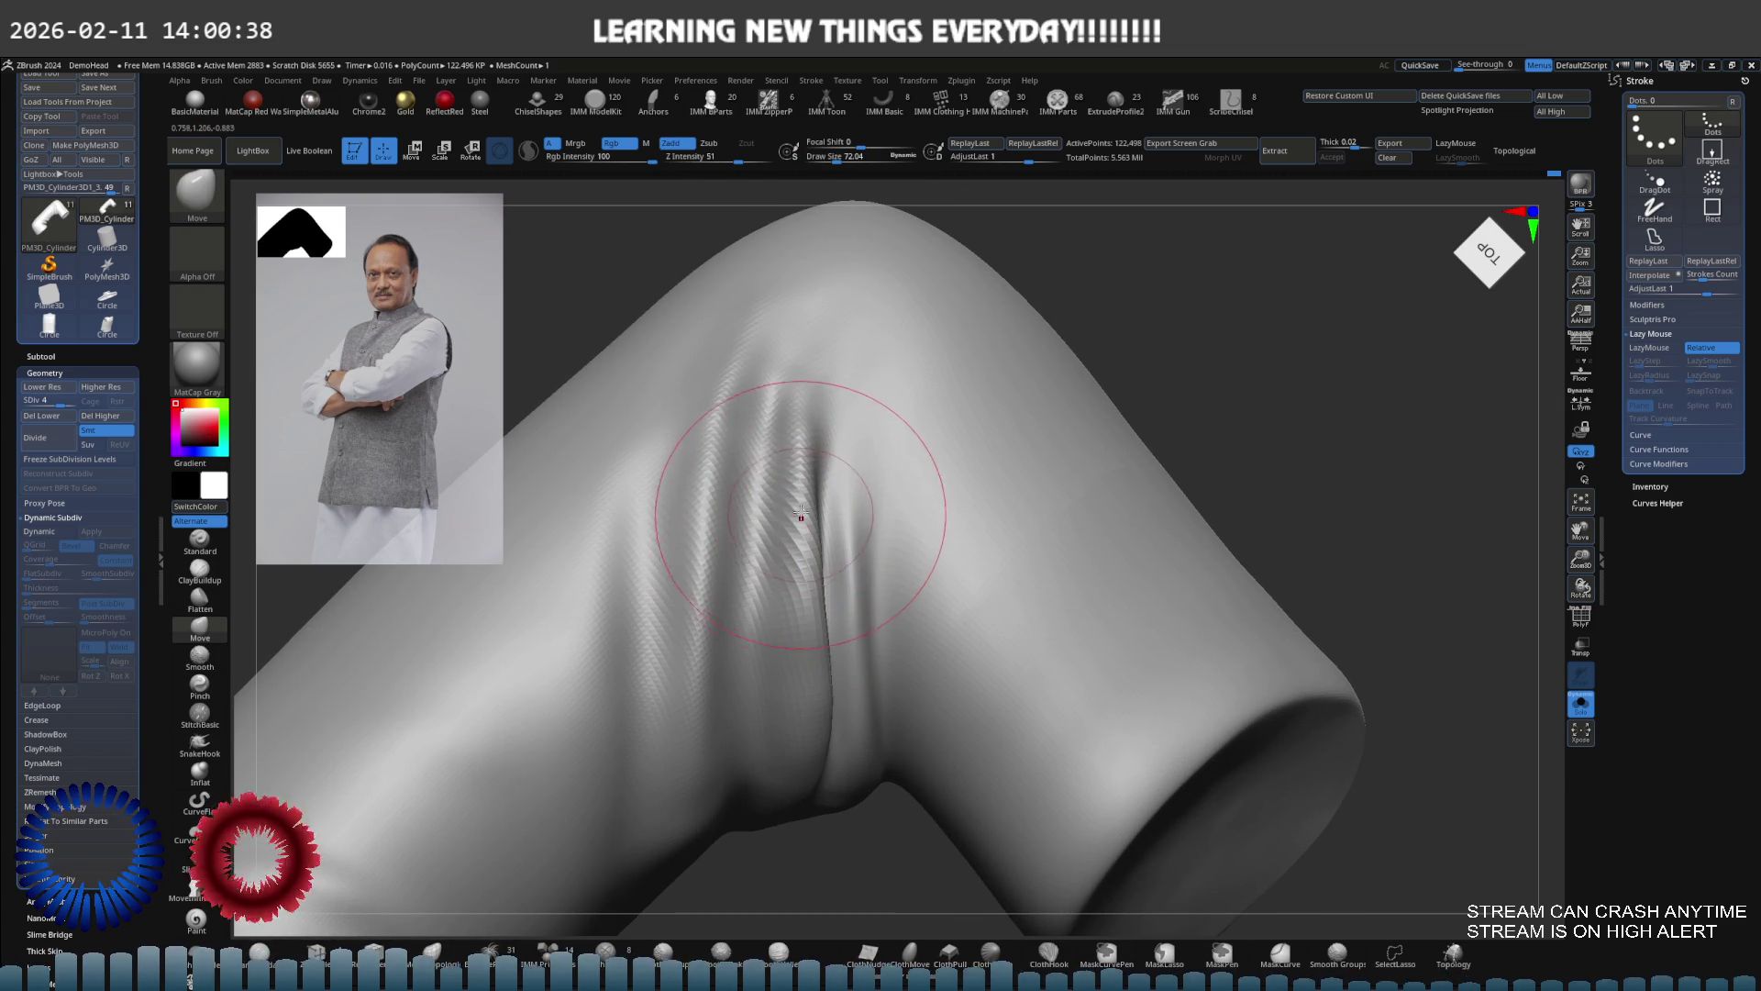
click(200, 544)
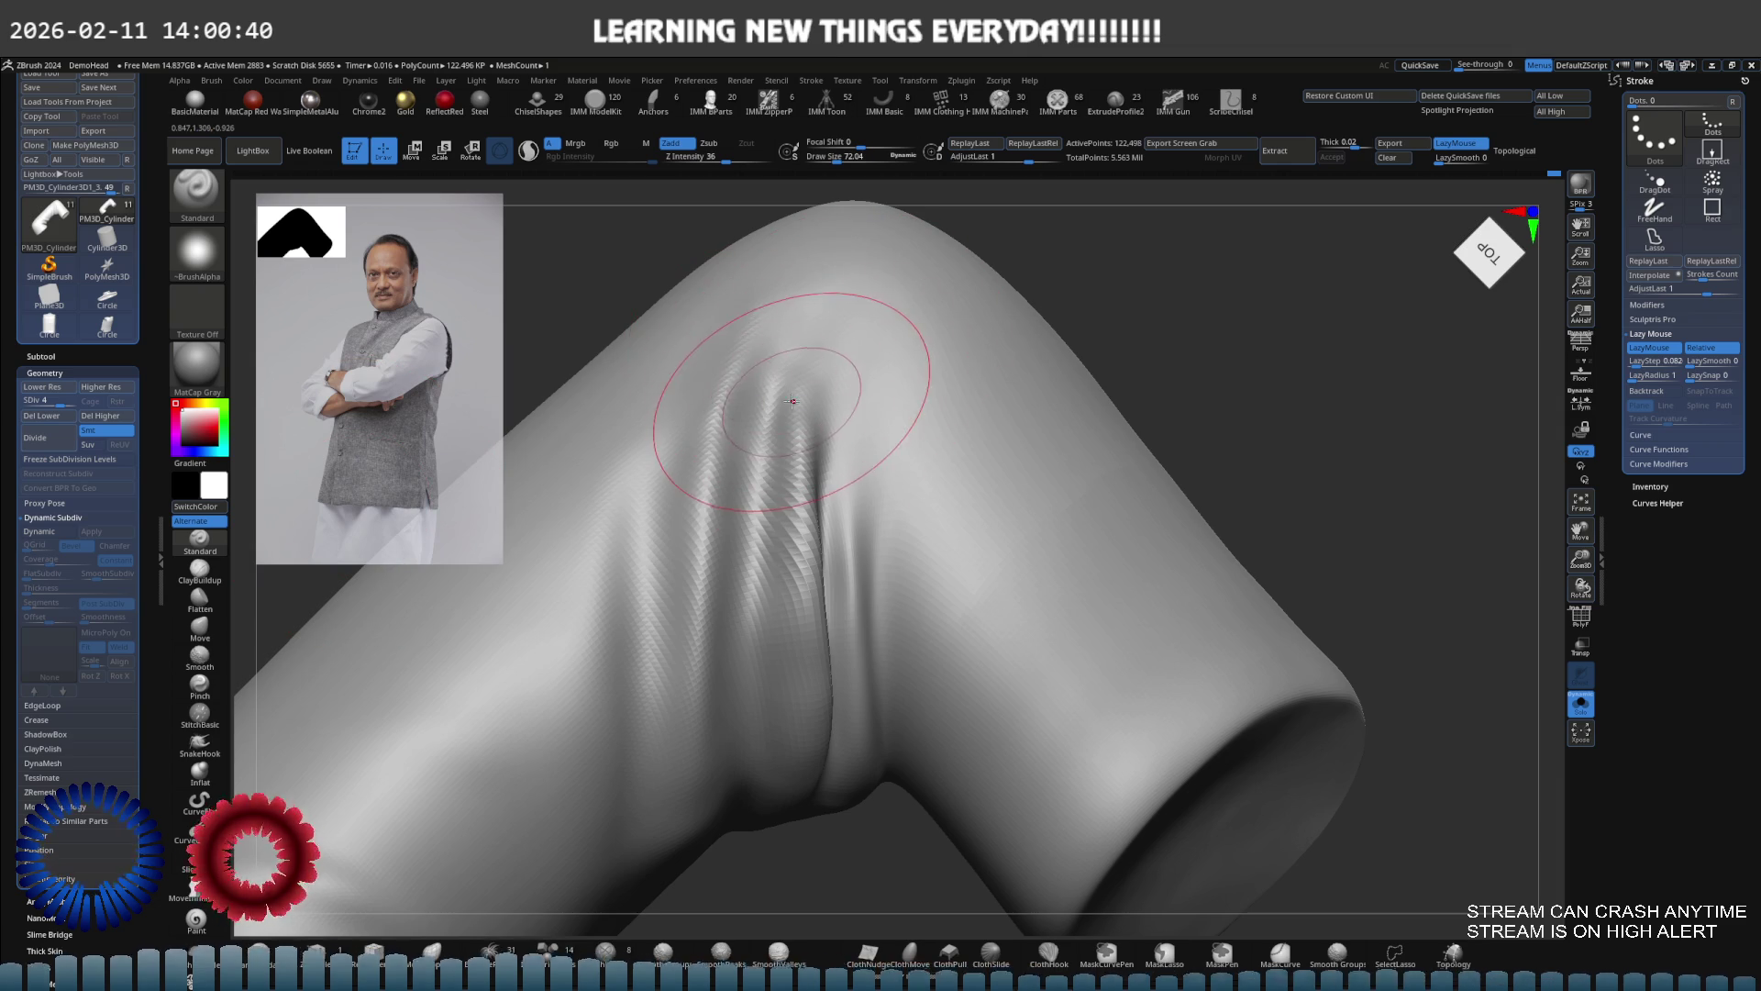
key(s)
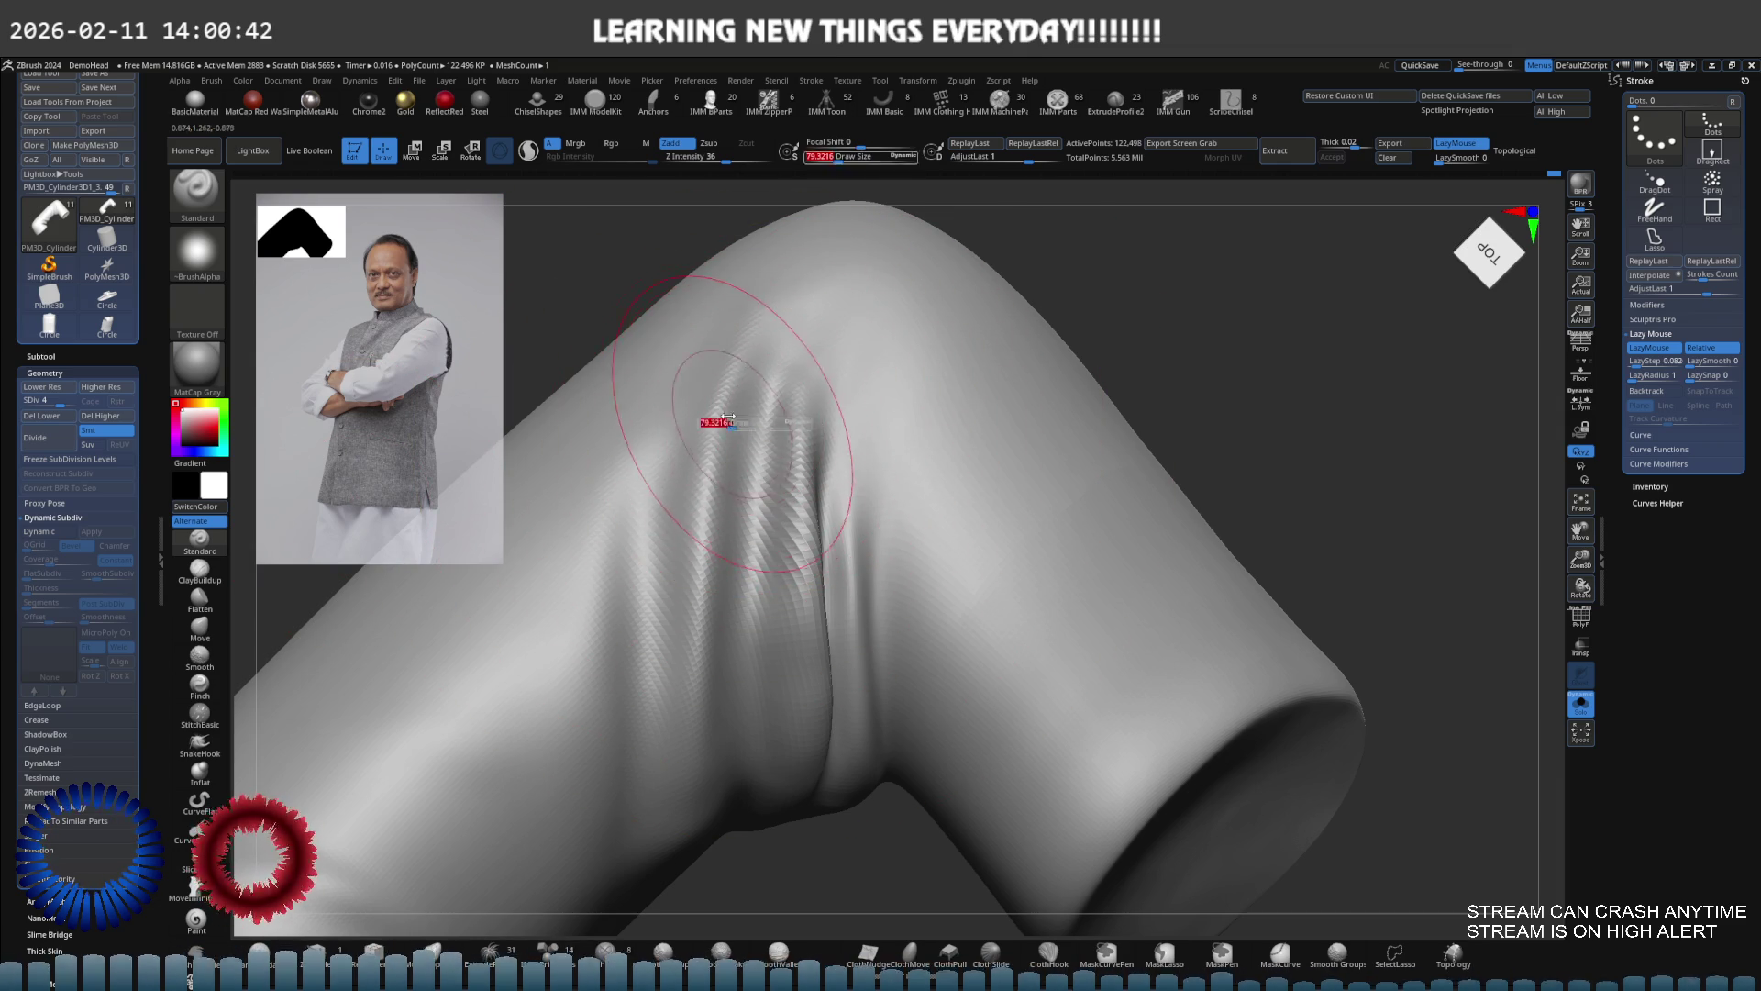
key(s)
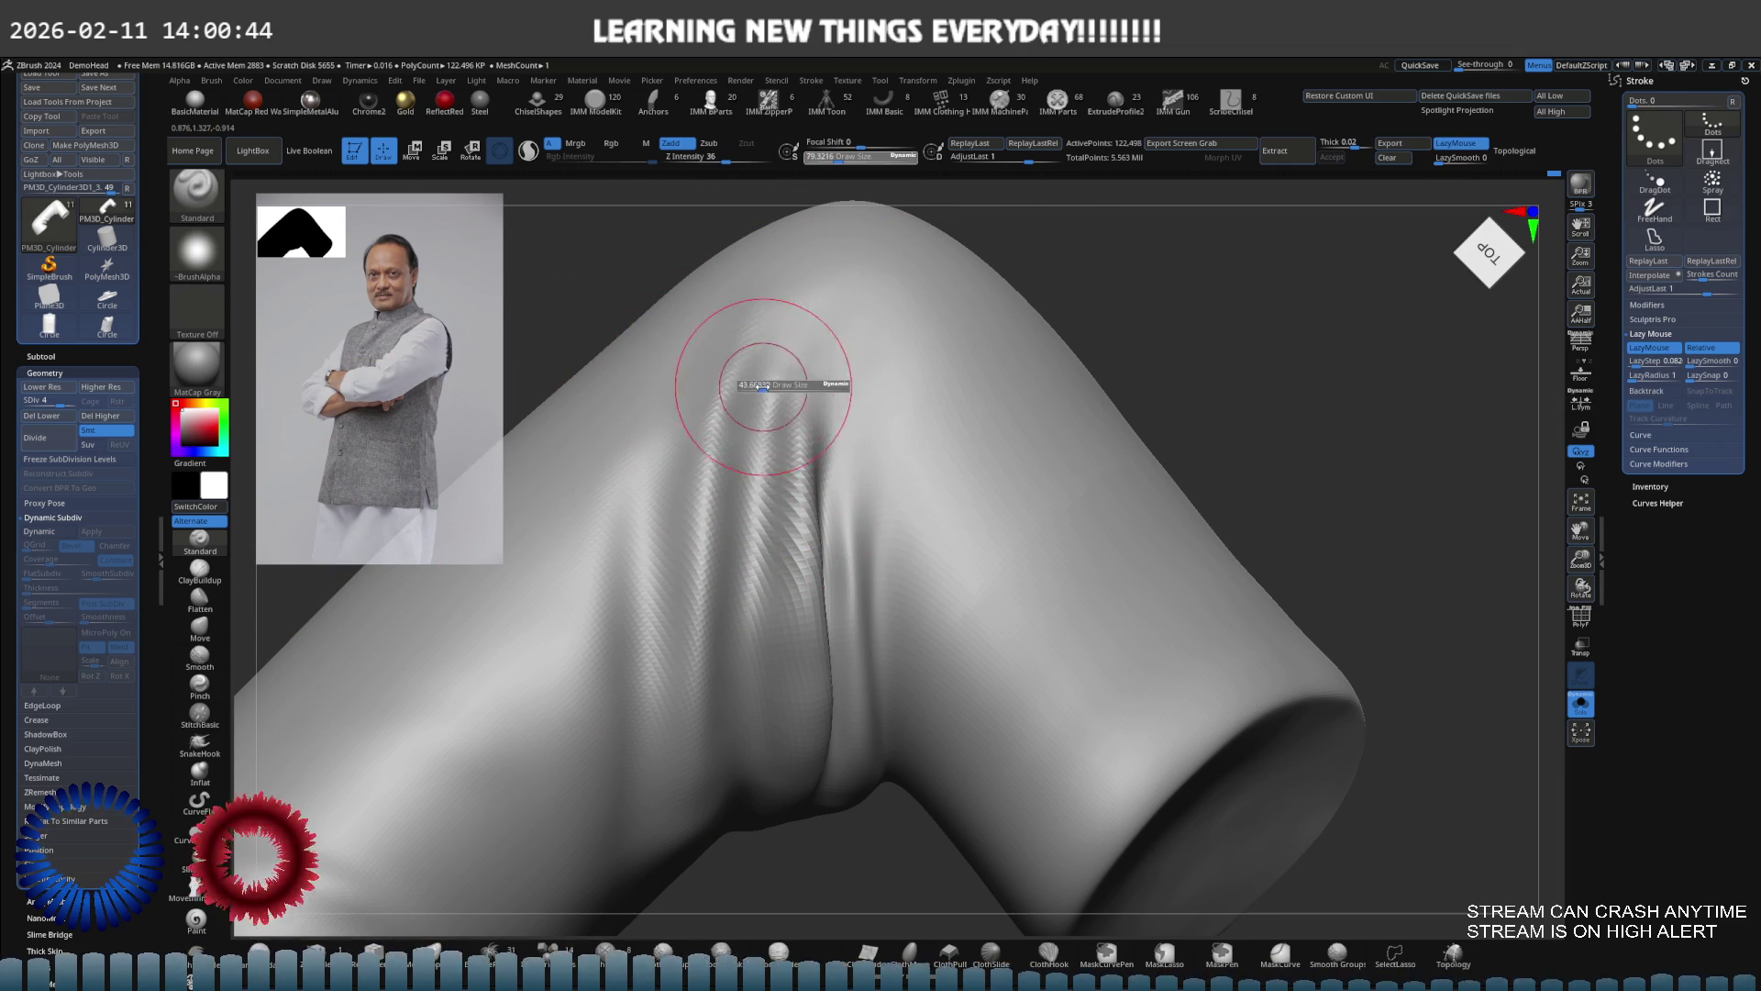
Mask a small area near the crease and deepen the top of the crease line
ctrl+drag(835, 409, 809, 413)
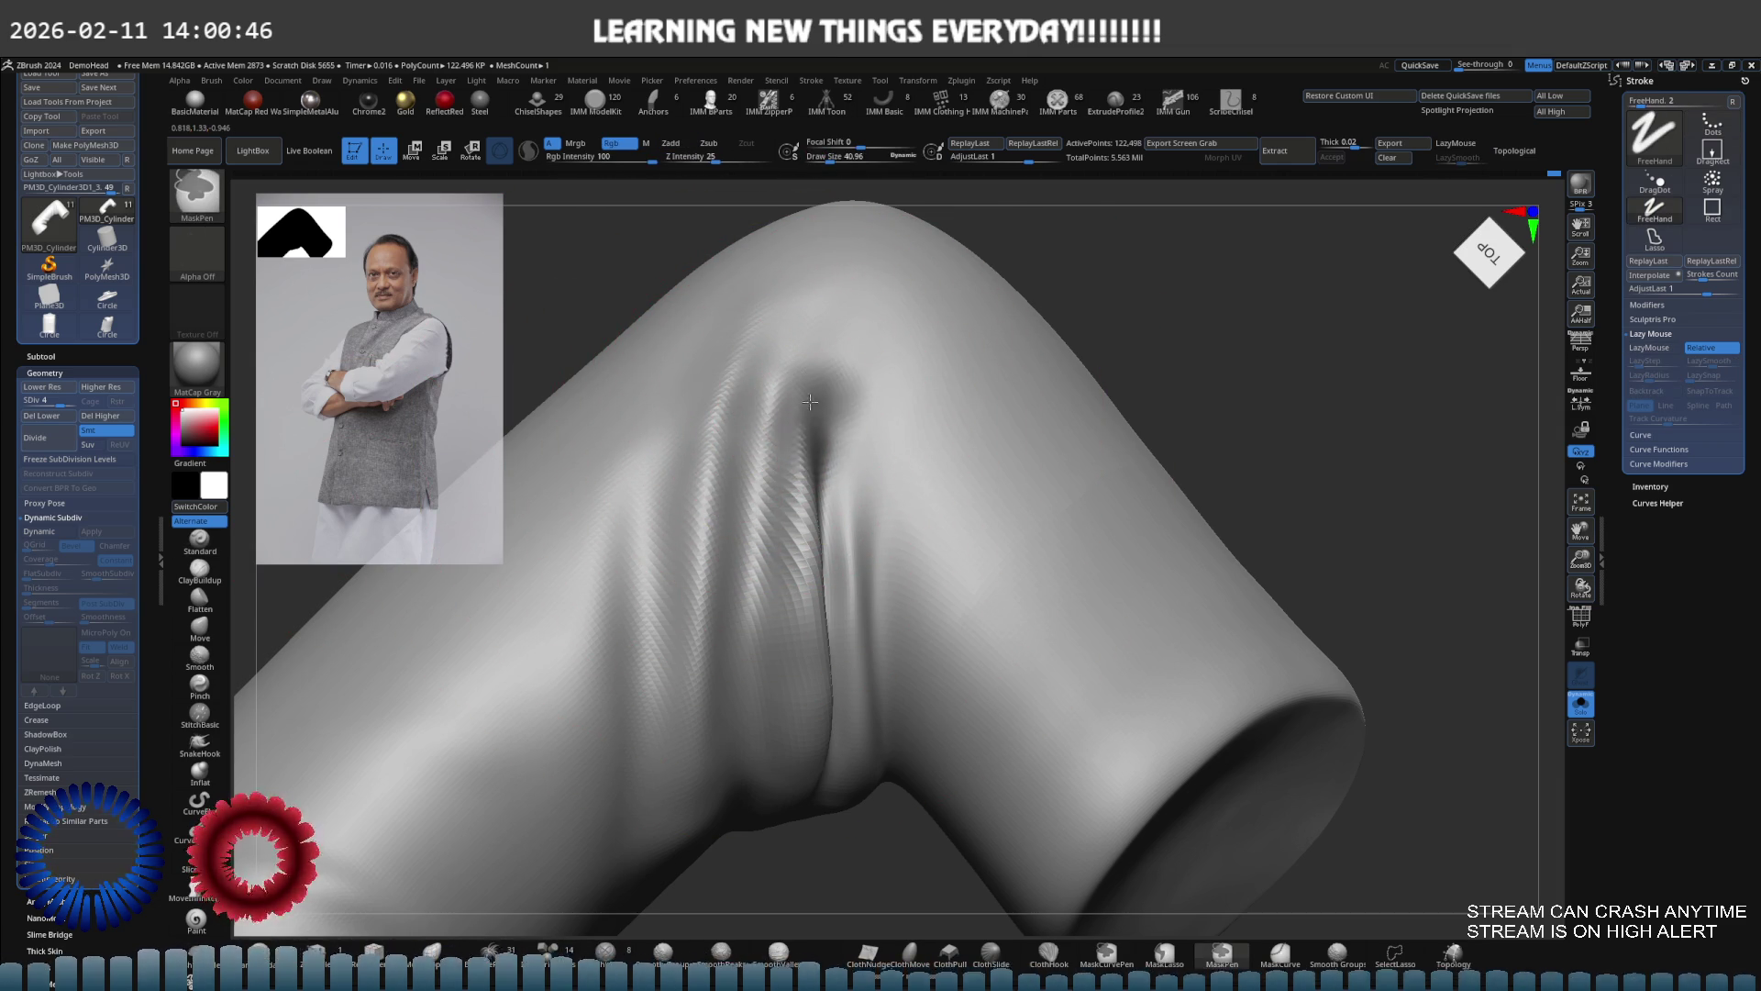
mouse_move(797, 423)
mouse_down()
mouse_move(762, 633)
mouse_move(793, 826)
mouse_up()
mouse_move(848, 394)
mouse_down()
mouse_move(847, 712)
mouse_move(871, 441)
mouse_up()
drag(816, 307, 779, 376)
drag(761, 280, 798, 412)
mouse_move(863, 340)
mouse_down()
mouse_move(830, 698)
mouse_move(876, 776)
mouse_up()
key(s)
At Draw Size 72, sculpt down the bend's central crease to deepen and even it
drag(771, 562, 807, 562)
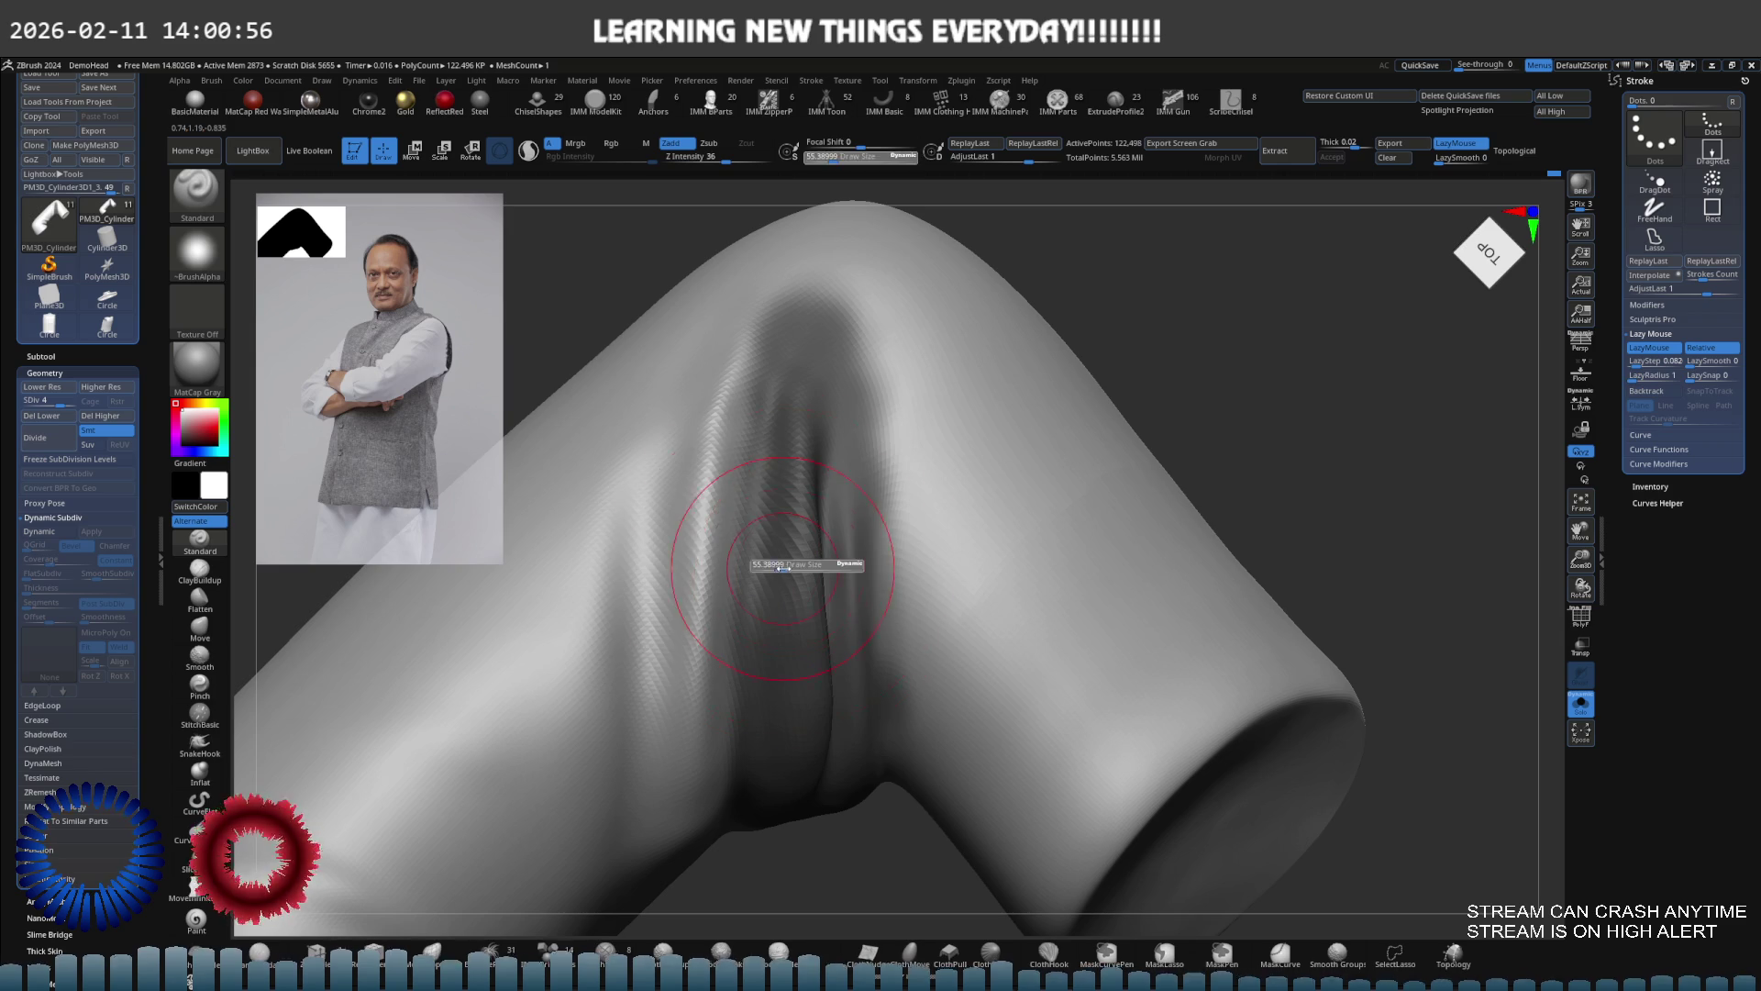
right_drag(920, 489, 757, 498)
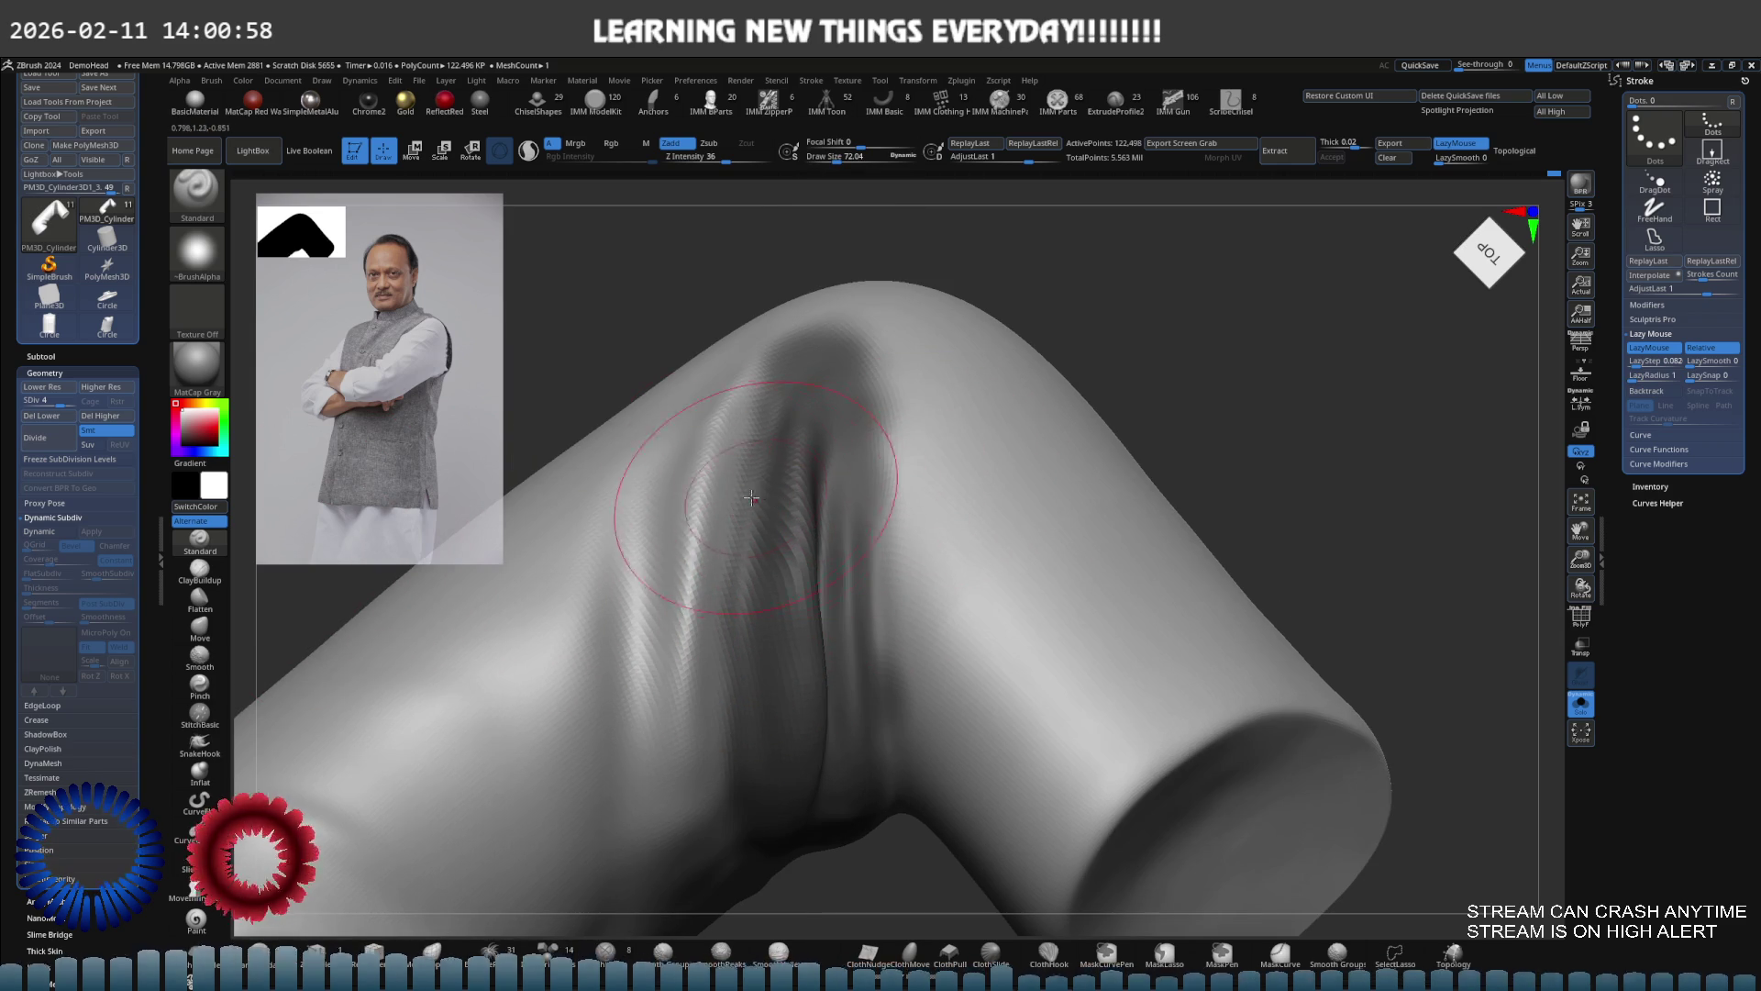
drag(722, 498, 742, 839)
drag(735, 528, 736, 864)
drag(732, 565, 737, 854)
drag(725, 532, 734, 853)
Smooth the fold near the sleeve's open end from a right-front angle
right_drag(714, 675, 834, 337)
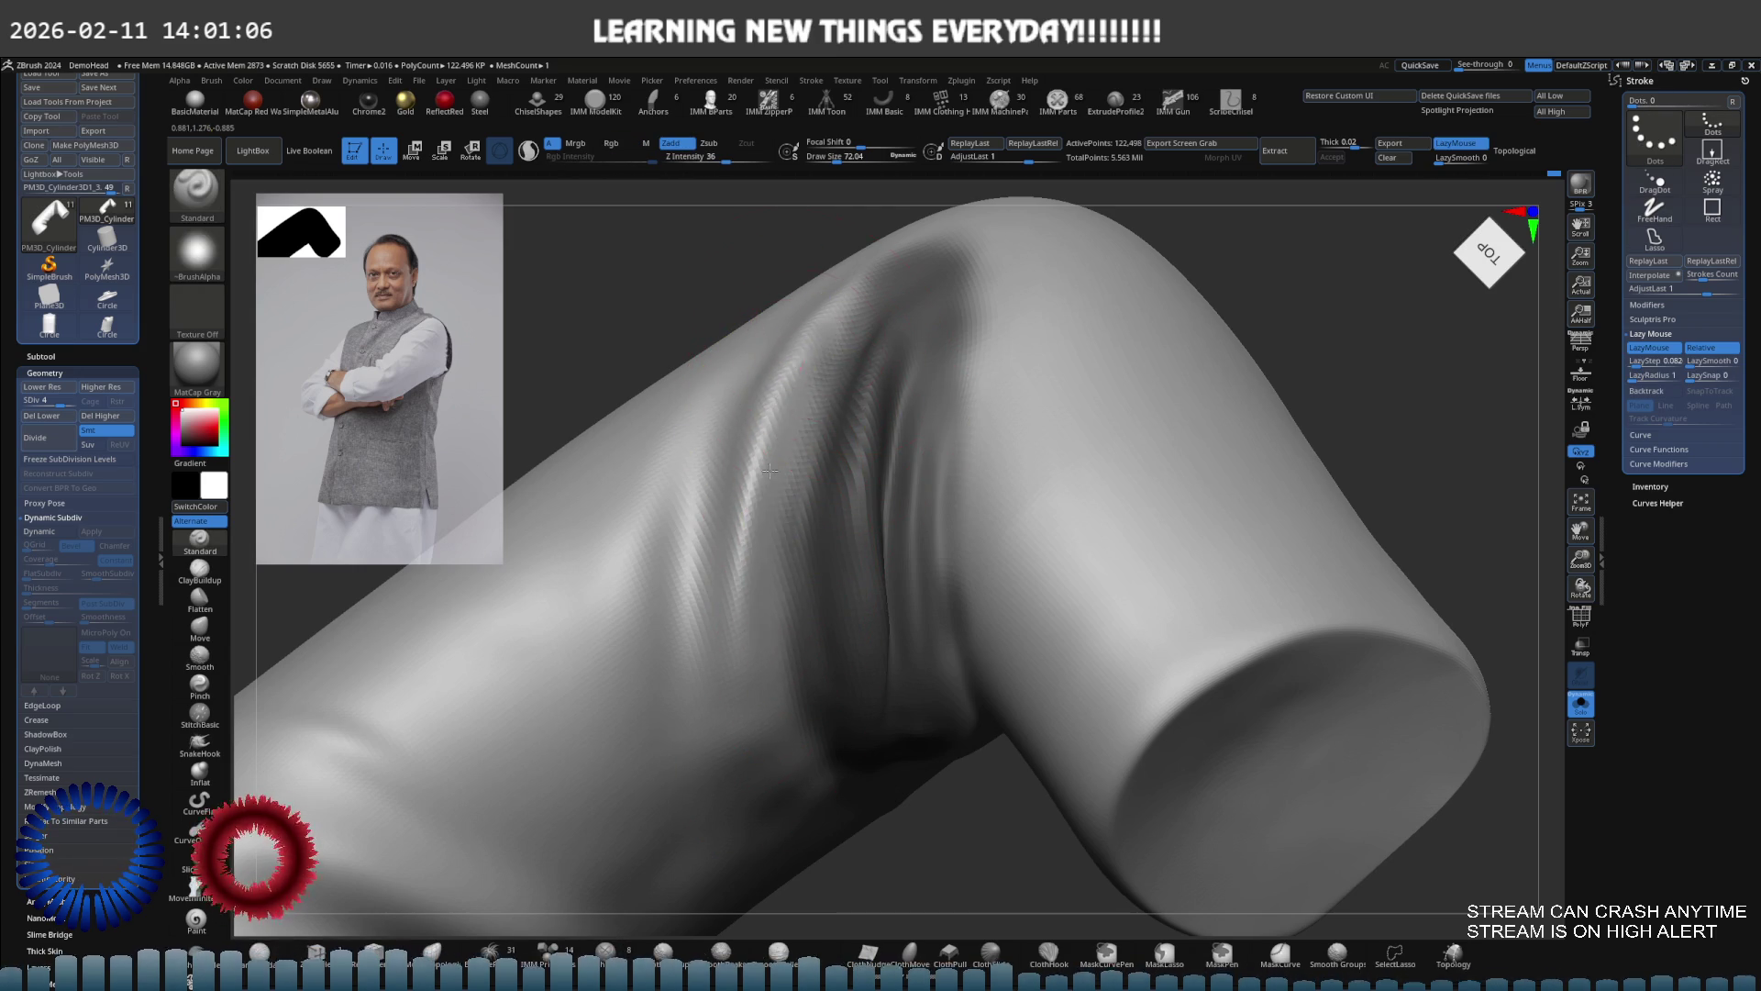
mouse_move(754, 697)
right_down()
mouse_move(786, 521)
mouse_move(789, 541)
mouse_move(1042, 531)
mouse_move(955, 515)
mouse_move(1144, 459)
mouse_move(1094, 518)
mouse_move(1066, 423)
mouse_move(932, 407)
mouse_move(983, 433)
right_up()
key(ctrl)
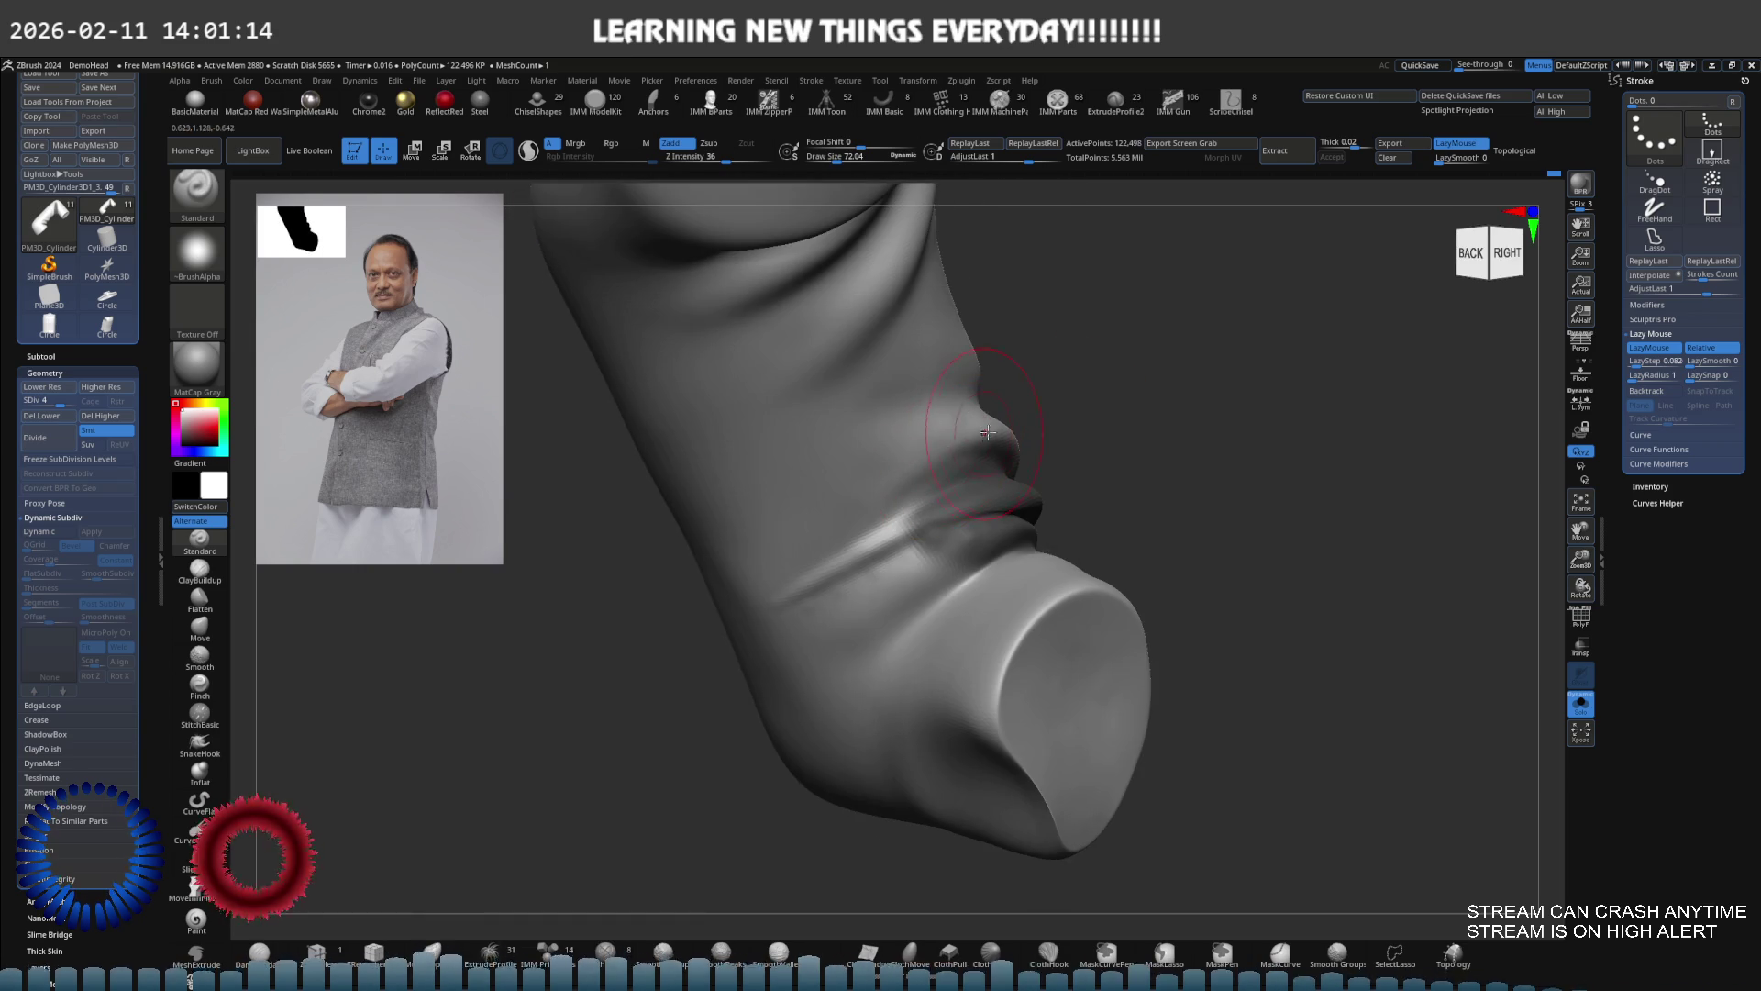
right_drag(871, 485, 861, 487)
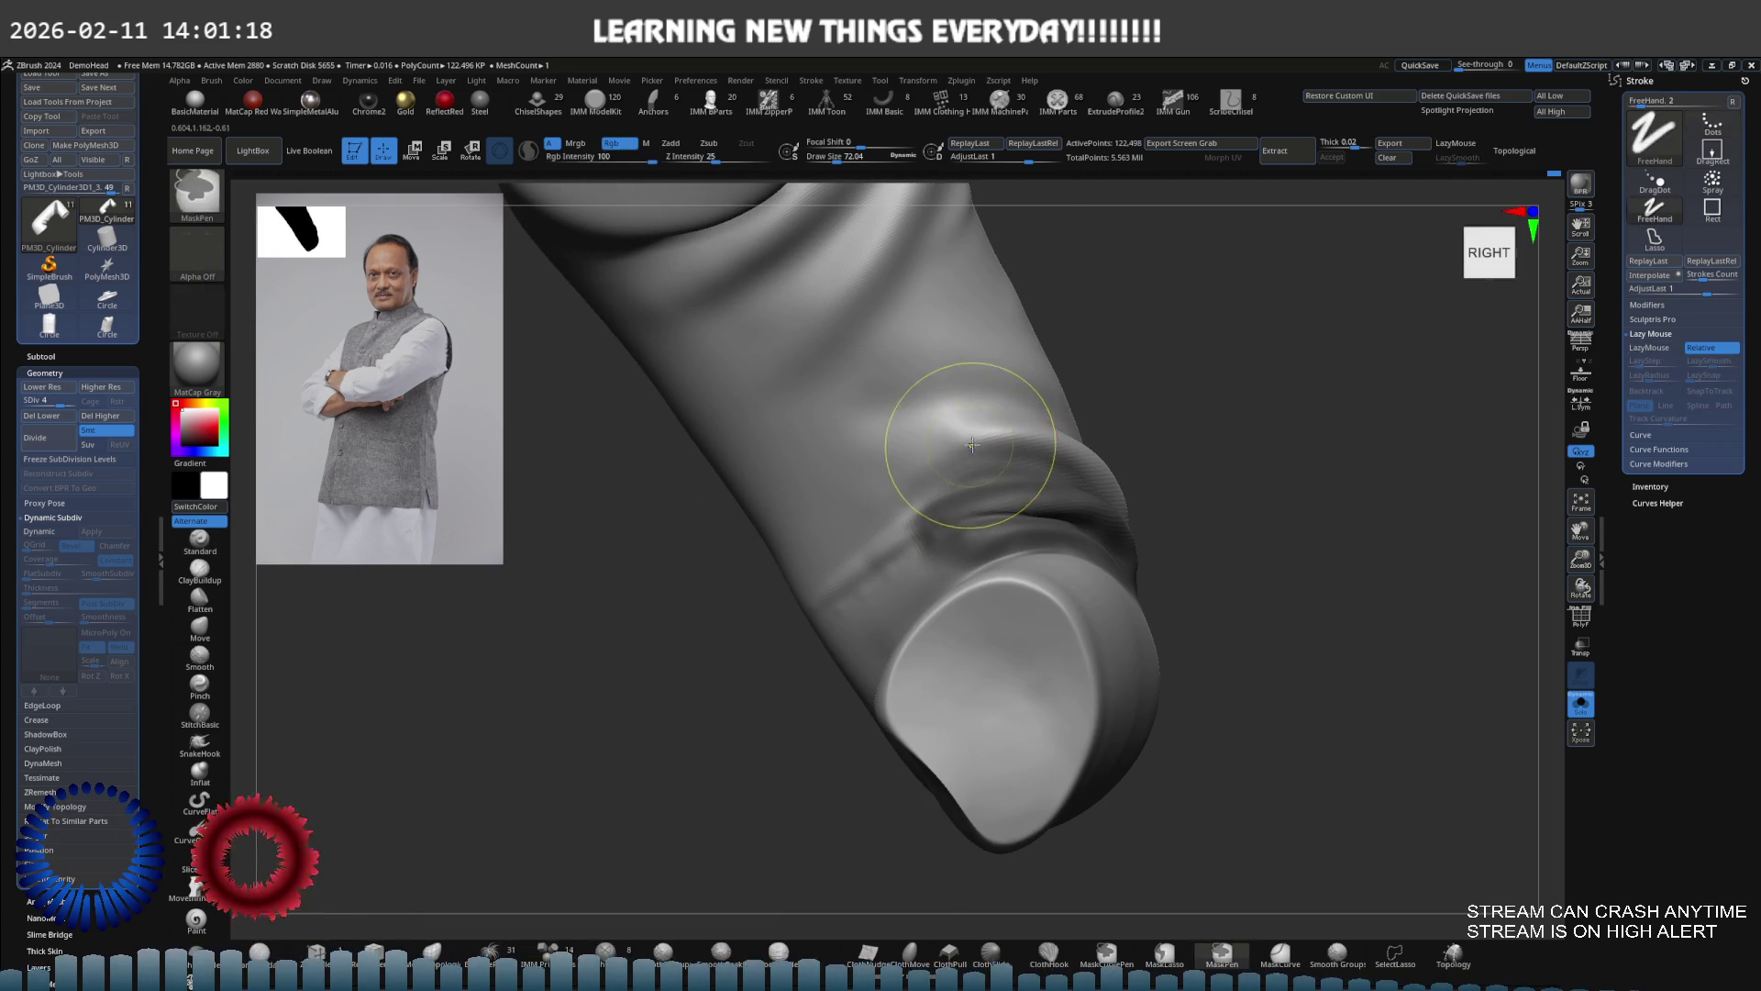
mouse_move(944, 444)
right_down()
mouse_move(982, 418)
mouse_move(1329, 350)
right_up()
key(shift)
mouse_move(1238, 394)
right_down()
mouse_move(1069, 397)
mouse_move(1096, 410)
right_up()
key(bracketleft)
key(bracketleft)
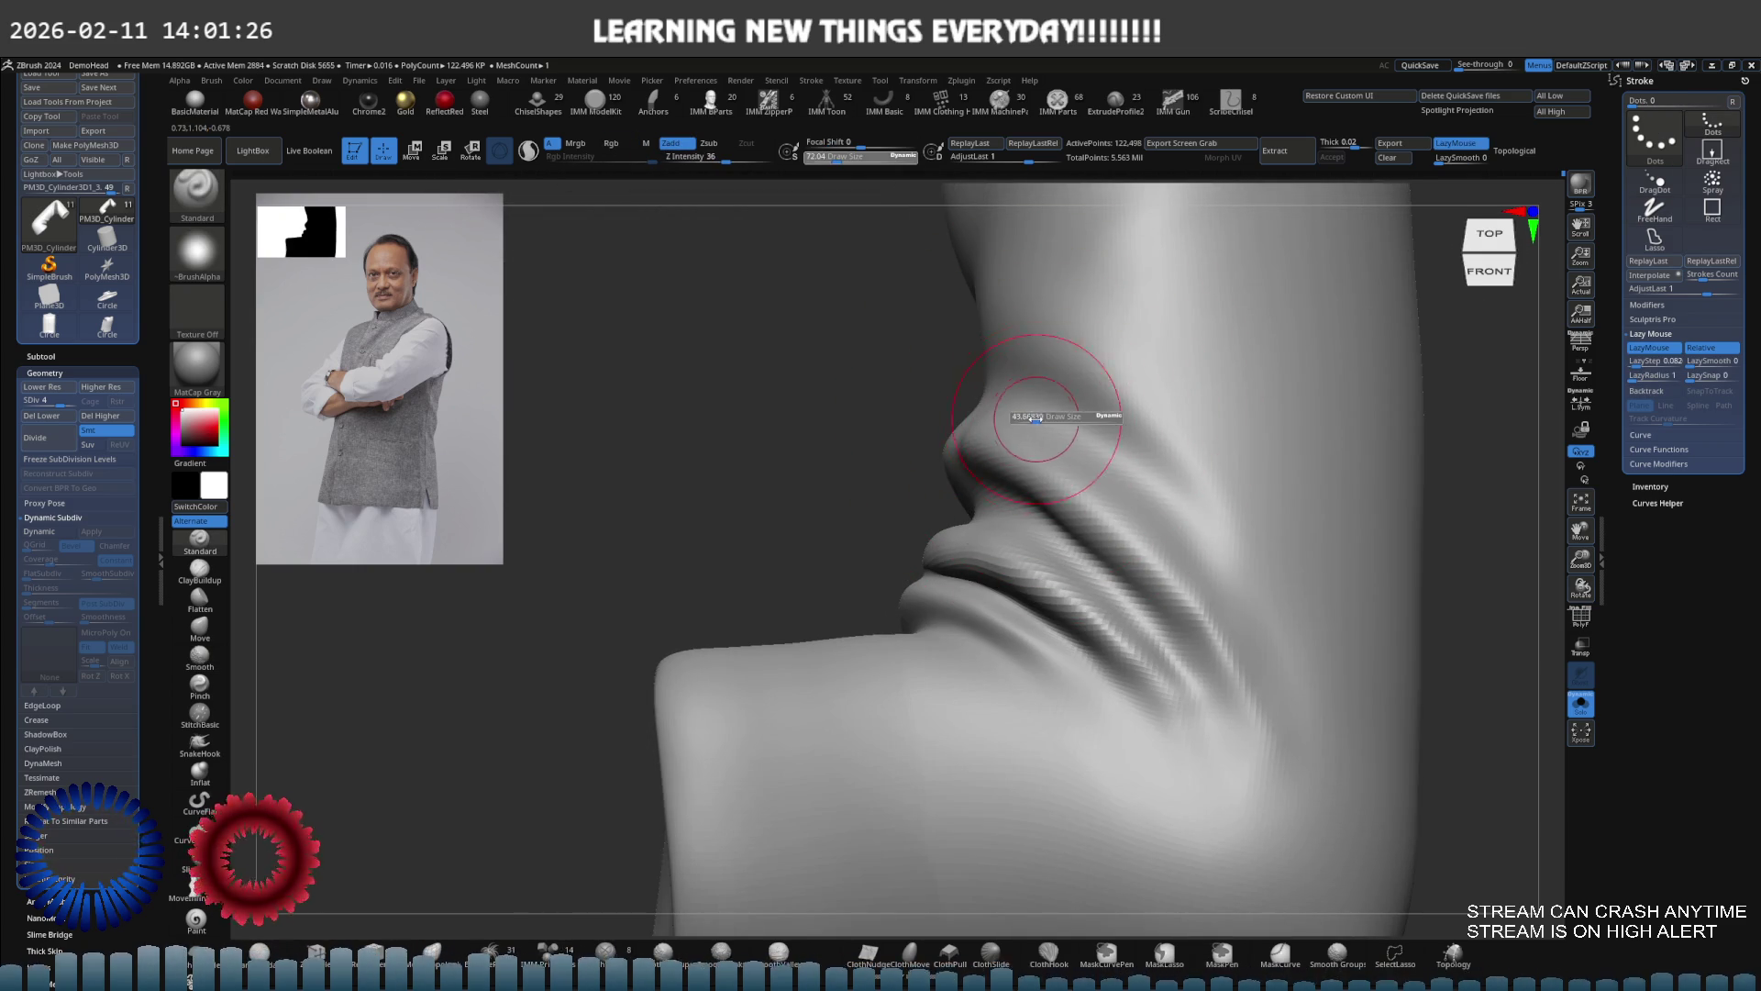
Drop a subdivision level, shape the cuff folds with Move, mirror the sleeve, and turn Solo off
key(b)
key(m)
key(v)
mouse_move(945, 440)
shift+right_down()
mouse_move(979, 461)
mouse_move(963, 395)
shift+right_up()
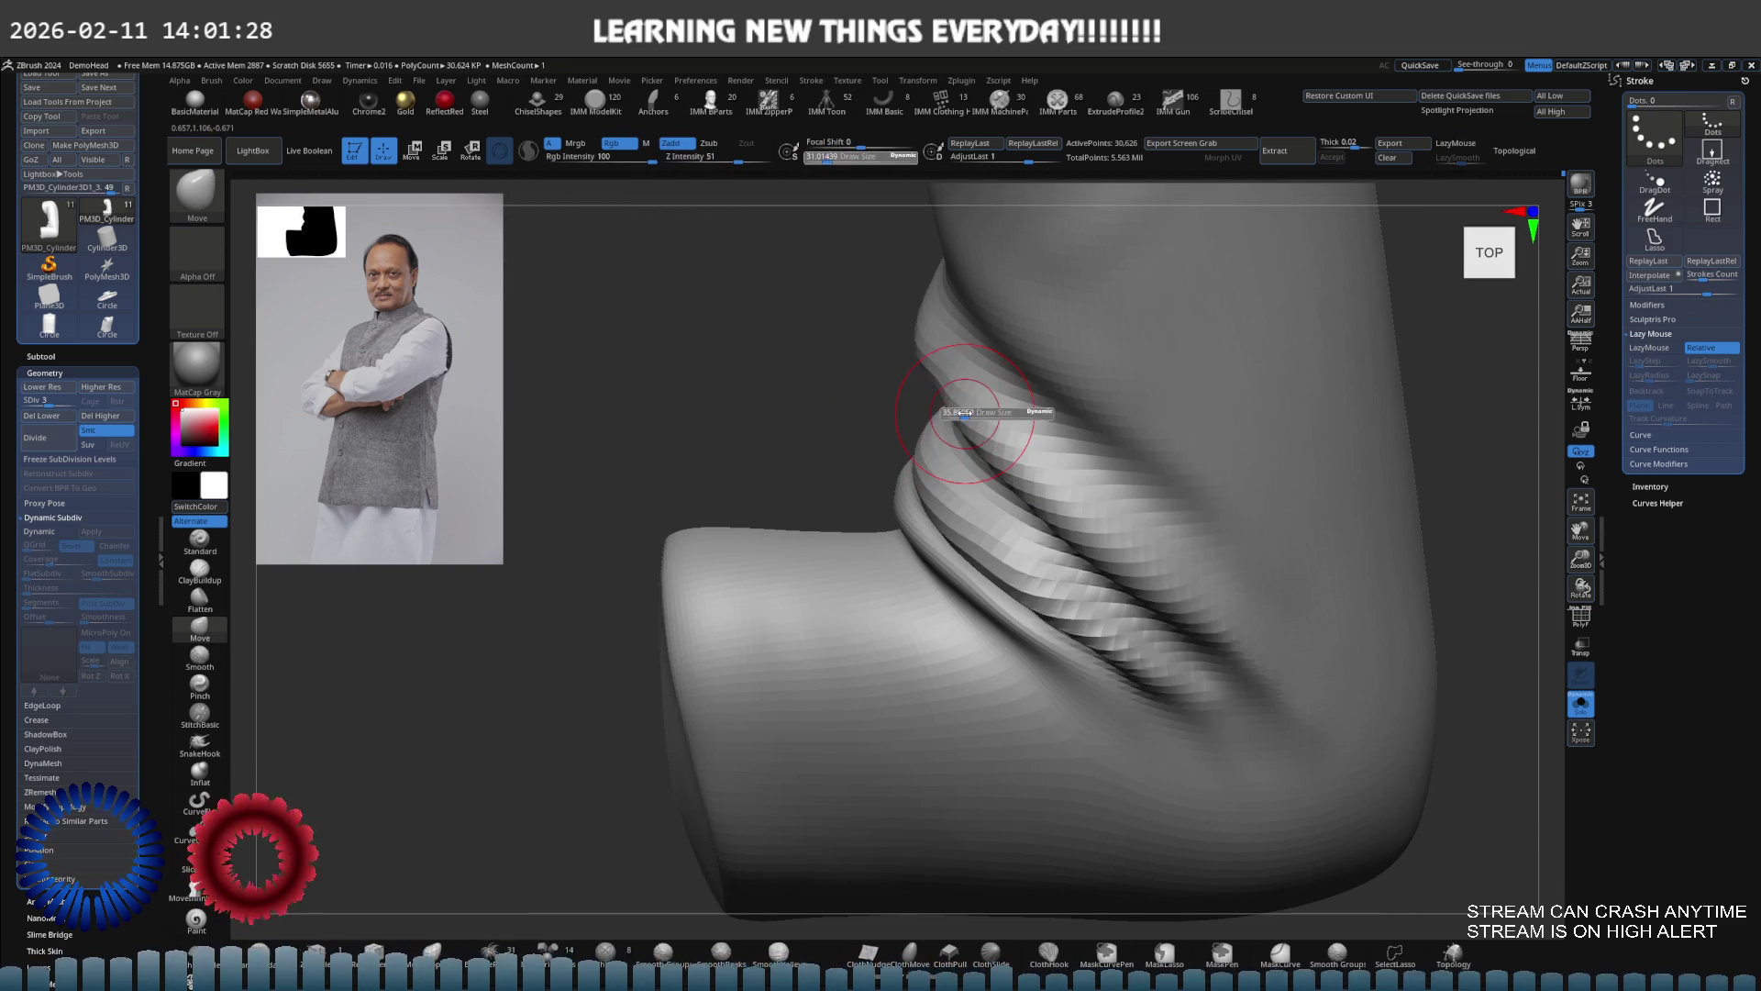
key(shift+d)
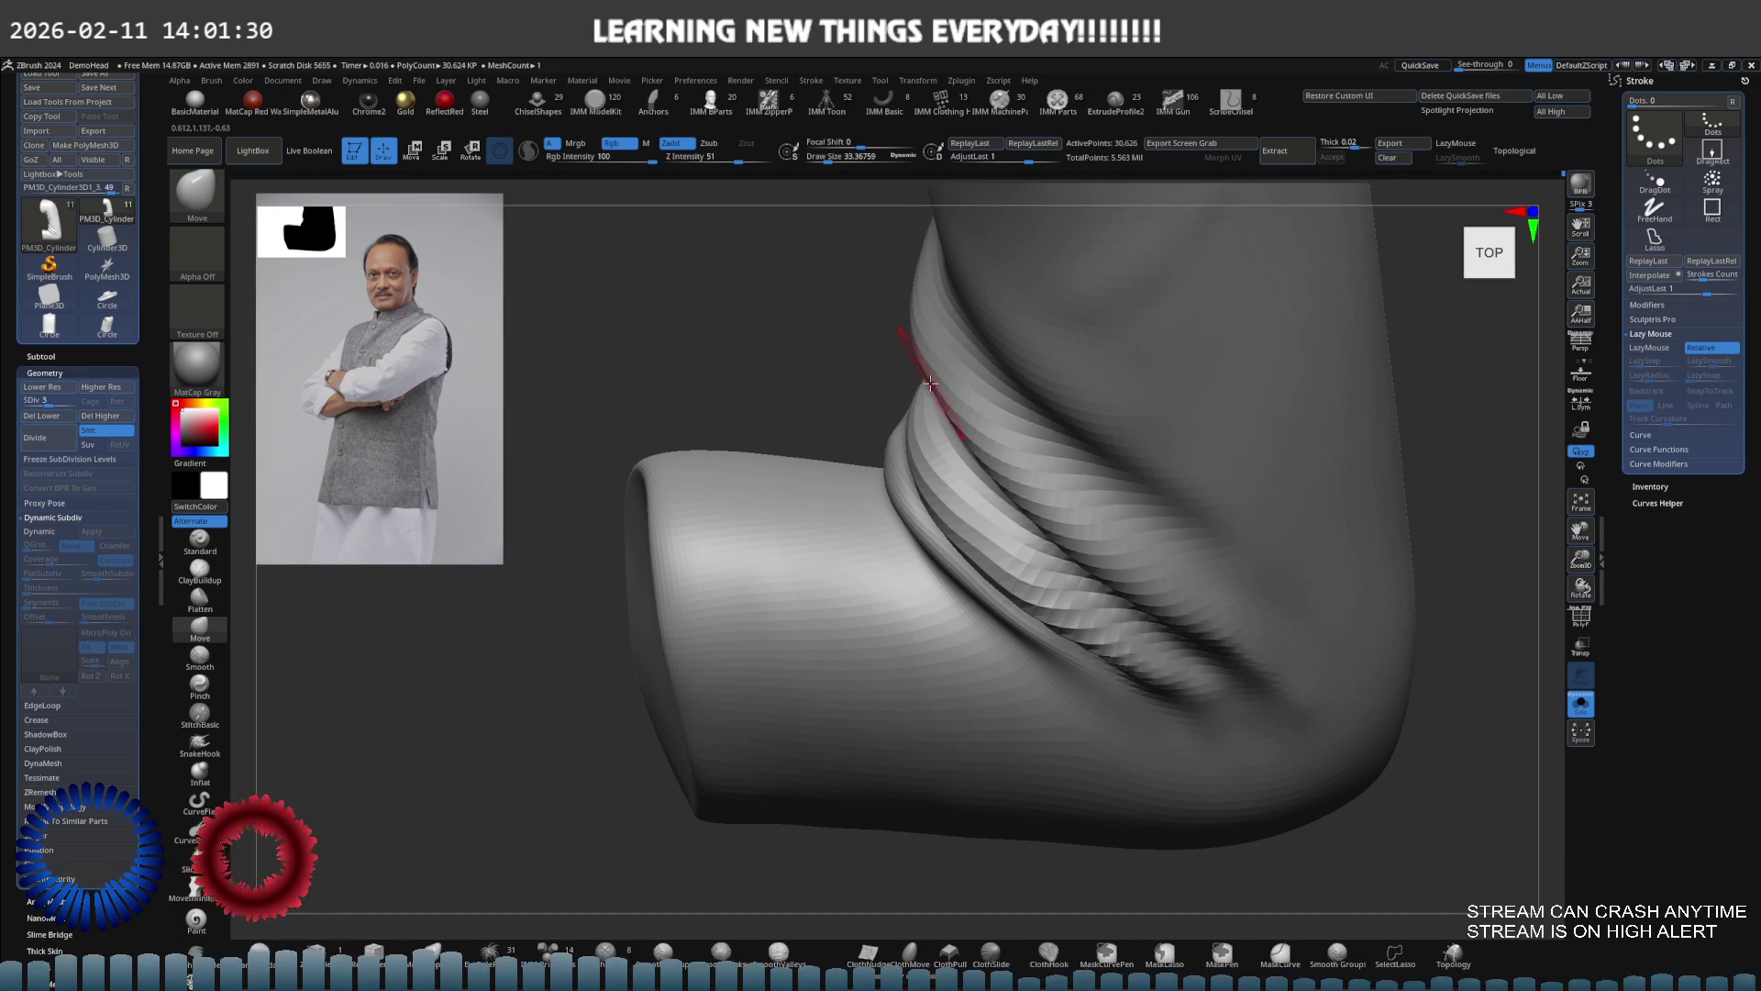
ctrl+right_drag(1055, 371, 935, 404)
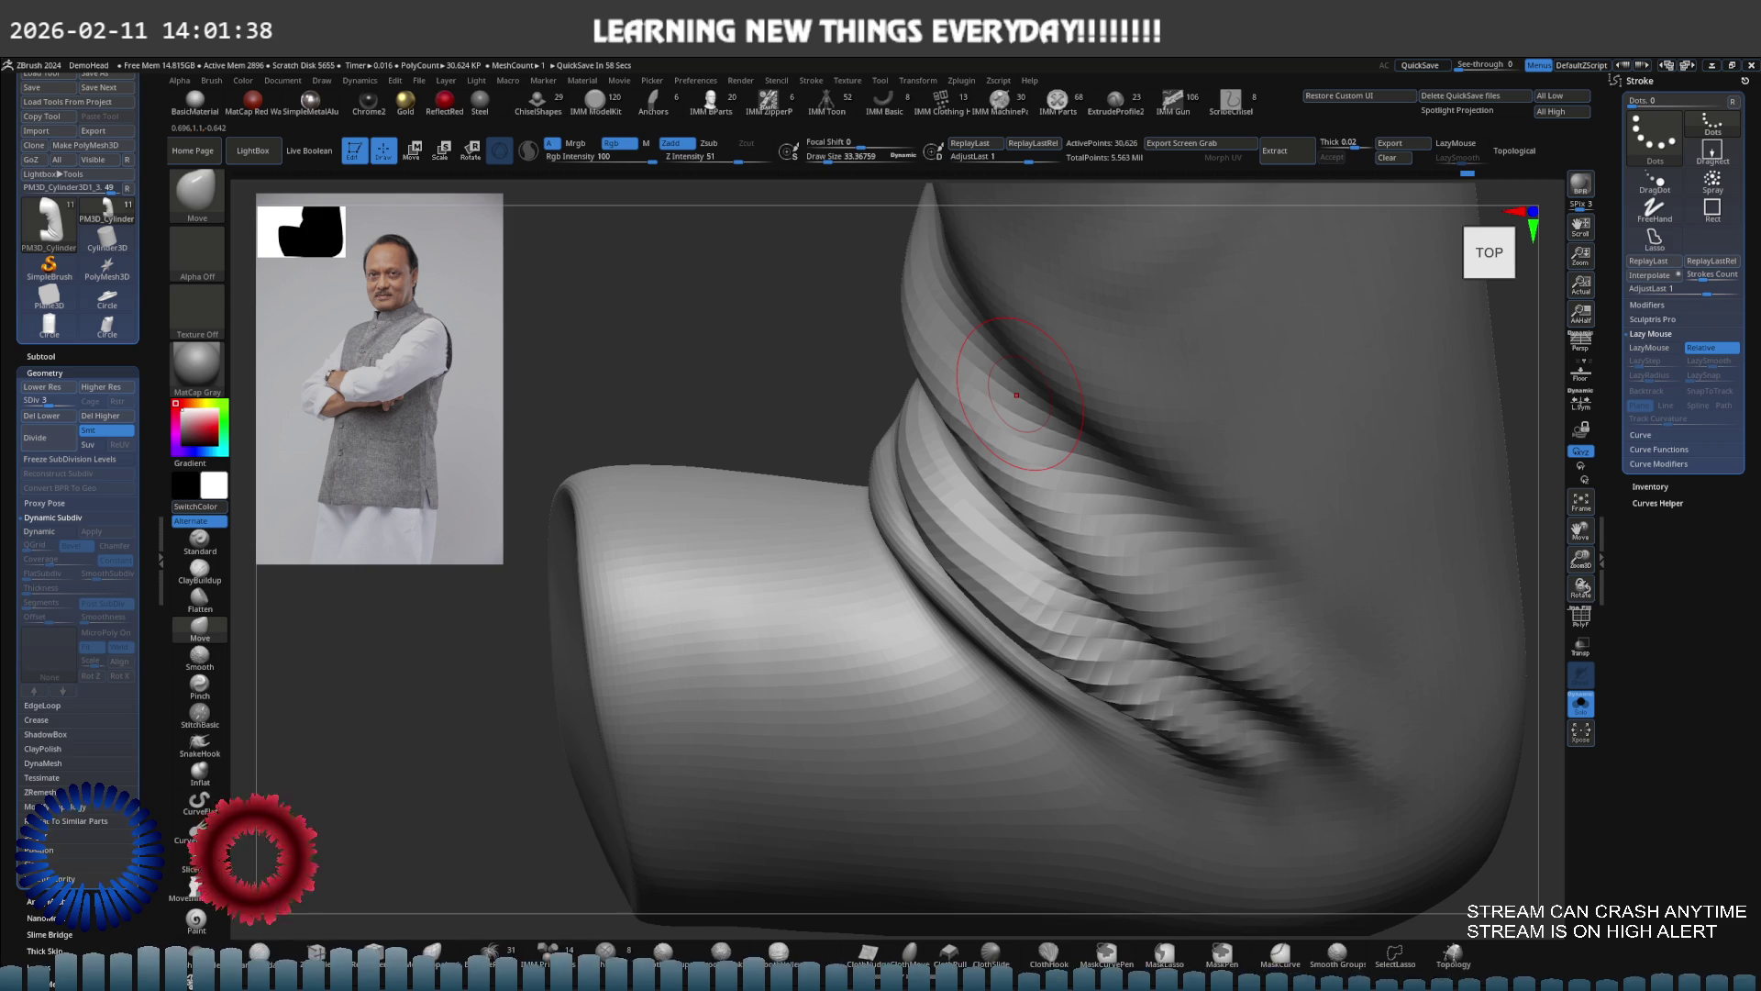
mouse_move(1017, 395)
right_down()
mouse_move(1005, 447)
mouse_move(1278, 452)
mouse_move(1175, 450)
right_up()
key(ctrl+z)
key(ctrl+shift+s)
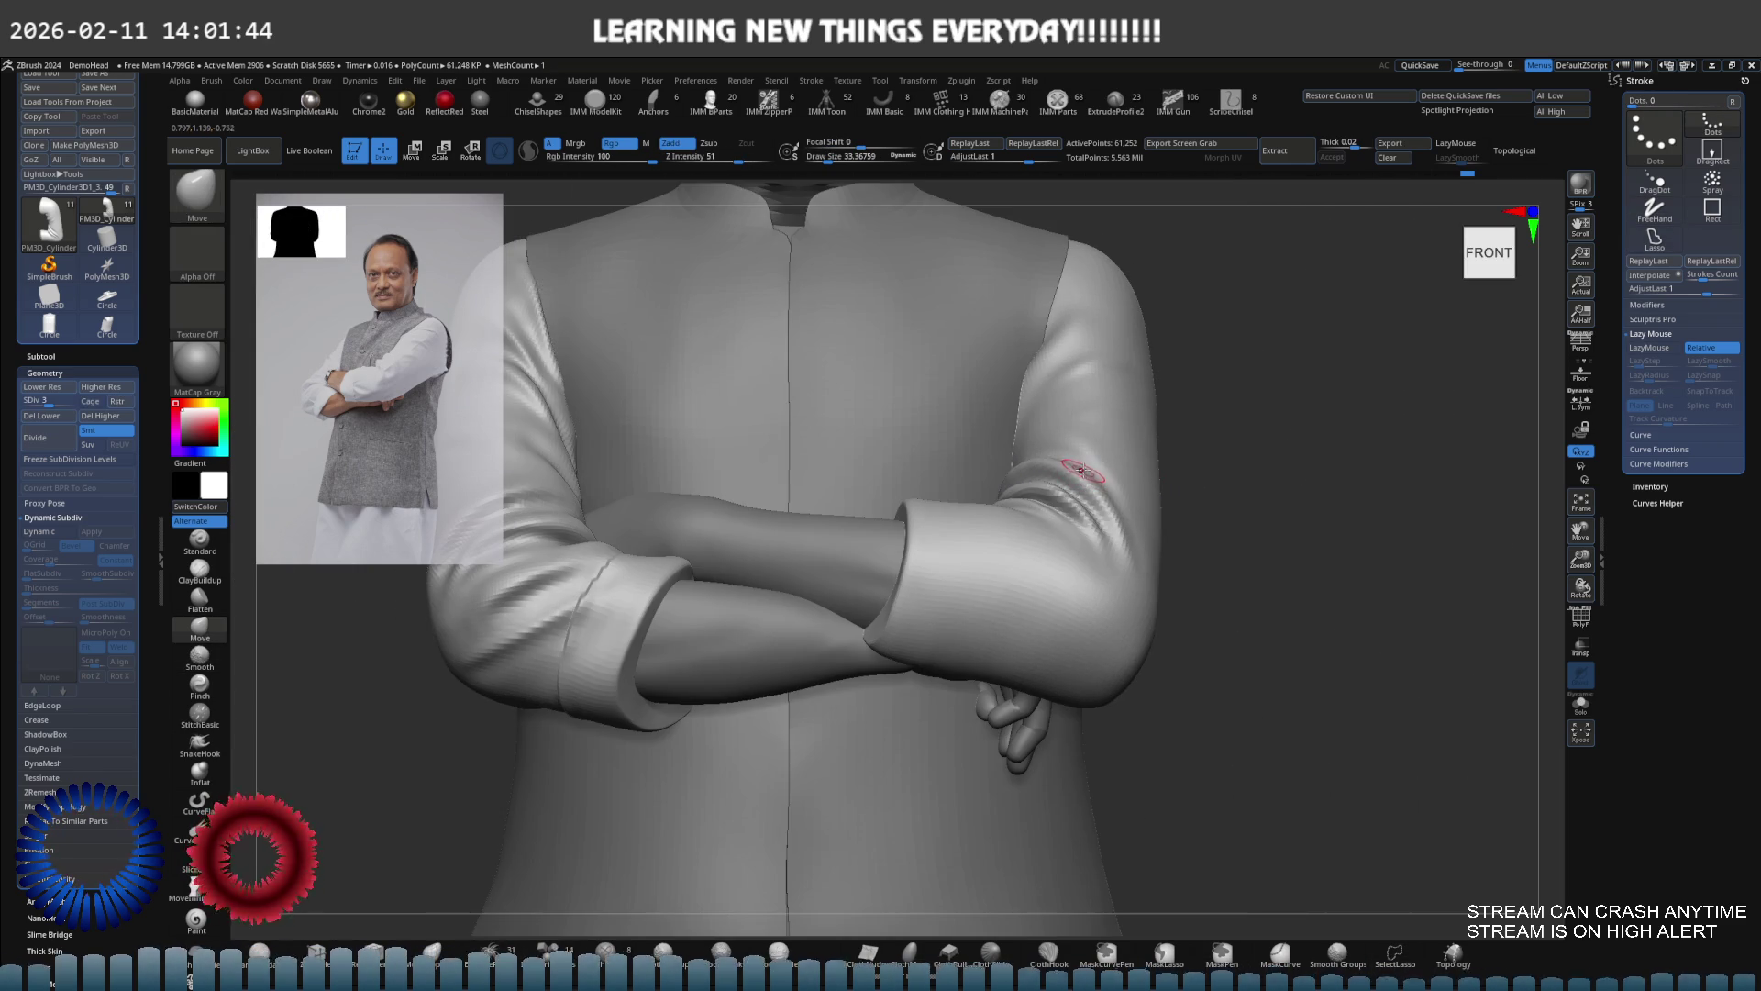
Set up the Standard brush at size 72 and solo the arm subtool
key(d)
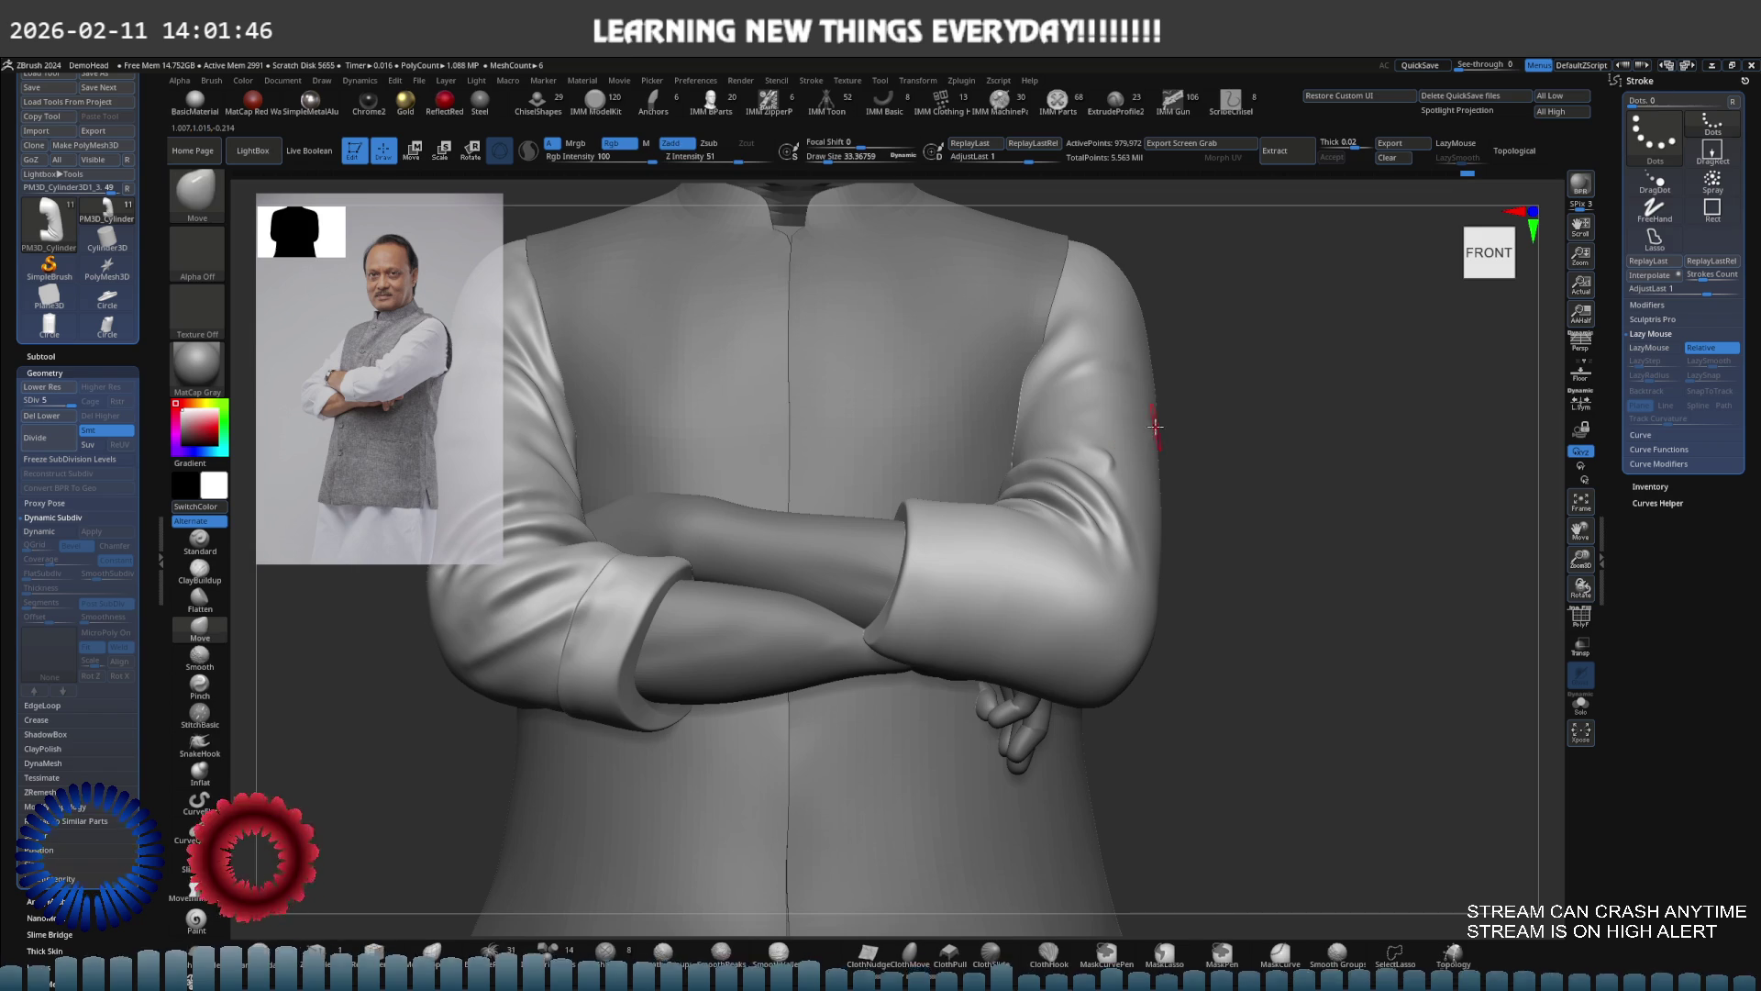
key(bracketright)
key(bracketright)
key(bracketright)
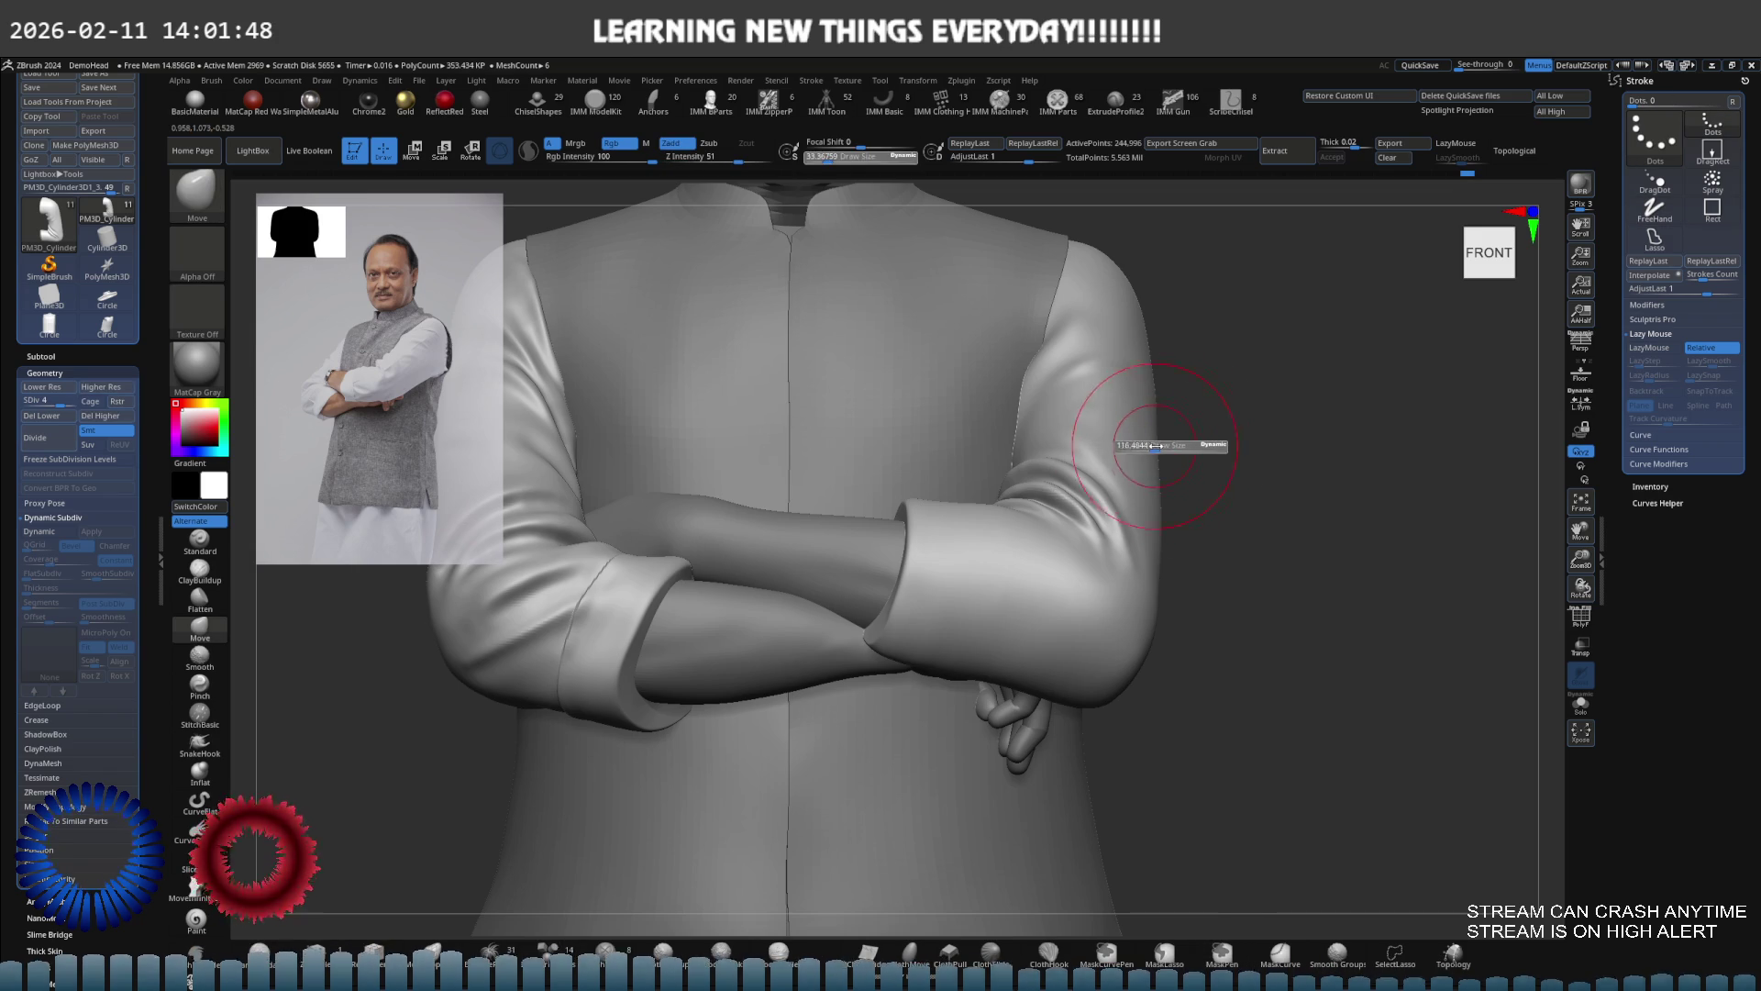
key(shift+d)
scroll(1110, 427, up, 5)
key(s)
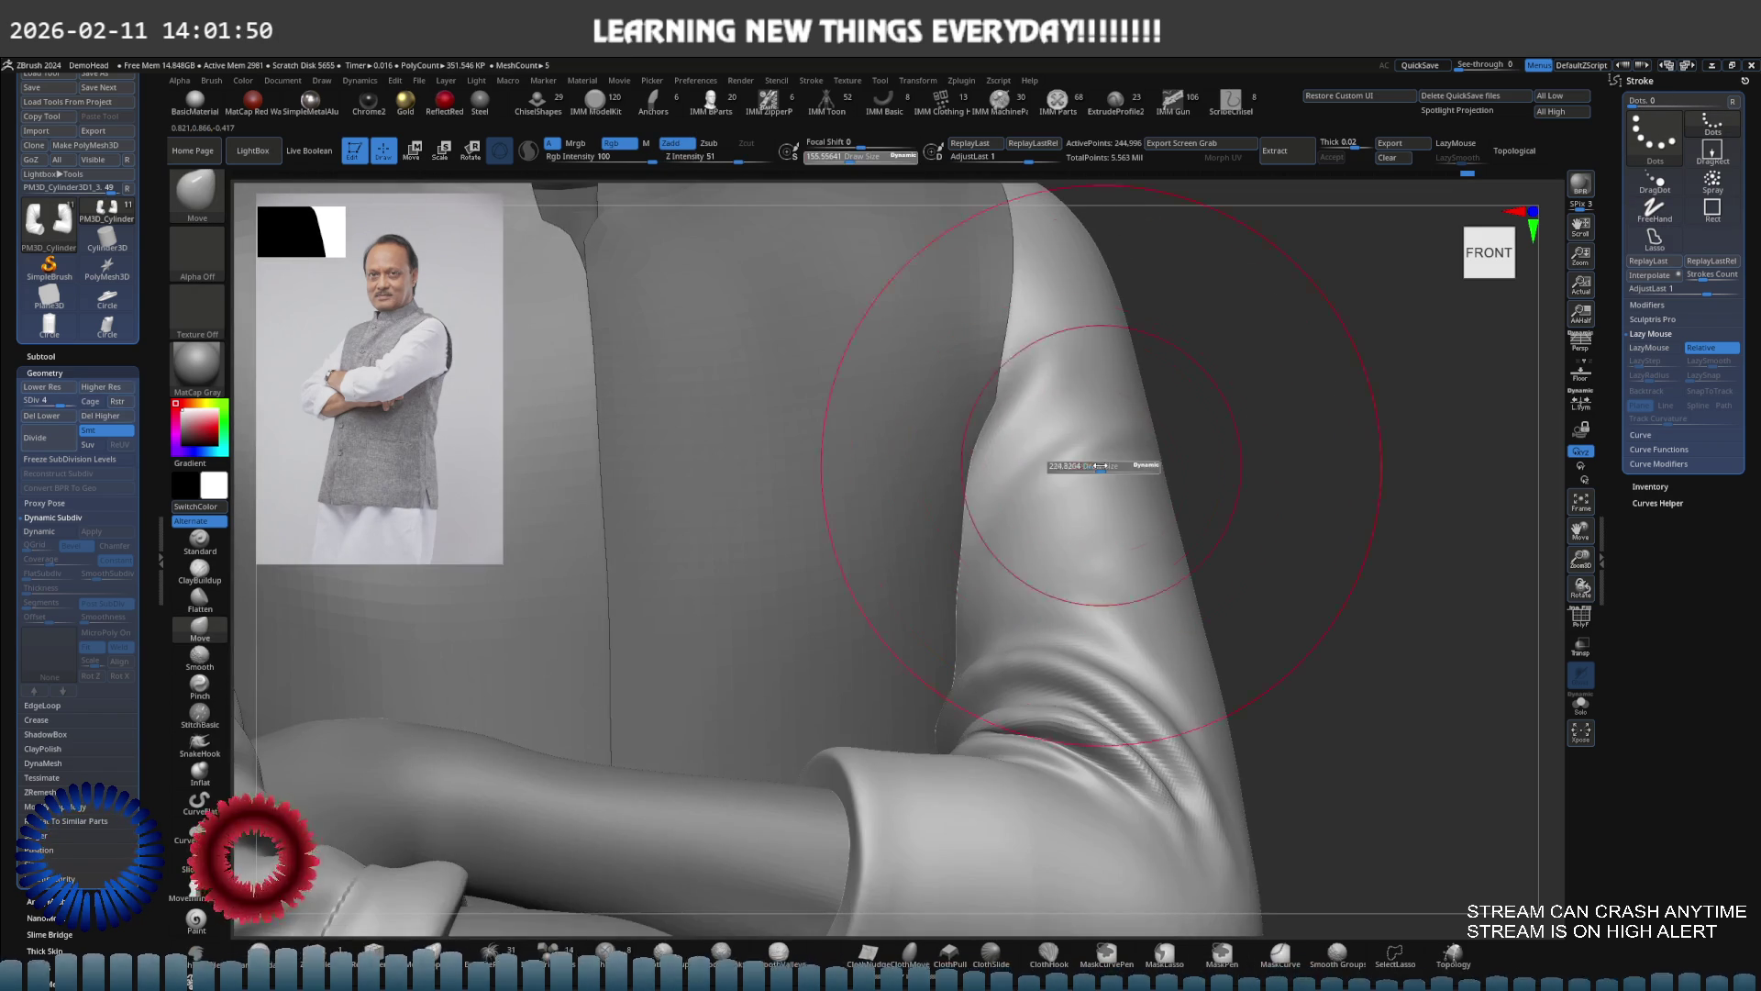
drag(1079, 469, 1064, 454)
scroll(1064, 454, up, 2)
key(b)
key(s)
key(t)
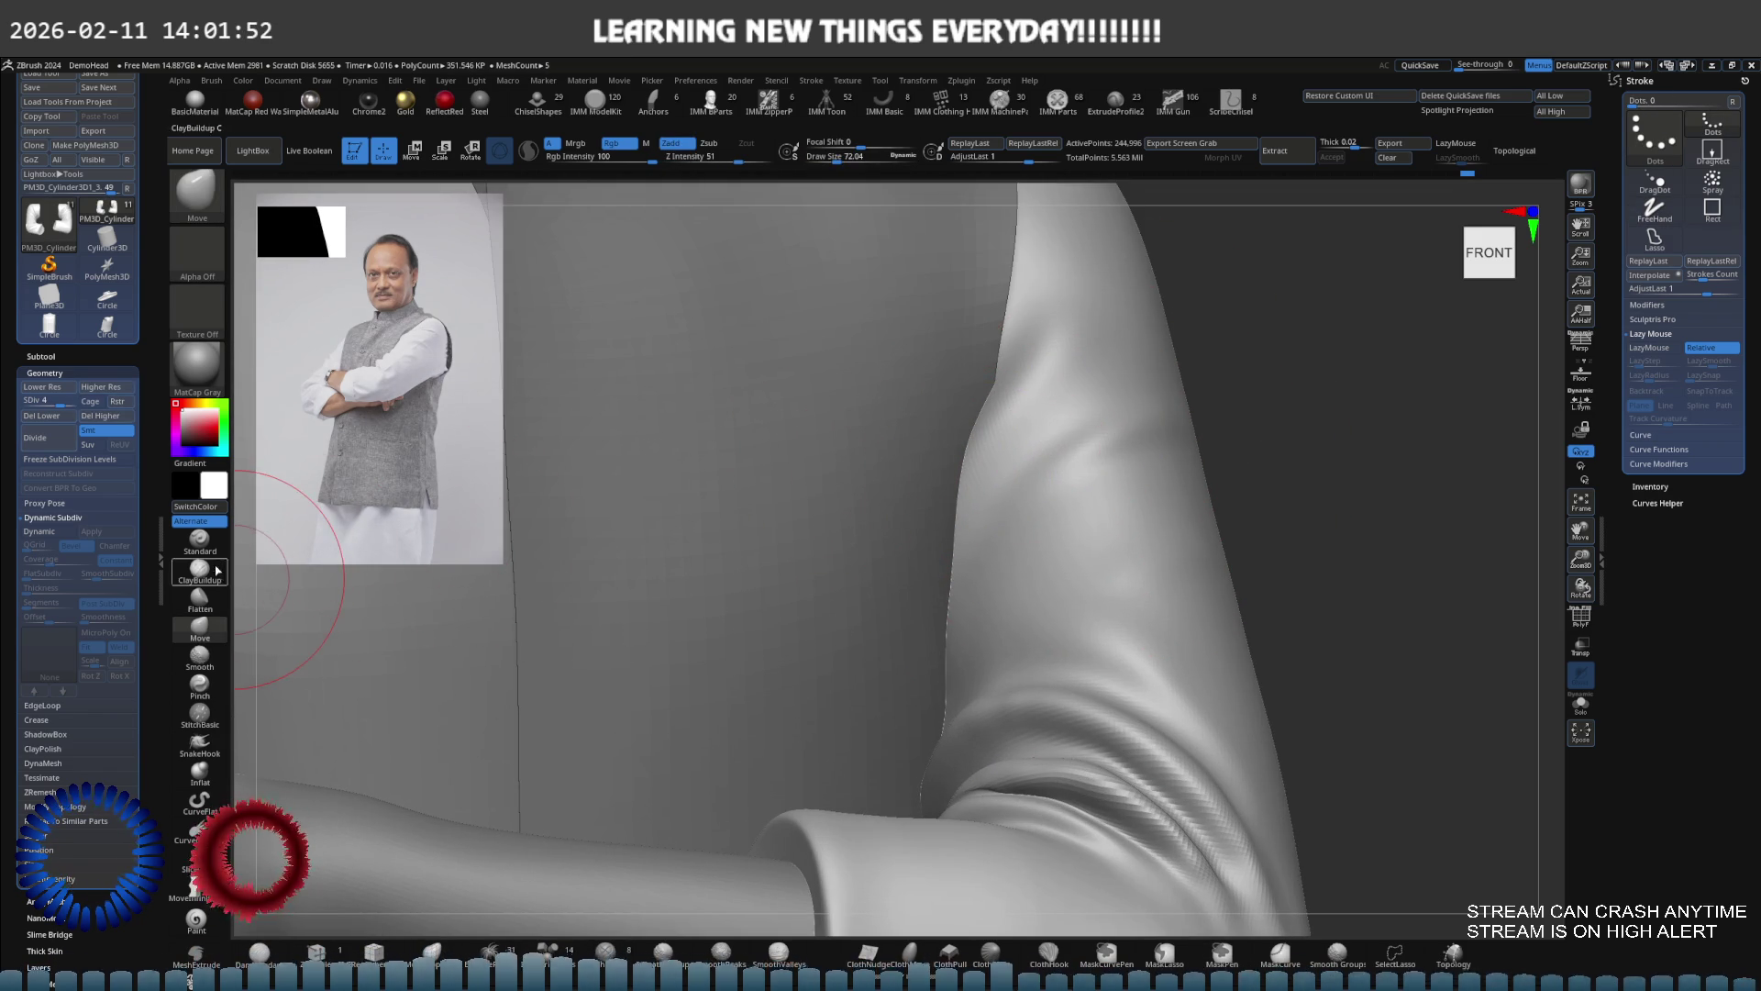
key(alt+shift+s)
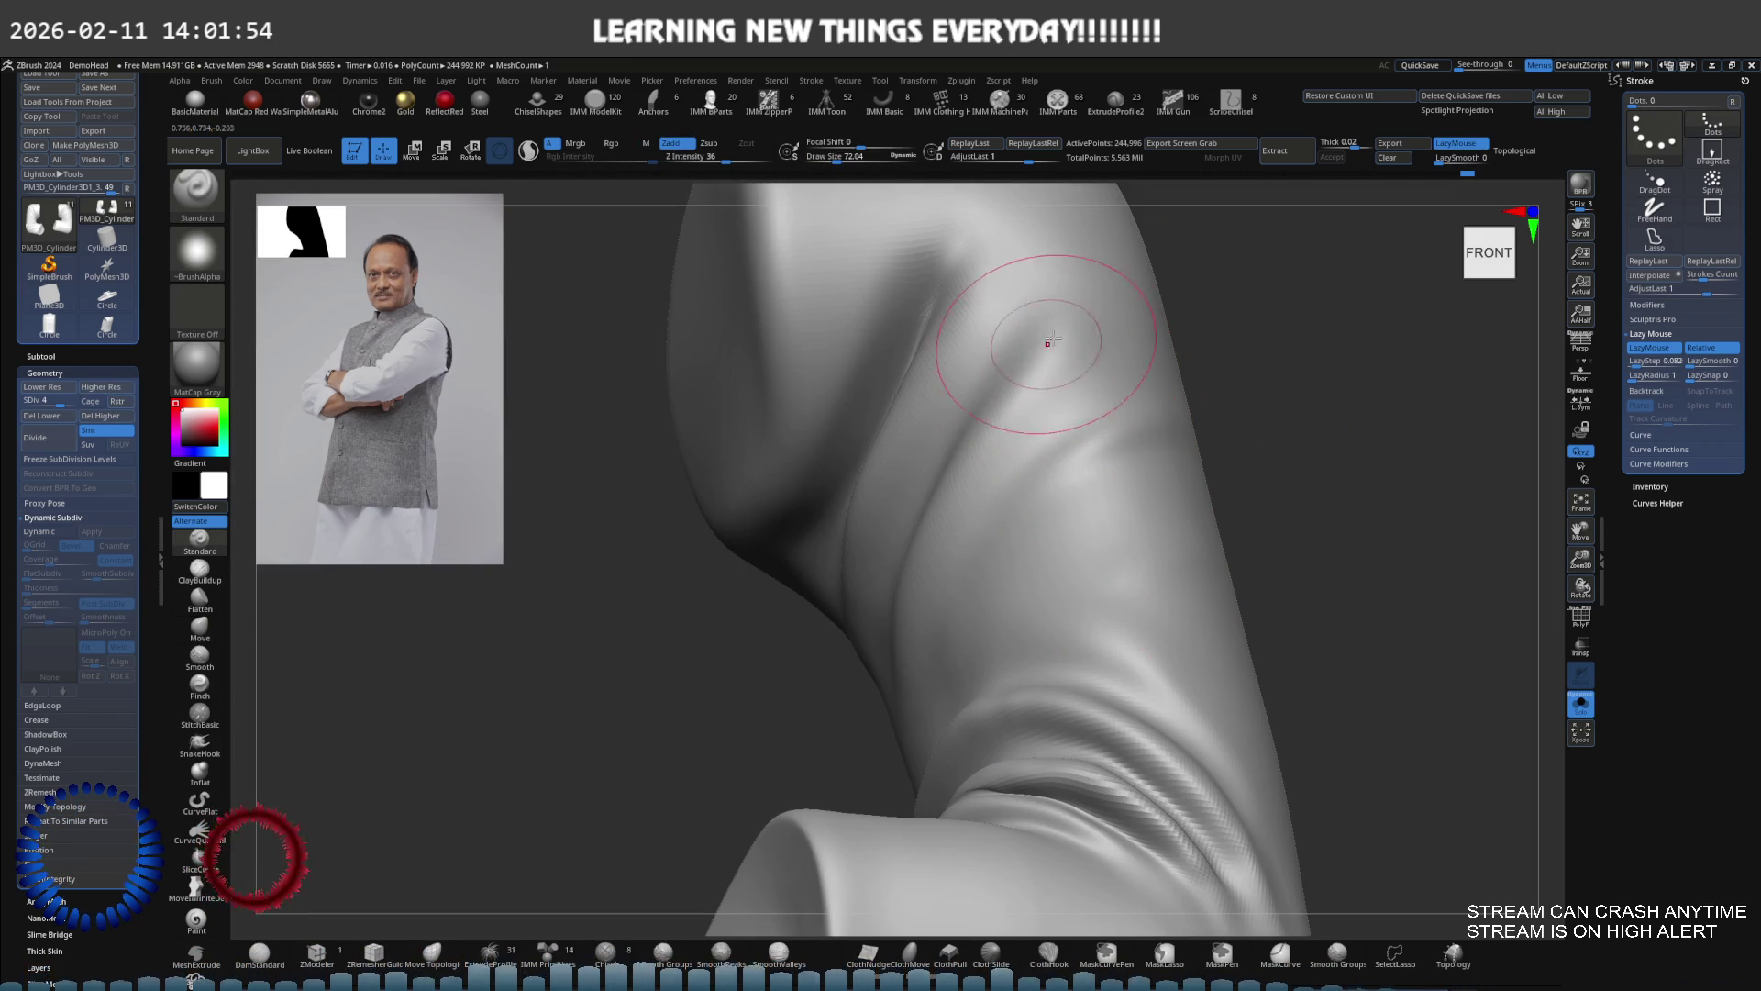
Sculpt a short crease on the upper arm and orbit to check it
mouse_move(1046, 335)
mouse_down()
mouse_move(884, 706)
mouse_move(1032, 391)
mouse_up()
mouse_move(908, 580)
right_down()
mouse_move(951, 504)
mouse_move(935, 483)
mouse_move(511, 531)
mouse_move(679, 506)
right_up()
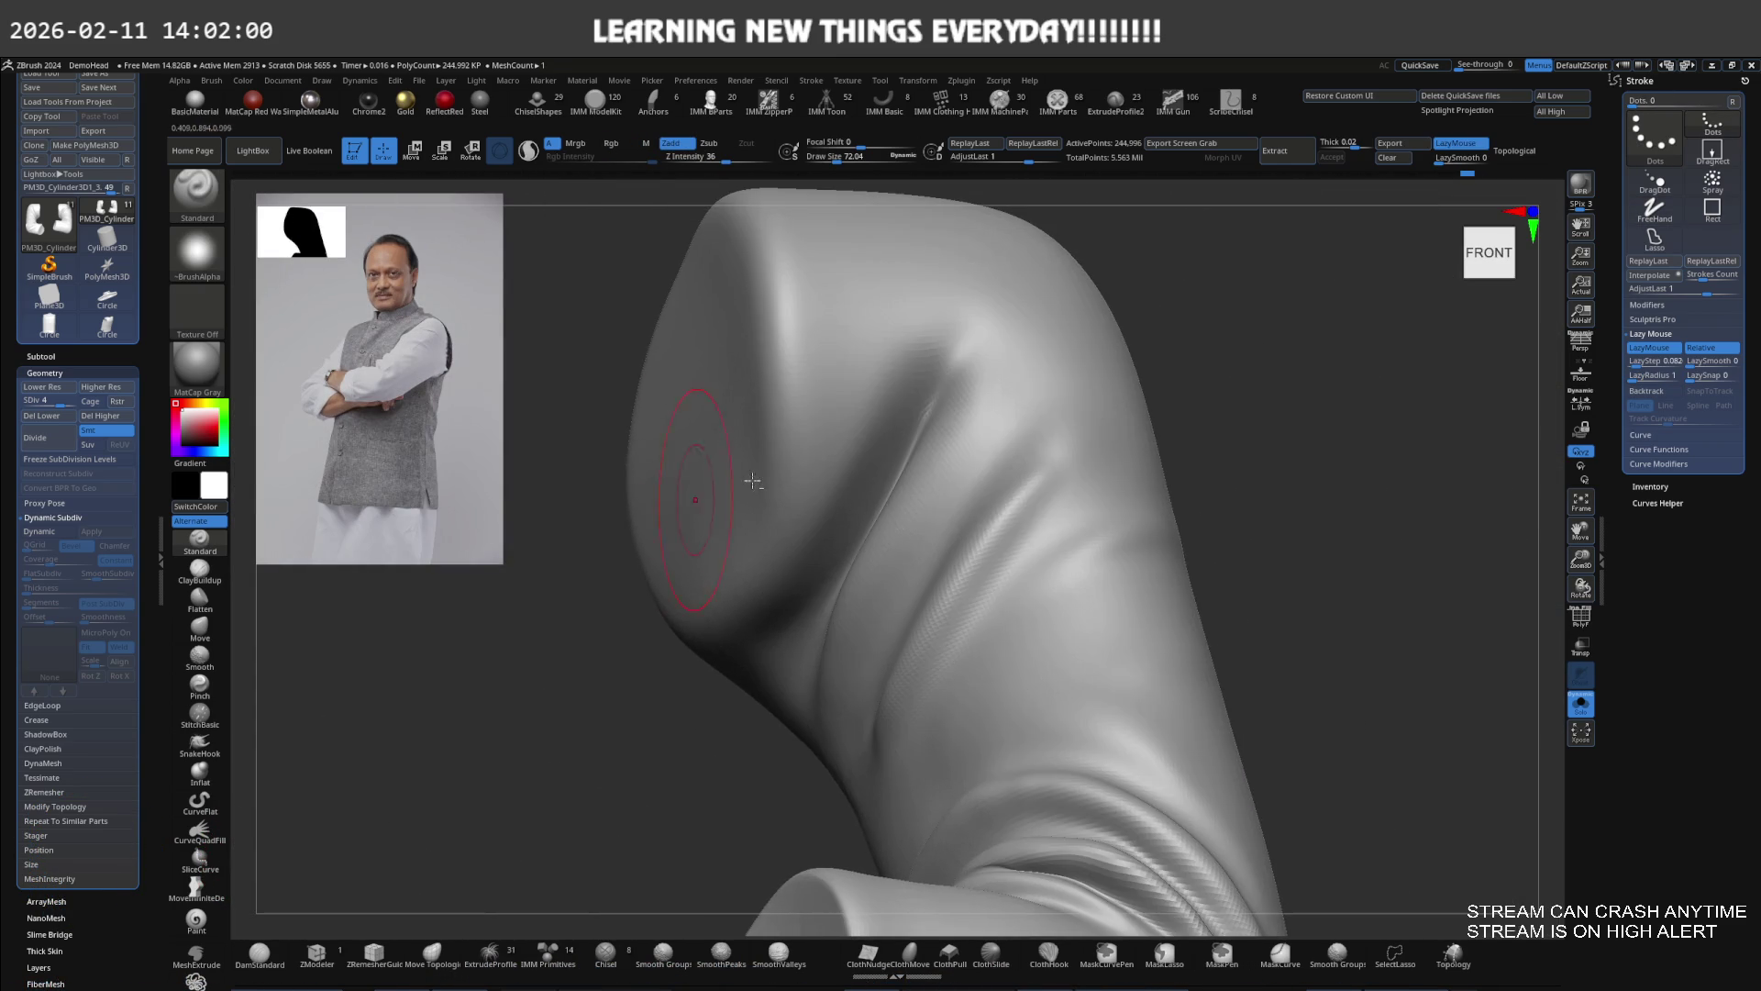
mouse_move(1021, 440)
right_down()
mouse_move(927, 477)
mouse_move(1003, 405)
right_up()
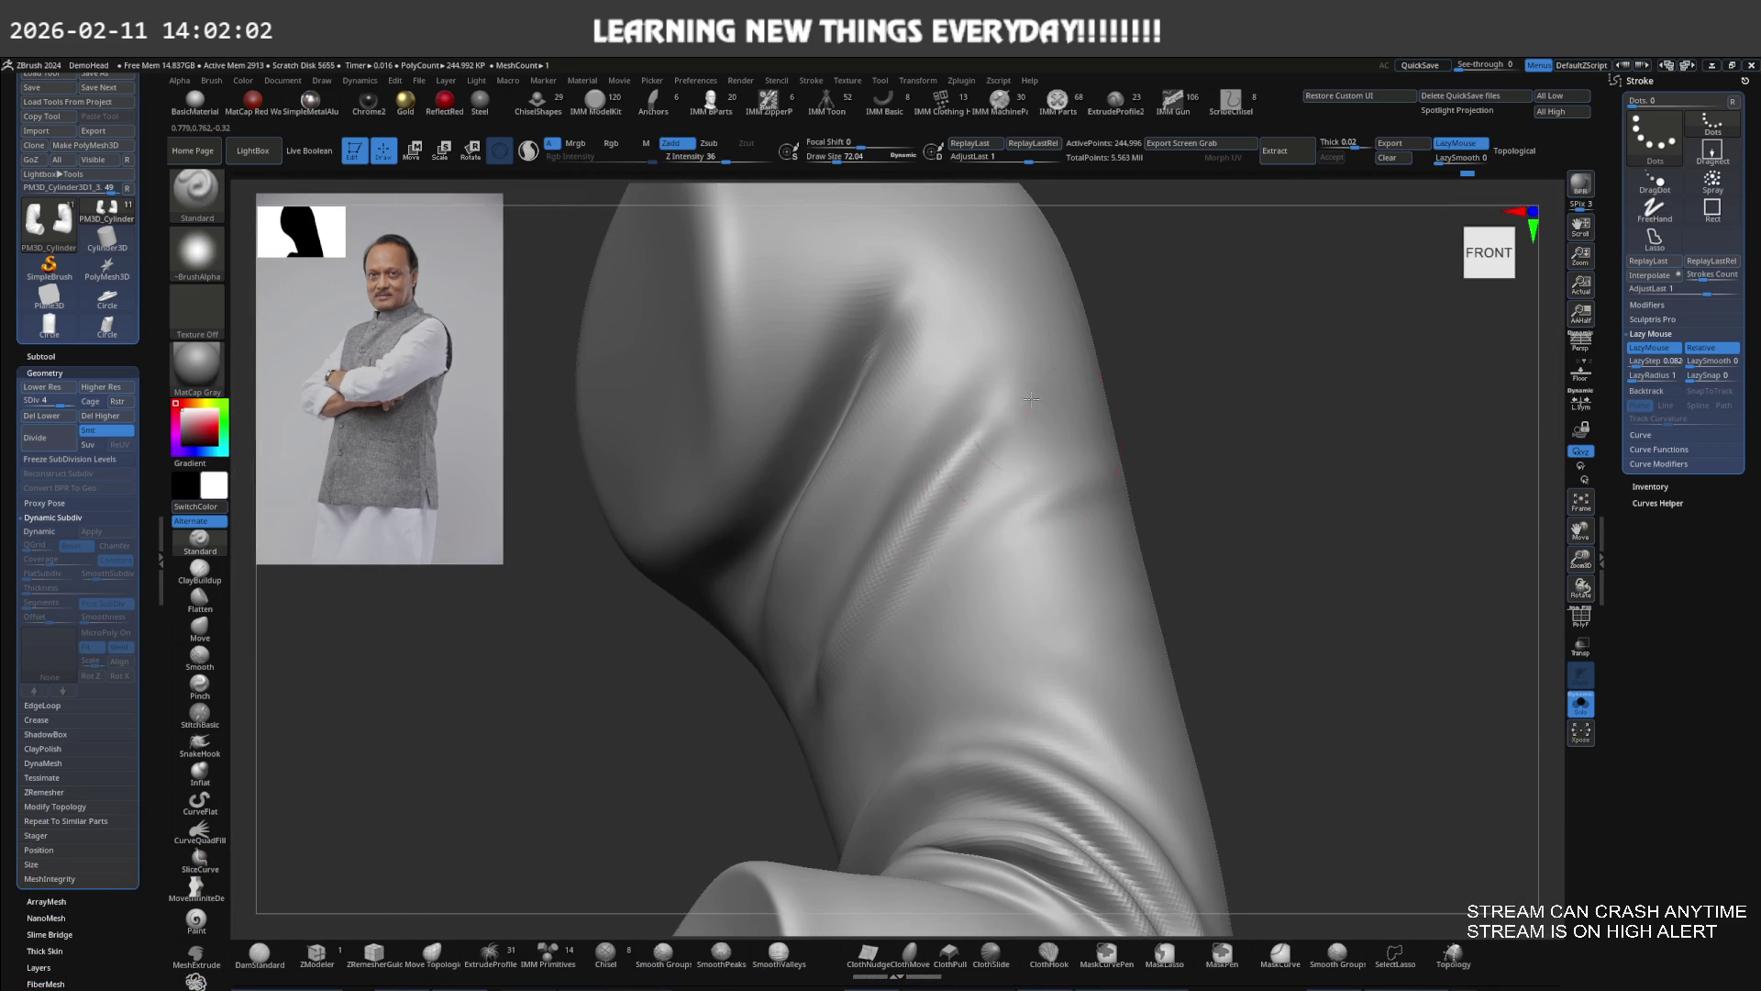
Shift-smooth the crease into a soft, rounded fold near the shoulder
mouse_move(960, 510)
shift+mouse_down()
mouse_move(1003, 393)
mouse_move(885, 609)
mouse_move(1025, 438)
shift+mouse_up()
key(s)
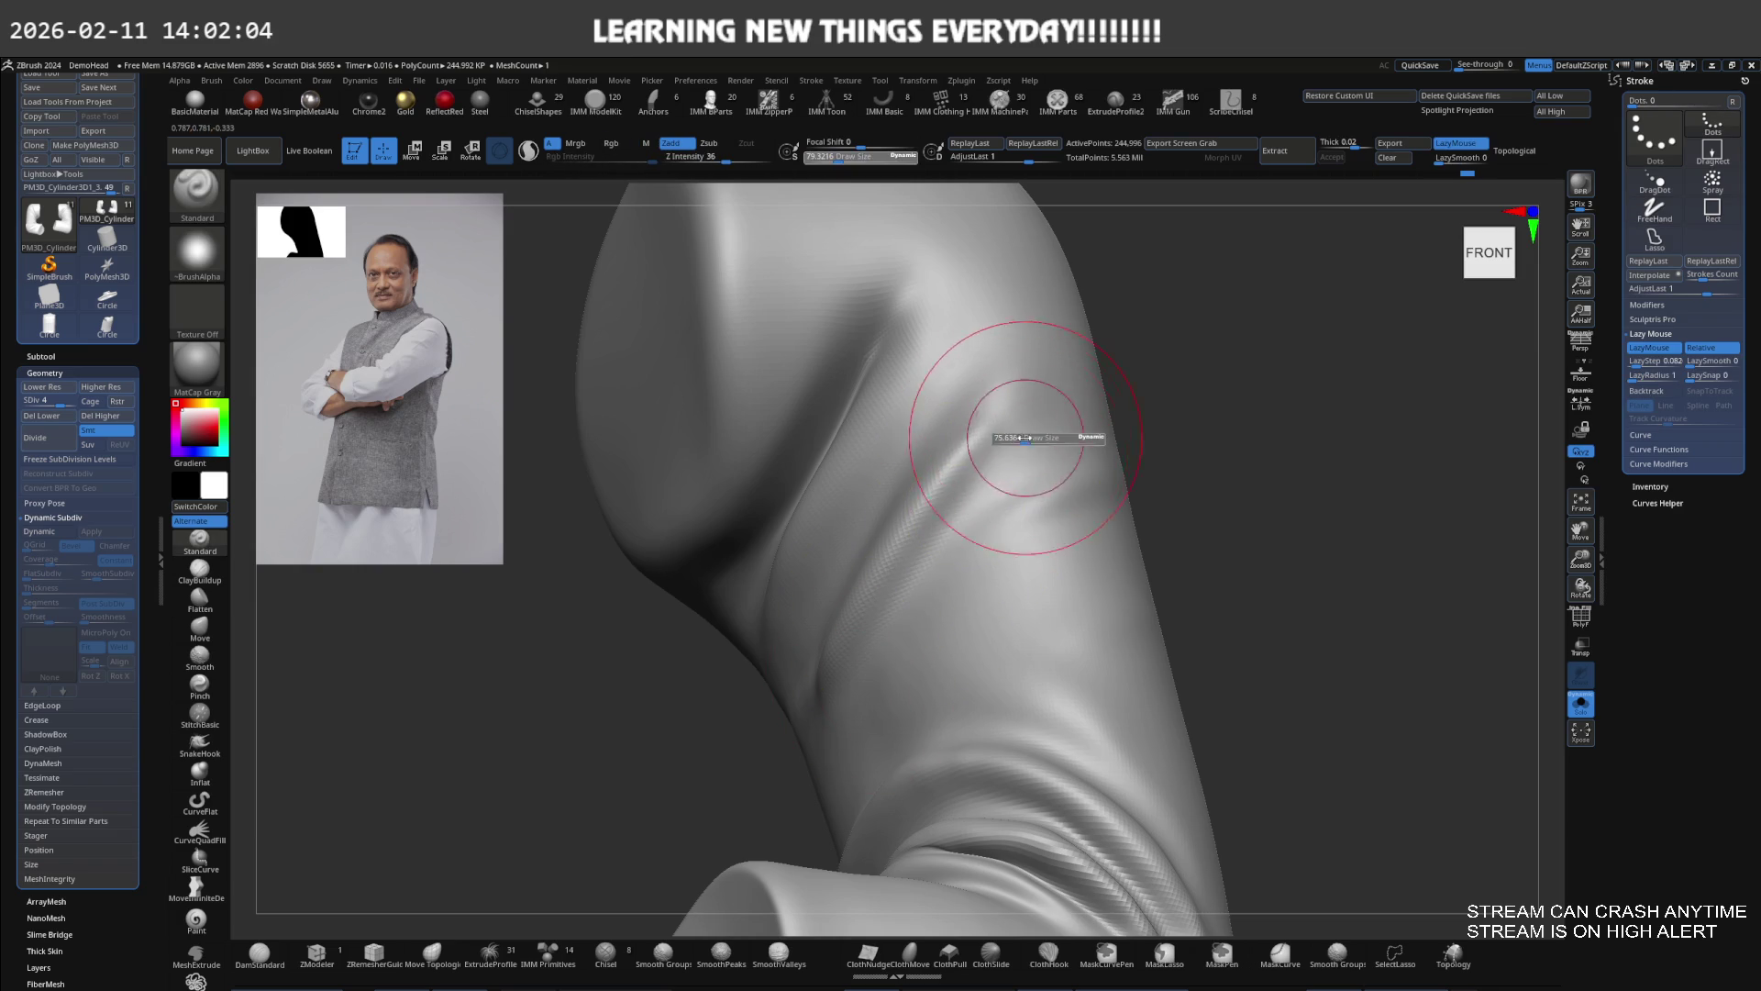
right_drag(1019, 441, 1021, 514)
key(space)
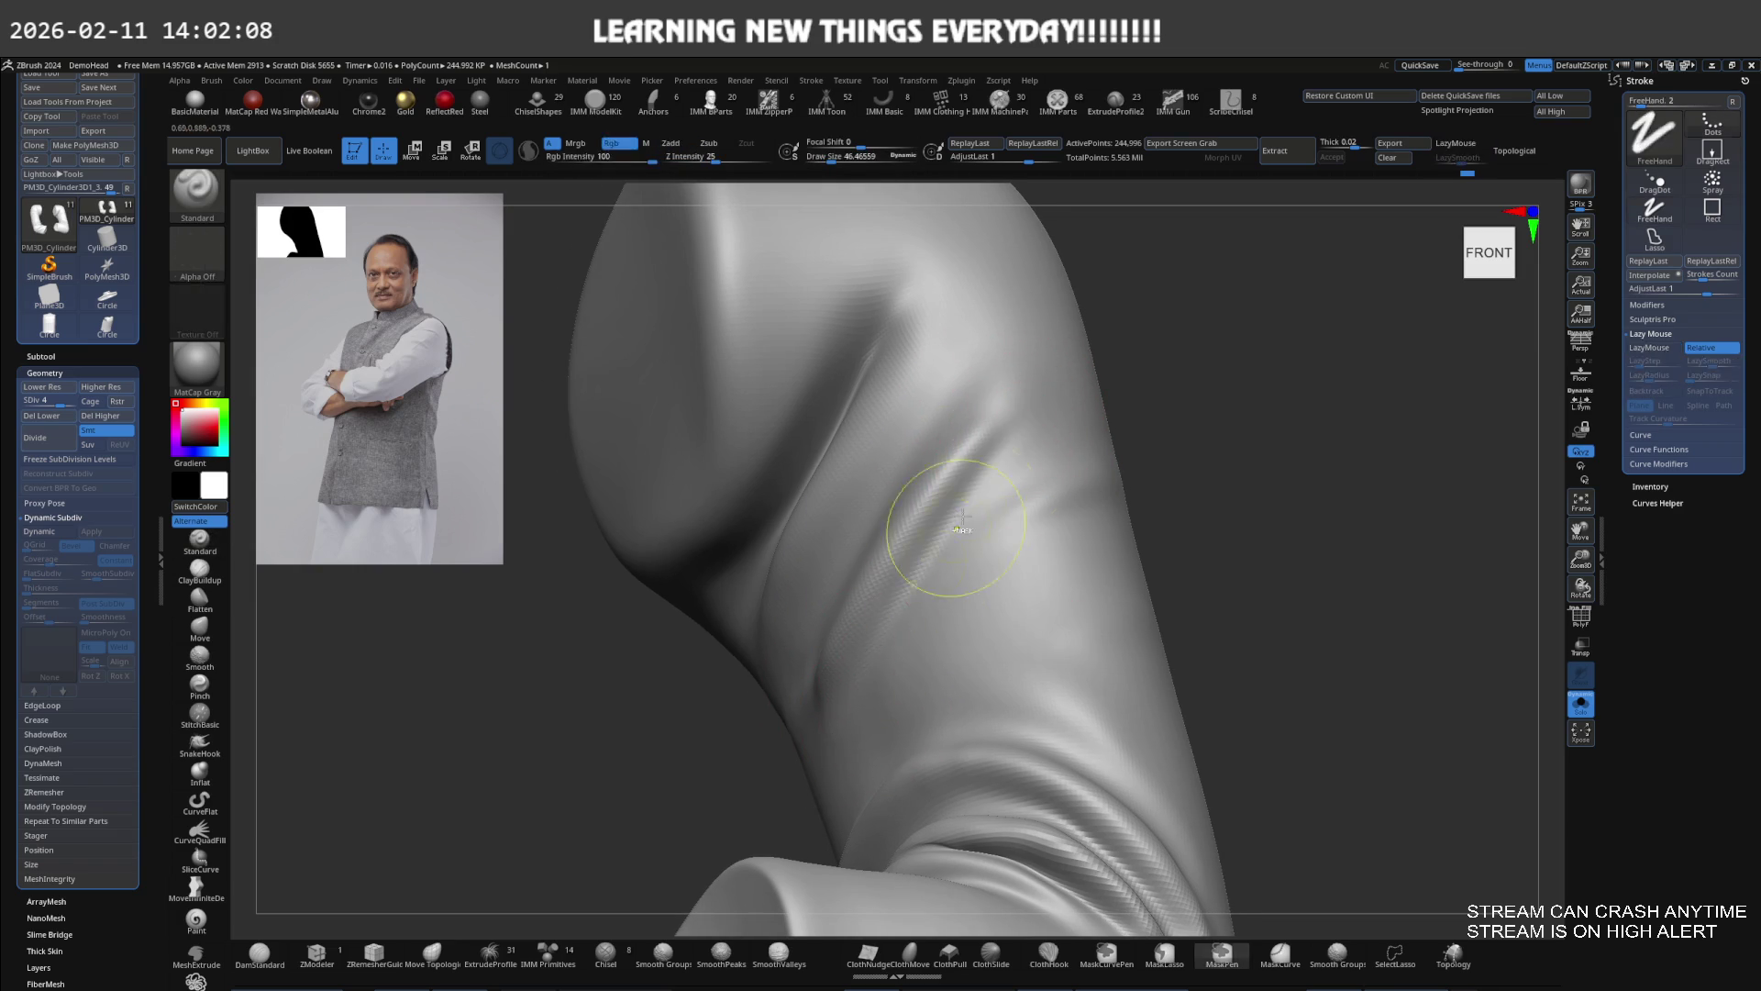
right_drag(831, 713, 850, 609)
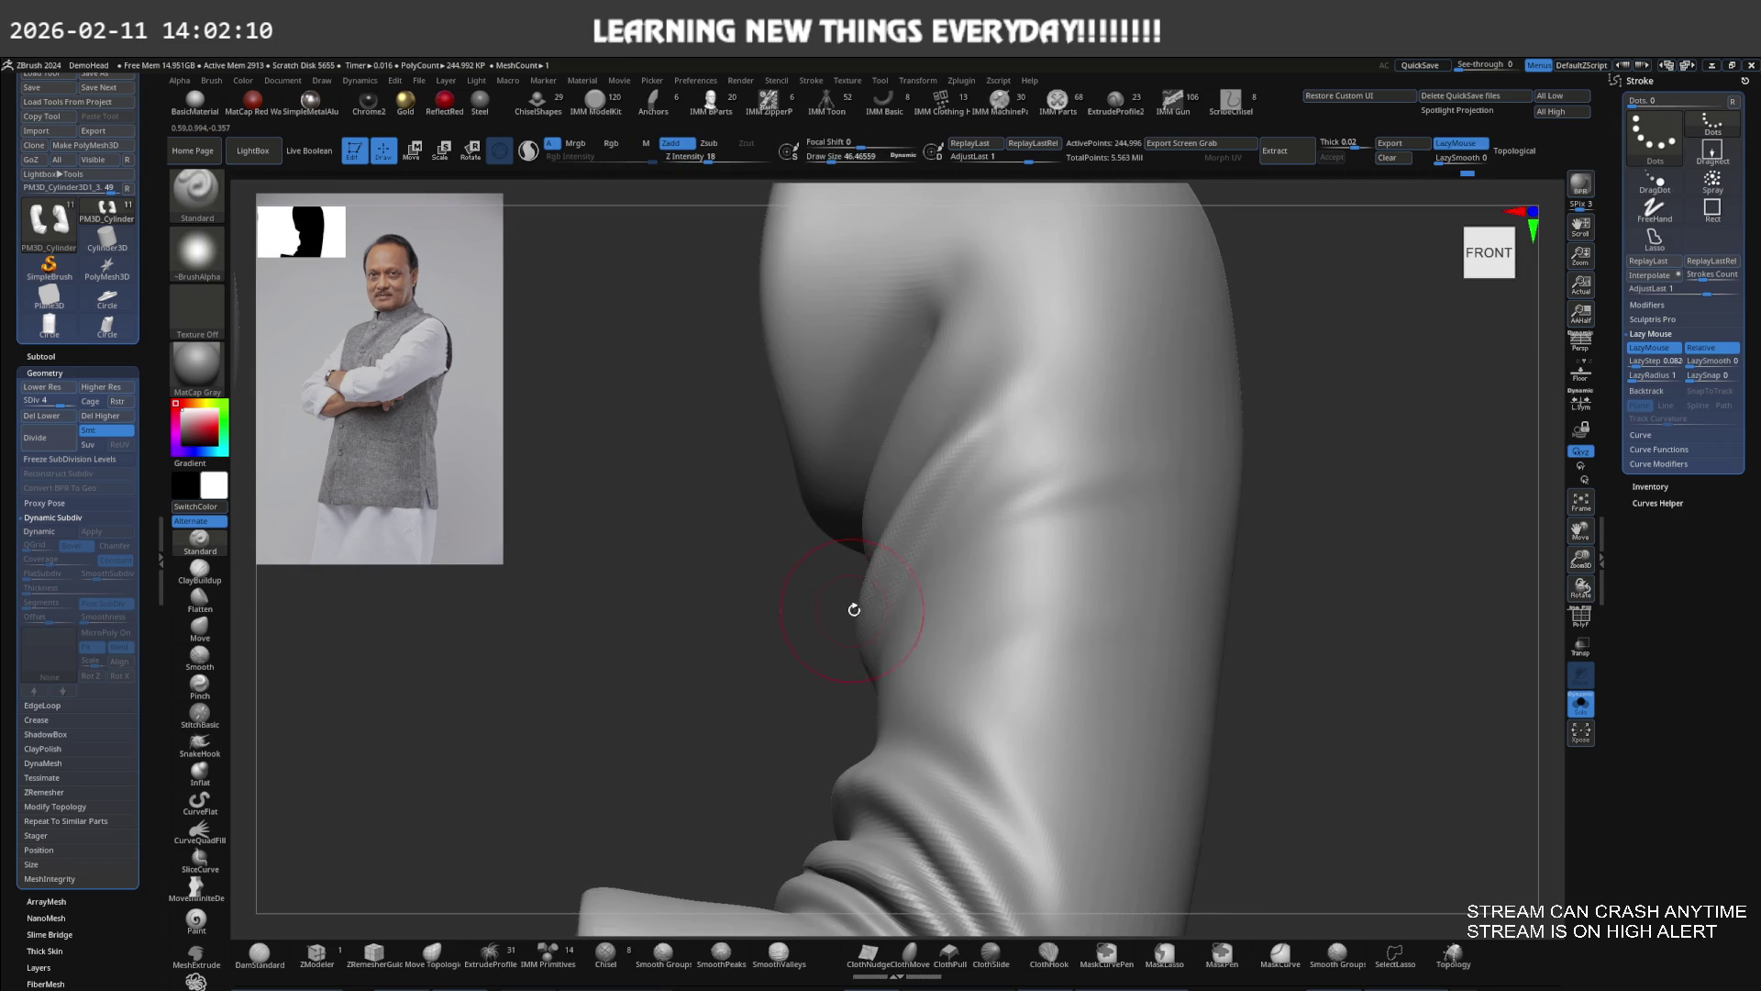
mouse_move(951, 507)
right_down()
mouse_move(963, 525)
mouse_move(905, 492)
mouse_move(968, 495)
mouse_move(1003, 471)
right_up()
key(shift)
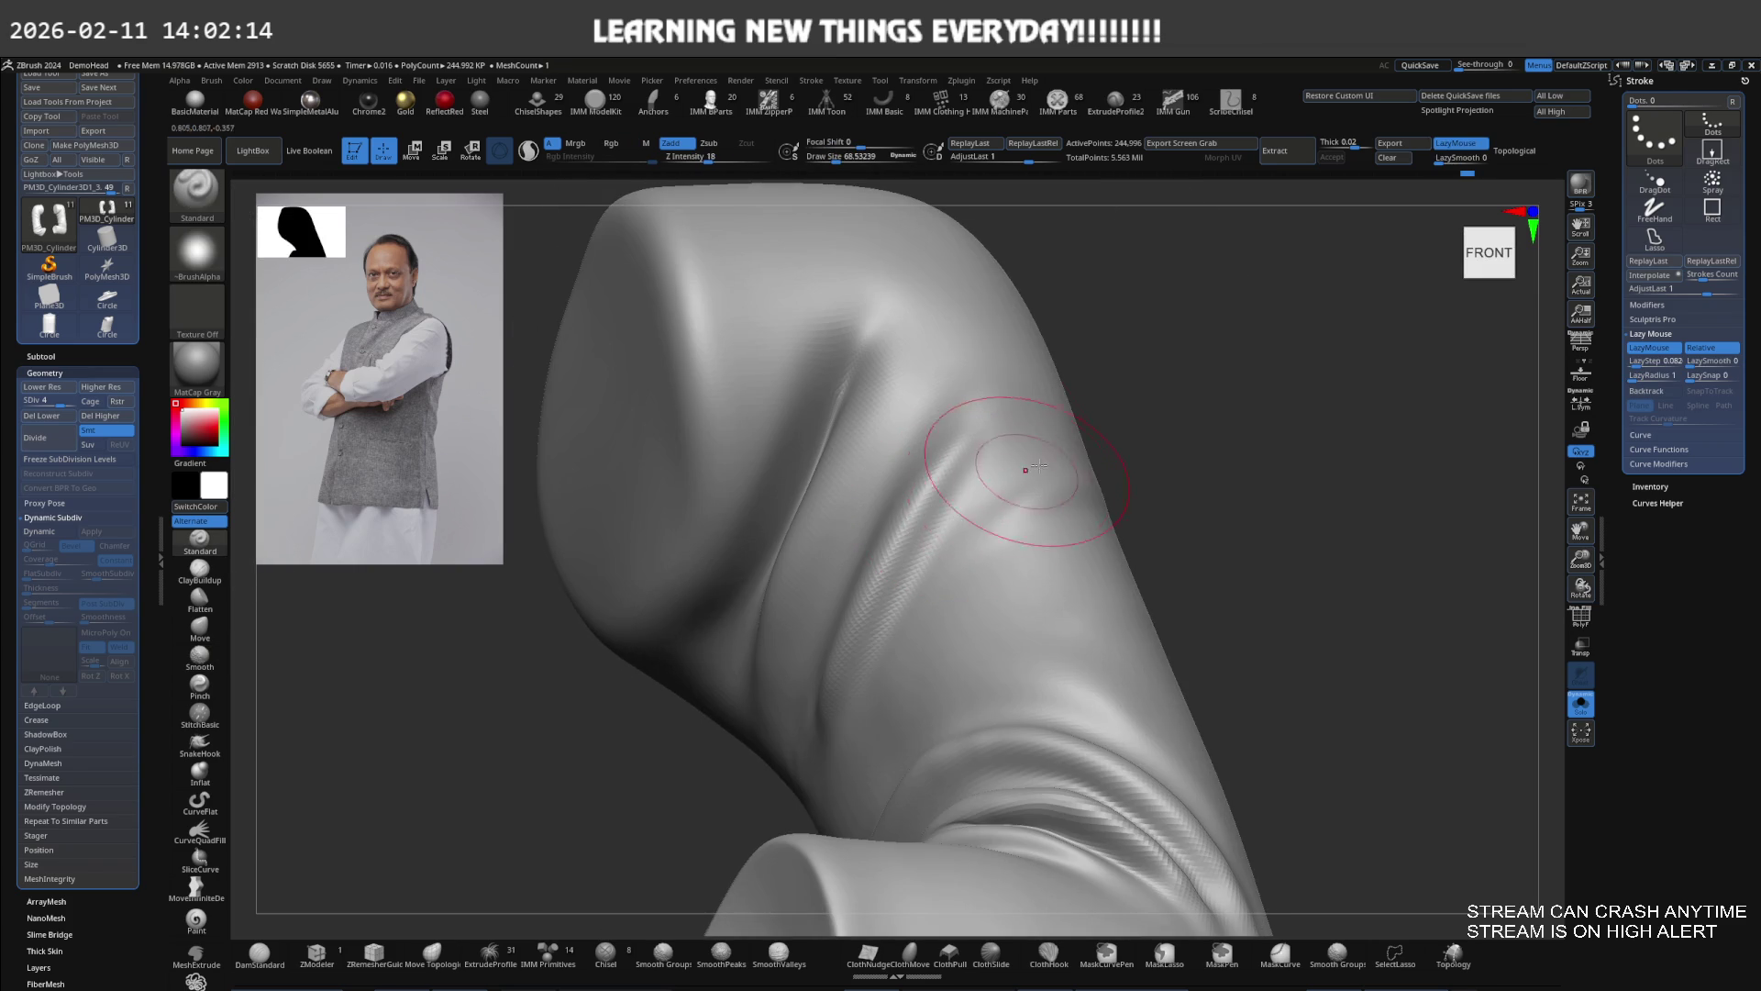
mouse_move(1142, 436)
right_down()
mouse_move(1082, 440)
mouse_move(1002, 380)
mouse_move(954, 507)
mouse_move(885, 422)
right_up()
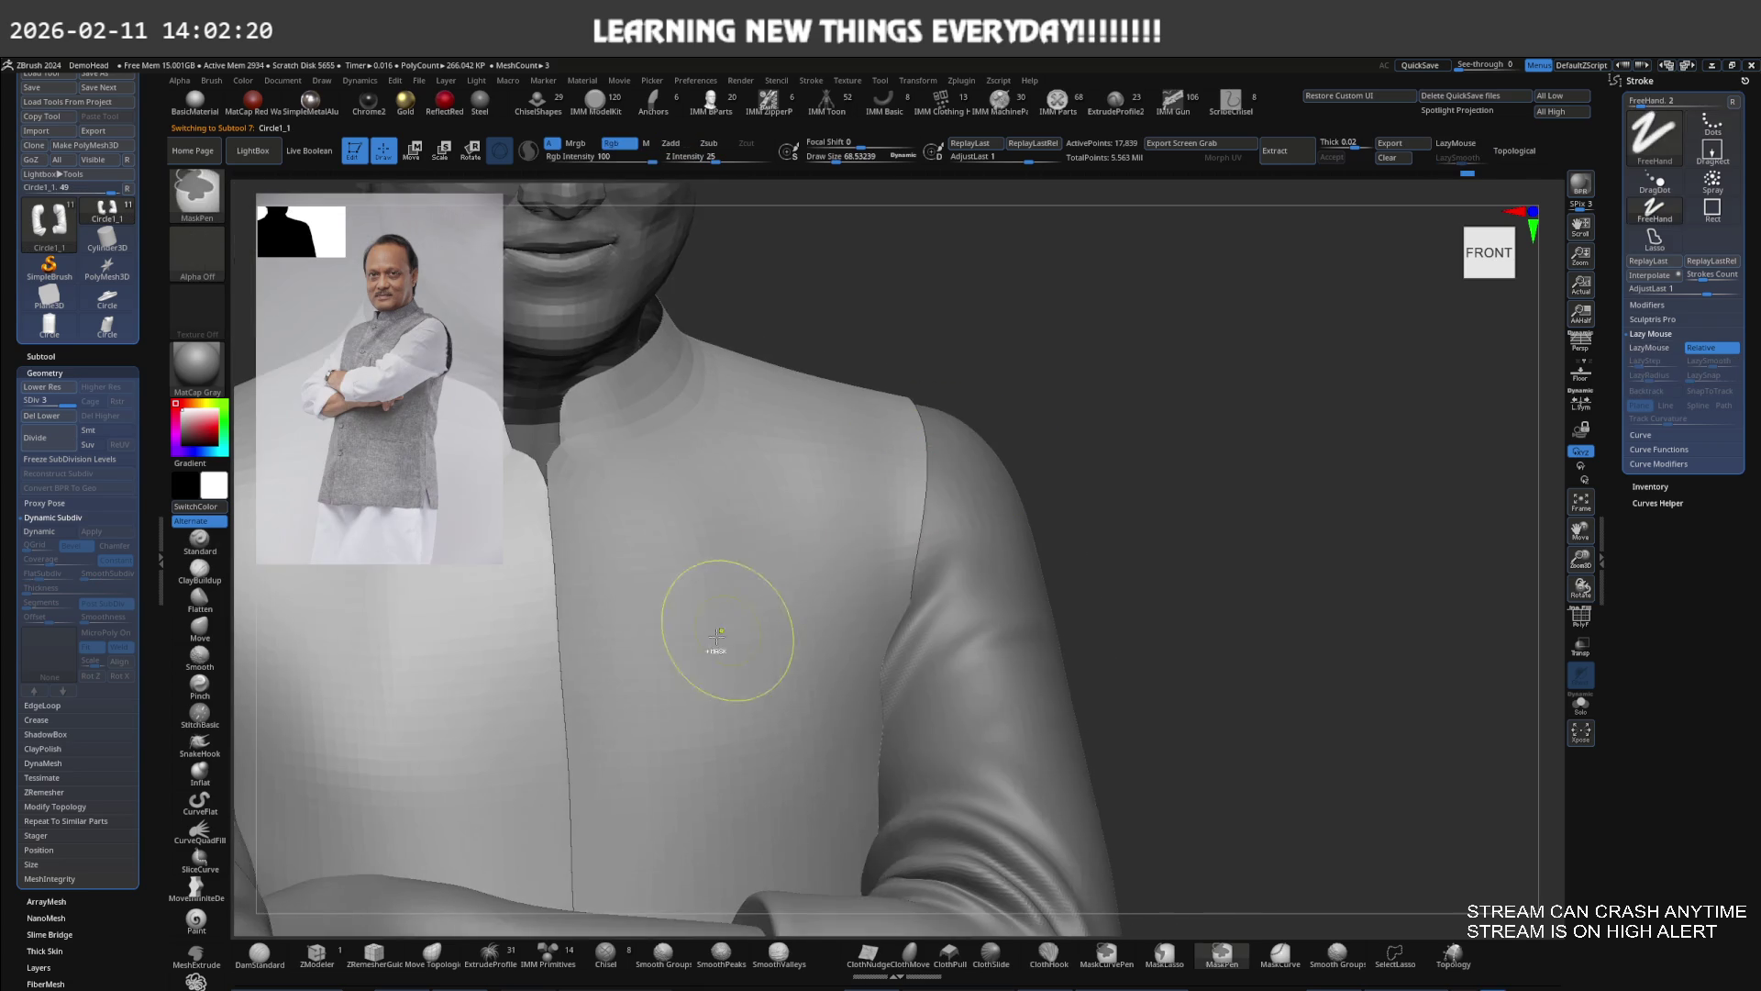
Select and solo the sleeve cylinder PM3D_Cylinder3D1_3 with the Move brush at about 91
alt+click(975, 558)
key(ctrl+shift+s)
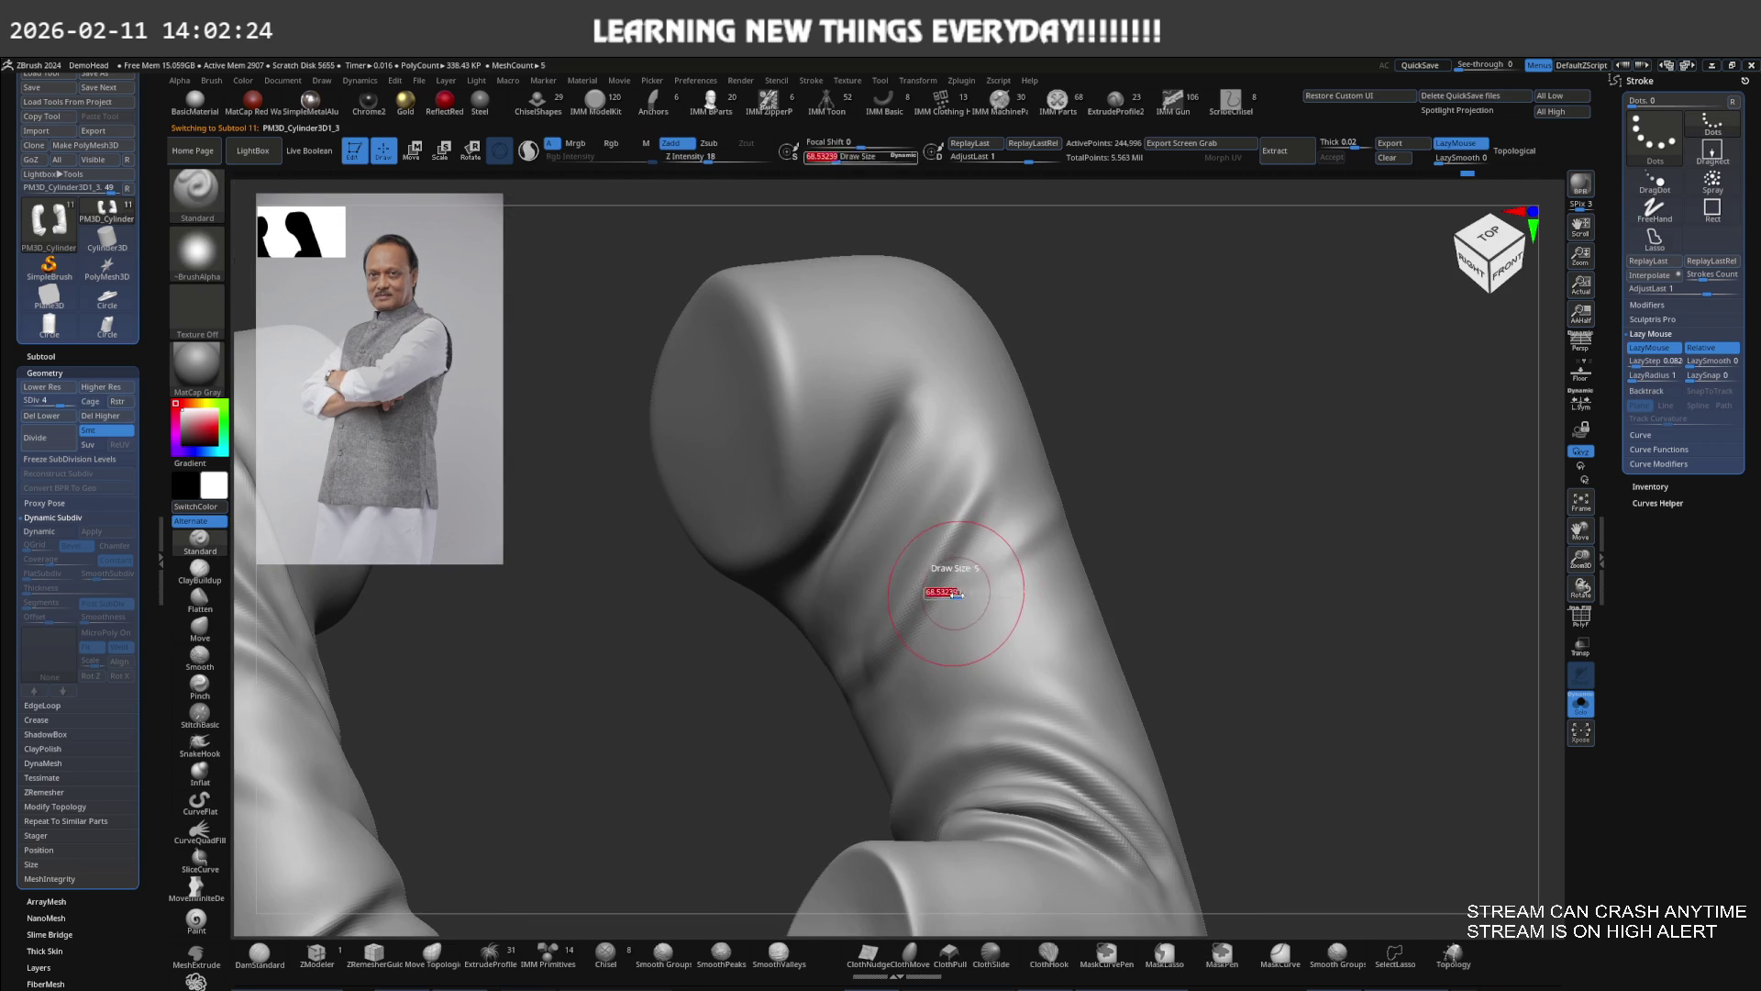
key(b)
key(m)
key(v)
right_drag(916, 637, 897, 649)
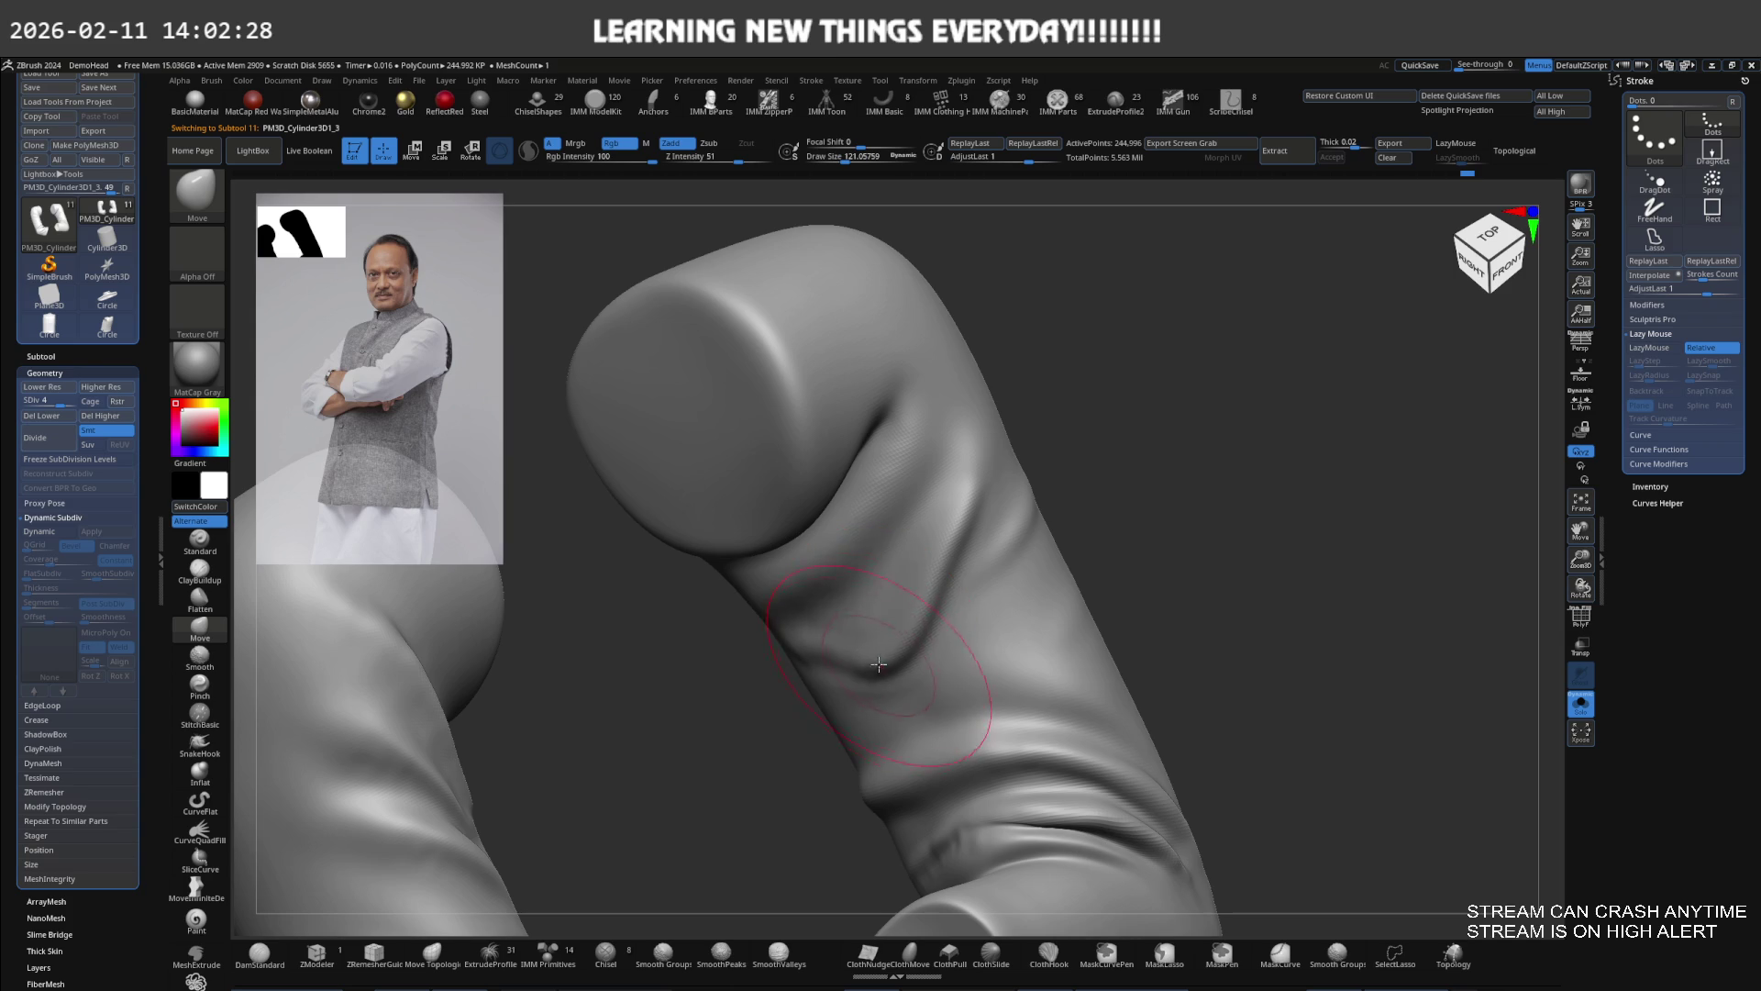
key(bracketleft)
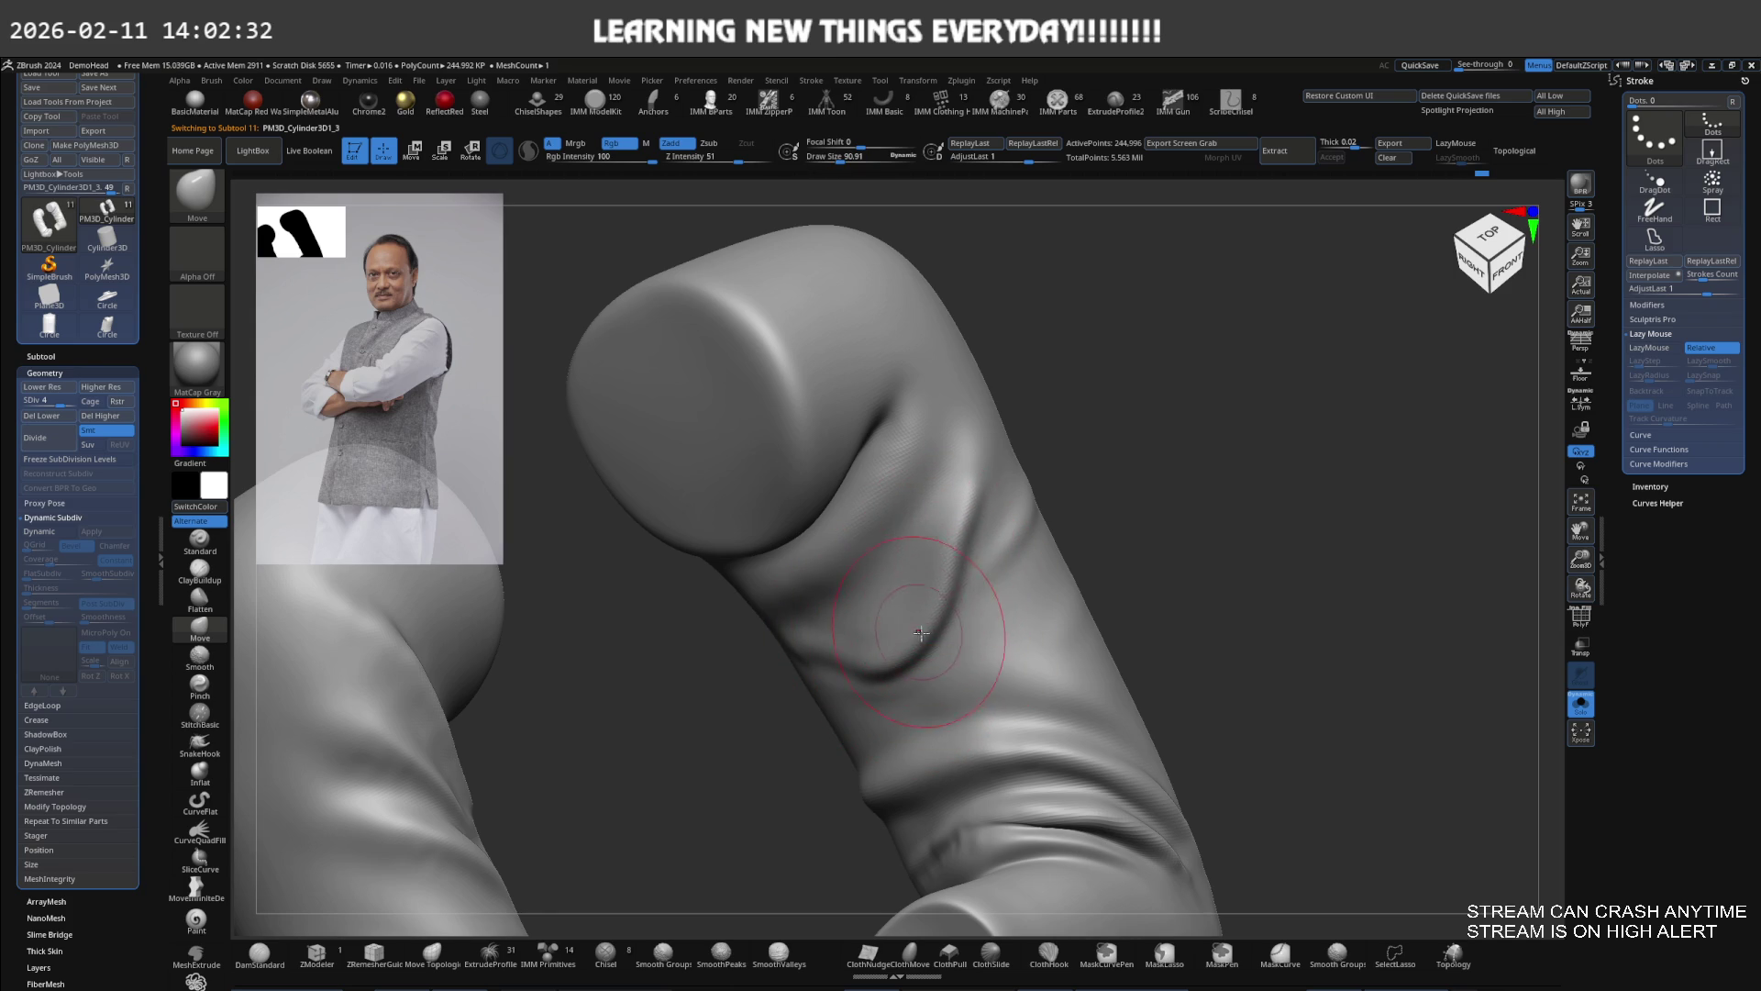
Unsolo to show the full figure and set Draw Size to about 87 on the shoulder
key(ctrl+shift+s)
mouse_move(938, 609)
right_down()
mouse_move(896, 452)
mouse_move(1006, 503)
mouse_move(988, 525)
mouse_move(1034, 504)
mouse_move(1015, 519)
right_up()
key(s)
drag(982, 521, 981, 521)
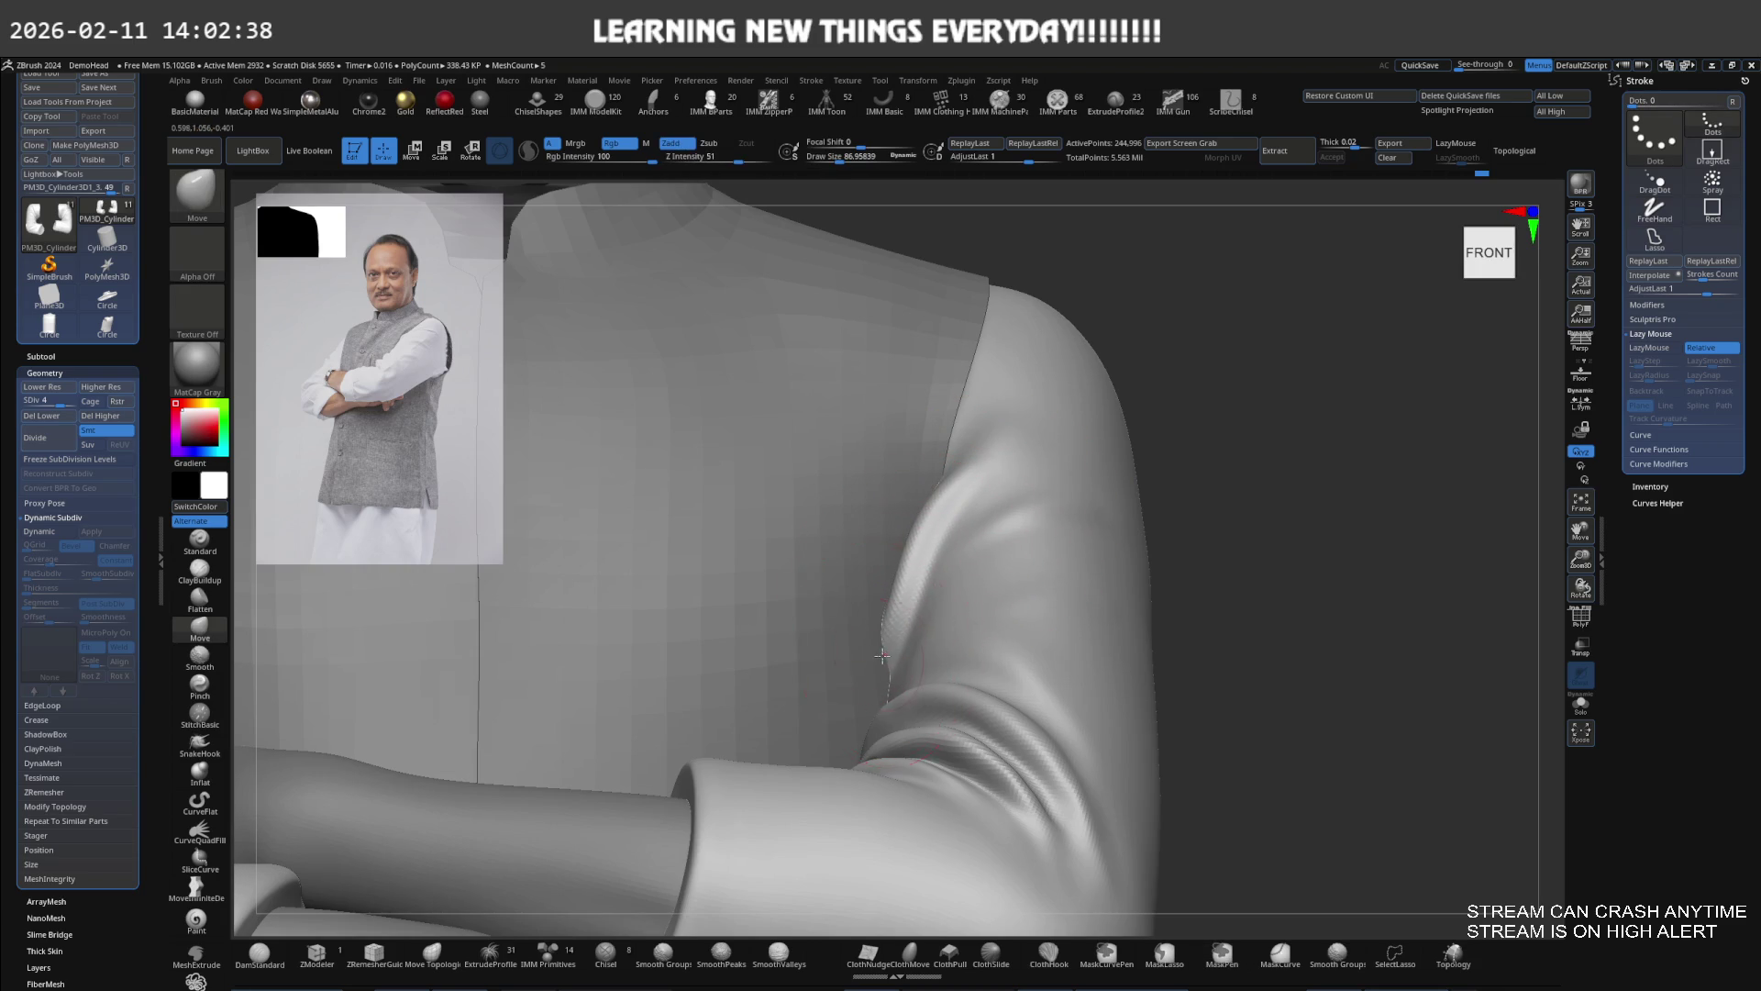
Frame the shoulder and switch to the Move brush at about 90.91
right_drag(921, 586, 916, 535)
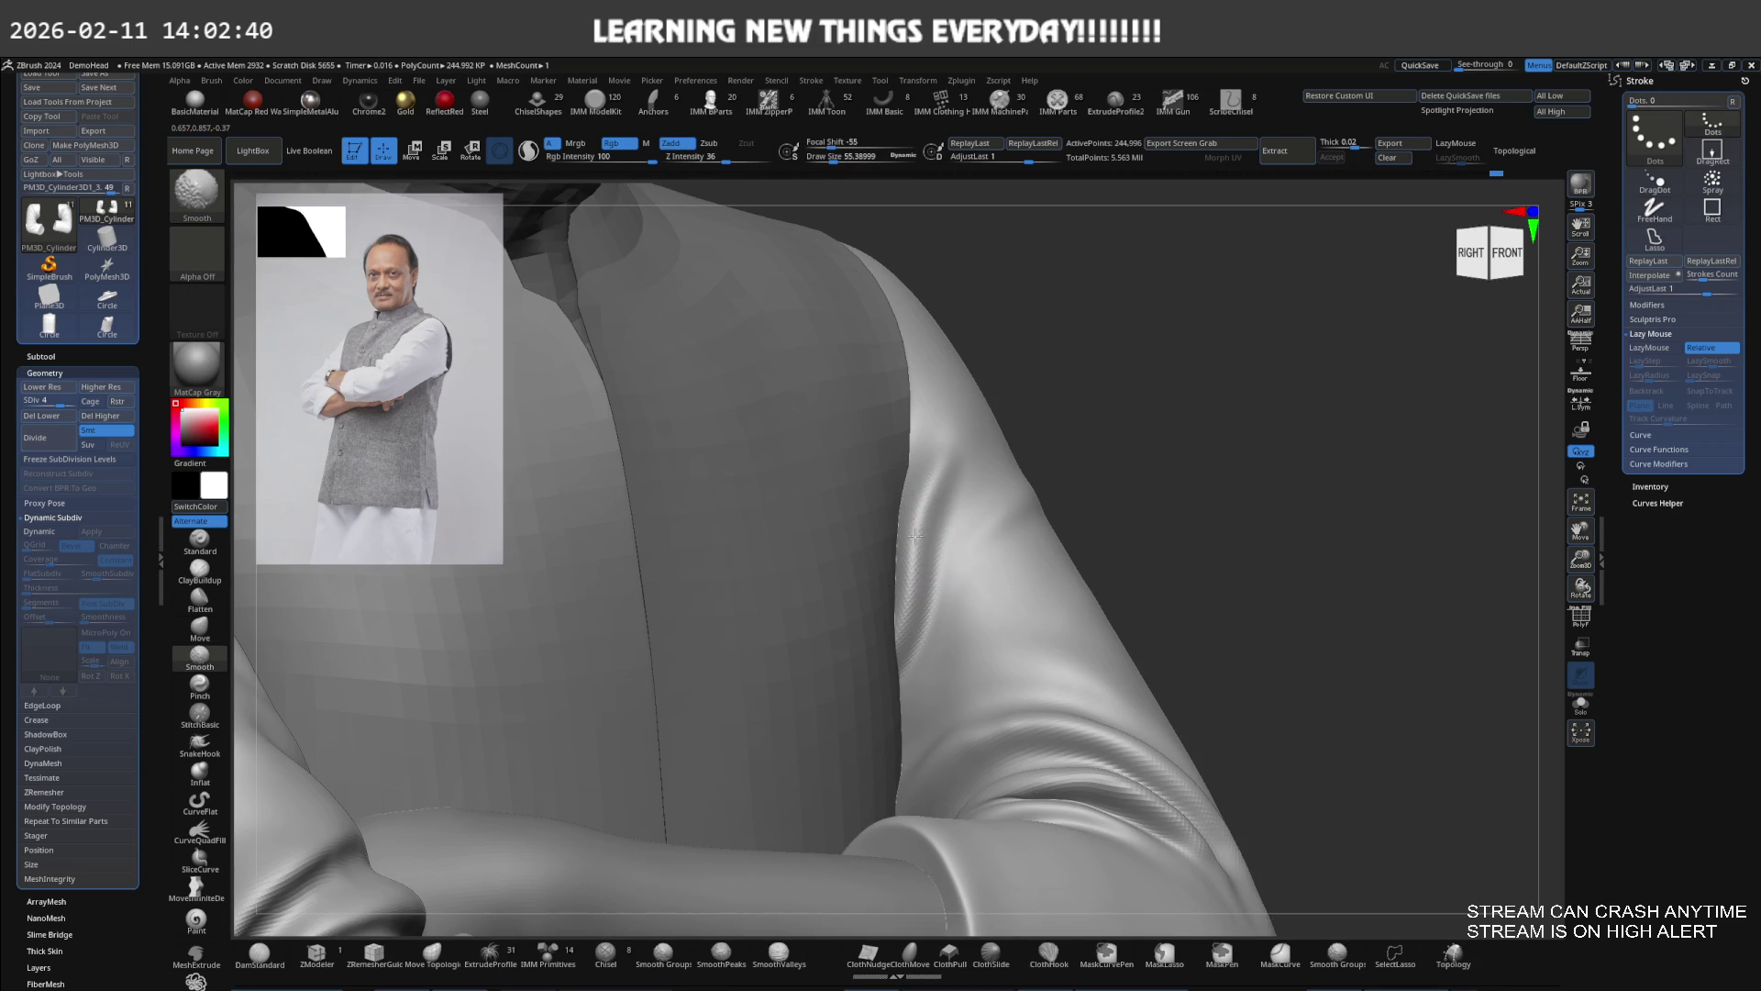
shift+right_drag(902, 605, 935, 523)
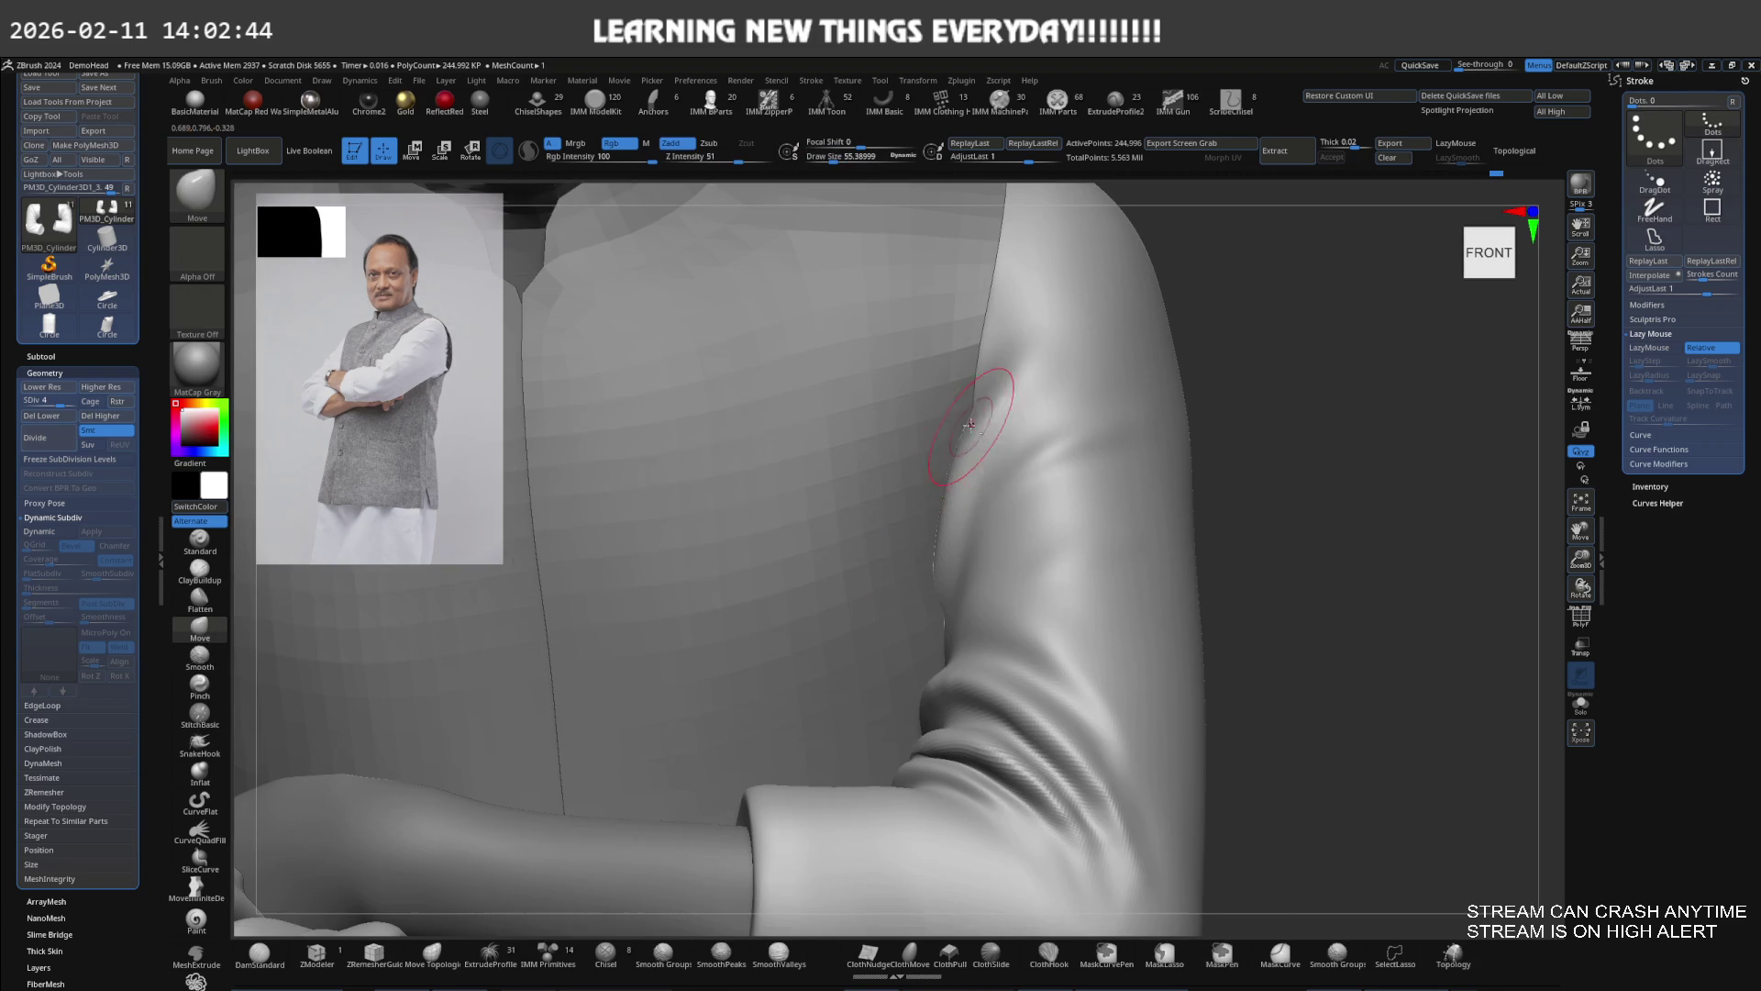
click(200, 541)
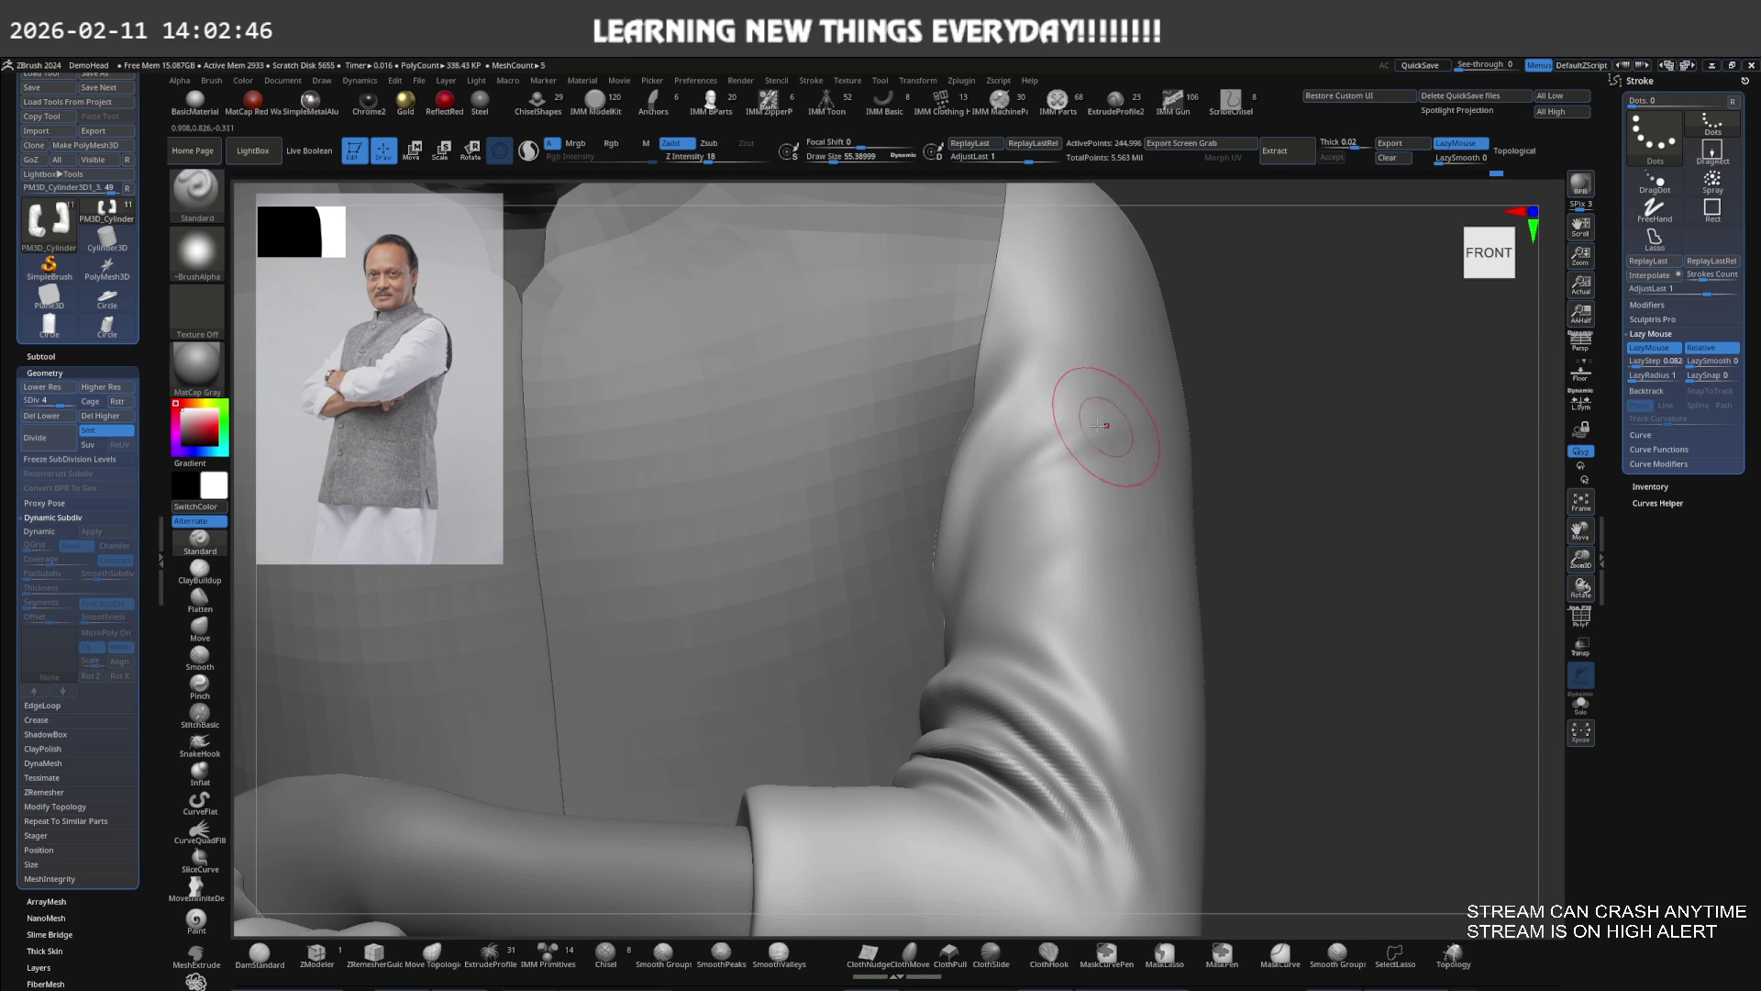
alt+right_drag(1076, 431, 972, 470)
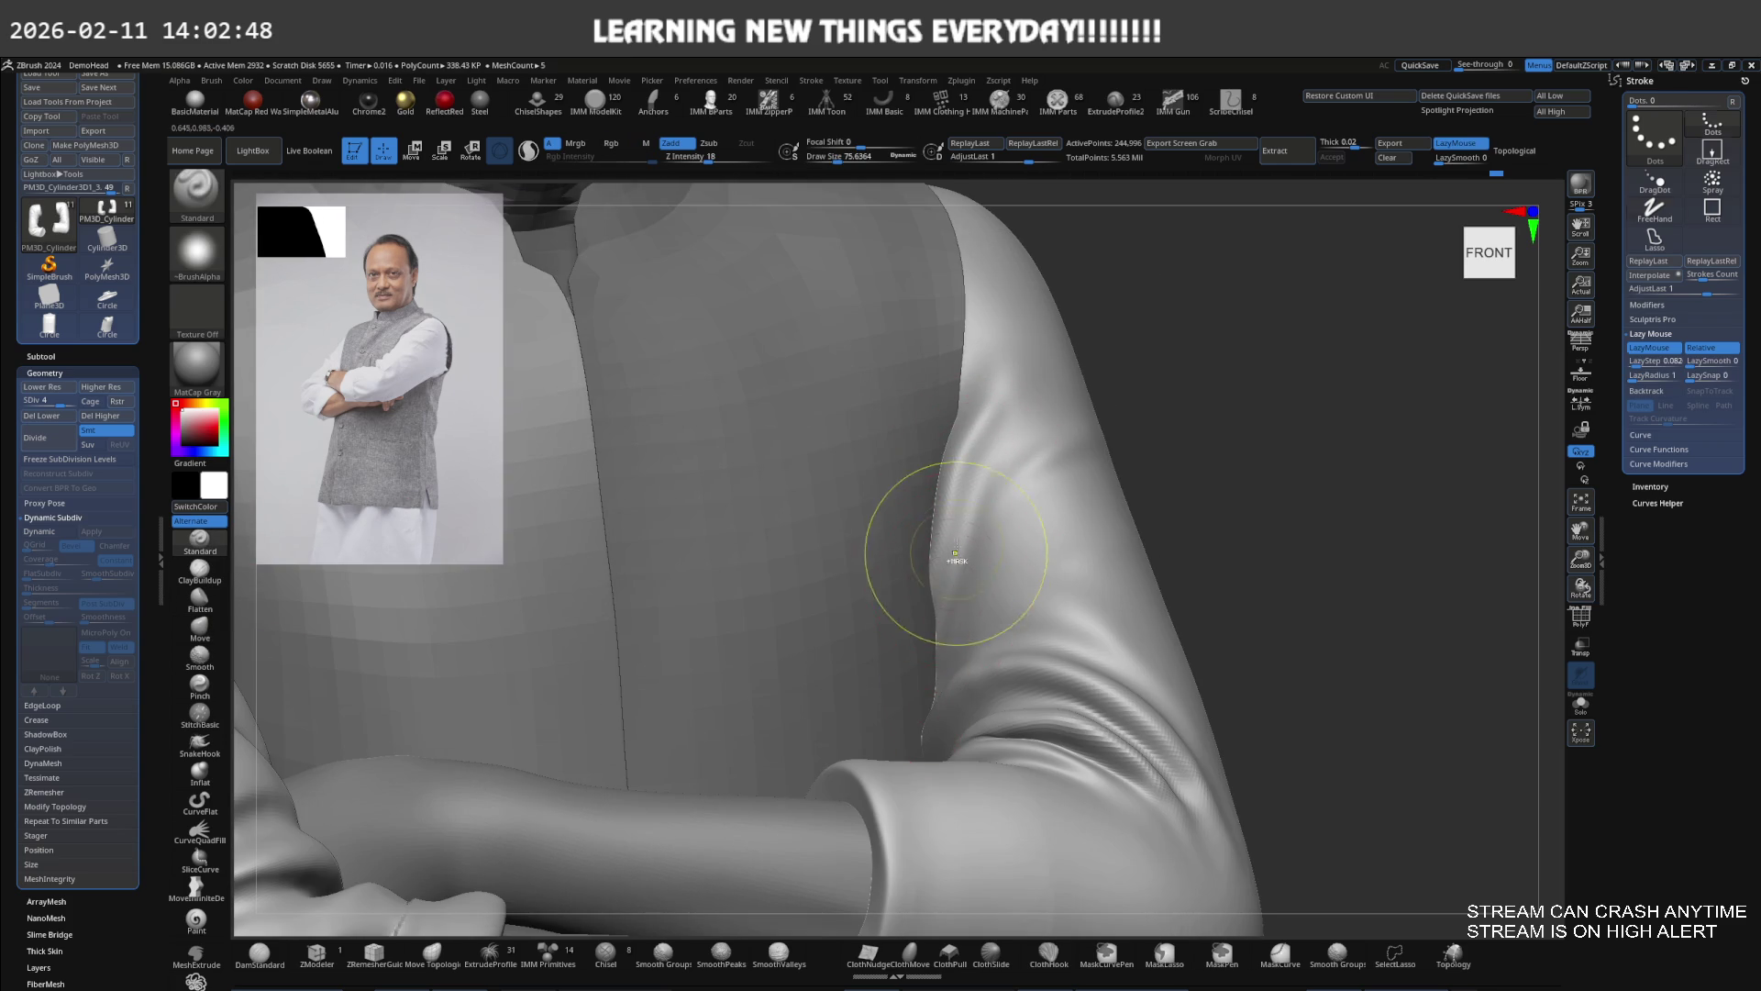
mouse_move(929, 662)
right_down()
mouse_move(935, 543)
mouse_move(965, 488)
mouse_move(942, 524)
right_up()
key(b)
key(m)
key(v)
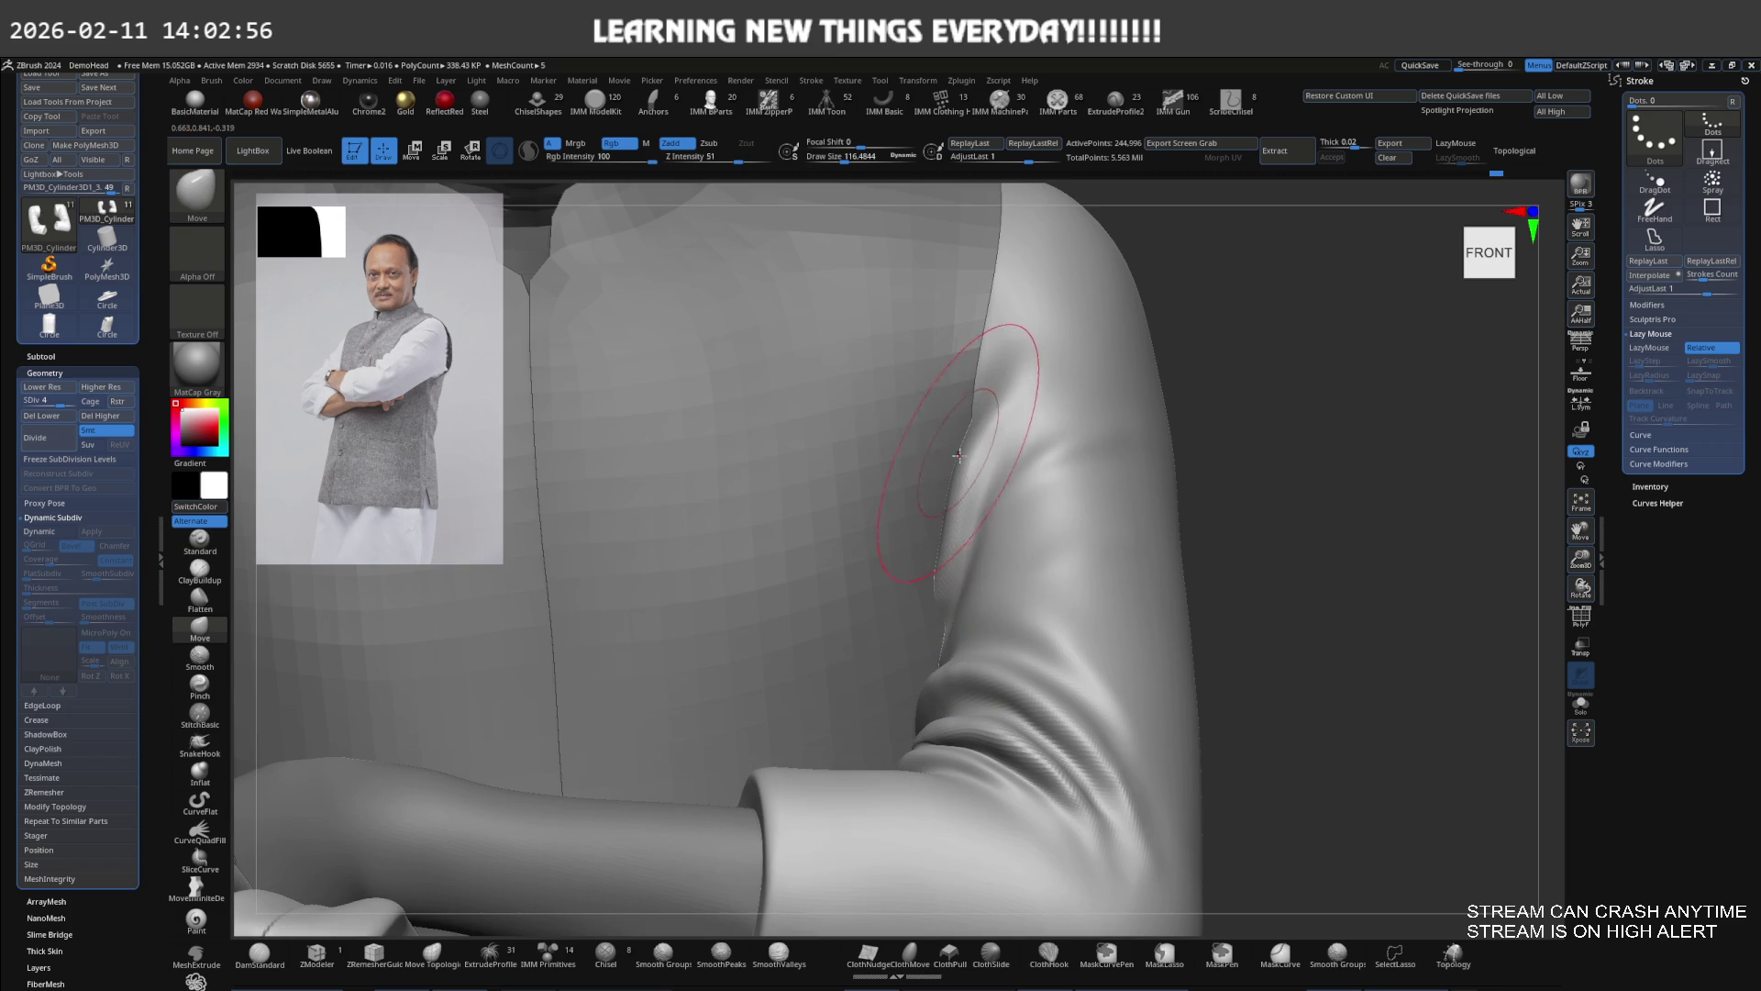
drag(961, 456, 963, 456)
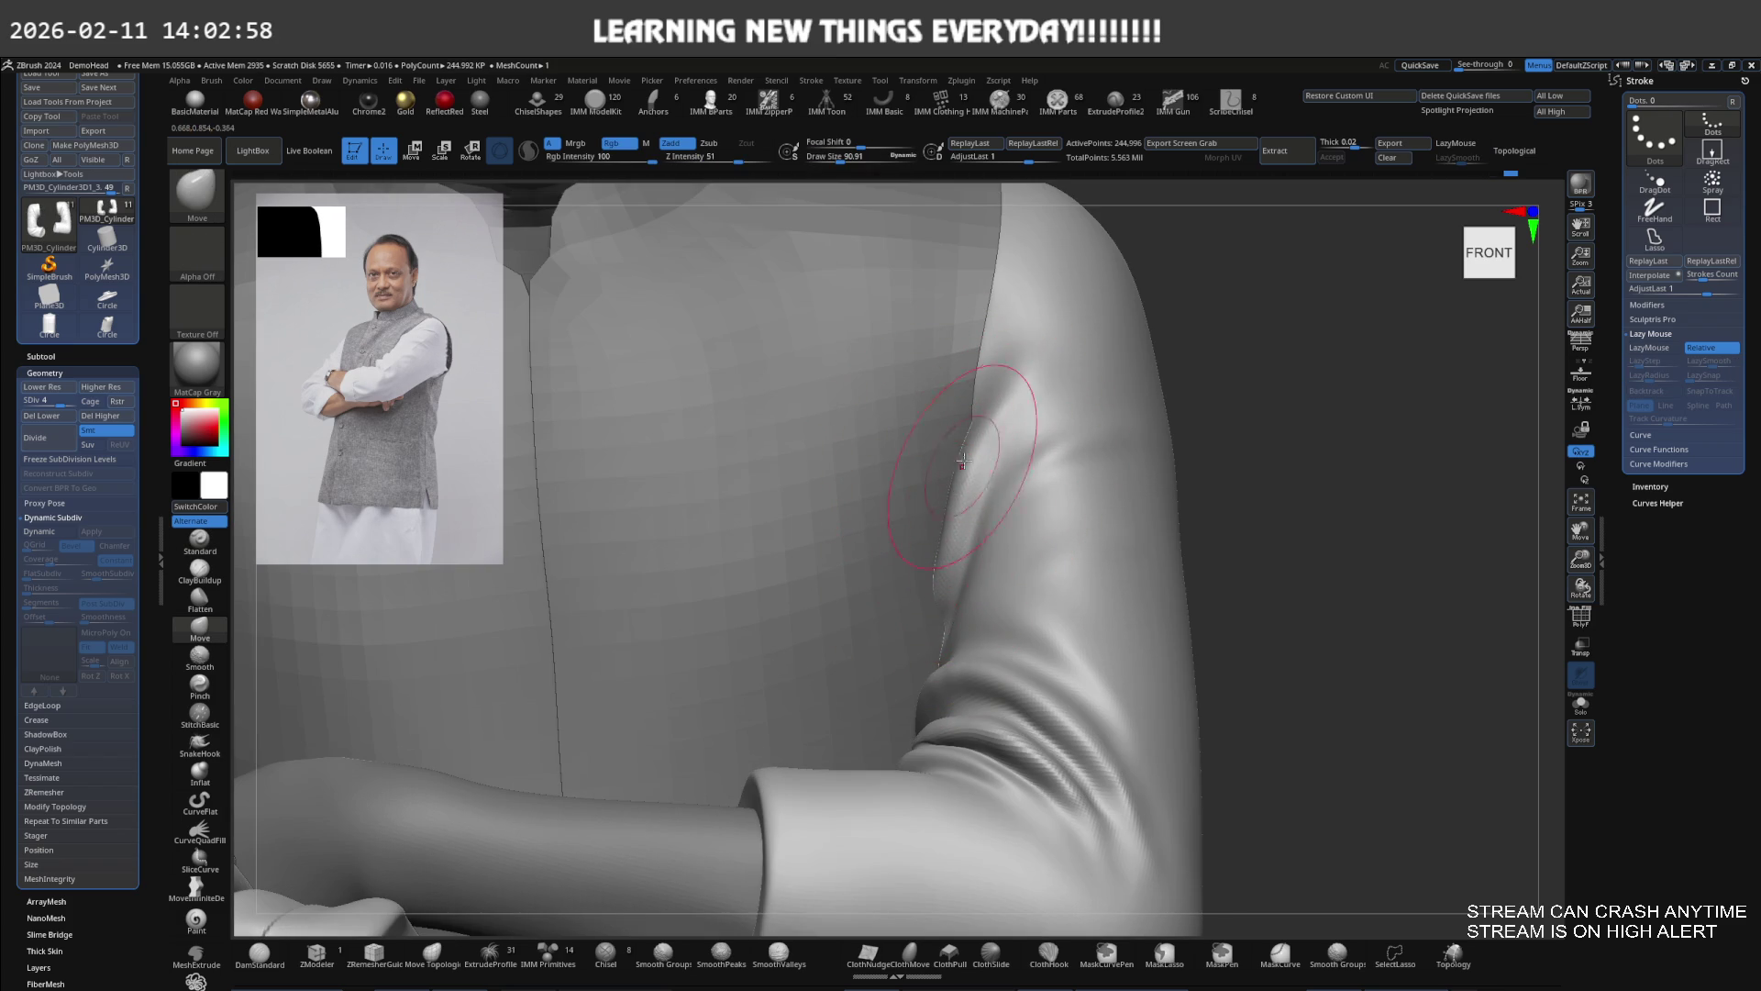
Drop to subdivision level 2, toggle arm solo, and reduce brush size to about 68.5
mouse_move(984, 433)
right_down()
mouse_move(942, 451)
mouse_move(1000, 504)
mouse_move(940, 544)
mouse_move(1033, 434)
right_up()
key(s)
key(shift+d)
key(shift+d)
key(shift+ctrl+s)
key(shift+ctrl+s)
key(s)
drag(1034, 433, 1003, 452)
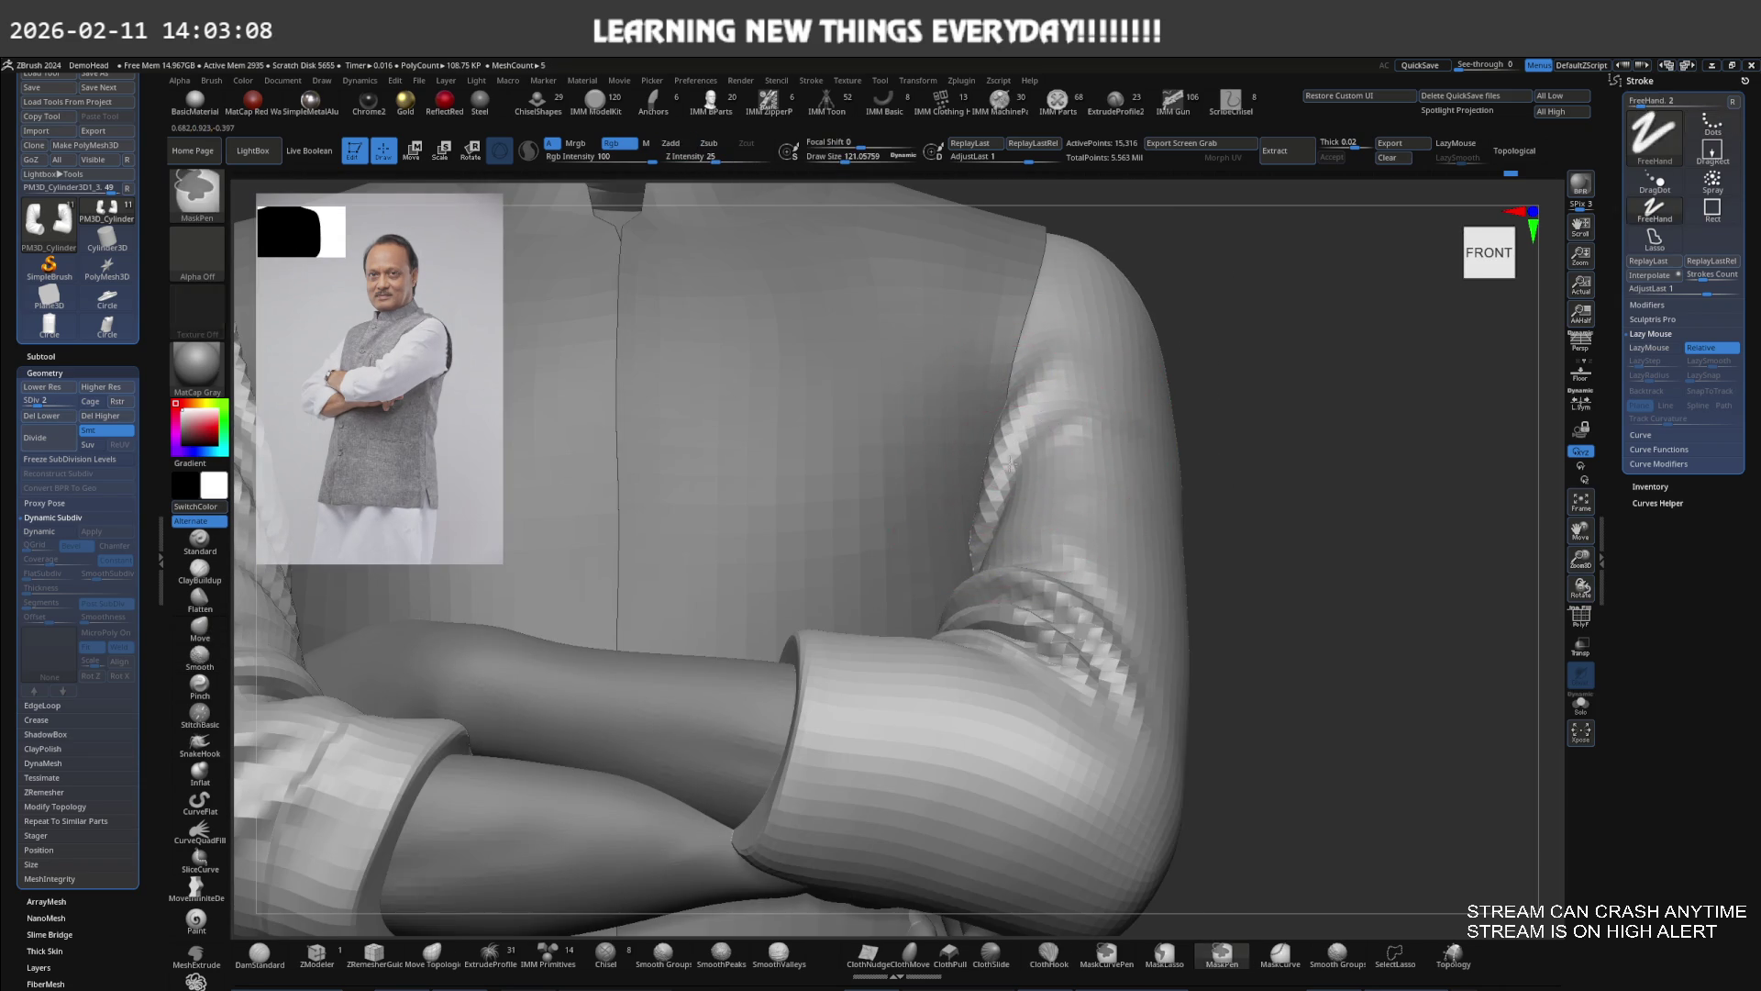
ctrl+right_drag(1003, 453, 1055, 464)
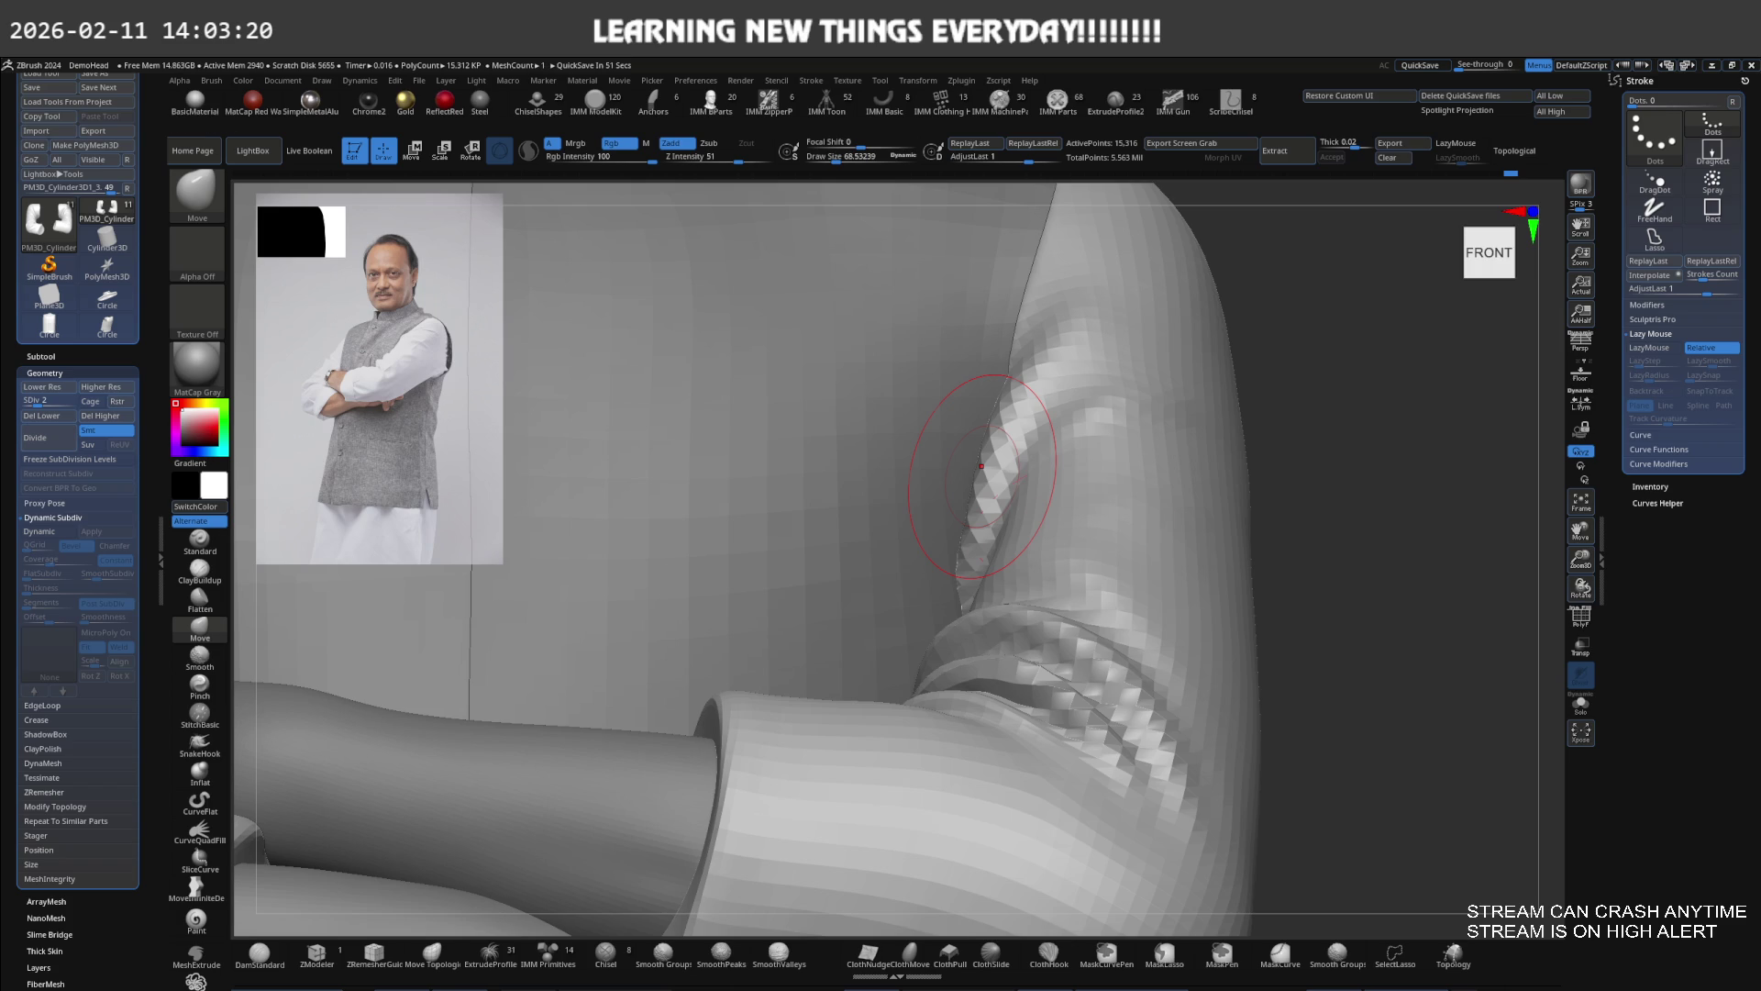
At subdivision level 4, sculpt the shoulder and elbow folds with the Standard brush
key(d)
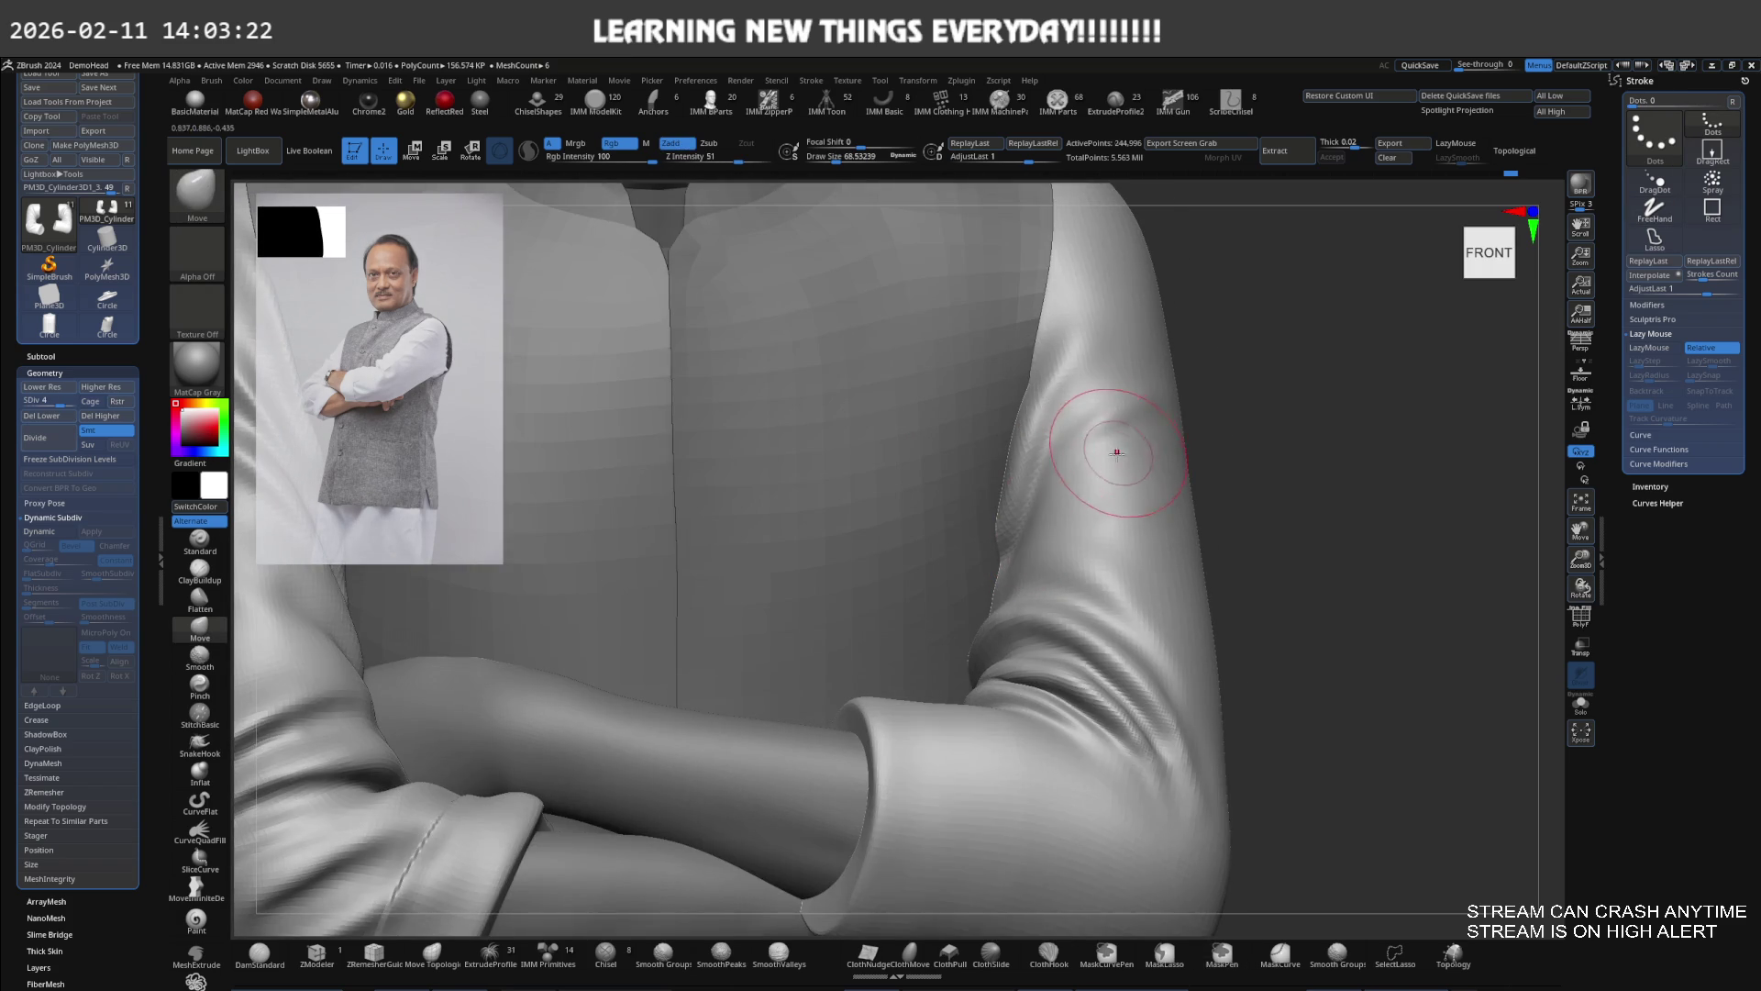
key(d)
mouse_move(1105, 472)
right_down()
mouse_move(1081, 503)
mouse_move(1069, 488)
right_up()
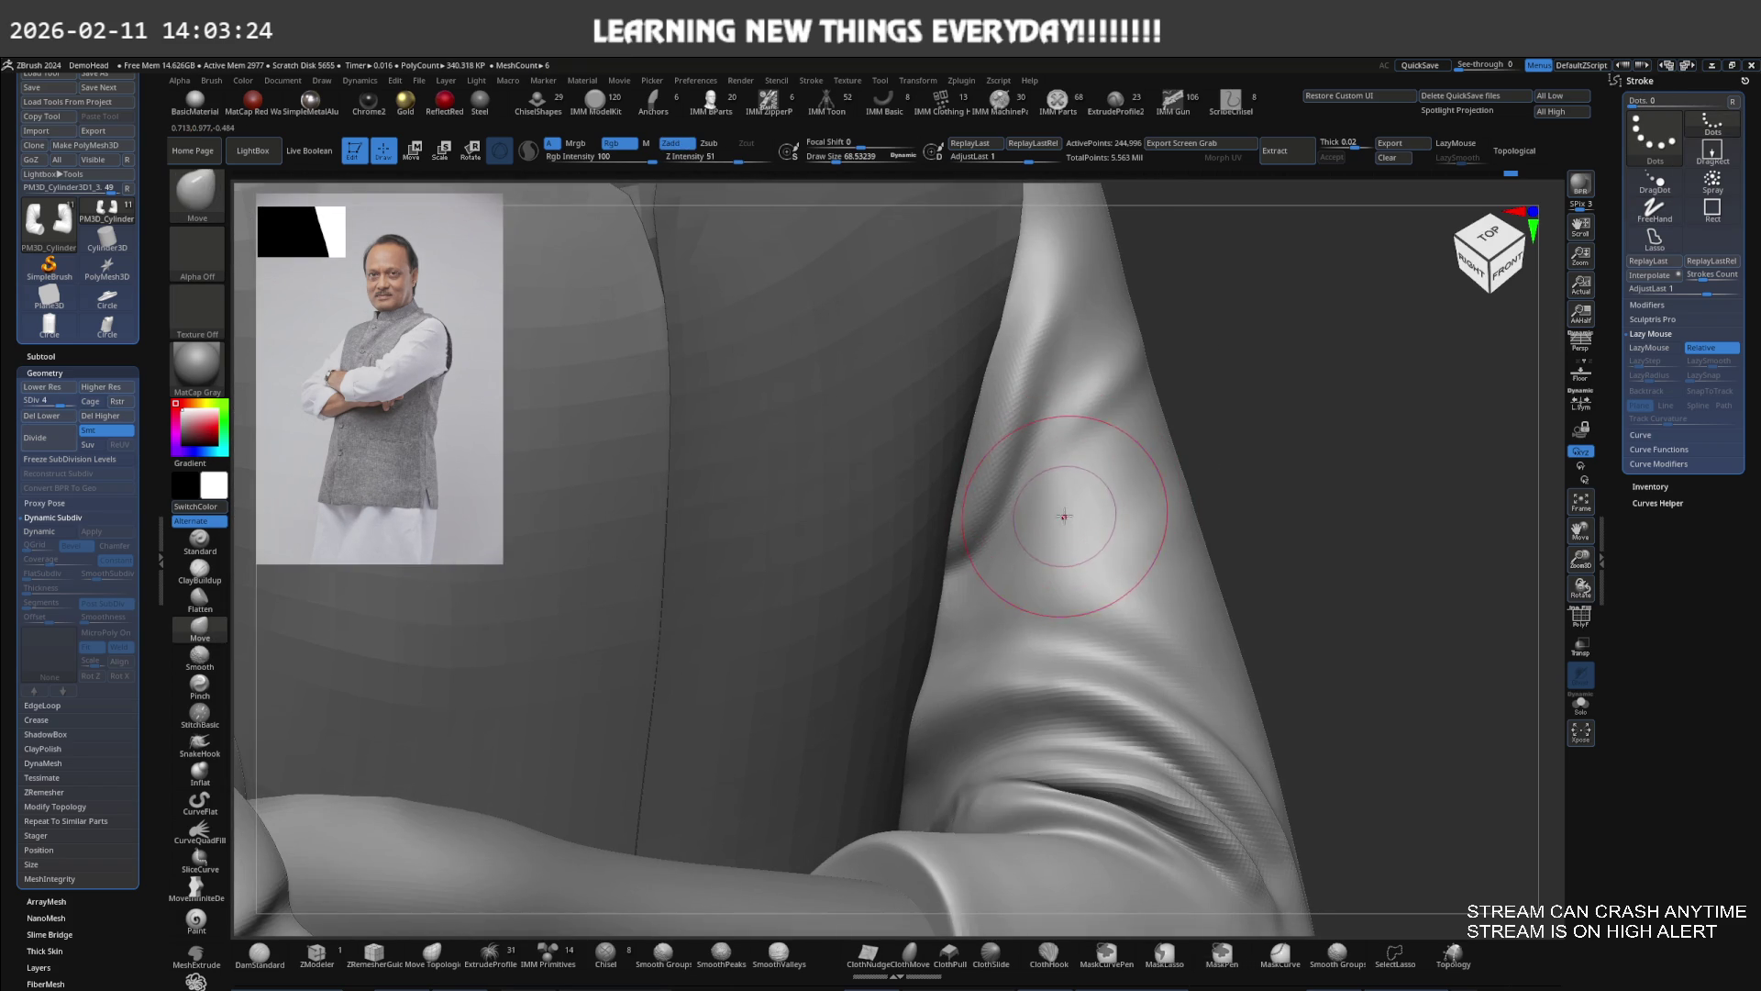
click(199, 541)
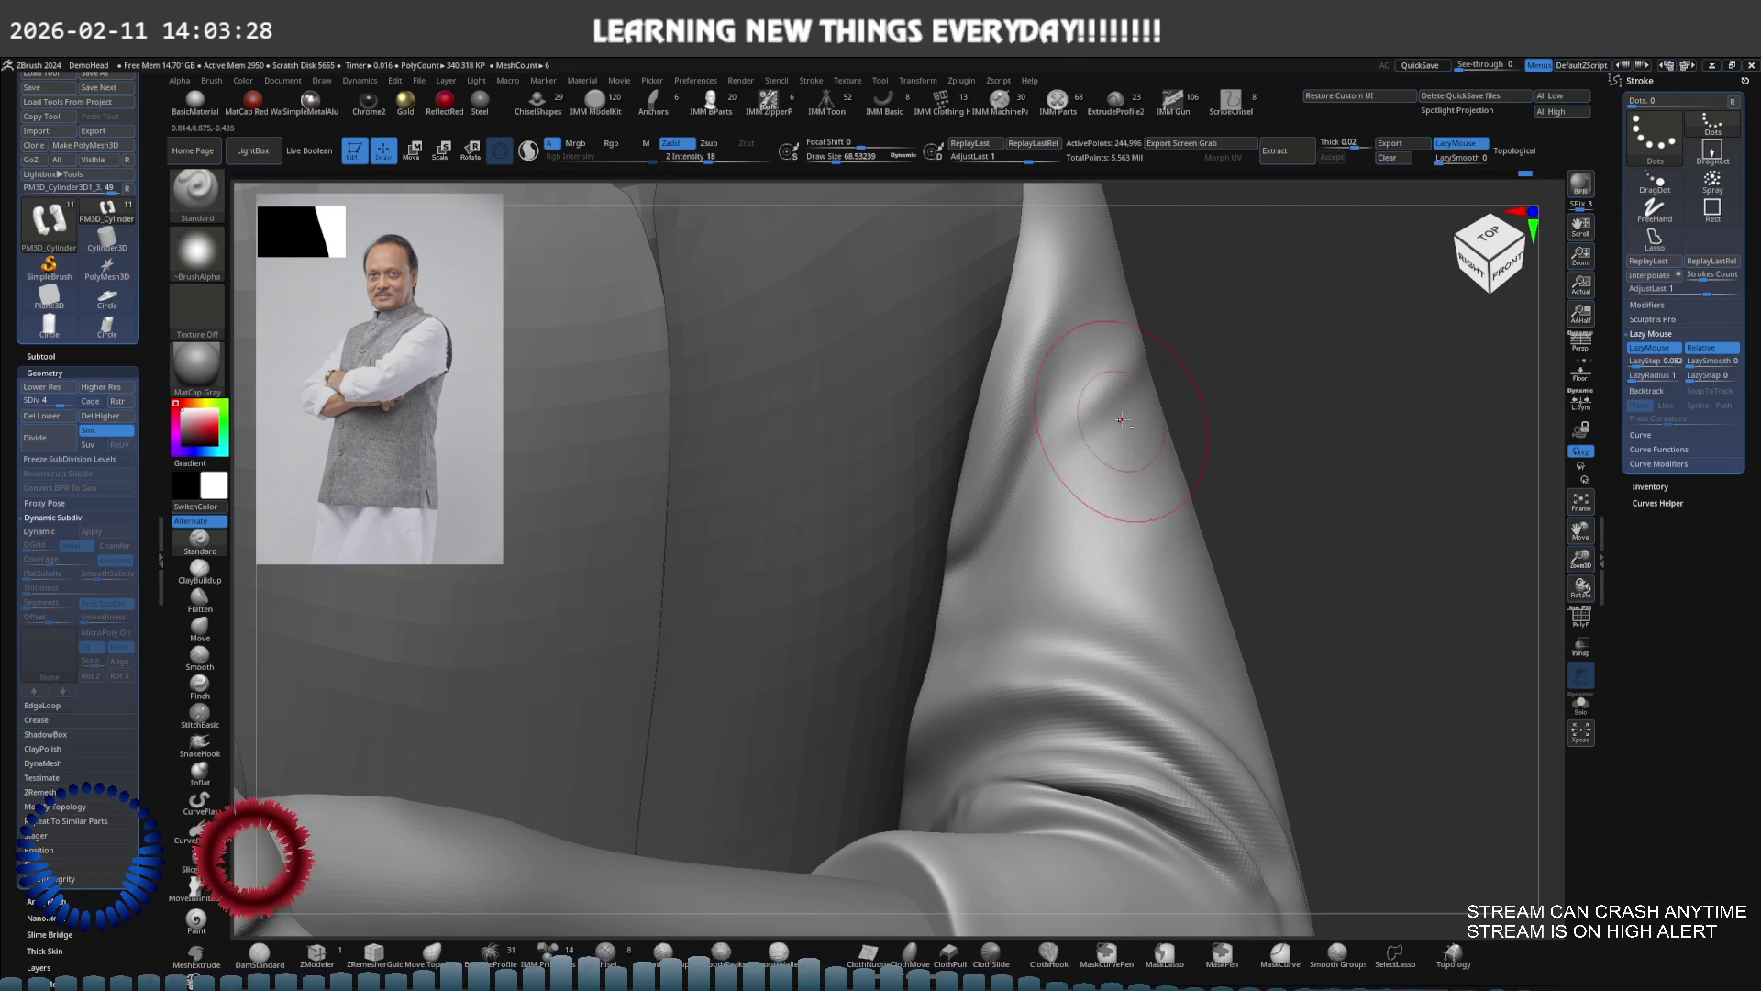
mouse_move(1060, 469)
right_down()
mouse_move(1067, 503)
mouse_move(1080, 496)
right_up()
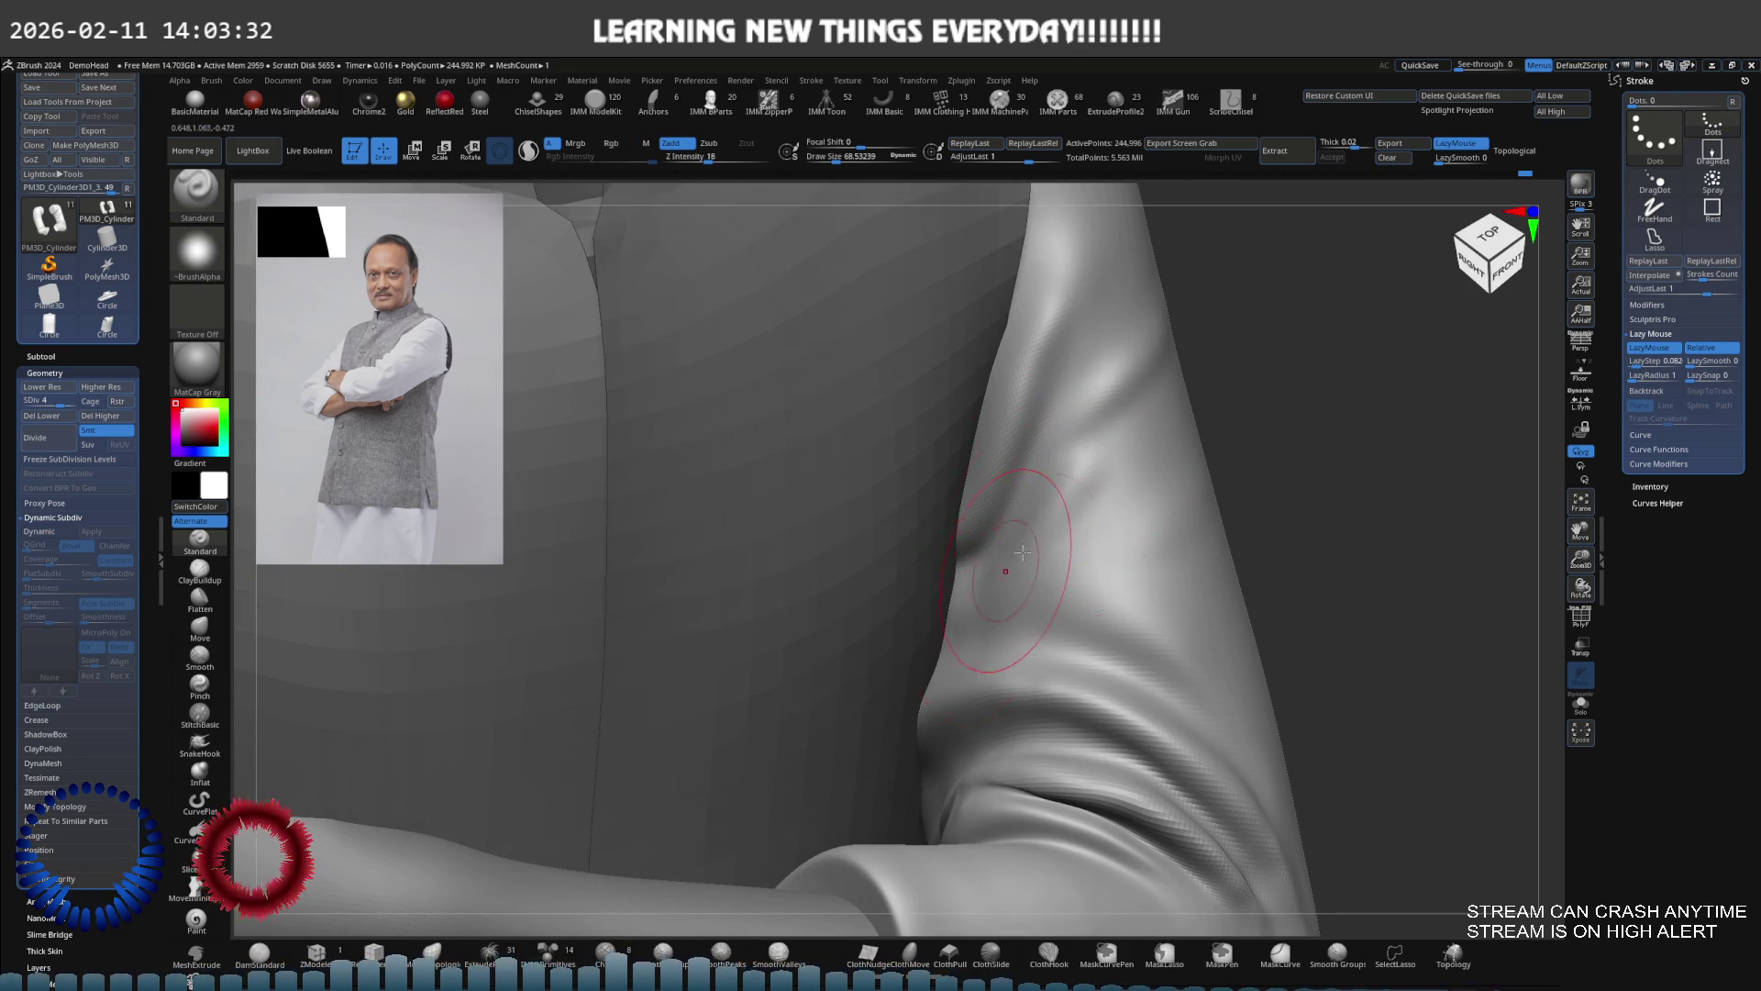
mouse_move(1055, 514)
shift+right_down()
mouse_move(1016, 562)
mouse_move(1010, 487)
mouse_move(1129, 456)
mouse_move(998, 495)
mouse_move(1006, 530)
mouse_move(948, 506)
shift+right_up()
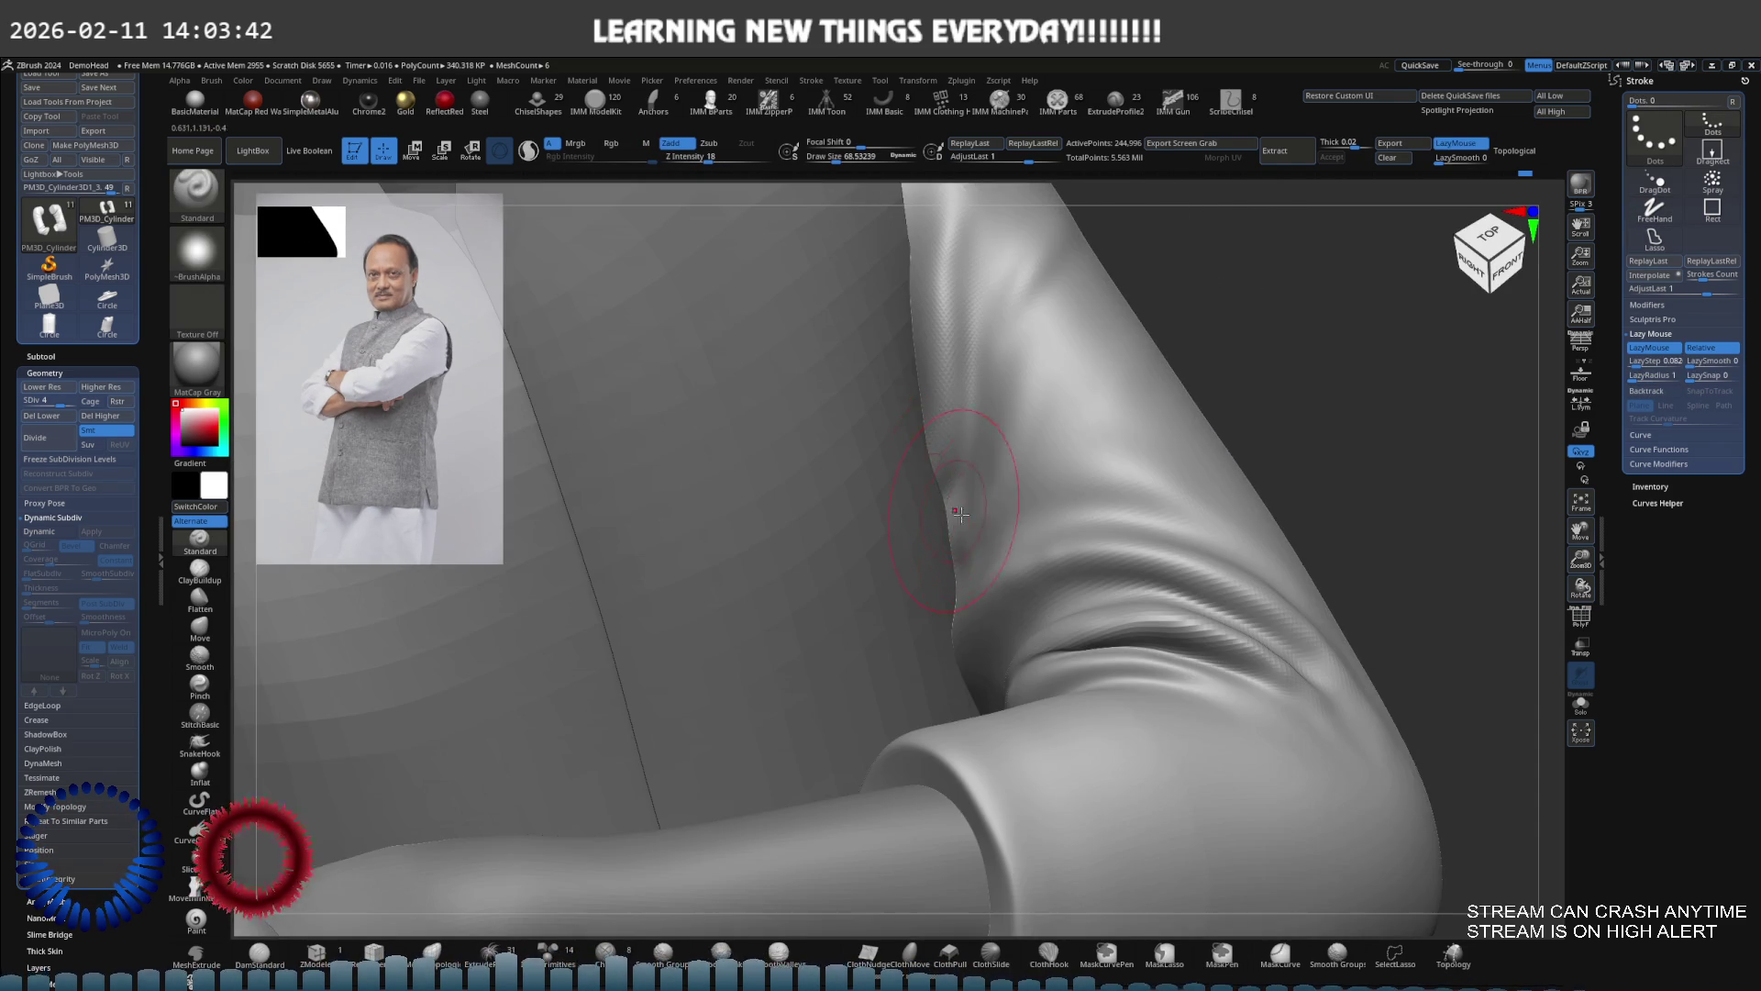
mouse_move(954, 567)
right_down()
mouse_move(1014, 504)
mouse_move(963, 511)
mouse_move(984, 518)
right_up()
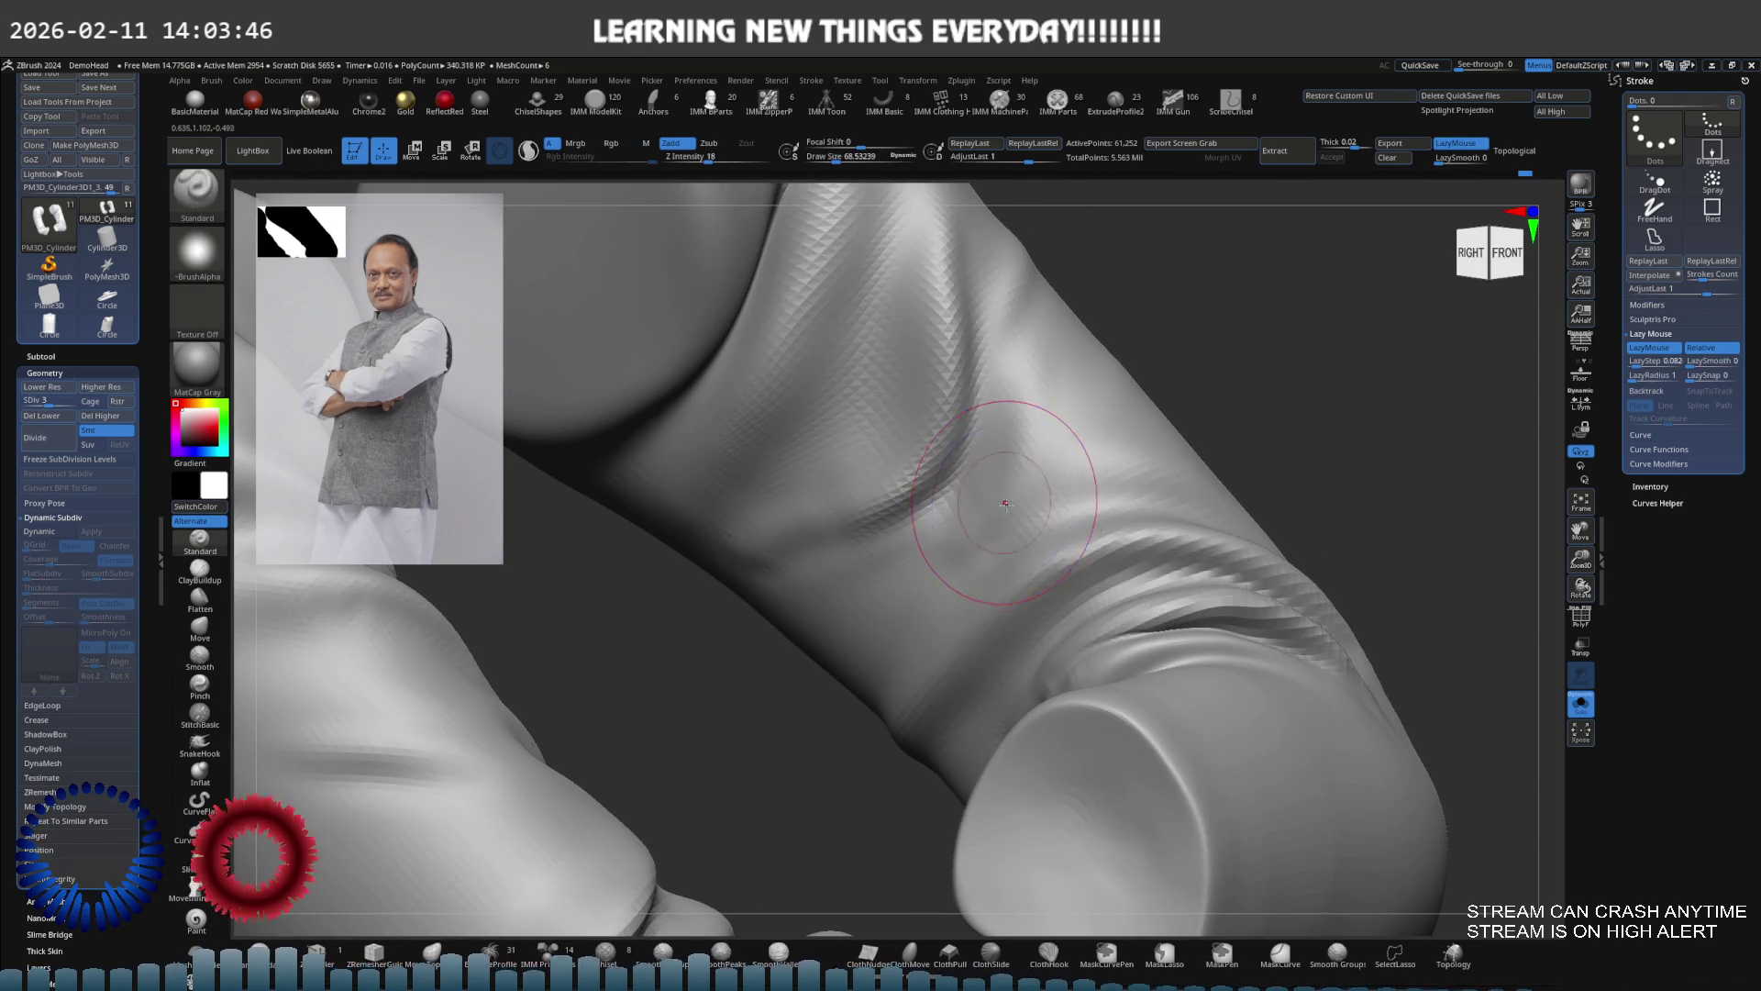
At subdivision level 3, smooth the sleeve crease with peak-preserving, group-aware smoothing
key(shift+d)
shift+right_drag(1030, 444, 1031, 491)
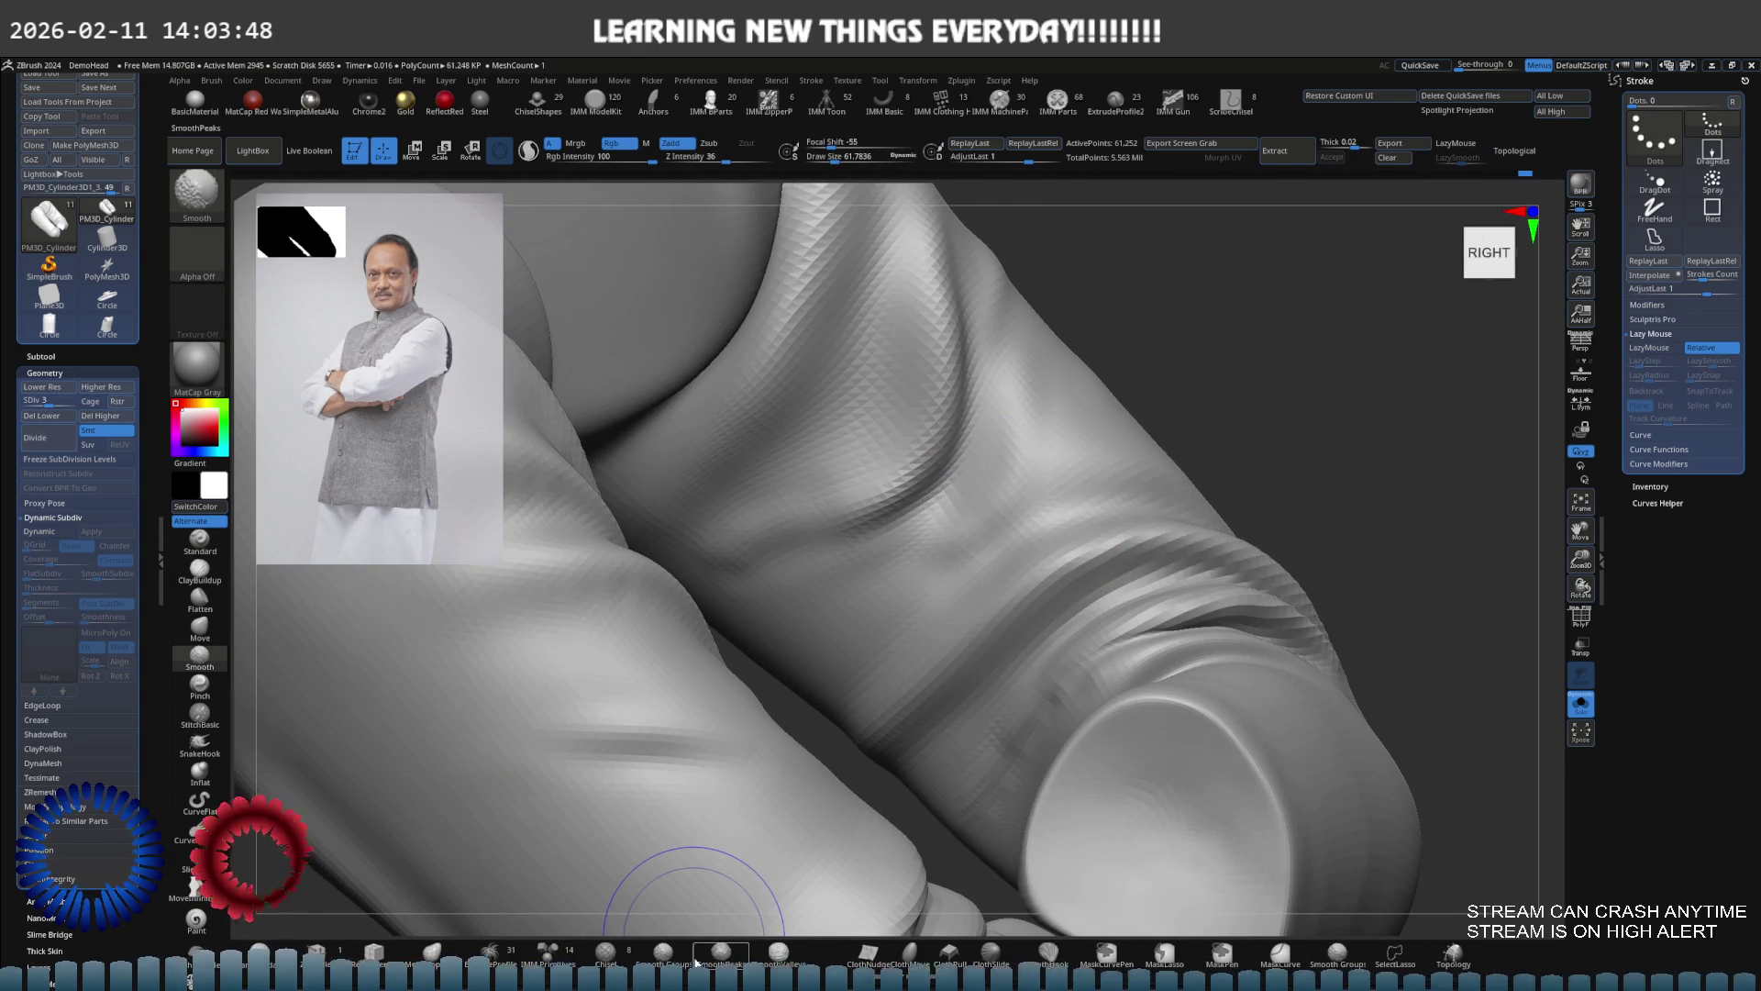
shift+click(722, 952)
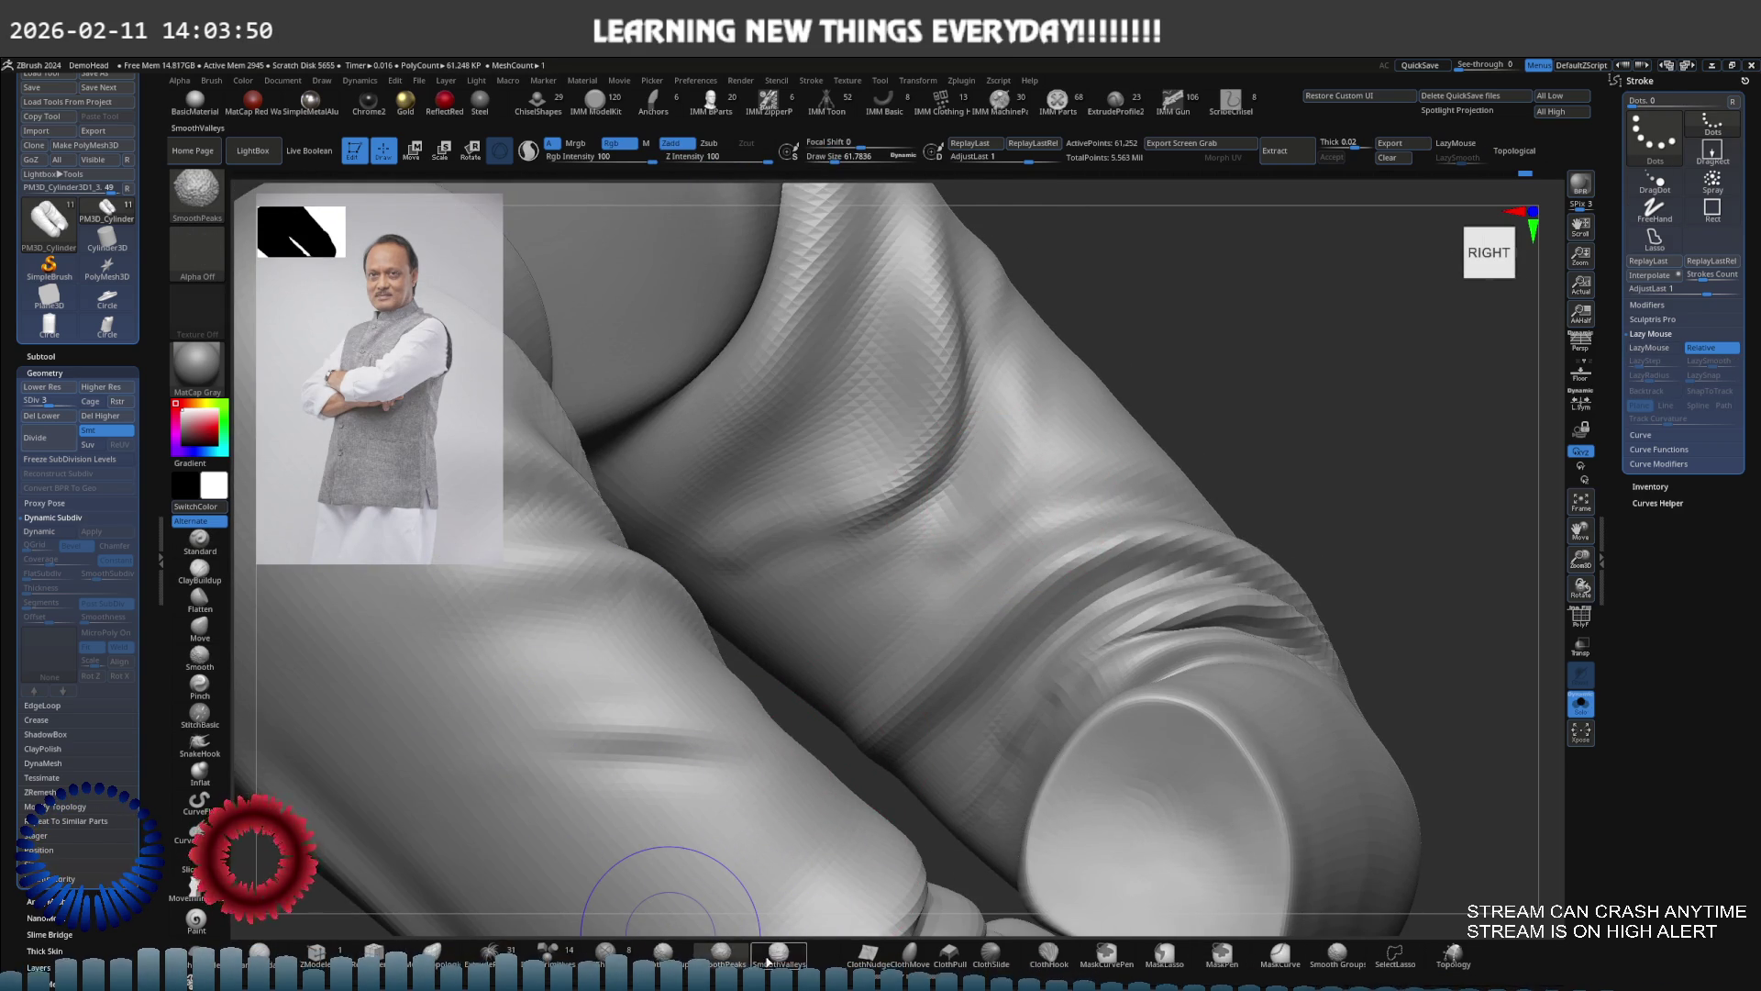
click(683, 956)
drag(866, 511, 1041, 453)
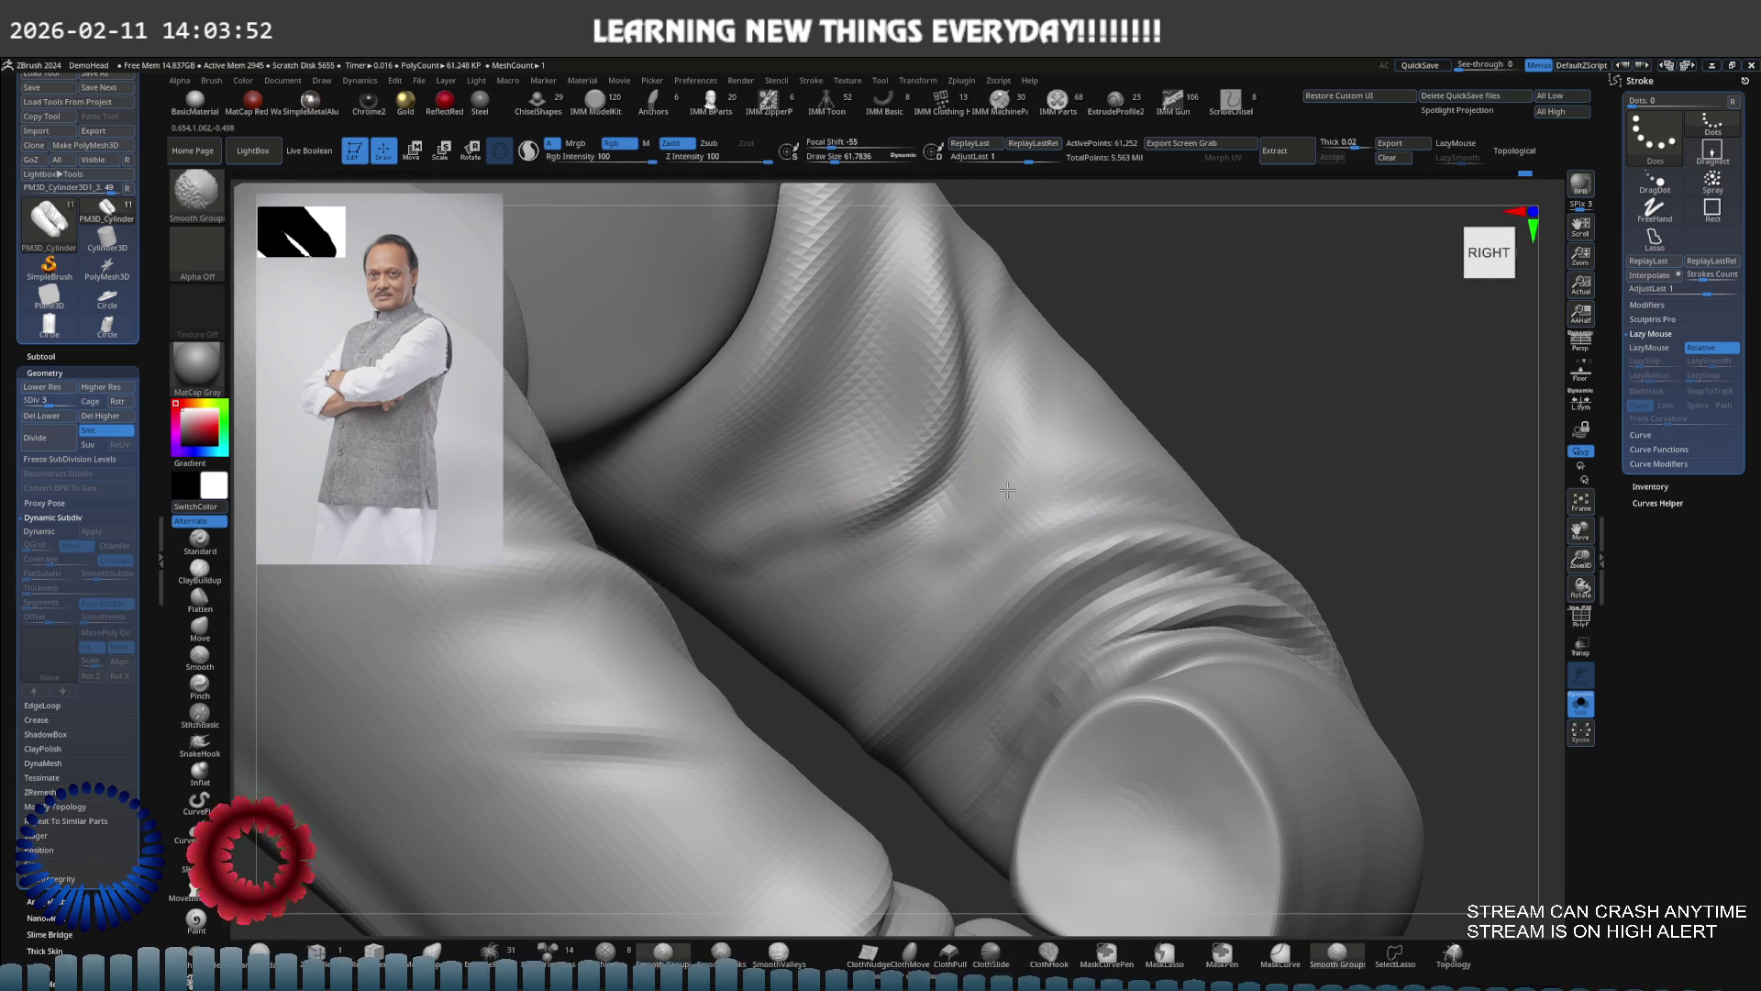
right_drag(972, 520, 1017, 447)
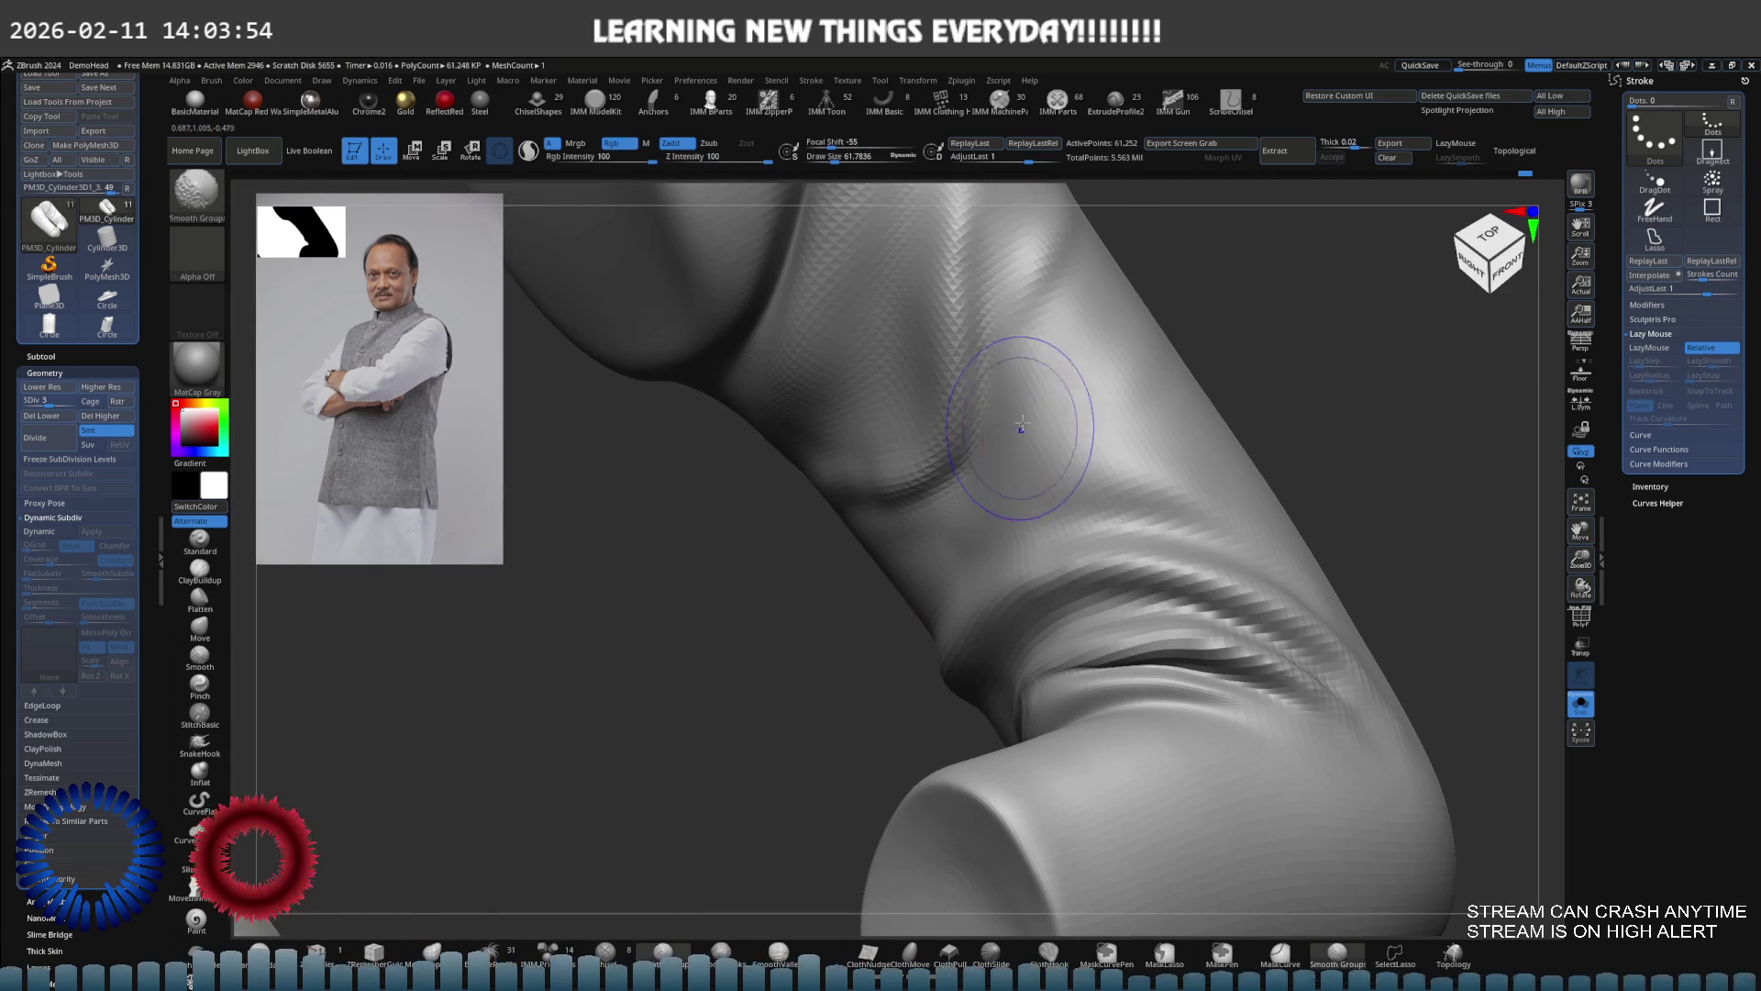
mouse_move(967, 521)
right_down()
mouse_move(1014, 412)
mouse_move(1061, 382)
mouse_move(1068, 430)
right_up()
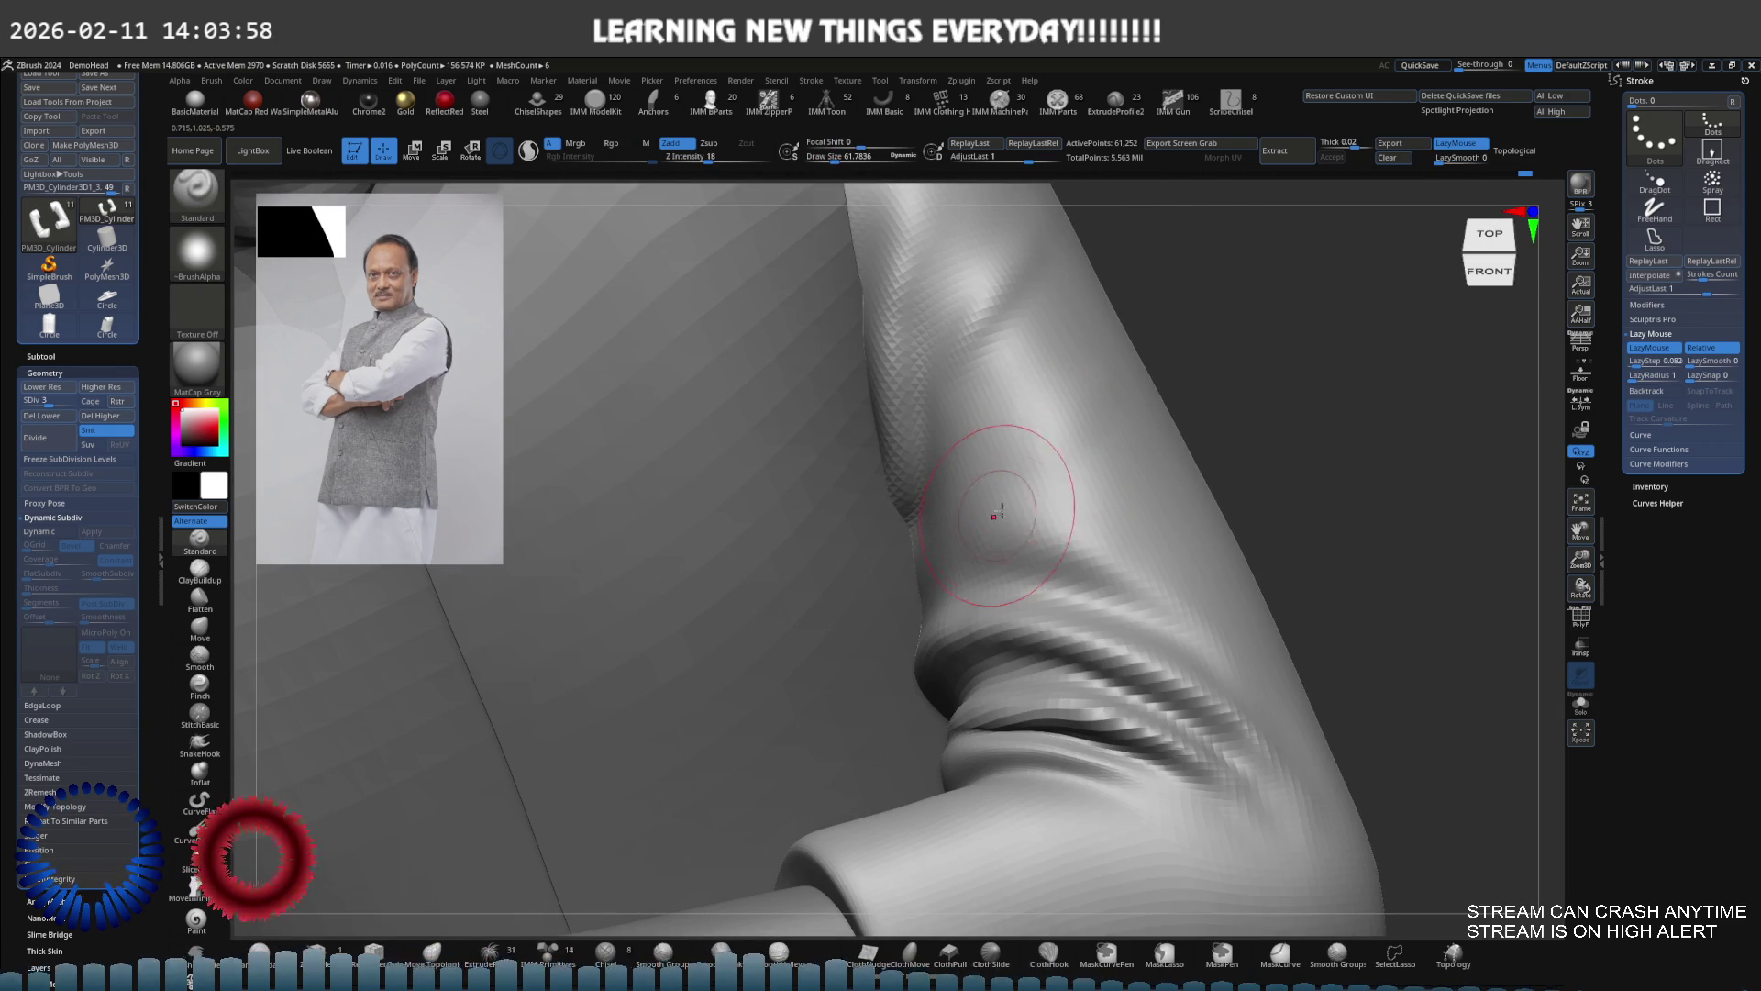
Return to the kurta at higher subdivision and shrink the brush to about 75
click(200, 578)
key(f)
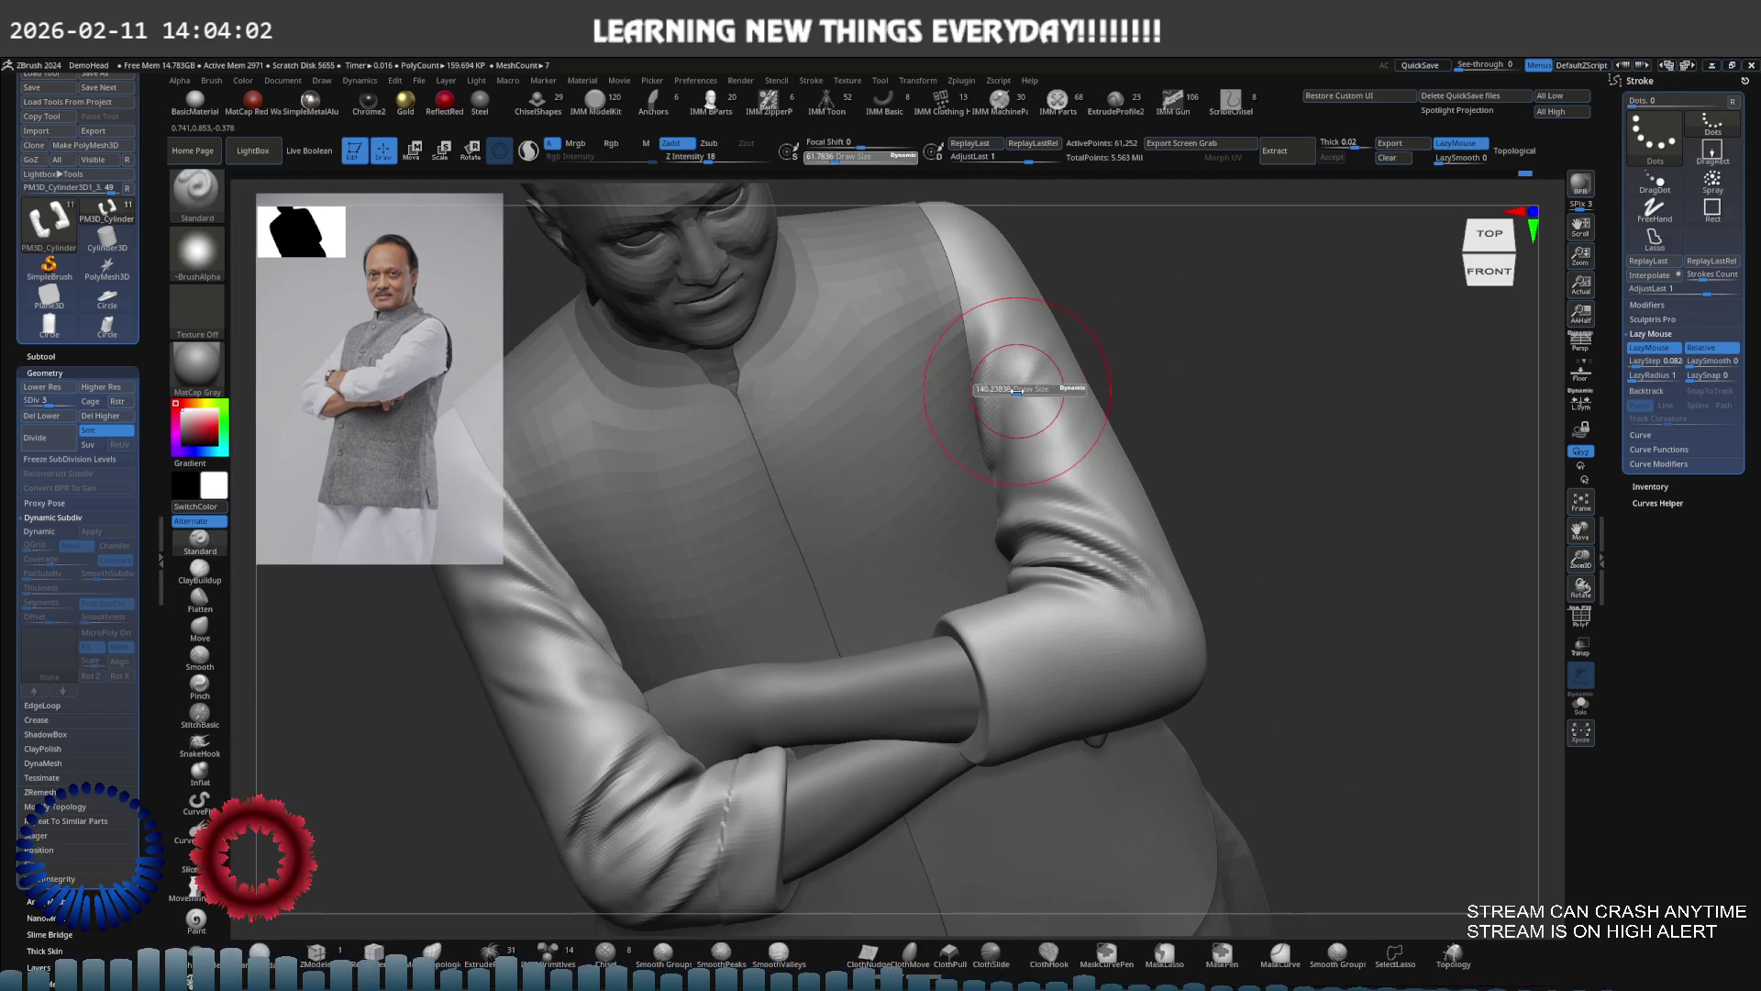
key(ctrl+z)
scroll(1147, 372, up, 5)
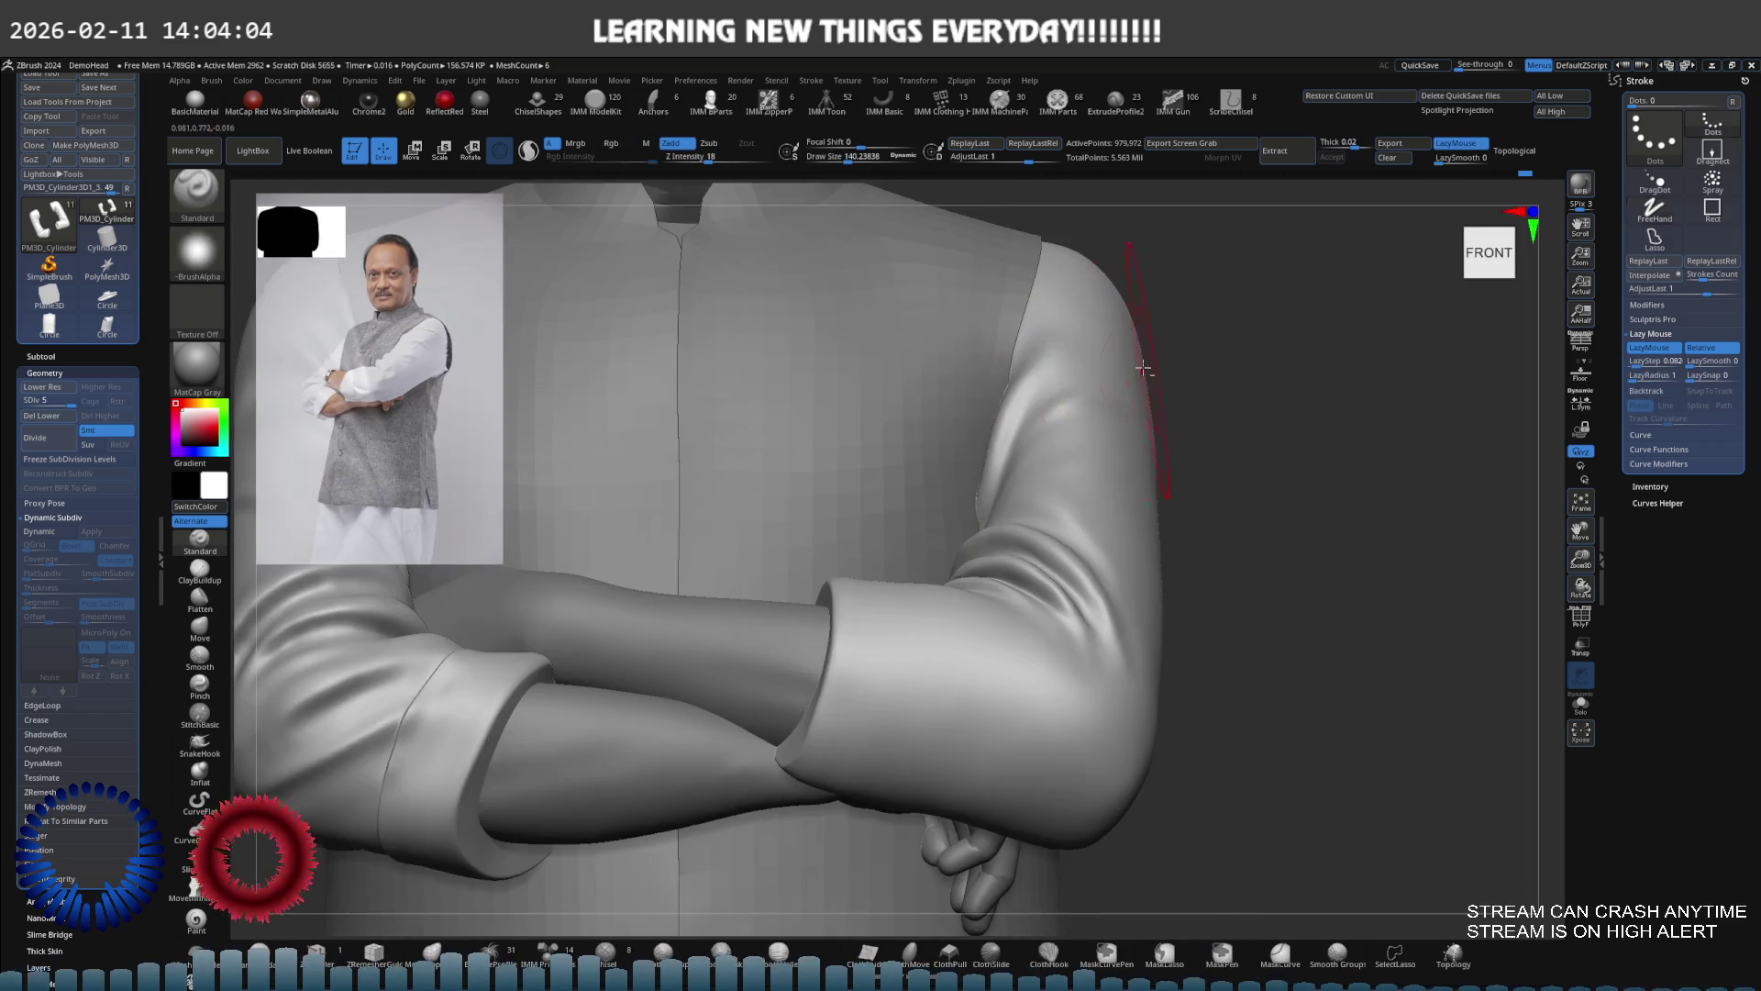
drag(1143, 369, 1127, 392)
key(space)
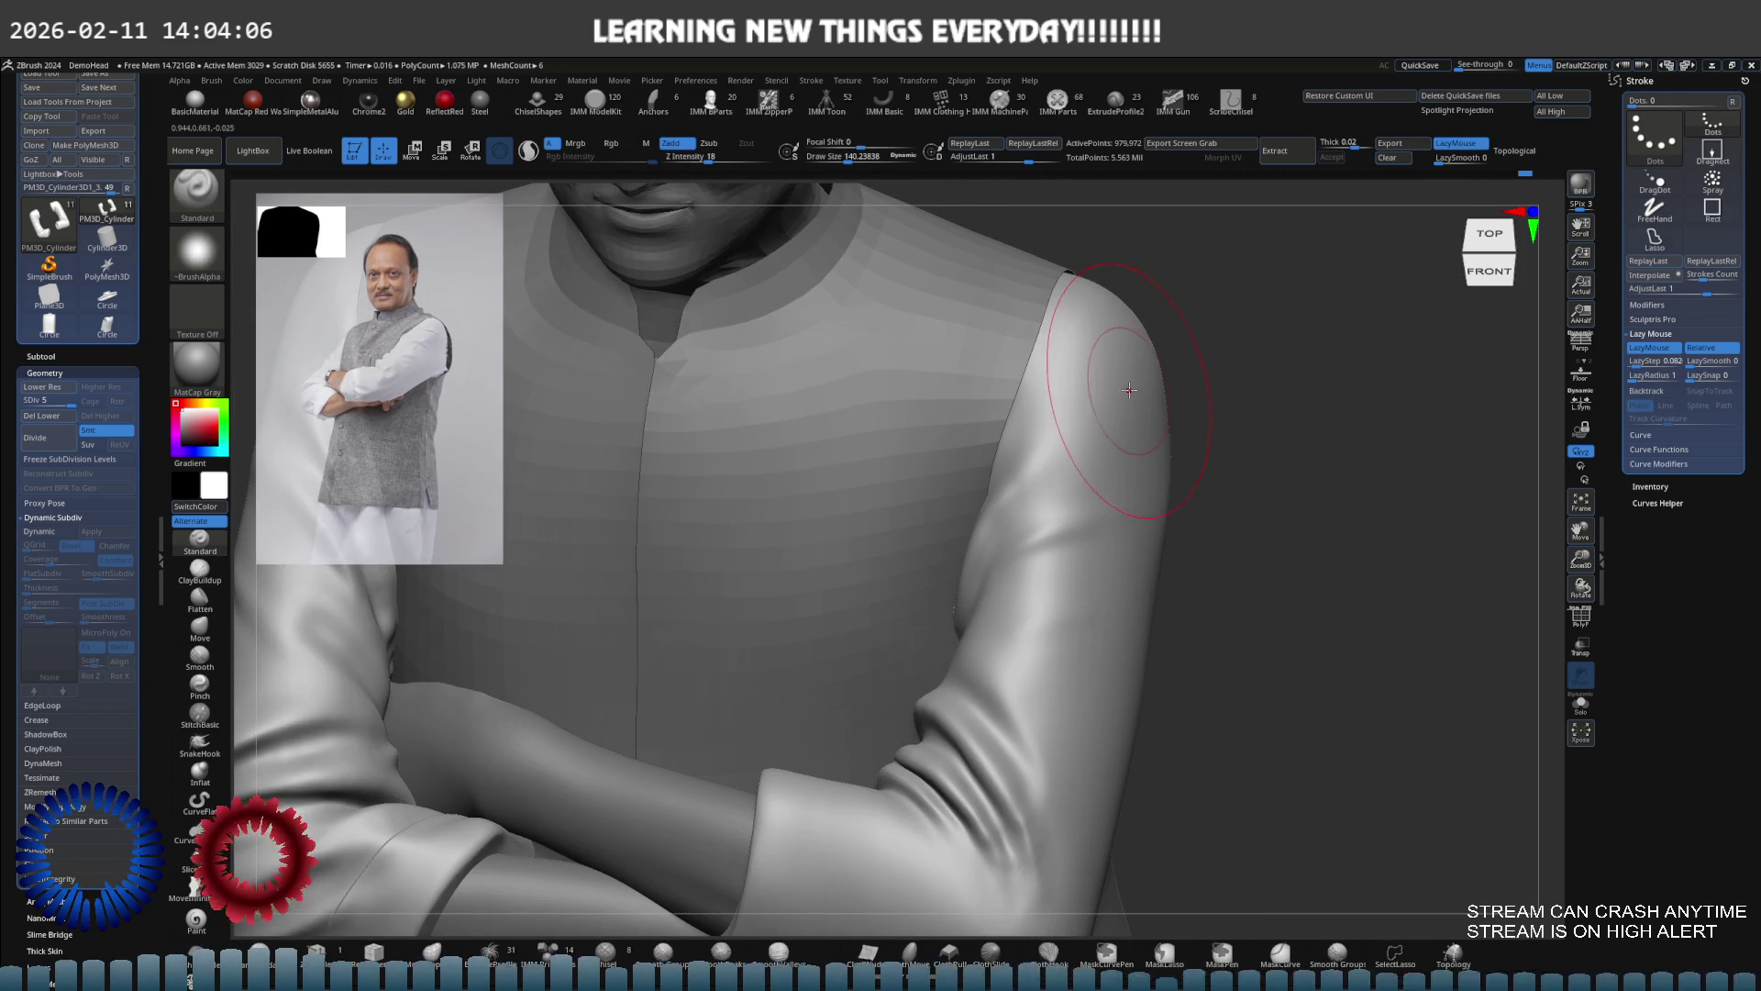
key(s)
drag(1138, 388, 1136, 388)
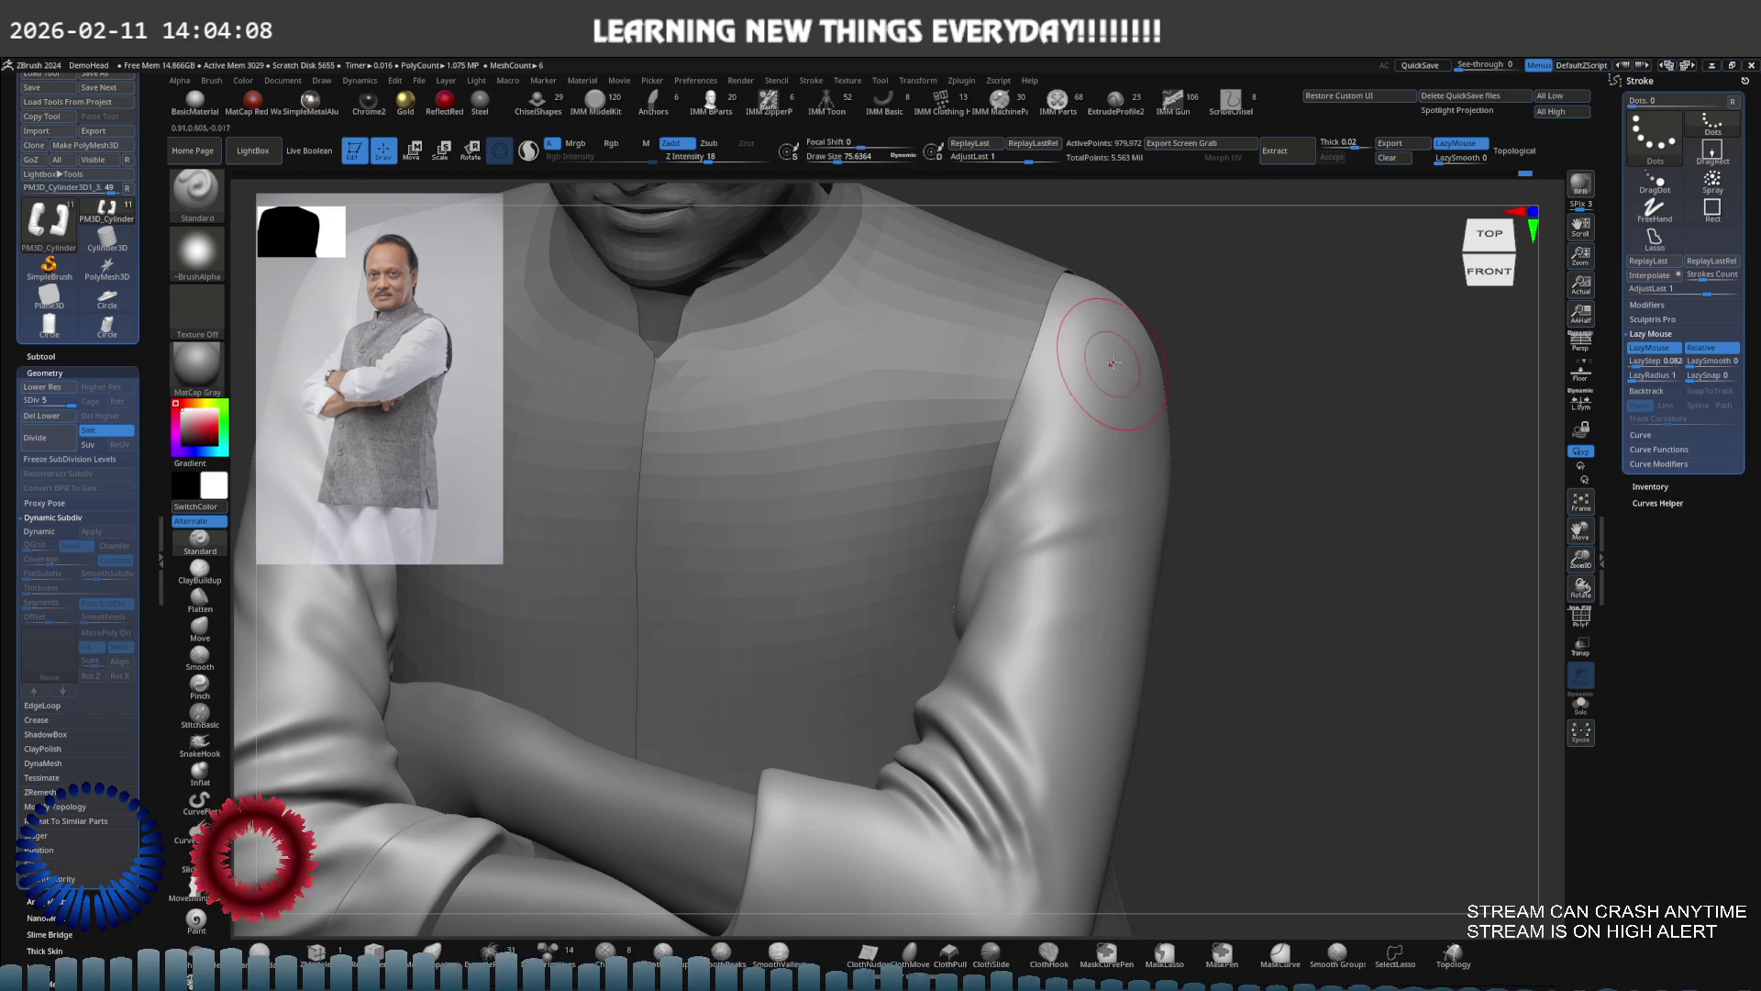
Smooth the fabric over the shoulder and upper sleeve
right_drag(1042, 413, 1075, 412)
key(shift)
key(shift)
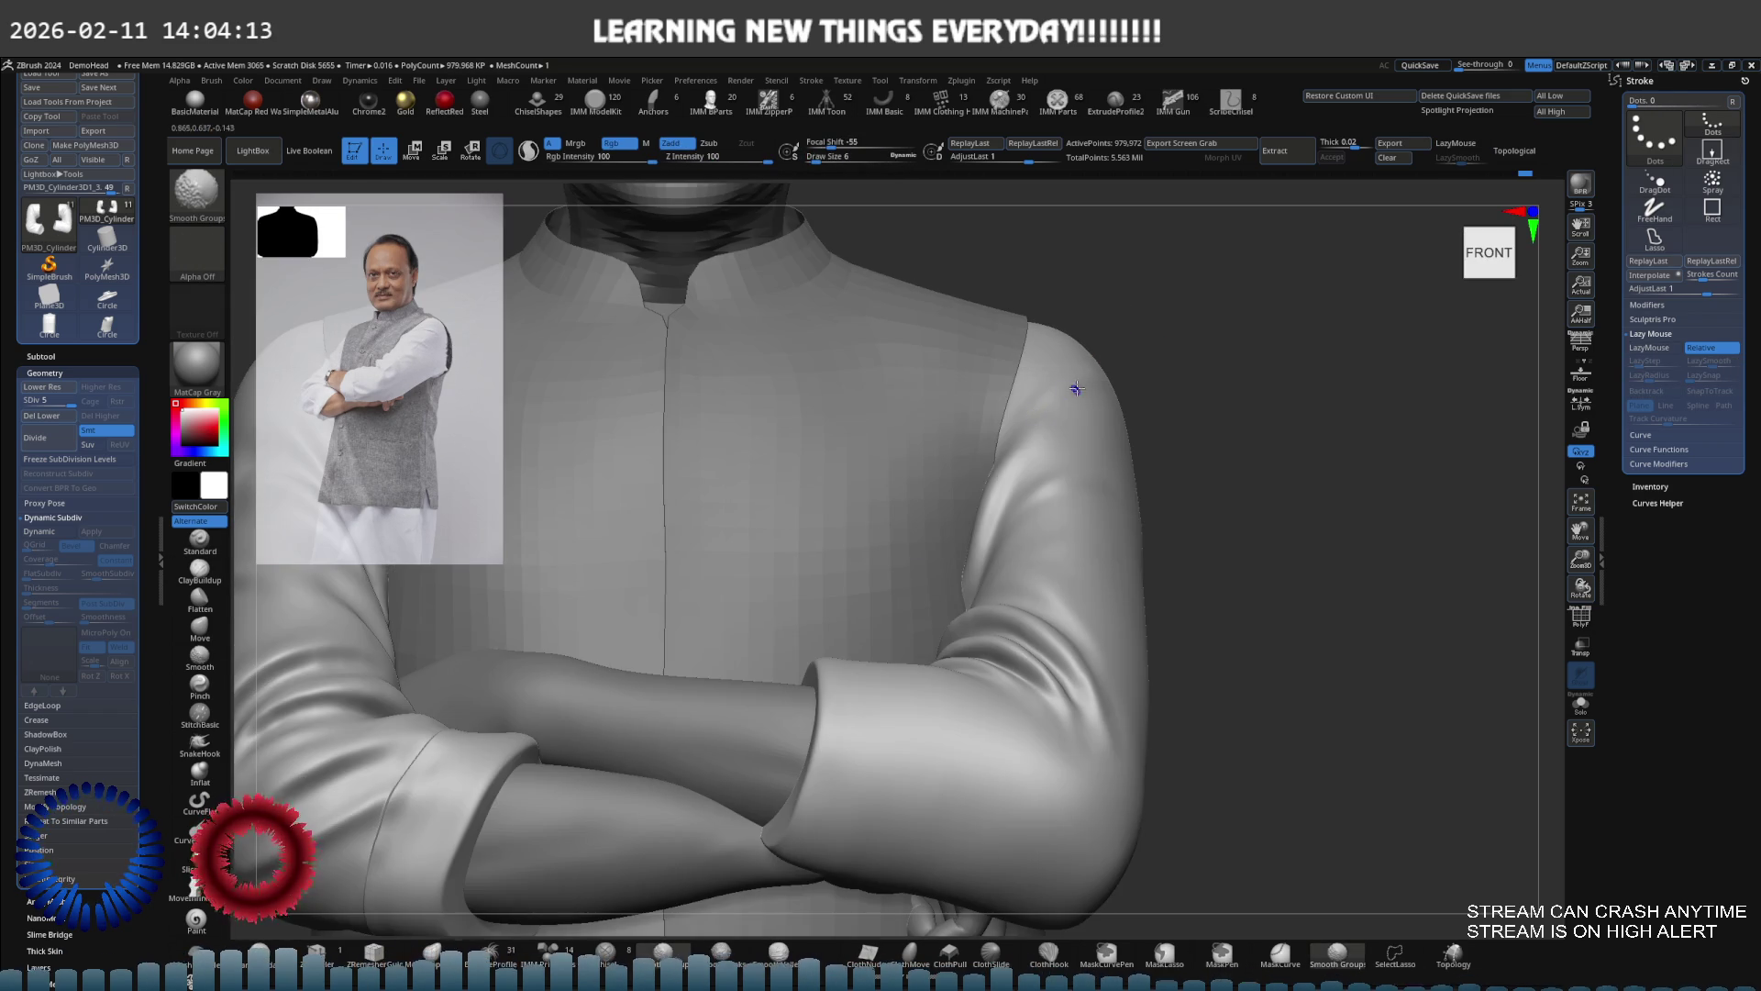
mouse_move(1073, 393)
right_down()
mouse_move(1173, 371)
mouse_move(1117, 410)
mouse_move(1128, 386)
mouse_move(1089, 381)
mouse_move(1227, 305)
mouse_move(1122, 428)
mouse_move(1145, 408)
mouse_move(1136, 393)
right_up()
key(s)
click(199, 540)
mouse_move(997, 494)
right_down()
mouse_move(1064, 433)
mouse_move(1053, 445)
right_up()
key(shift)
Set the brush size to about 87 with a front-left view of the arm
key(s)
mouse_move(1002, 511)
right_down()
mouse_move(1014, 452)
mouse_move(1101, 523)
right_up()
key(s)
drag(1144, 544, 1137, 544)
right_drag(1137, 544, 1058, 500)
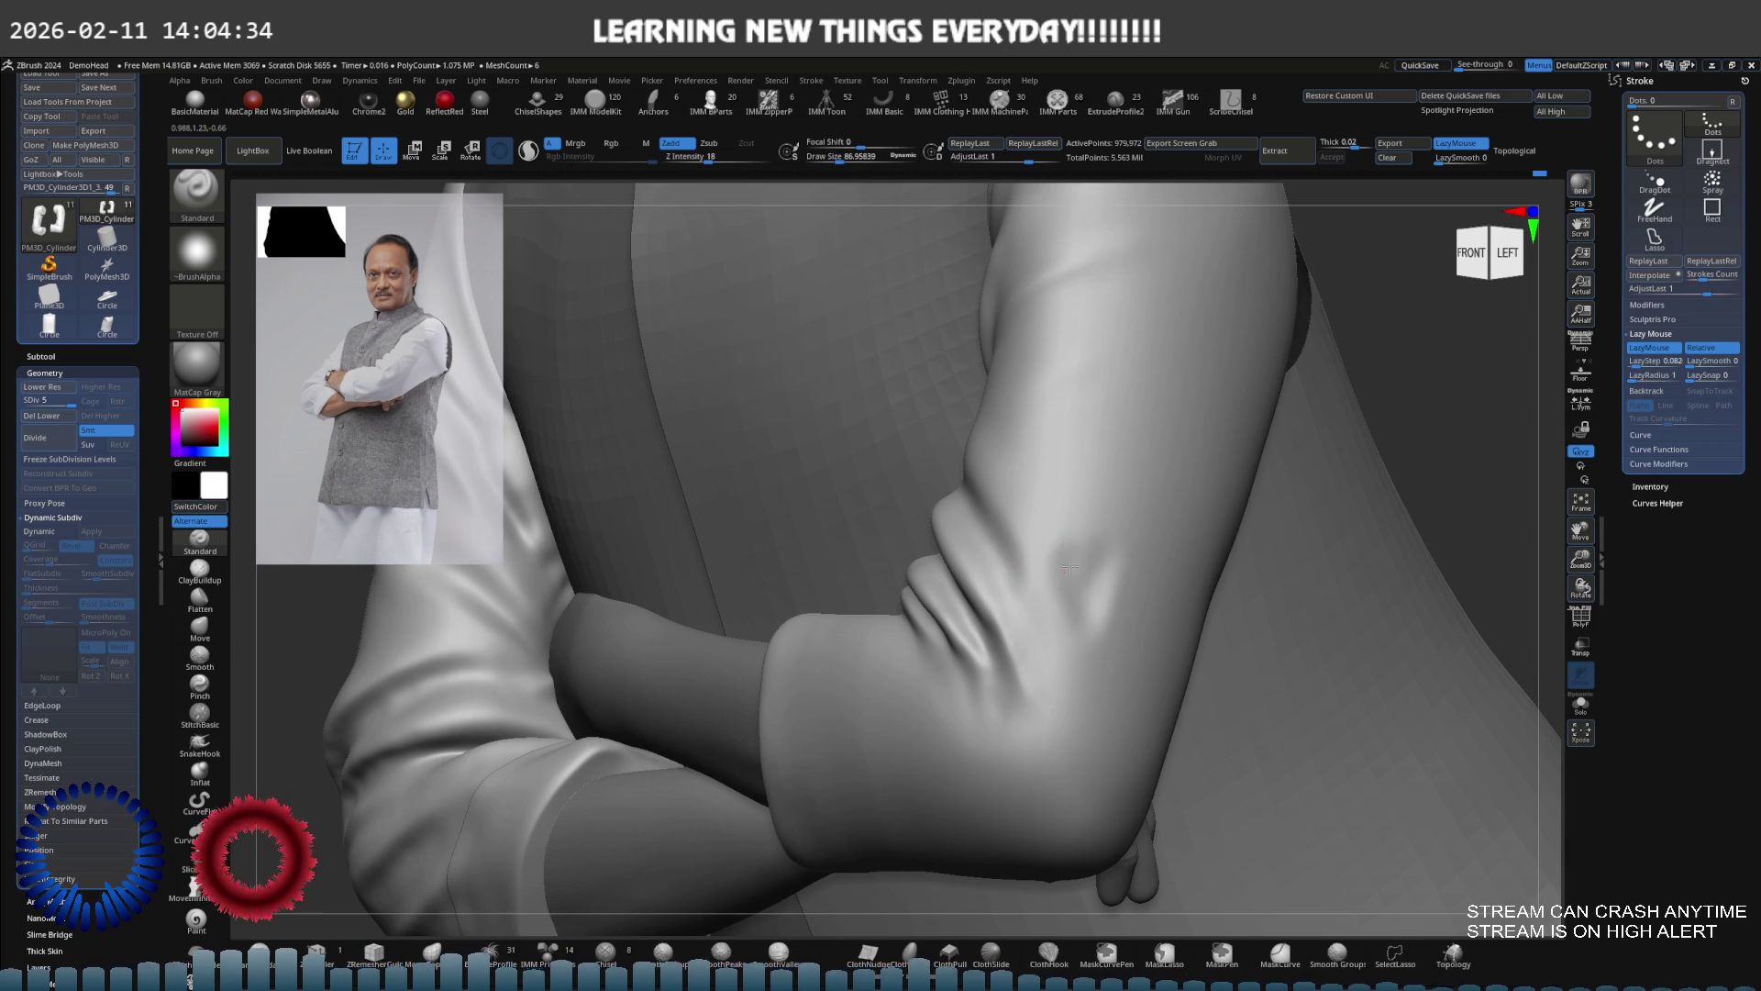
Smooth the elbow folds from several angles around the crossed arms
key(shift)
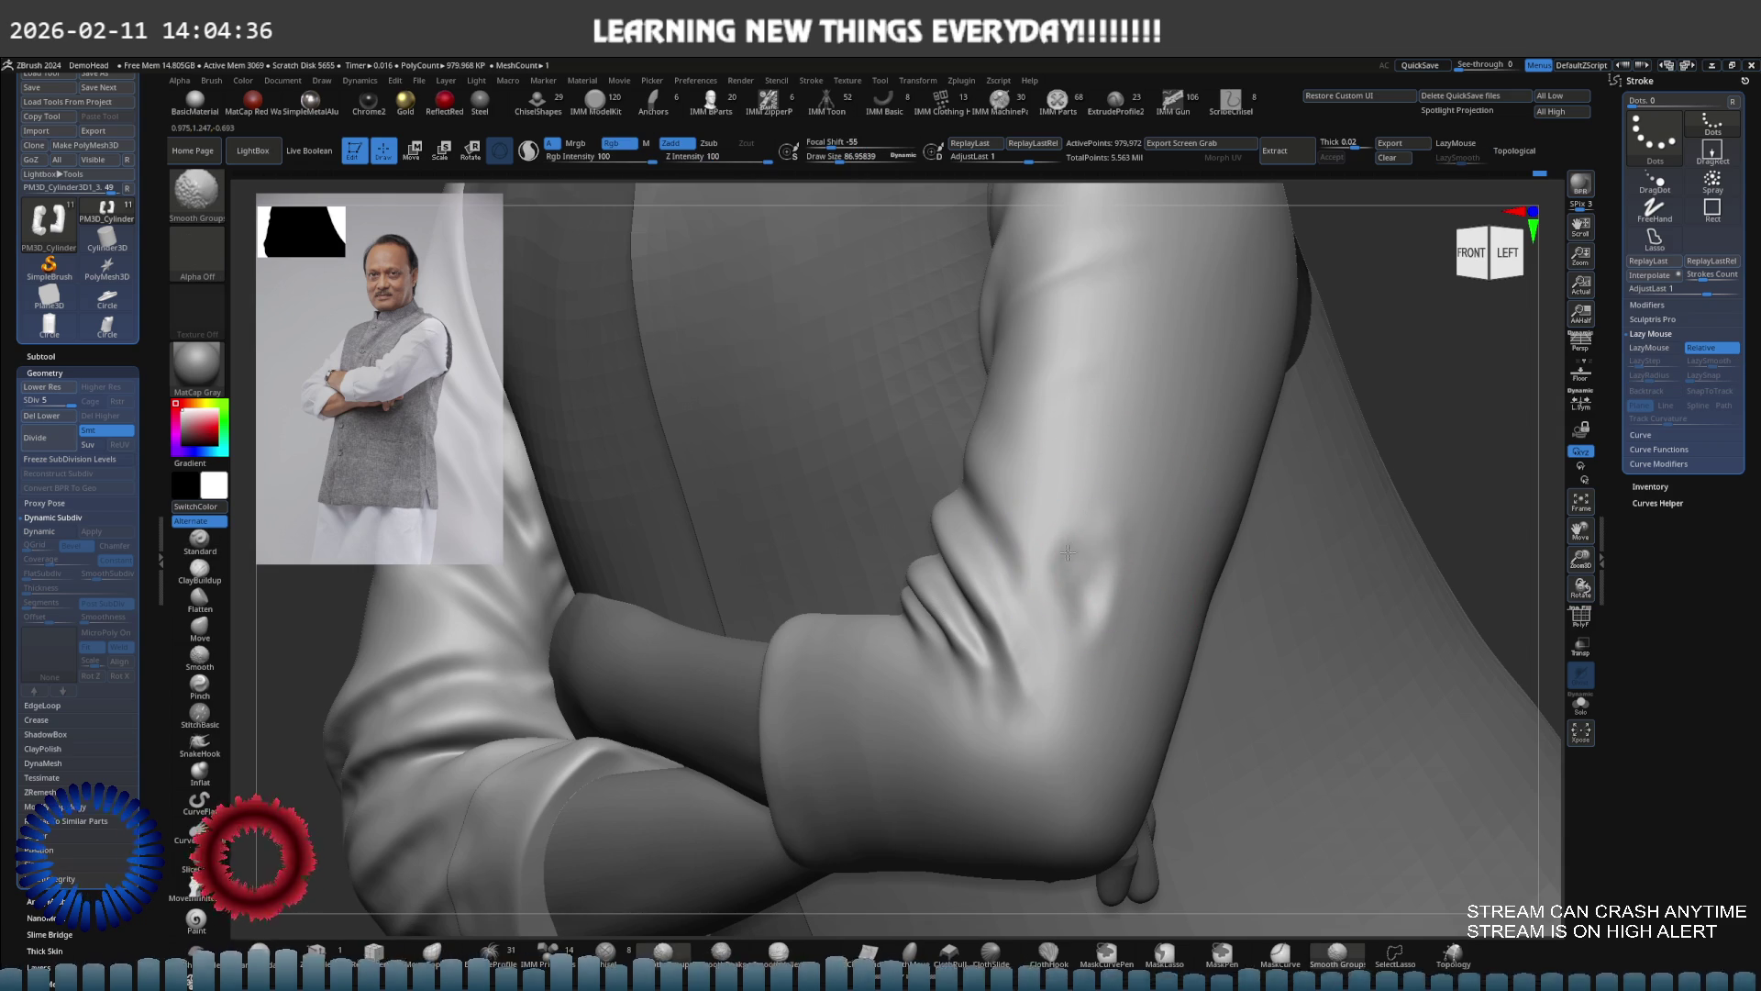
right_drag(1077, 536, 1145, 553)
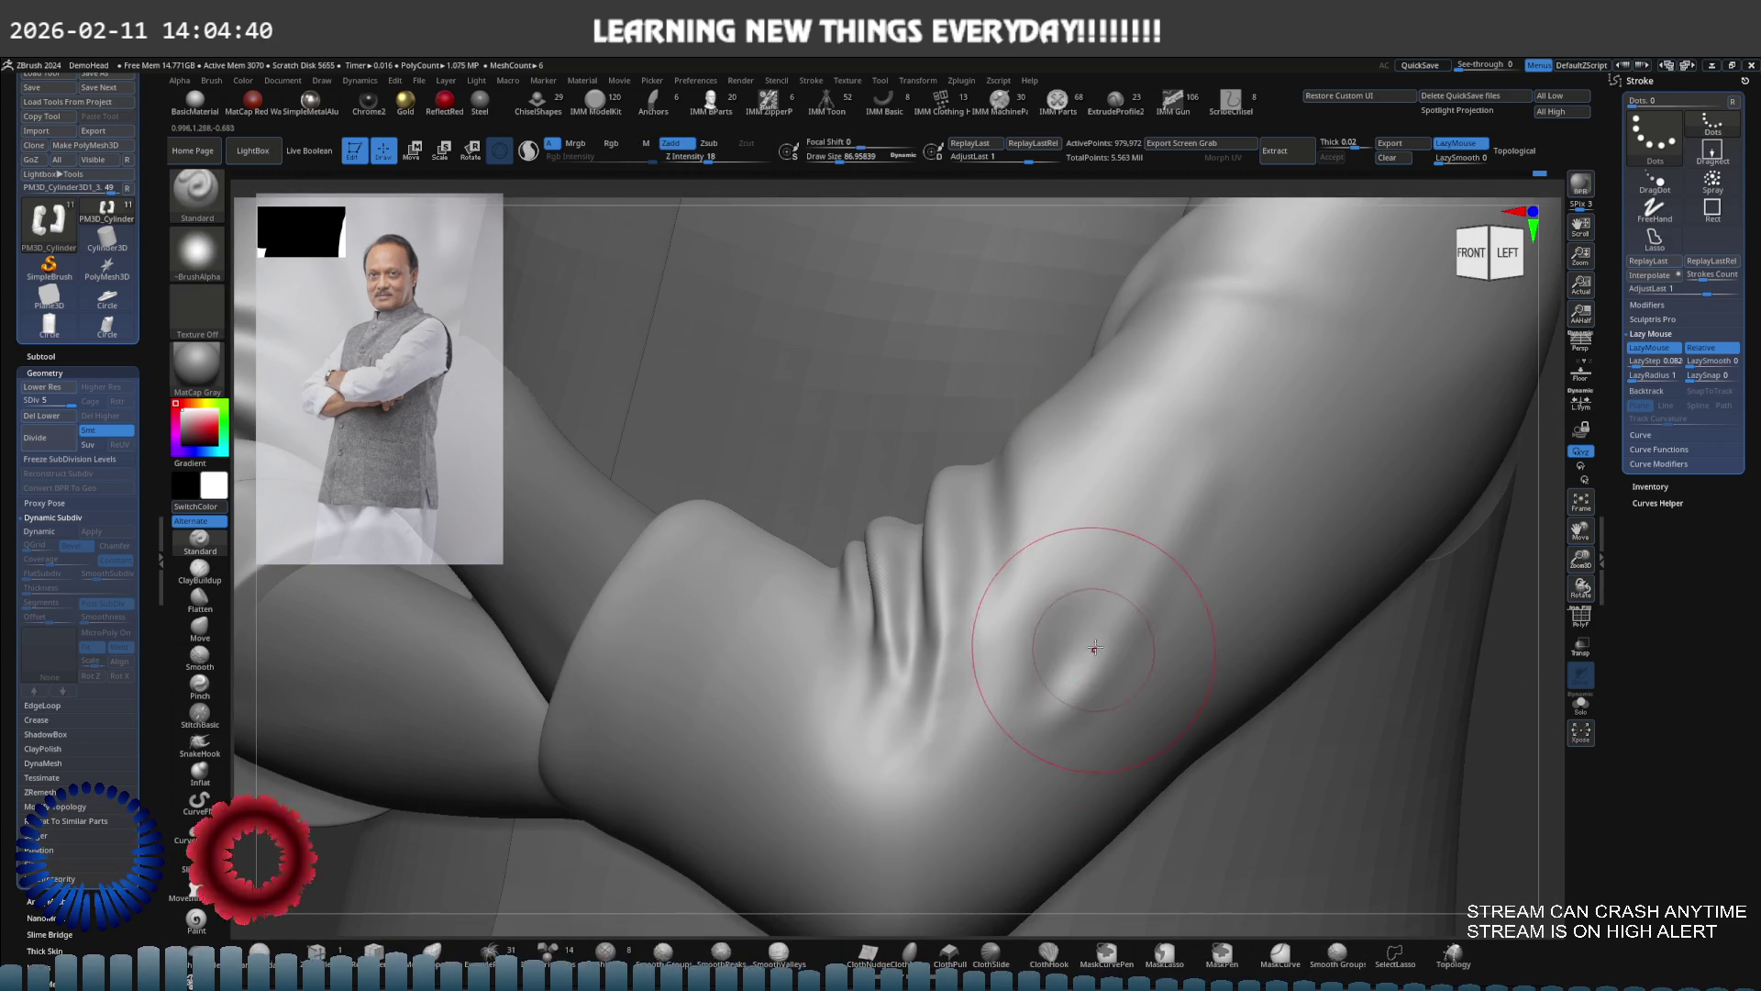
right_drag(1043, 590, 1100, 575)
key(shift)
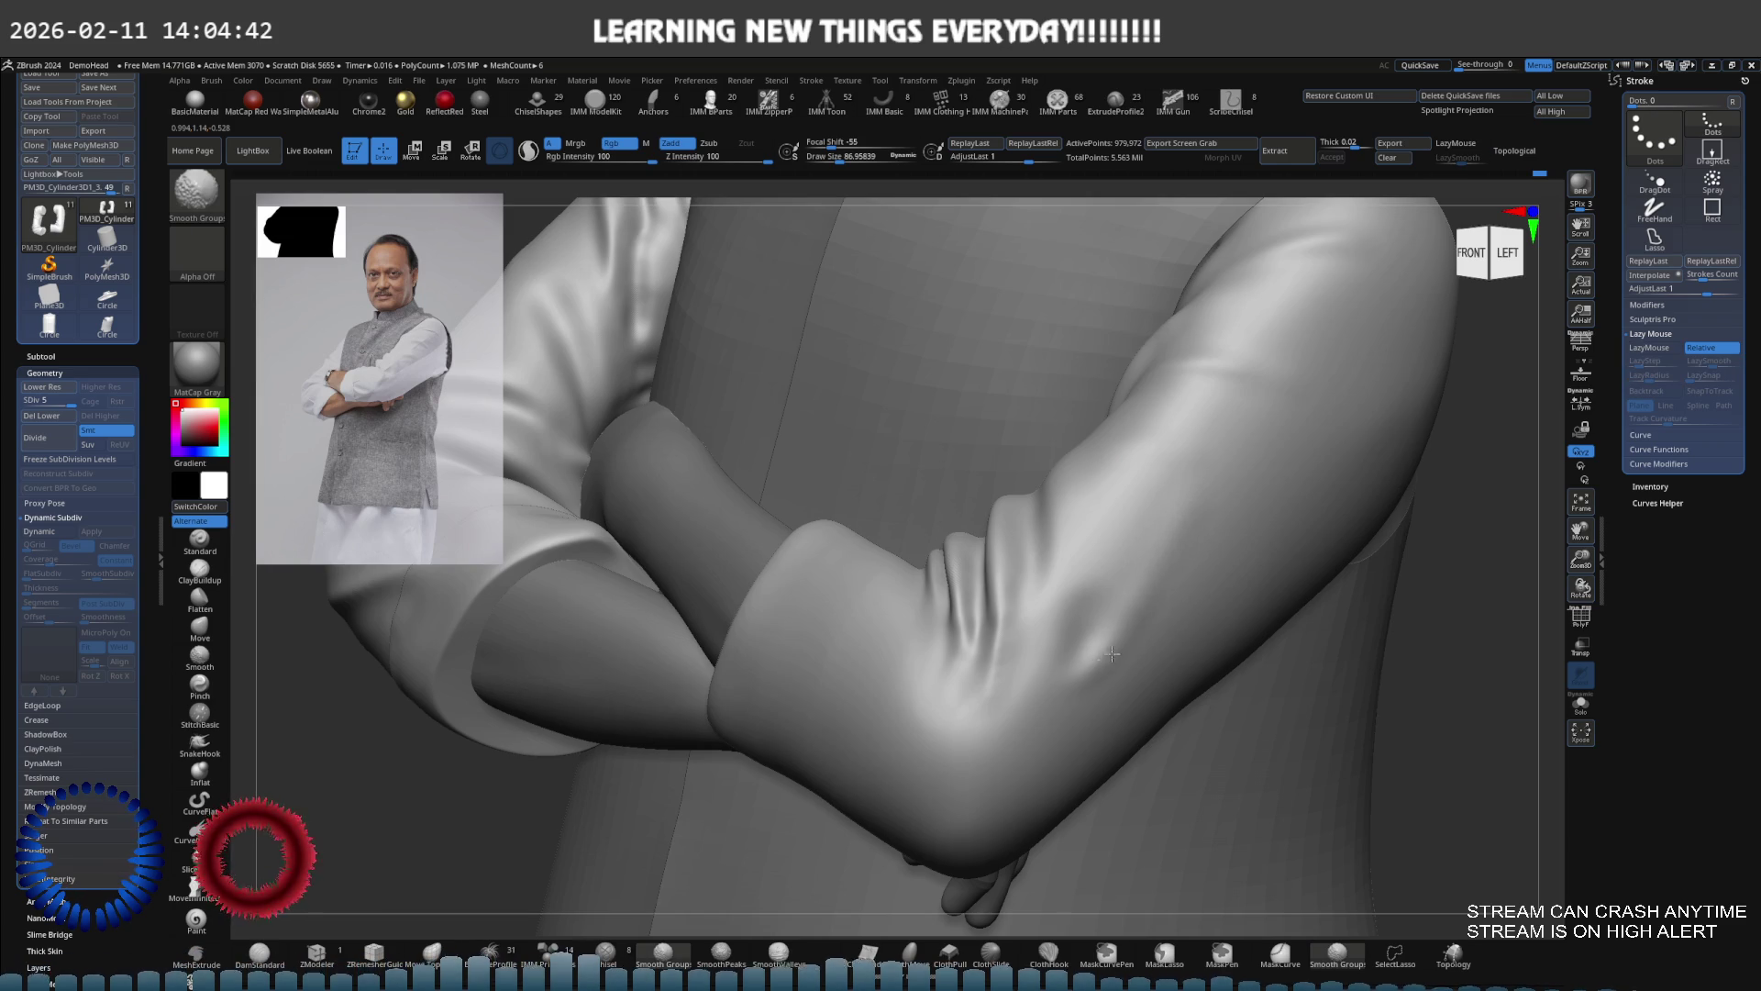
mouse_move(1138, 568)
right_down()
mouse_move(1165, 460)
mouse_move(1226, 468)
mouse_move(1138, 531)
mouse_move(1159, 531)
mouse_move(1140, 492)
mouse_move(1151, 449)
right_up()
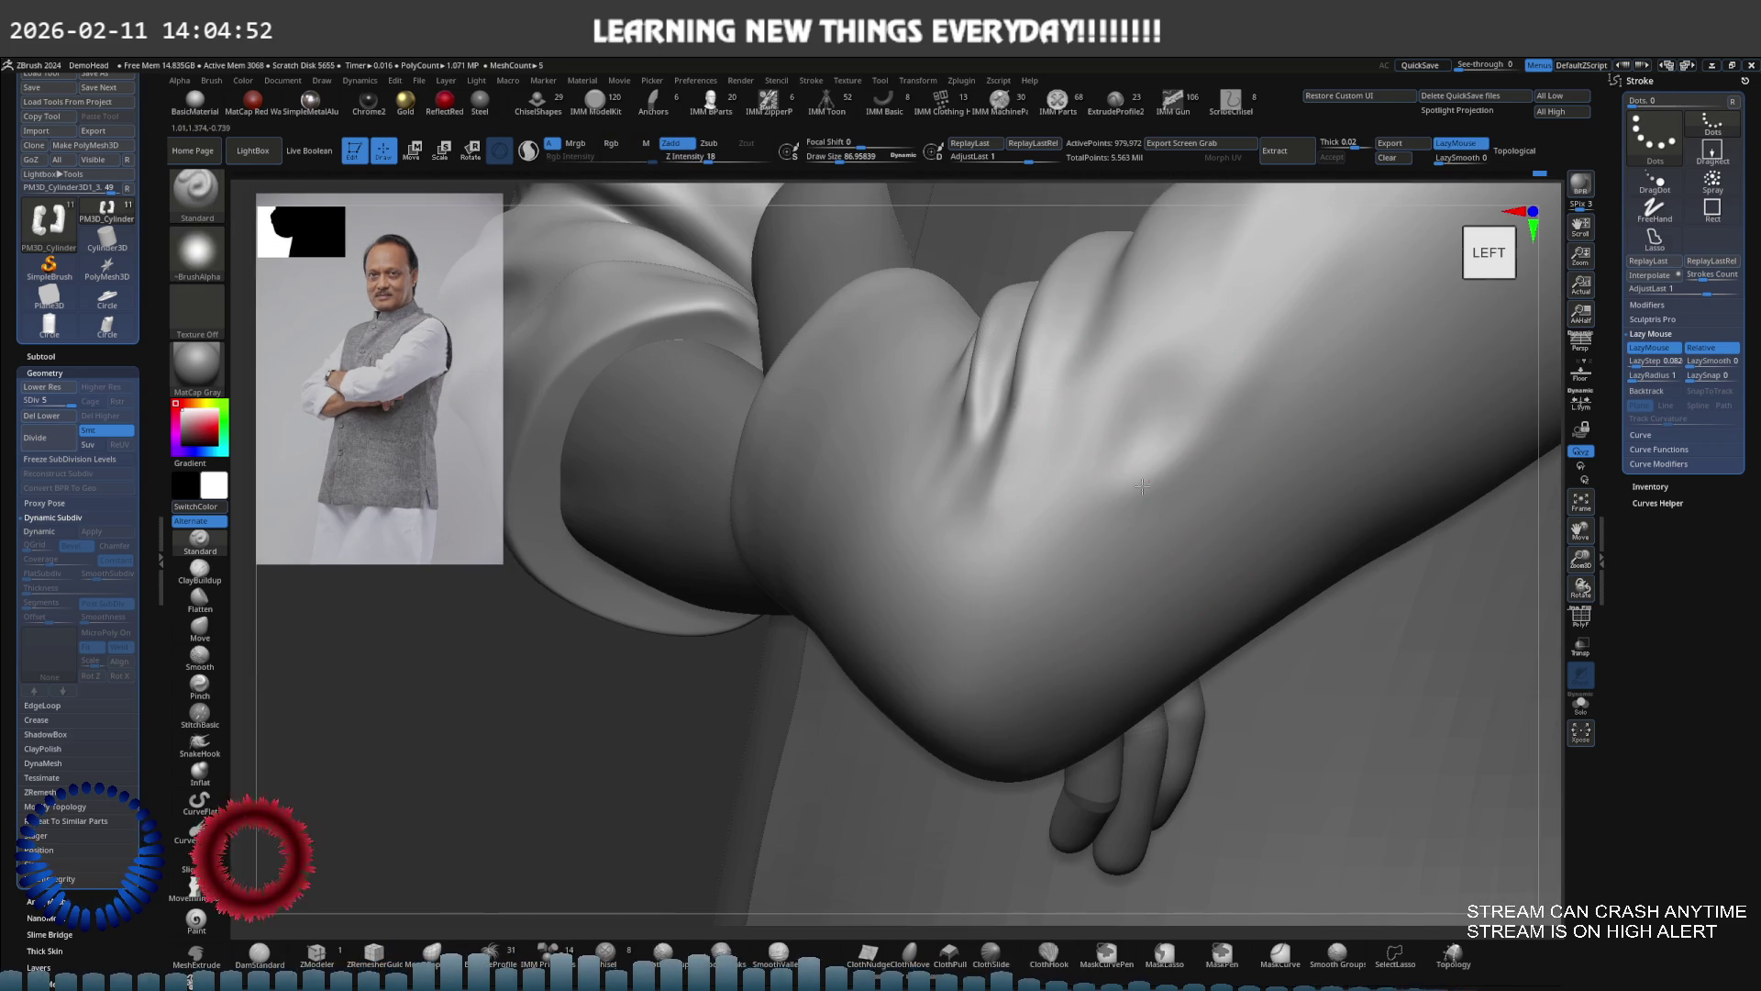
mouse_move(1042, 550)
right_down()
mouse_move(1139, 492)
mouse_move(1084, 511)
right_up()
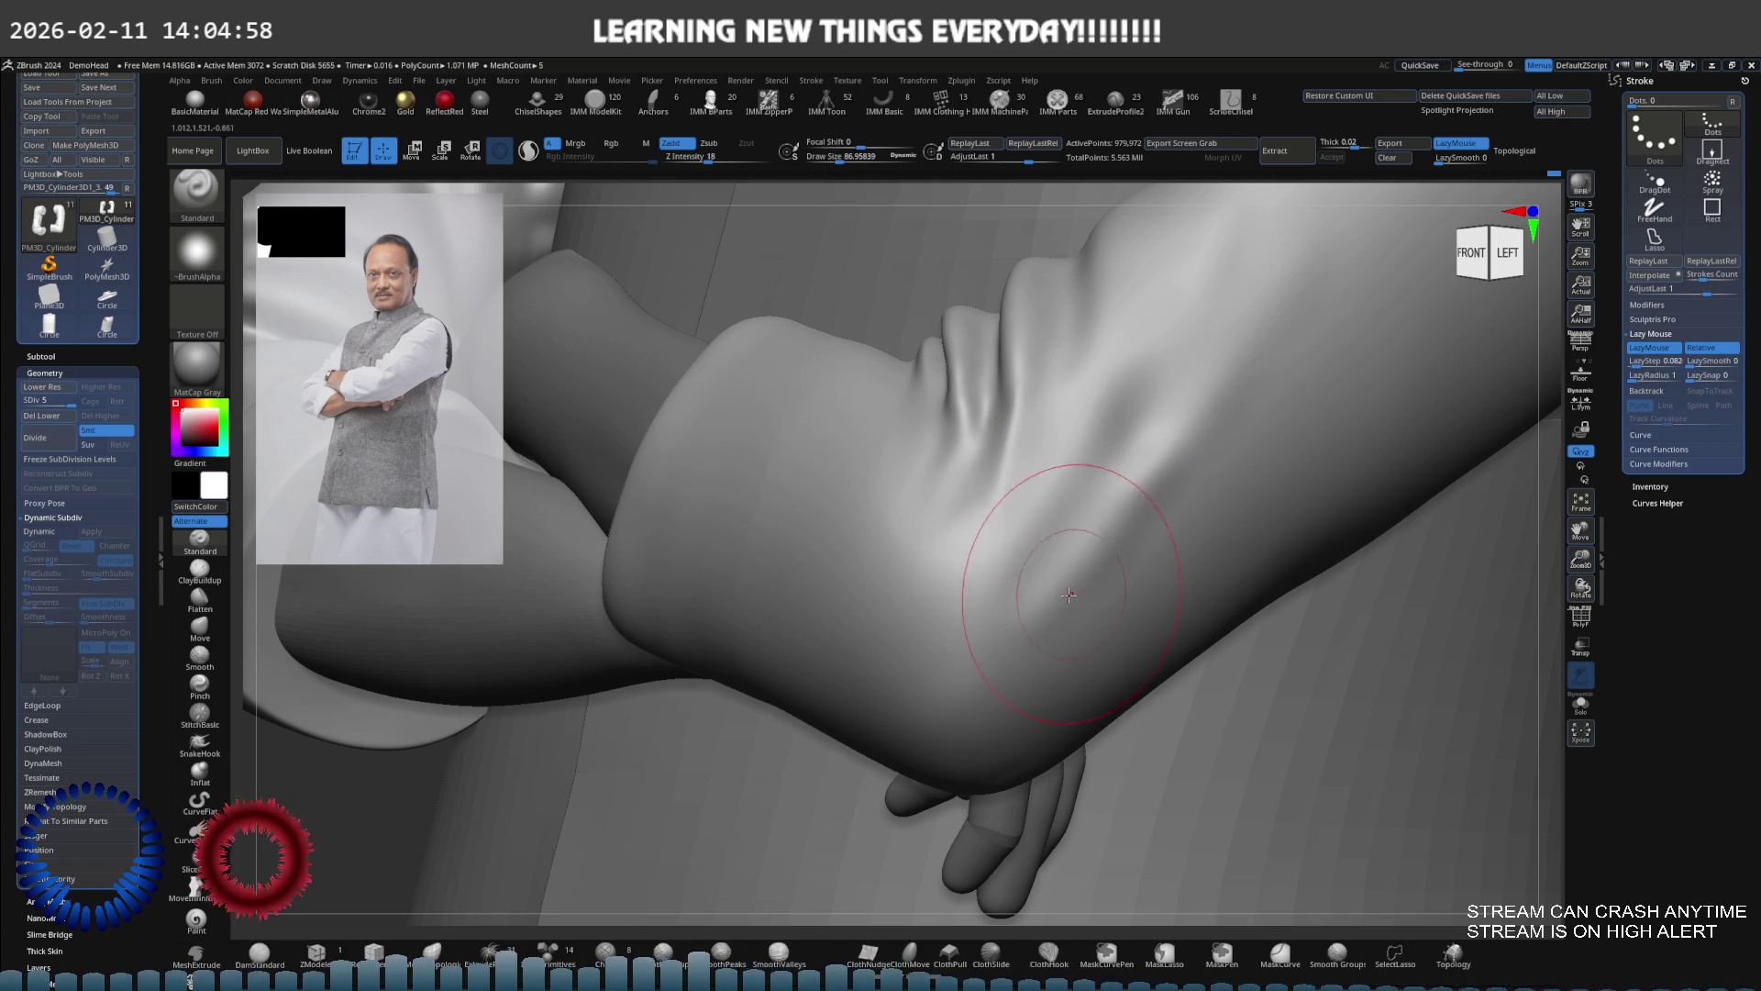
key(shift)
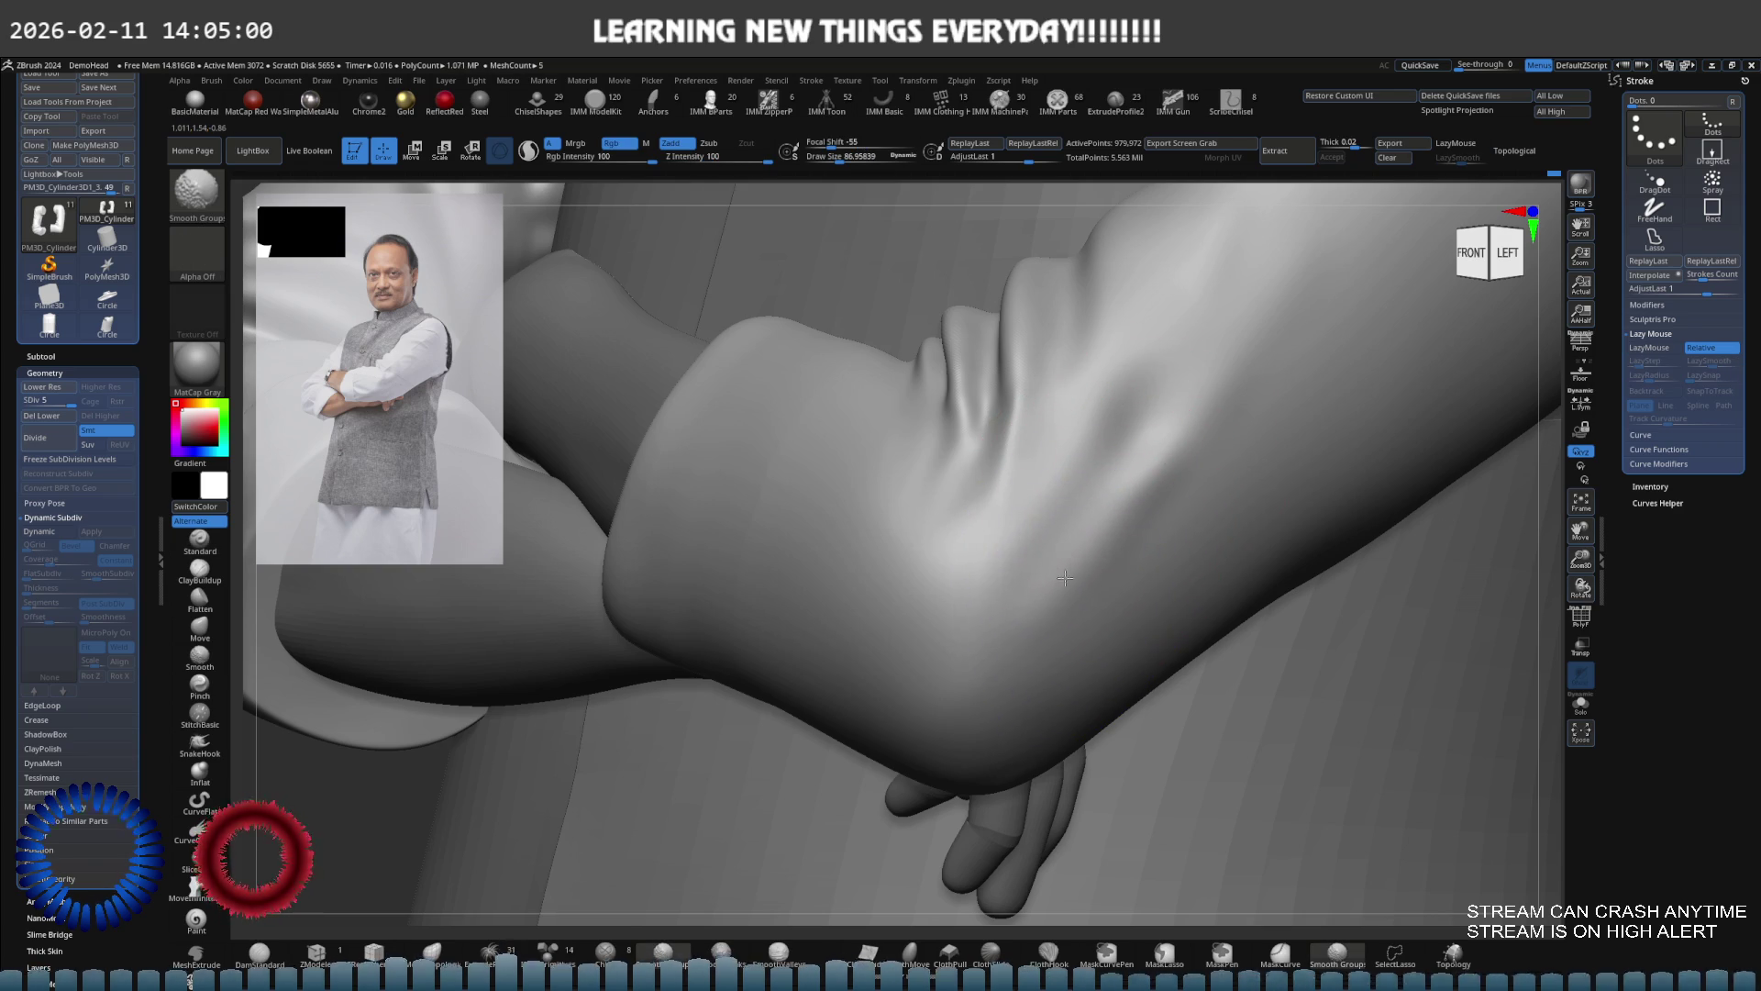
mouse_move(1153, 452)
right_down()
mouse_move(1070, 492)
mouse_move(1146, 507)
mouse_move(1176, 468)
mouse_move(1199, 477)
mouse_move(1180, 444)
mouse_move(1160, 514)
mouse_move(1171, 578)
mouse_move(1051, 503)
mouse_move(1009, 385)
mouse_move(995, 467)
mouse_move(1113, 358)
mouse_move(1015, 444)
mouse_move(1022, 393)
mouse_move(1032, 410)
mouse_move(997, 386)
mouse_move(1055, 413)
mouse_move(1101, 392)
right_up()
Keep smoothing the elbow bend, checking it from the right-front and from below
key(ctrl)
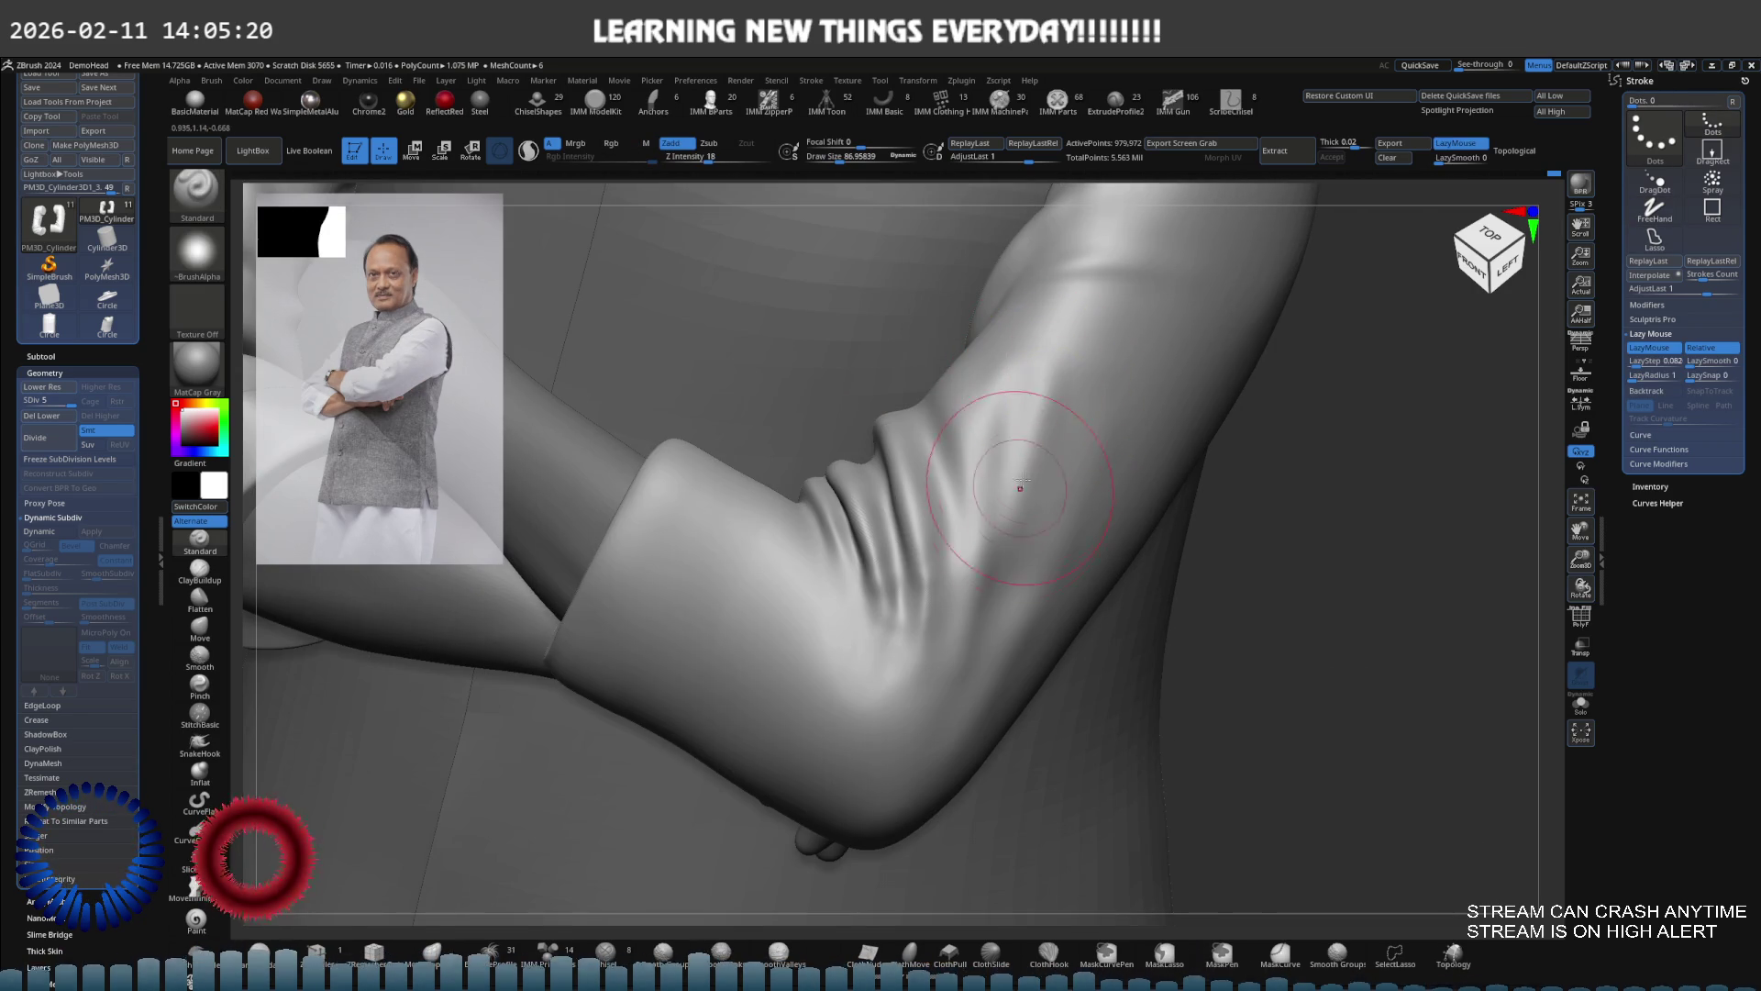
right_drag(1015, 500, 1037, 463)
key(shift)
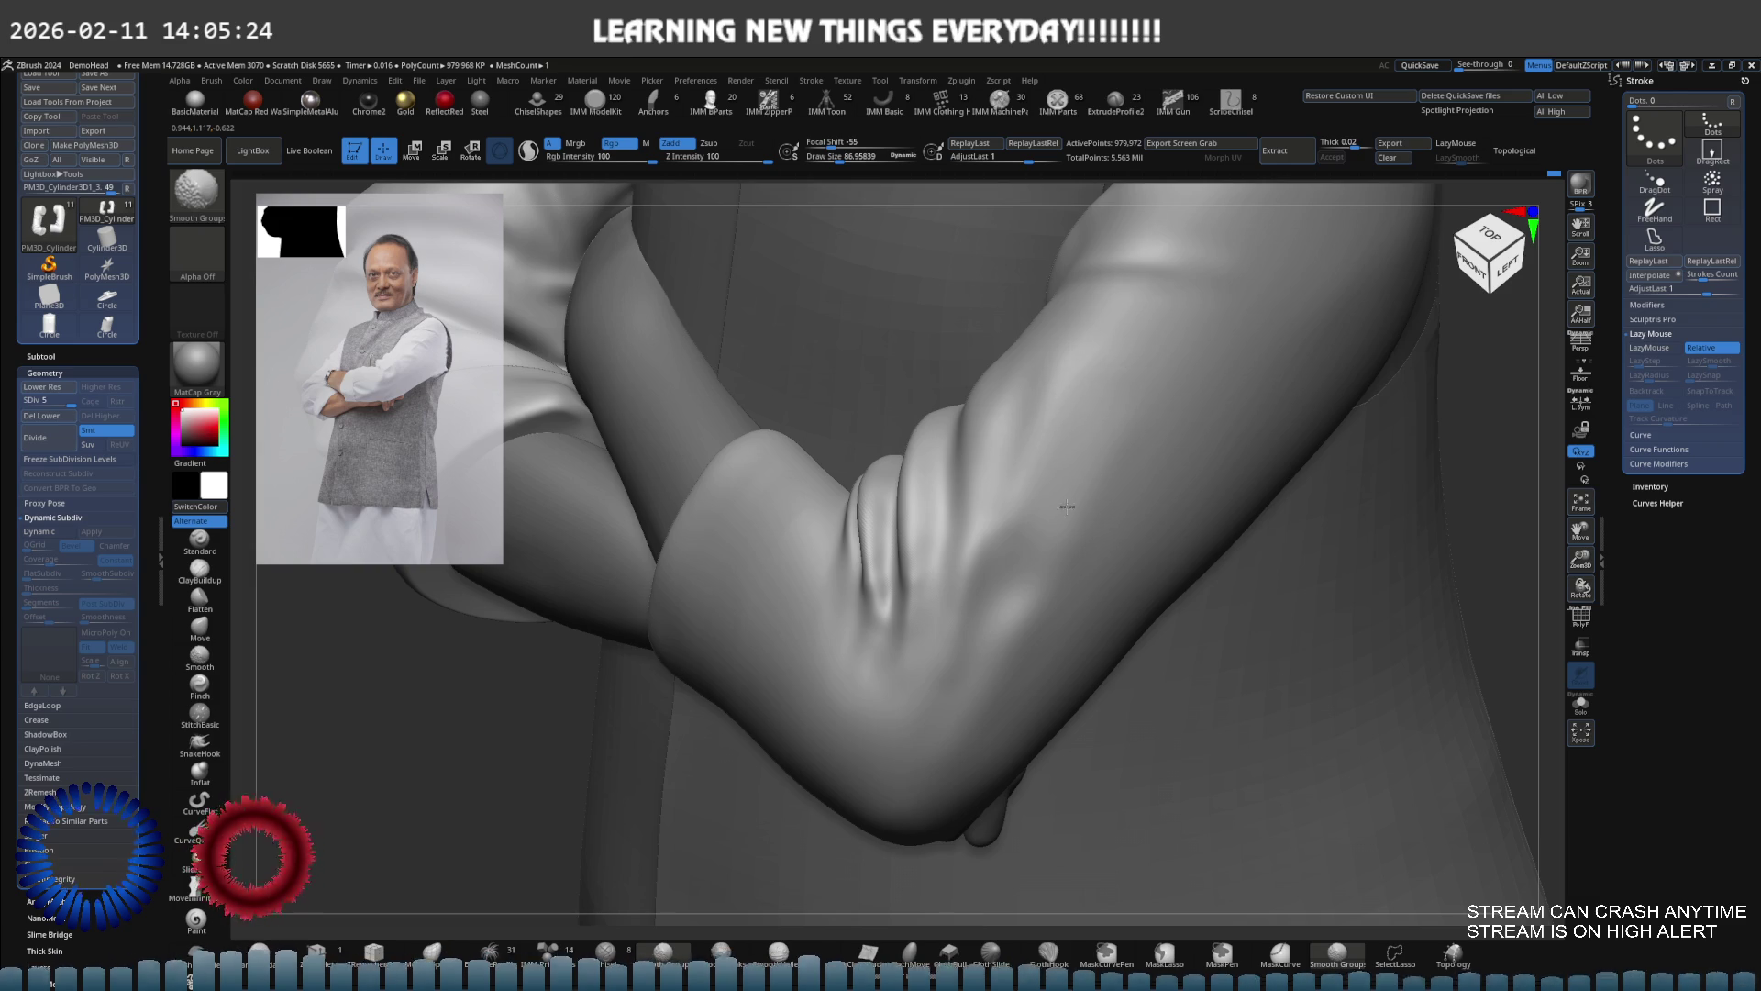
mouse_move(1187, 397)
right_down()
mouse_move(1080, 456)
mouse_move(1034, 397)
mouse_move(1016, 500)
mouse_move(973, 507)
mouse_move(997, 543)
right_up()
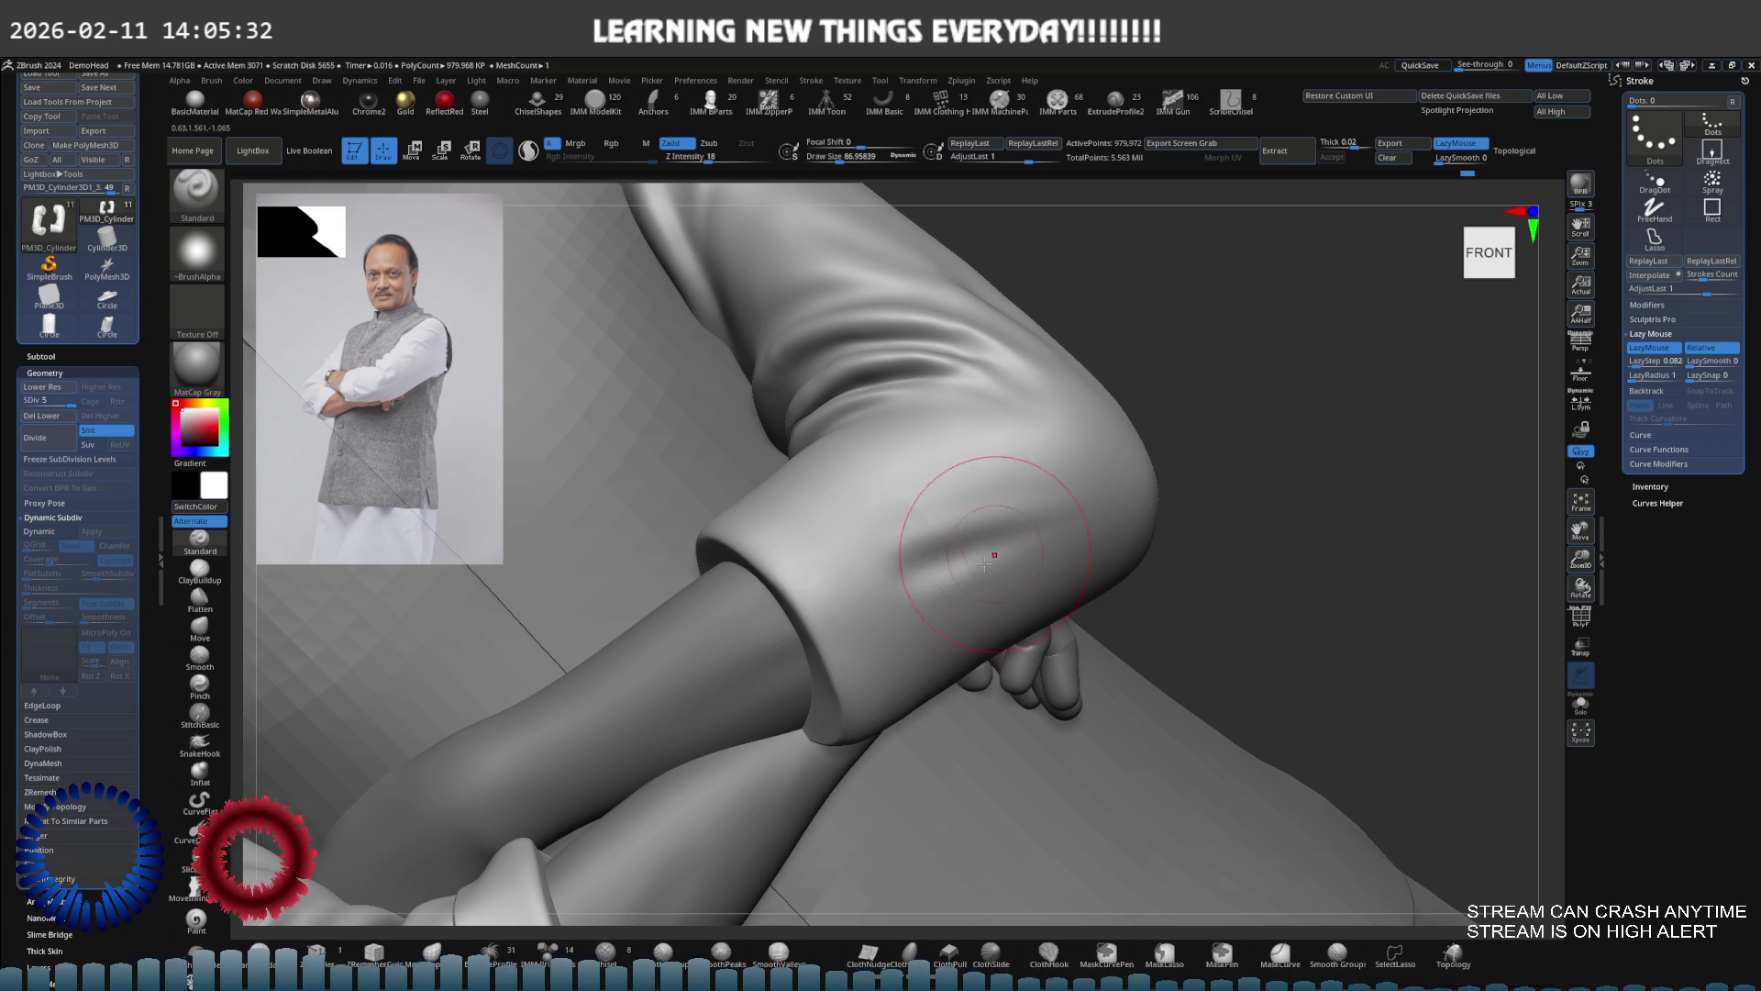
key(shift)
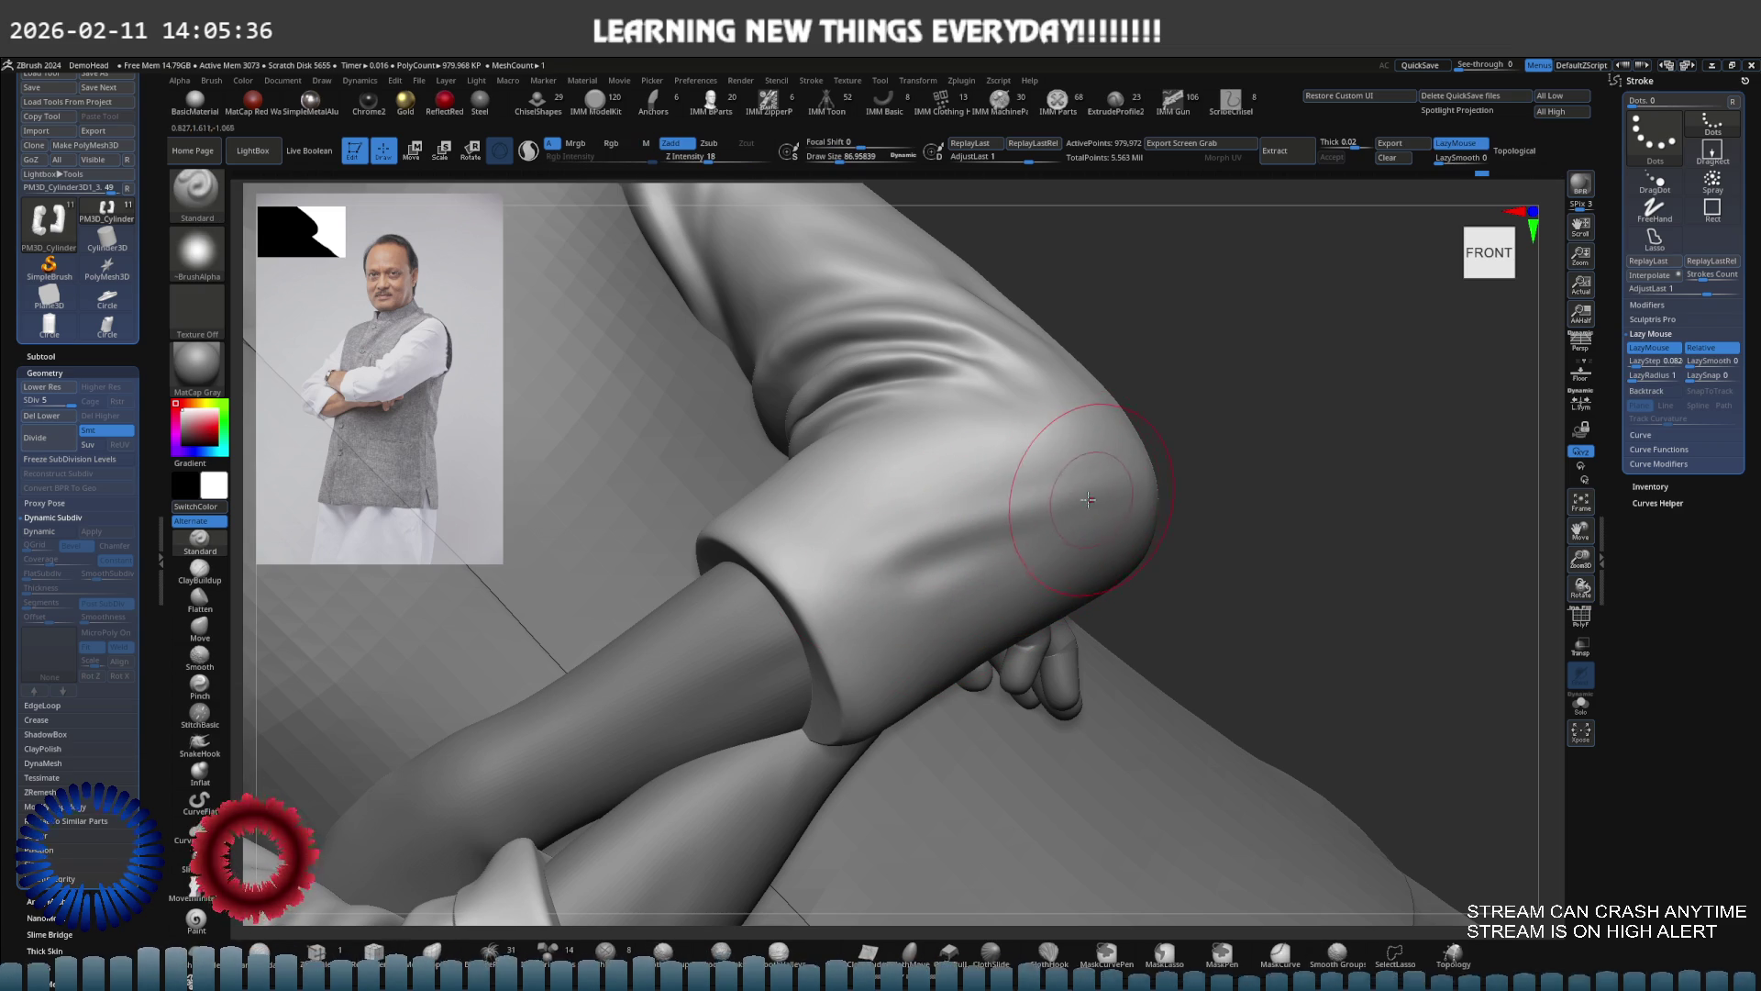
key(shift)
mouse_move(880, 528)
right_down()
mouse_move(916, 609)
mouse_move(1129, 475)
right_up()
mouse_move(988, 536)
right_down()
mouse_move(1074, 484)
mouse_move(1037, 482)
mouse_move(1015, 432)
mouse_move(1113, 432)
mouse_move(1165, 470)
mouse_move(1192, 385)
mouse_move(1113, 465)
mouse_move(1162, 451)
right_up()
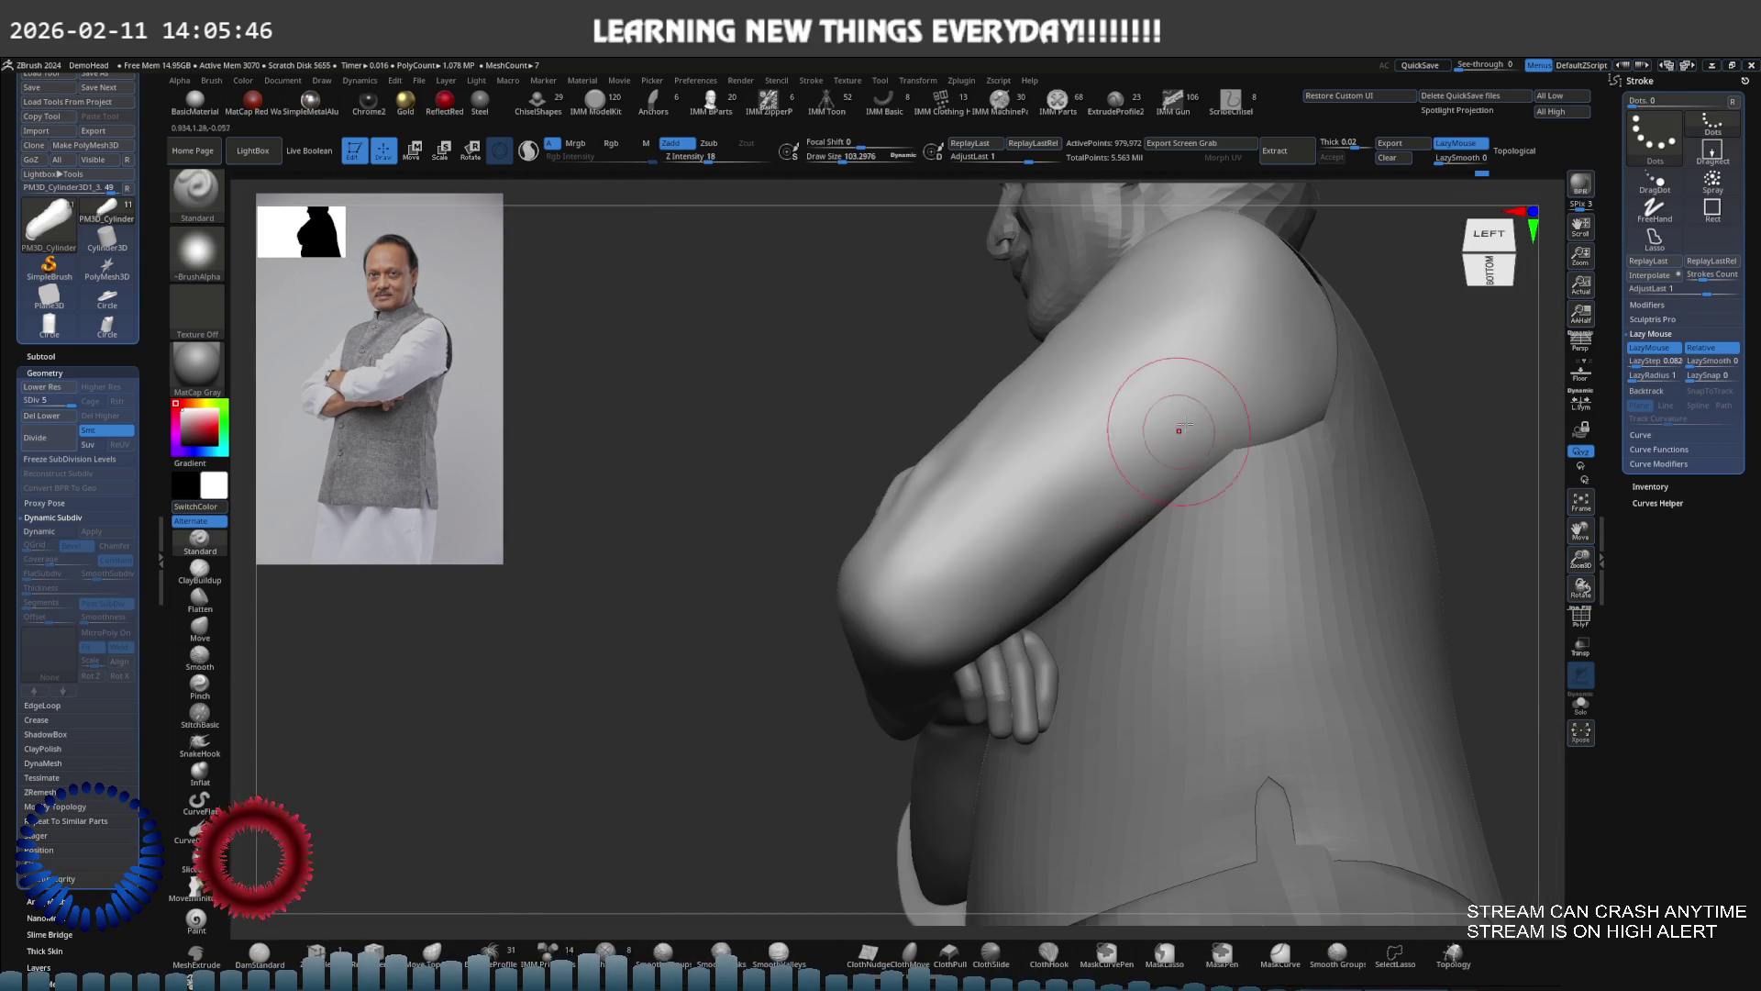
Smooth along the upper sleeve and remove the dark notch at the shoulder
mouse_move(1062, 519)
shift+mouse_down()
mouse_move(1219, 373)
mouse_move(1009, 527)
shift+mouse_up()
mouse_move(1291, 382)
shift+mouse_down()
mouse_move(1219, 464)
mouse_move(1027, 587)
mouse_move(1227, 425)
mouse_move(998, 579)
shift+mouse_up()
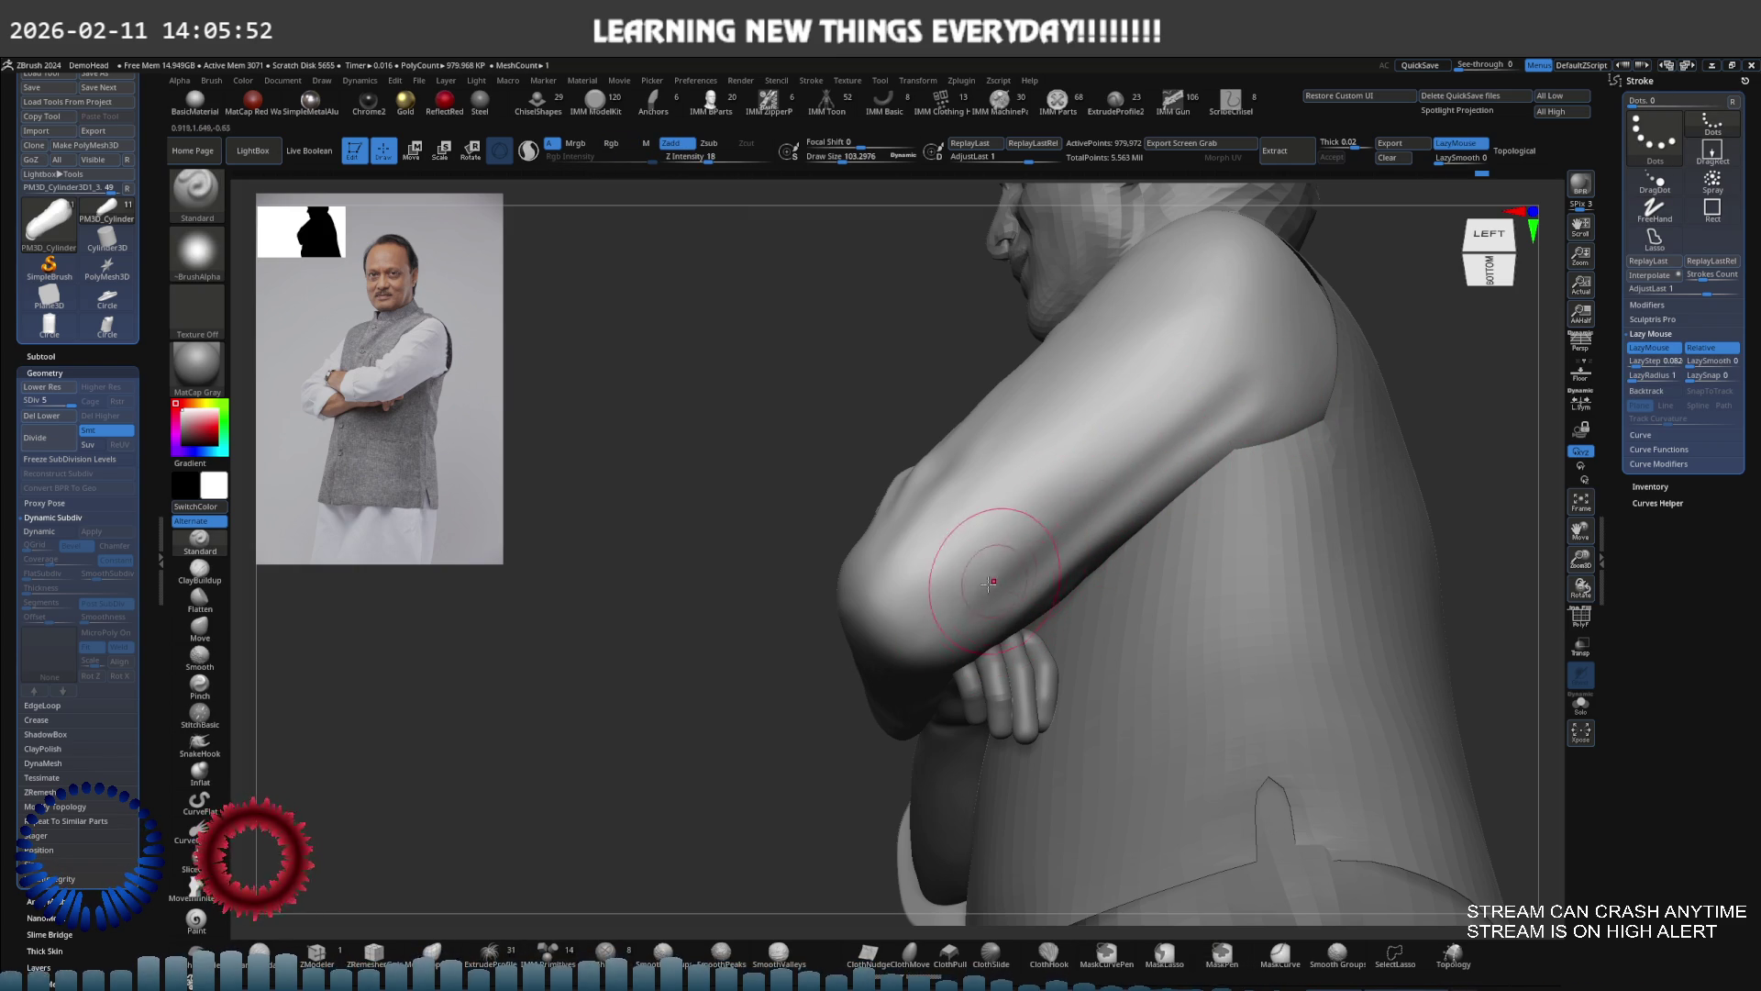
key(shift)
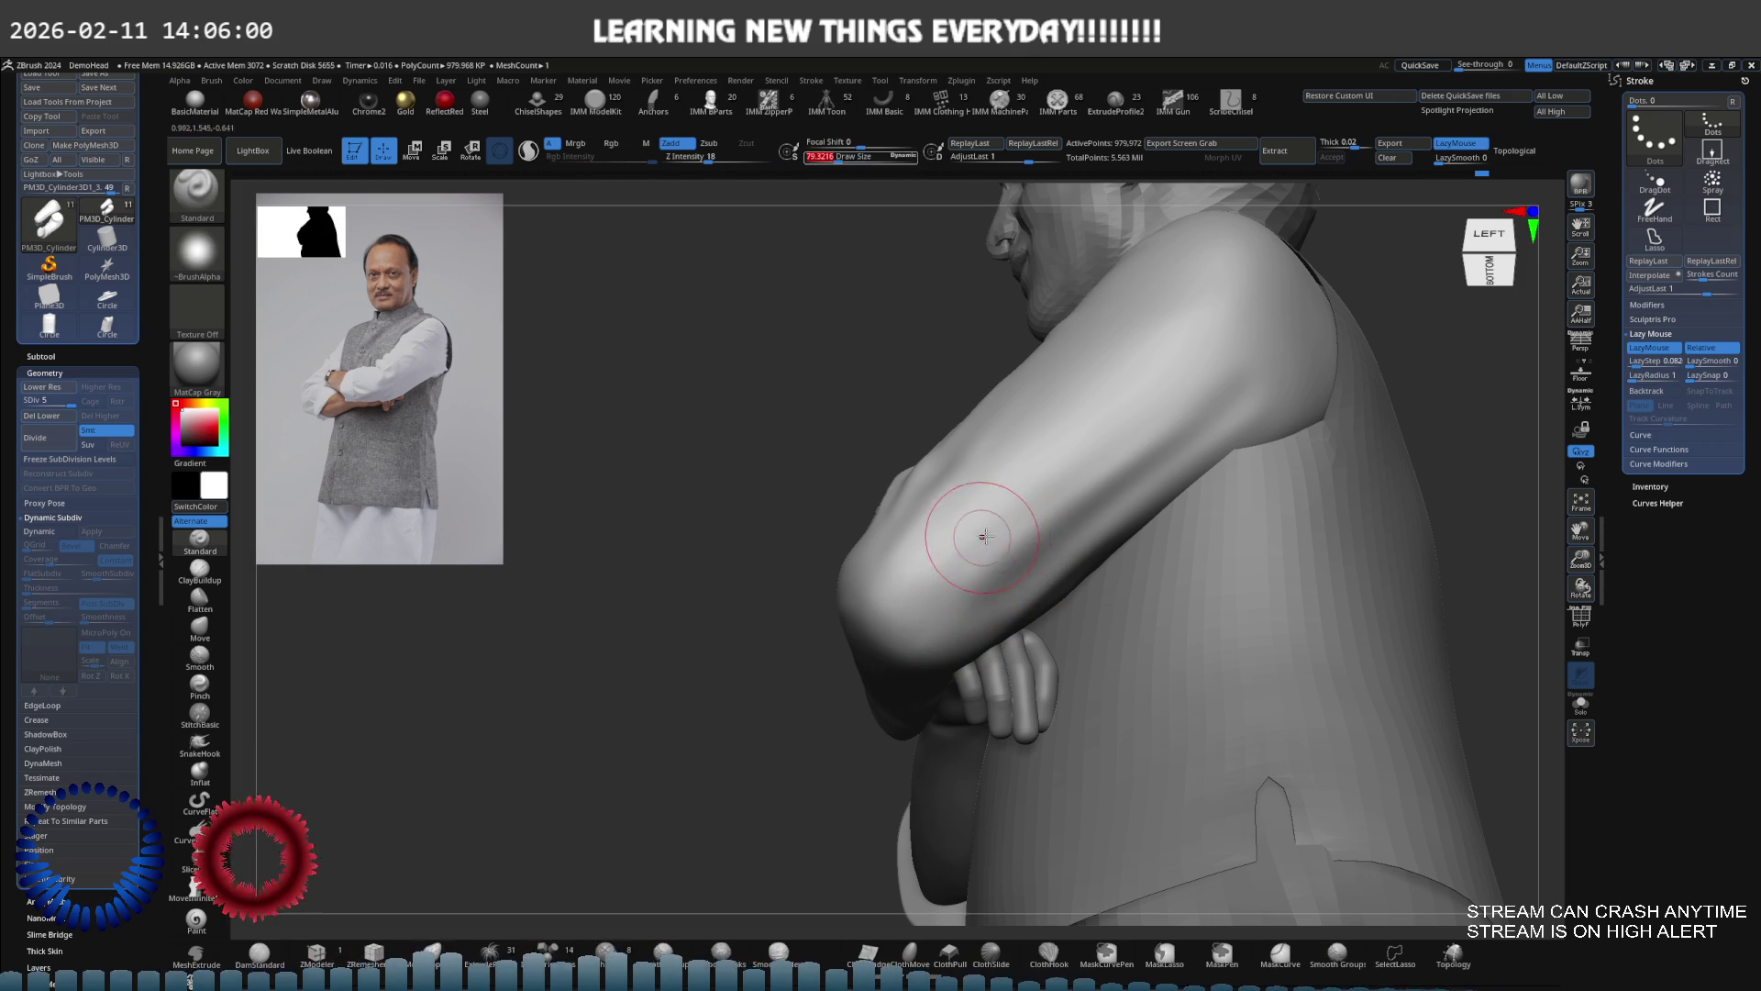
key(shift)
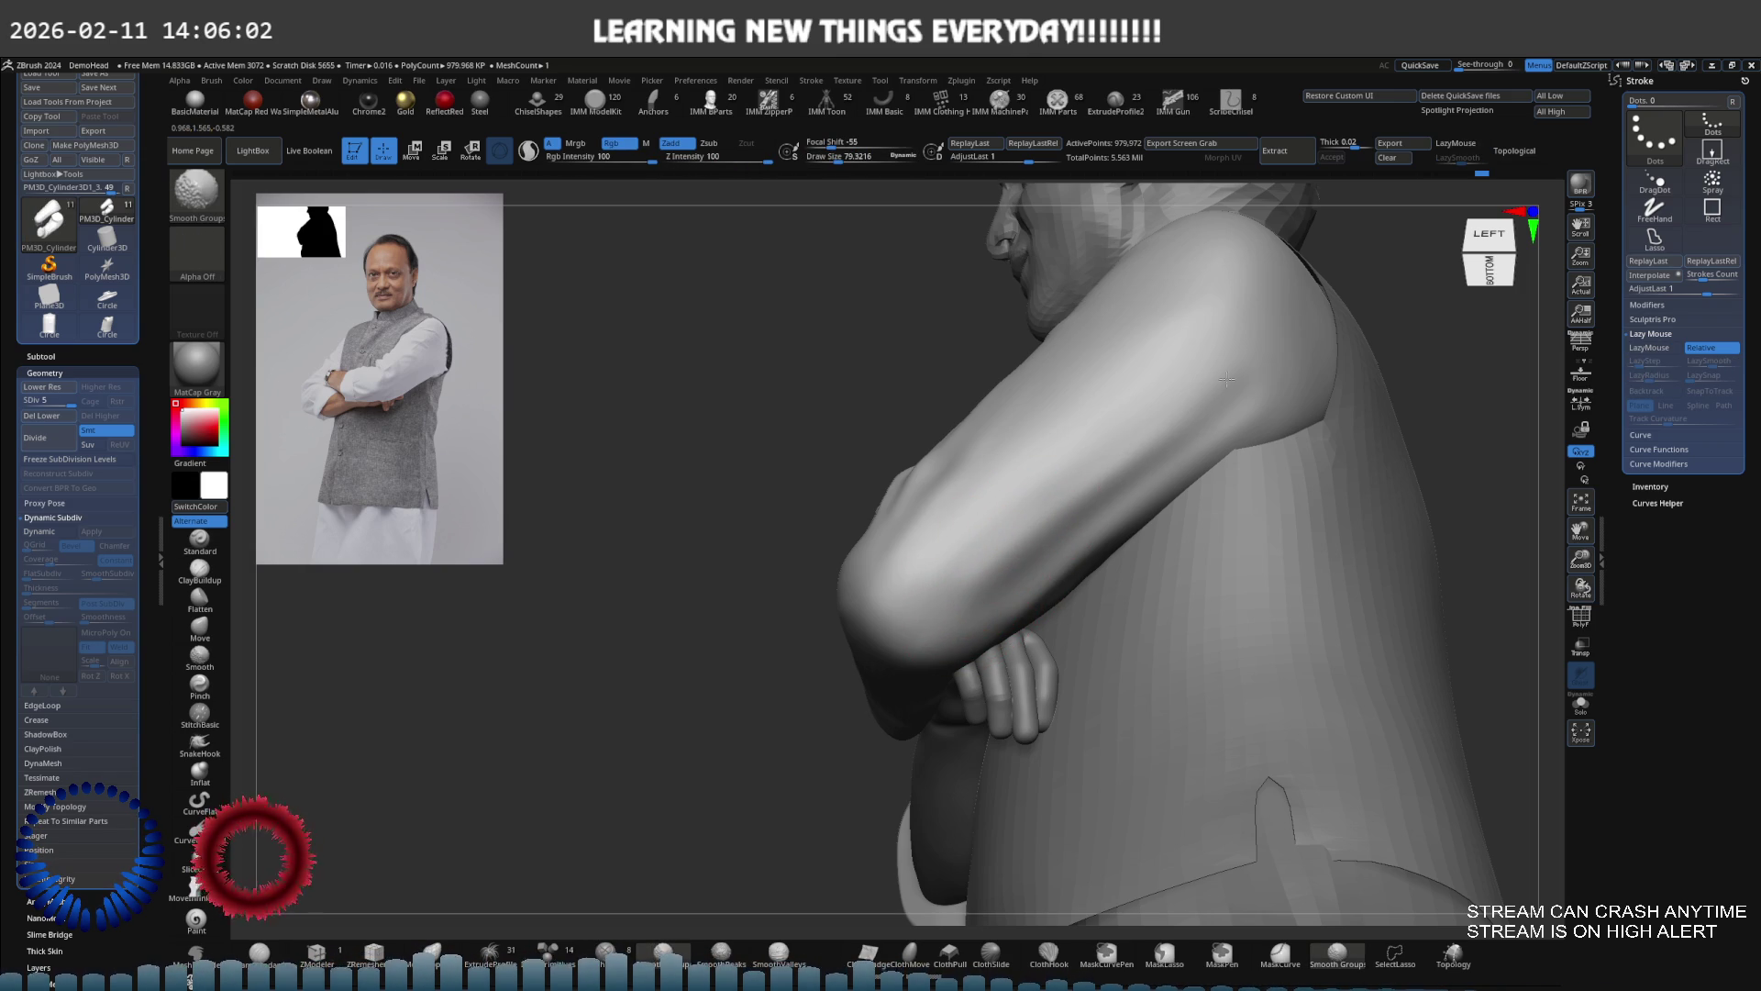
mouse_move(1107, 511)
shift+right_down()
mouse_move(1137, 509)
mouse_move(1130, 412)
shift+right_up()
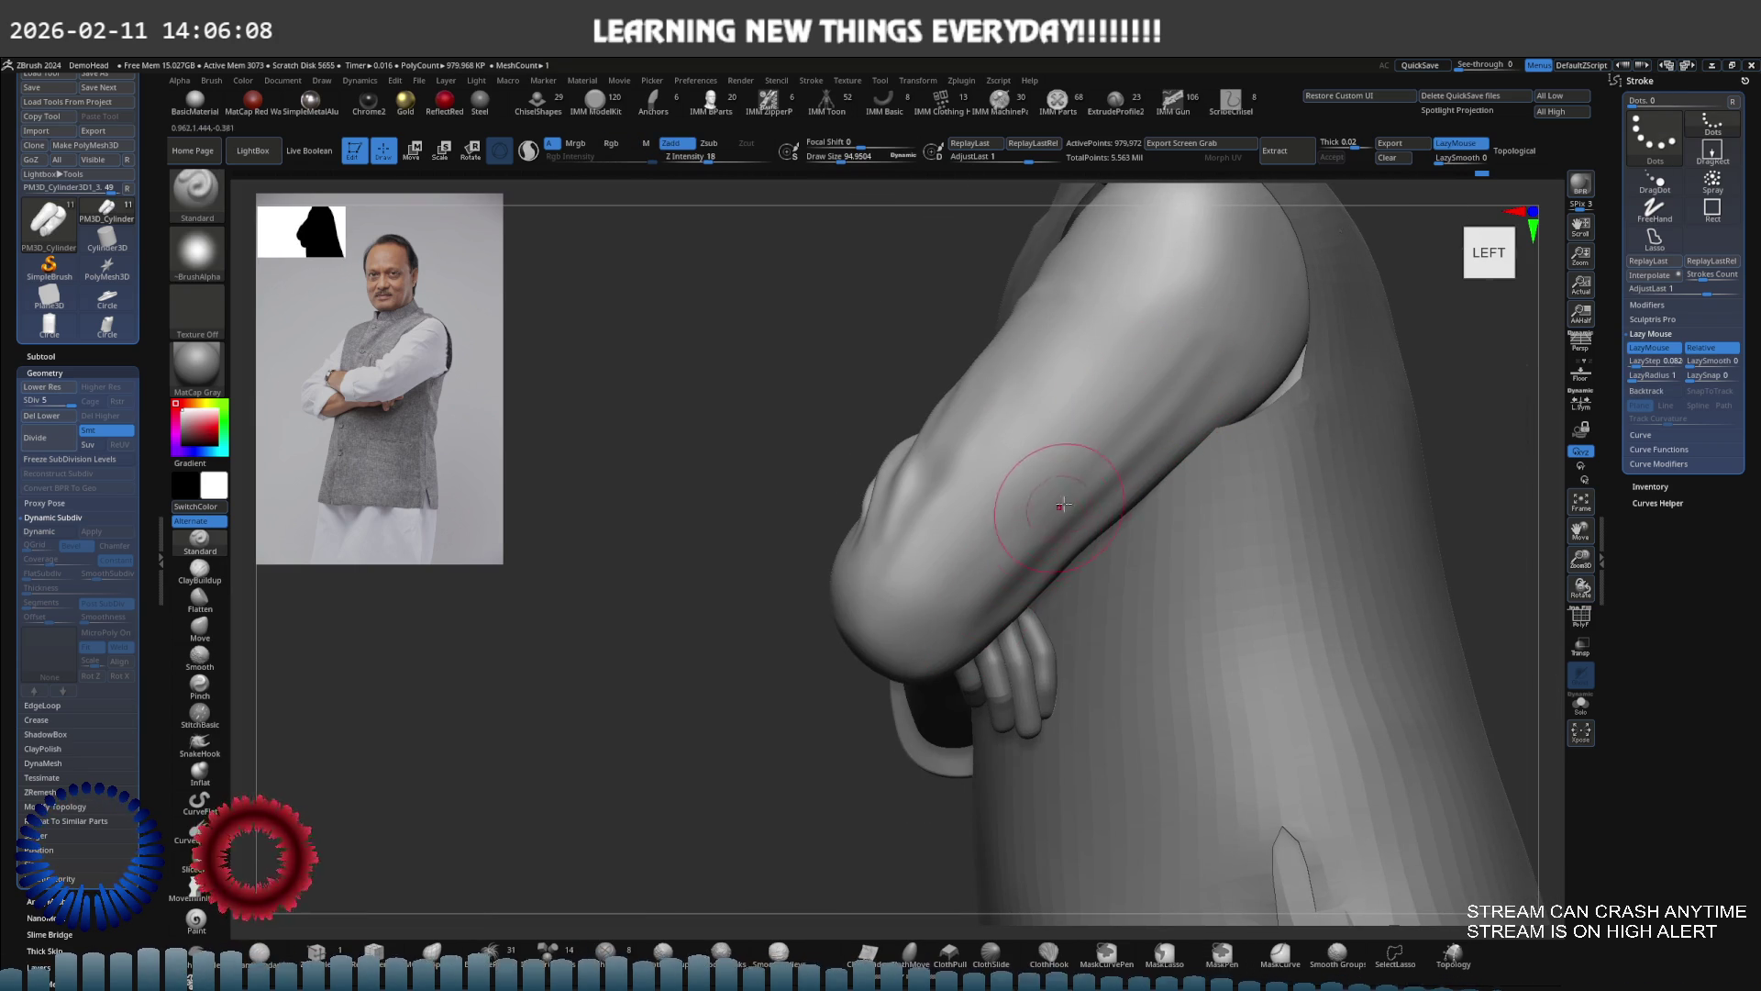
key(shift)
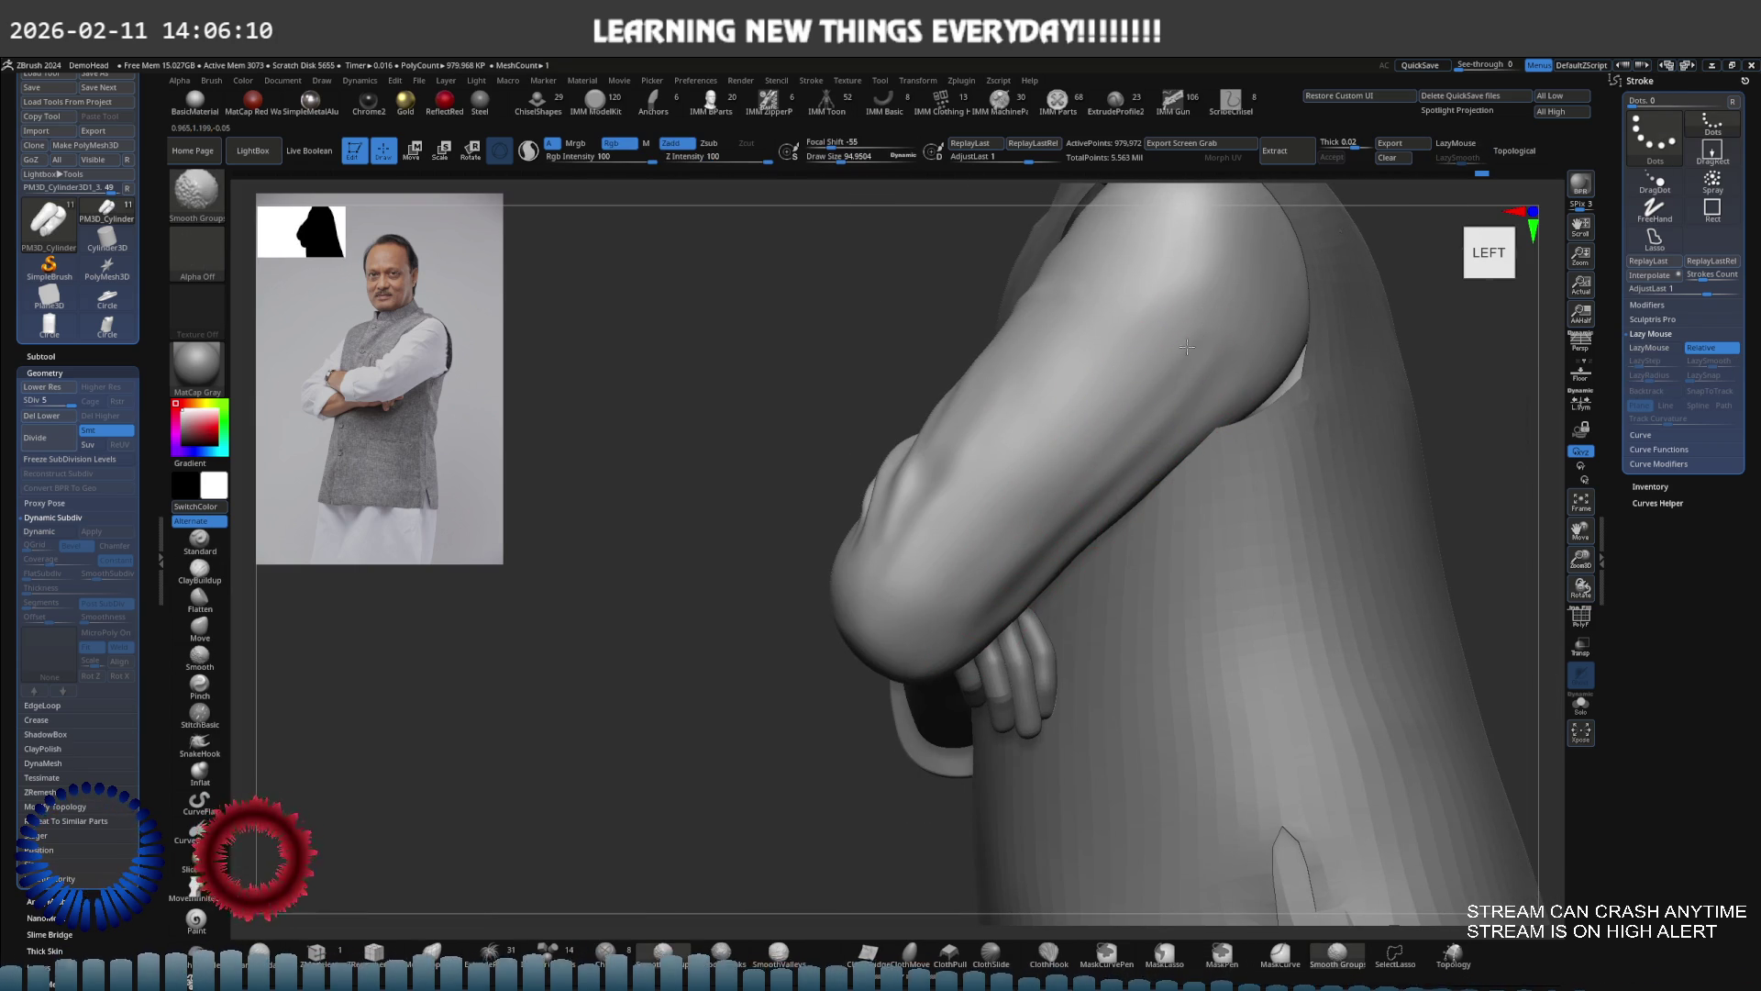
right_drag(1142, 371, 1149, 349)
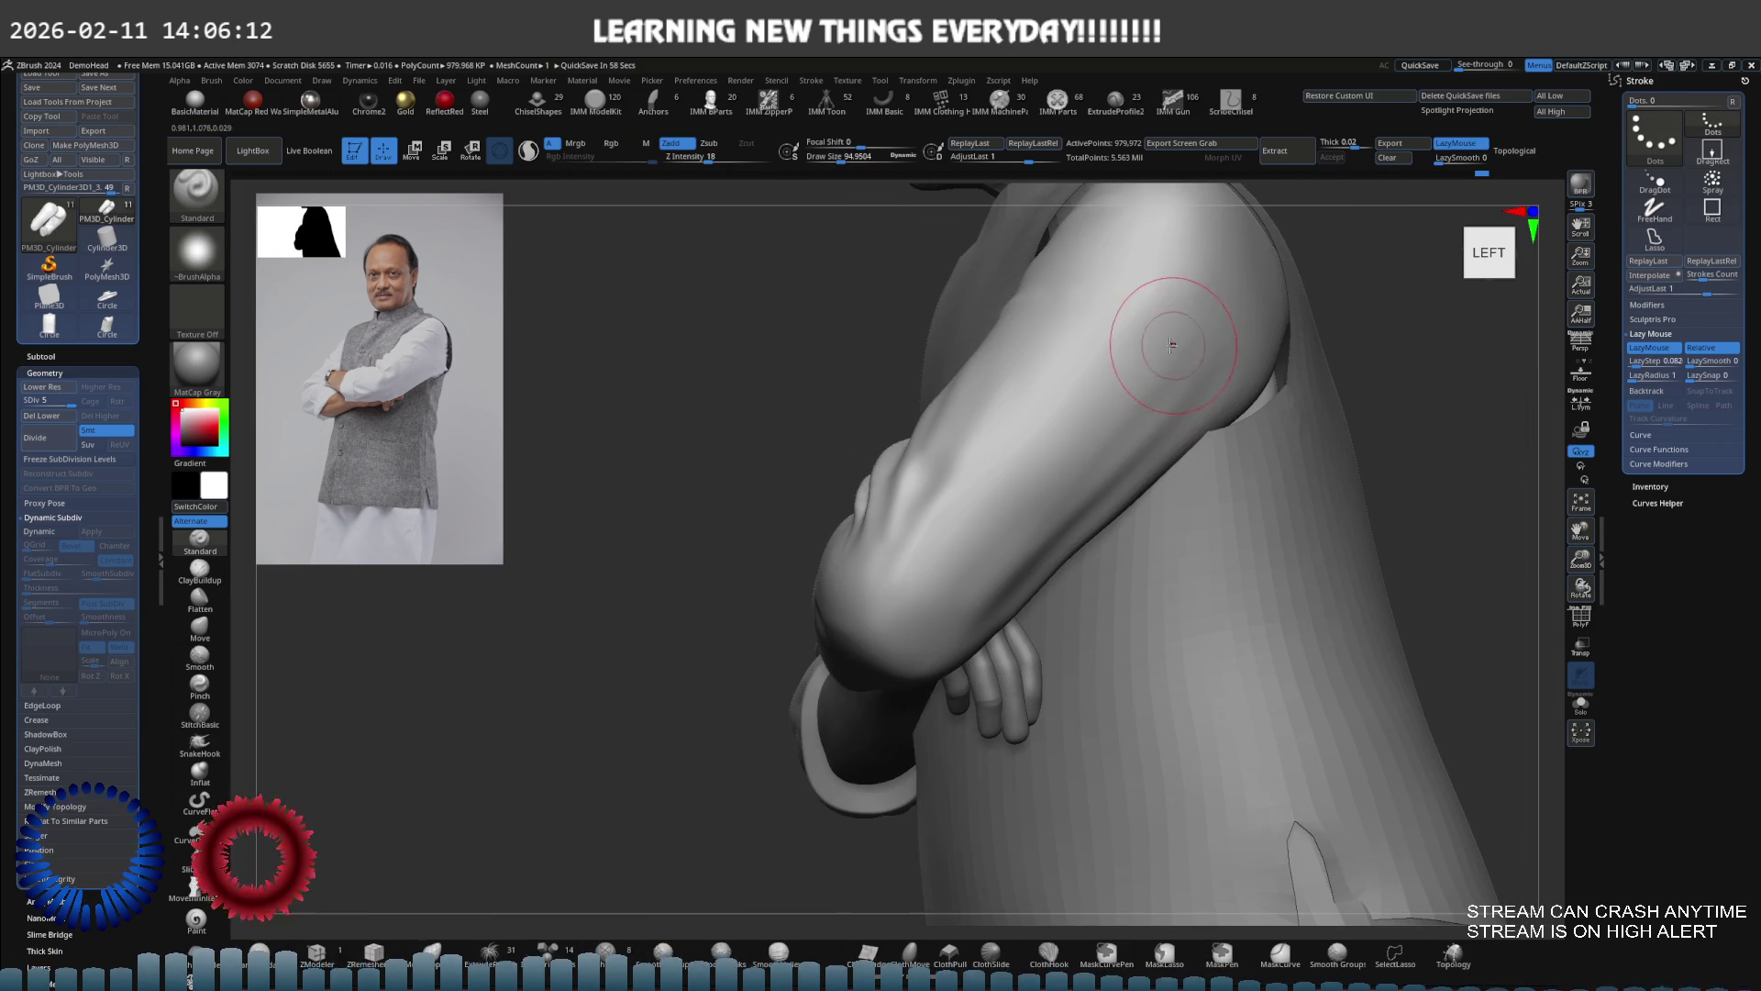
Switch to the Move brush and enlarge it to about 150
key(s)
right_drag(1077, 409, 1043, 518)
mouse_move(950, 550)
right_down()
mouse_move(899, 597)
mouse_move(973, 587)
mouse_move(1003, 620)
right_up()
key(s)
key(b)
key(m)
key(v)
key(bracketright)
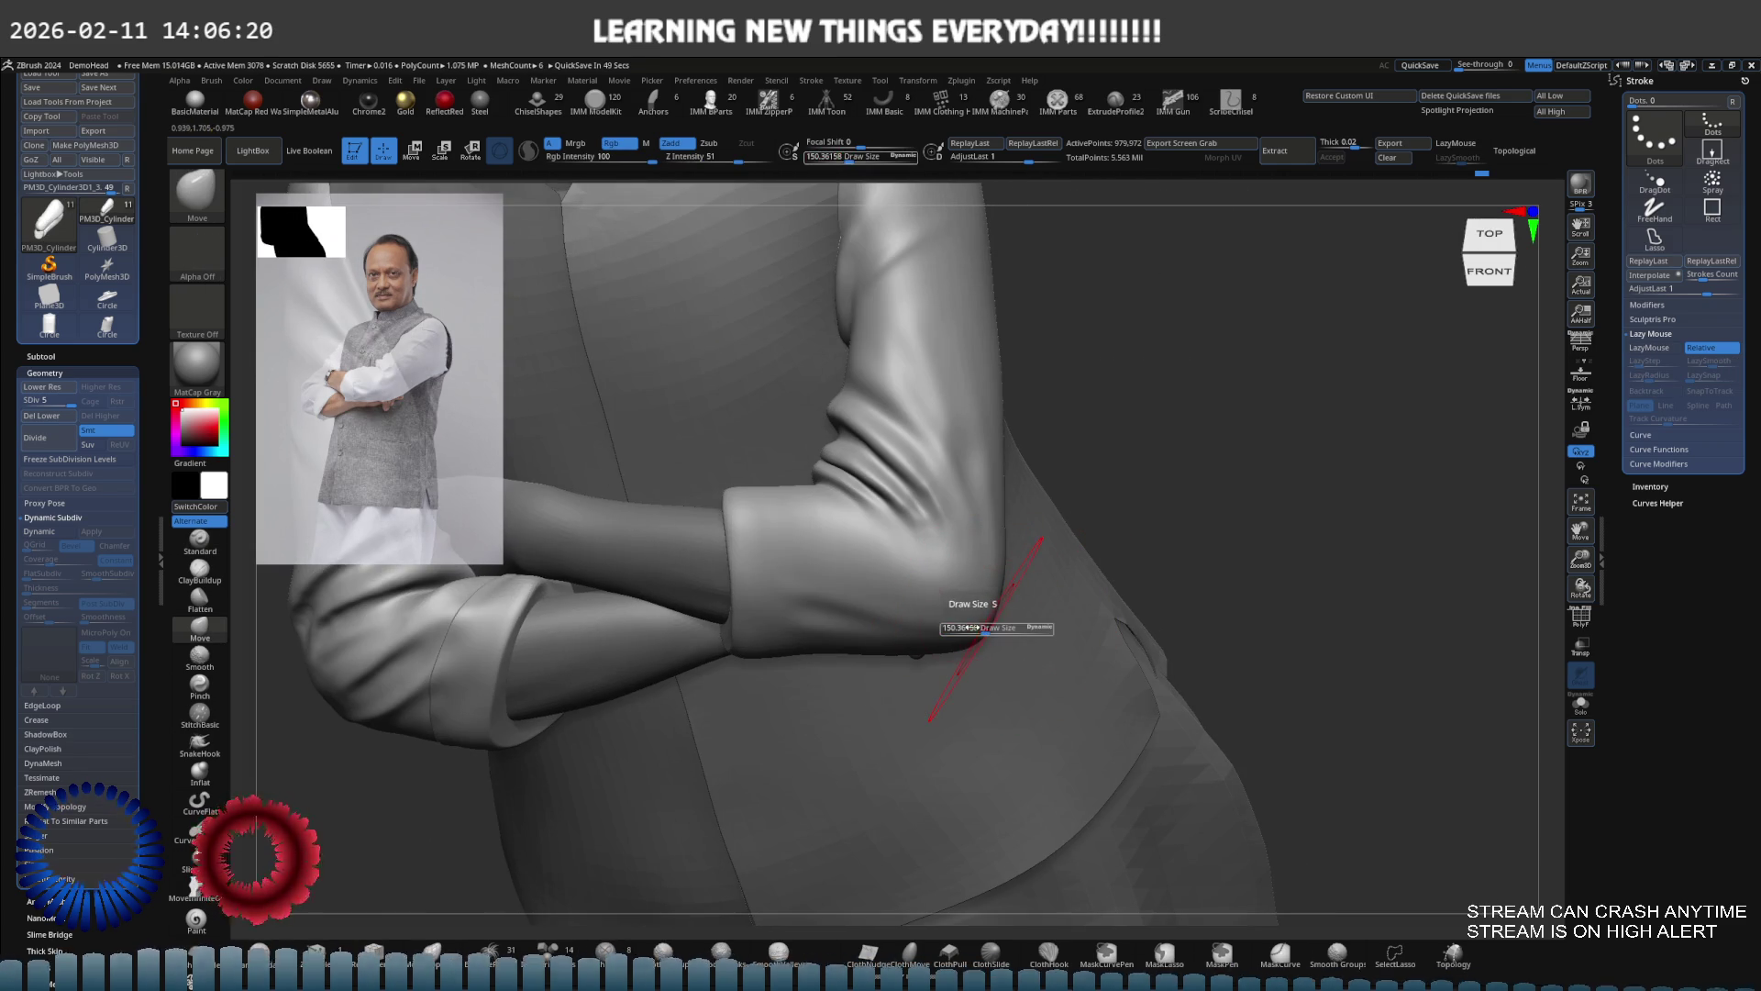
Smooth the sleeve near the elbow with the ClayBuildup brush at size 112
mouse_move(961, 620)
right_down()
mouse_move(975, 546)
mouse_move(1030, 523)
mouse_move(1000, 546)
right_up()
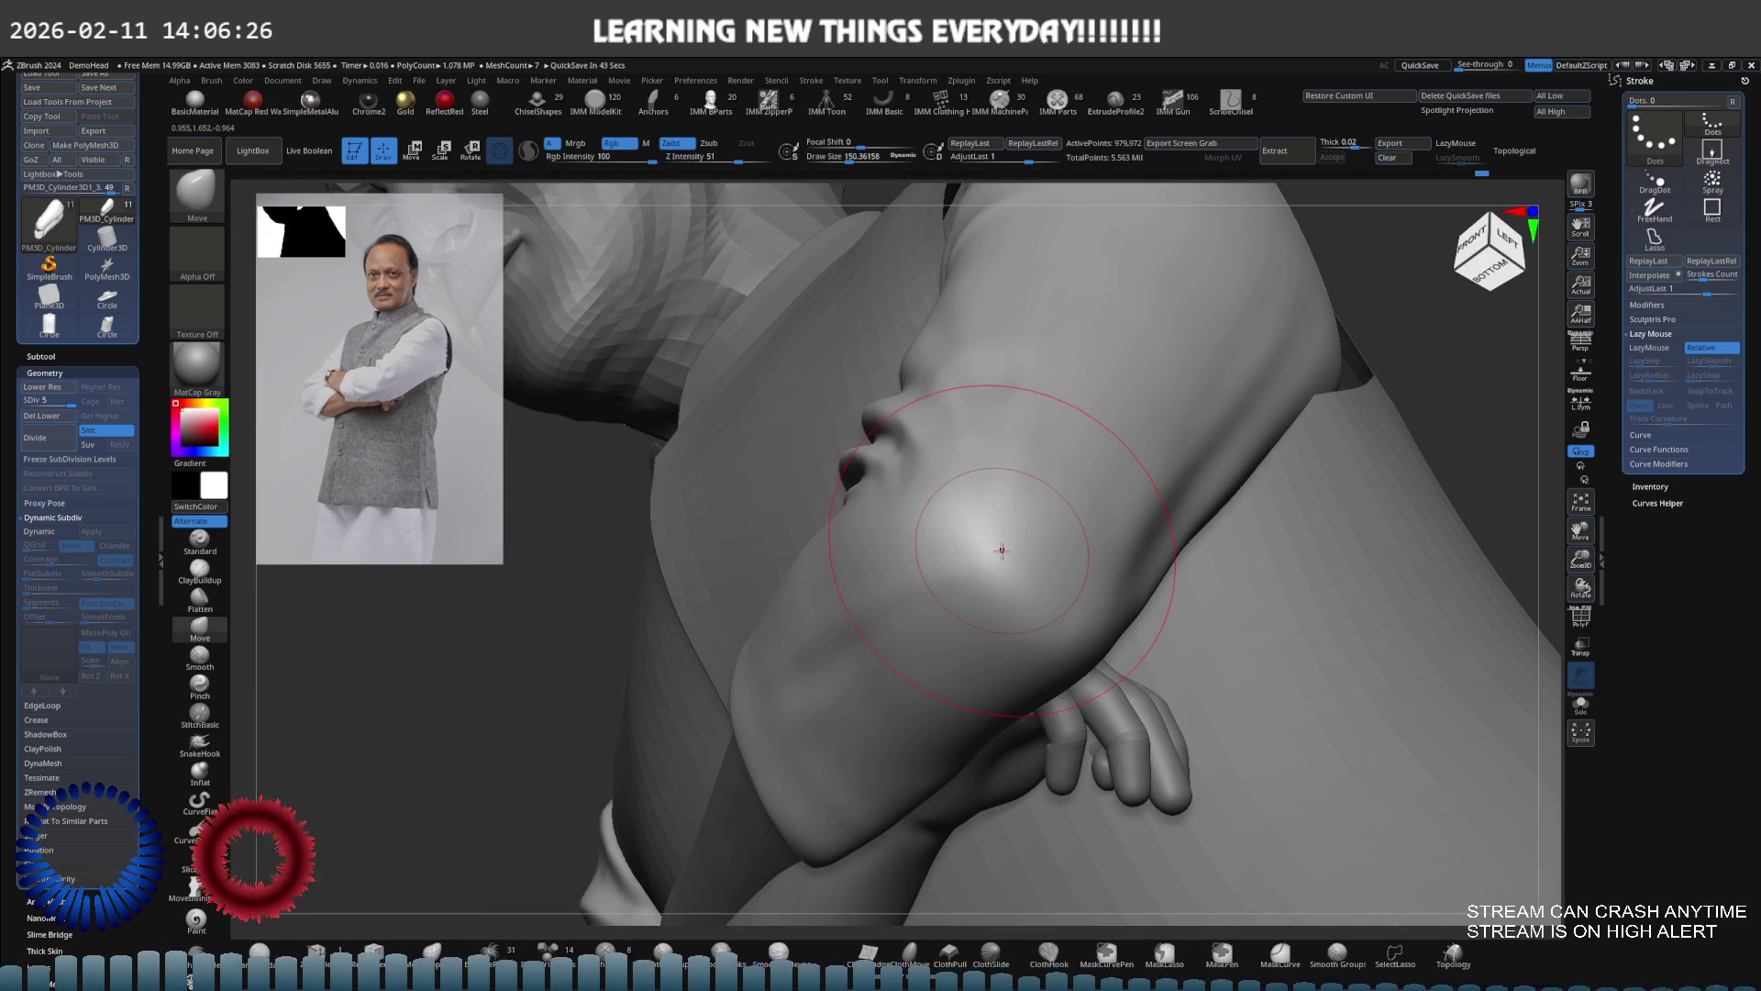
key(b)
key(c)
key(b)
key(s)
mouse_move(1014, 557)
mouse_down()
mouse_move(975, 550)
mouse_move(1064, 631)
mouse_up()
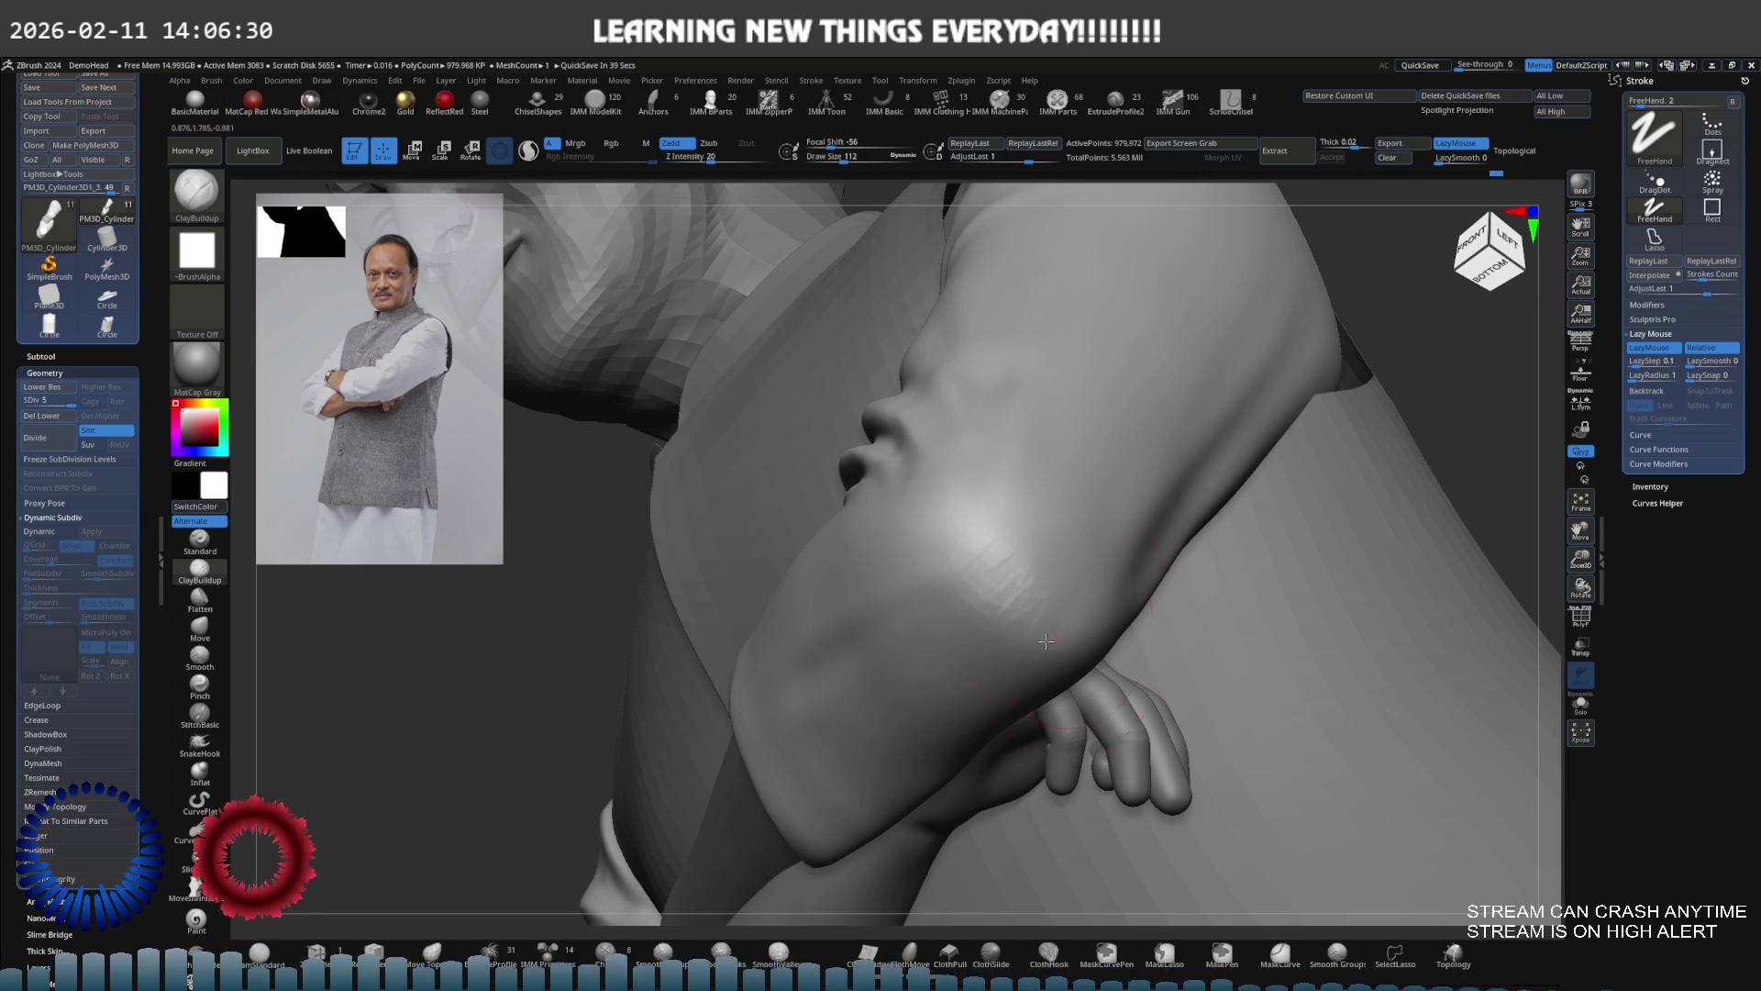
key(shift)
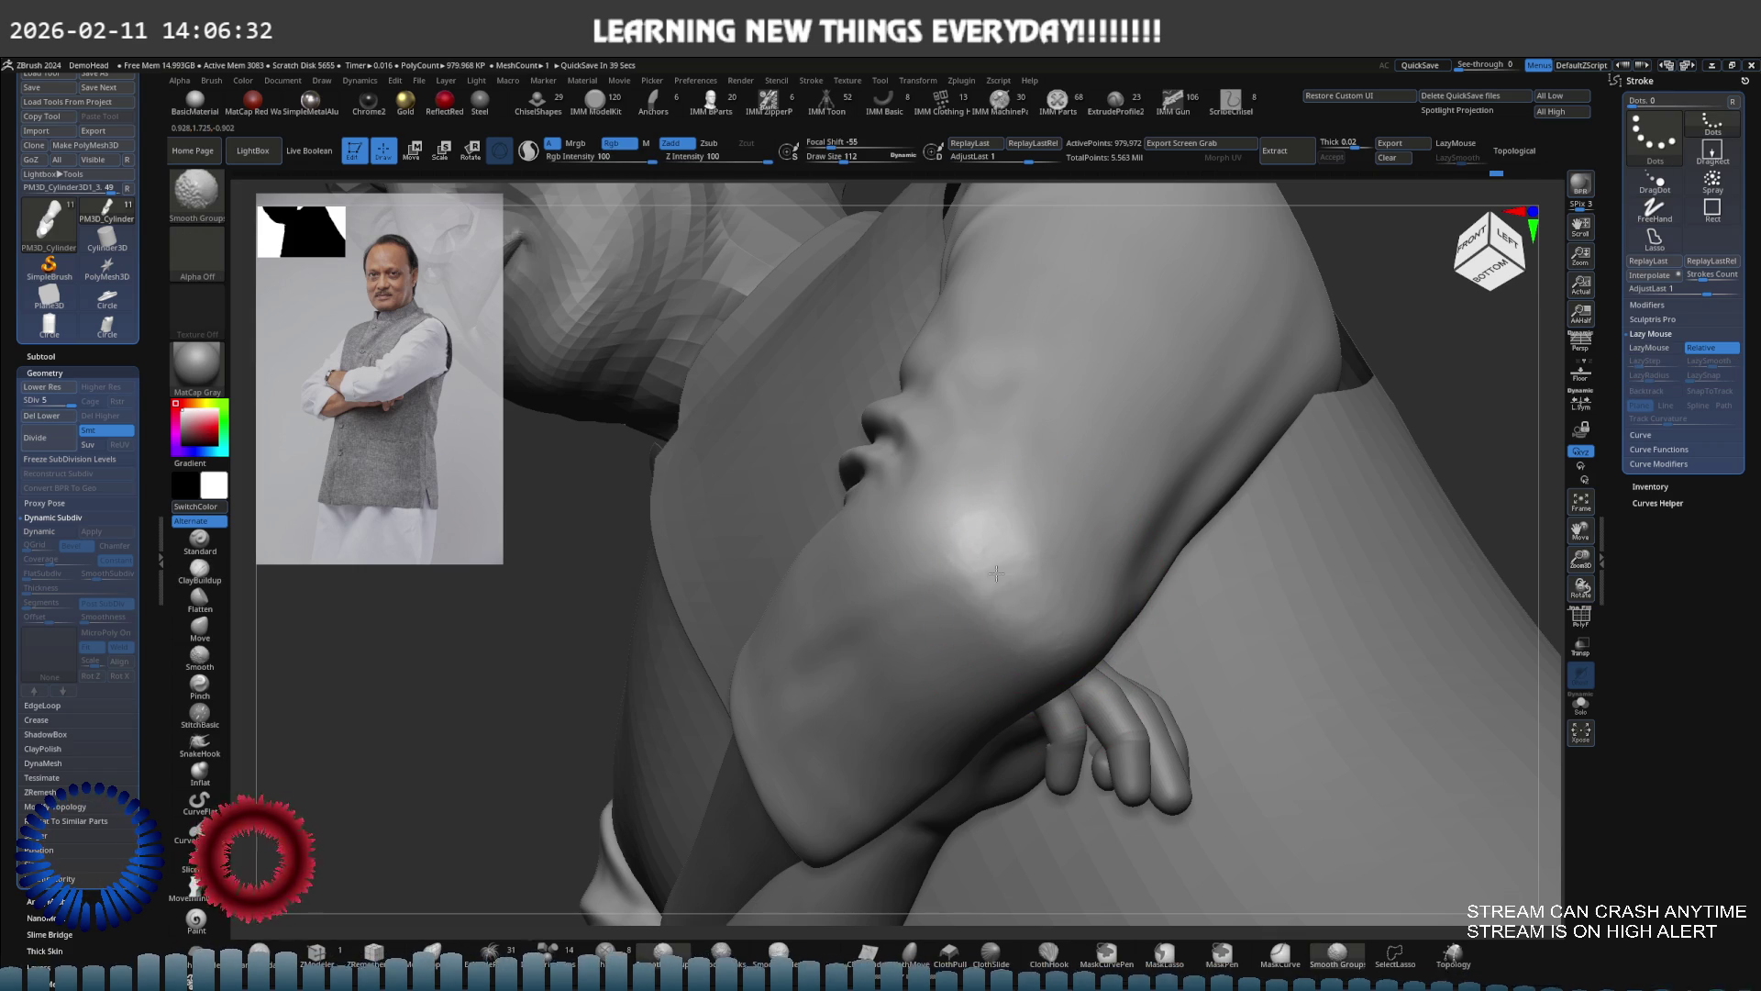
mouse_move(1048, 609)
right_down()
mouse_move(1030, 527)
mouse_move(1097, 551)
mouse_move(1101, 514)
mouse_move(1002, 585)
mouse_move(1163, 375)
right_up()
mouse_move(1505, 197)
right_down()
mouse_move(1297, 432)
mouse_move(1046, 496)
right_up()
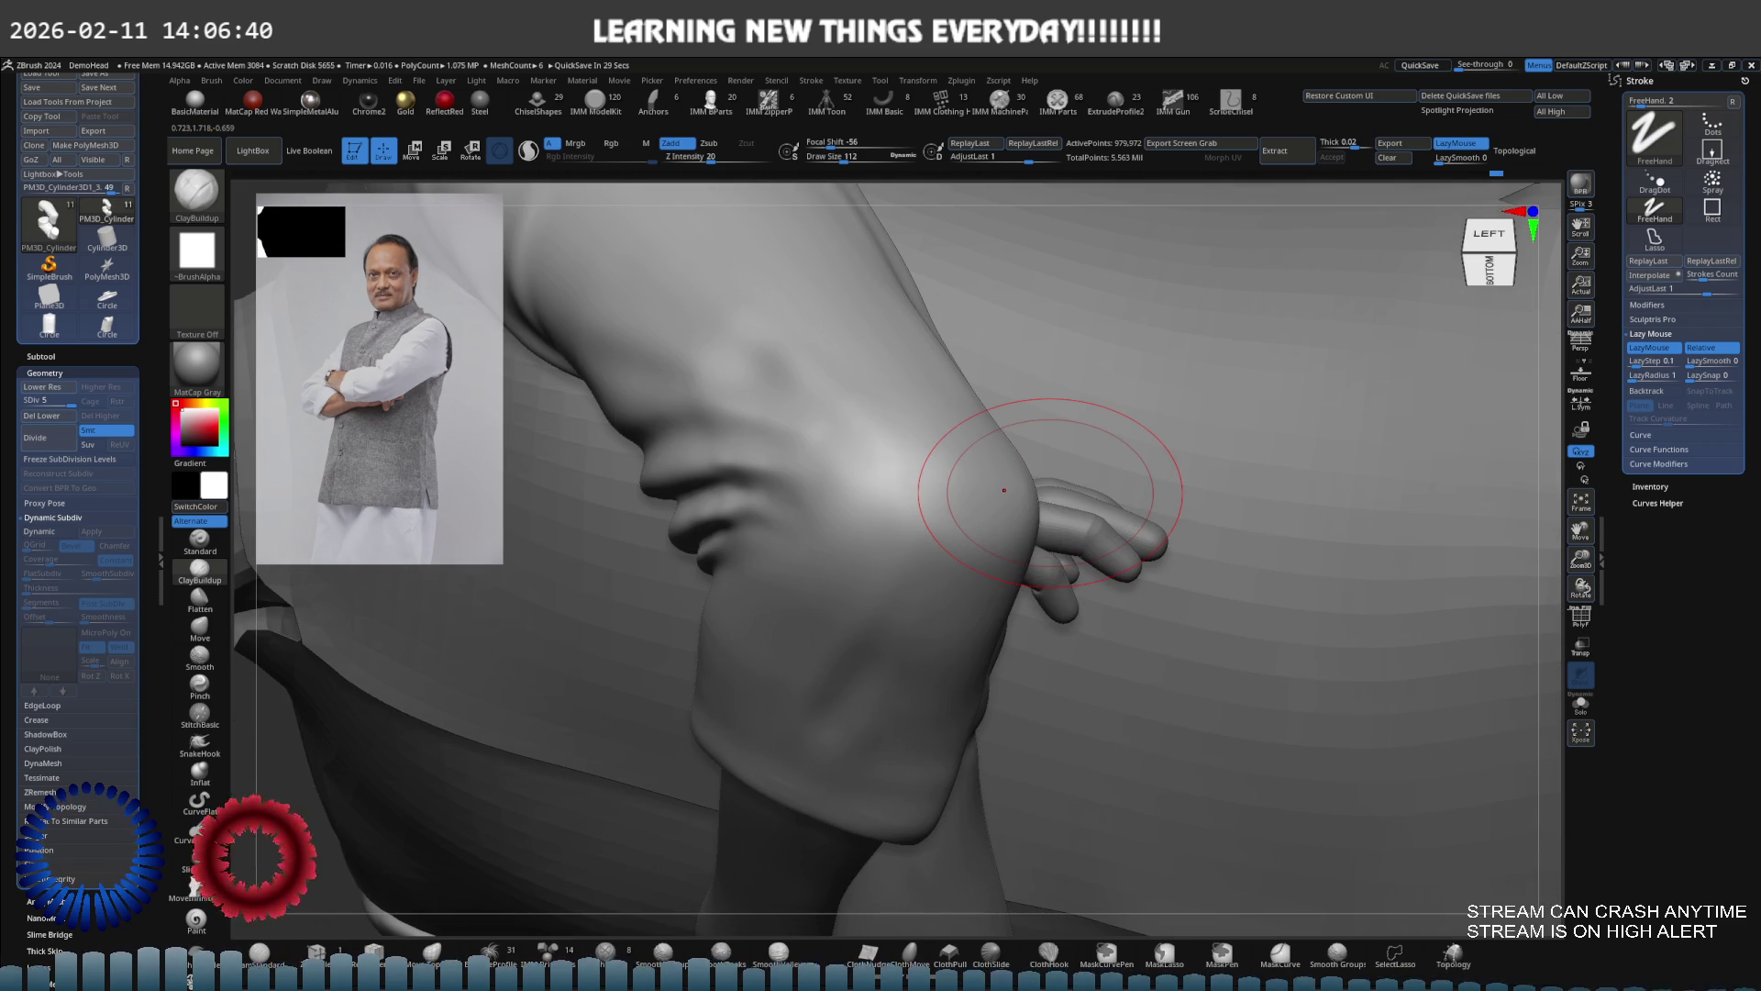
mouse_move(1034, 479)
right_down()
mouse_move(1046, 514)
mouse_move(1029, 521)
right_up()
shift+drag(1040, 476, 1000, 510)
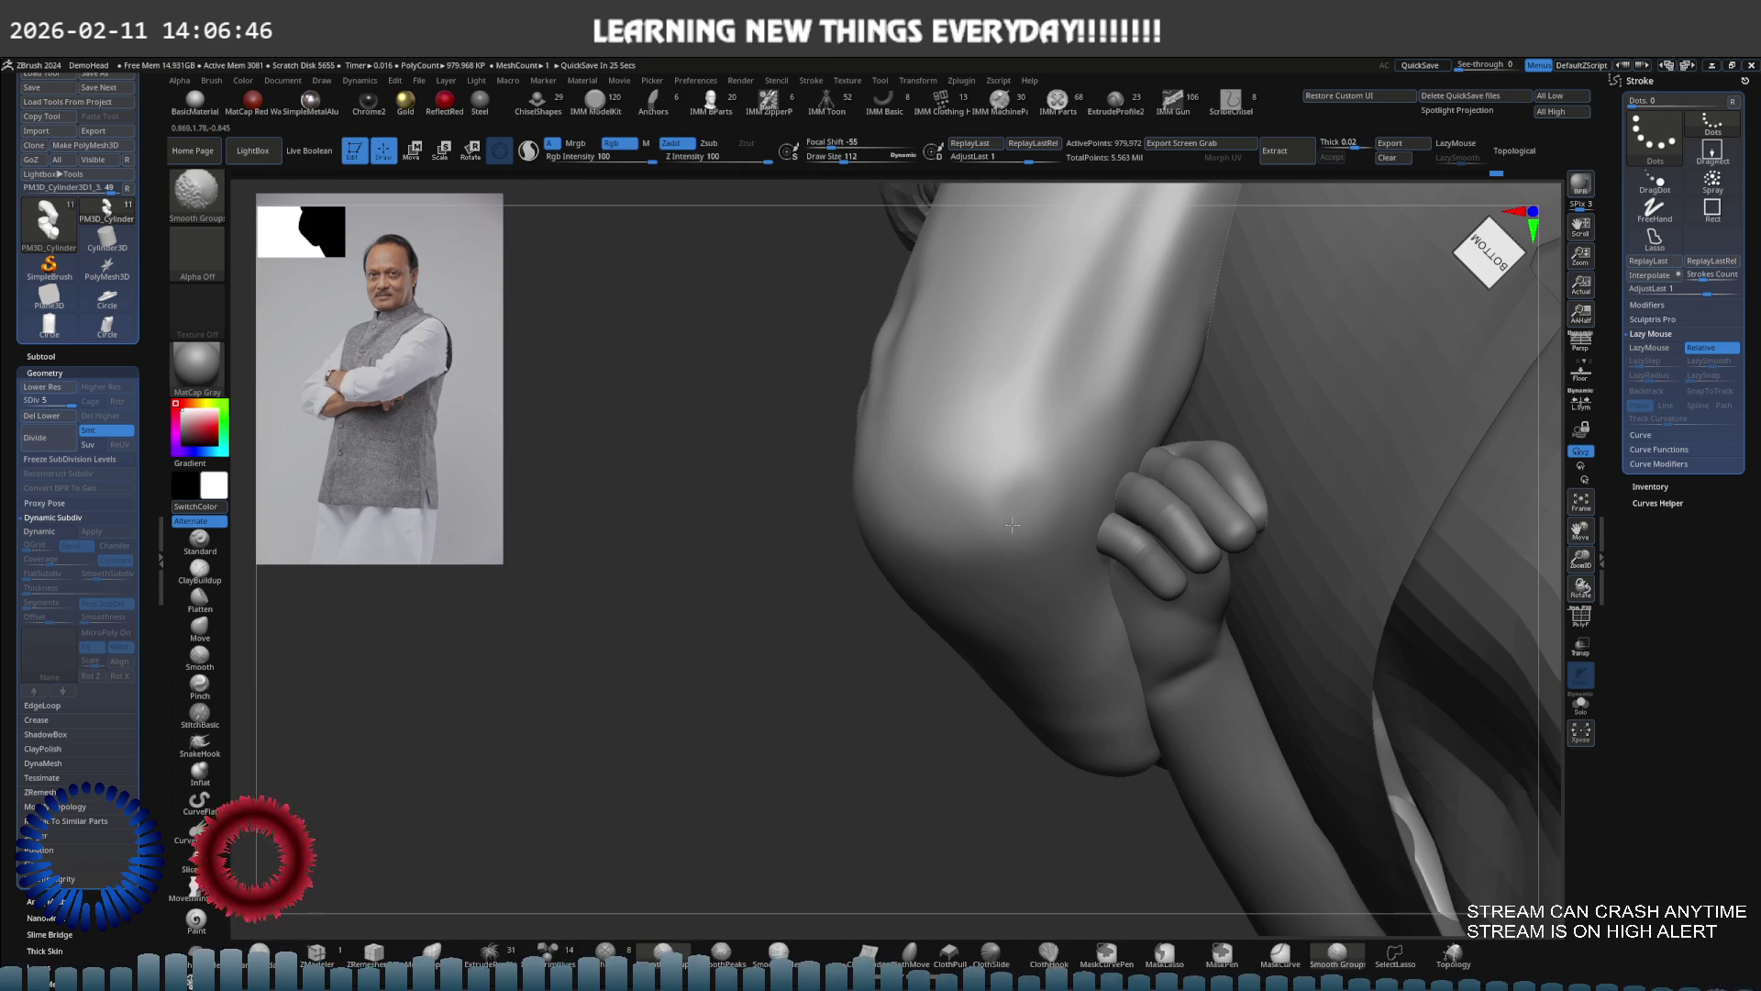
mouse_move(984, 507)
right_down()
mouse_move(1061, 393)
mouse_move(1130, 420)
mouse_move(983, 479)
mouse_move(1020, 463)
mouse_move(982, 550)
mouse_move(924, 511)
mouse_move(927, 563)
mouse_move(1000, 581)
mouse_move(965, 551)
right_up()
At subdivision level 2, narrow the cuff rim's inner face with a size-103 Move brush
key(shift+d)
key(shift+d)
key(shift+d)
key(d)
key(d)
key(d)
key(l)
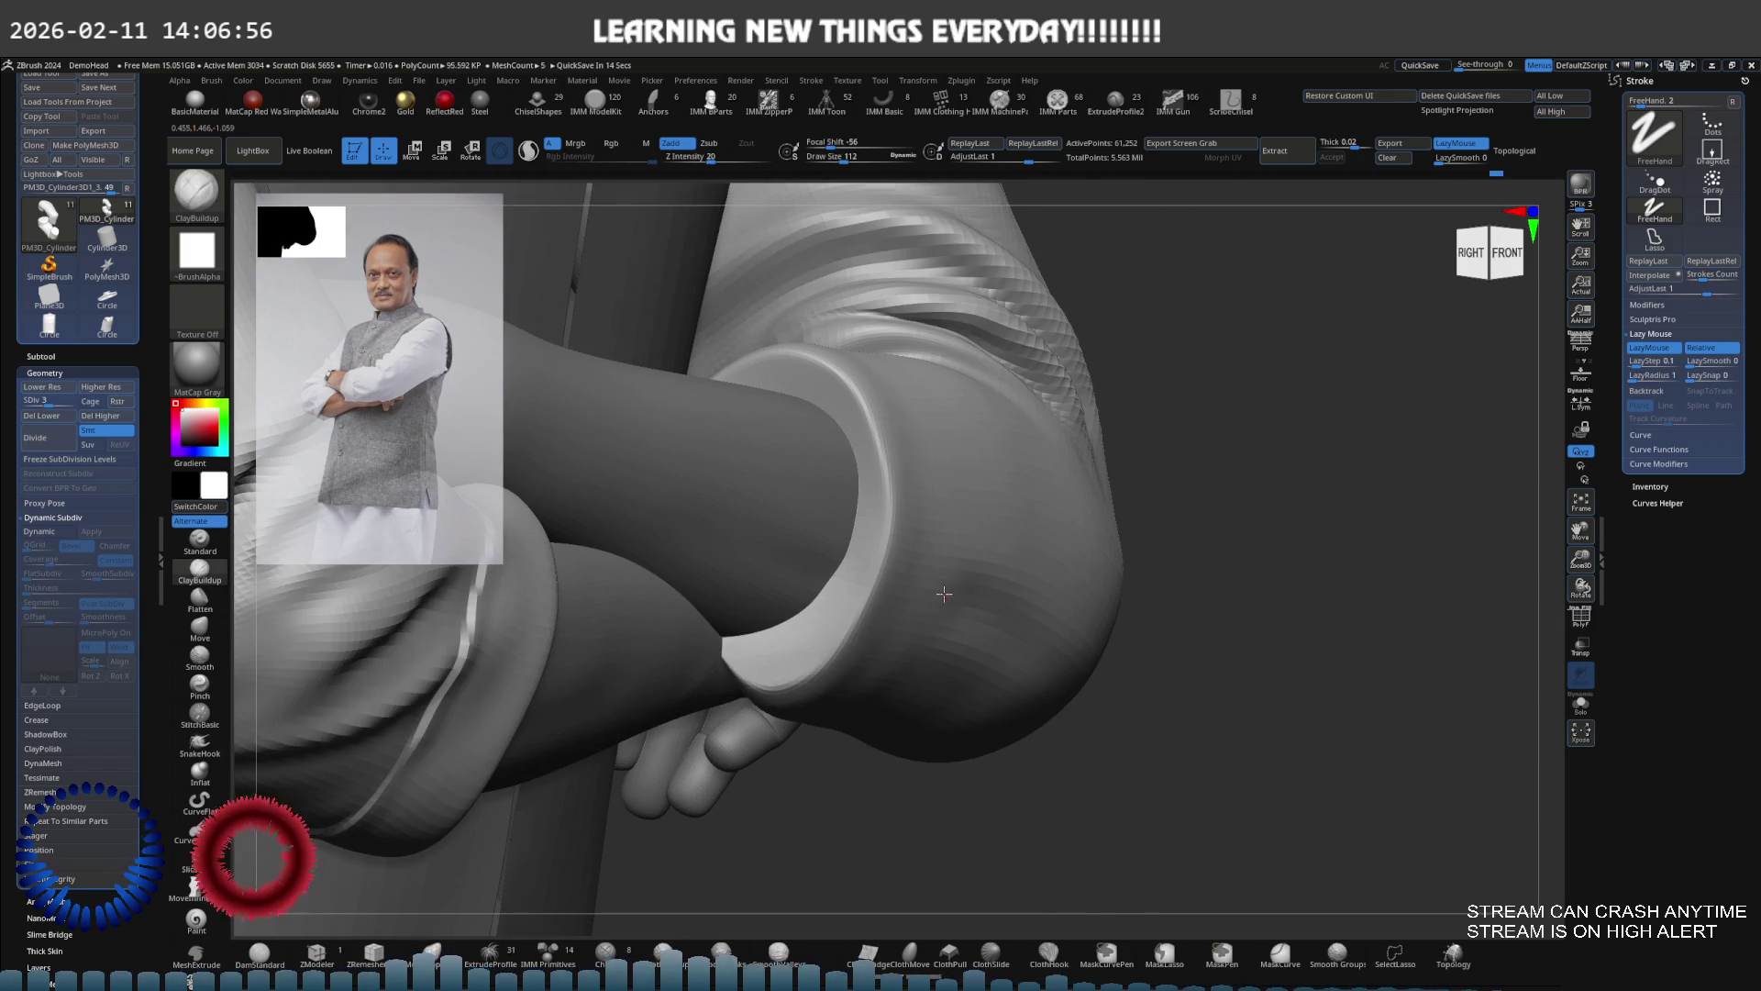
key(shift+d)
key(shift+d)
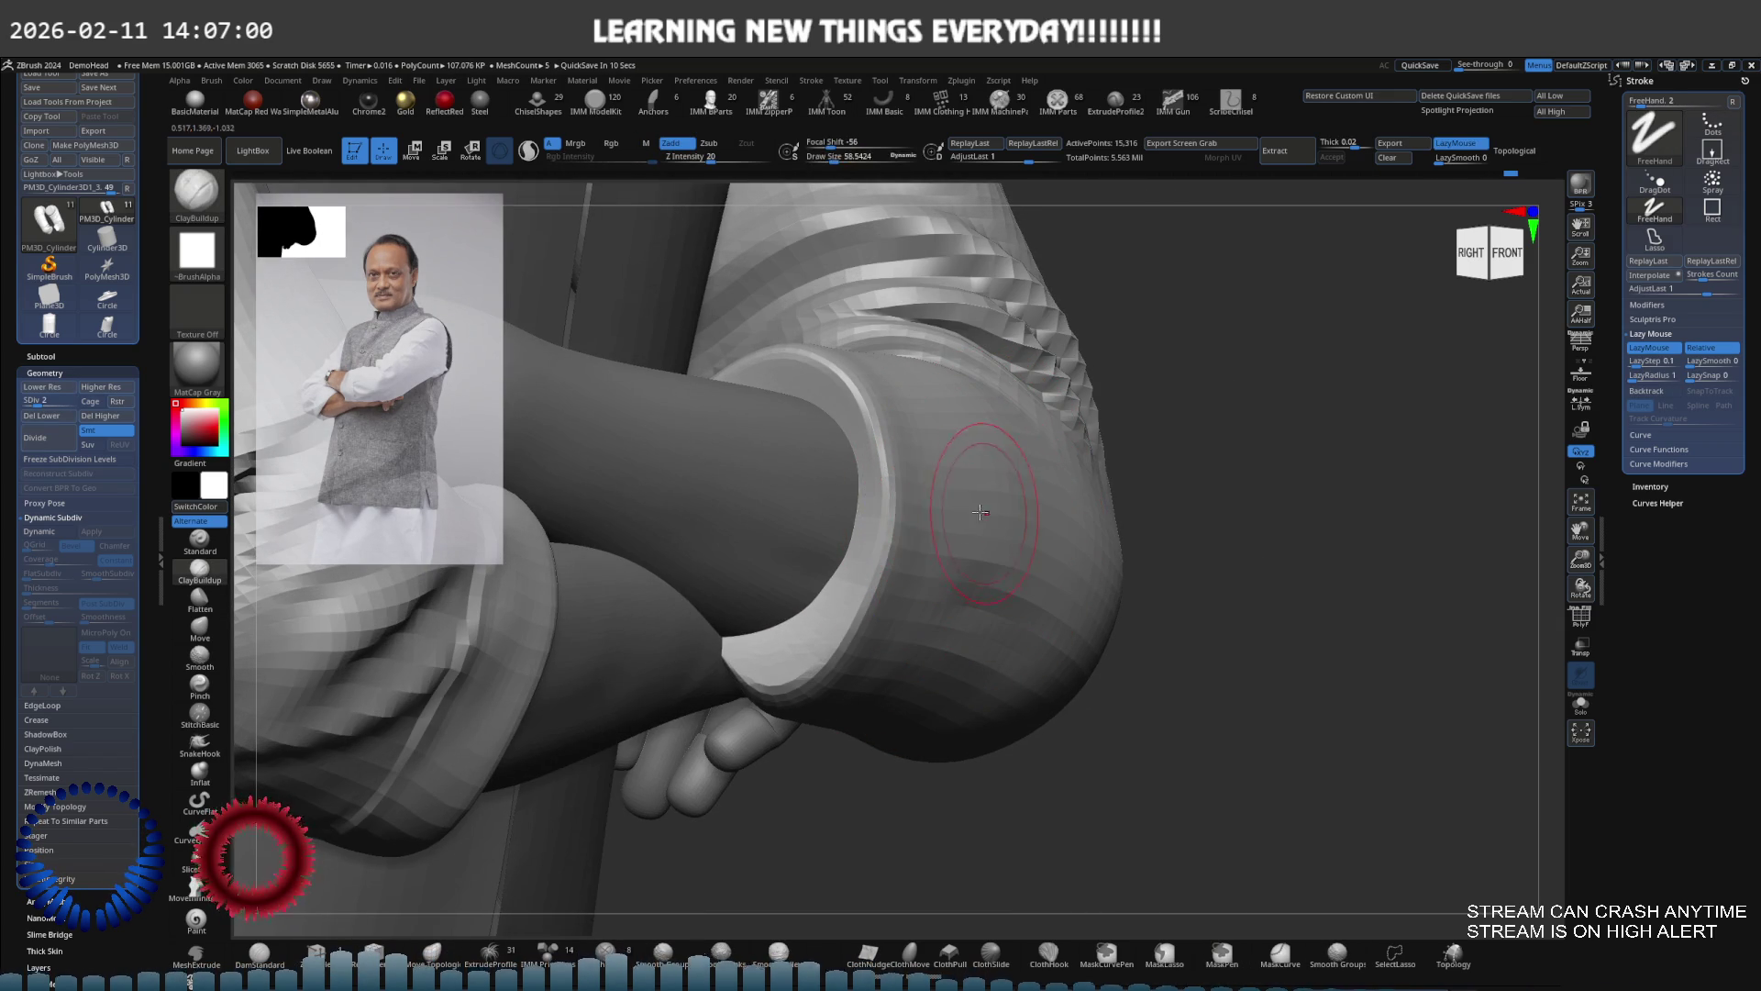
key(b)
key(m)
key(v)
key(s)
drag(945, 500, 945, 492)
mouse_move(945, 492)
right_down()
mouse_move(918, 495)
mouse_move(929, 544)
right_up()
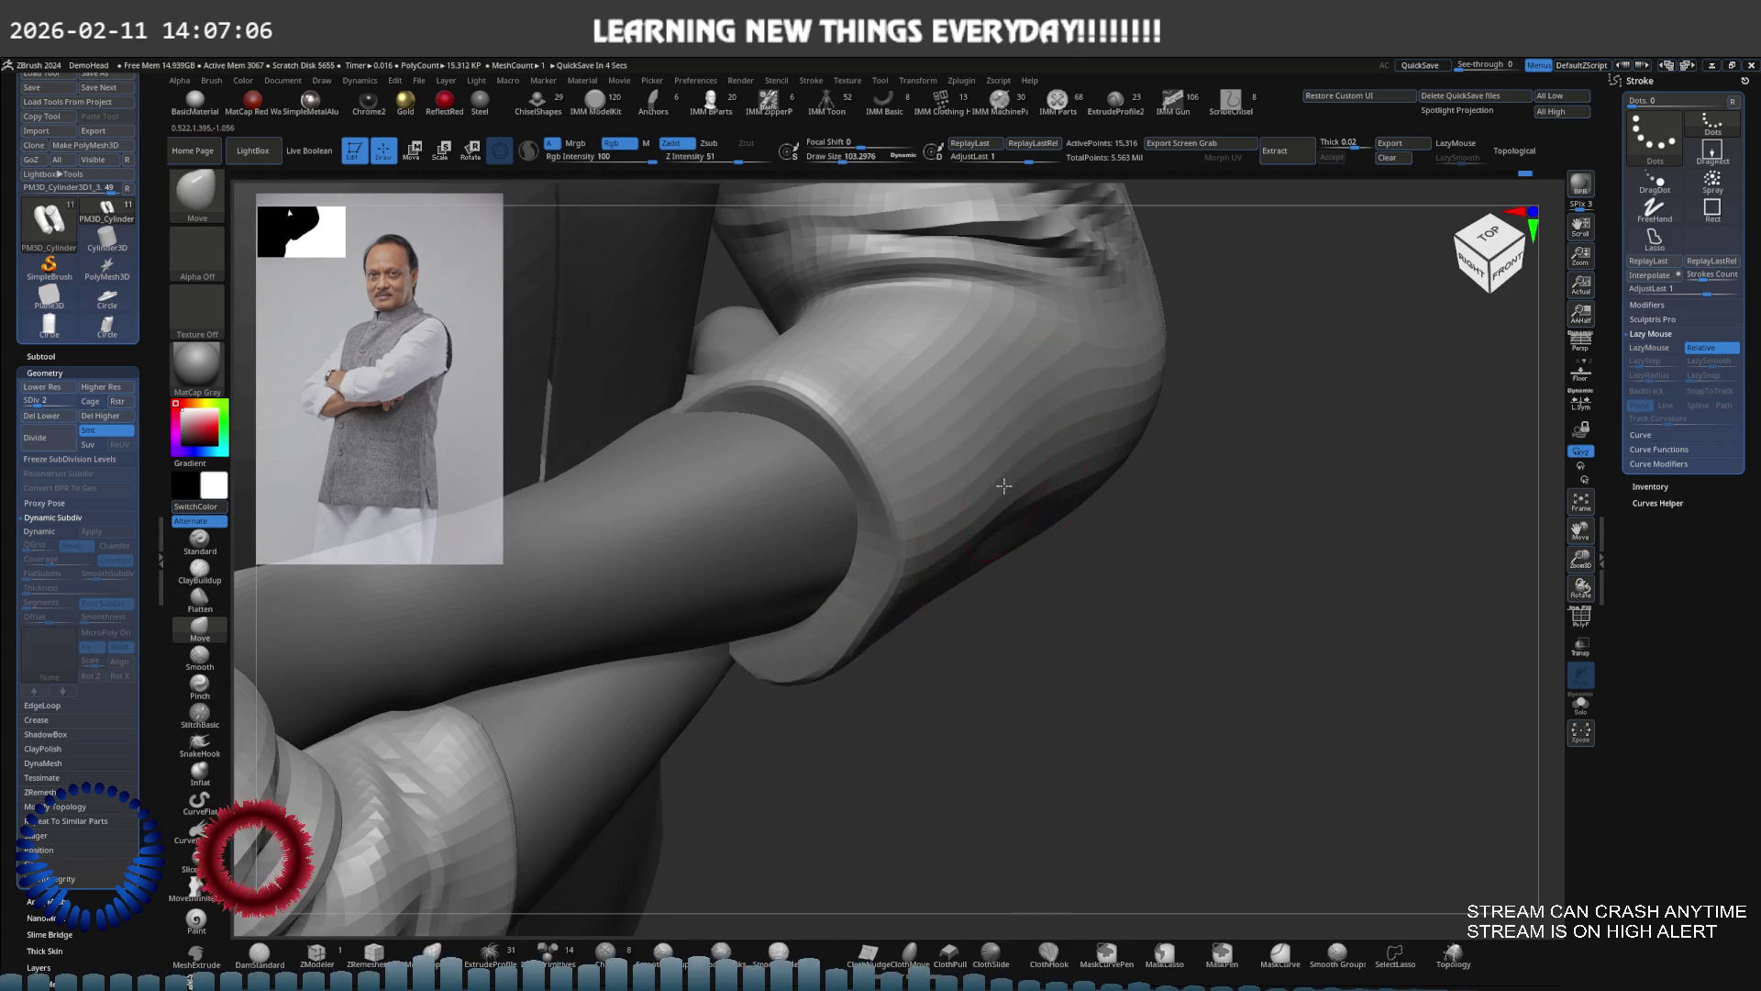
right_drag(1004, 485, 966, 496)
drag(877, 608, 860, 604)
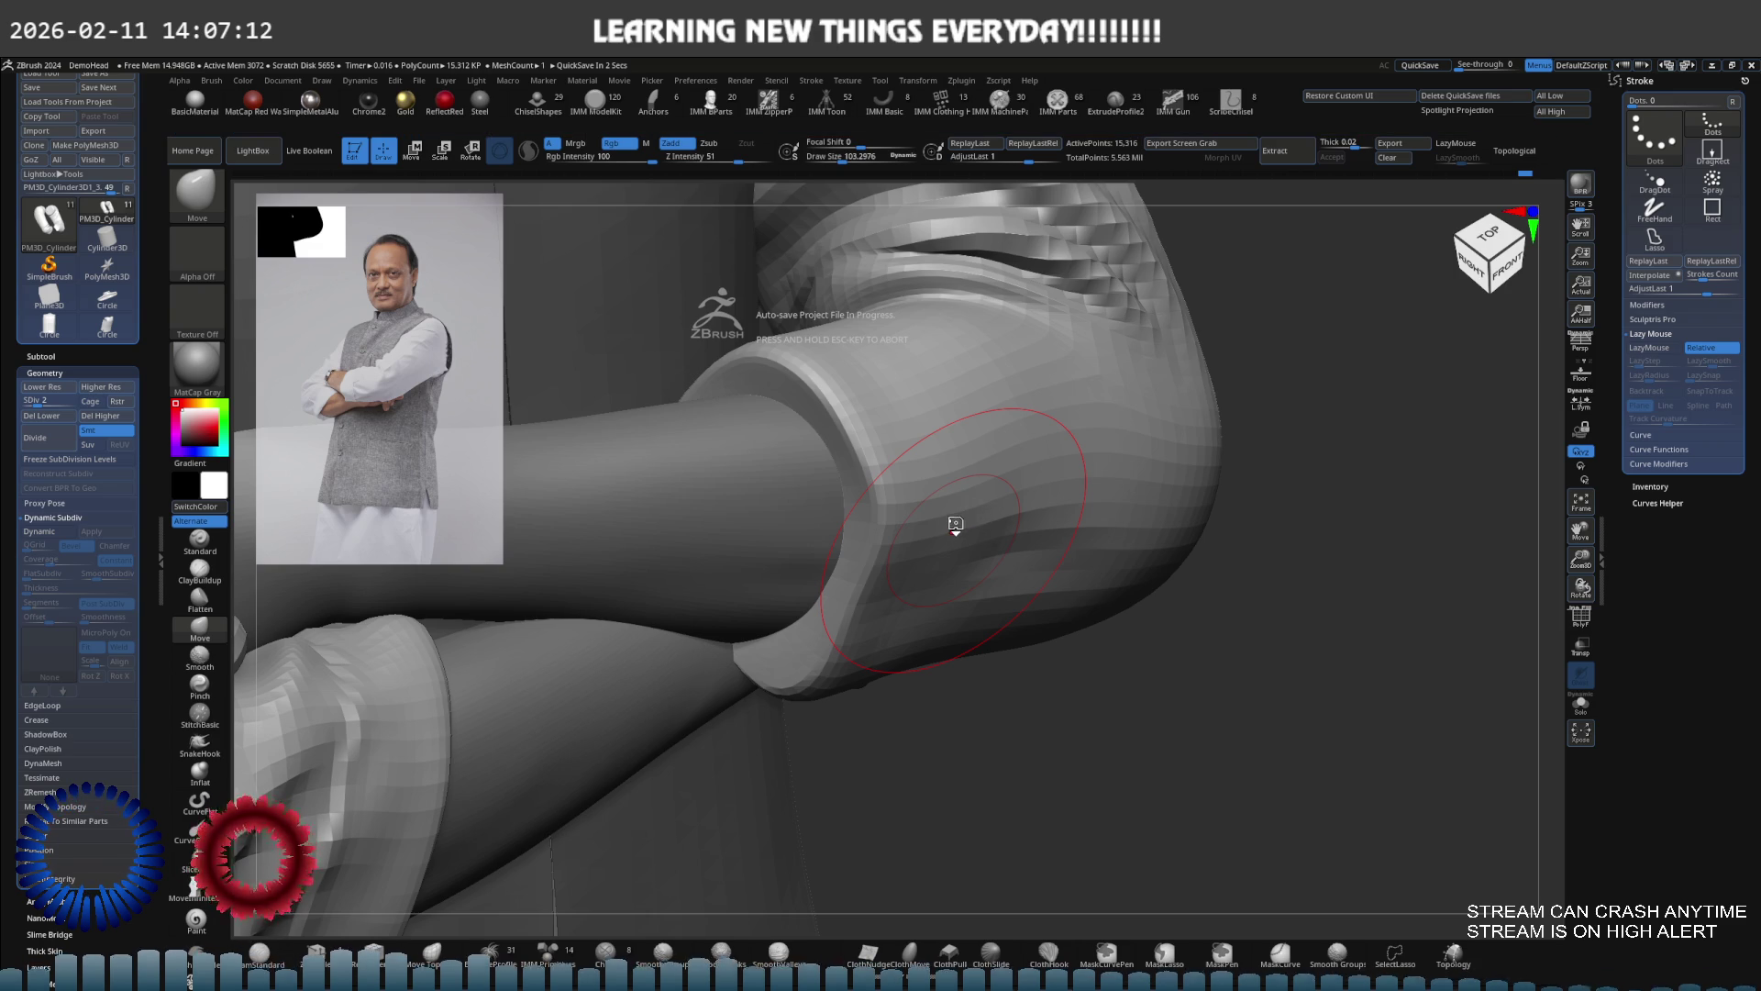
Raise the sleeve one subdivision level and enlarge the Standard brush to about 145
key(d)
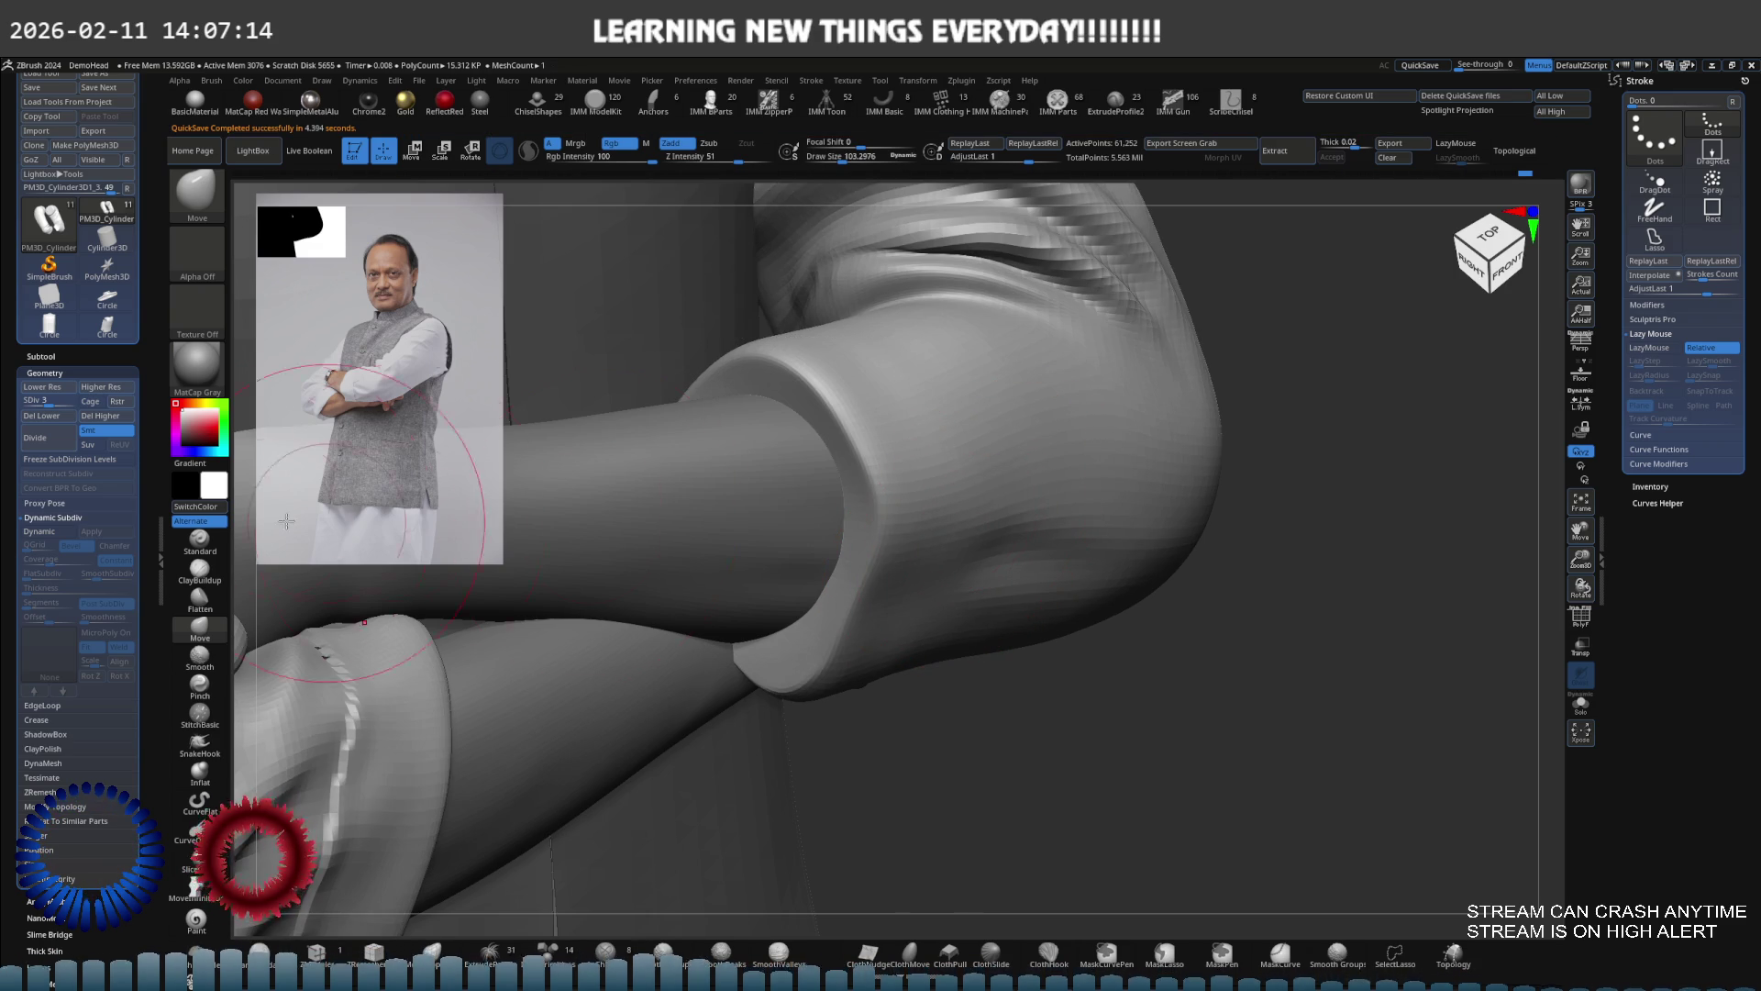
key(b)
key(s)
key(t)
key(s)
mouse_move(881, 490)
mouse_down()
mouse_move(900, 490)
mouse_move(882, 490)
mouse_up()
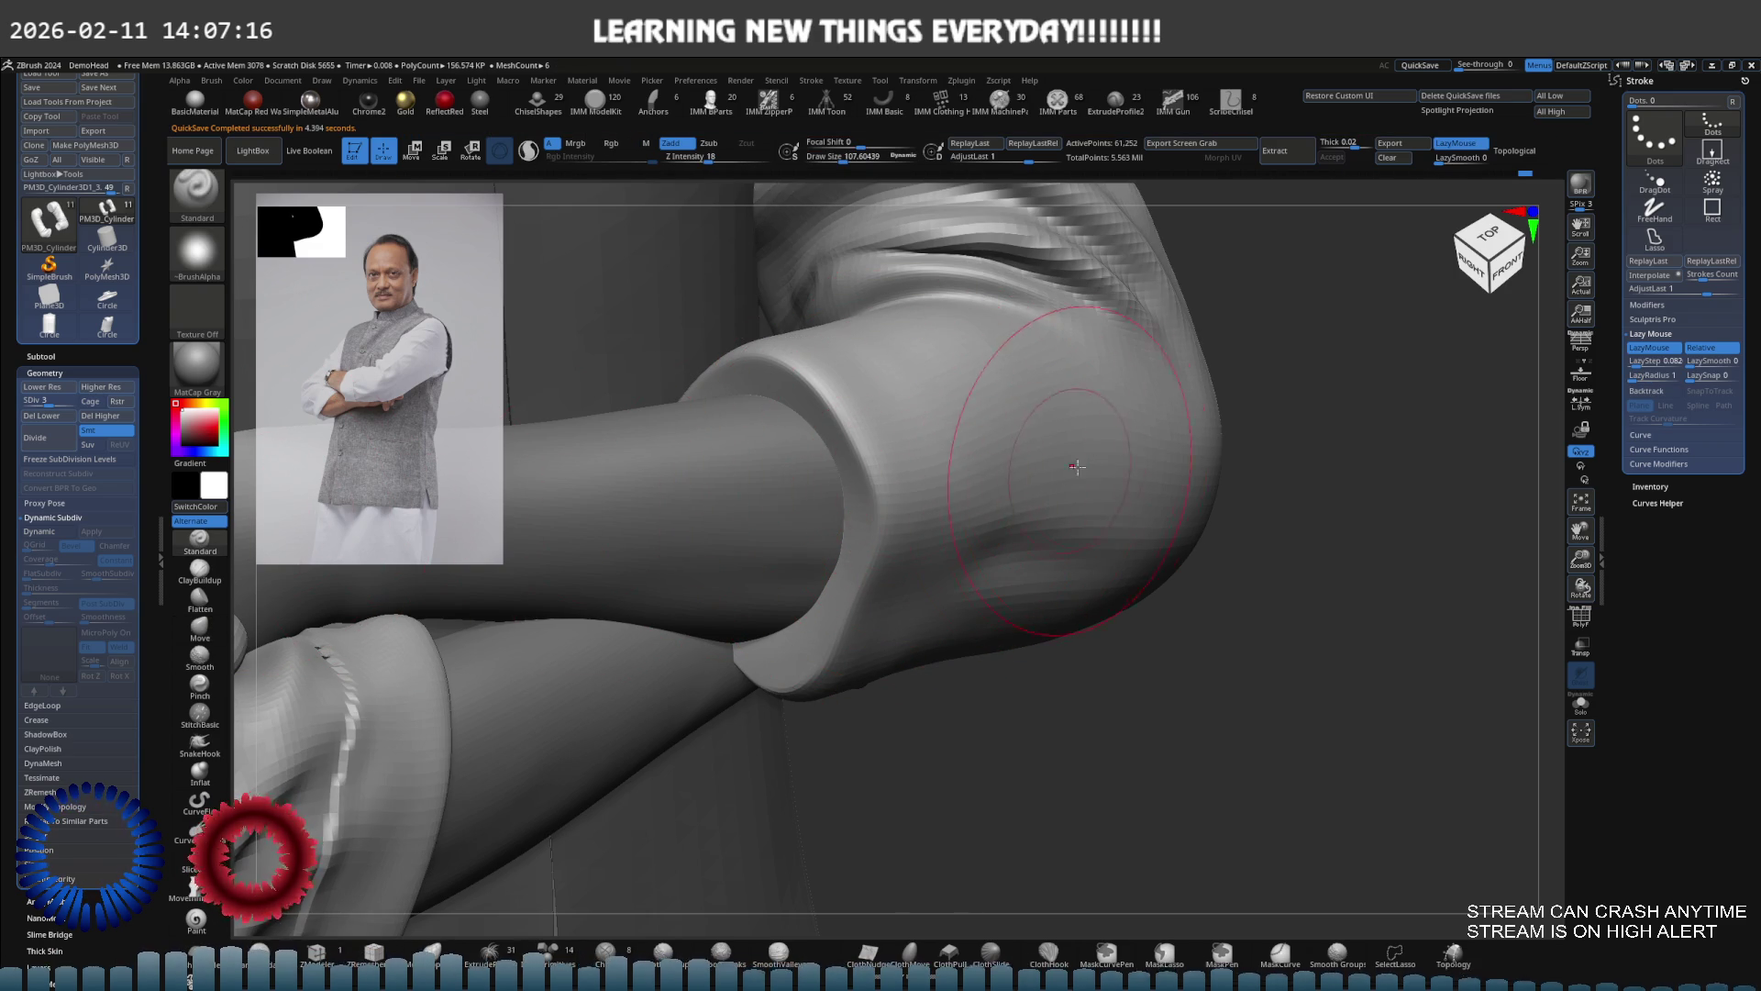
shift+right_drag(971, 495, 950, 526)
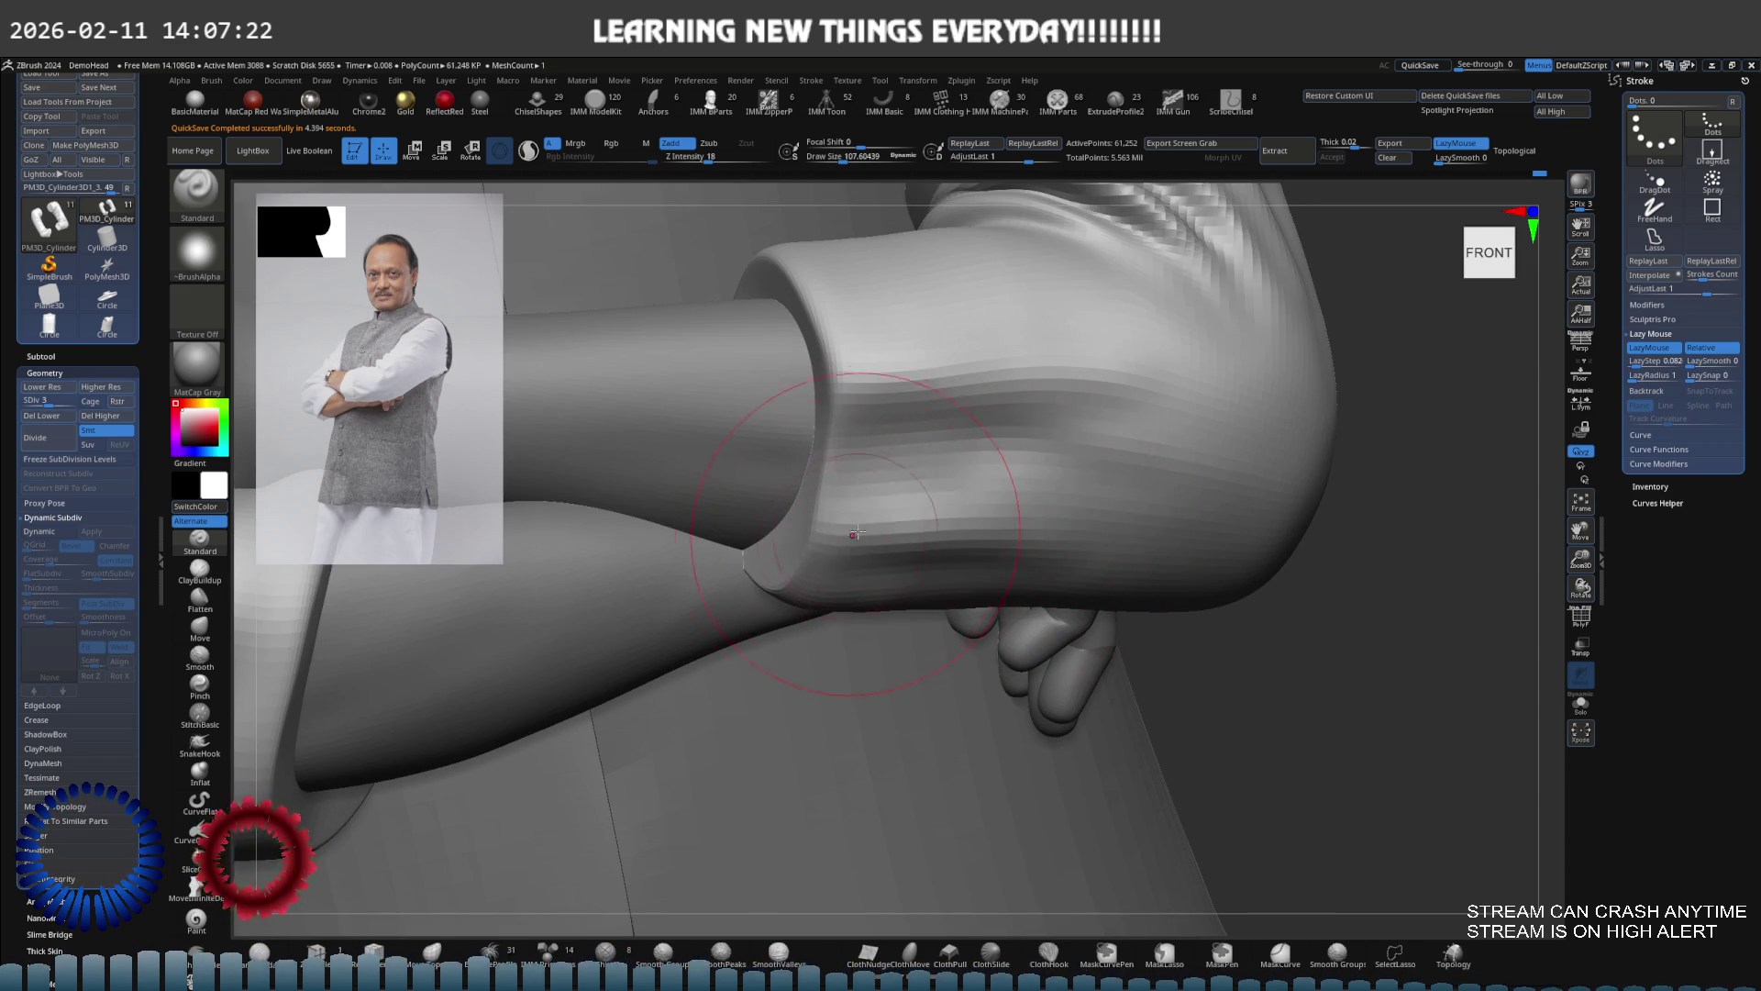
right_drag(919, 527, 864, 537)
Halve the Move brush size and frame a close view of the cuff
key(b)
key(m)
key(v)
mouse_move(790, 584)
right_down()
mouse_move(867, 587)
mouse_move(1025, 532)
right_up()
key(s)
mouse_move(1025, 532)
mouse_down()
mouse_move(1034, 508)
mouse_move(1006, 516)
mouse_up()
mouse_move(1018, 522)
right_down()
mouse_move(903, 511)
mouse_move(915, 551)
right_up()
Shrink the Standard brush to about 36 for sculpting the cuff near the hand
key(shift)
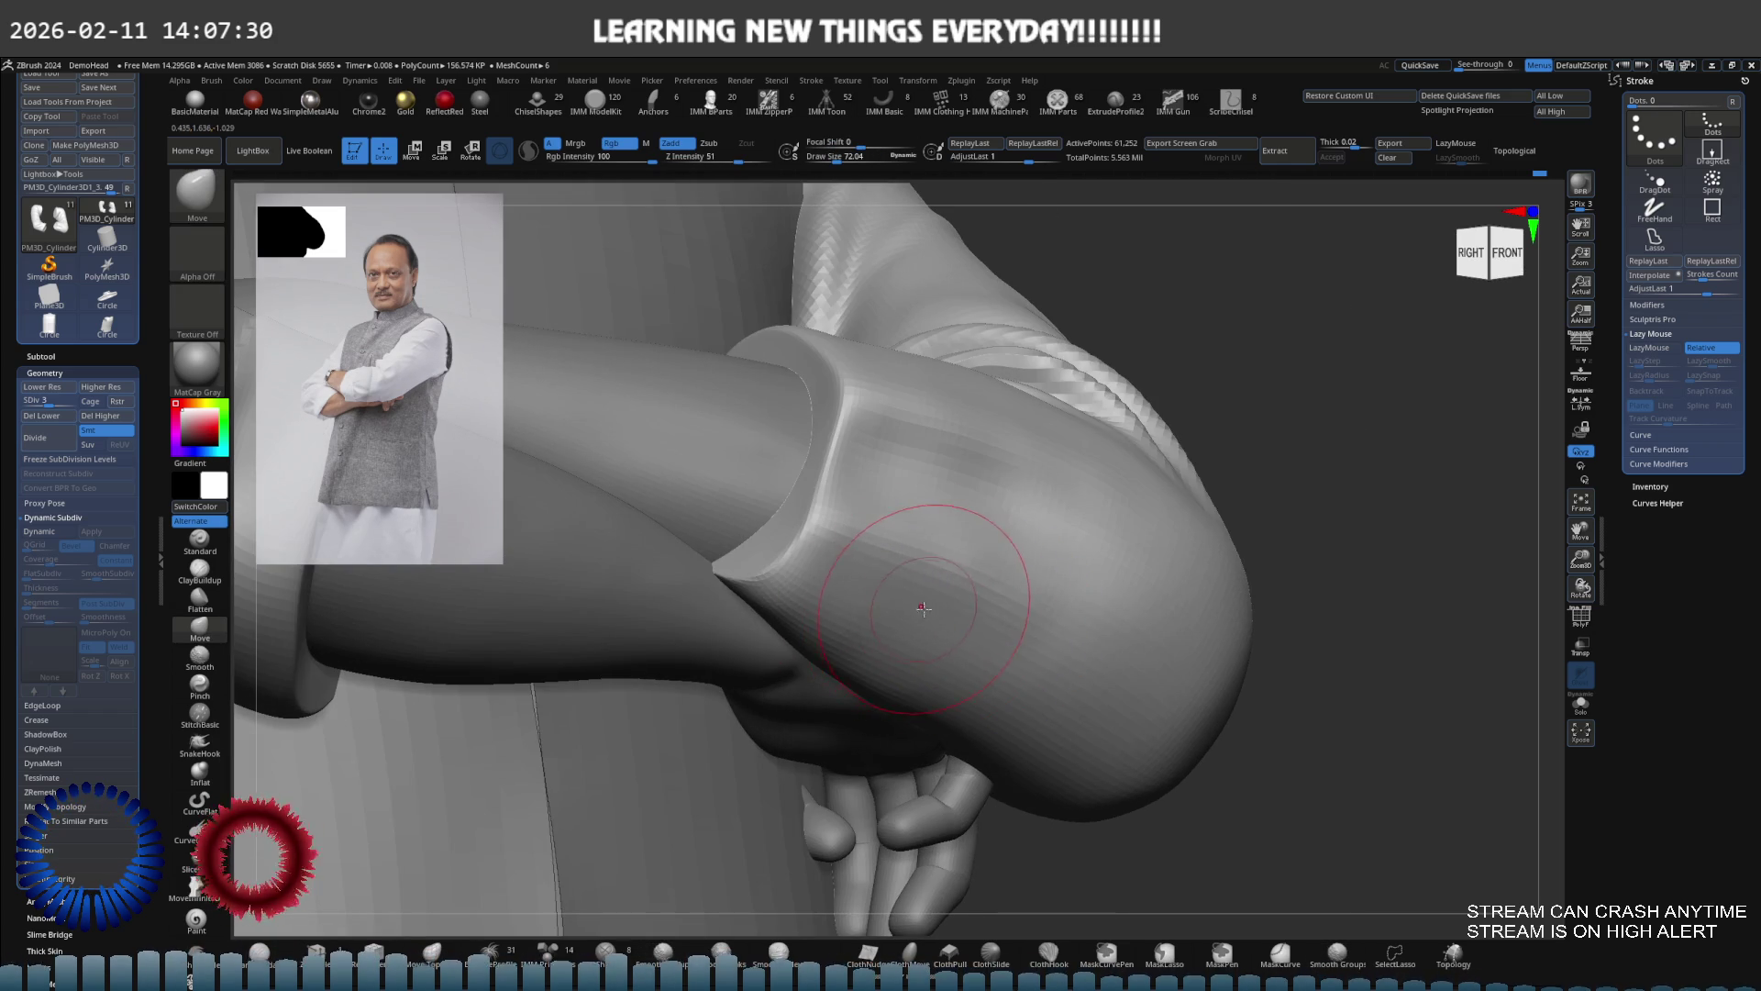
key(b)
key(s)
key(t)
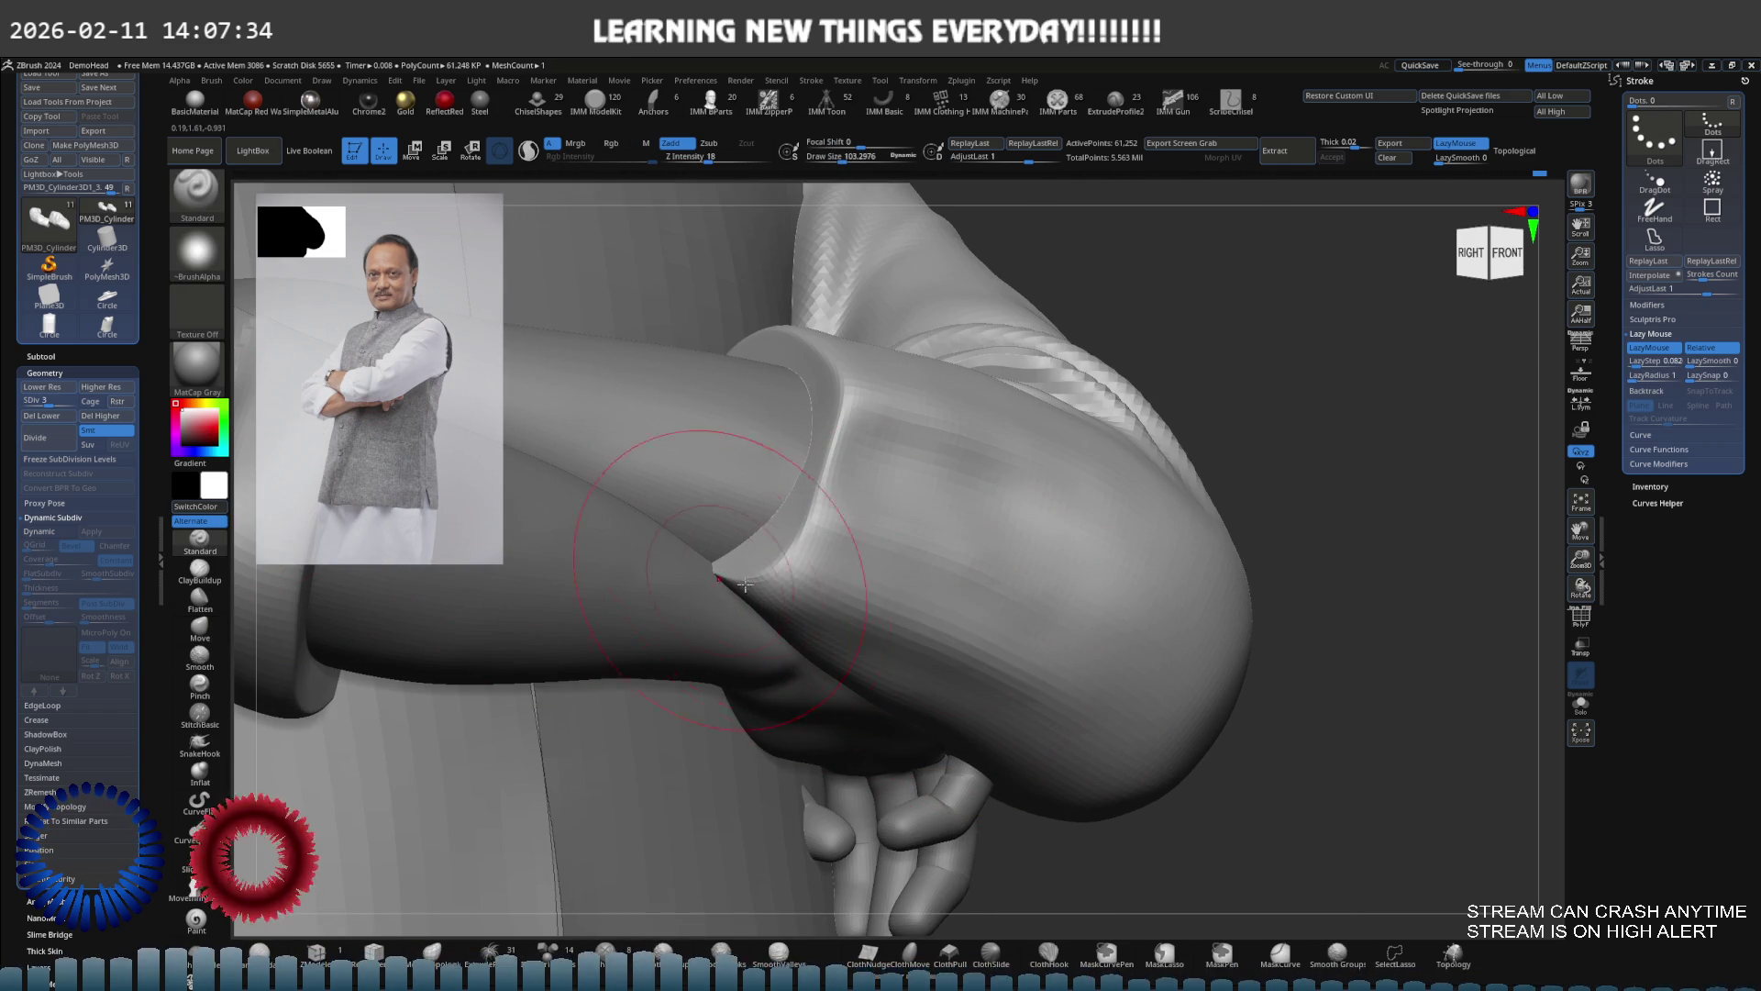
right_drag(946, 634, 801, 559)
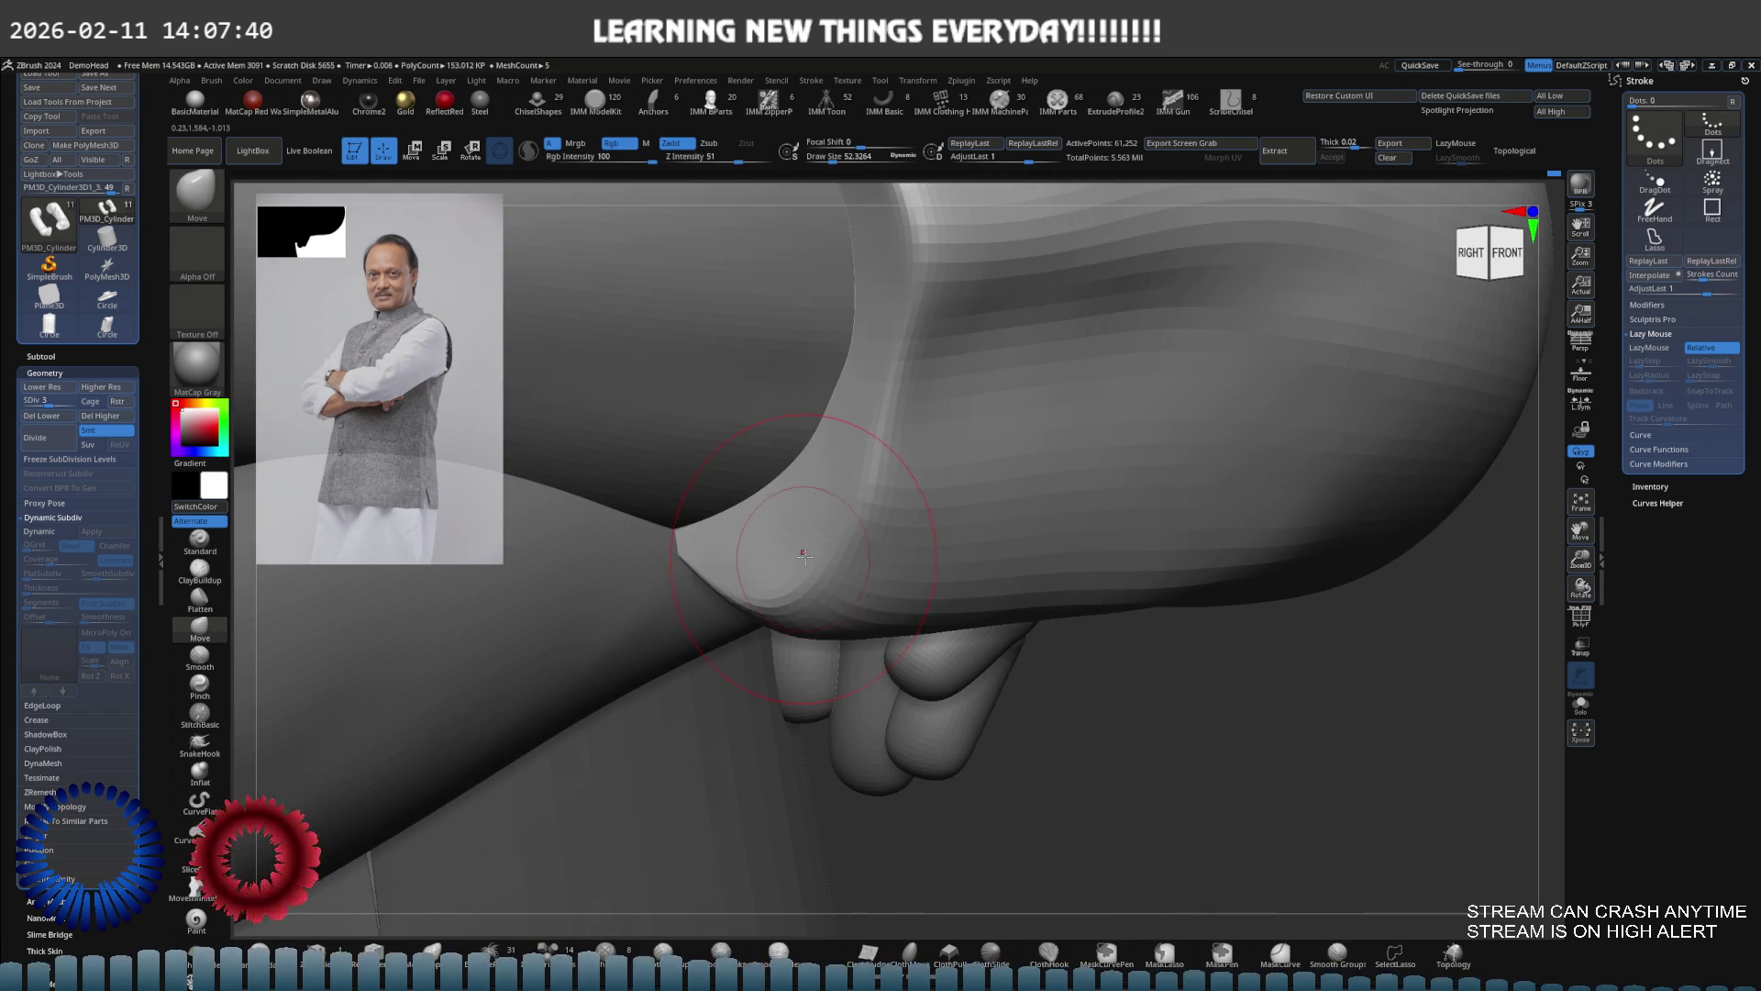
drag(823, 546, 810, 549)
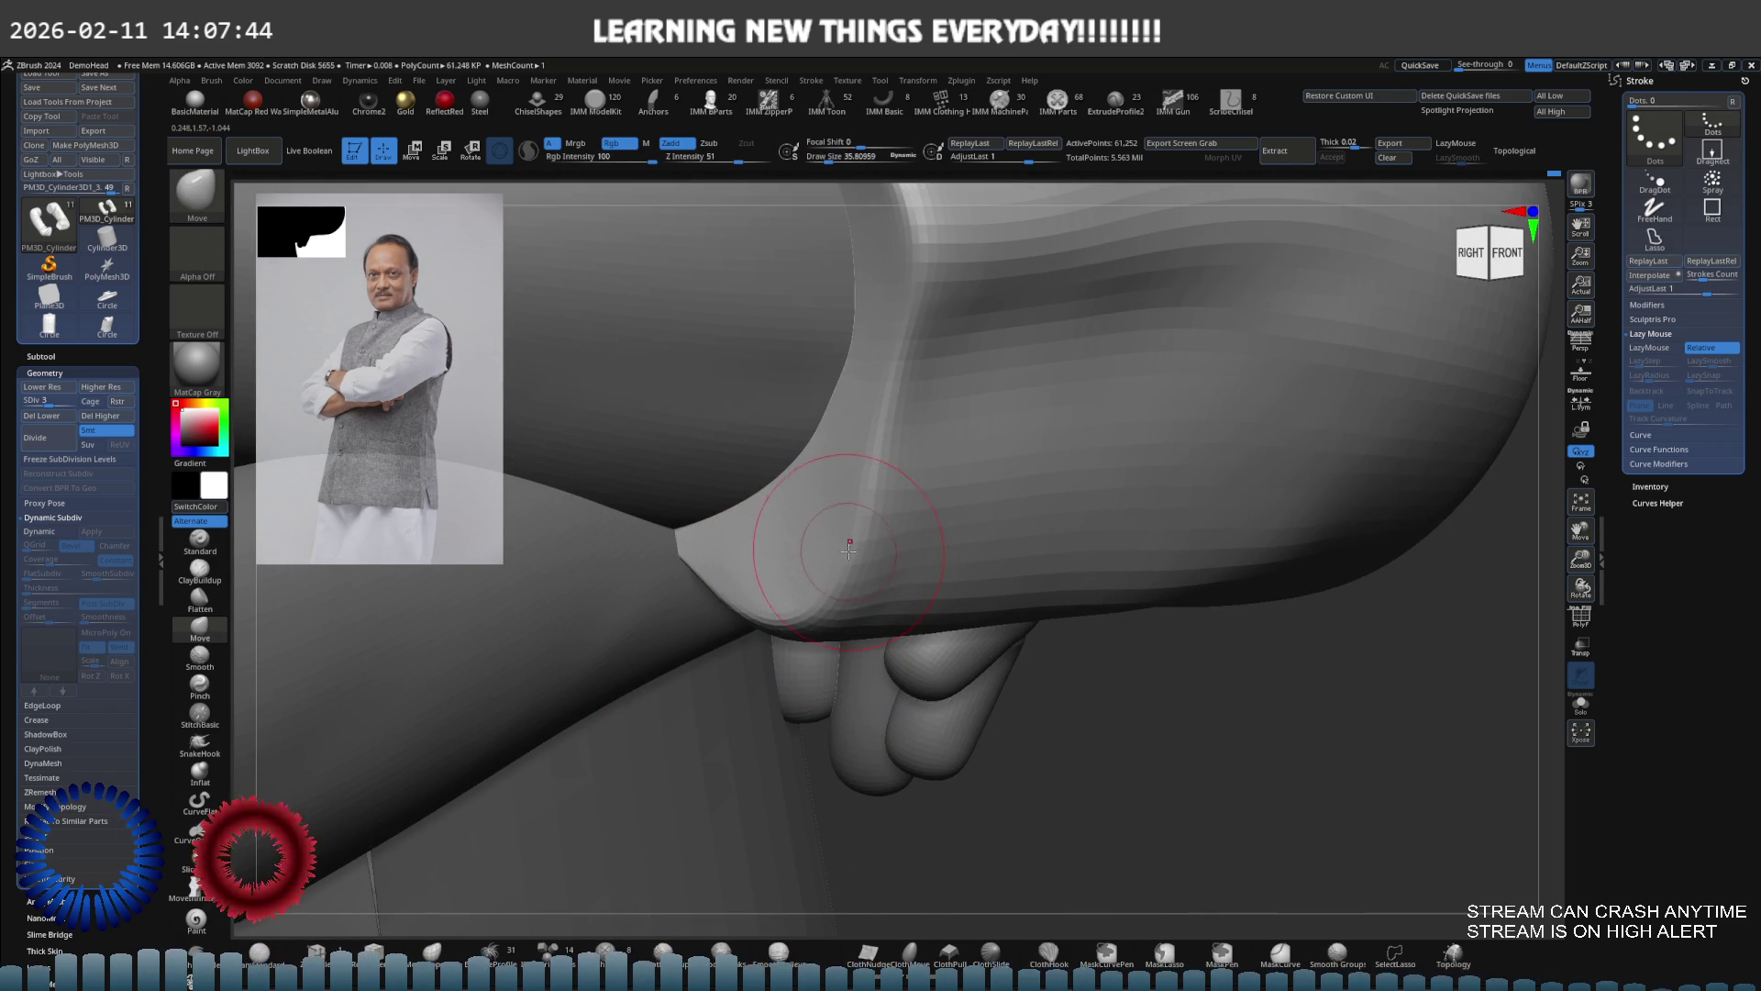
mouse_move(904, 516)
right_down()
mouse_move(866, 551)
mouse_move(1065, 650)
right_up()
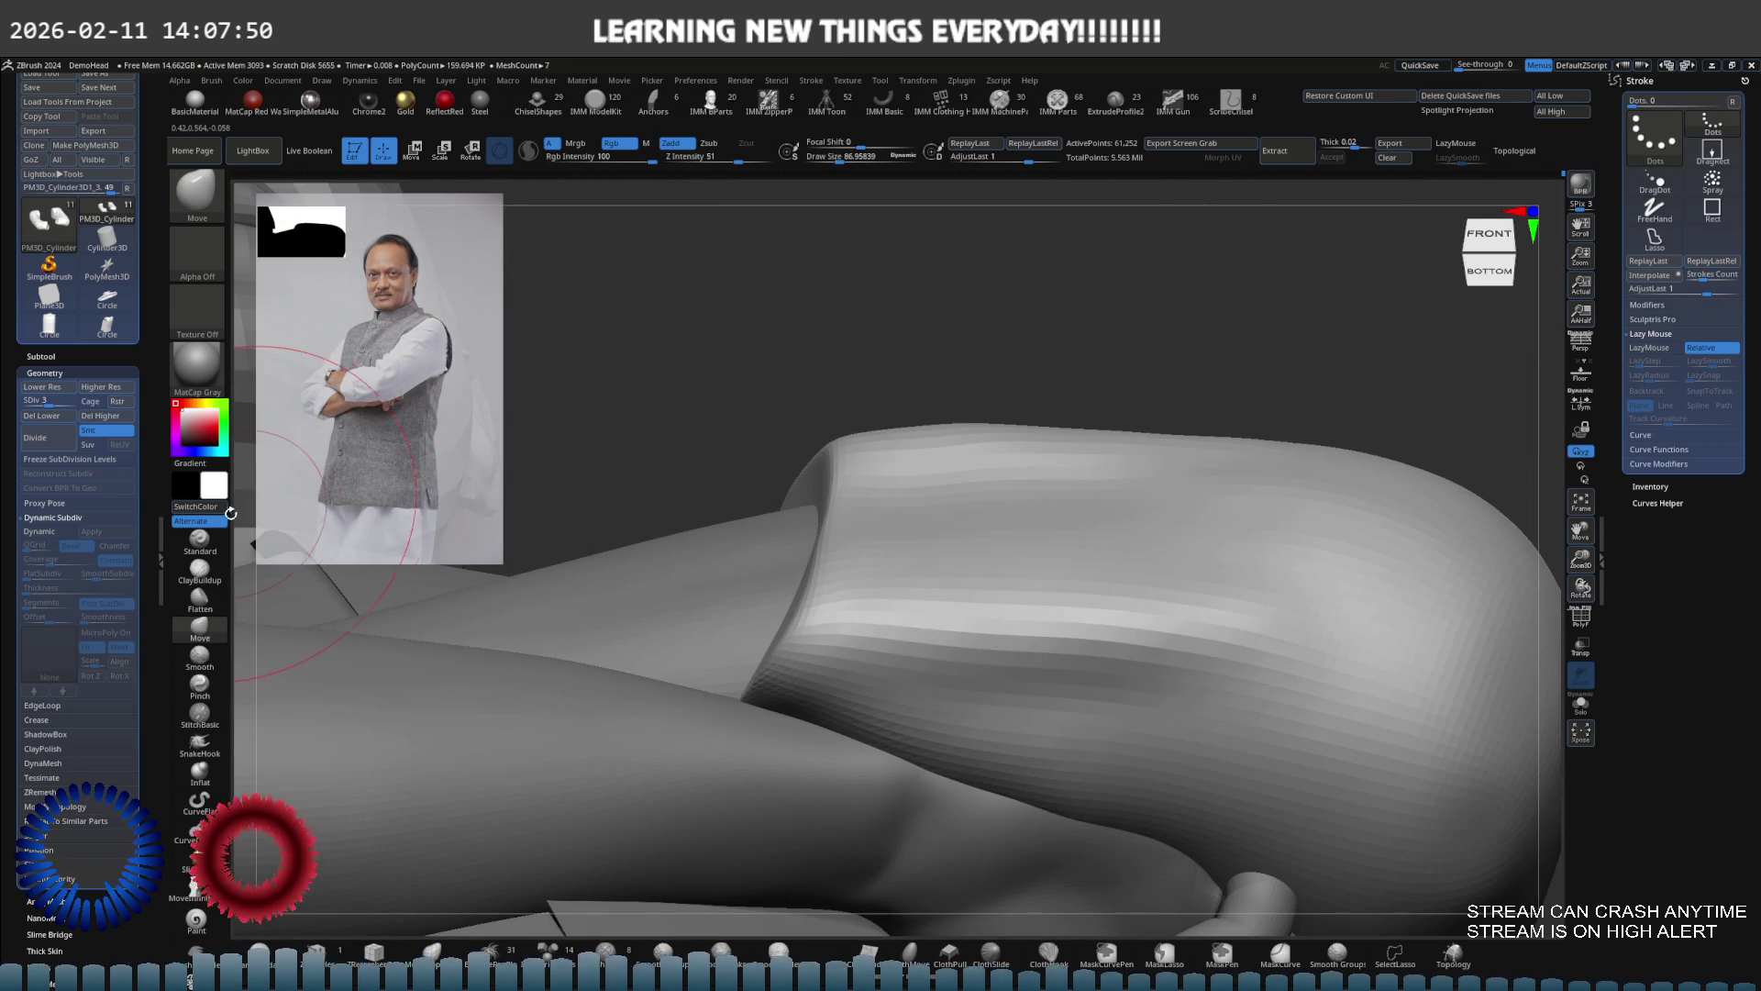
Deepen the fold crease under the sleeve with the Standard brush at size 38
click(200, 541)
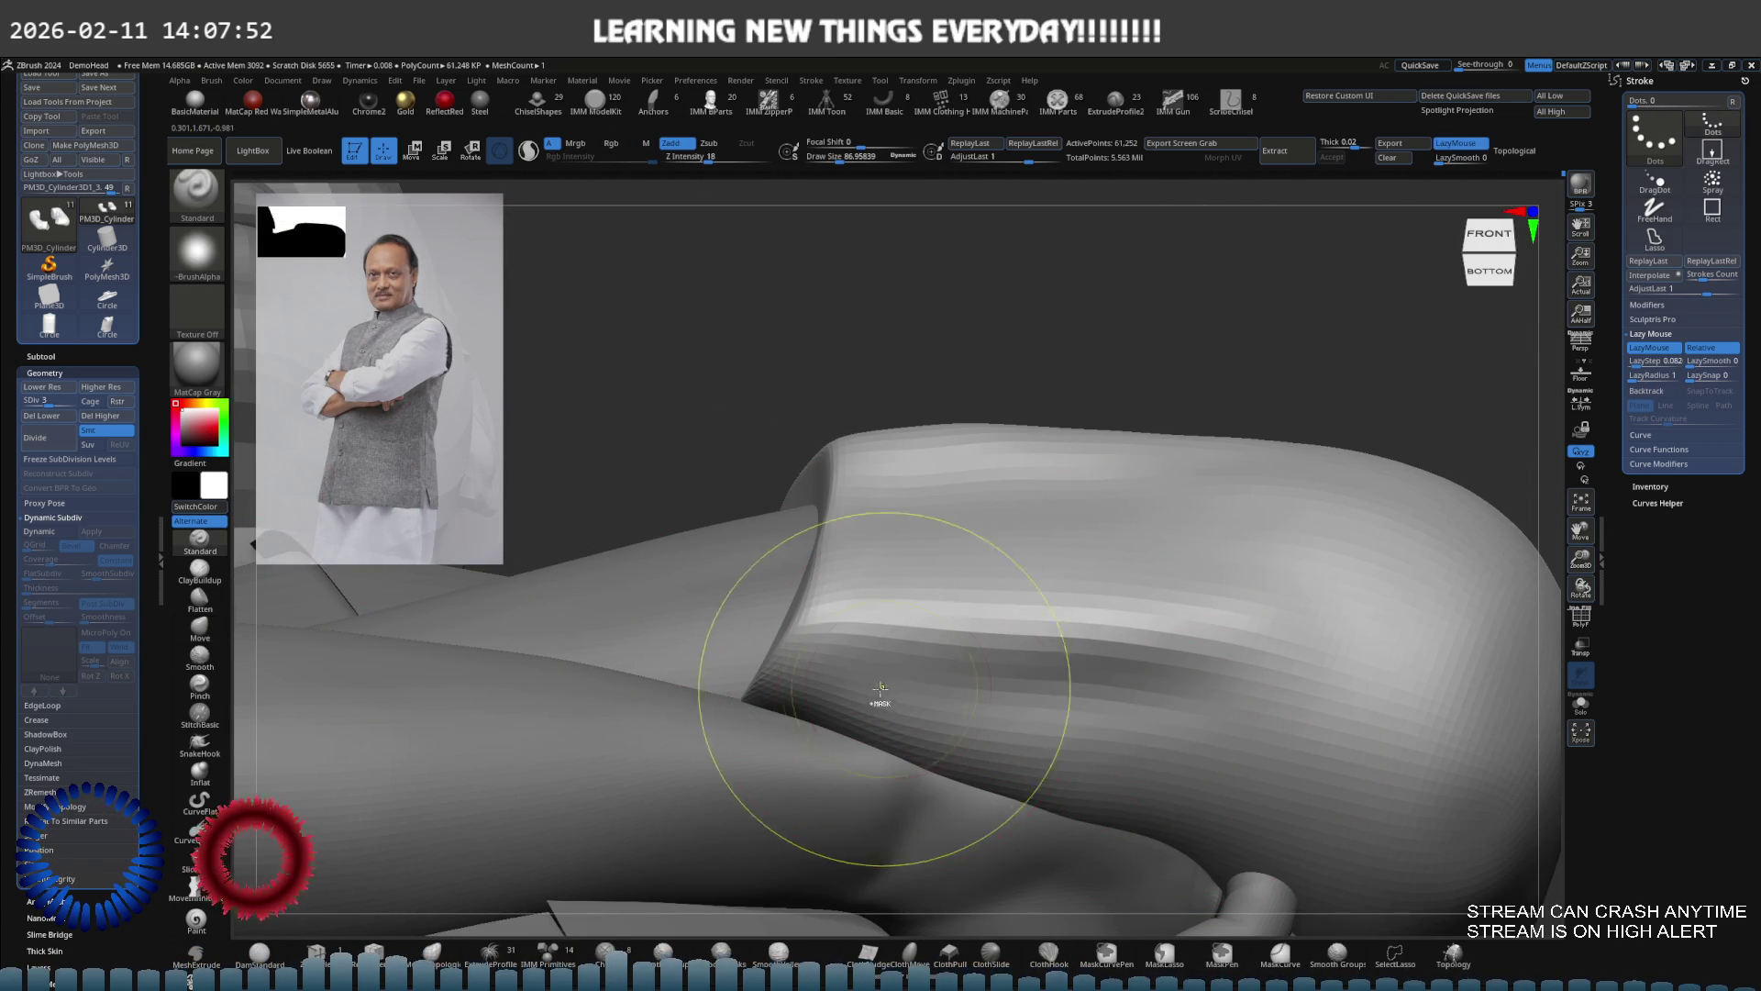
key(s)
mouse_move(881, 686)
mouse_down()
mouse_move(787, 683)
mouse_move(1053, 697)
mouse_move(1100, 725)
mouse_move(1016, 726)
mouse_up()
key(s)
mouse_move(864, 709)
mouse_down()
mouse_move(826, 670)
mouse_move(780, 697)
mouse_move(1055, 688)
mouse_move(906, 689)
mouse_up()
mouse_move(906, 690)
right_down()
mouse_move(918, 633)
mouse_move(877, 697)
right_up()
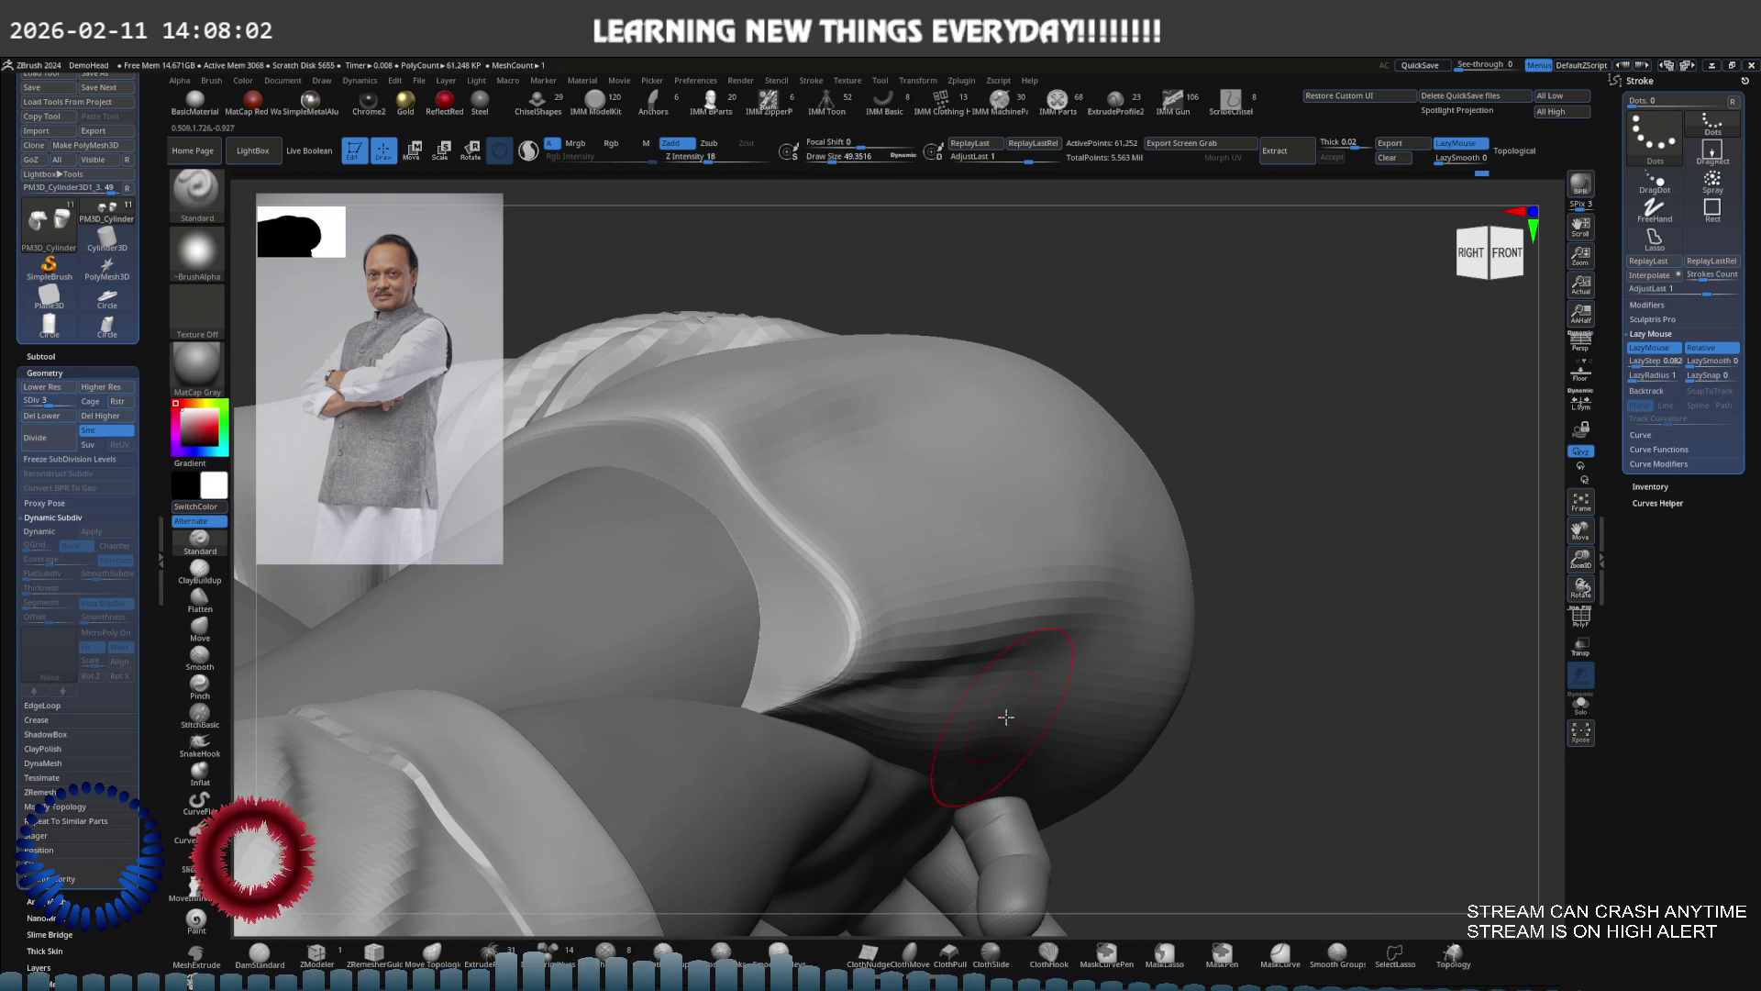
right_drag(1014, 748, 1092, 772)
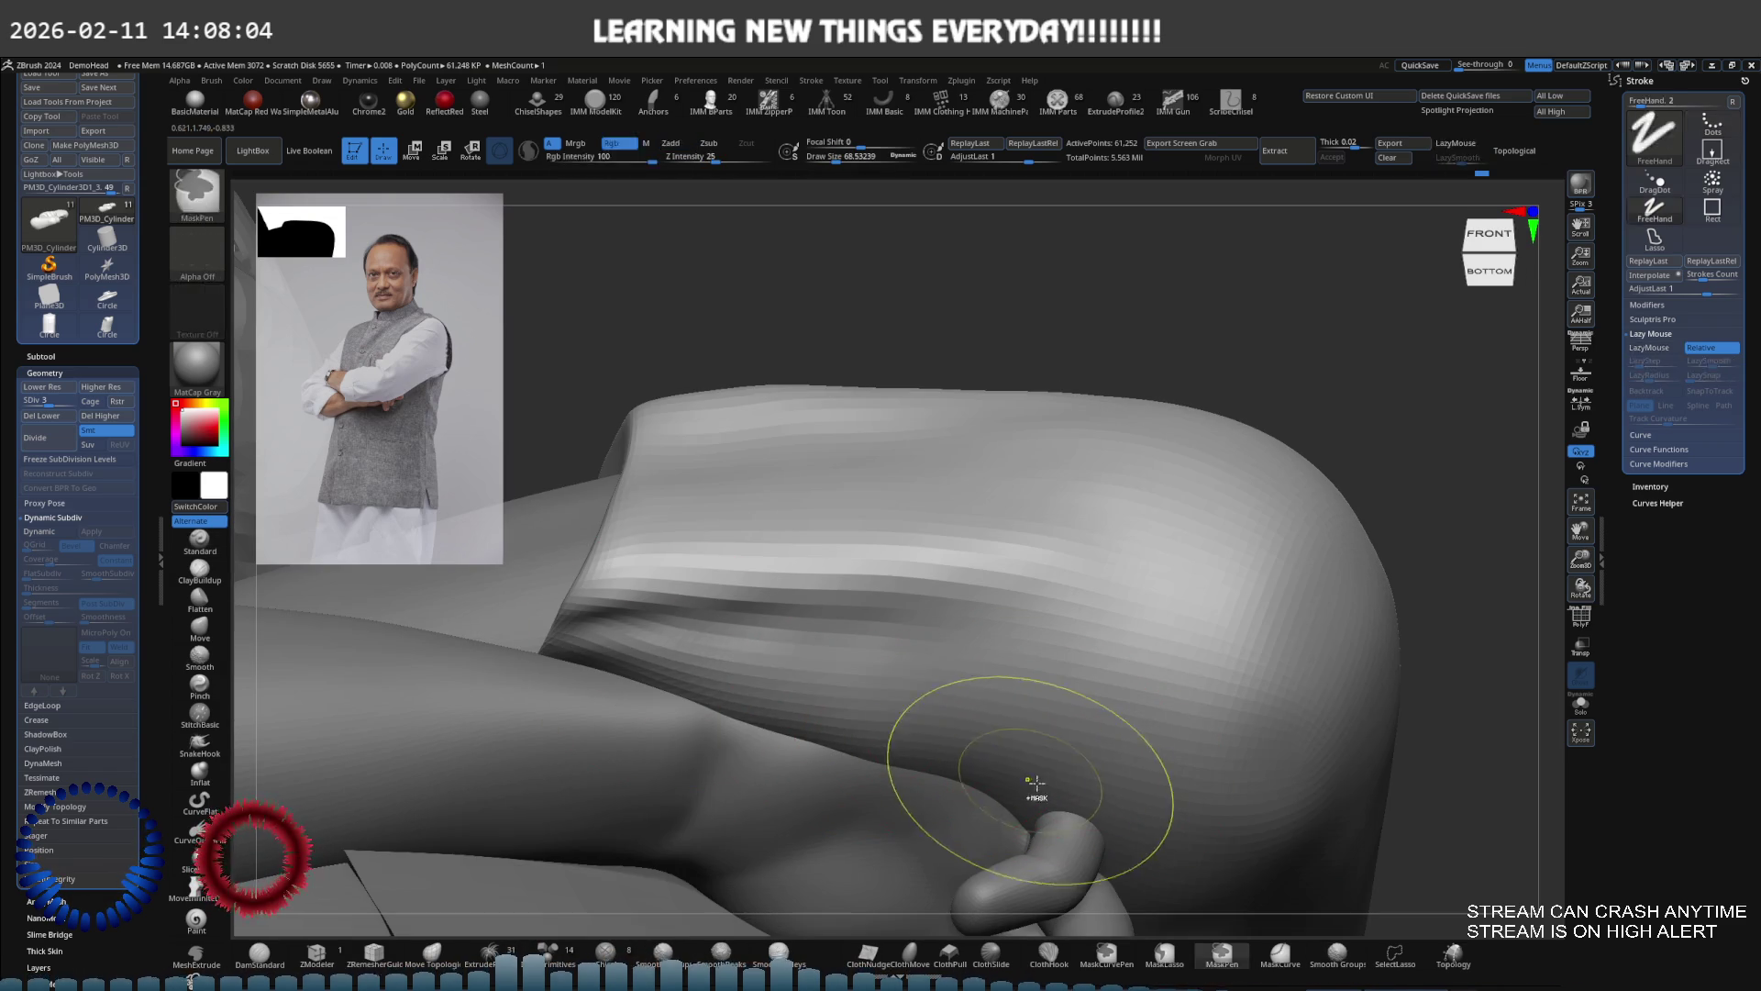
Smooth the crease with the brush reduced to about 72
key(shift)
mouse_move(696, 692)
right_down()
mouse_move(1041, 724)
mouse_move(1002, 670)
mouse_move(1013, 712)
right_up()
key(bracketleft)
key(bracketleft)
mouse_move(1055, 646)
right_down()
mouse_move(918, 642)
mouse_move(1101, 656)
mouse_move(1009, 660)
mouse_move(1055, 679)
mouse_move(1046, 690)
mouse_move(1028, 661)
mouse_move(1050, 643)
mouse_move(1022, 630)
mouse_move(963, 661)
mouse_move(1266, 487)
right_up()
key(s)
key(s)
key(space)
key(shift)
alt+click(1029, 668)
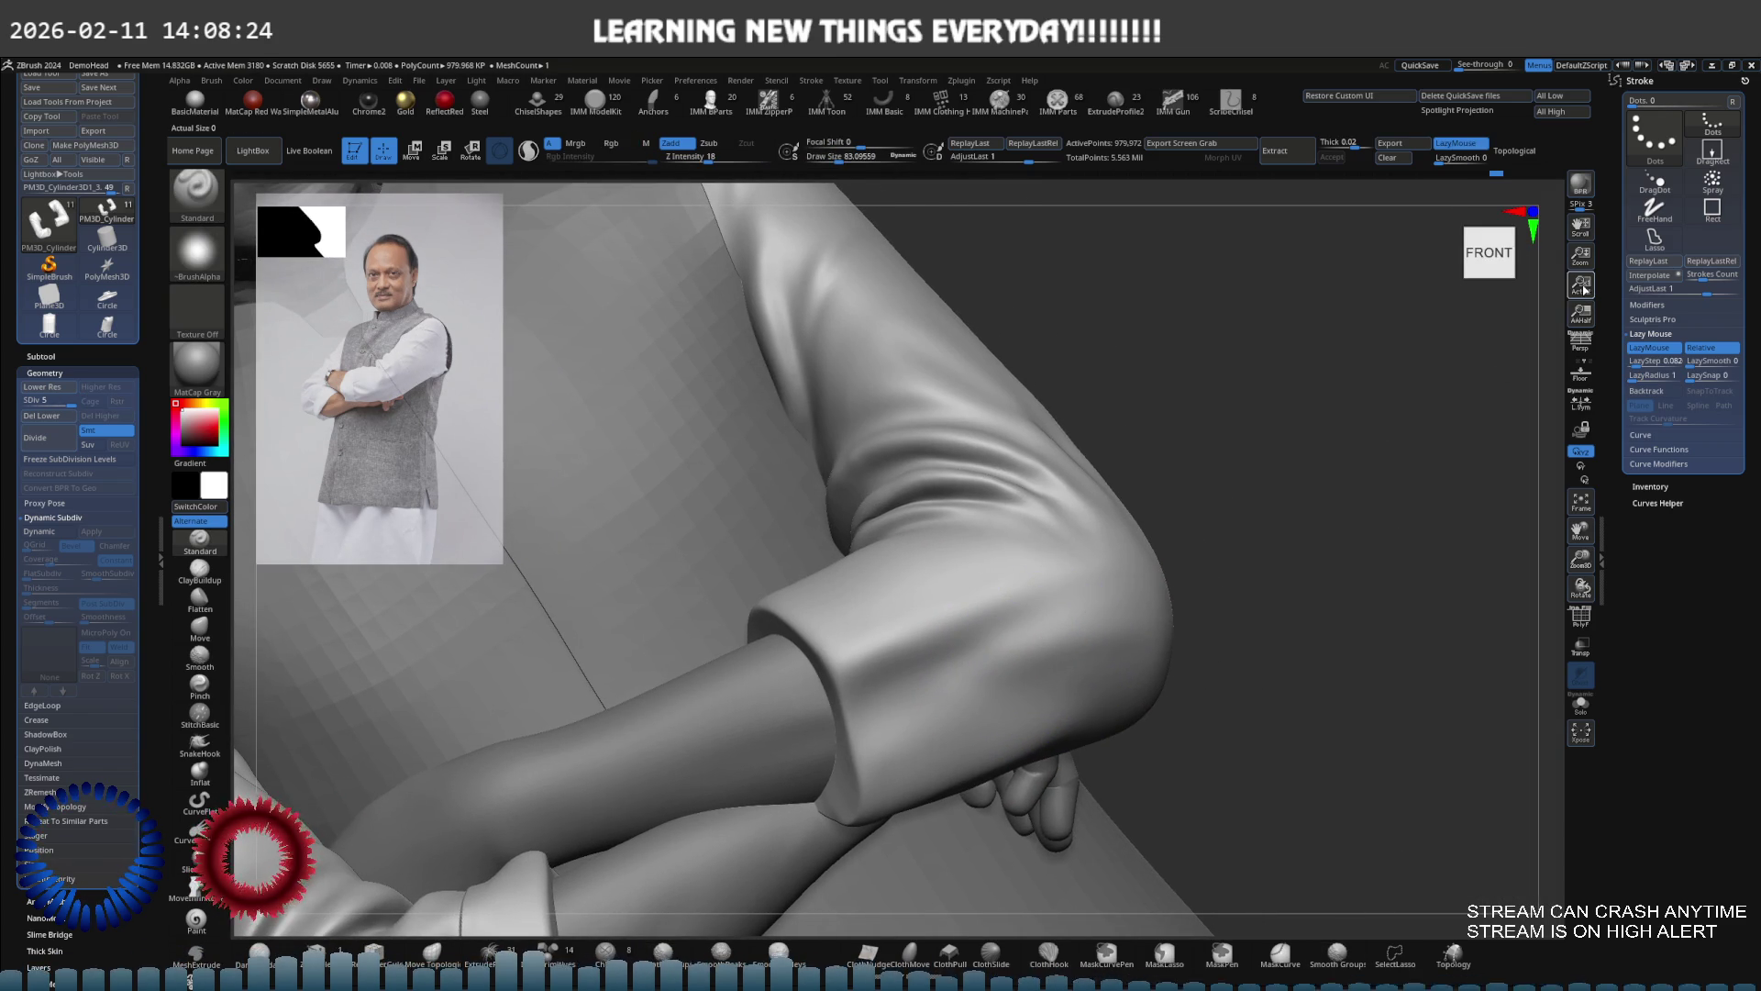
Sculpt a fold stroke on the cuff with the Standard brush
click(1581, 287)
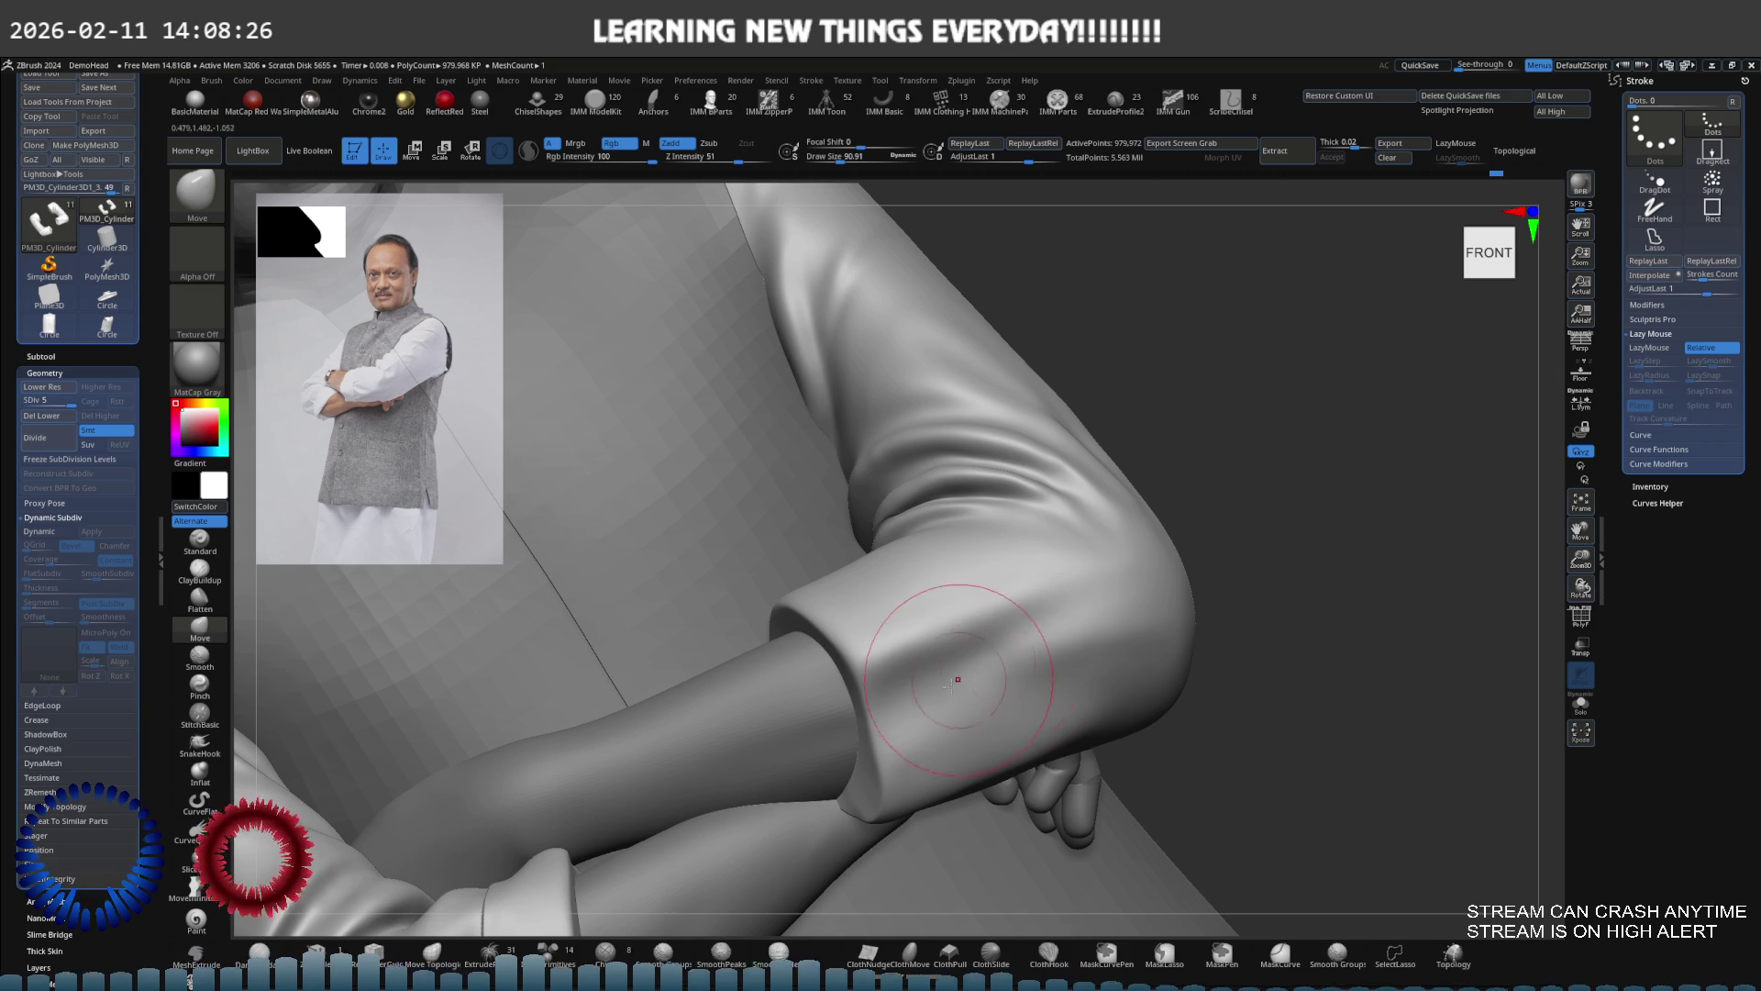
key(shift)
key(b)
key(m)
key(v)
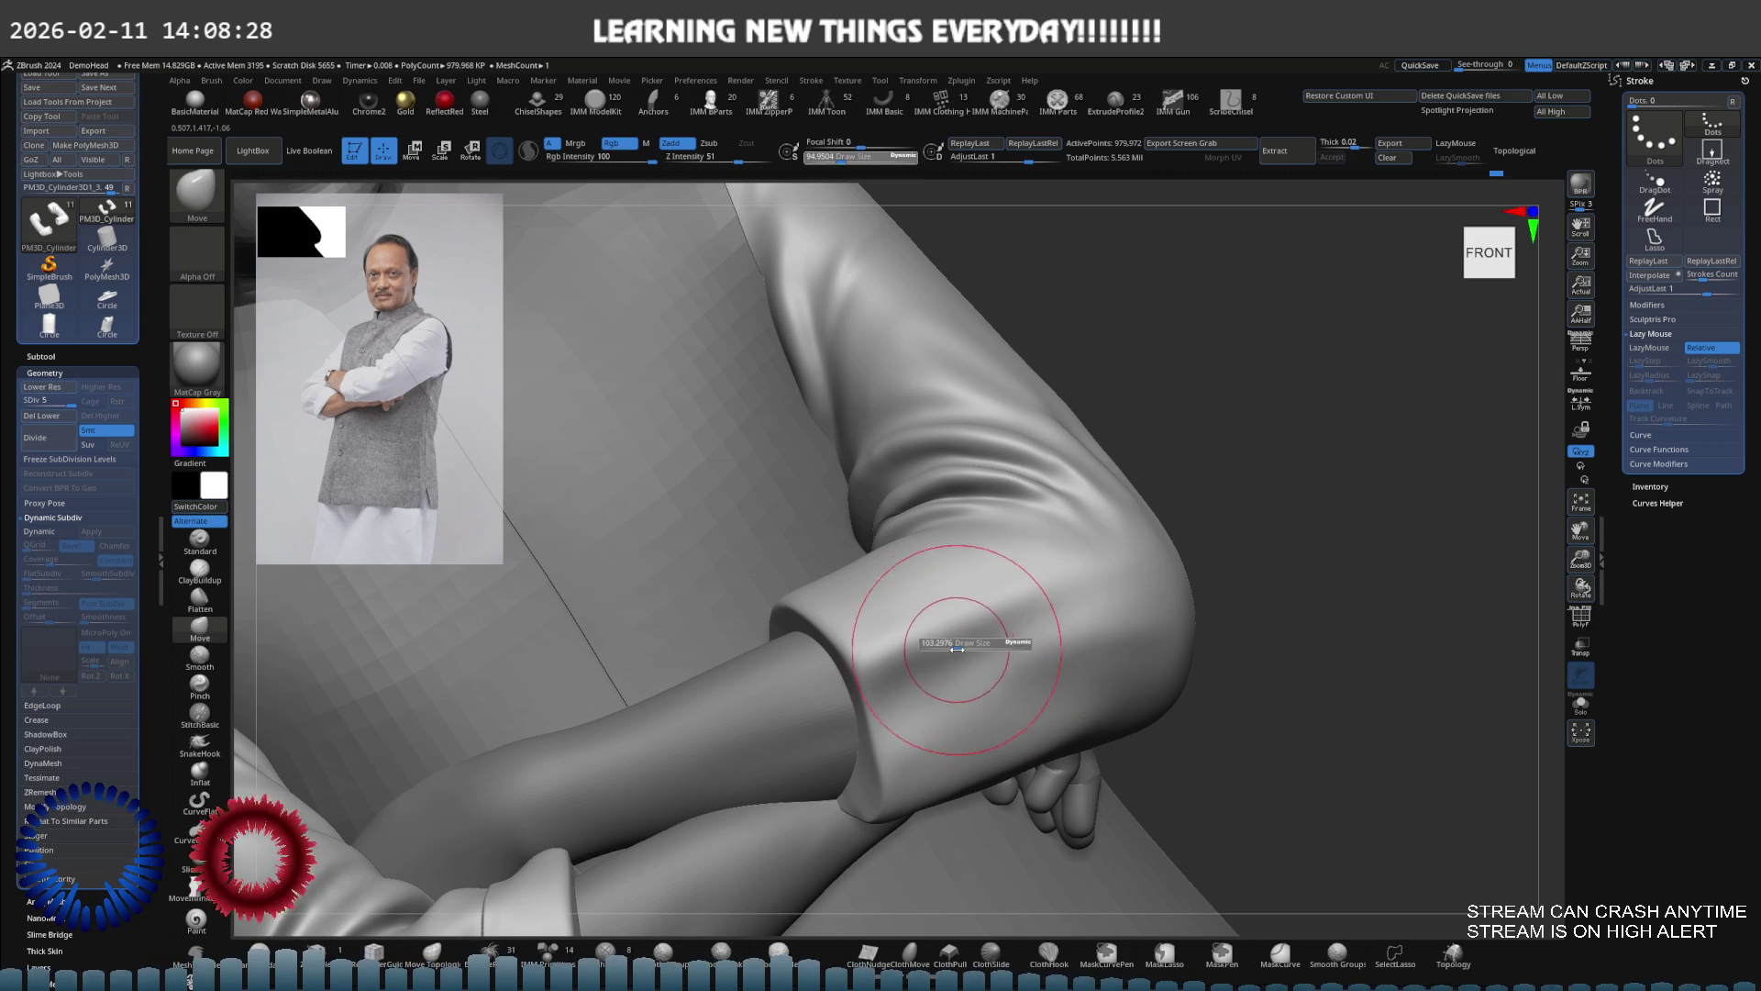
click(186, 542)
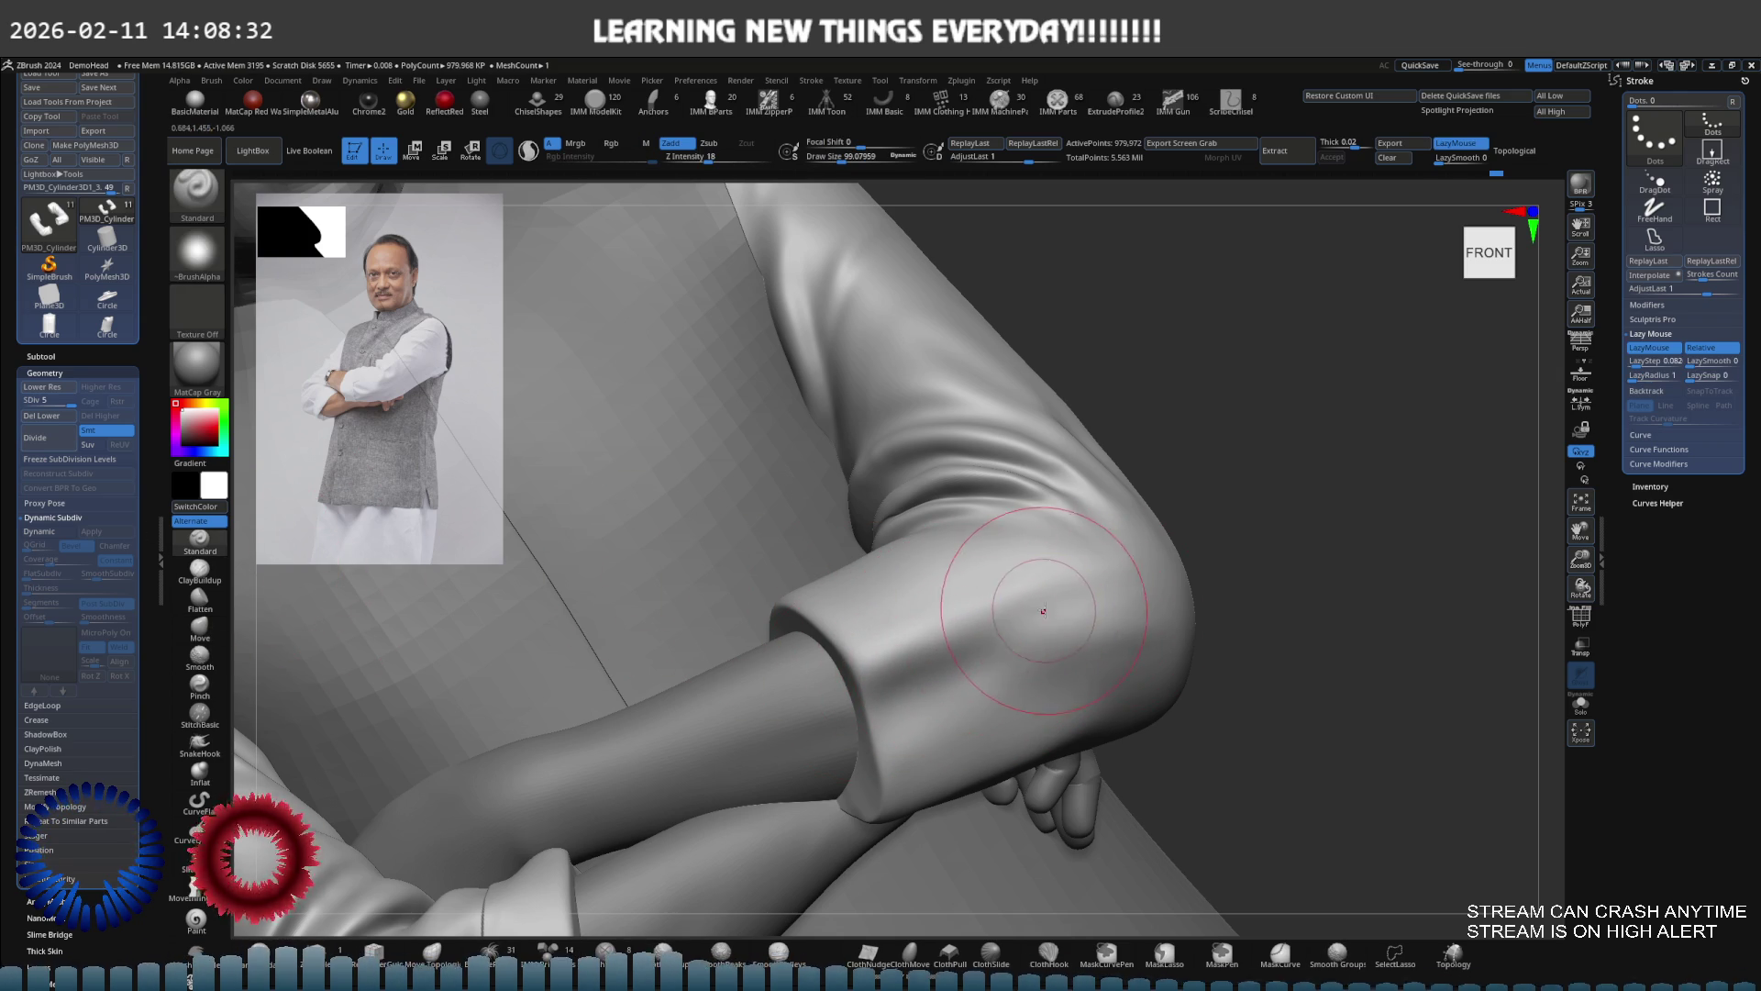
drag(1042, 610, 1025, 592)
Smooth the folds around the elbow and cuff, checking from above, below and right-front
right_drag(924, 678, 944, 655)
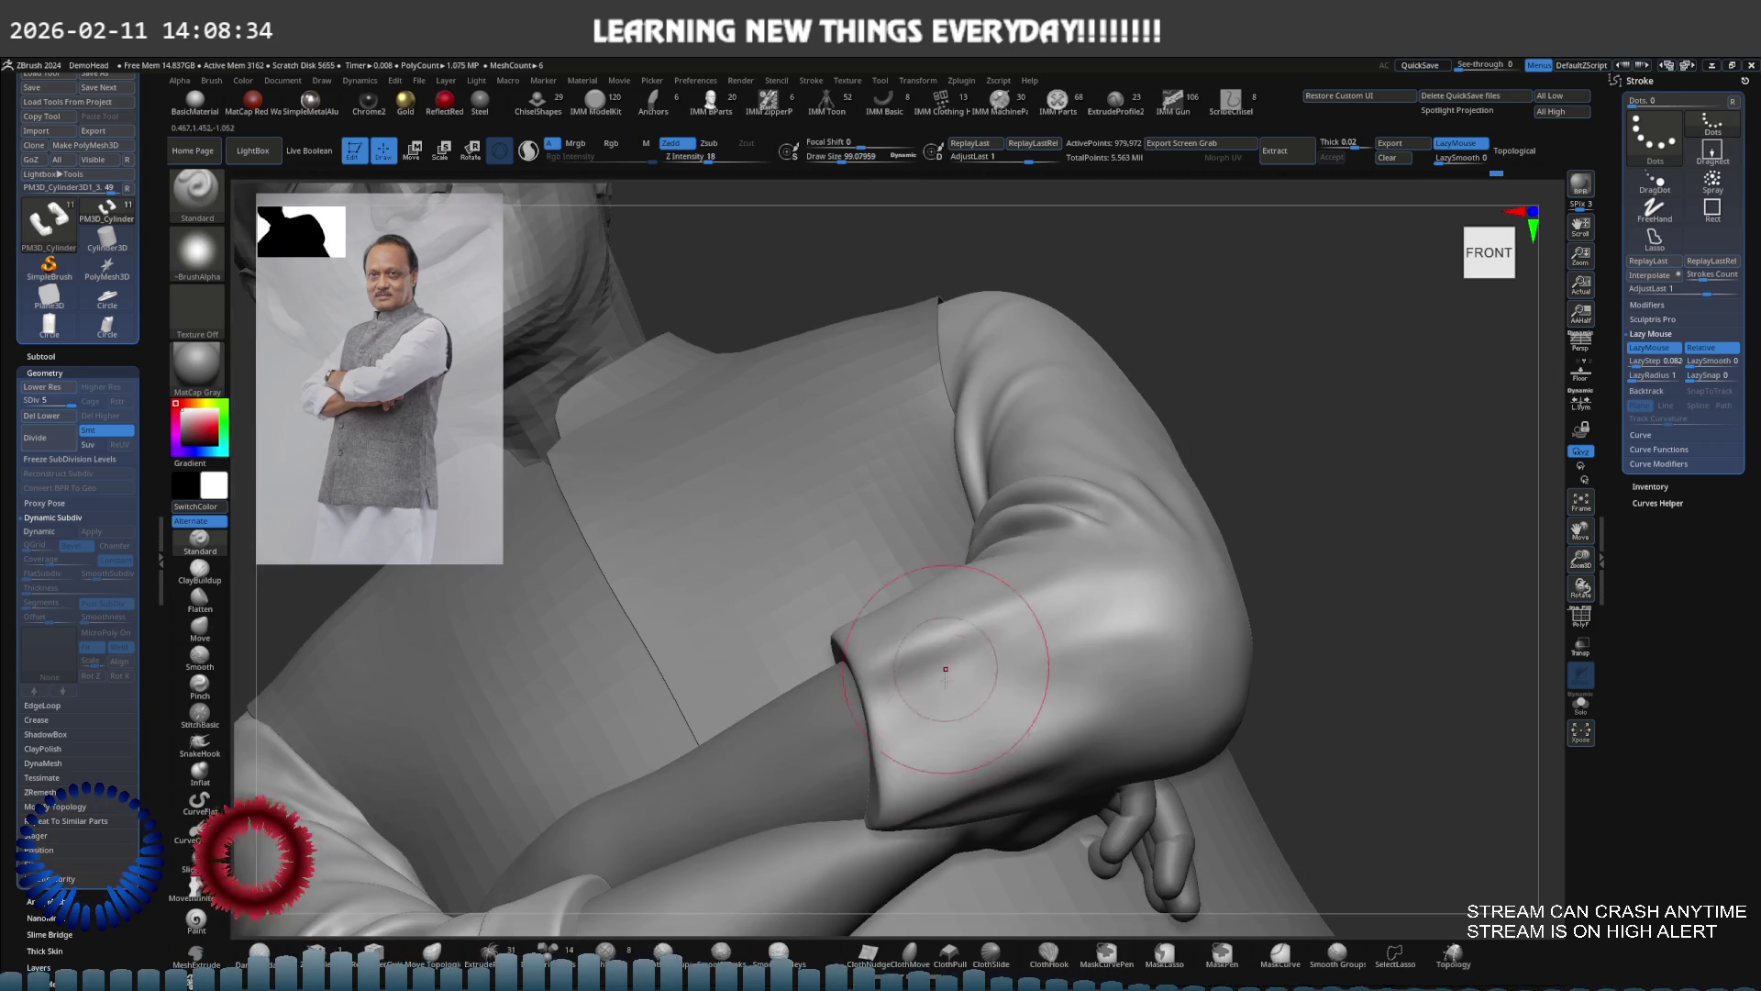
right_drag(1084, 734, 1093, 722)
mouse_move(1024, 574)
right_down()
mouse_move(1118, 602)
mouse_move(1046, 615)
mouse_move(992, 584)
mouse_move(935, 608)
mouse_move(922, 667)
right_up()
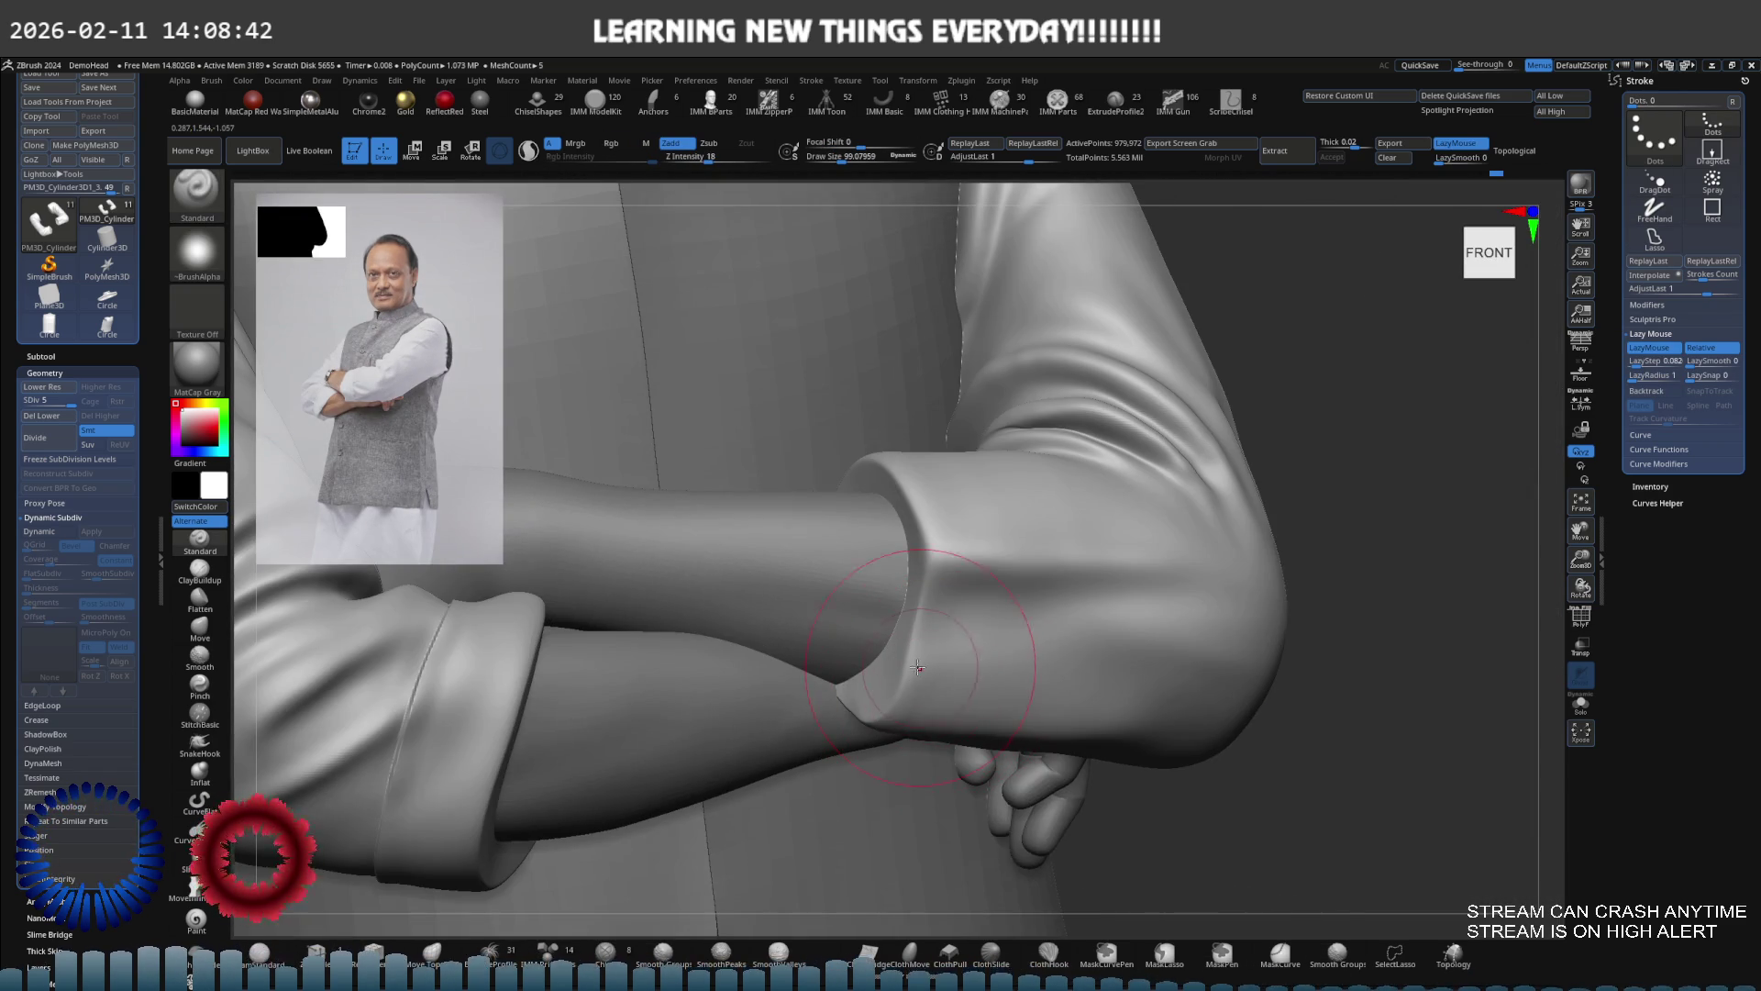
mouse_move(1097, 695)
right_down()
mouse_move(955, 686)
mouse_move(1080, 709)
right_up()
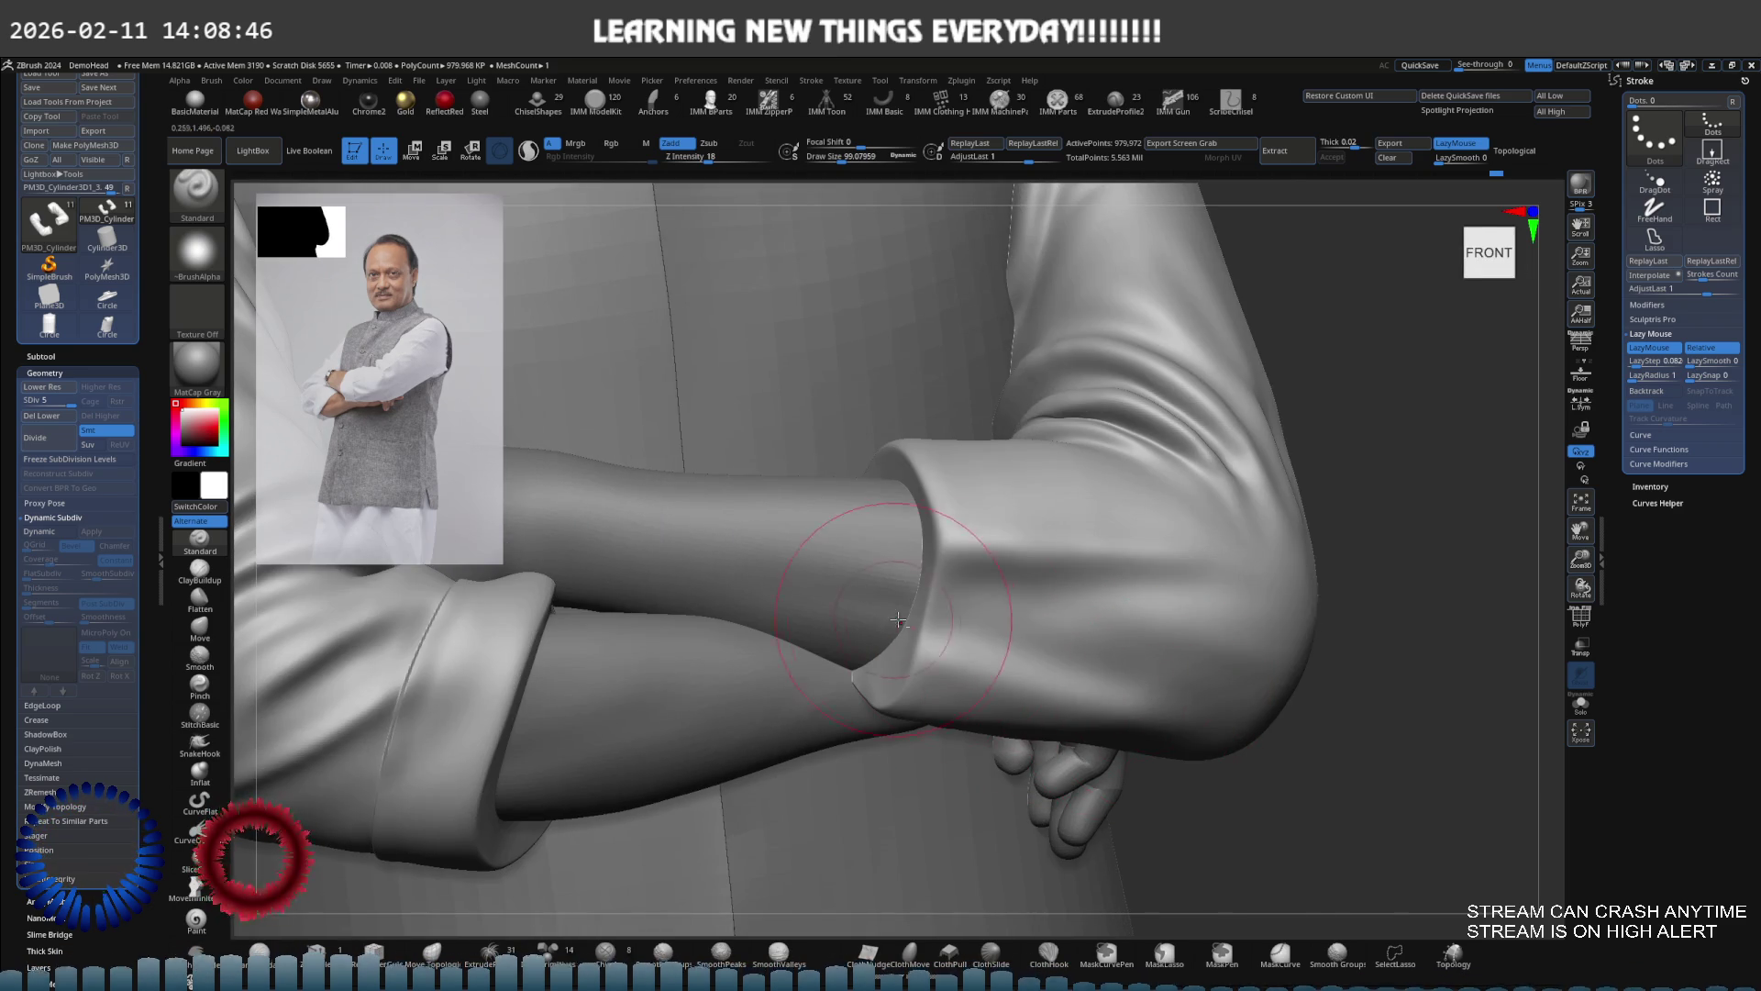
right_drag(891, 621, 1060, 681)
right_drag(930, 637, 1178, 683)
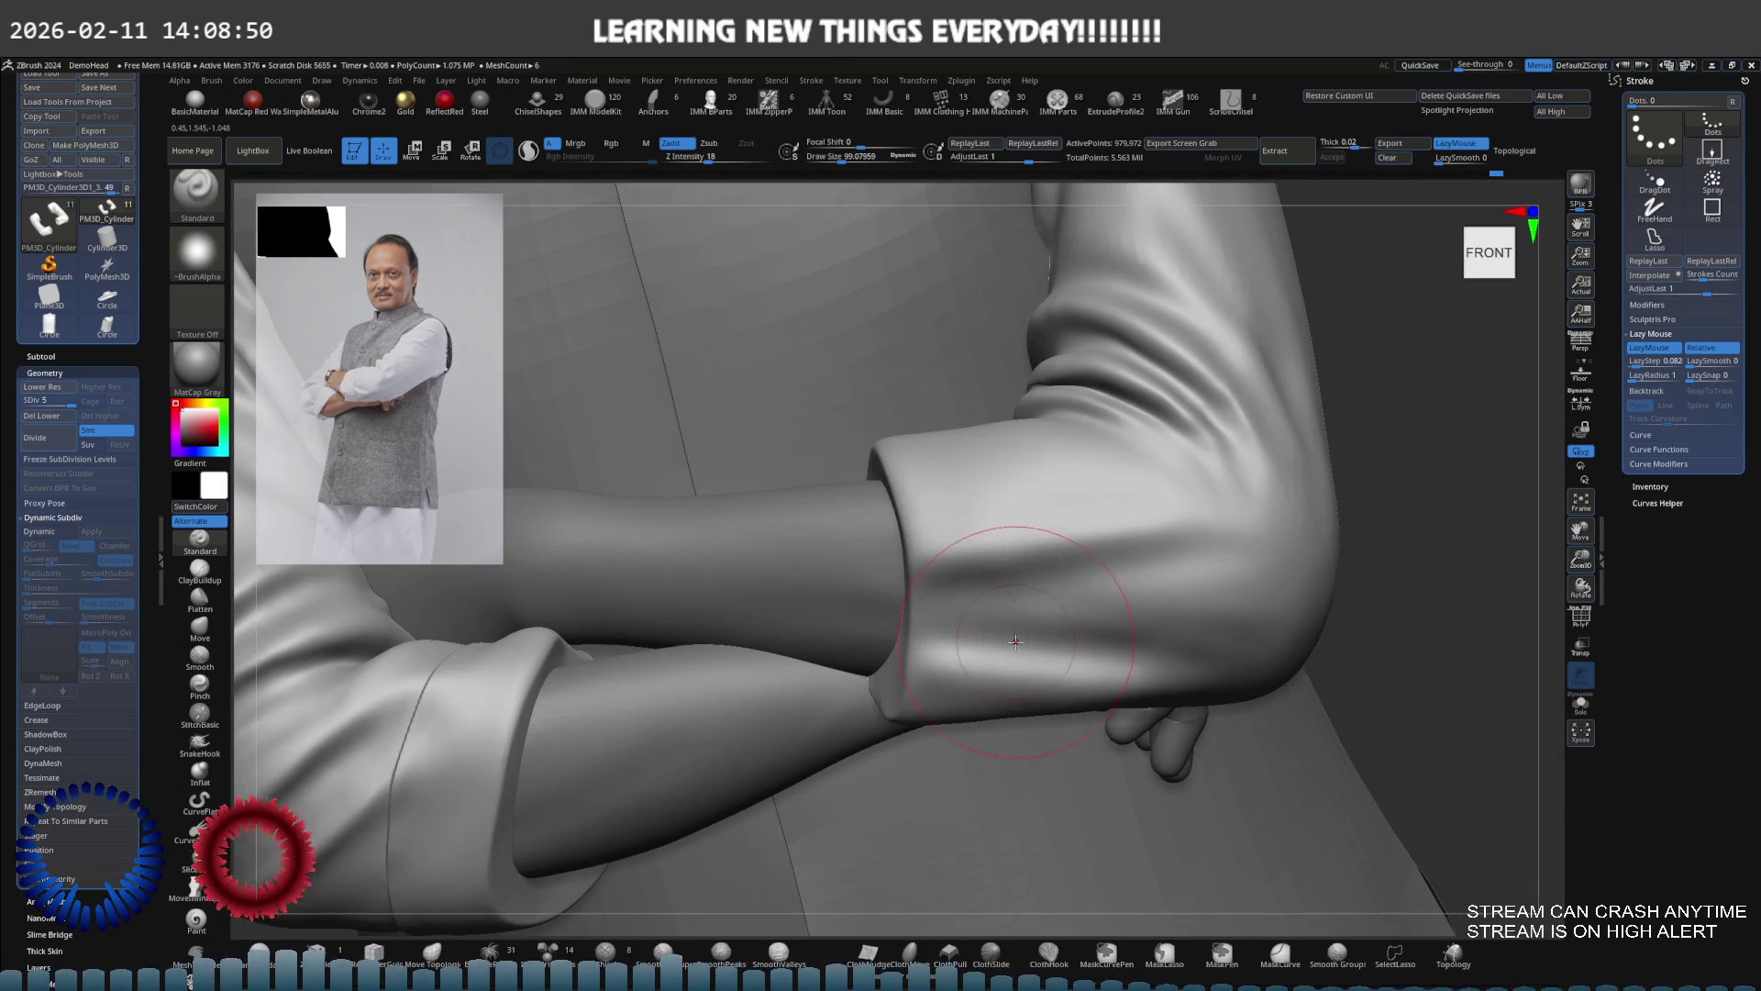
right_drag(1015, 640, 958, 652)
key(shift)
mouse_move(1085, 674)
right_down()
mouse_move(1055, 621)
mouse_move(1121, 712)
right_up()
mouse_move(1007, 721)
right_down()
mouse_move(983, 727)
mouse_move(1083, 670)
mouse_move(1113, 673)
mouse_move(1027, 620)
mouse_move(791, 633)
mouse_move(848, 608)
mouse_move(759, 583)
right_up()
key(shift)
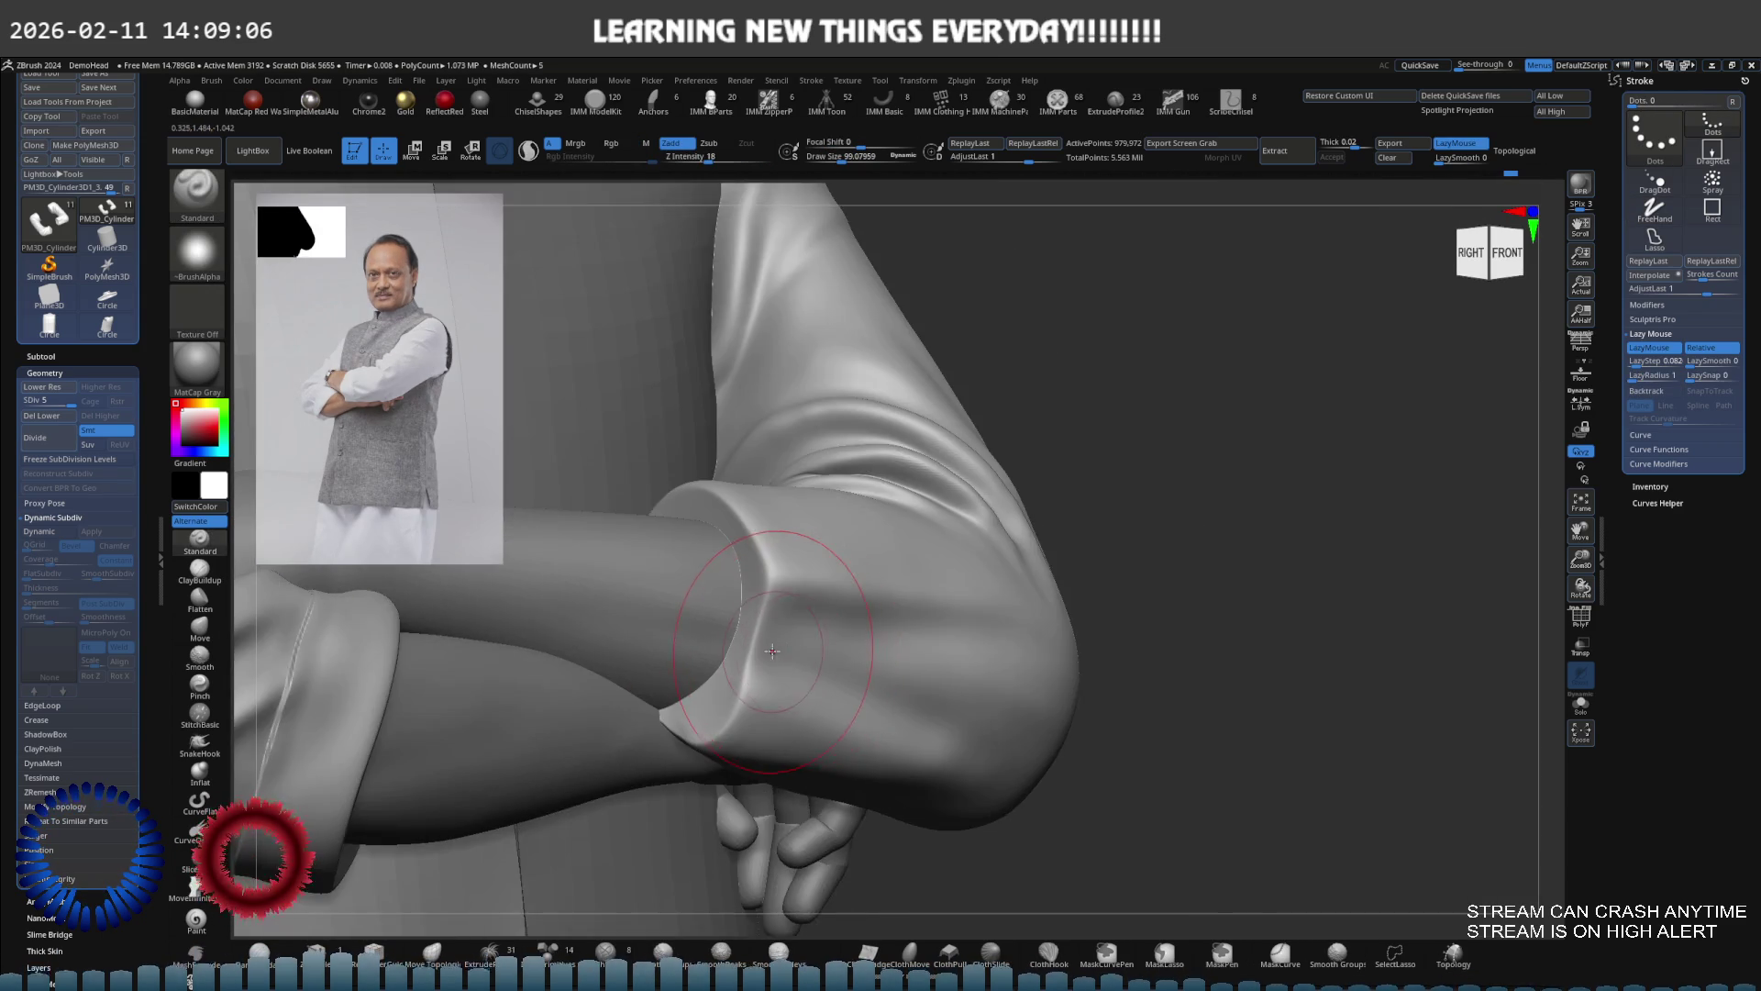
right_drag(772, 651, 734, 624)
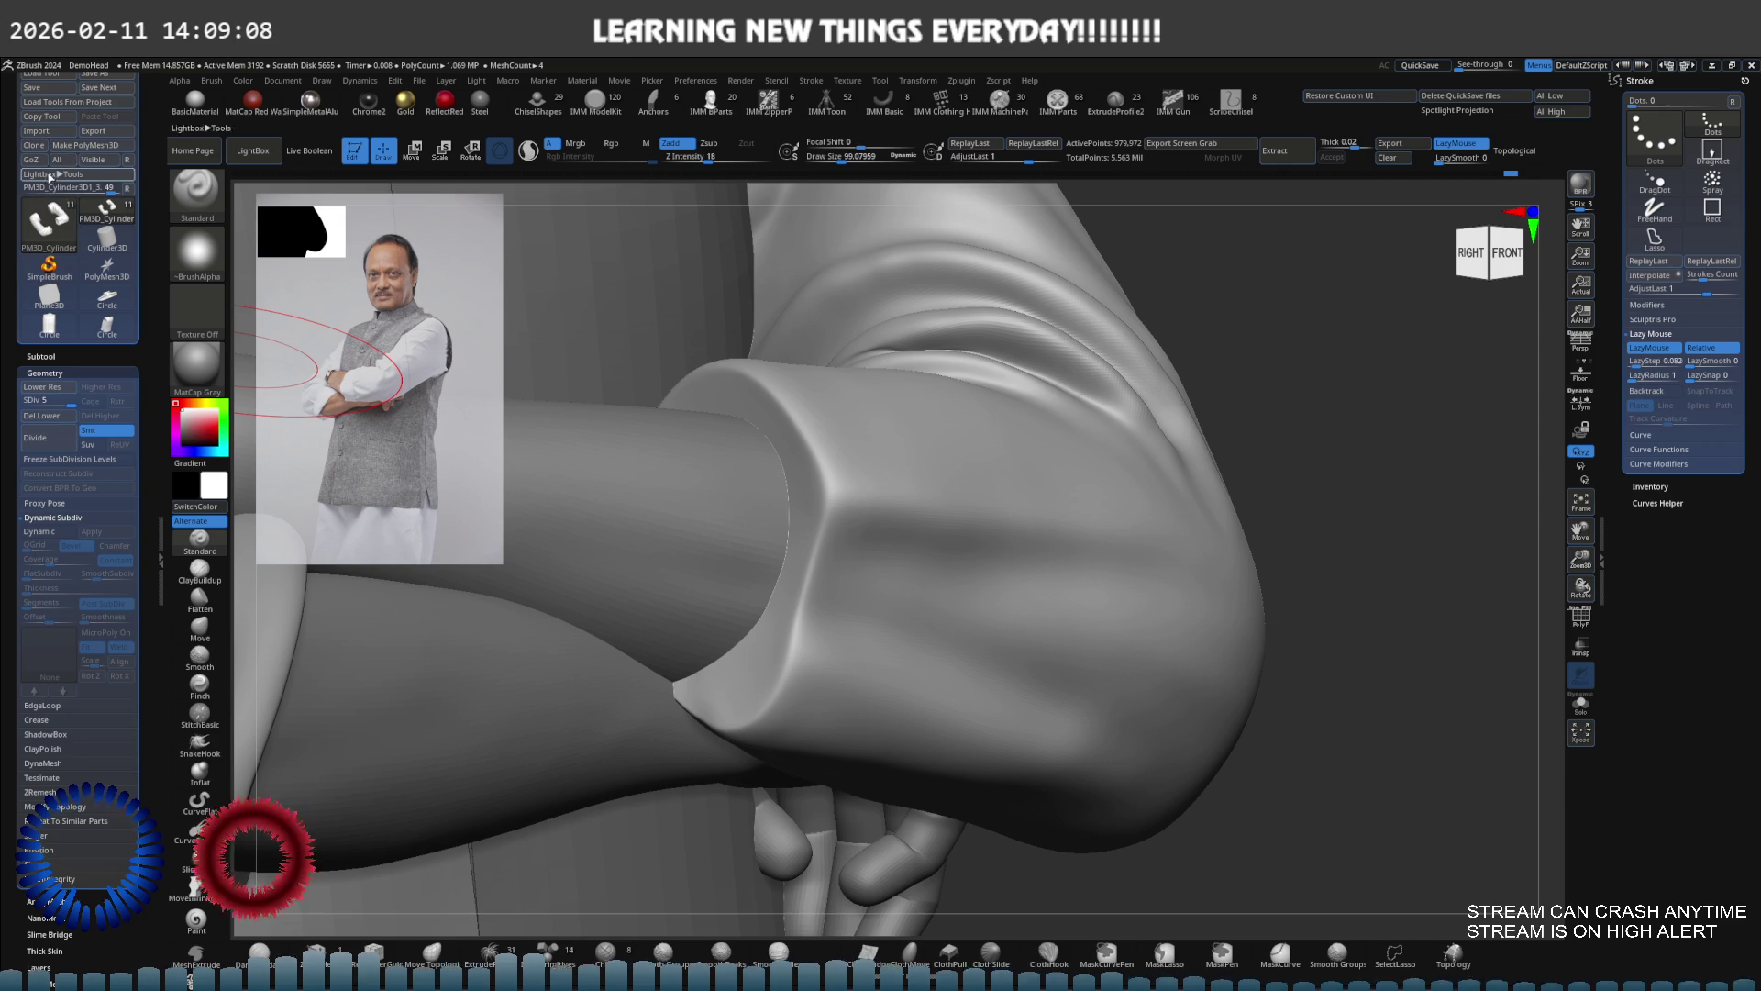
Select the hPolish brush and set its Draw Size to about 38
scroll(55, 171, up, 3)
click(31, 129)
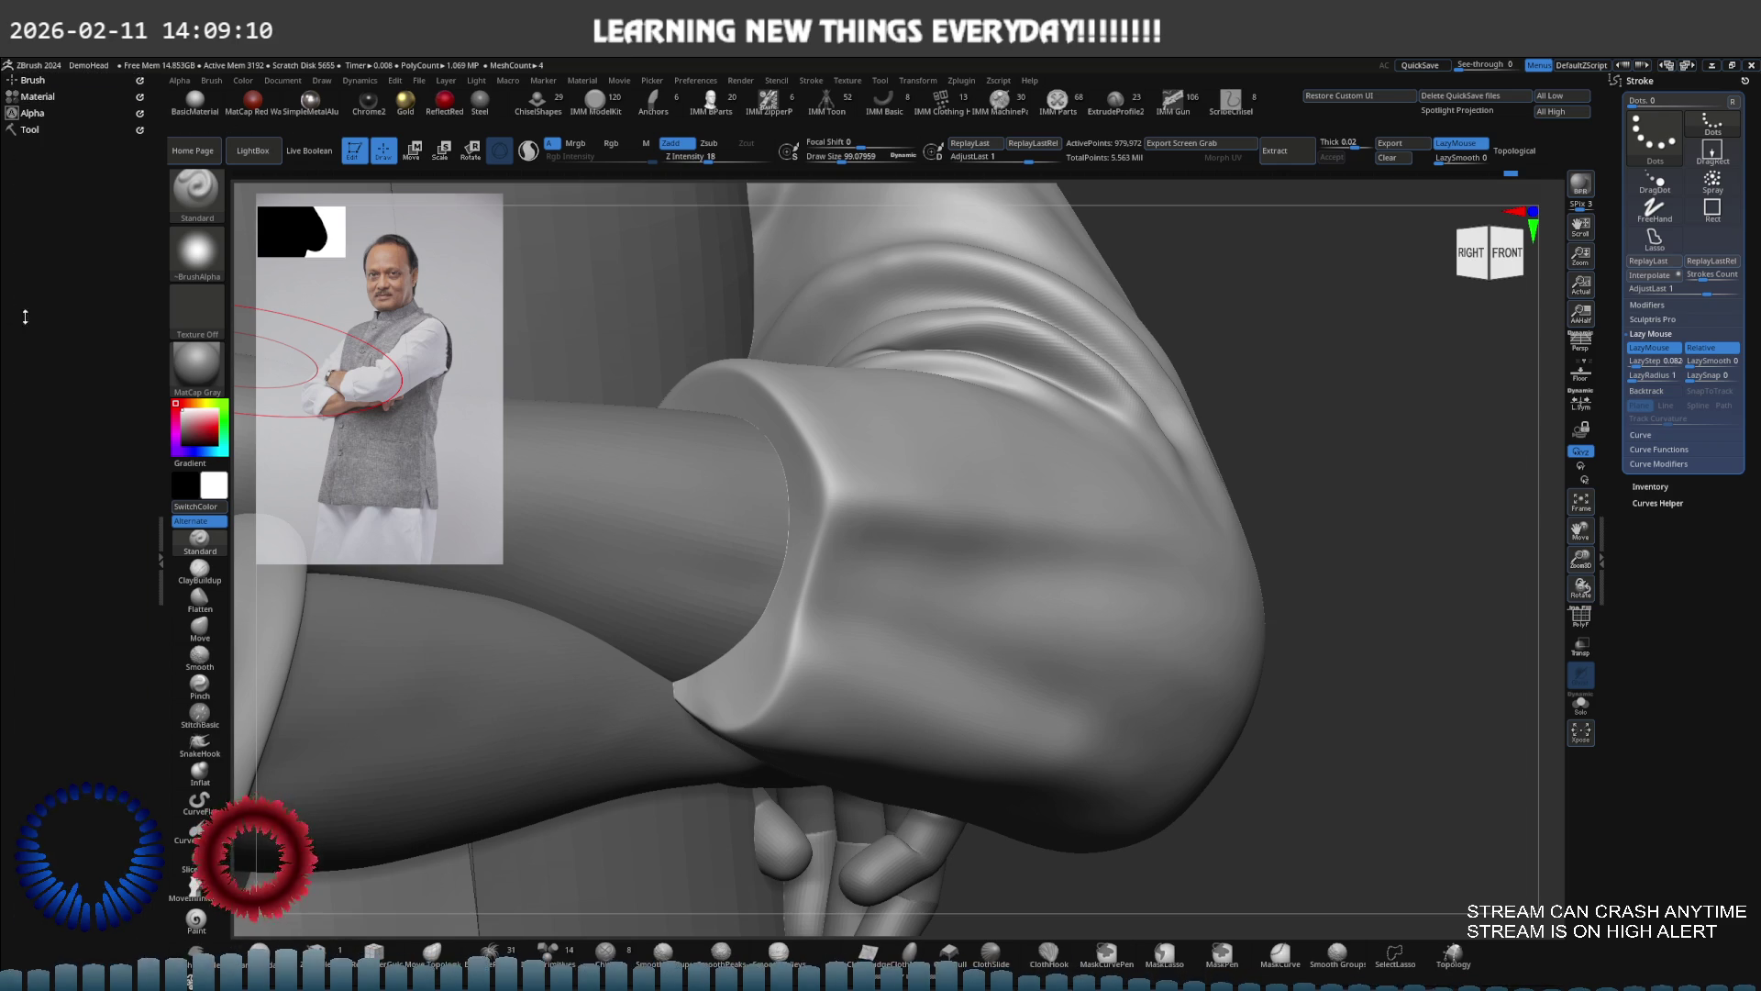
click(50, 85)
scroll(55, 413, down, 5)
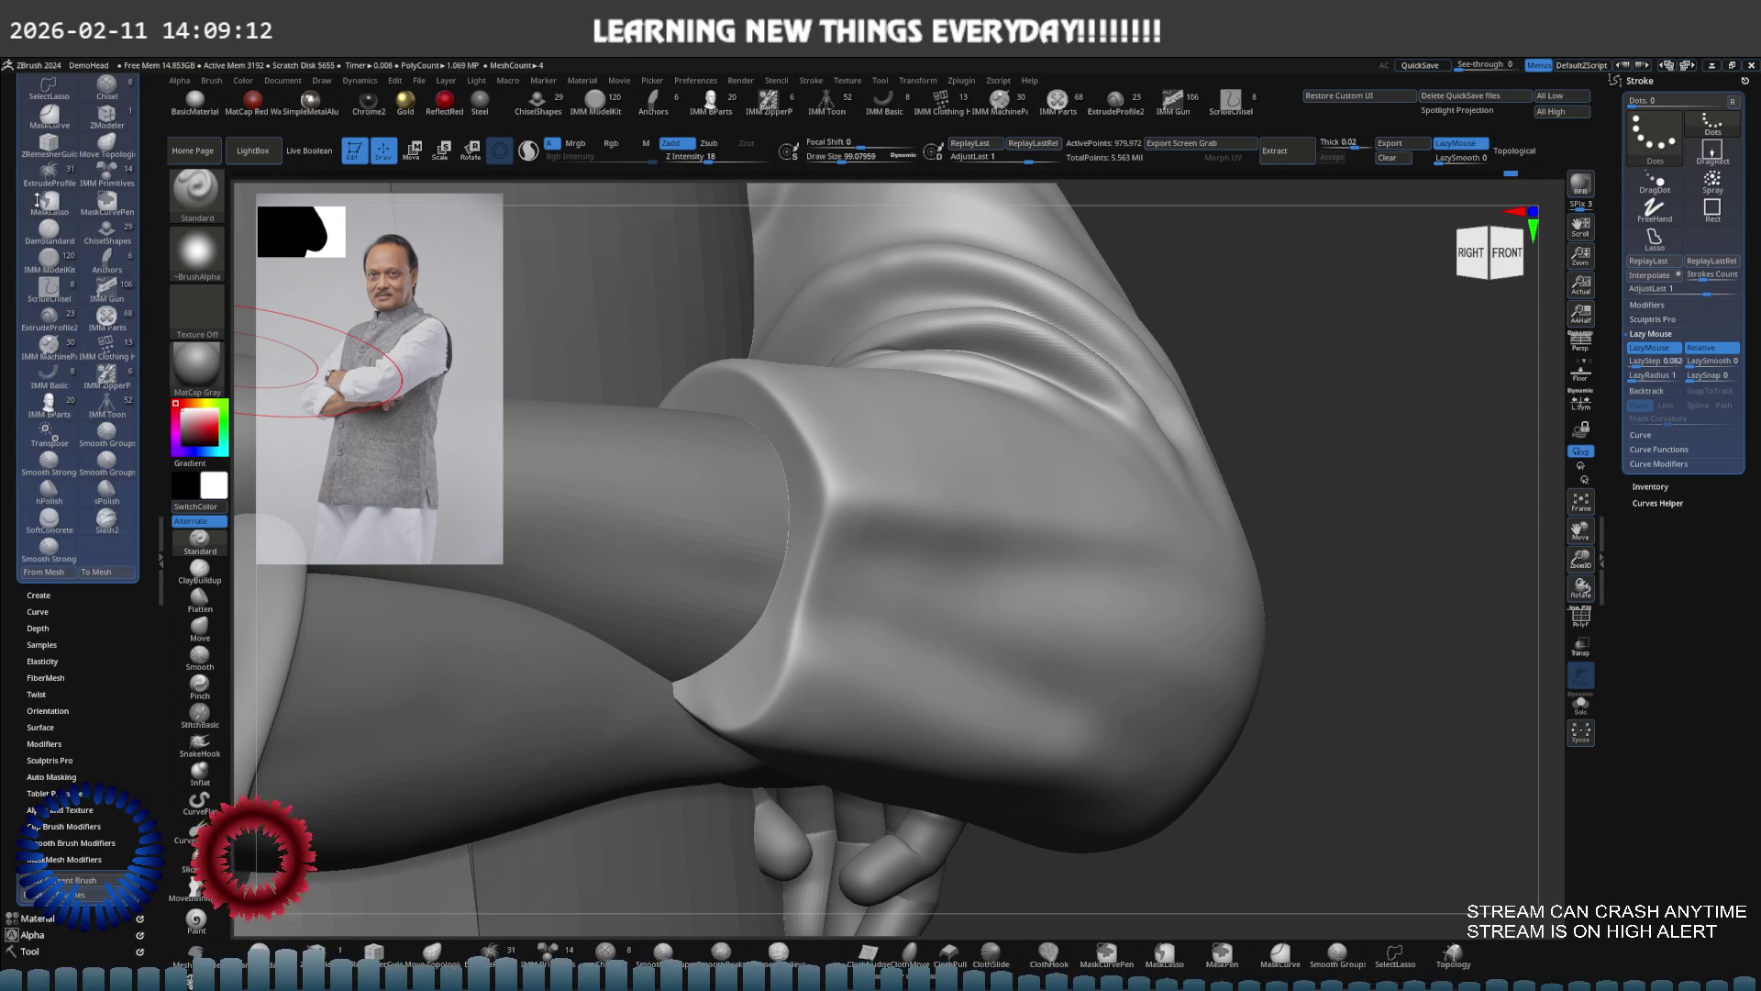
click(49, 493)
mouse_move(575, 643)
right_down()
mouse_move(692, 669)
mouse_move(927, 518)
right_up()
key(s)
drag(964, 537, 950, 537)
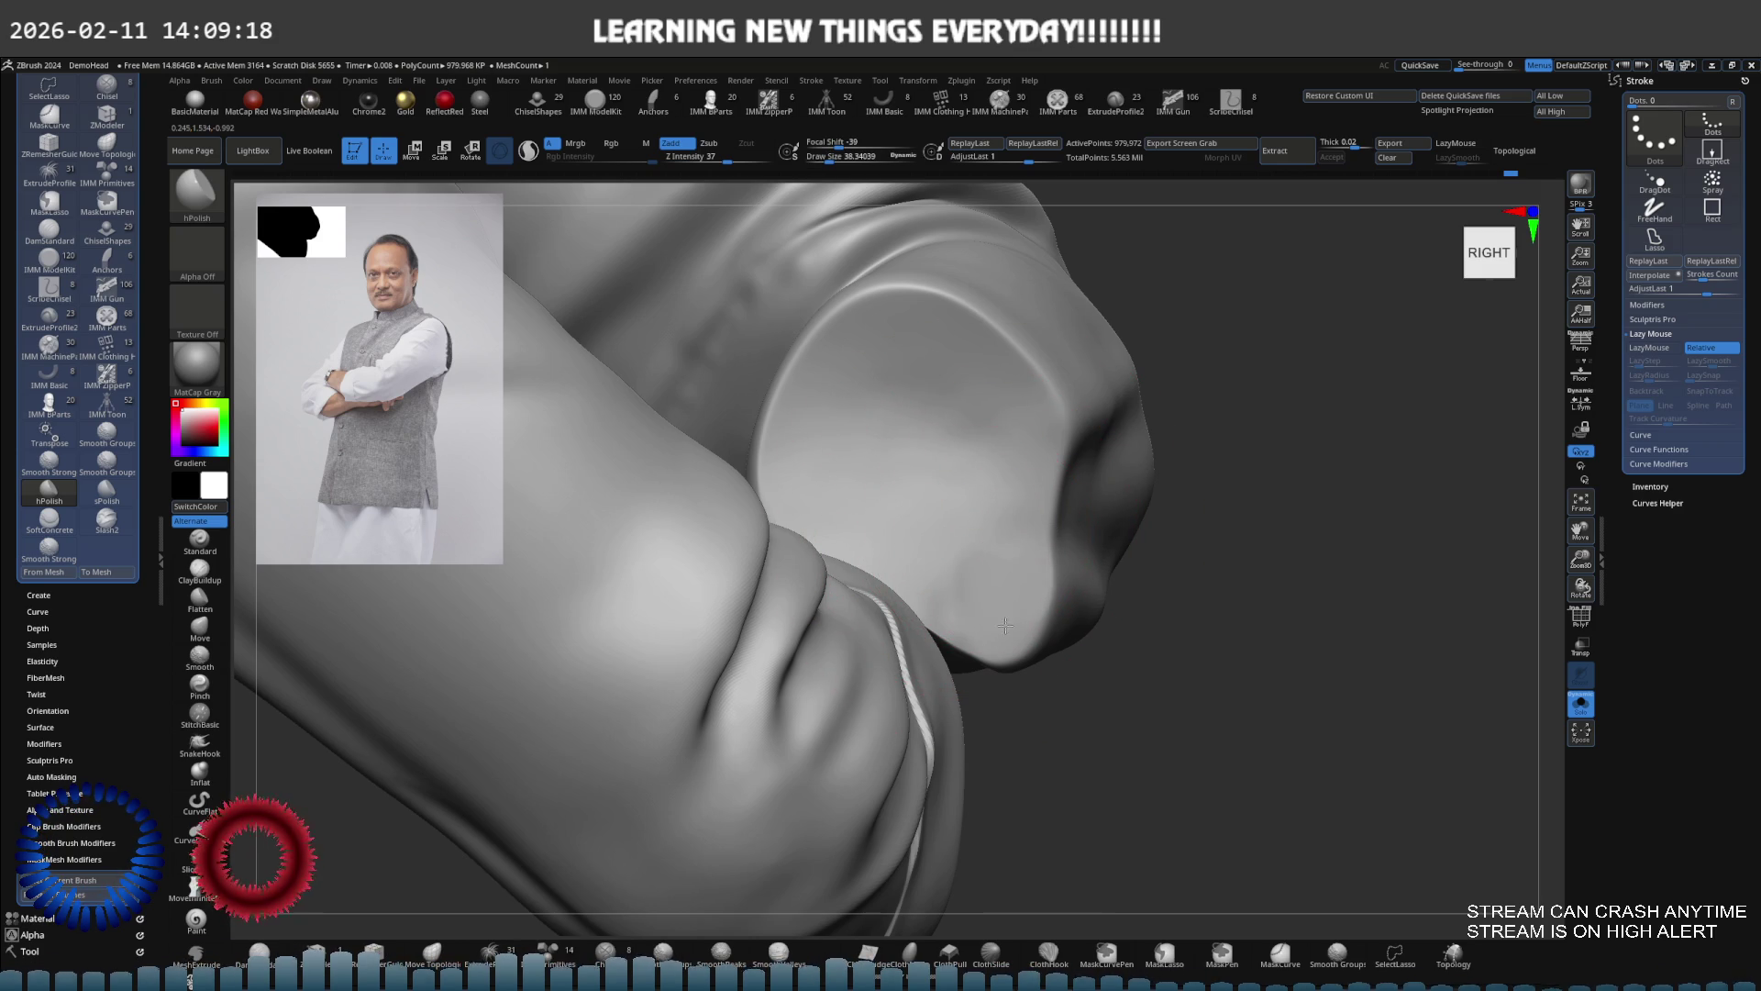
Polish and smooth the cuff end, then turn Solo off to show the other parts
key(shift)
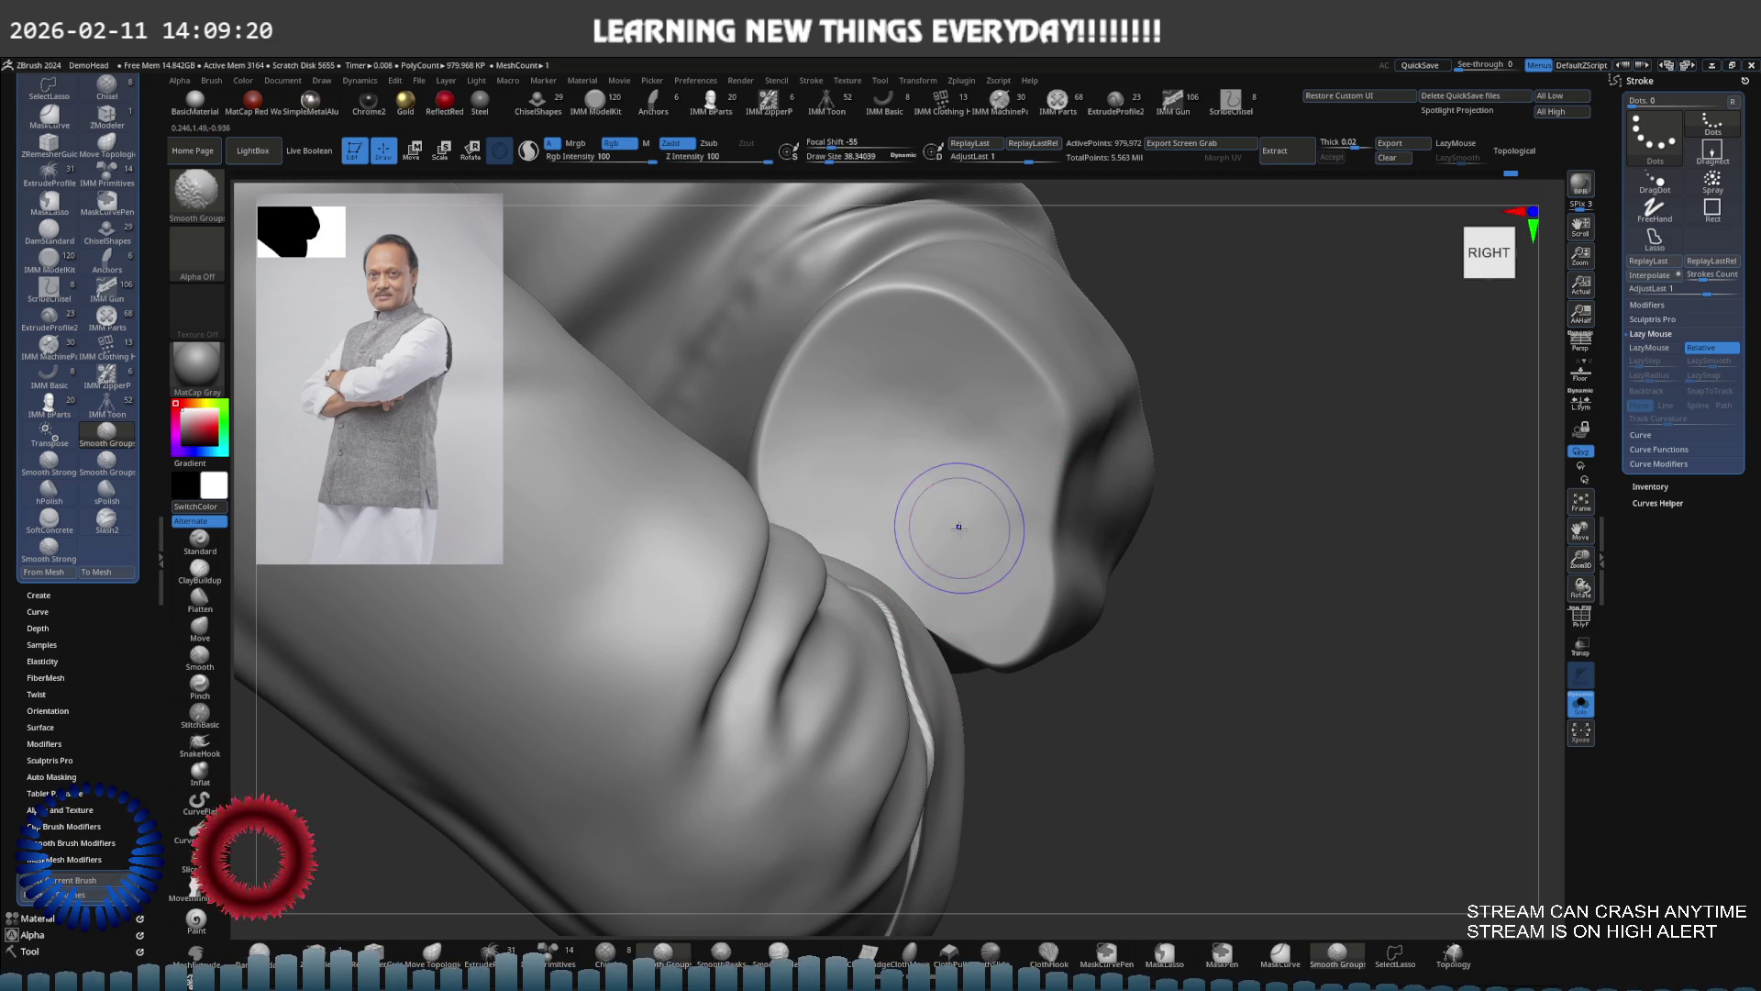
mouse_move(996, 450)
right_down()
mouse_move(963, 432)
mouse_move(1025, 500)
right_up()
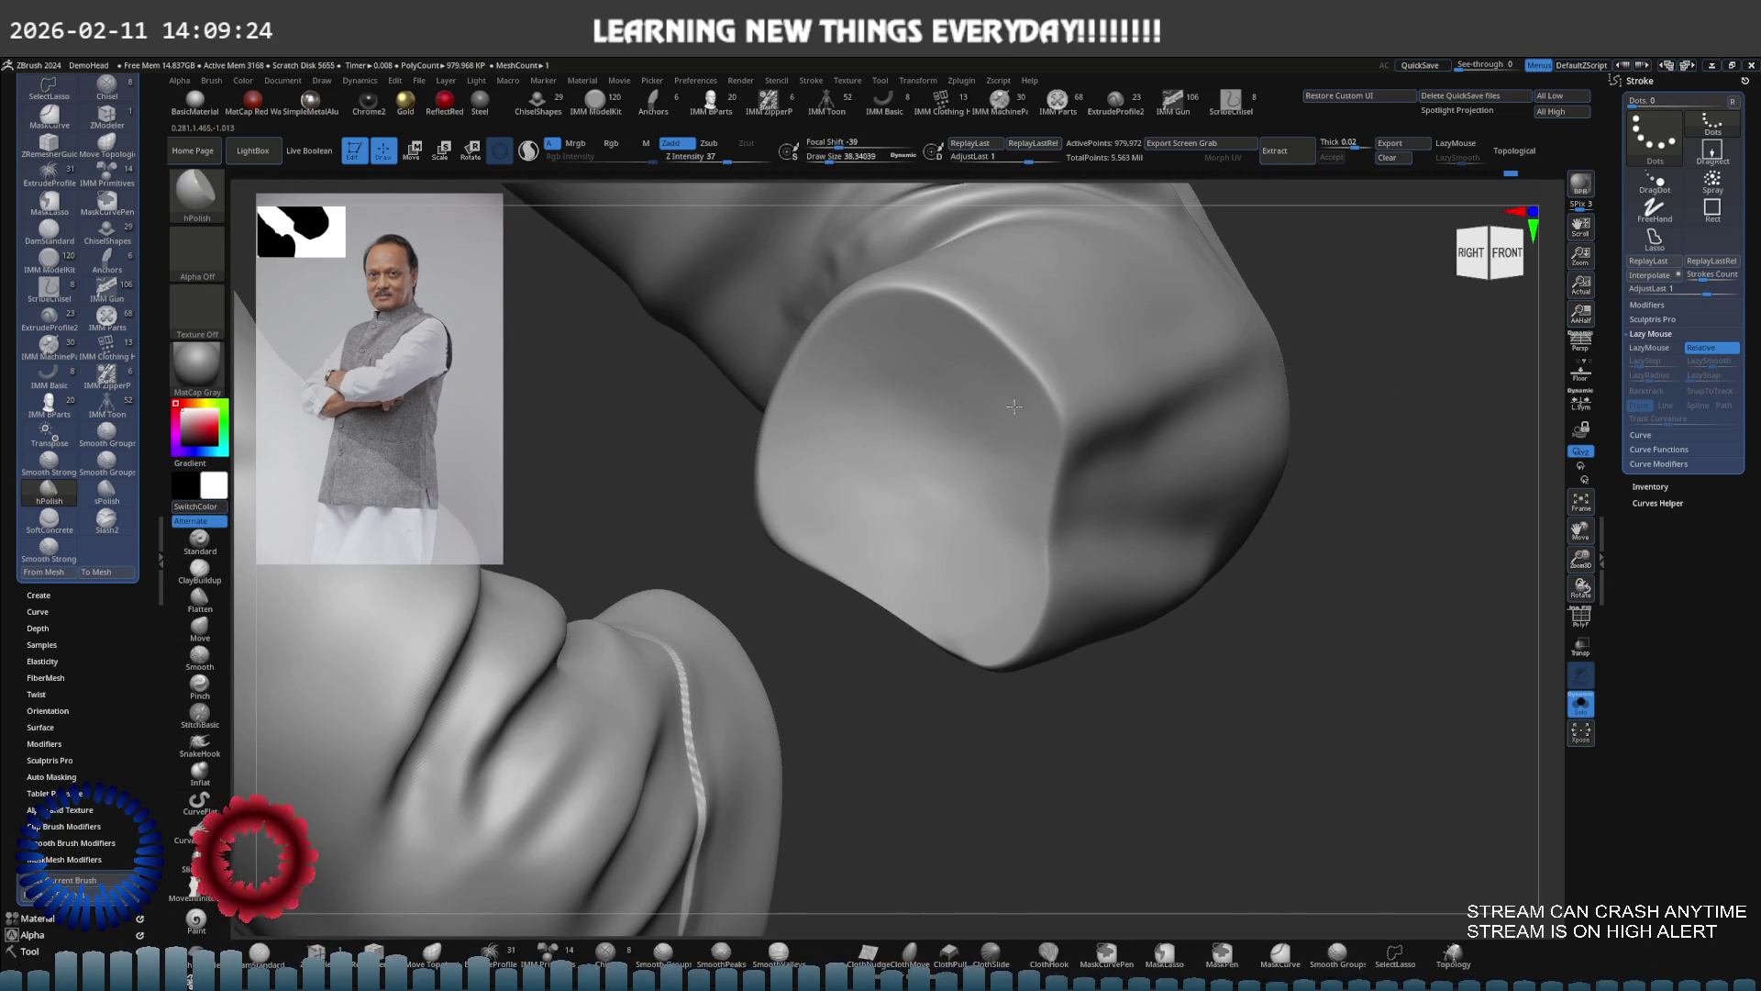
right_drag(951, 423, 894, 423)
mouse_move(826, 371)
right_down()
mouse_move(862, 458)
mouse_move(905, 491)
mouse_move(1003, 511)
mouse_move(534, 588)
mouse_move(1085, 563)
mouse_move(1105, 594)
right_up()
key(shift+s)
key(b)
key(m)
key(v)
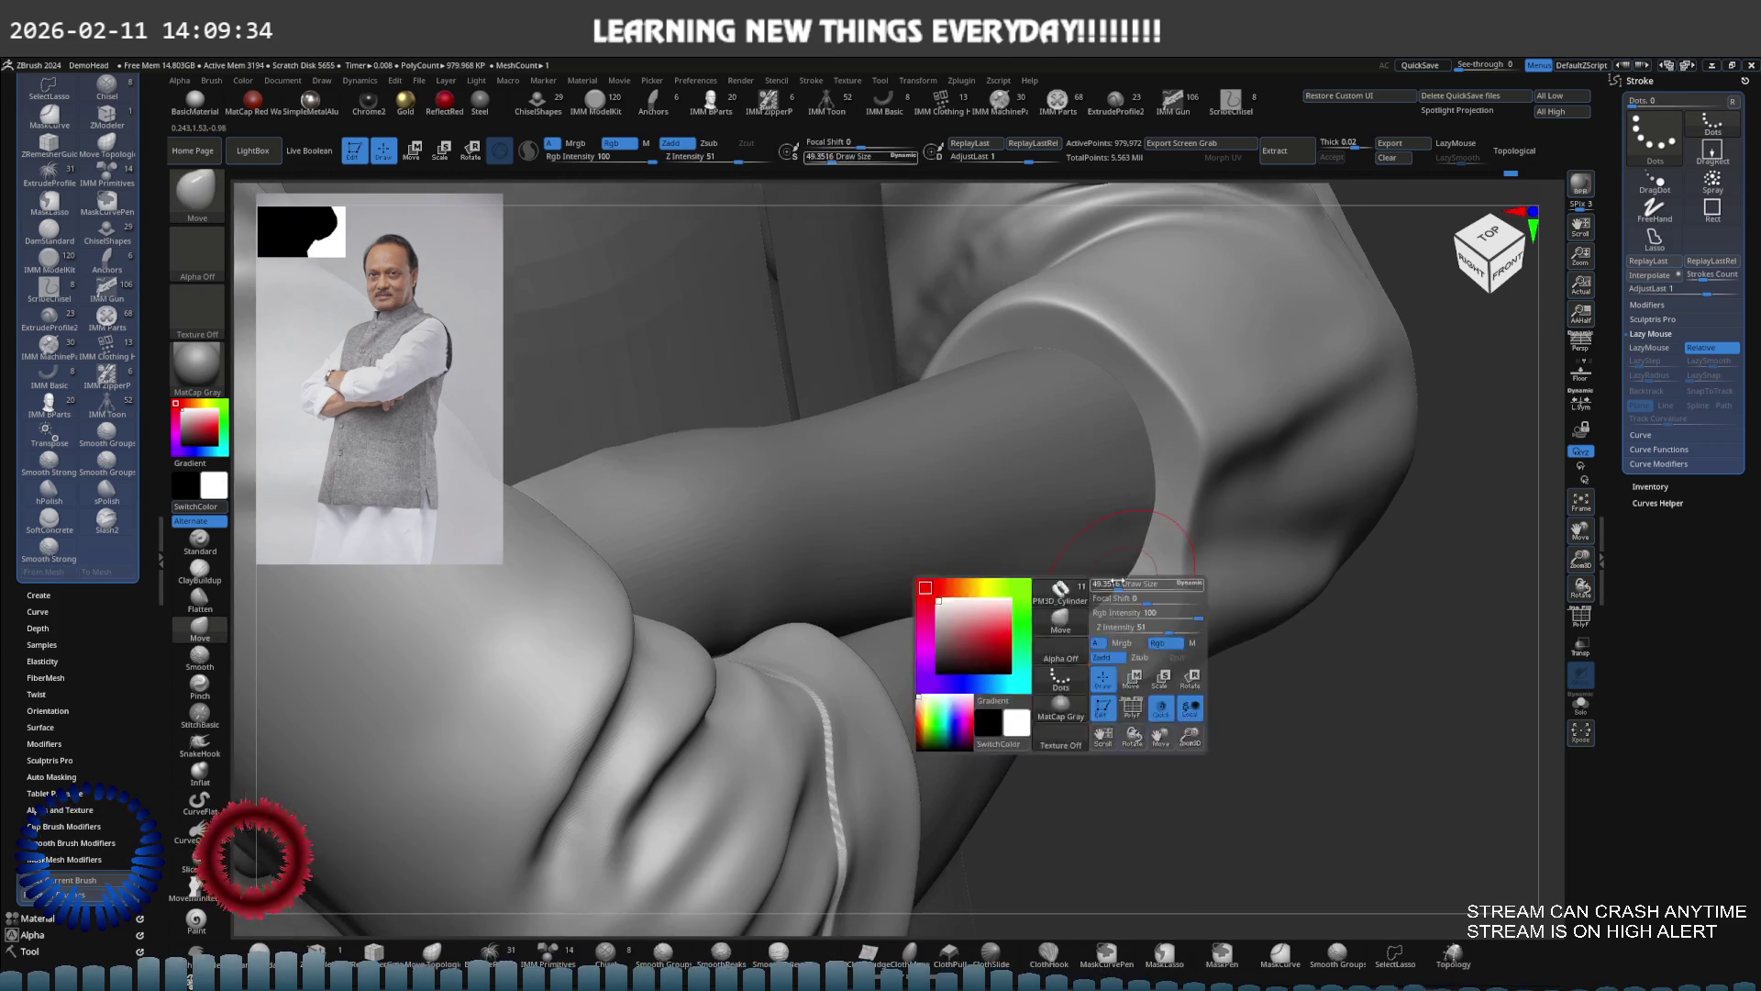
Isolate the sleeve, mask the cuff's lower end, and undo two bad cuff edits
key(shift+s)
key(ctrl)
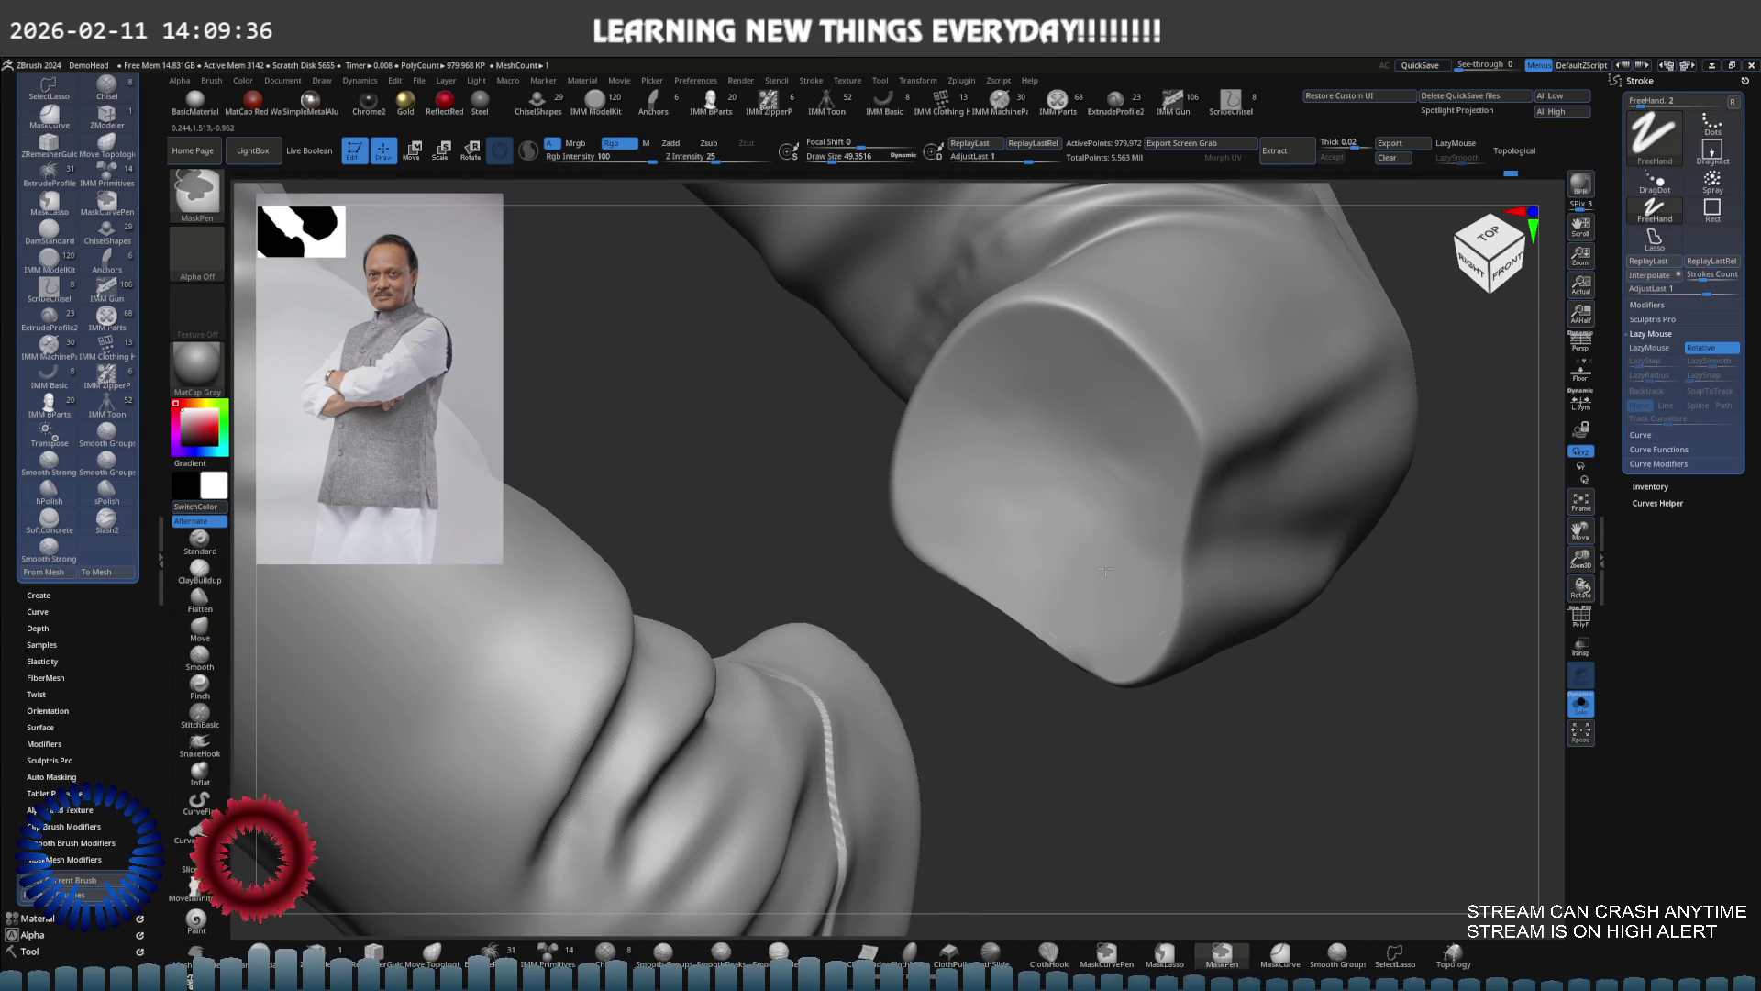
mouse_move(1079, 592)
ctrl+mouse_down()
mouse_move(1069, 608)
mouse_move(1102, 594)
ctrl+mouse_up()
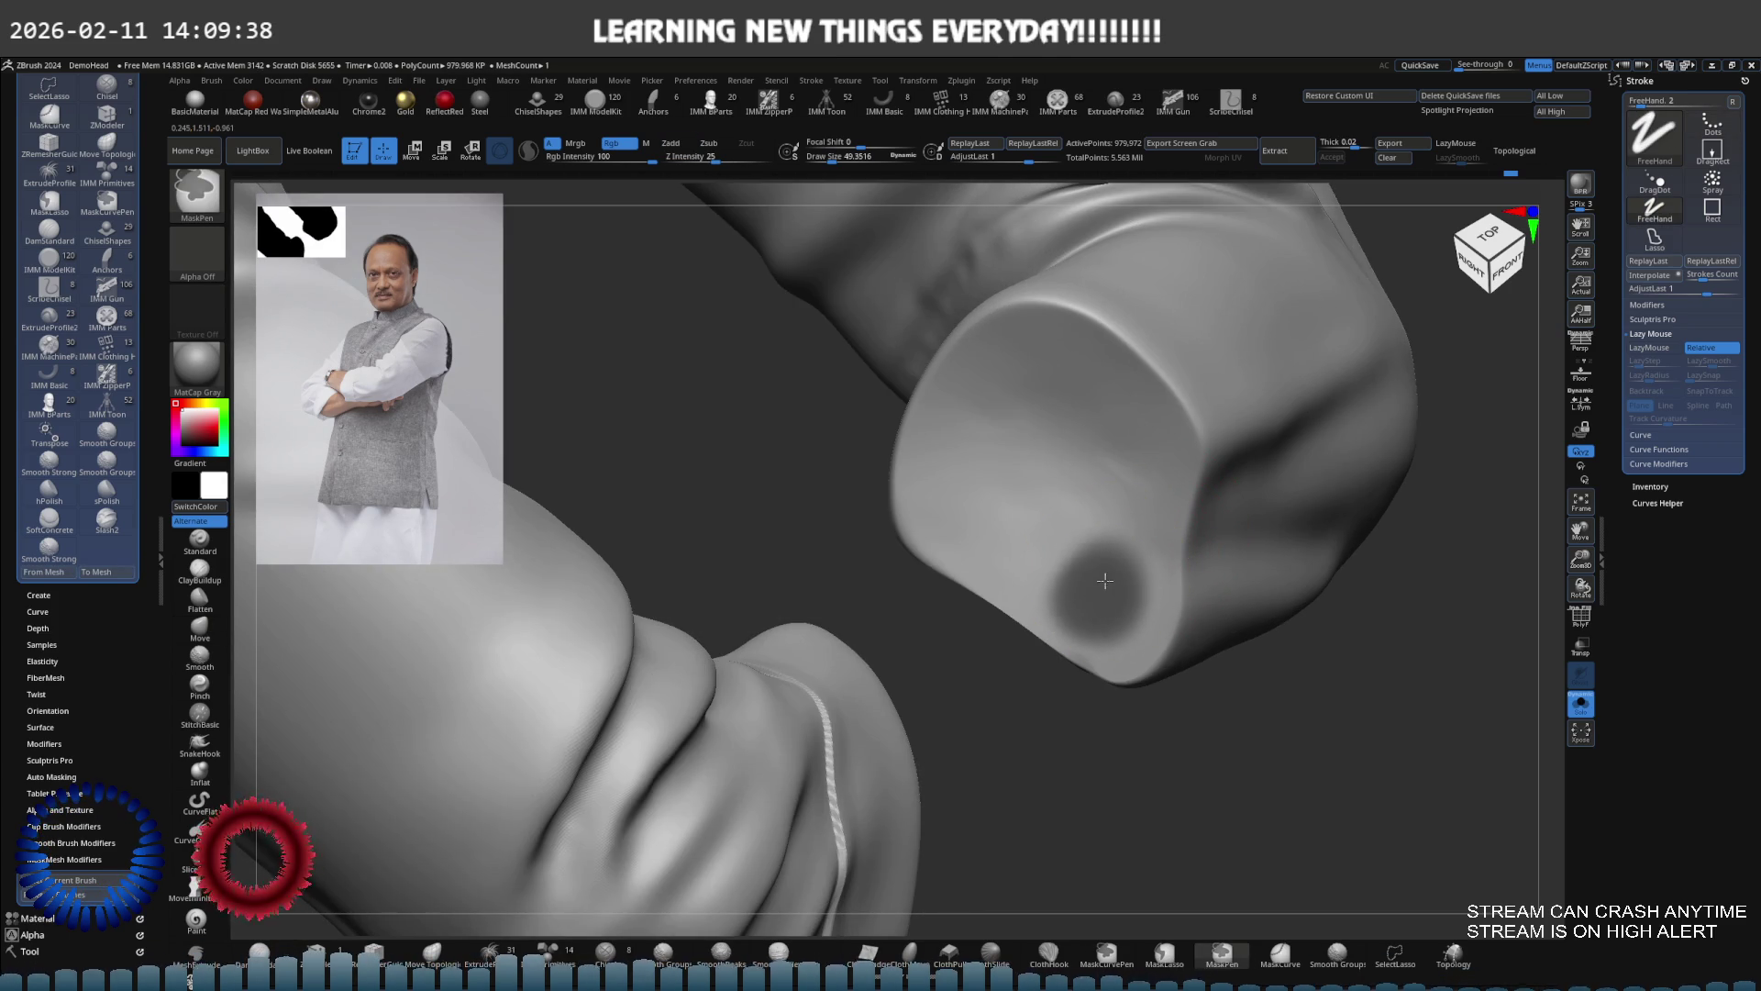
key(s)
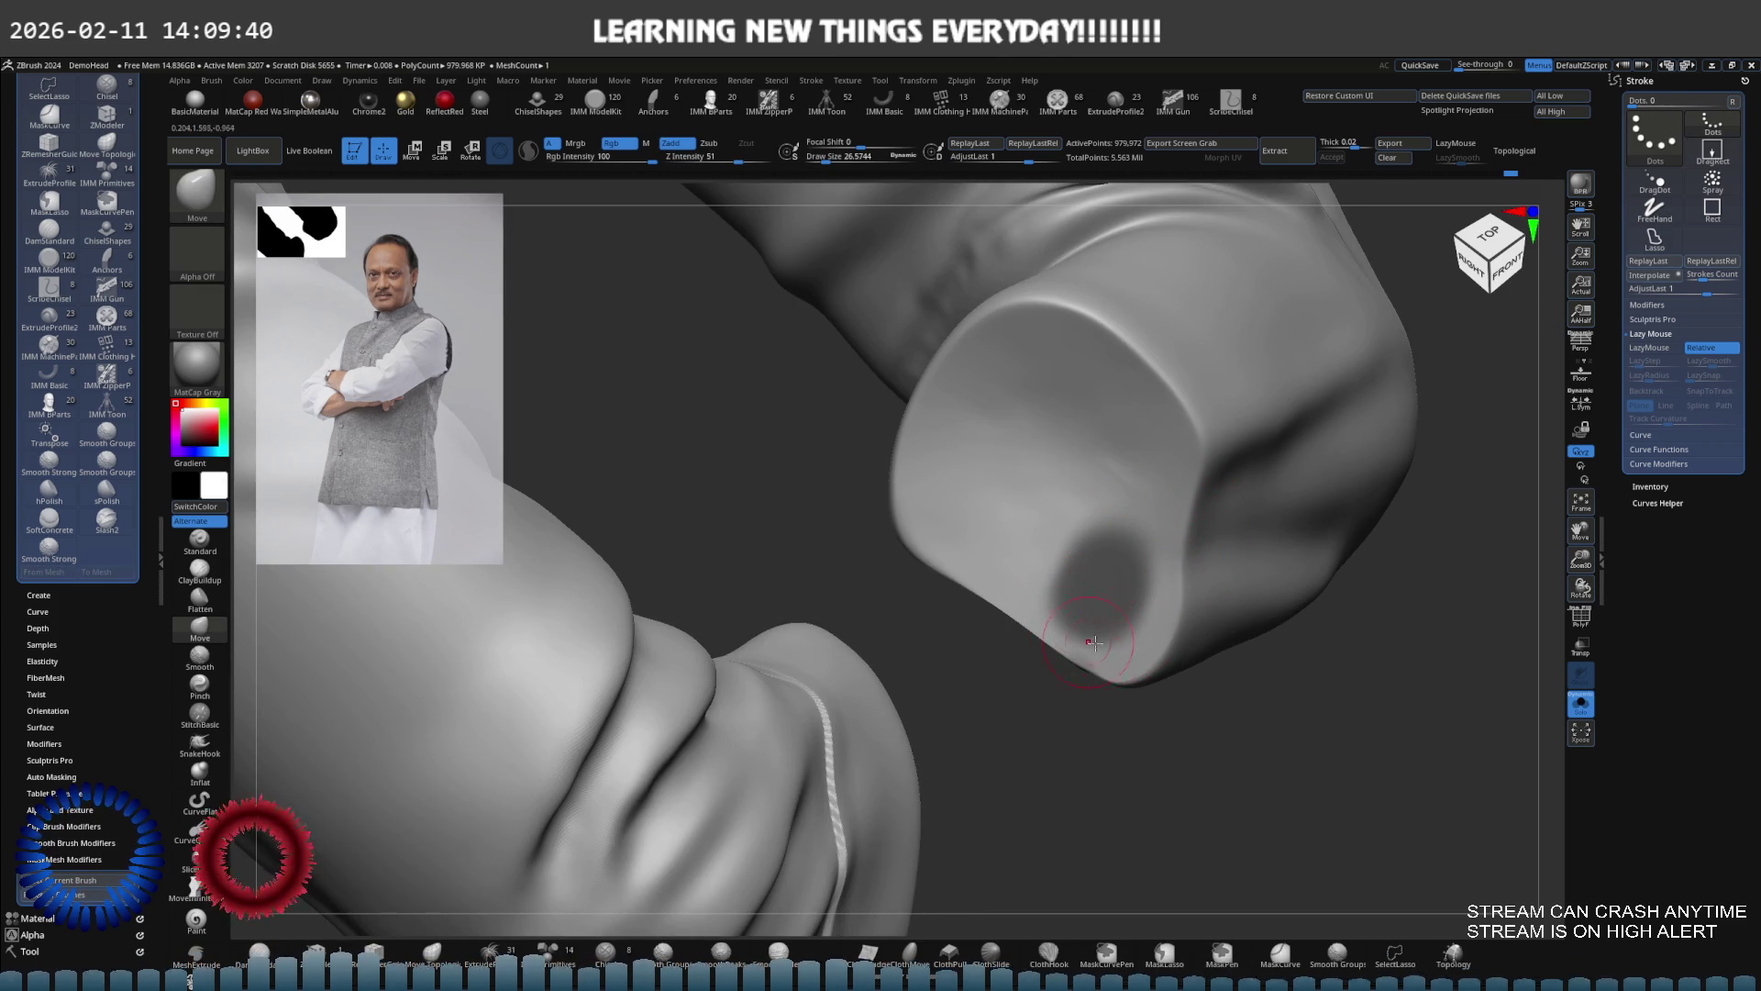
key(ctrl)
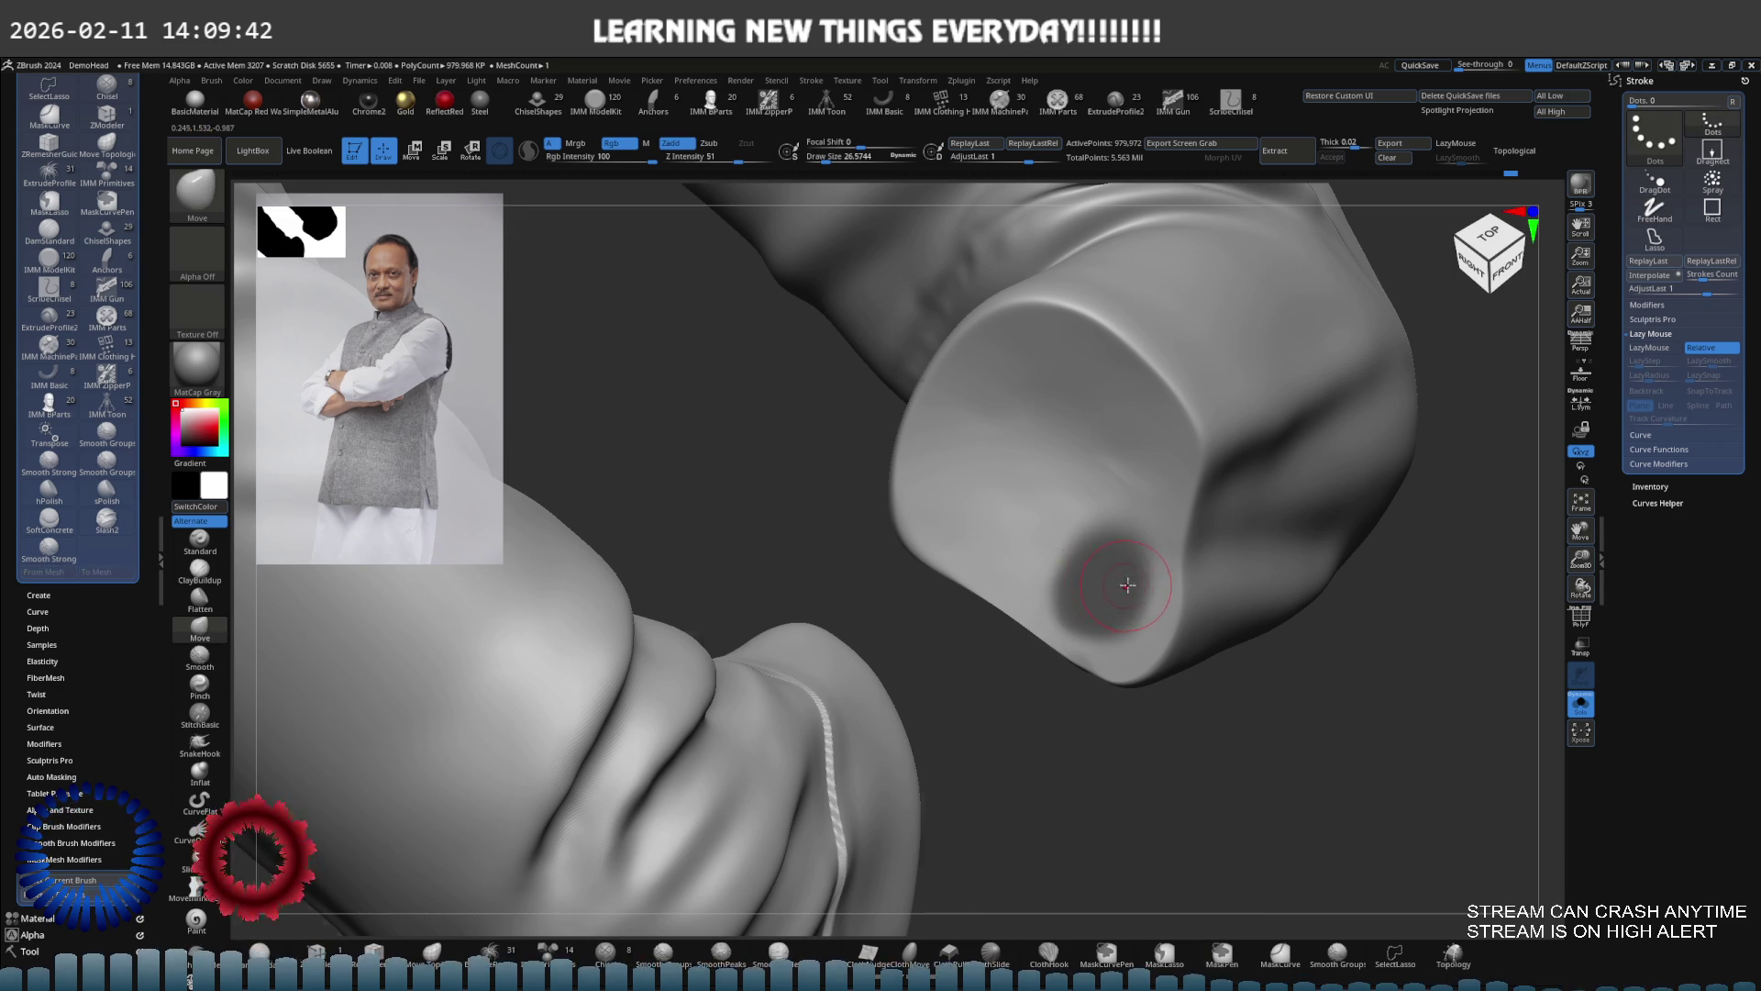
key(ctrl+z)
key(ctrl)
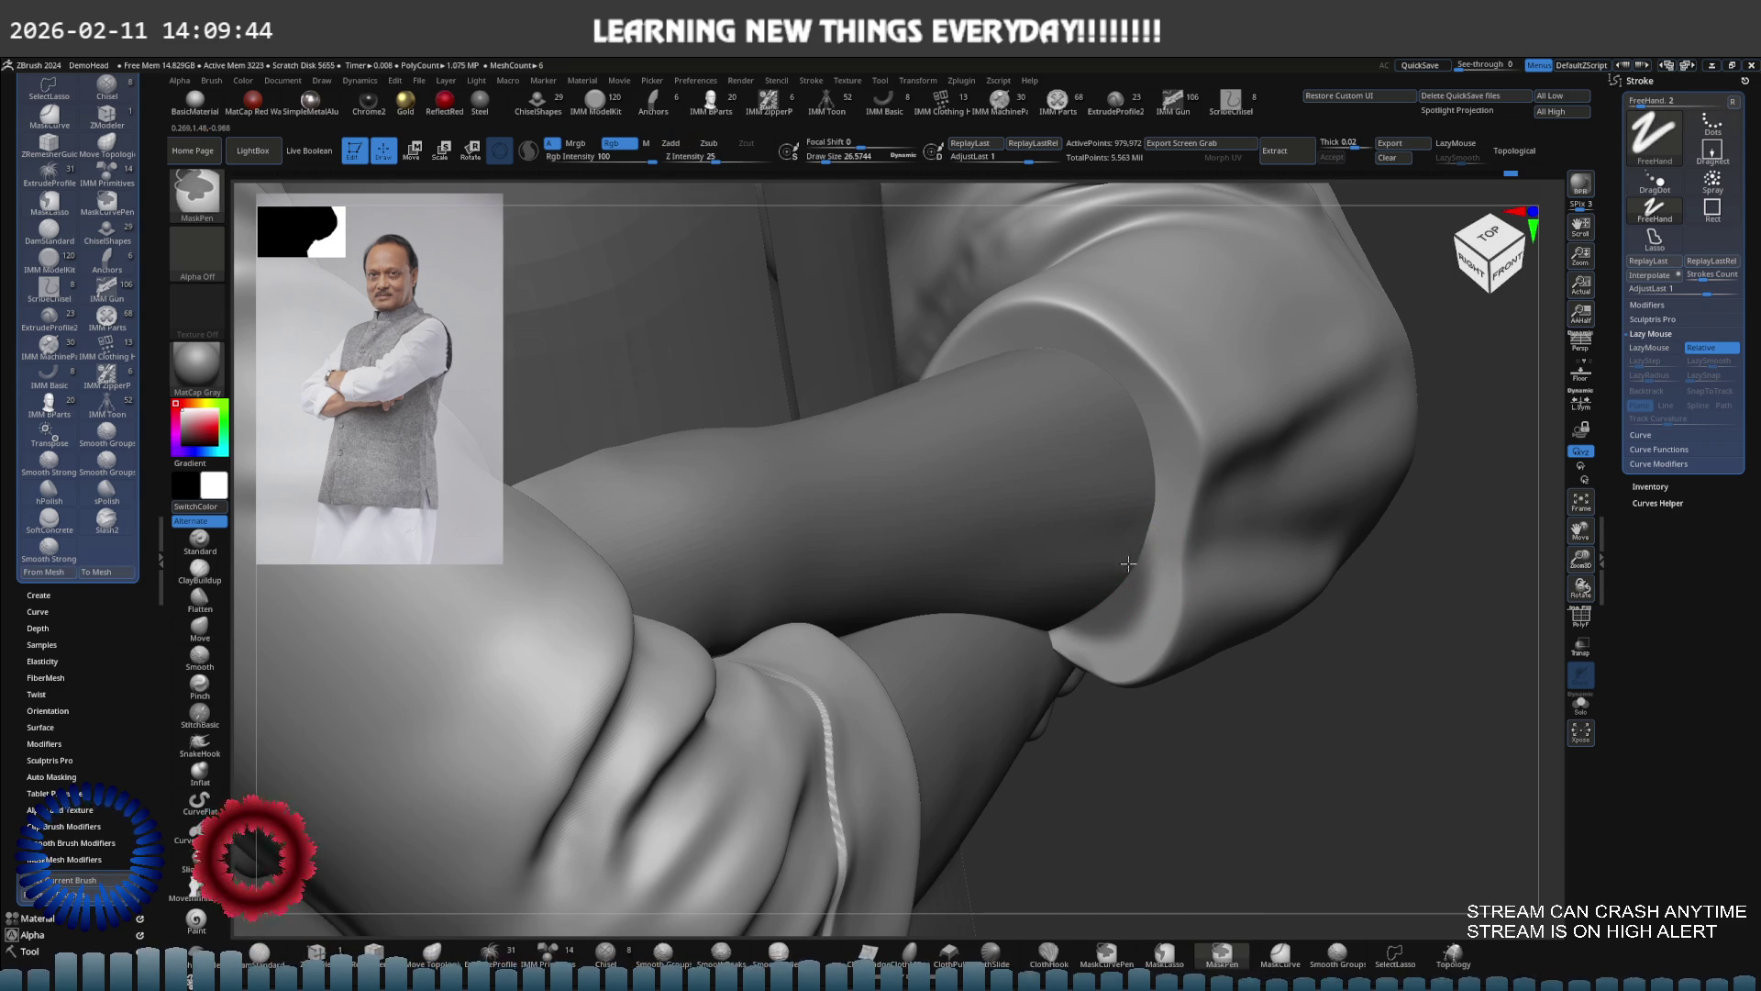
key(ctrl+z)
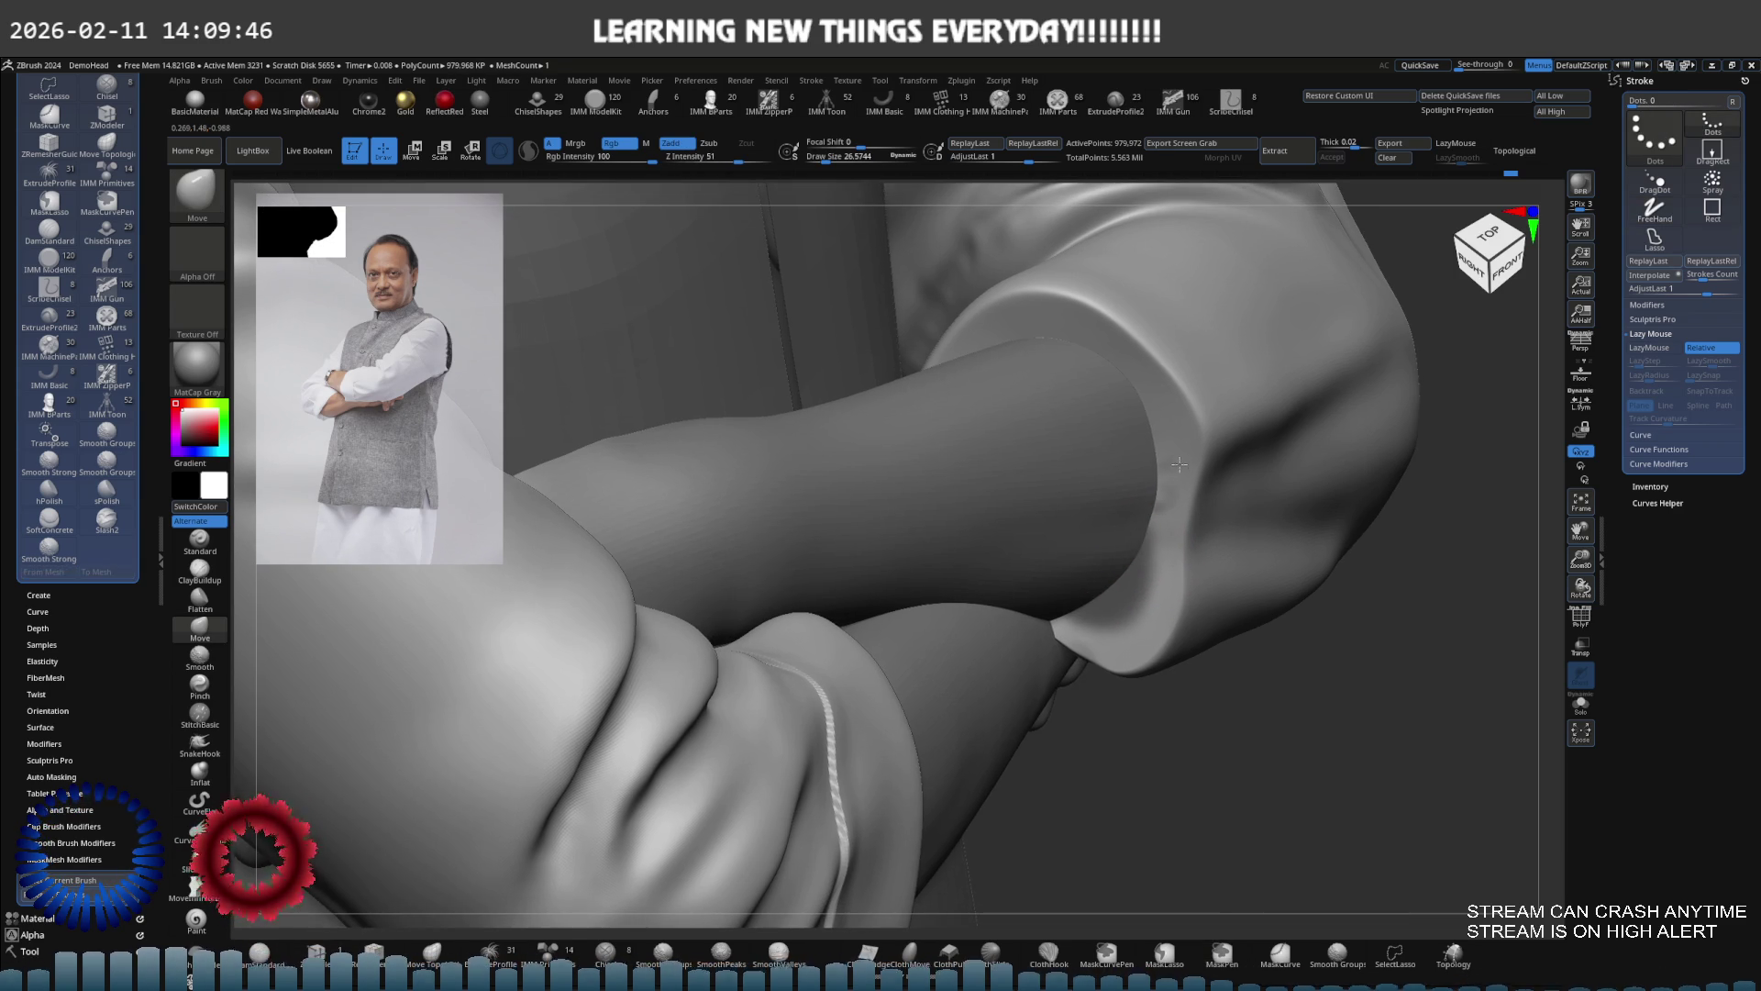
key(s)
click(1202, 546)
Mask and move the cuff geometry, then adjust it with the Transpose gizmo
key(ctrl)
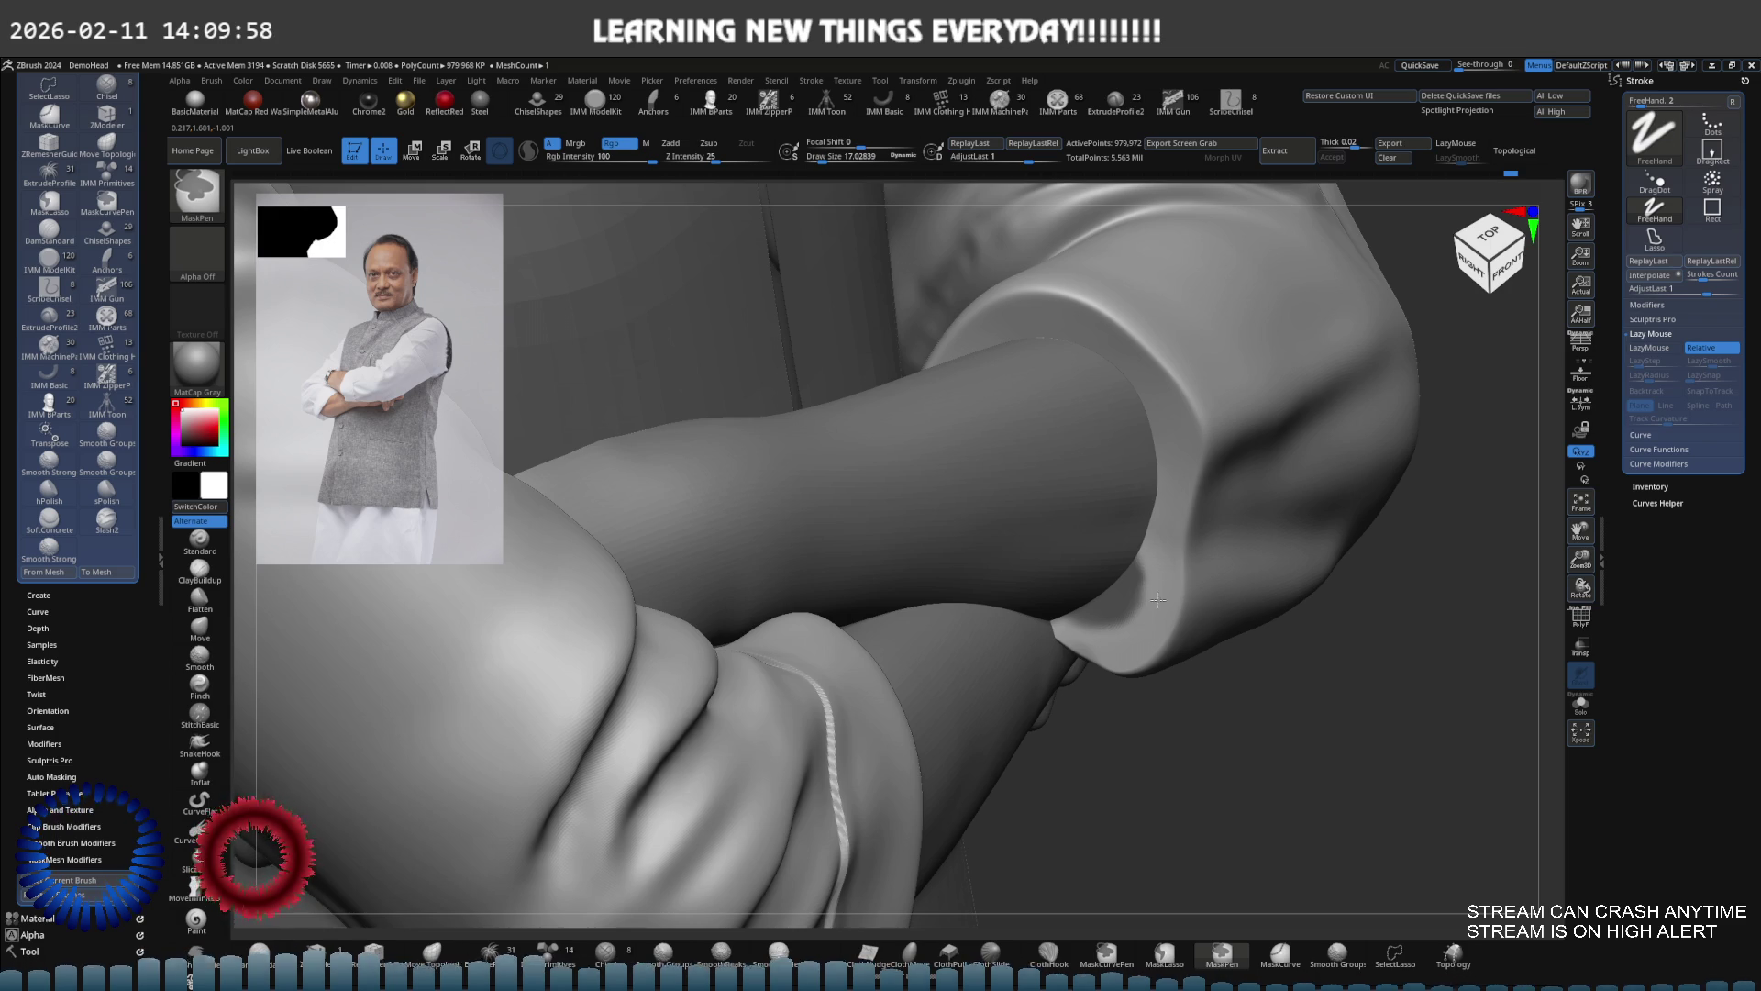
key(ctrl)
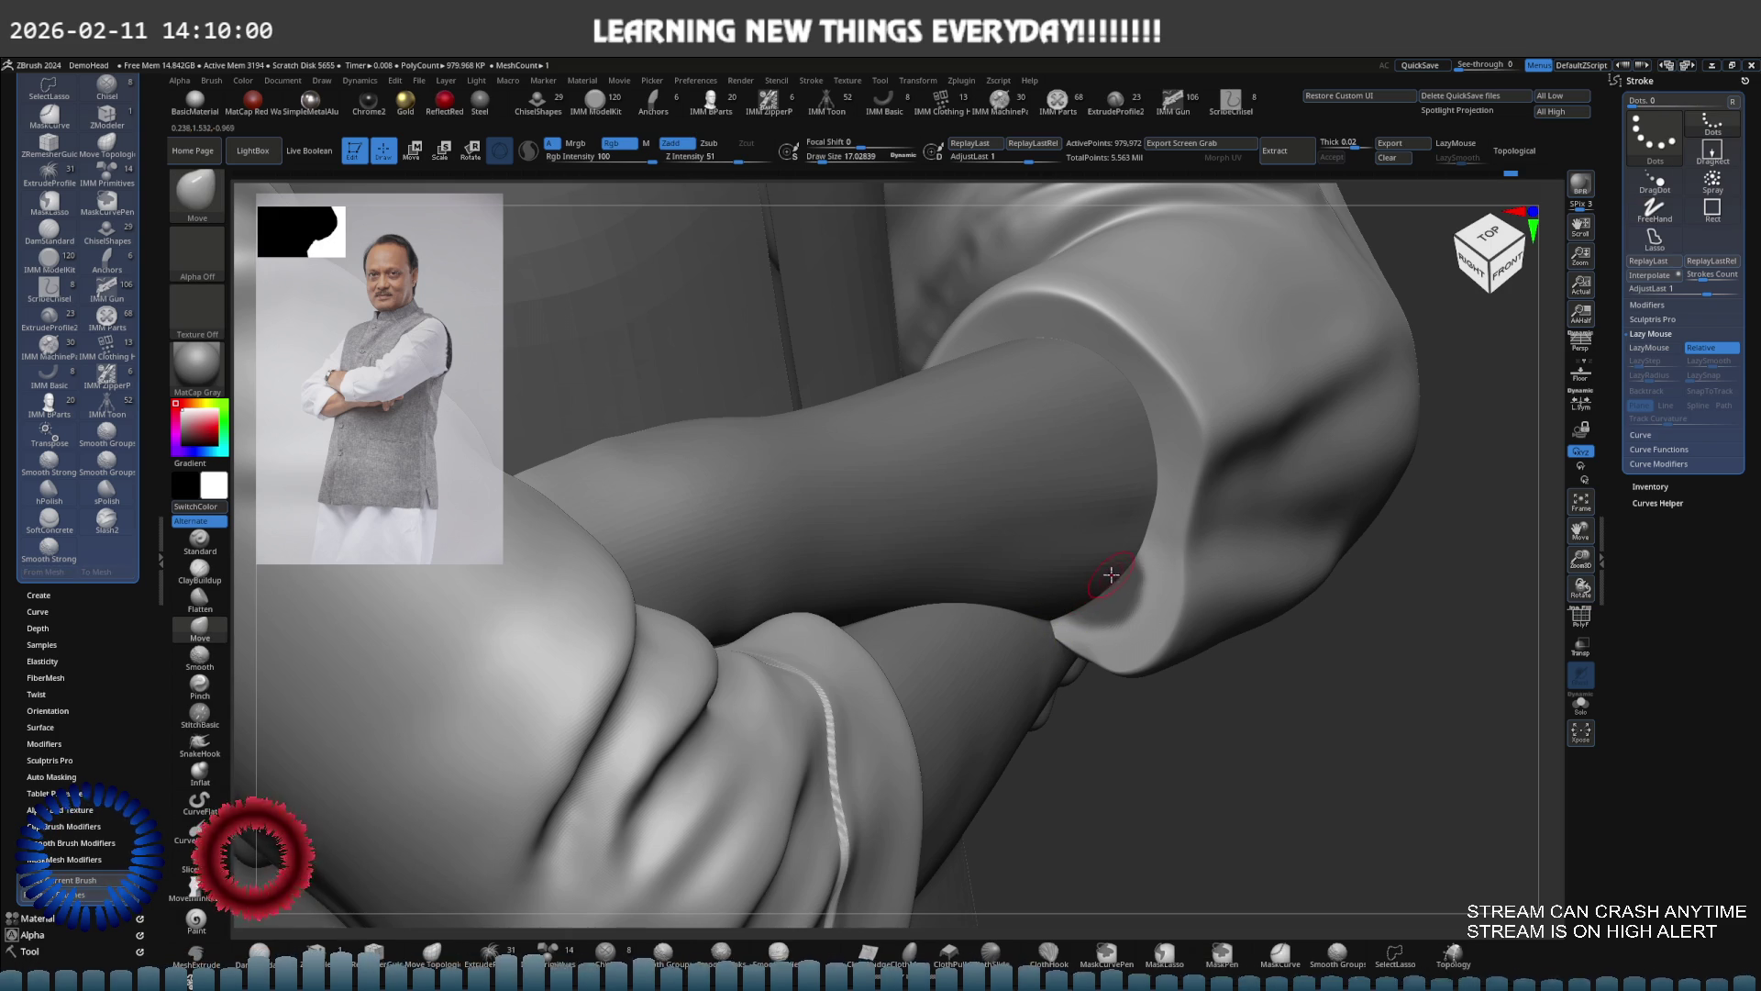
key(ctrl)
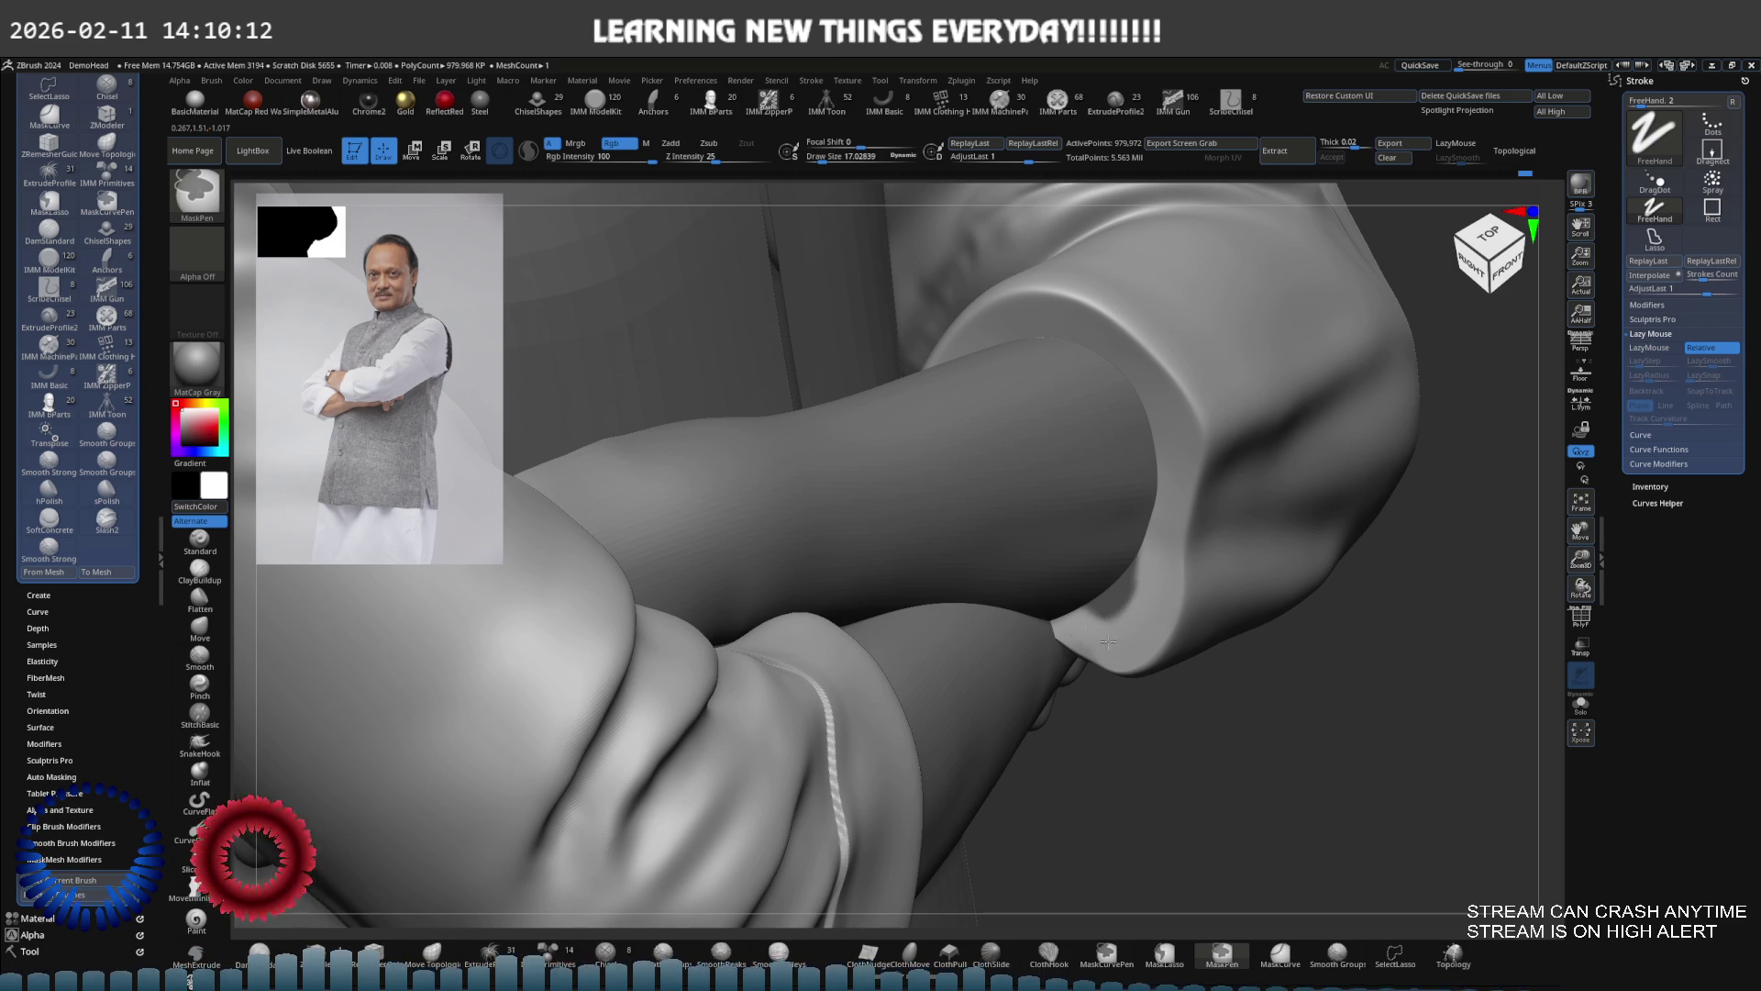
key(ctrl)
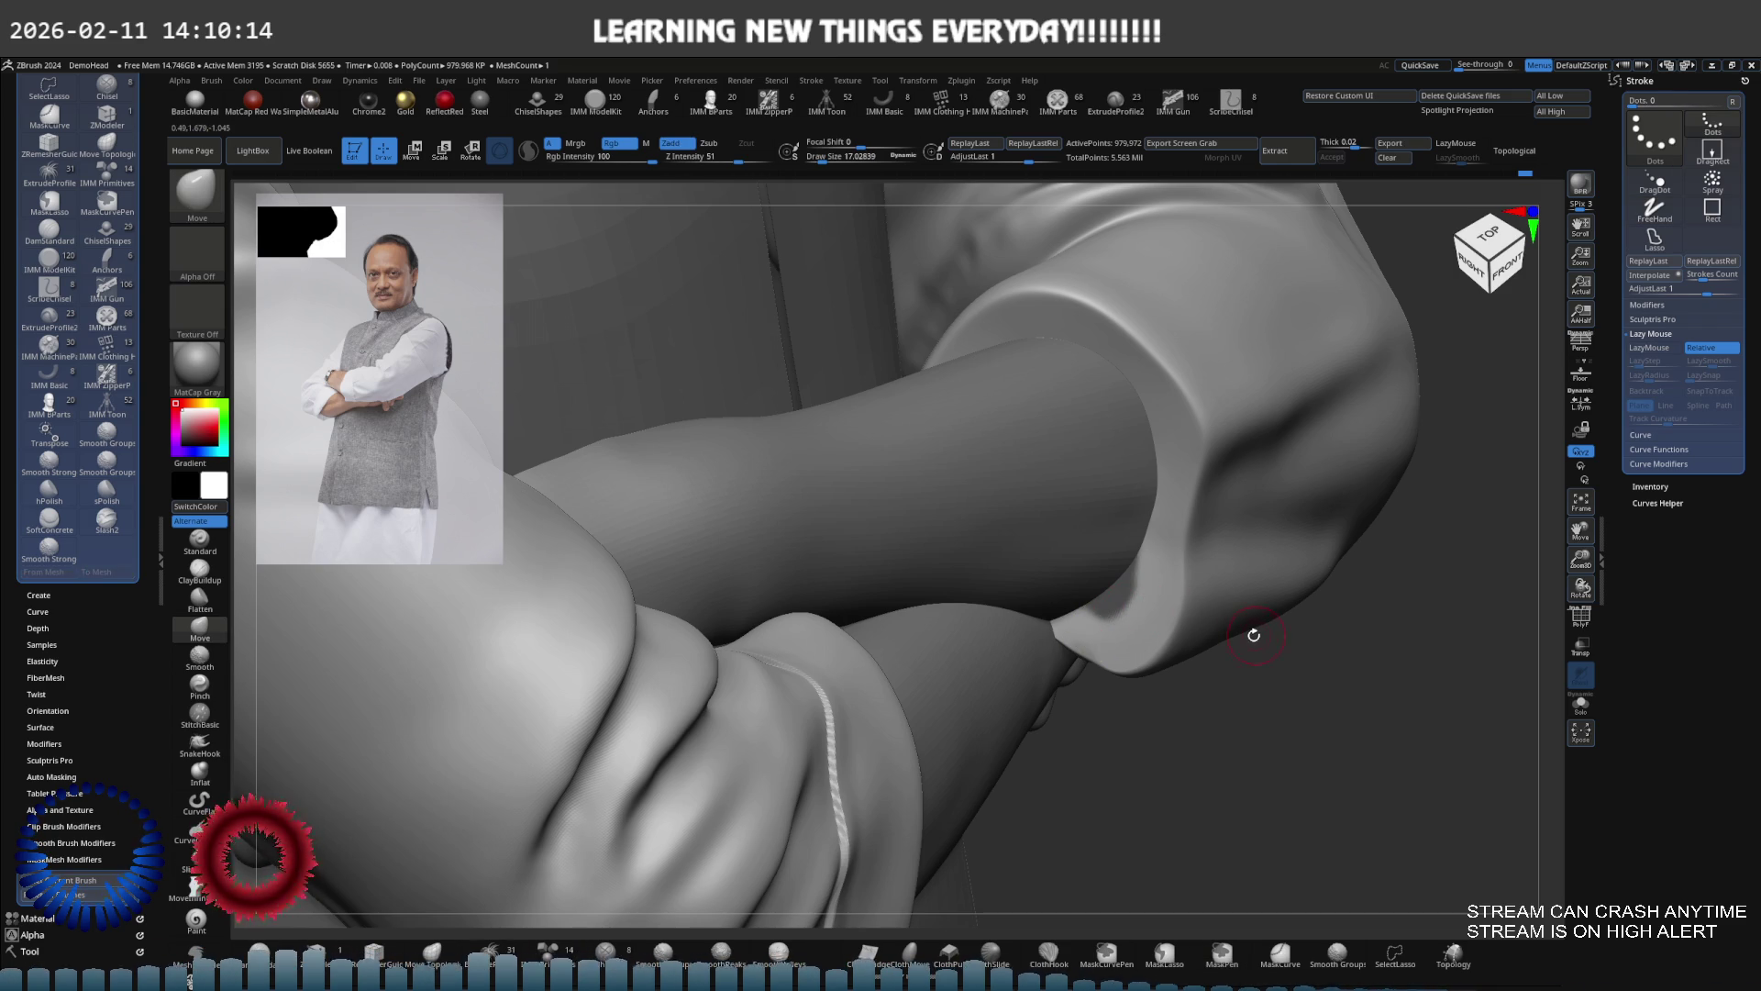
key(e)
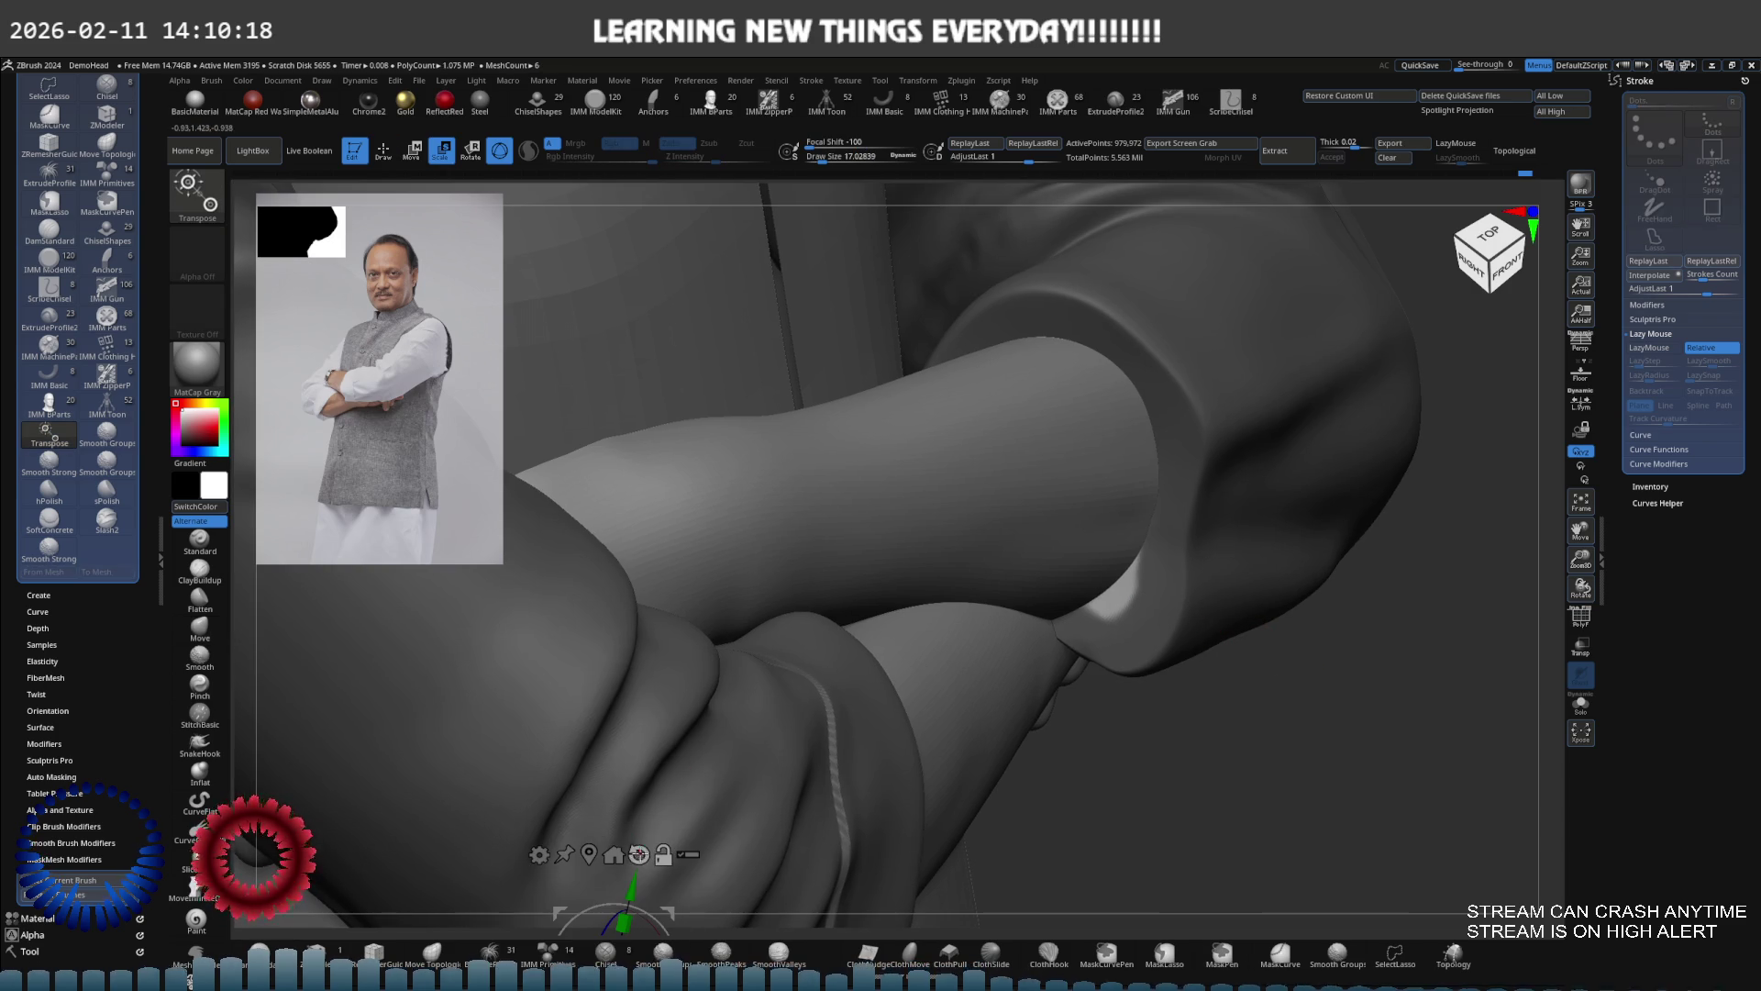
click(1101, 550)
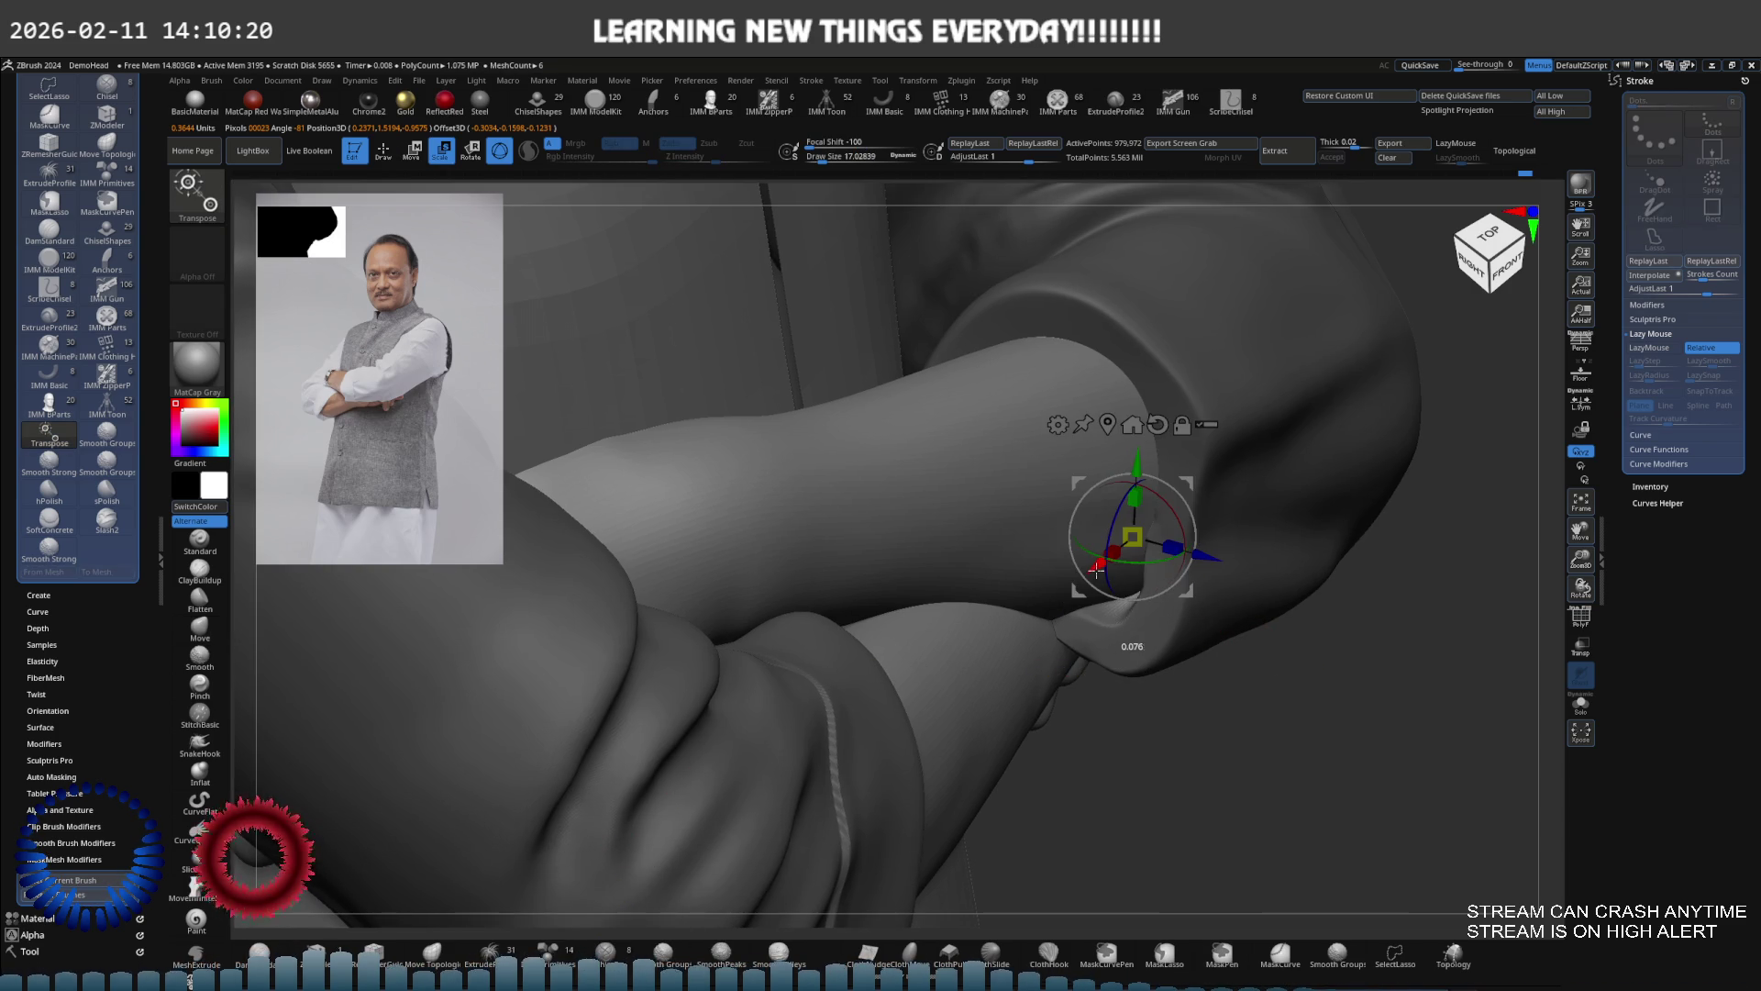
mouse_move(1086, 575)
right_down()
mouse_move(1193, 624)
mouse_move(1285, 752)
right_up()
key(q)
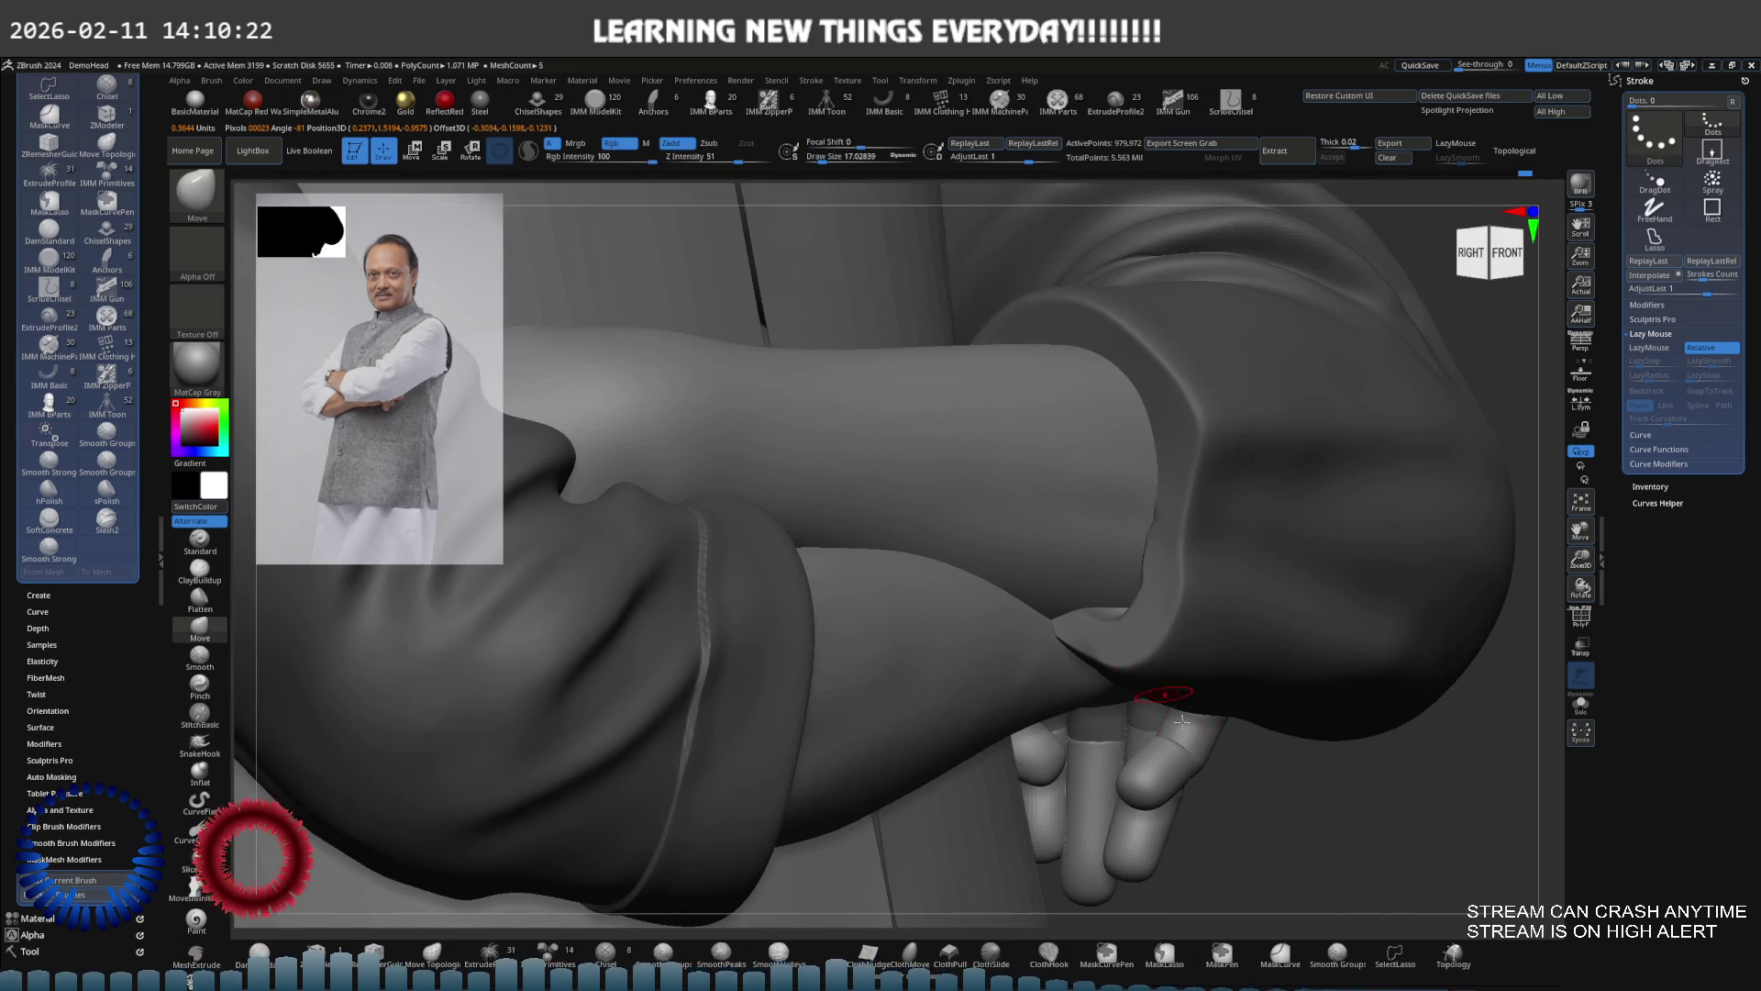
key(ctrl)
mouse_move(1140, 526)
ctrl+right_down()
mouse_move(1197, 579)
mouse_move(1180, 531)
mouse_move(1128, 504)
ctrl+right_up()
Carve a crease inside the cuff opening with DamStandard, checking front and side views
key(shift+s)
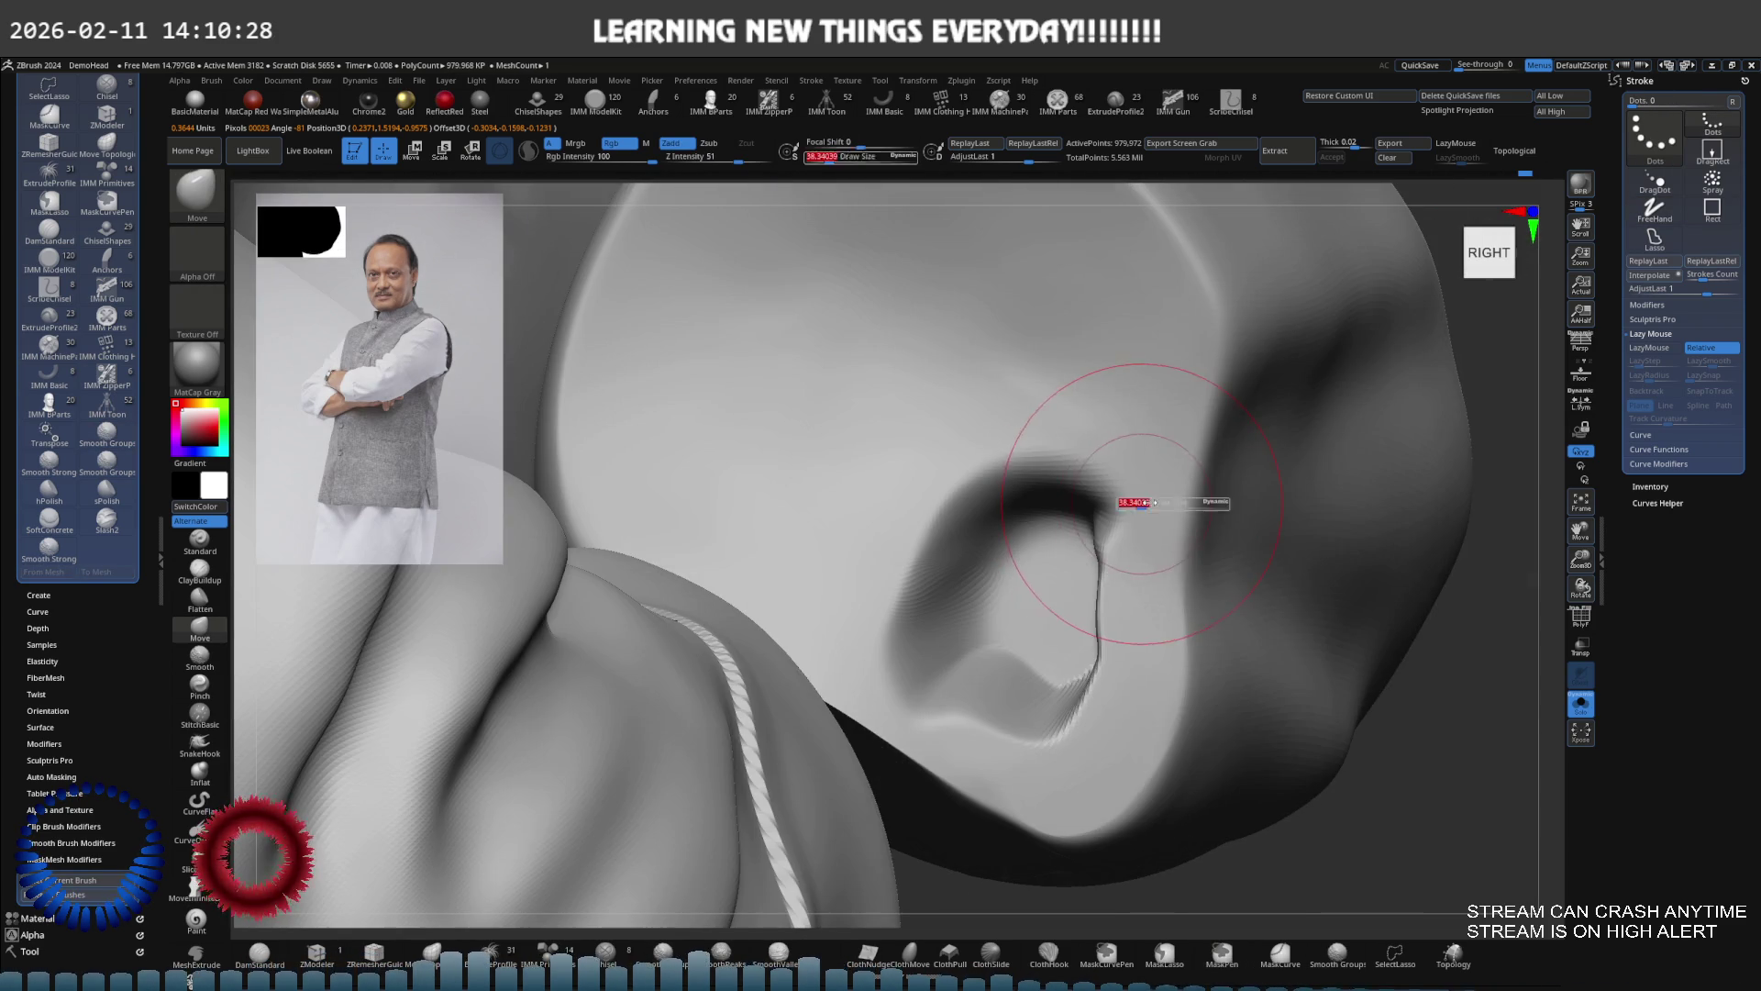
key(b)
key(d)
key(s)
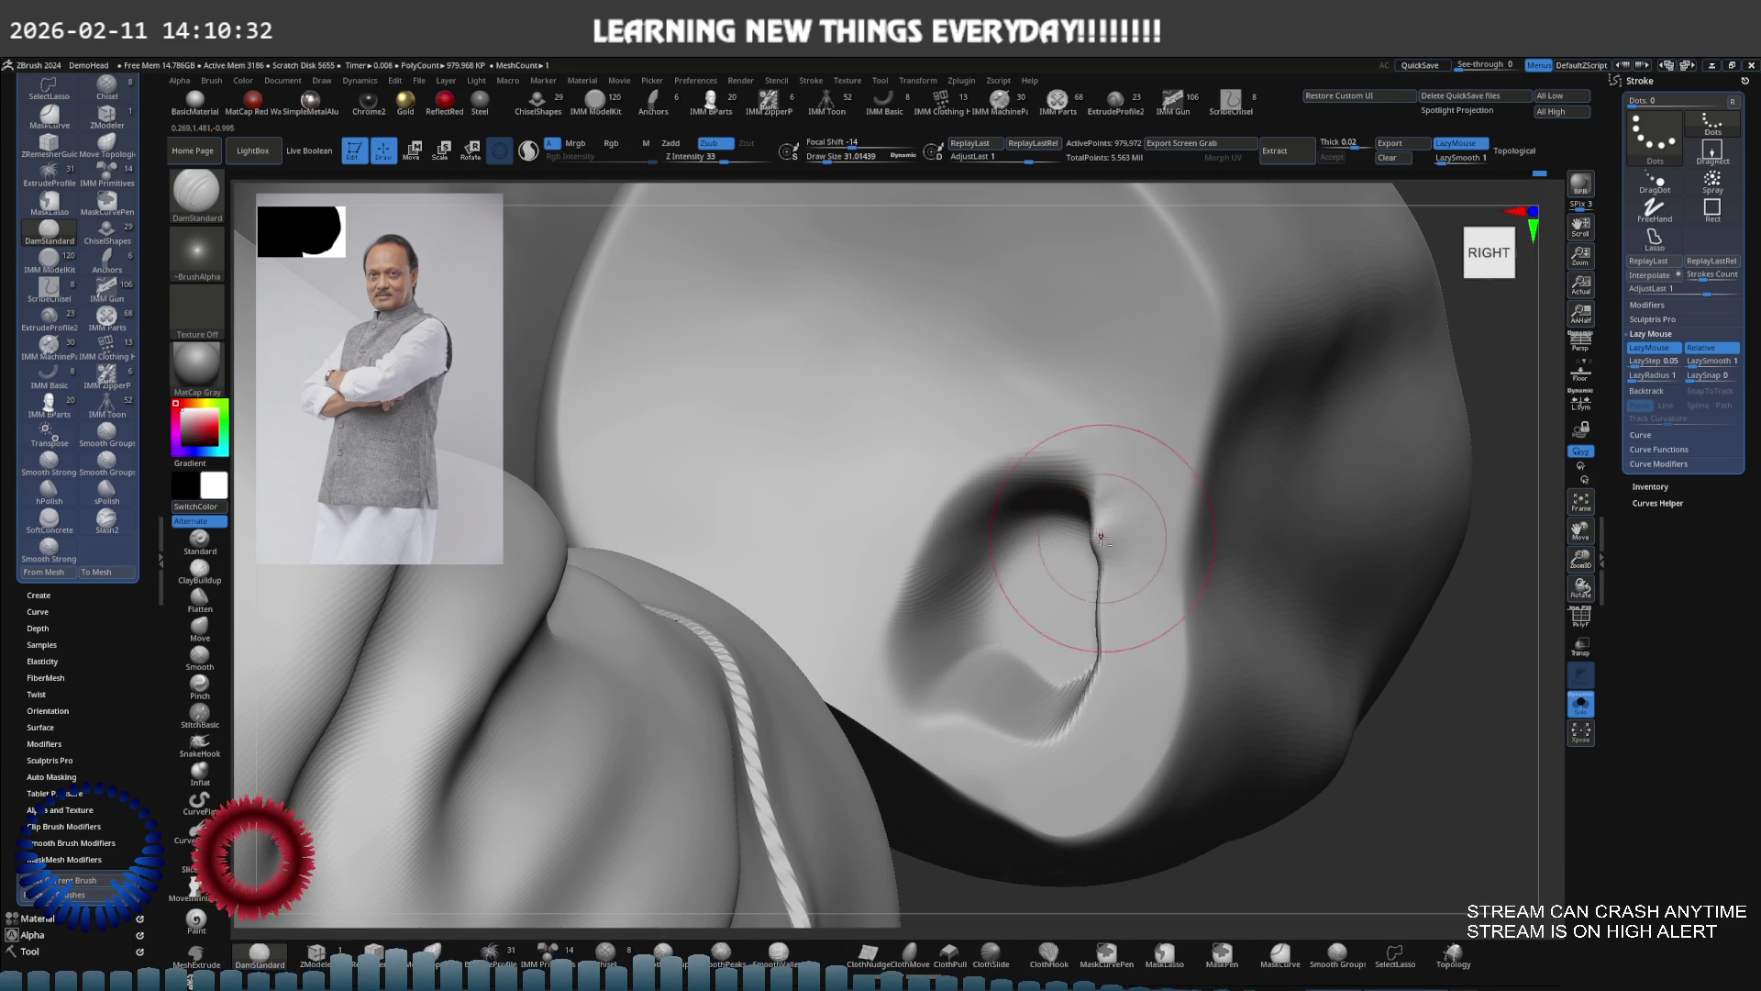
key(shift+s)
mouse_move(1137, 551)
right_down()
mouse_move(1132, 511)
mouse_move(962, 509)
mouse_move(728, 582)
right_up()
key(ctrl)
mouse_move(1131, 534)
shift+right_down()
mouse_move(740, 535)
mouse_move(956, 535)
mouse_move(865, 736)
mouse_move(955, 571)
mouse_move(890, 605)
mouse_move(834, 676)
mouse_move(740, 688)
shift+right_up()
right_drag(719, 679, 753, 587)
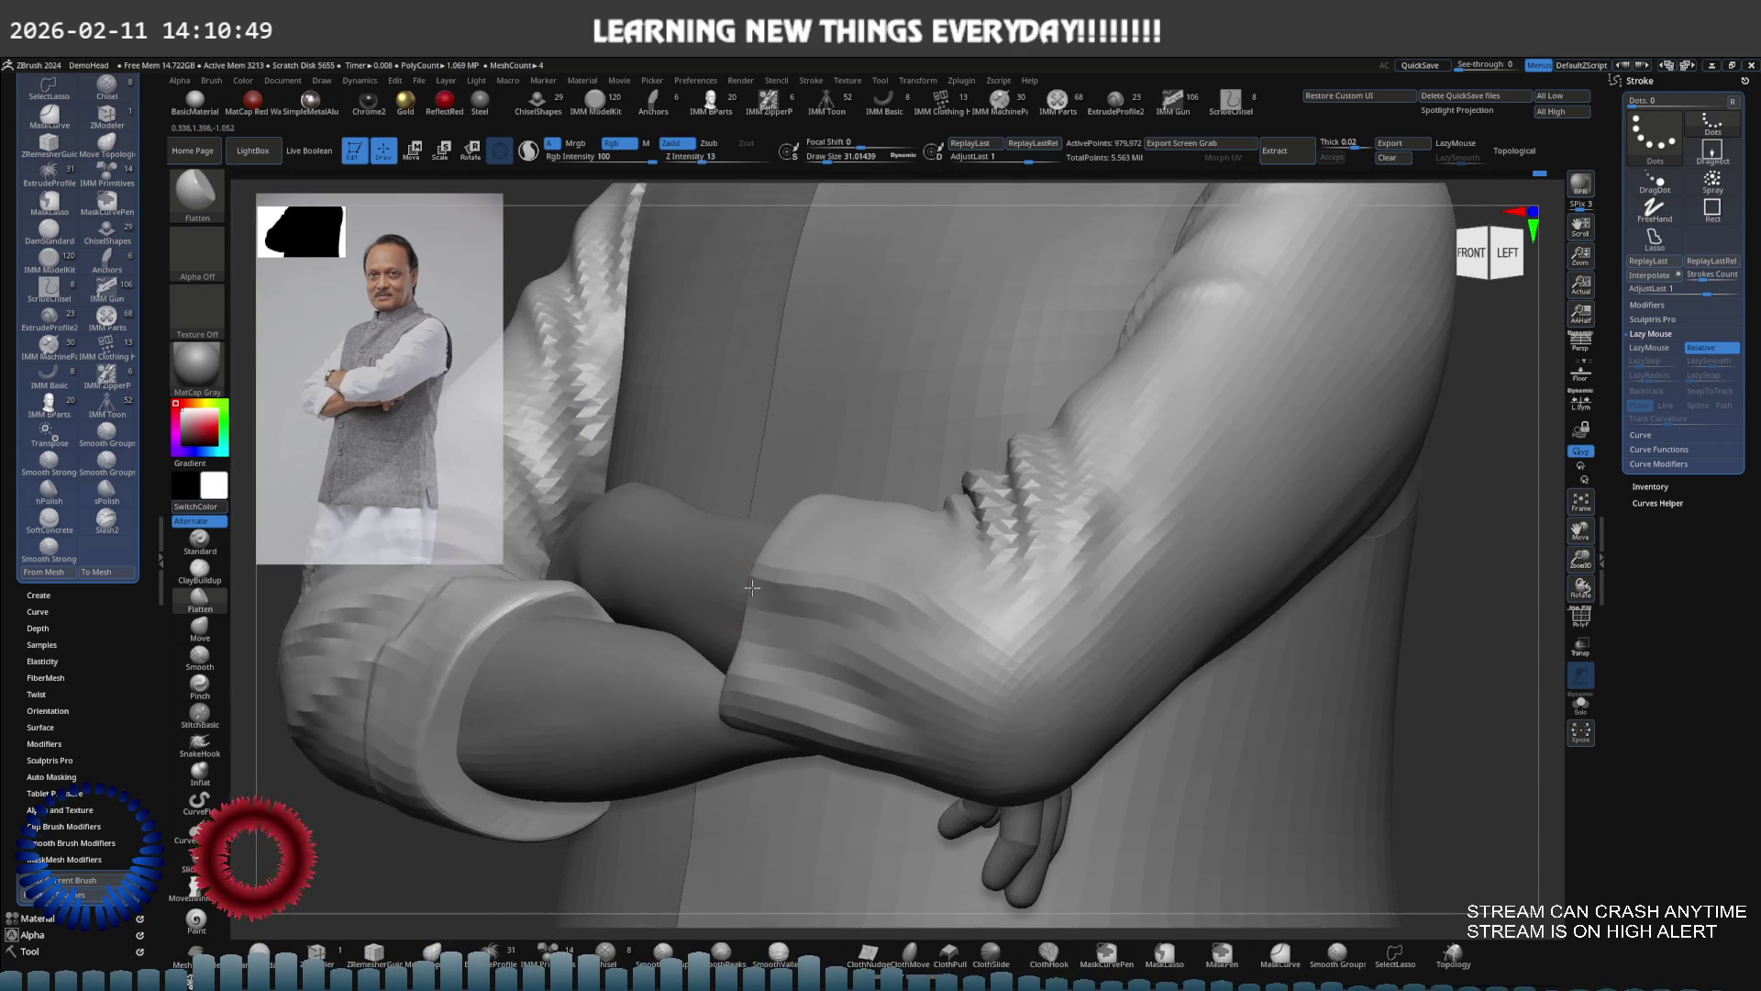
Carve a vertical Slash2 crease up the rolled cuff, then solo the sleeve to inspect it
click(107, 519)
key(bracketright)
key(bracketright)
key(bracketright)
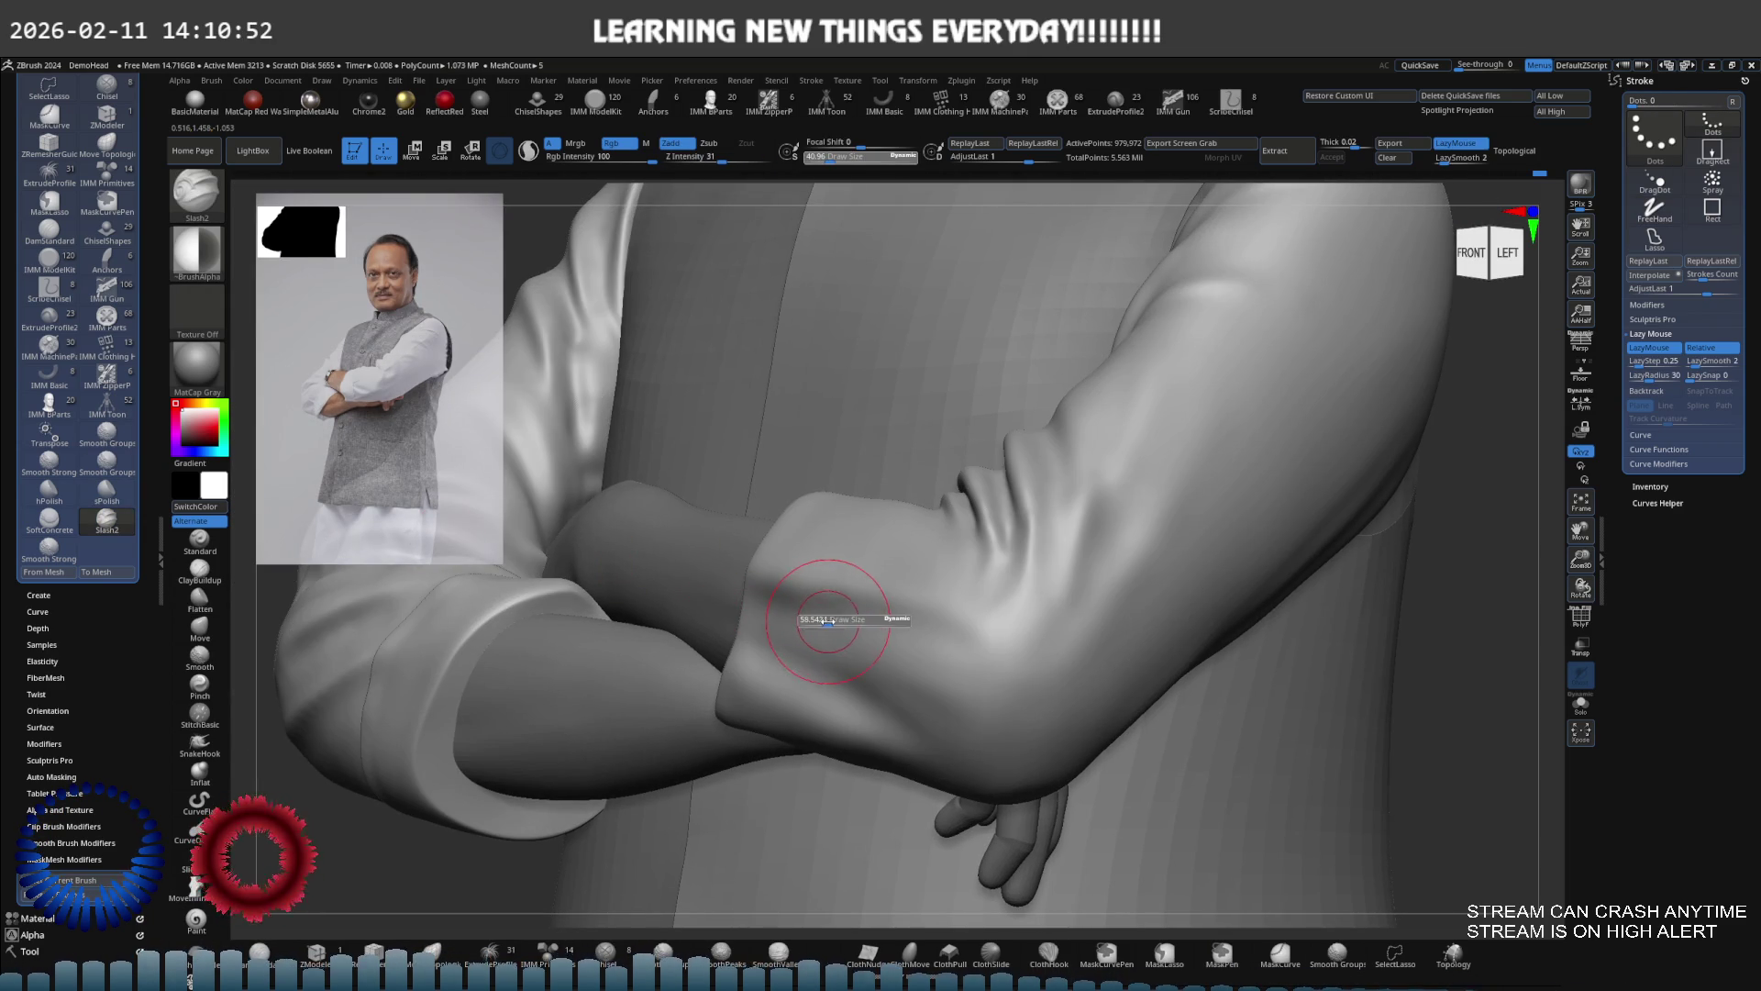
right_drag(821, 621, 831, 658)
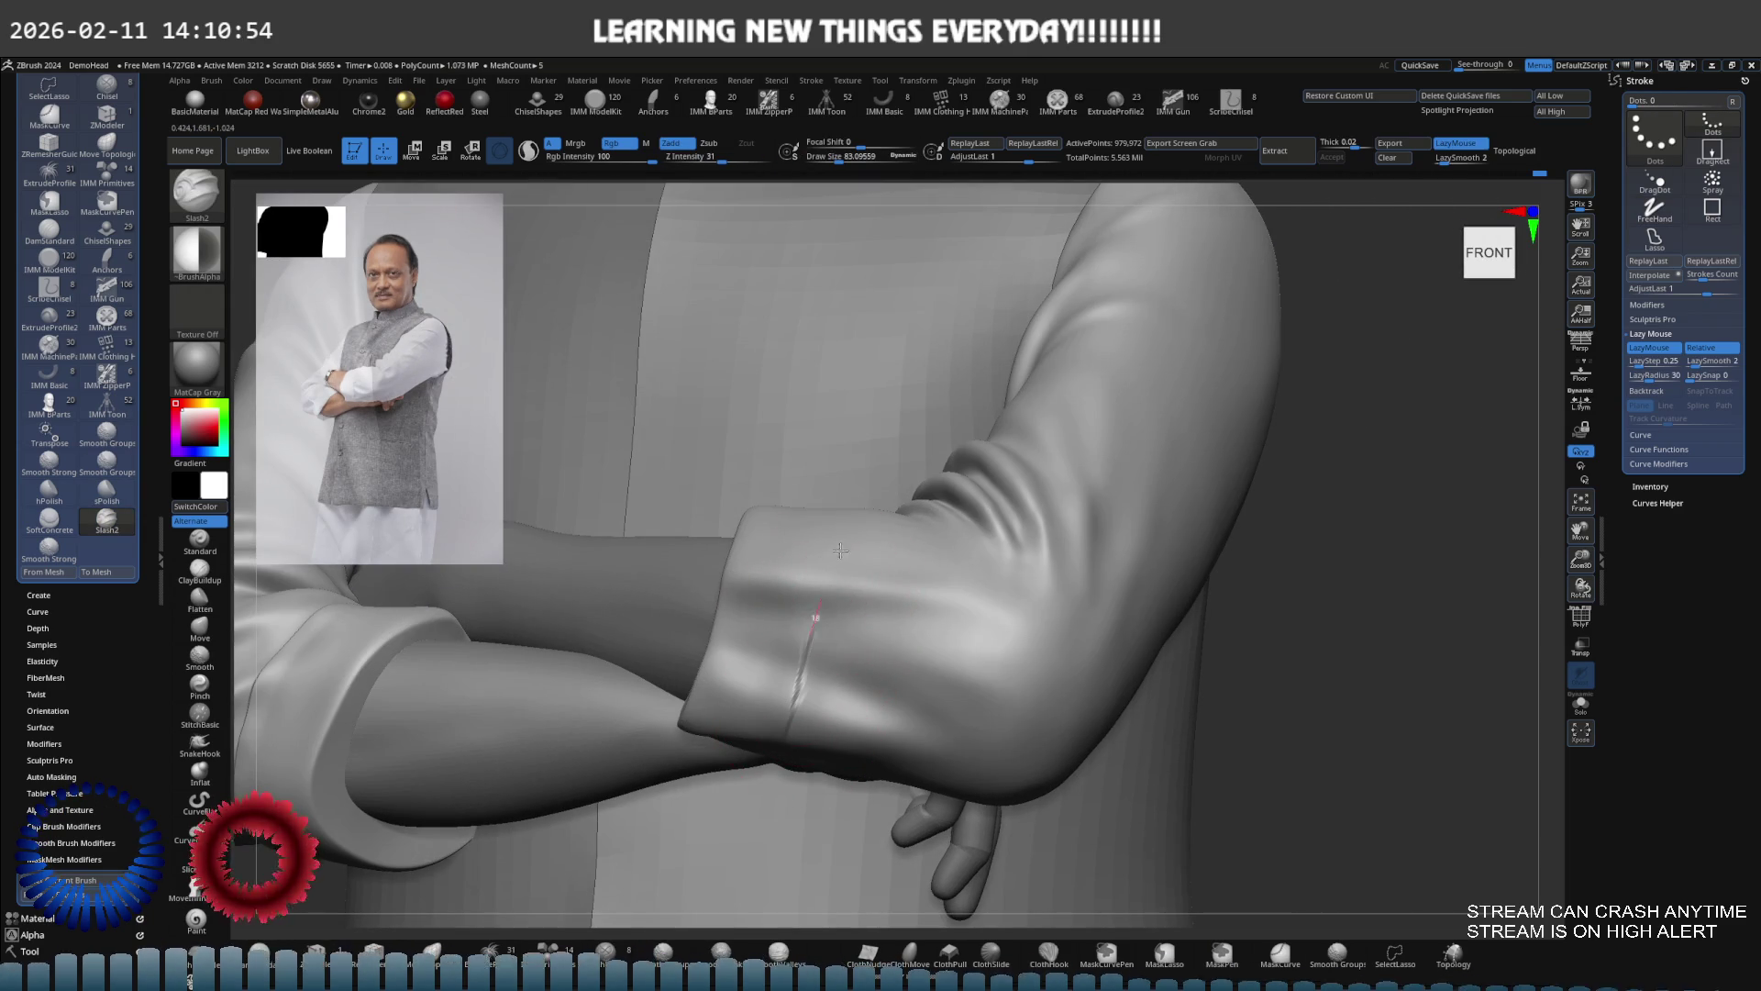
key(ctrl+z)
drag(791, 709, 837, 530)
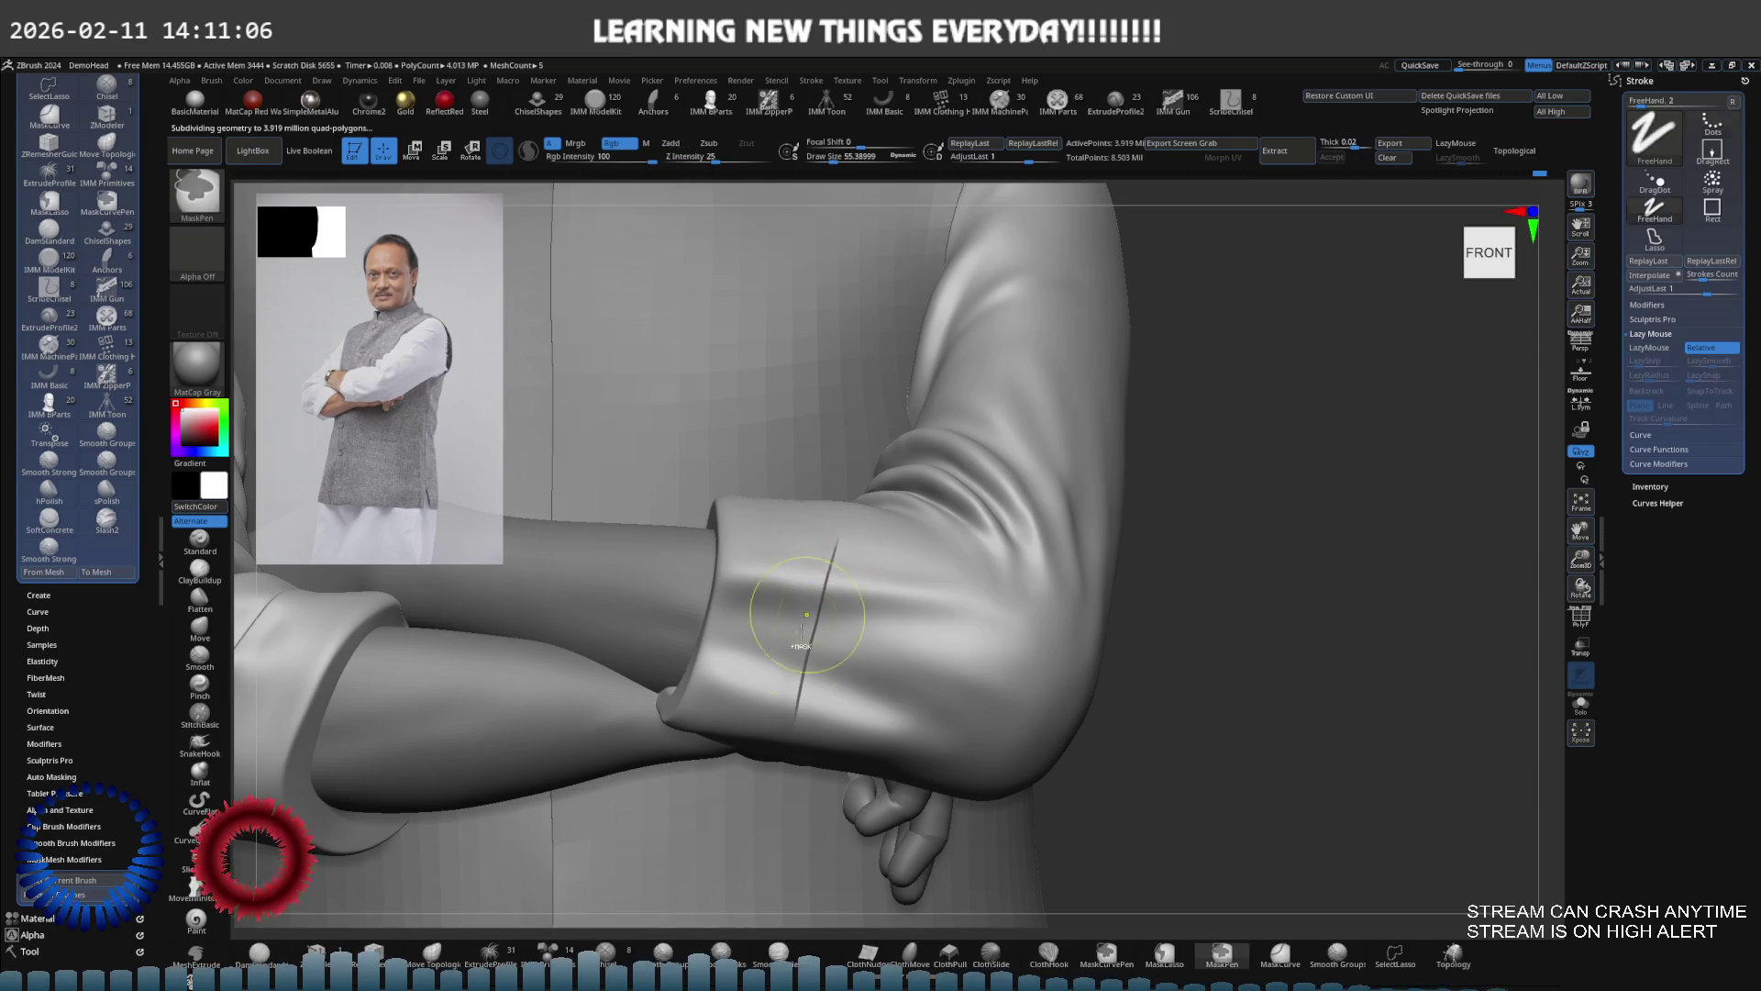
mouse_move(816, 492)
right_down()
mouse_move(786, 550)
mouse_move(823, 583)
right_up()
key(alt+s)
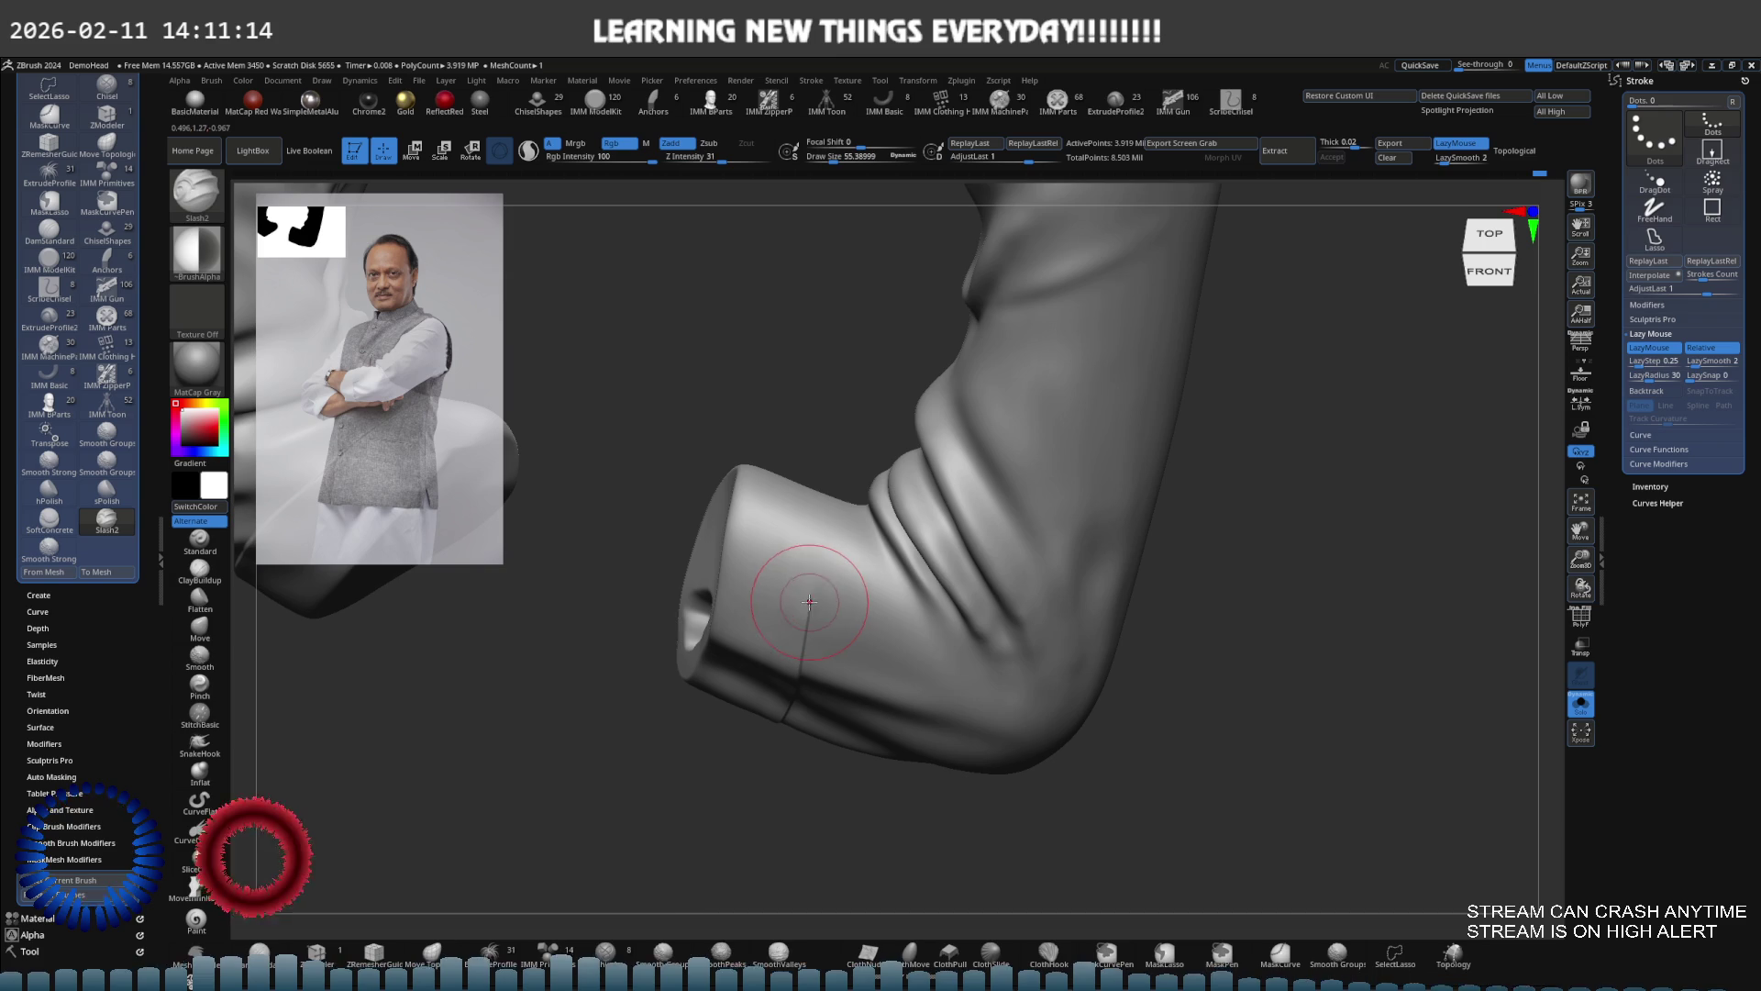
mouse_move(830, 468)
mouse_down()
mouse_move(866, 491)
mouse_move(878, 474)
mouse_move(858, 554)
mouse_up()
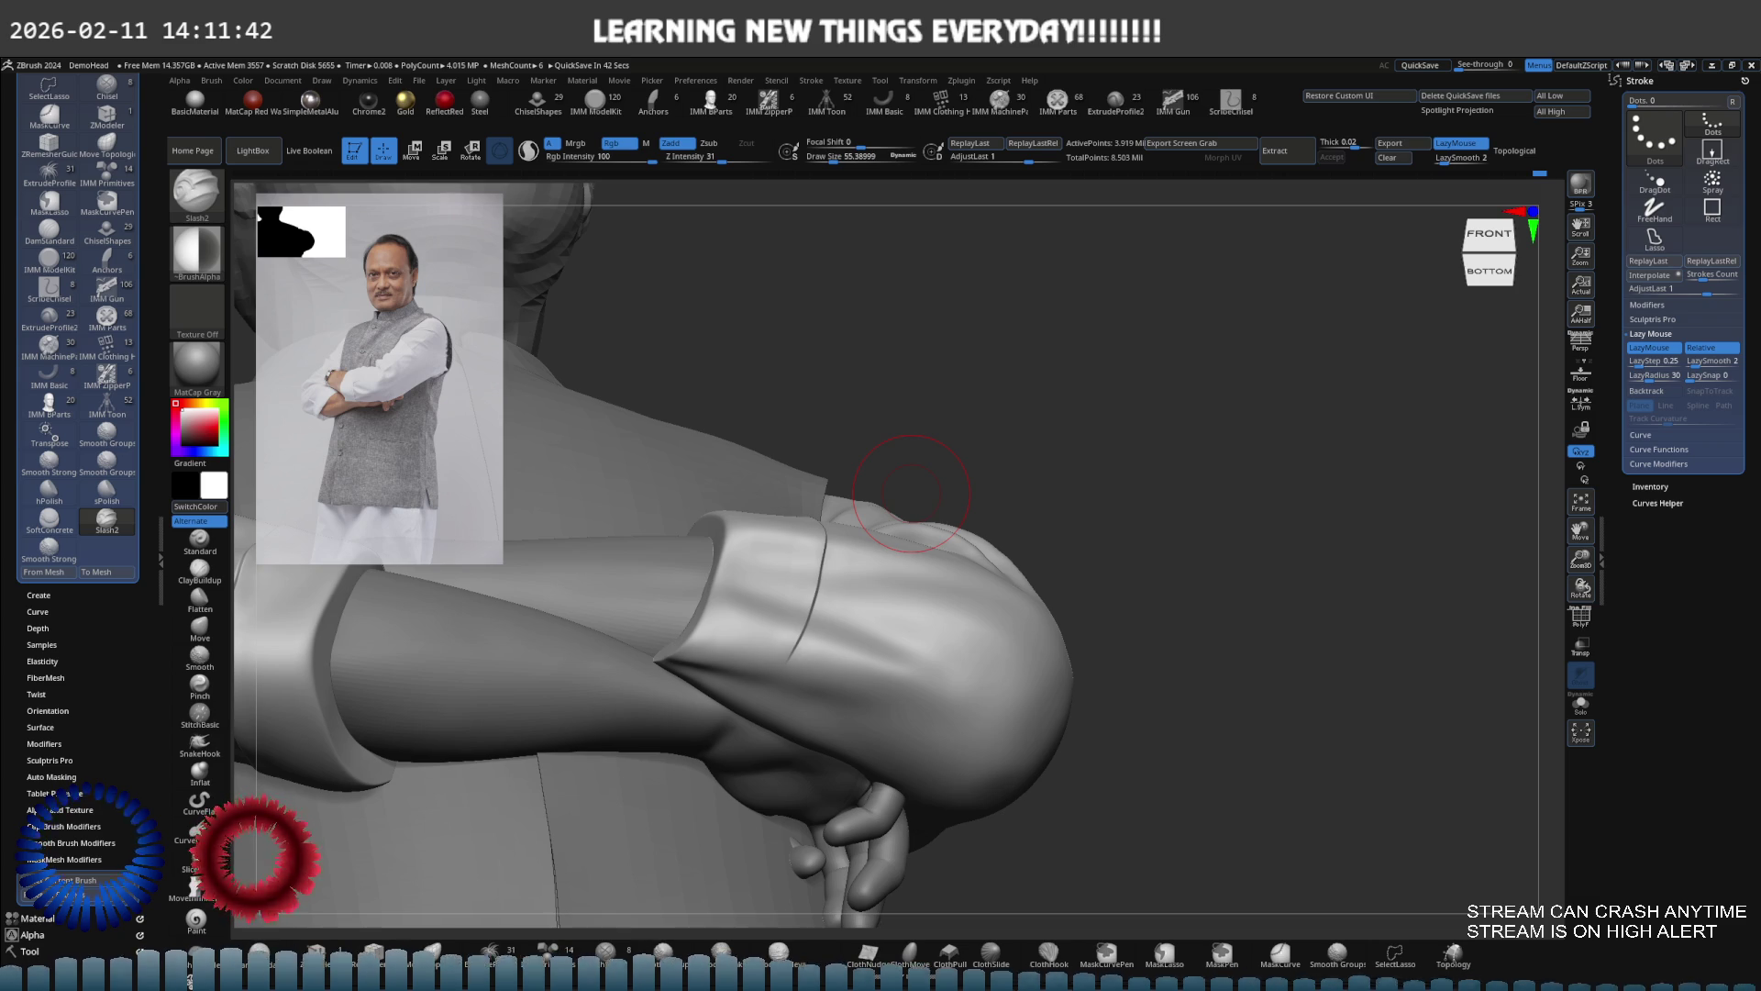
Smooth away the old crease's lower part and draw a new Slash2 stroke up the cuff
drag(911, 494, 889, 590)
drag(789, 674, 767, 551)
click(800, 592)
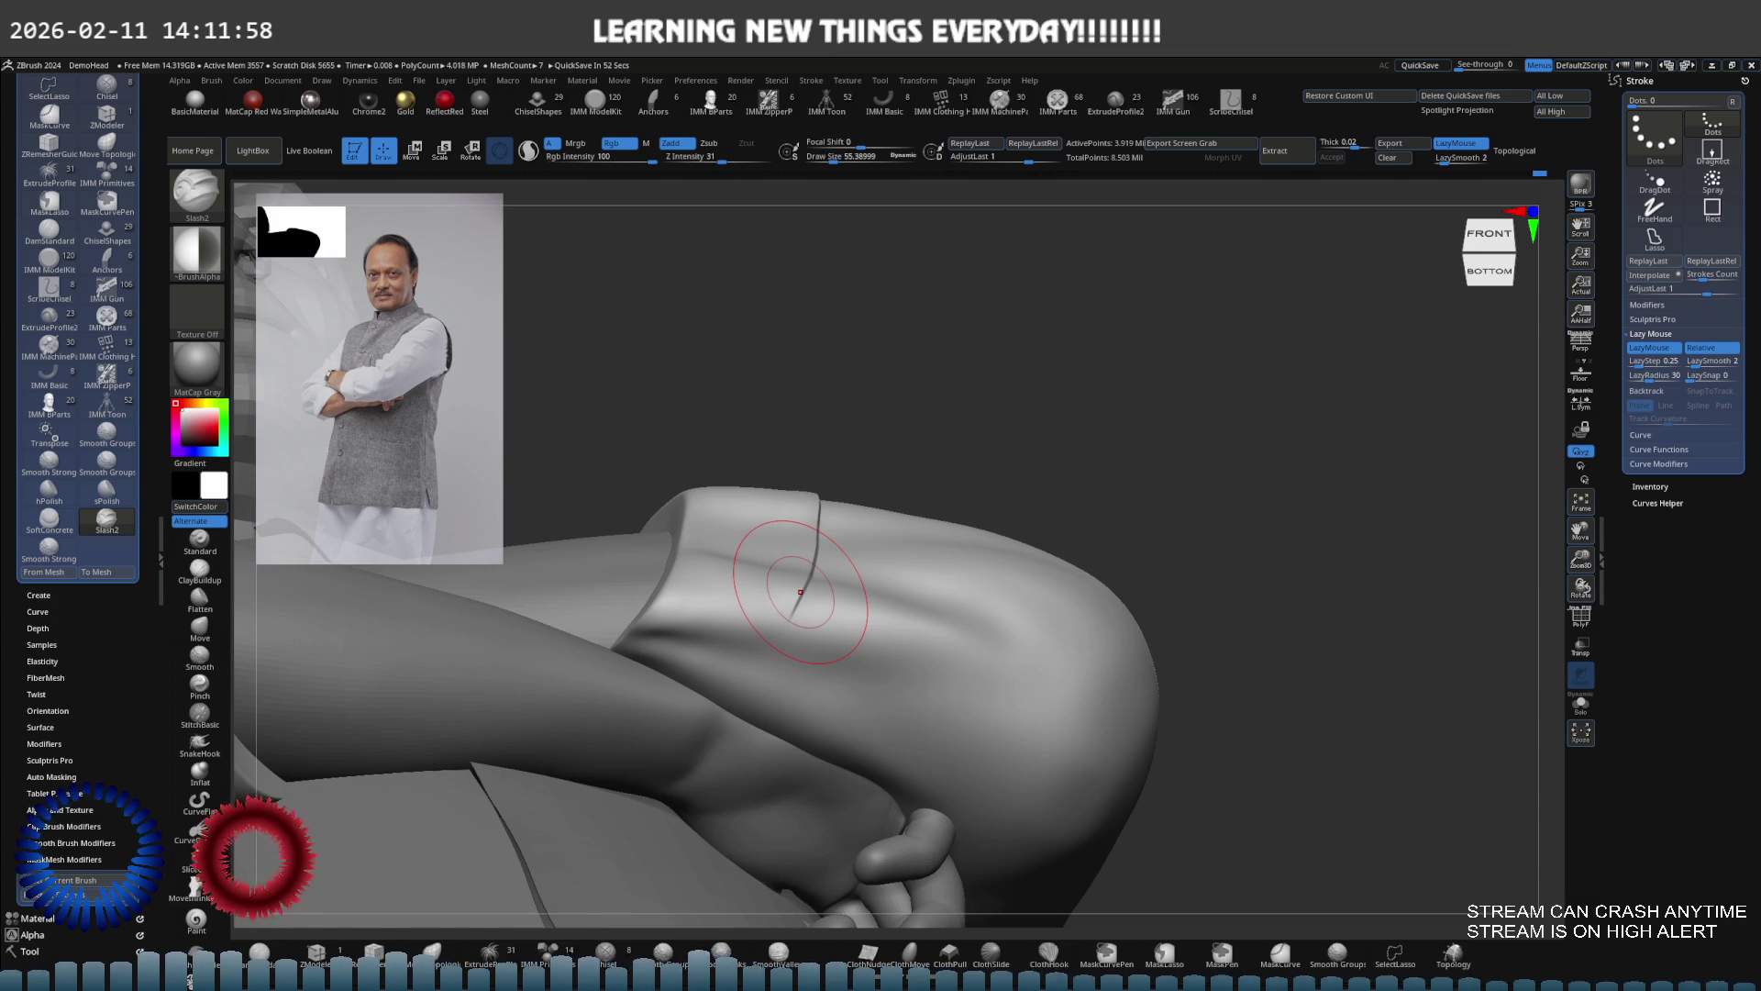
key(bracketright)
key(bracketright)
key(bracketright)
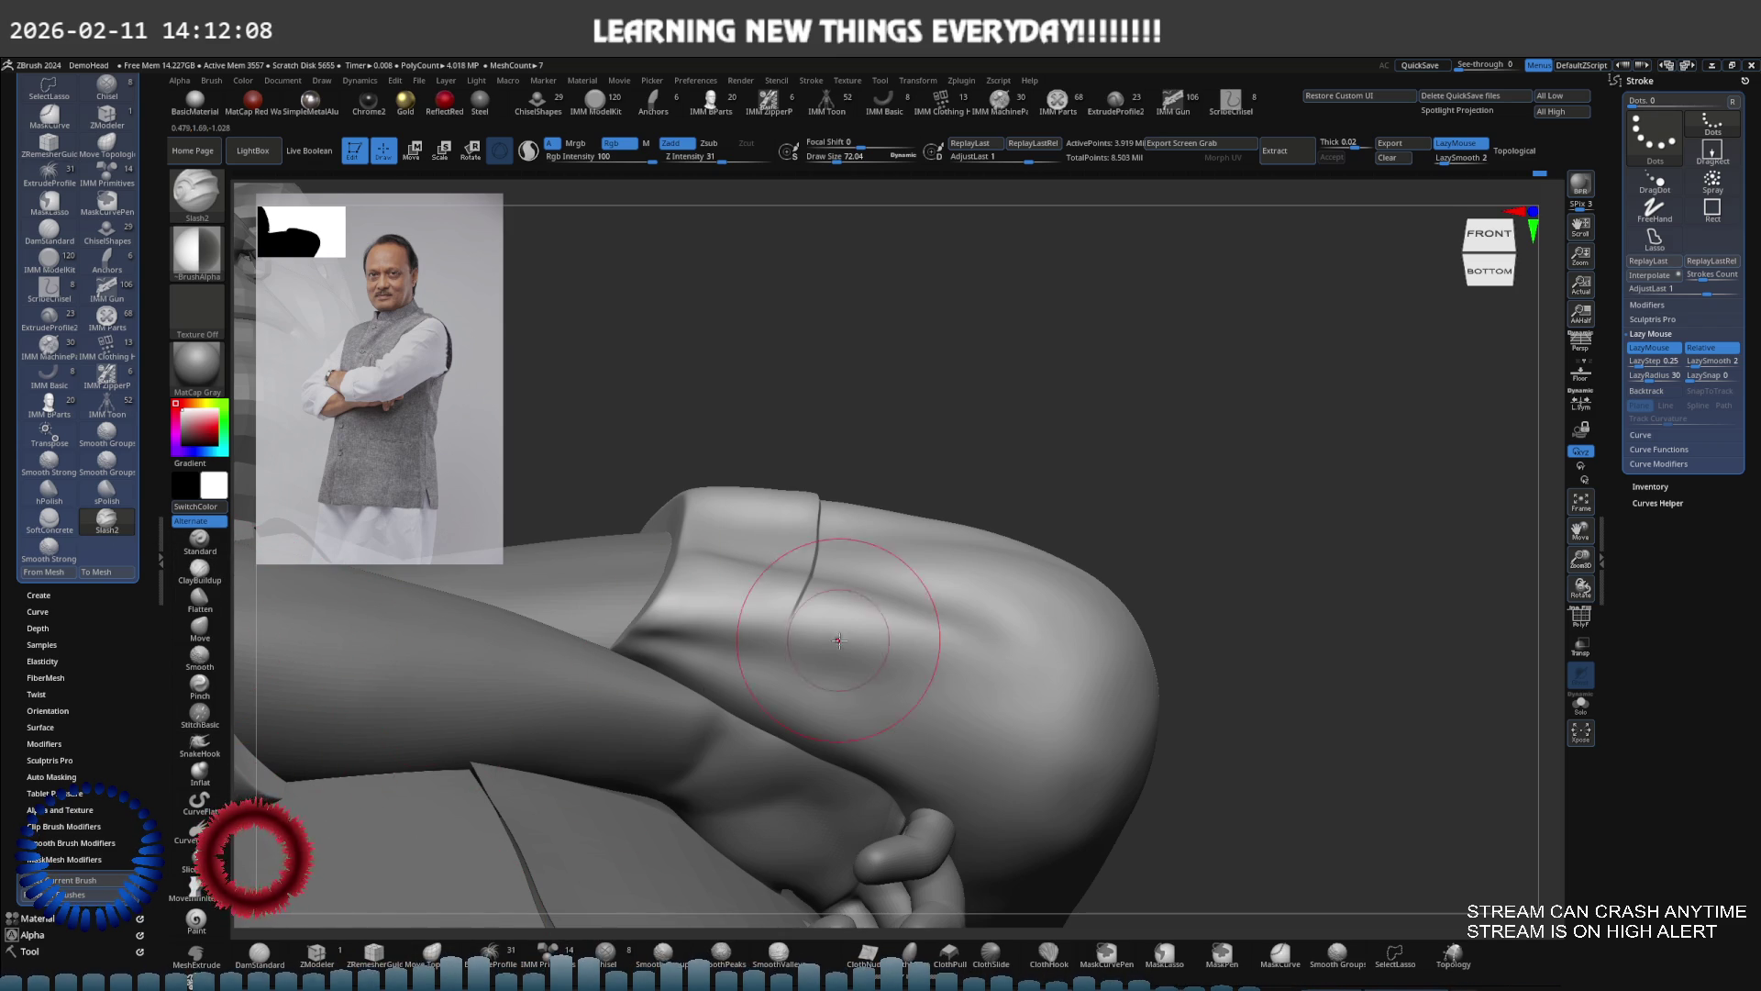
key(ctrl)
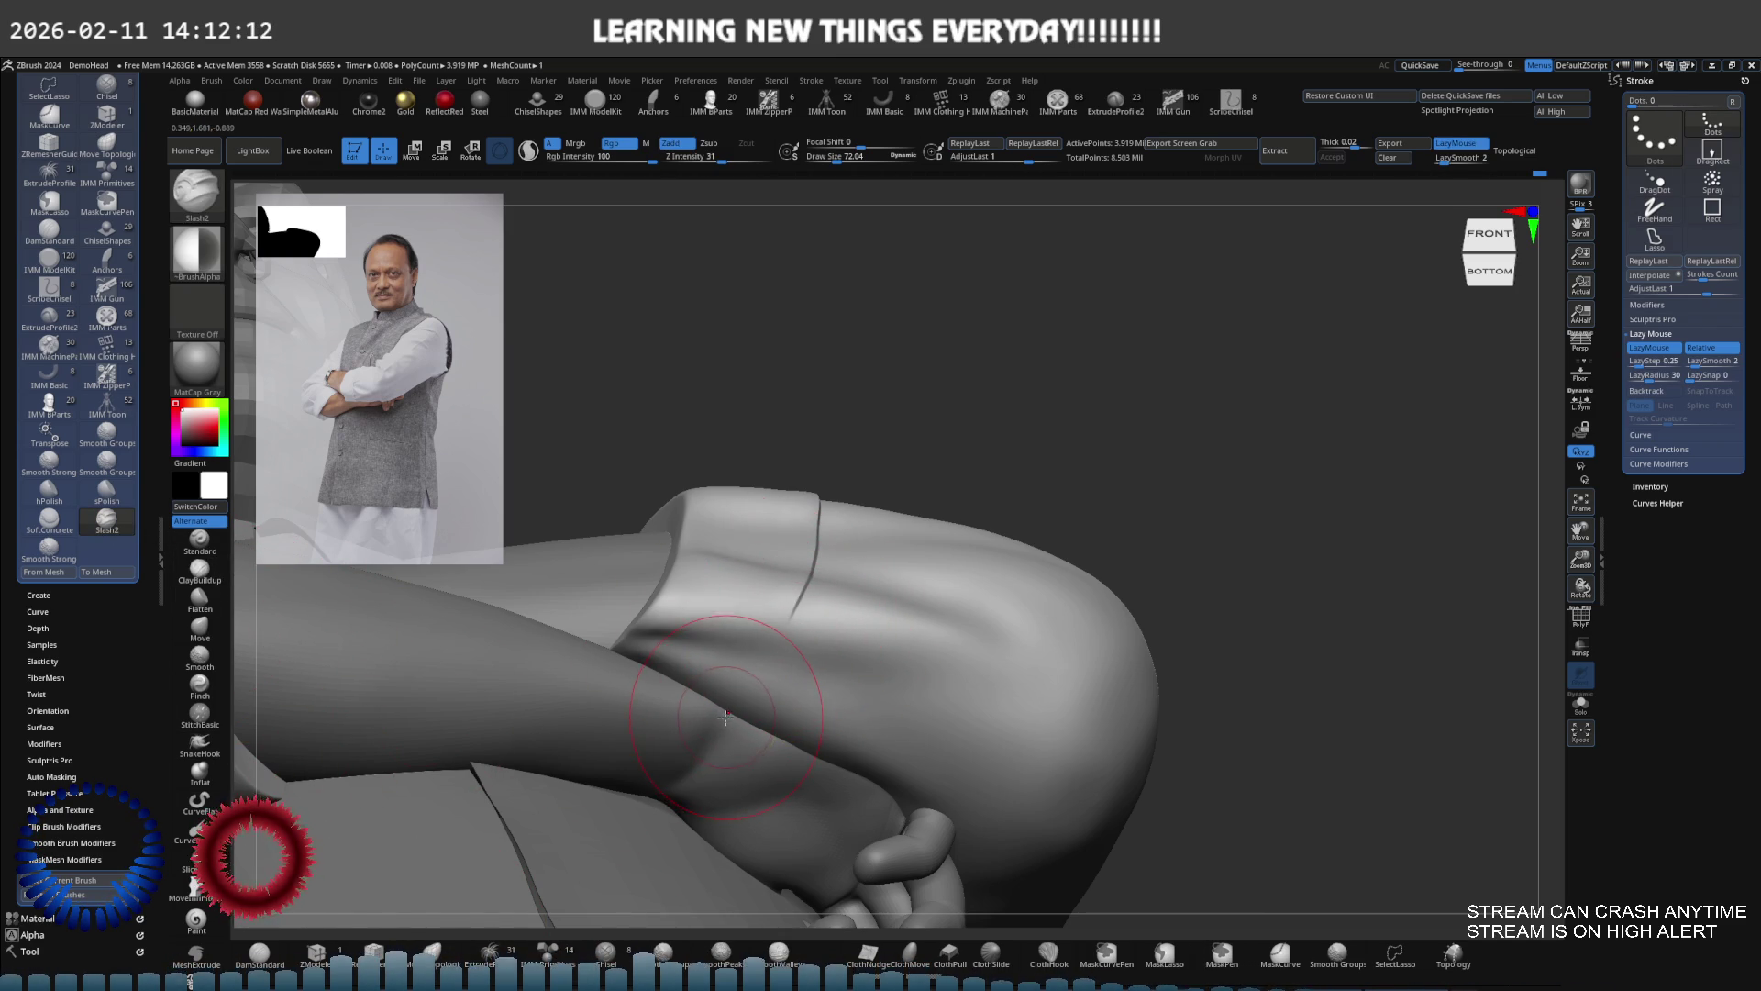
right_drag(734, 714, 734, 721)
mouse_move(747, 684)
shift+mouse_down()
mouse_move(724, 724)
mouse_move(767, 653)
mouse_move(693, 730)
mouse_move(737, 699)
shift+mouse_up()
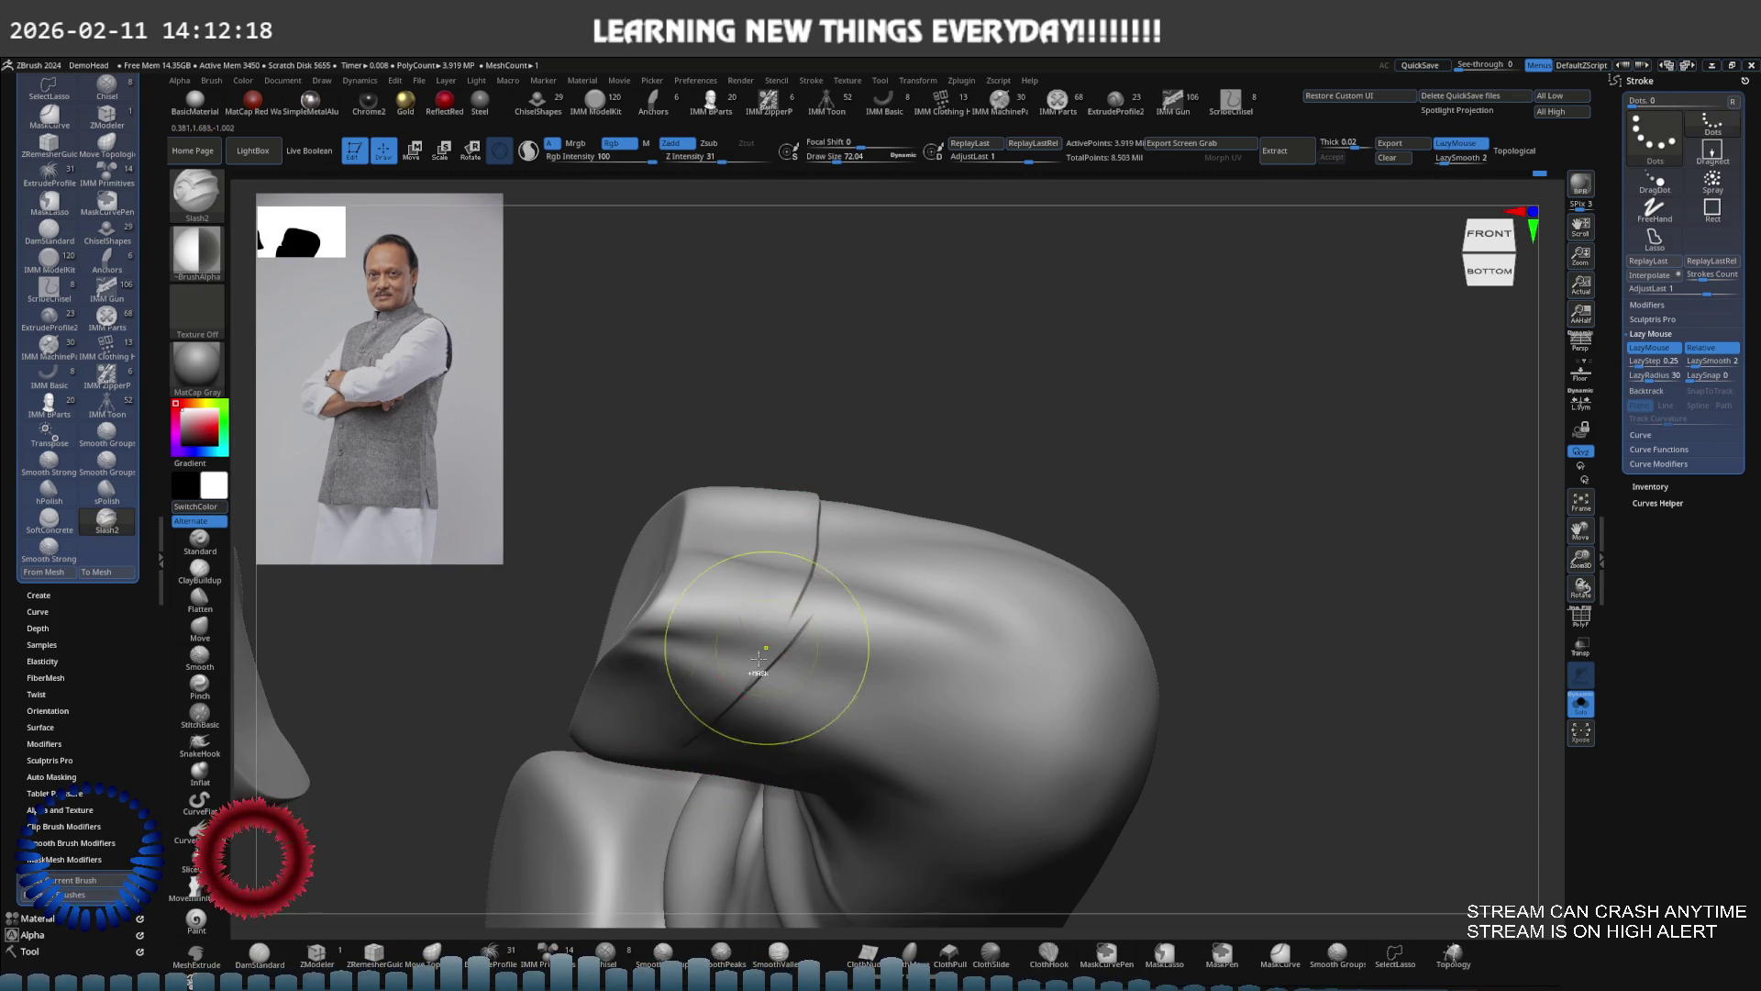
drag(679, 750, 815, 548)
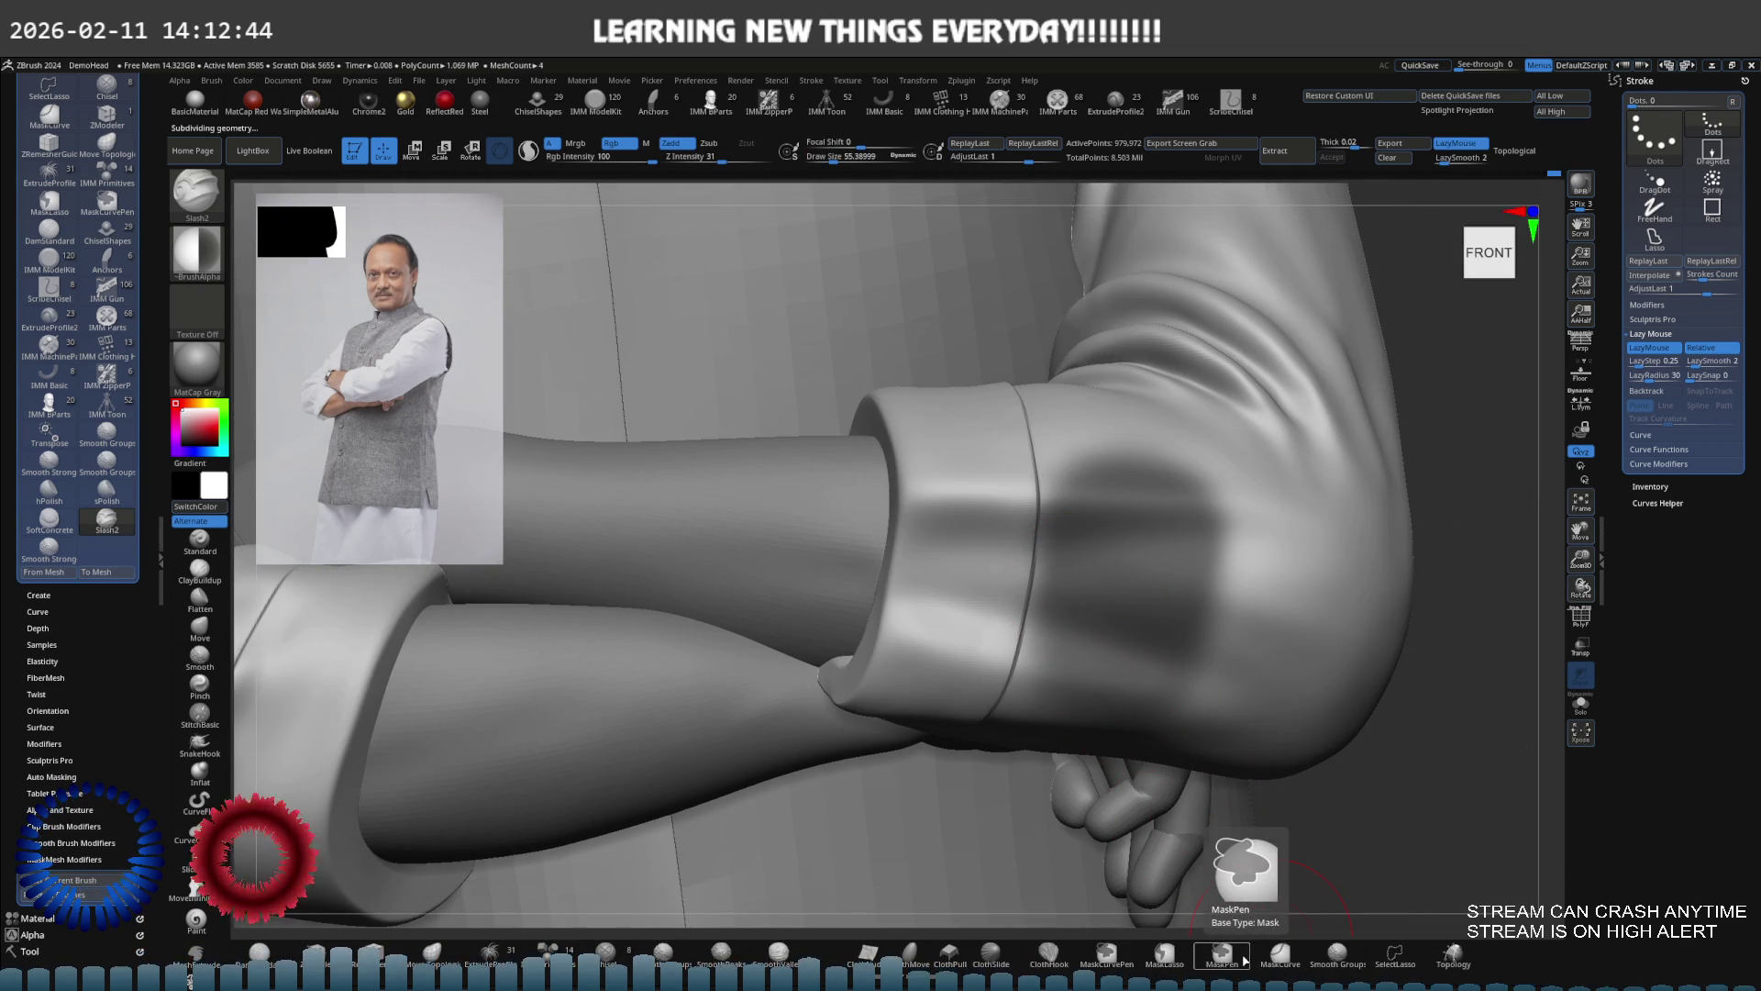
Lasso-mask the sleeve beside the cuff and drop to a lower subdivision level
click(1165, 954)
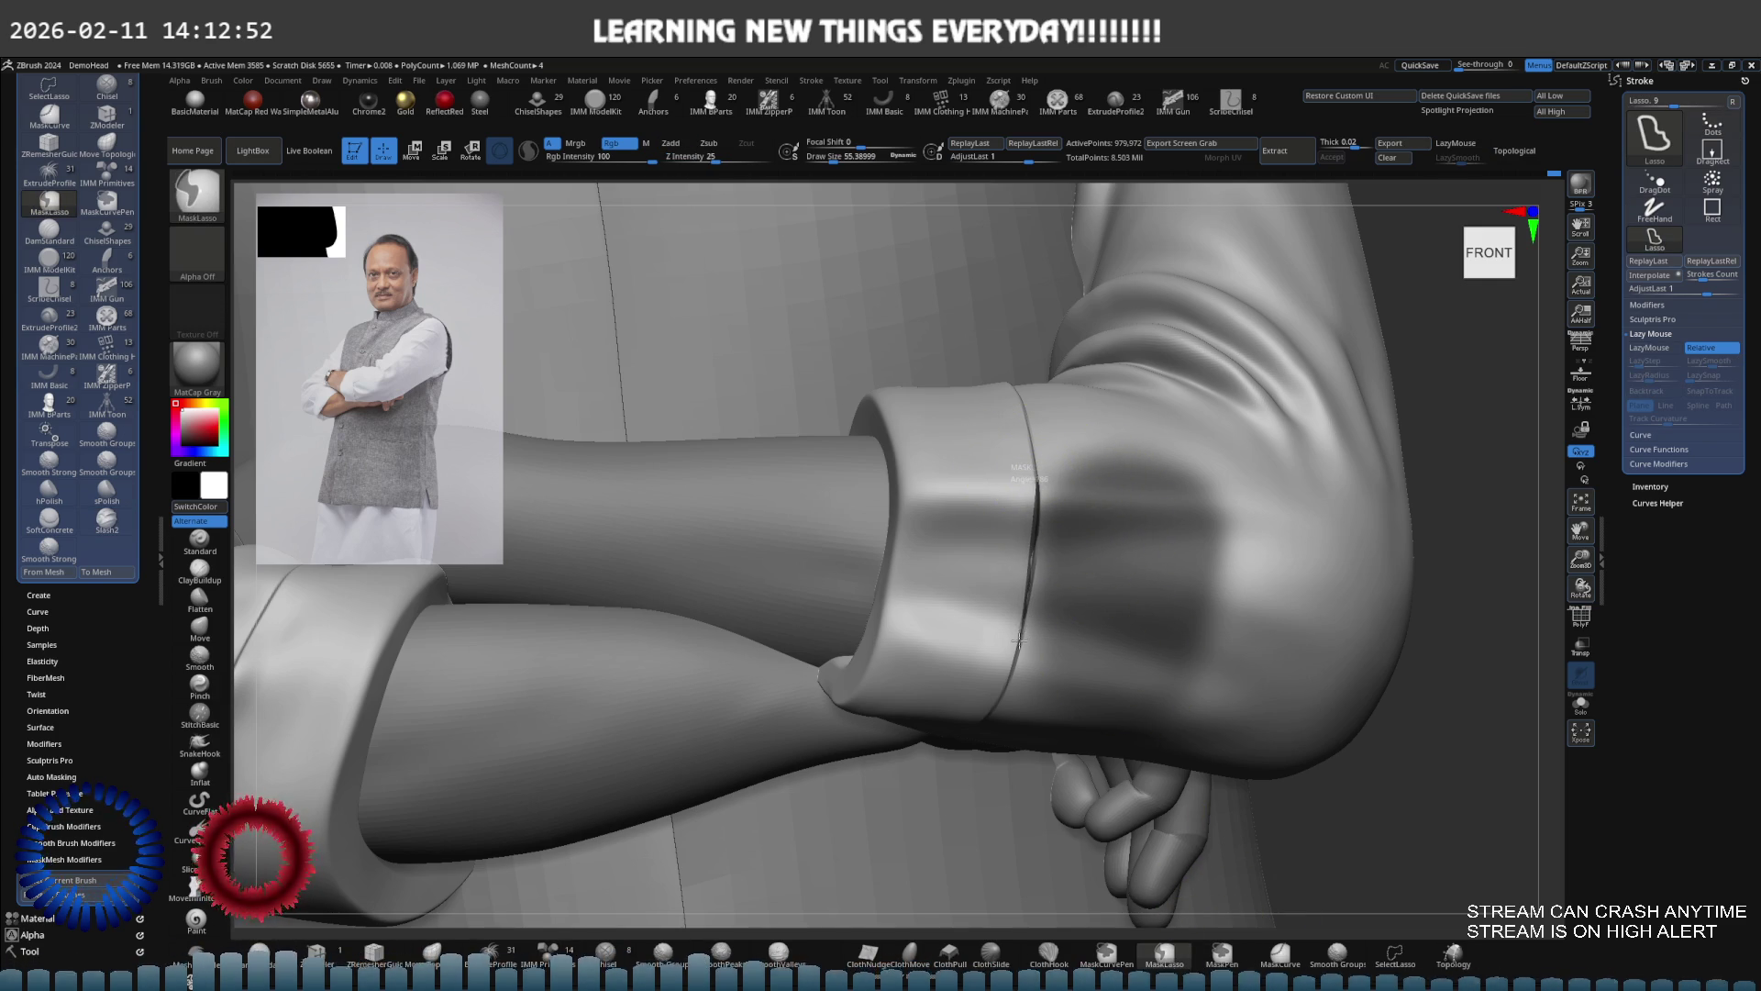
mouse_move(1012, 664)
ctrl+mouse_down()
mouse_move(1005, 725)
mouse_move(1183, 697)
mouse_move(1146, 385)
mouse_move(1101, 394)
ctrl+mouse_up()
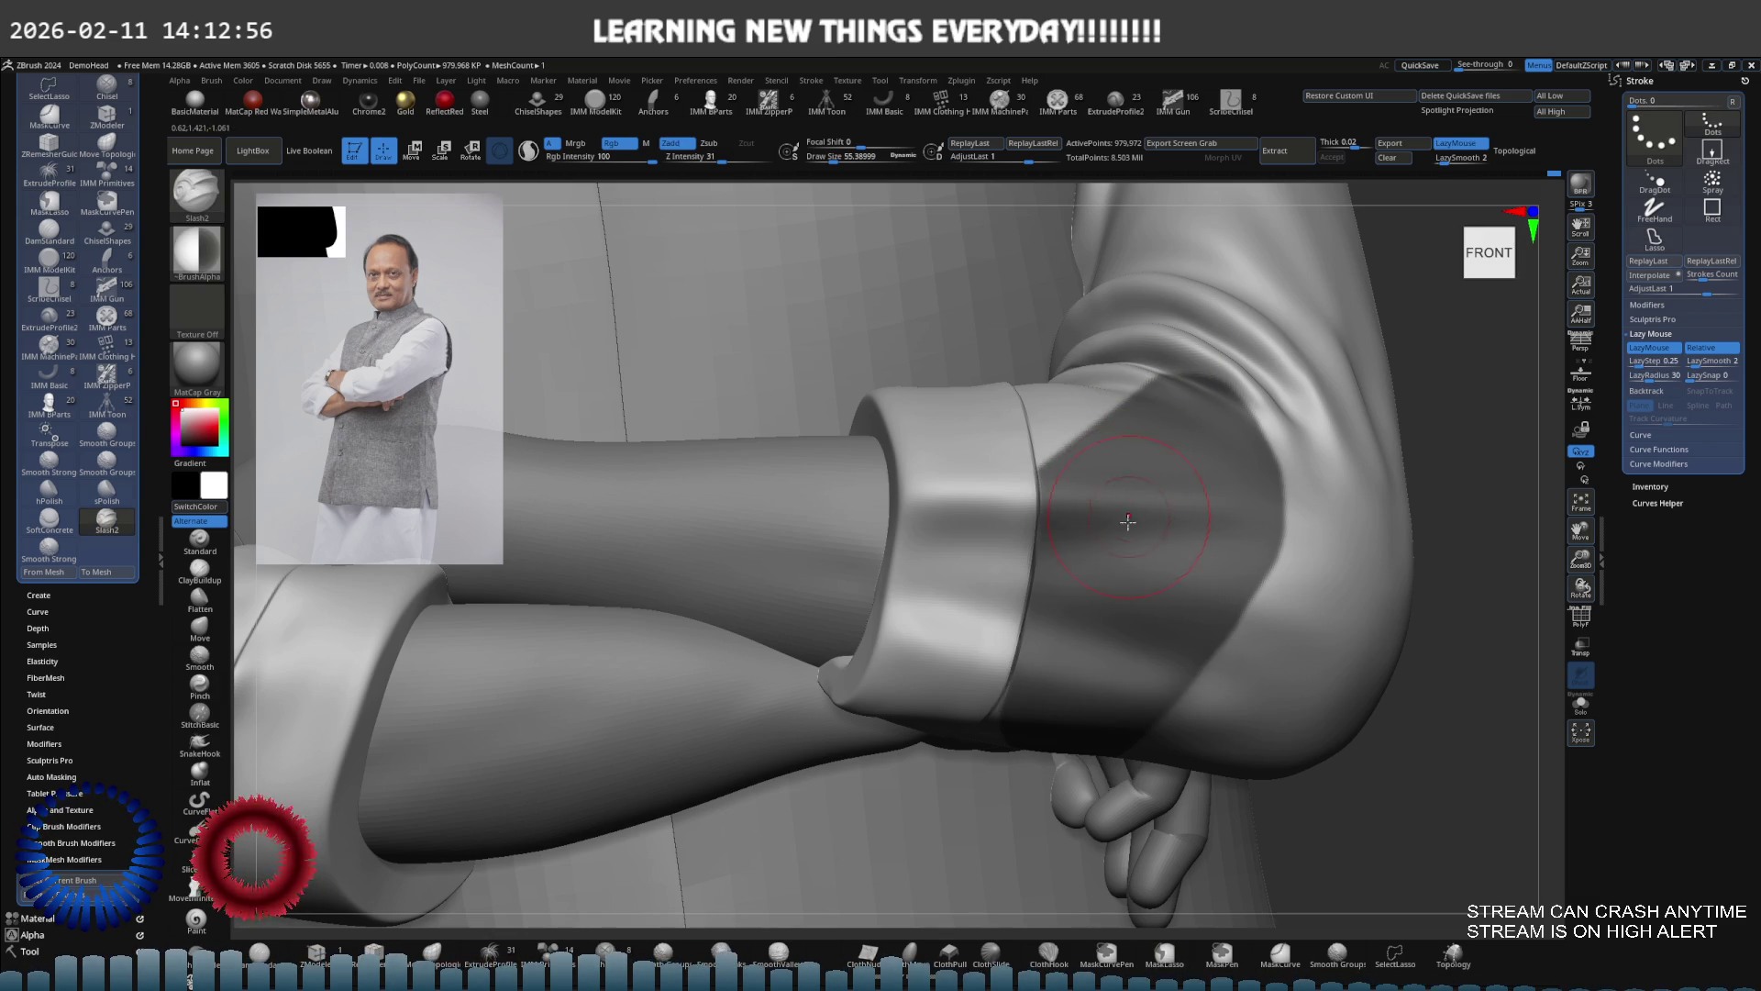
key(s)
key(b)
key(m)
key(v)
mouse_move(1037, 550)
right_down()
mouse_move(917, 587)
mouse_move(923, 609)
right_up()
key(])
key(shift+d)
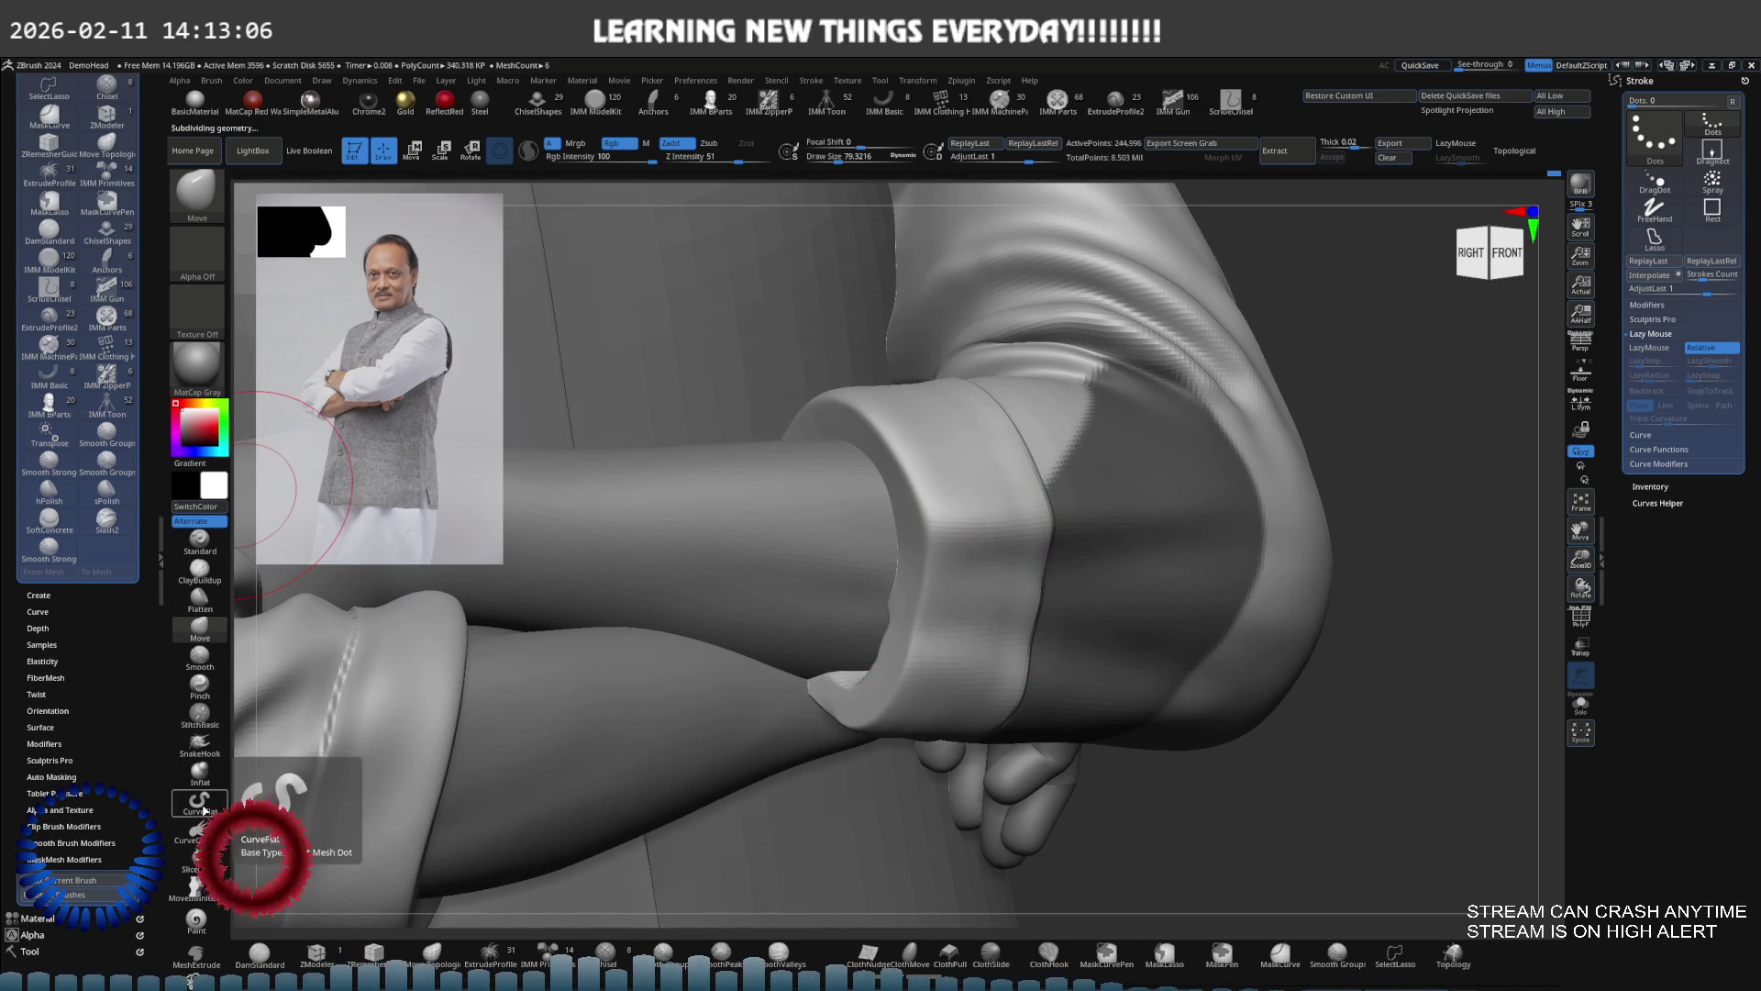
Flatten and reshape the rolled cuff band with the Flatten and Move brushes at a smaller size
click(201, 608)
mouse_move(917, 510)
right_down()
mouse_move(1009, 505)
mouse_move(972, 507)
right_up()
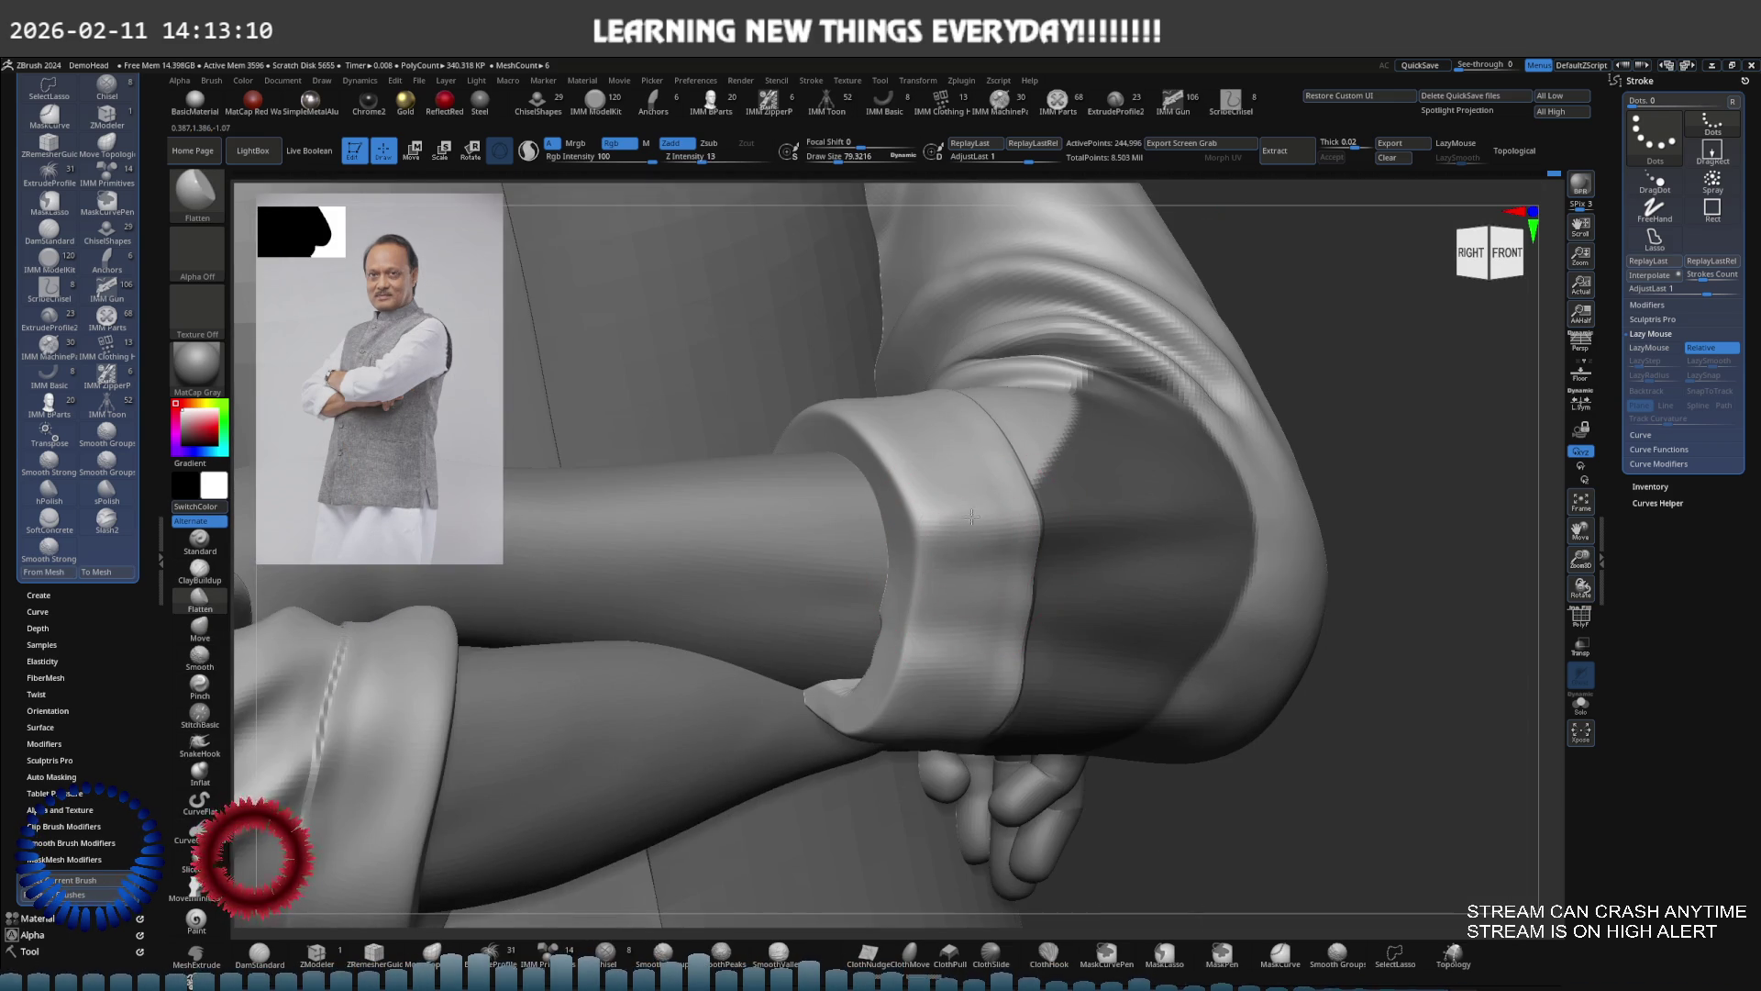
key(b)
key(m)
key(v)
mouse_move(972, 607)
right_down()
mouse_move(926, 587)
mouse_move(966, 606)
mouse_move(954, 624)
mouse_move(1009, 536)
right_up()
key(s)
drag(1012, 530, 984, 525)
mouse_move(984, 525)
right_down()
mouse_move(1004, 495)
mouse_move(963, 642)
mouse_move(926, 587)
mouse_move(865, 574)
right_up()
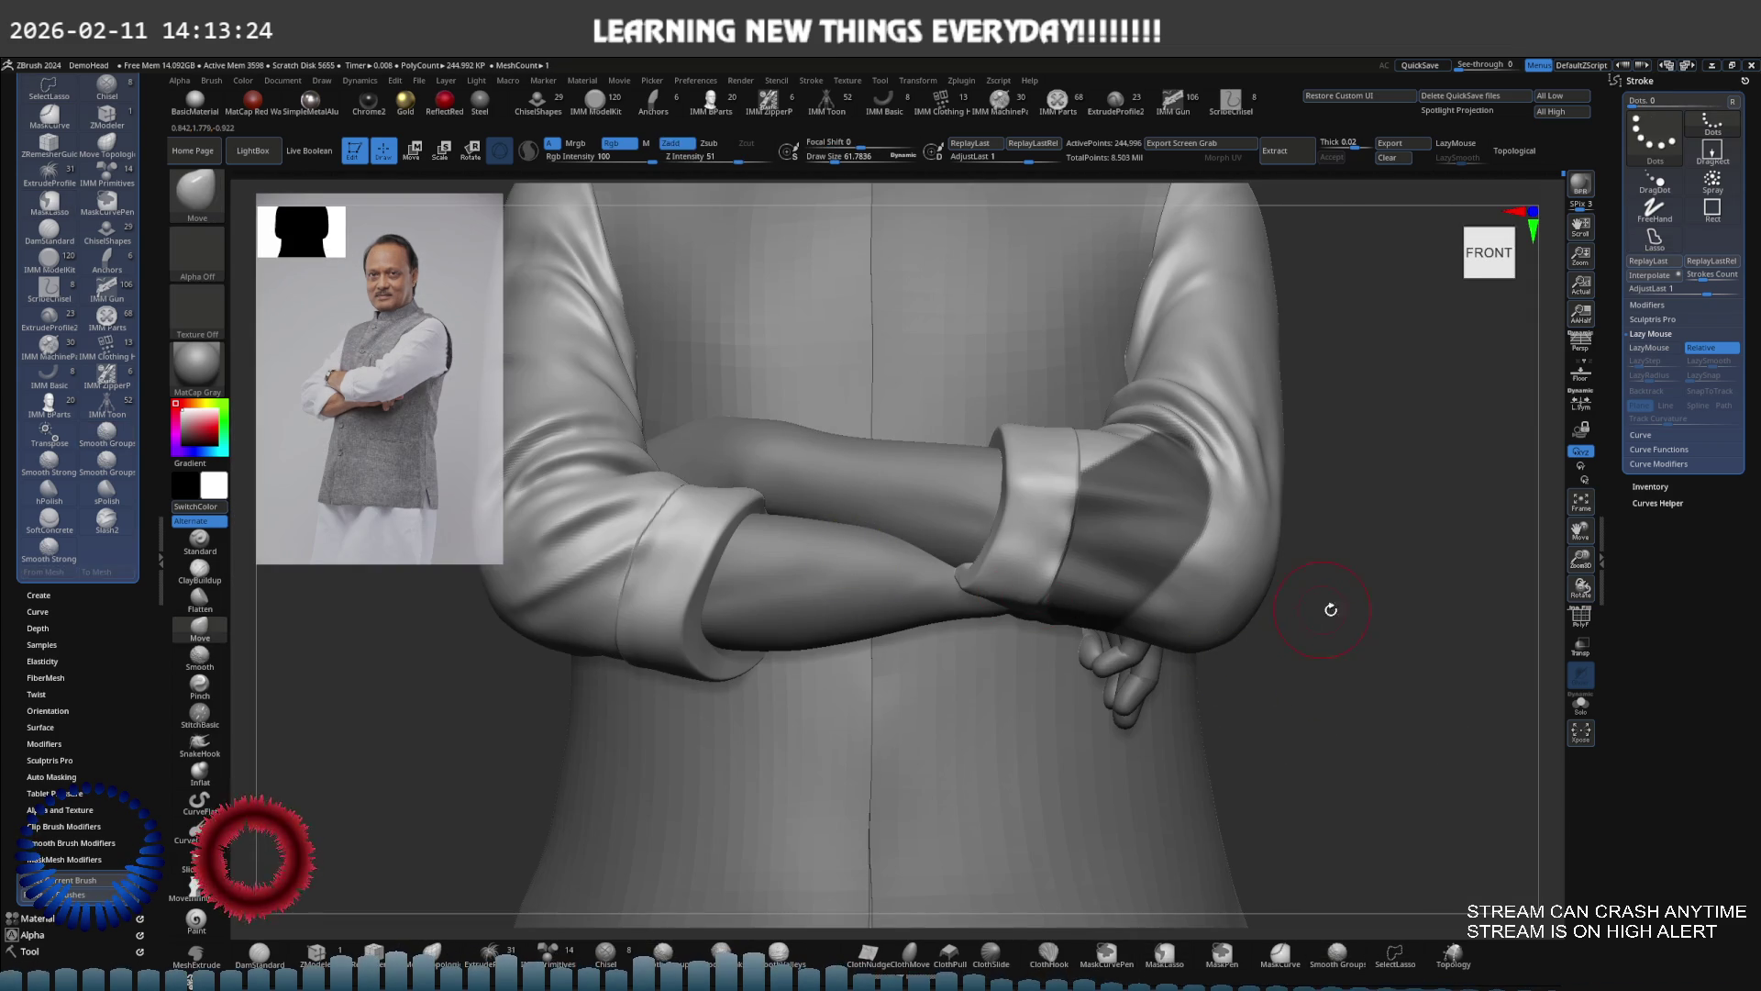
Zoom in on the cuff opening from the side and shrink the brush to about 17
shift+right_drag(1269, 582, 798, 541)
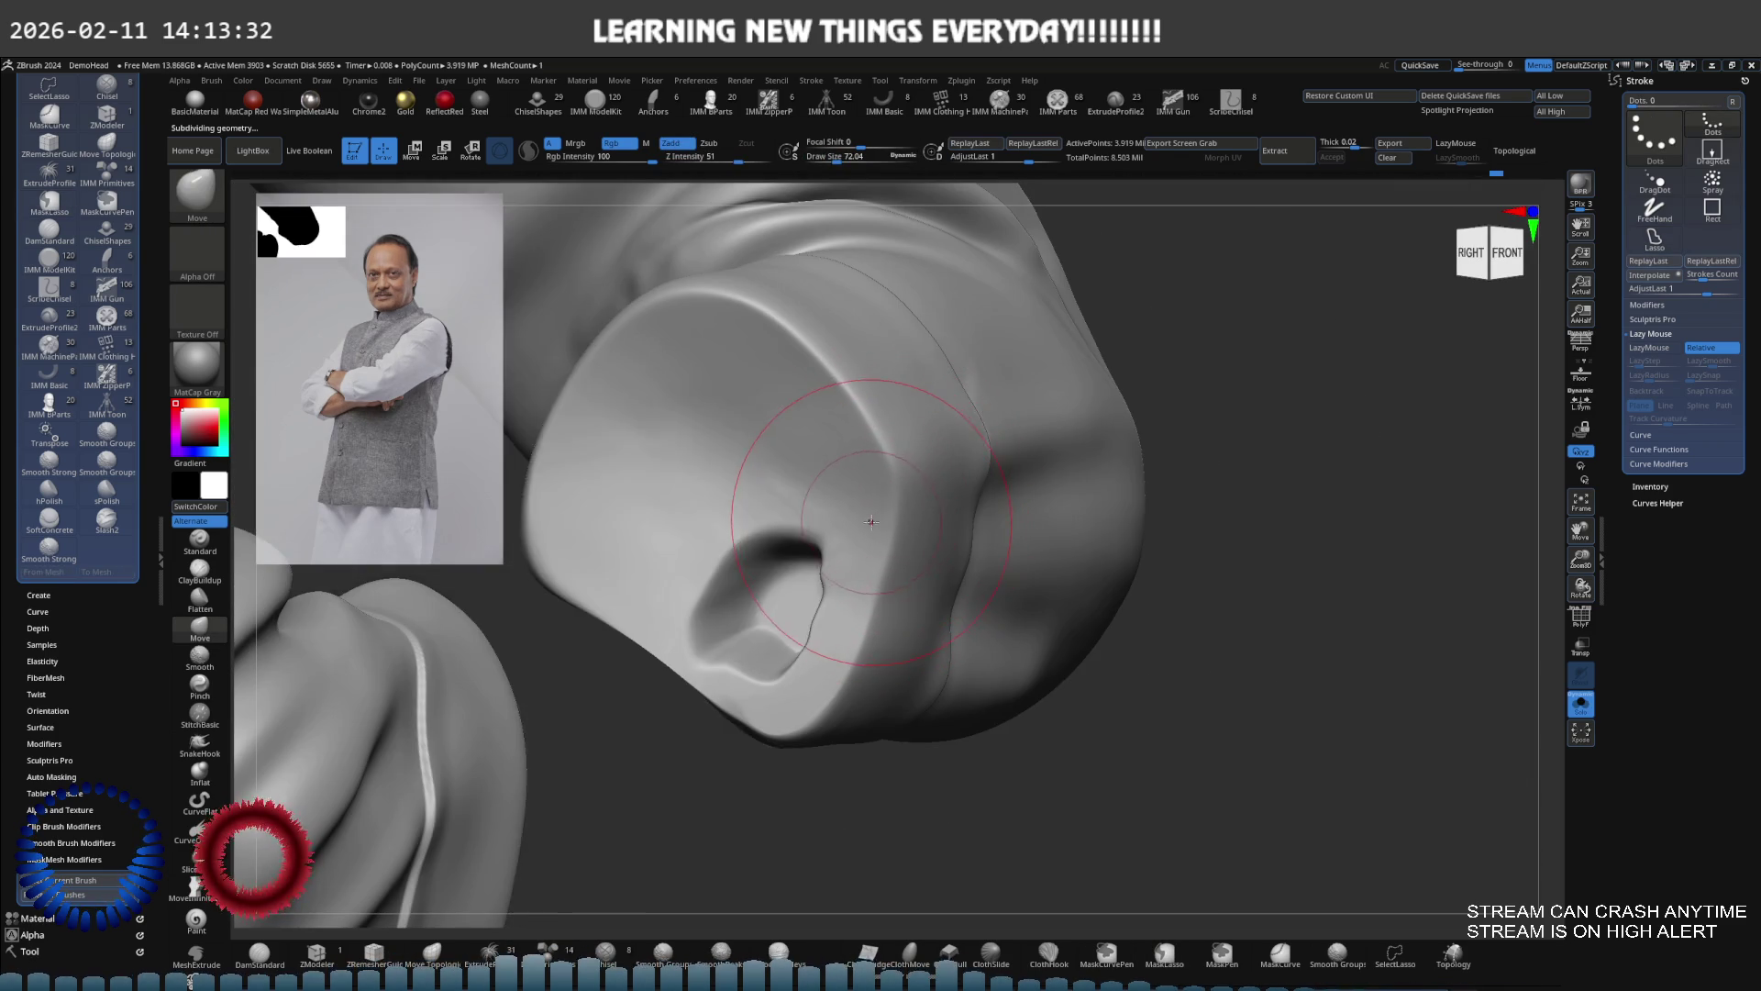
key(space)
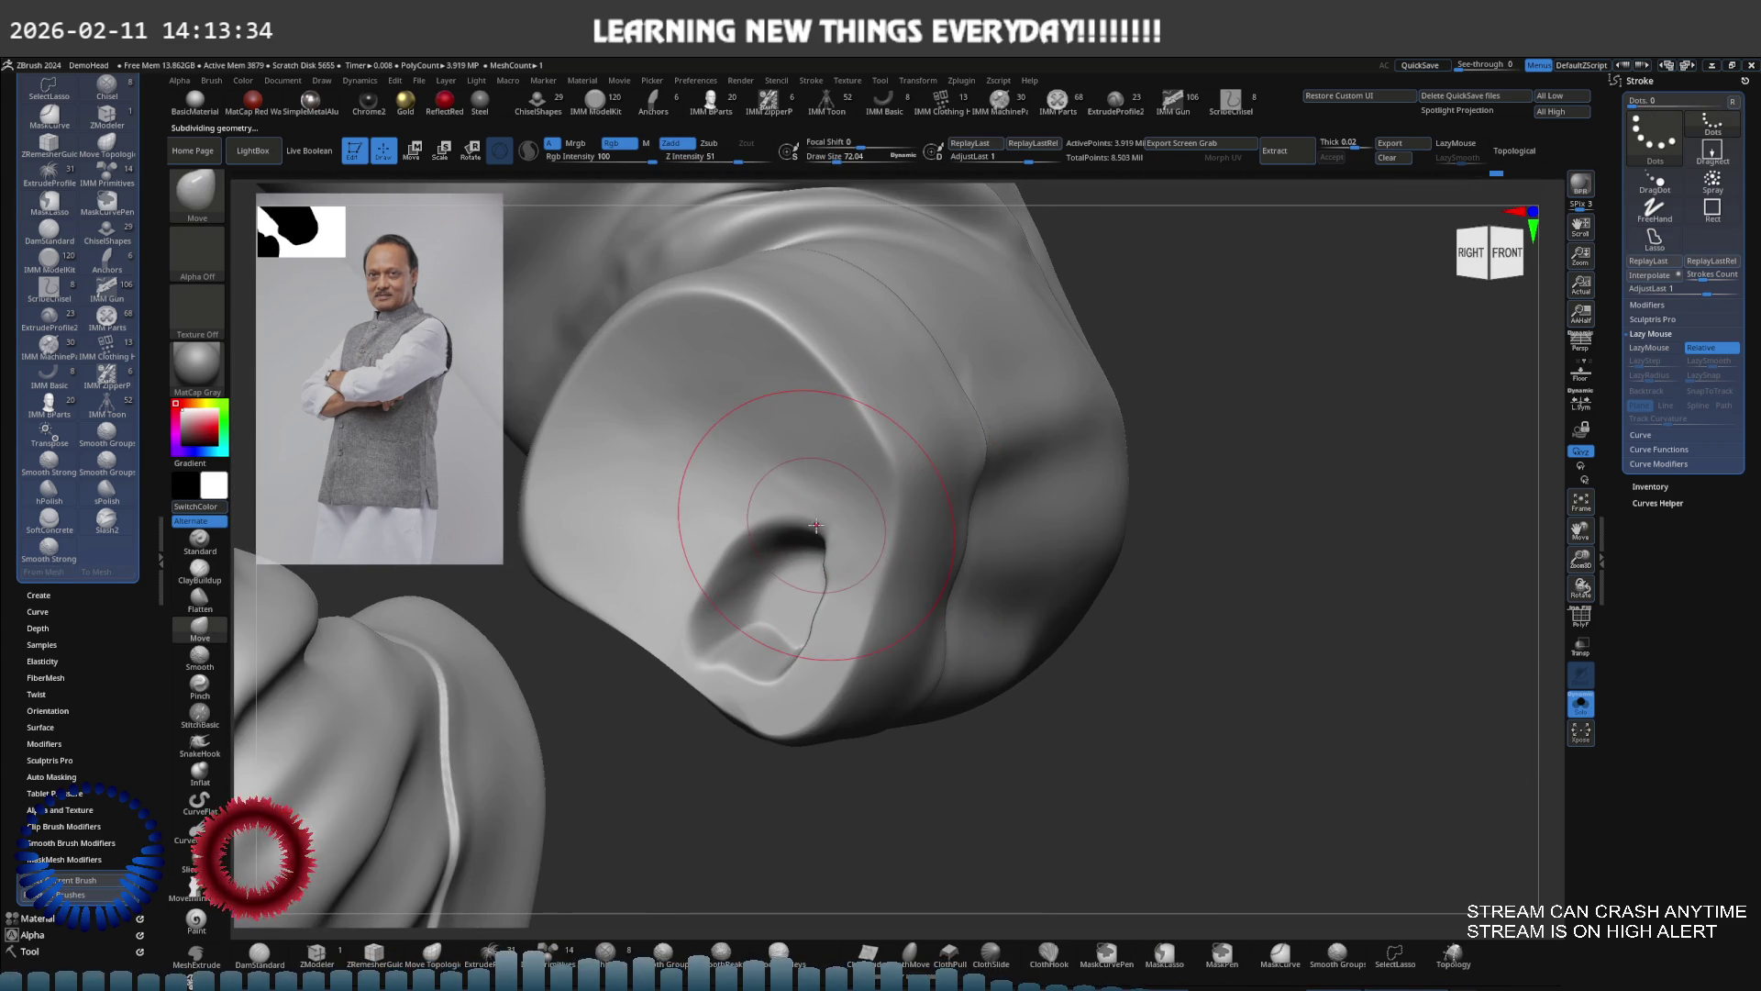
right_drag(827, 539, 959, 523)
right_drag(855, 578, 899, 573)
key(s)
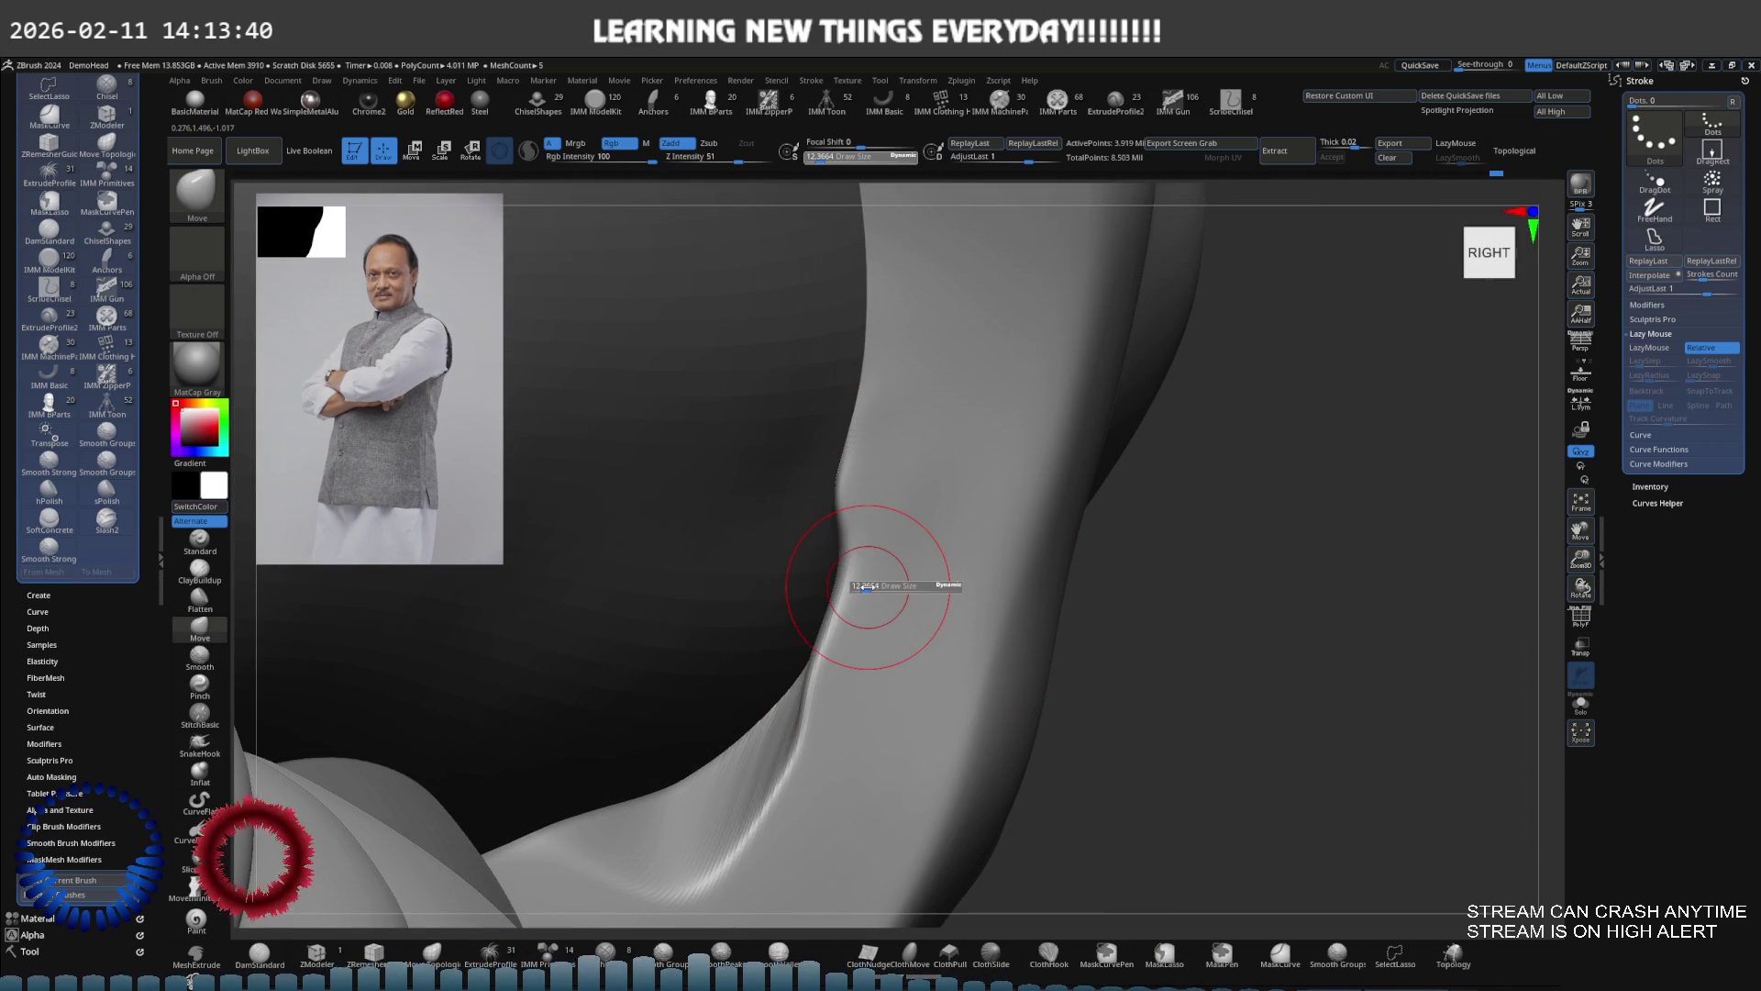
drag(869, 588, 836, 623)
key(s)
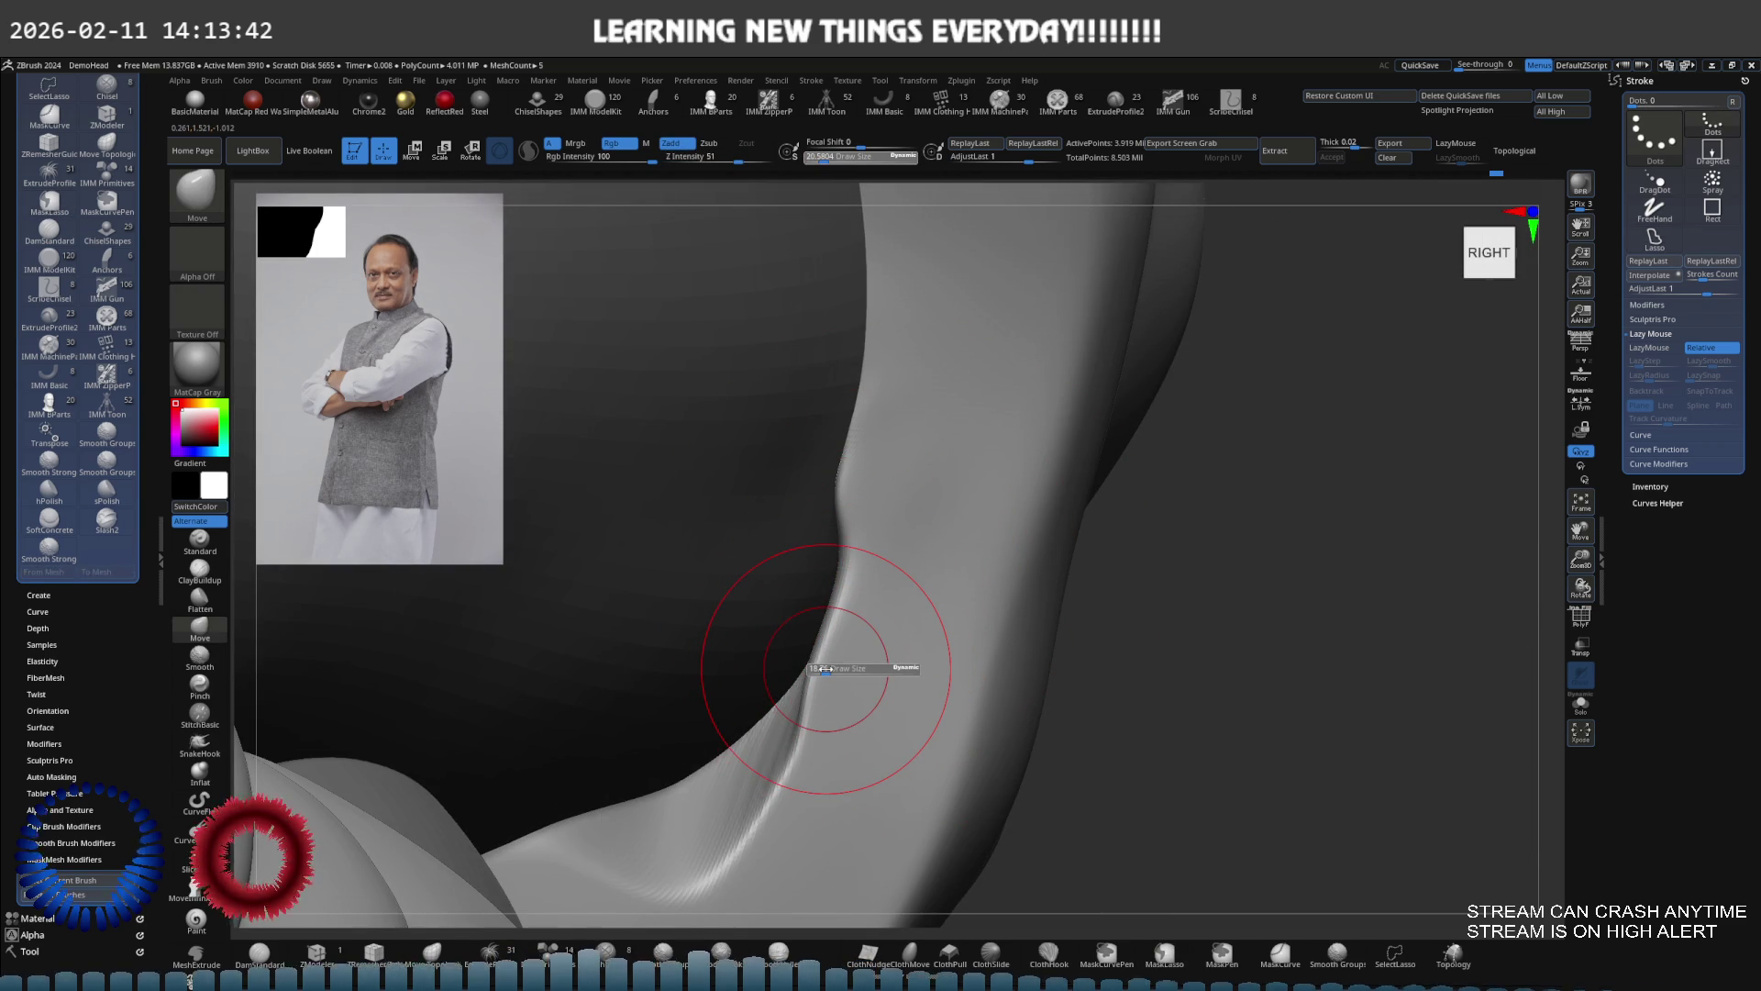
drag(826, 669, 822, 670)
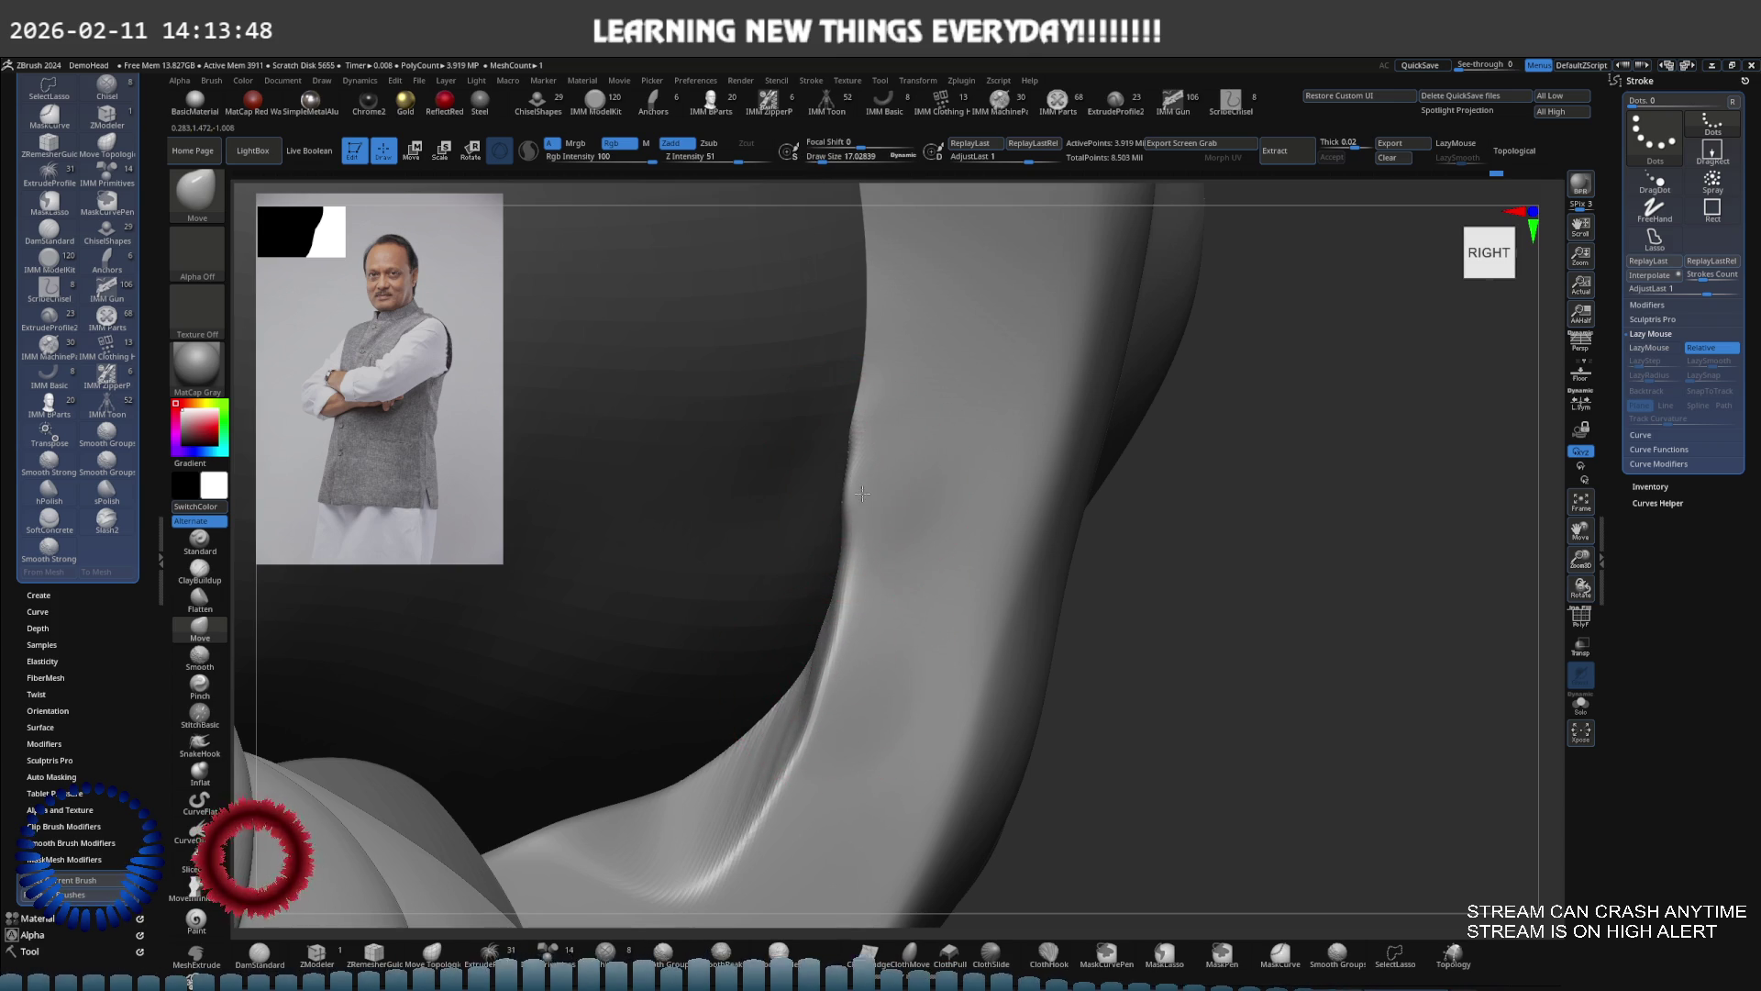
Lasso-select the curved fold piece to hide everything else, then frame it
mouse_move(862, 489)
right_down()
mouse_move(845, 471)
mouse_move(819, 511)
mouse_move(842, 533)
mouse_move(798, 471)
mouse_move(605, 642)
right_up()
right_drag(1004, 478, 1070, 617)
mouse_move(1070, 618)
ctrl+shift+mouse_down()
mouse_move(1055, 348)
mouse_move(1114, 473)
ctrl+shift+mouse_up()
key(f)
mouse_move(1104, 505)
right_down()
mouse_move(1009, 550)
mouse_move(945, 476)
right_up()
click(207, 603)
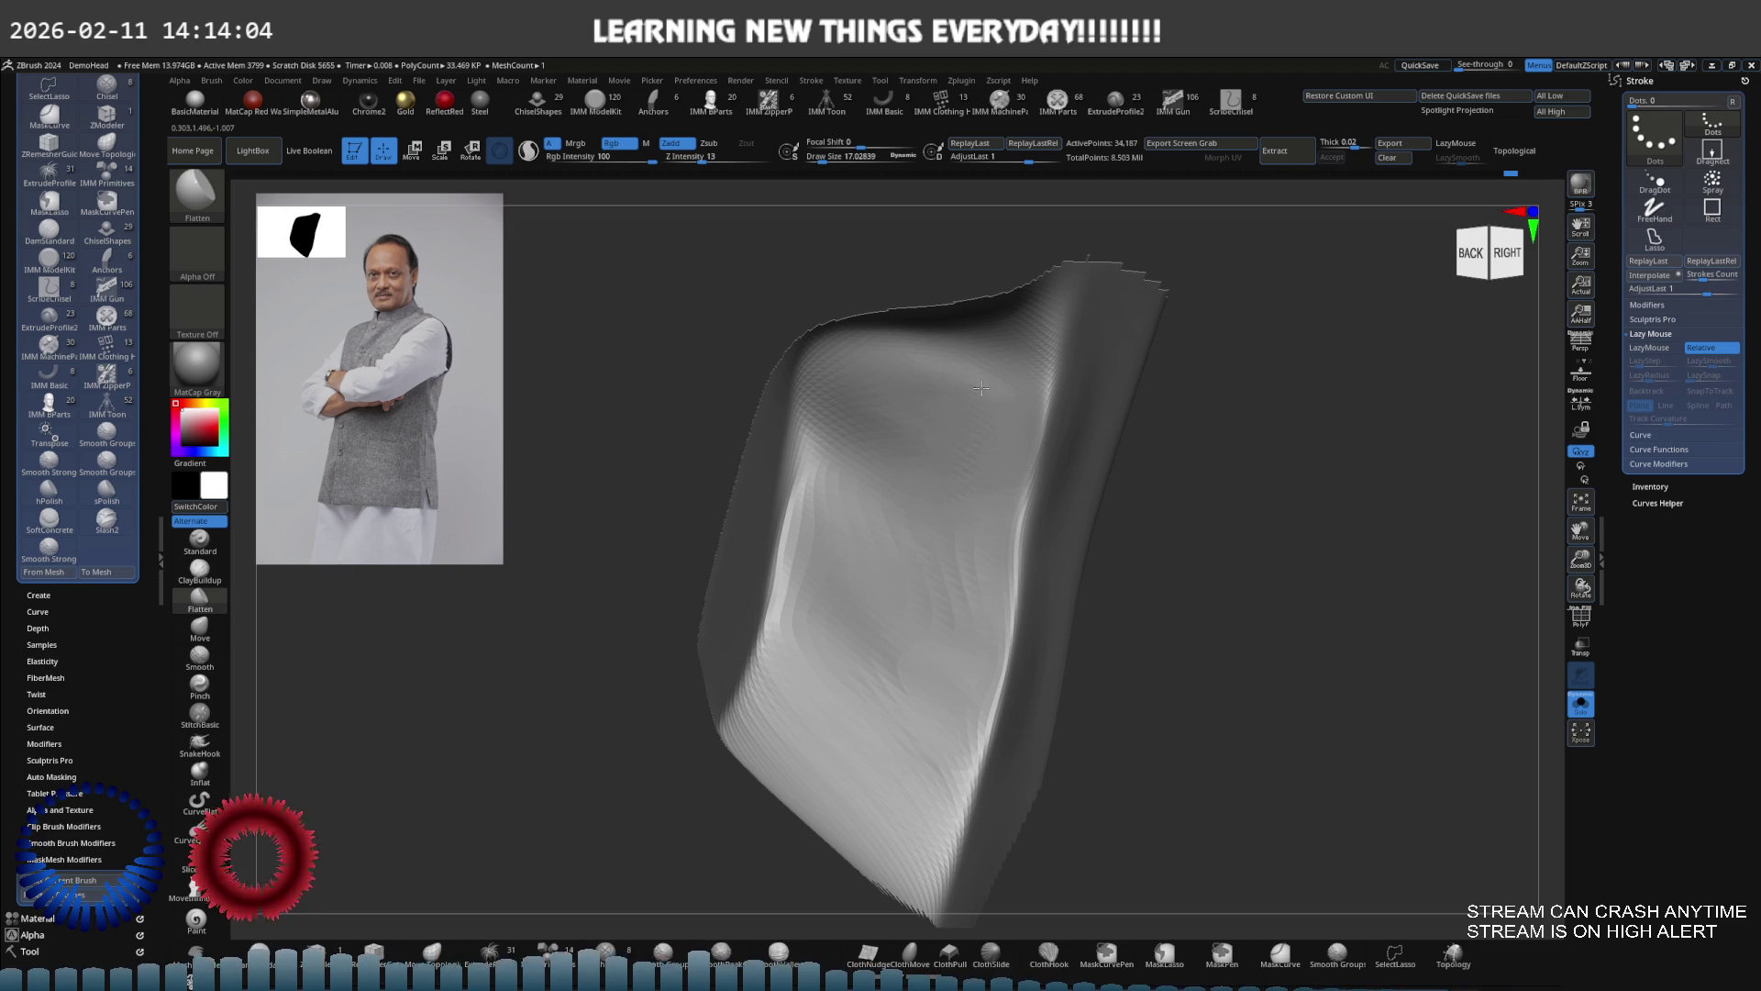
Smooth the fold piece and pull its crease into a cleaner curve with the Move brush
shift+drag(899, 494, 873, 547)
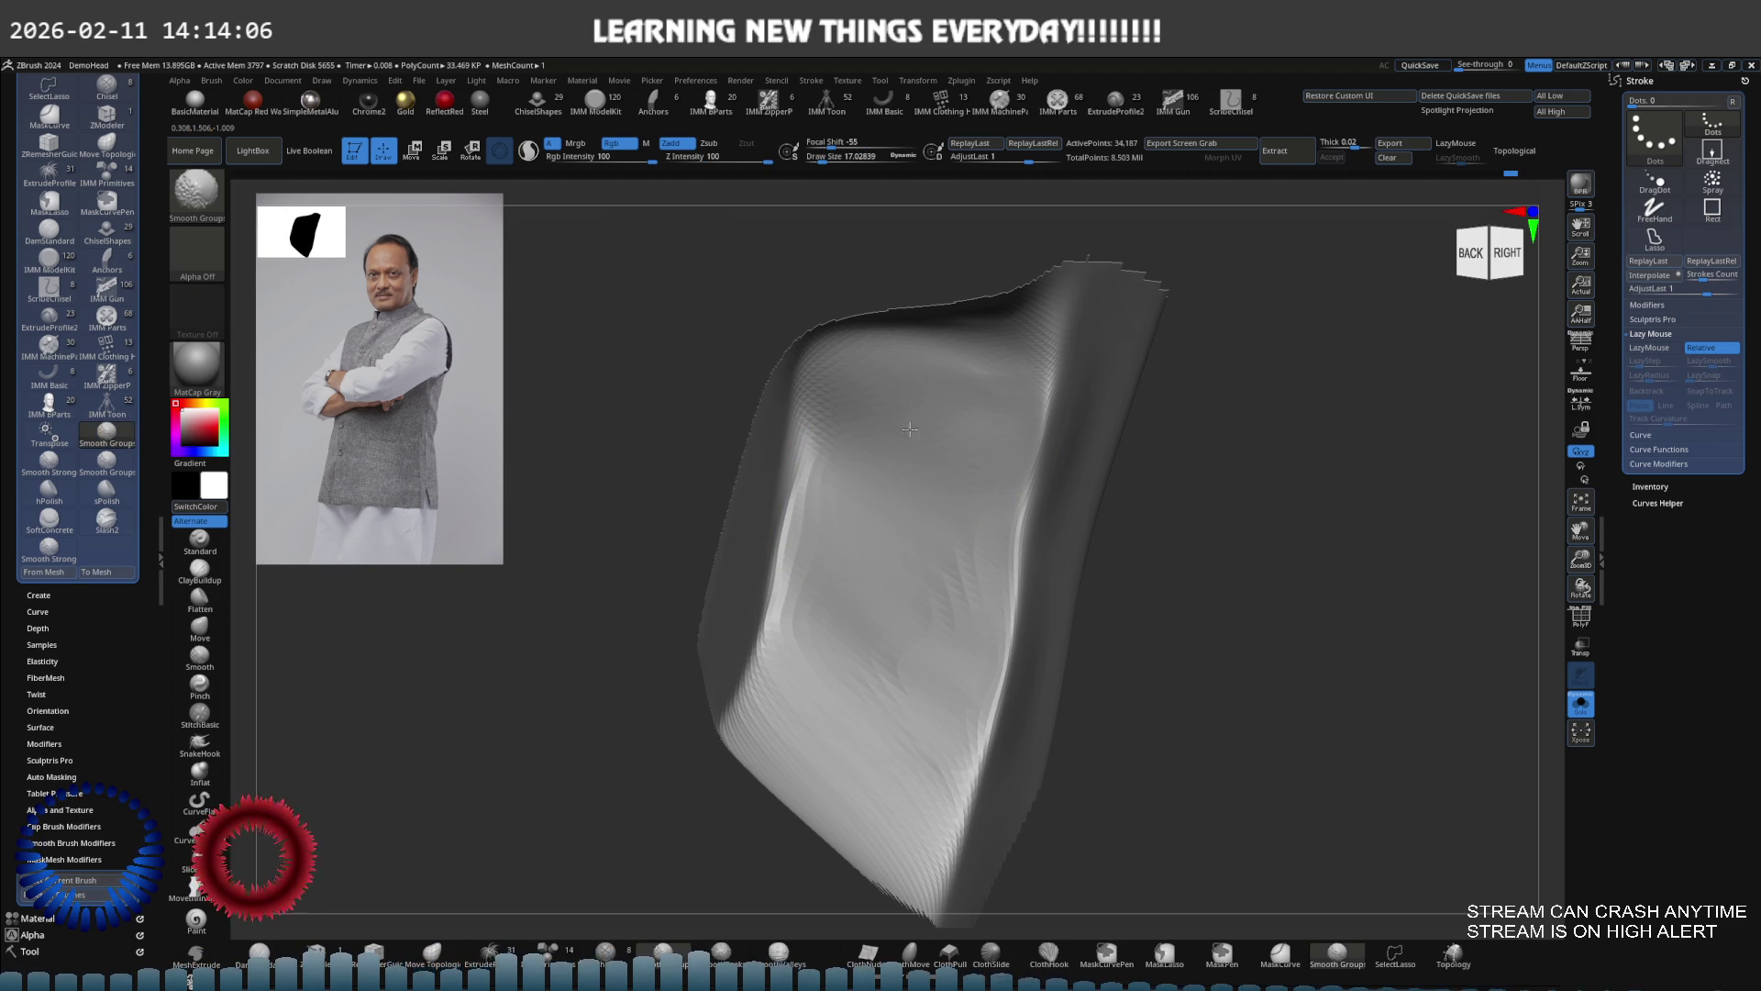
right_drag(856, 610, 944, 511)
key(s)
key(b)
key(m)
key(v)
drag(991, 507, 982, 443)
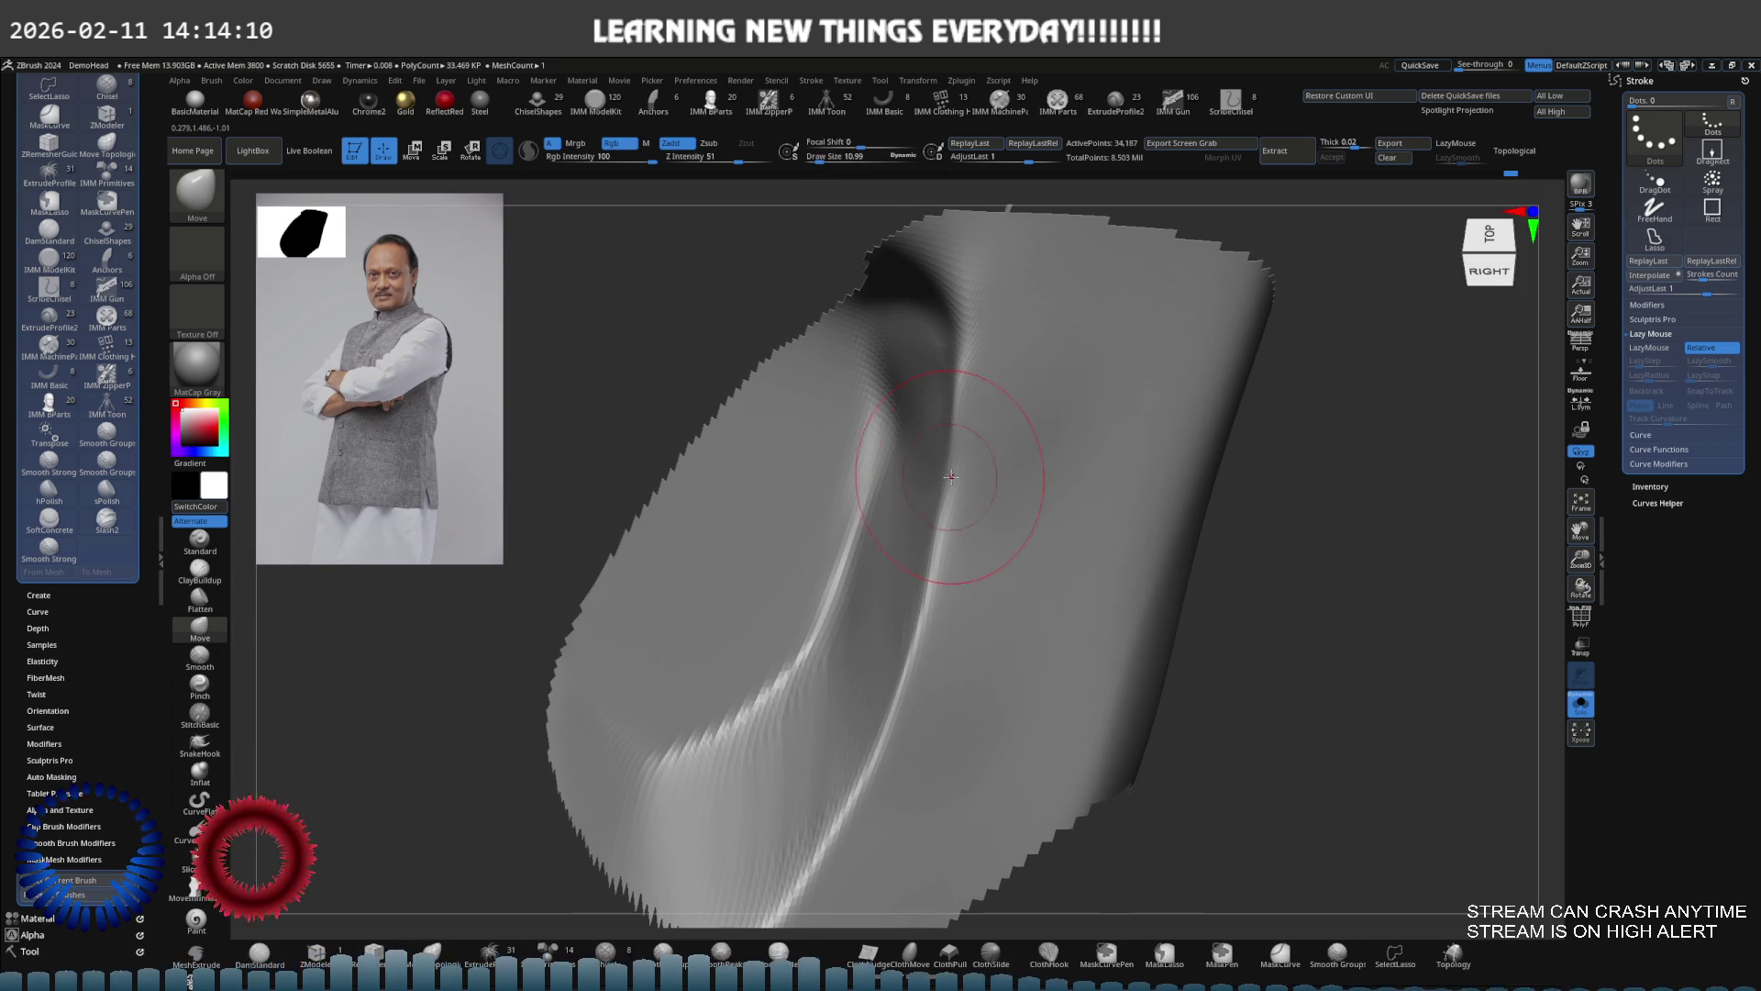
right_drag(946, 483, 1003, 511)
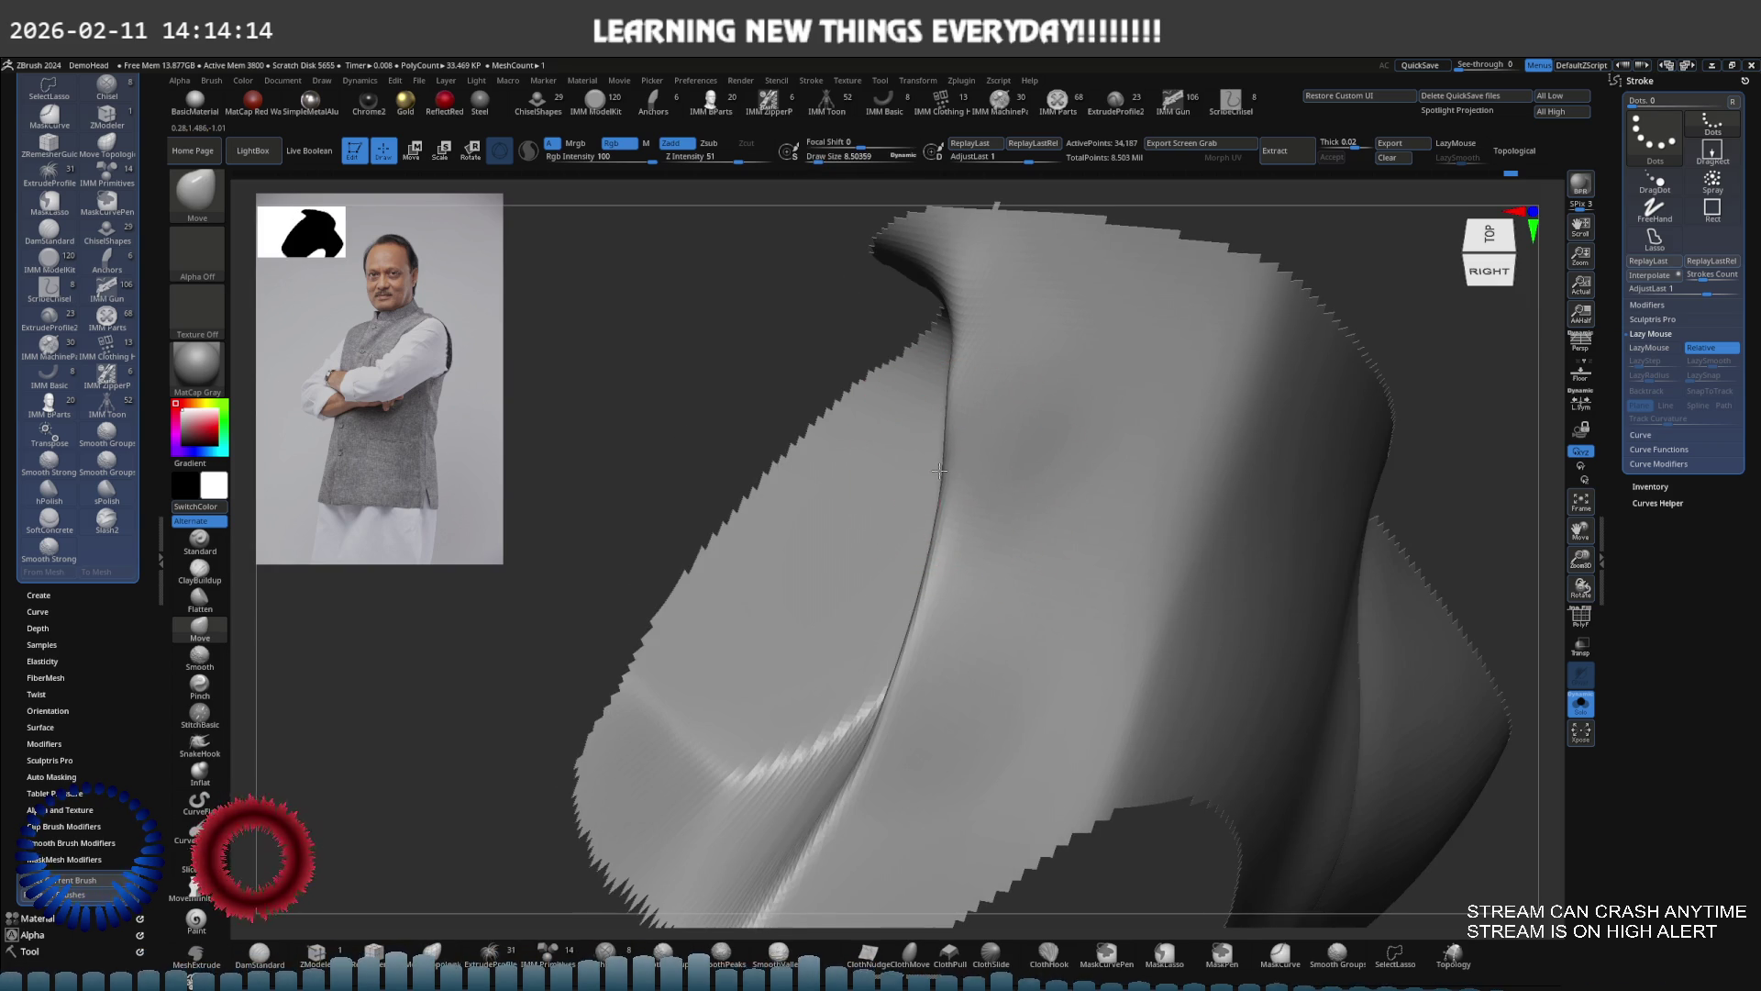
Flatten and hPolish the fold piece's surface, then smooth it
right_drag(1001, 420, 1062, 445)
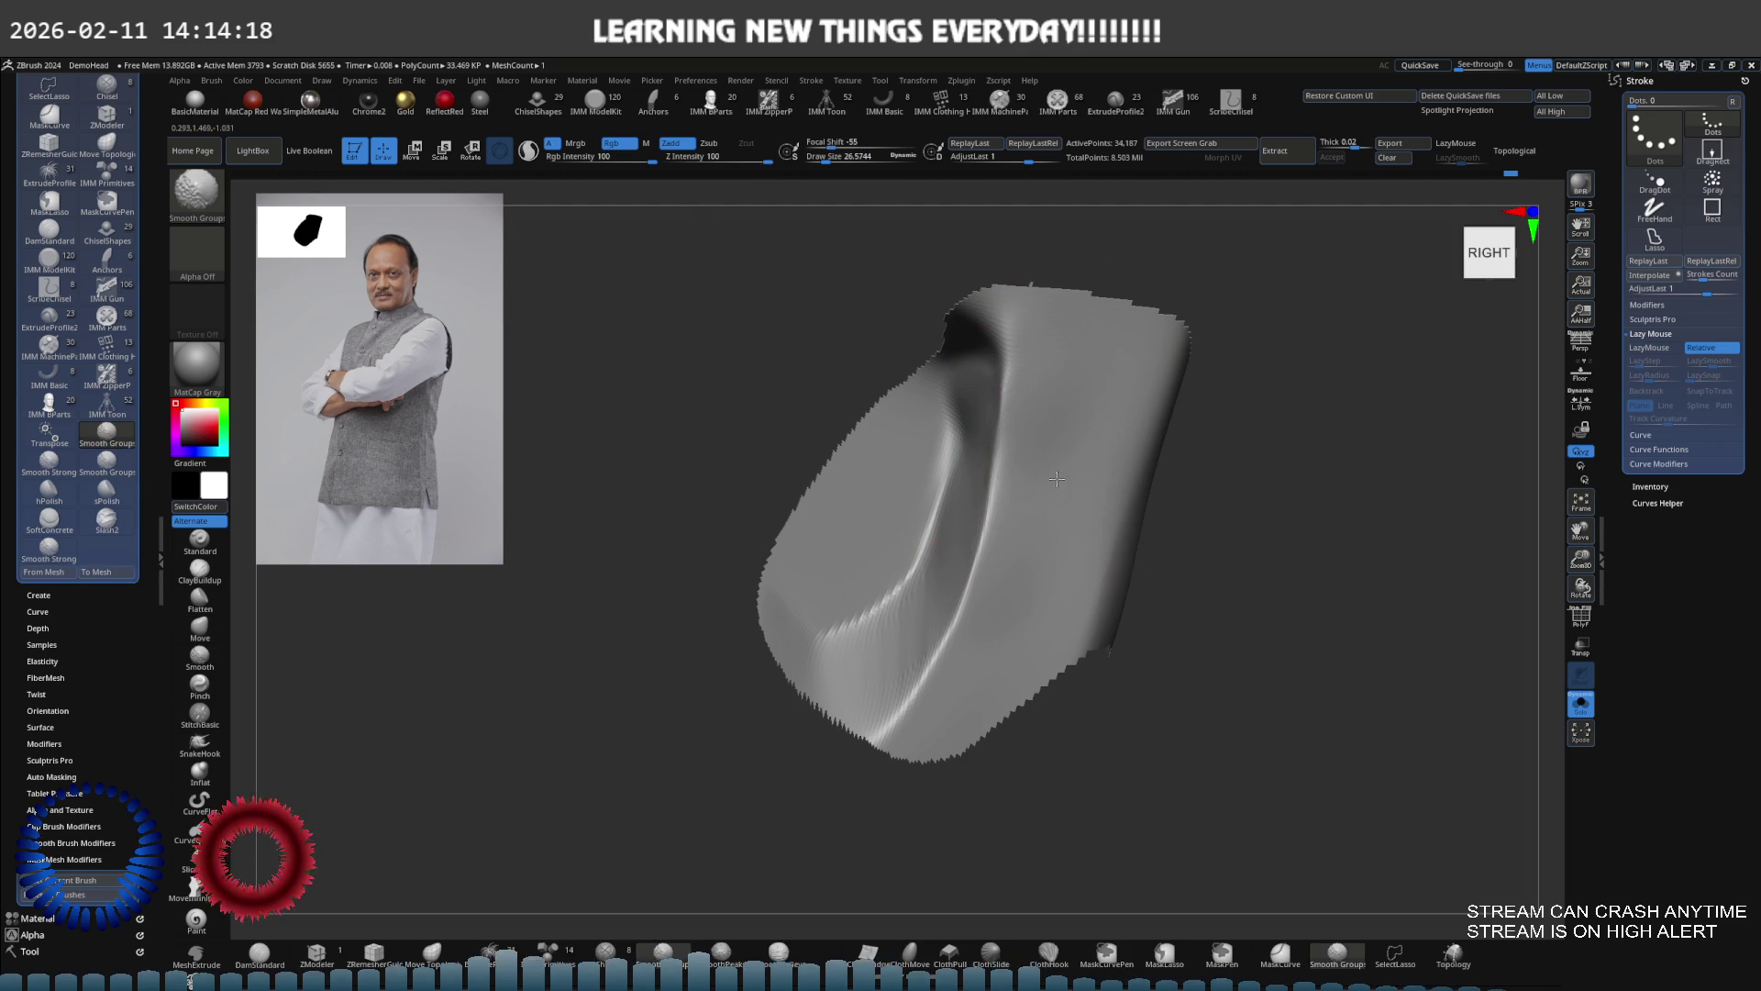
mouse_move(1034, 447)
alt+right_down()
mouse_move(993, 451)
mouse_move(1027, 499)
mouse_move(1003, 487)
alt+right_up()
click(199, 598)
right_drag(545, 542, 871, 560)
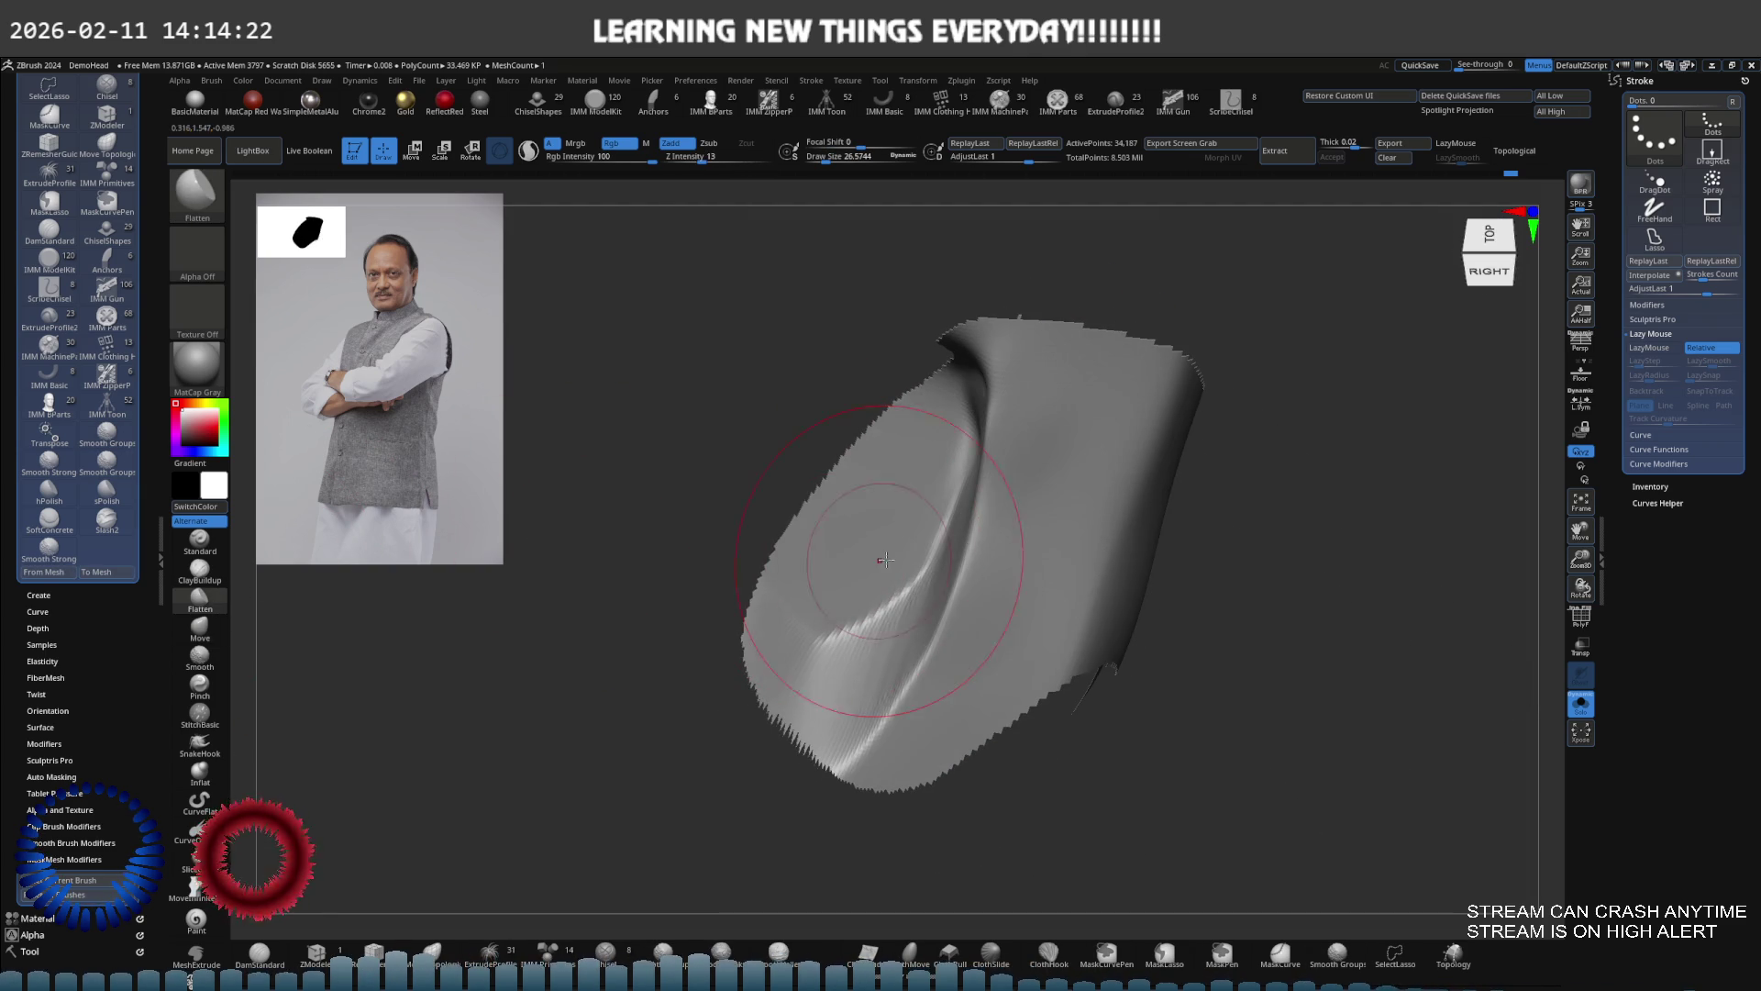
click(48, 491)
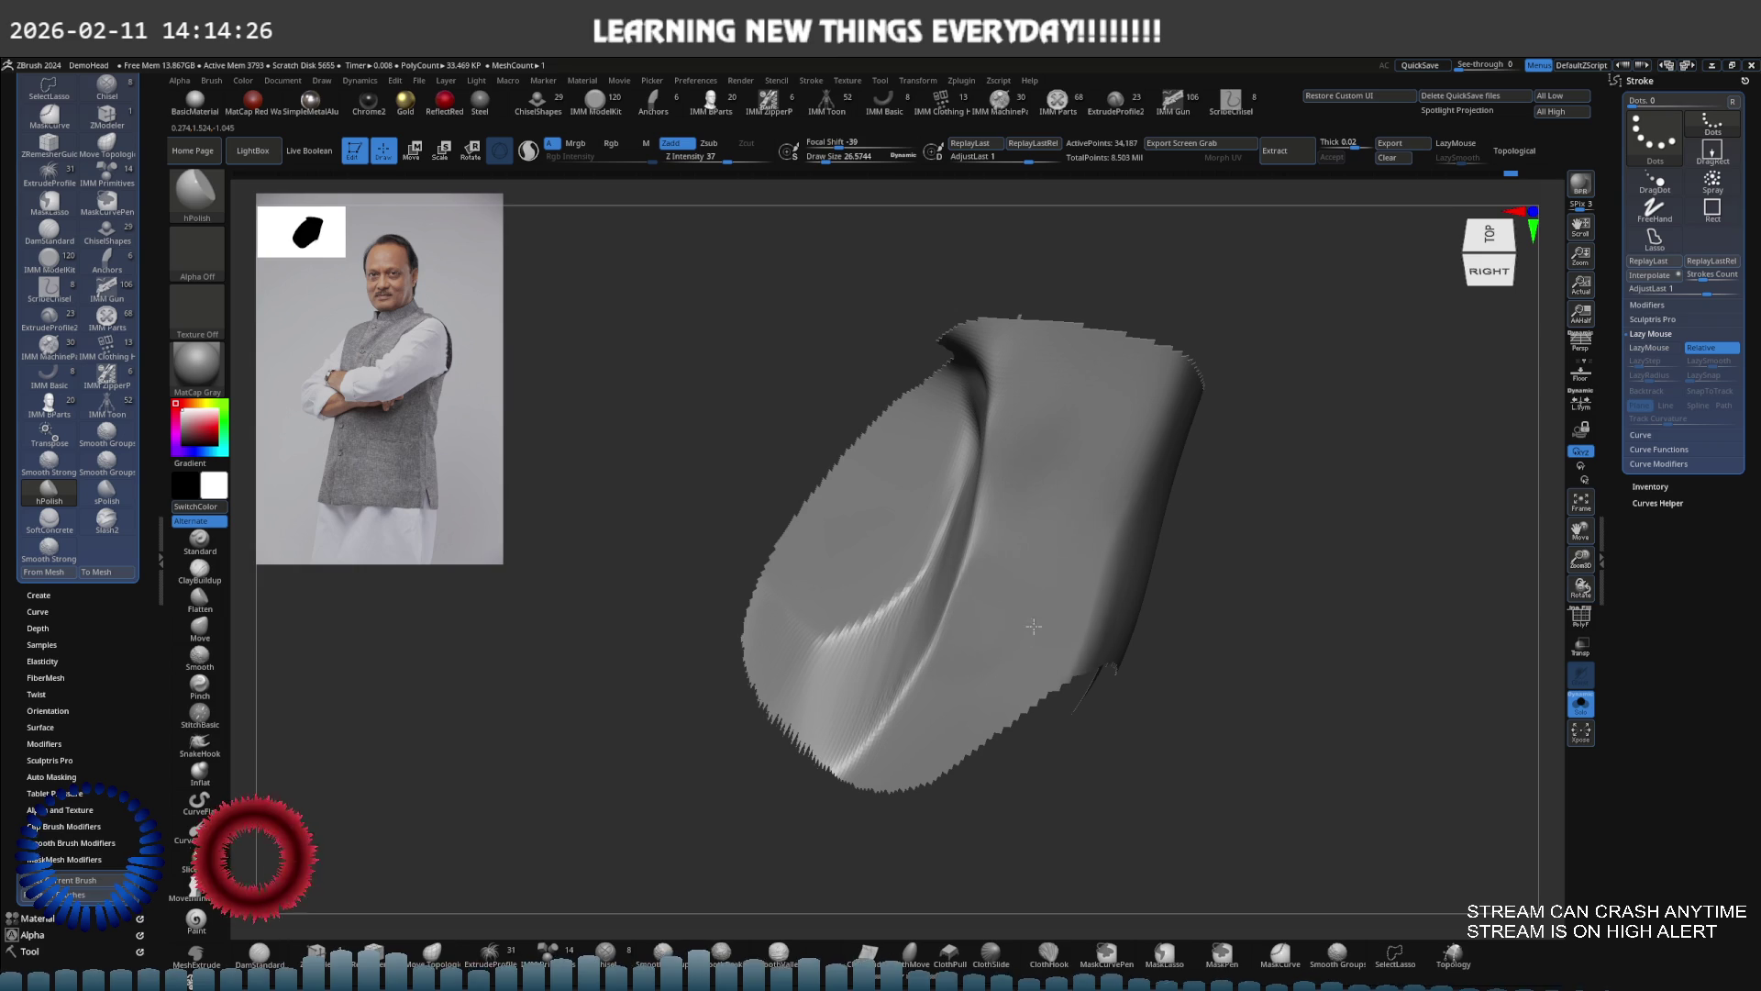
right_drag(1139, 426, 1286, 487)
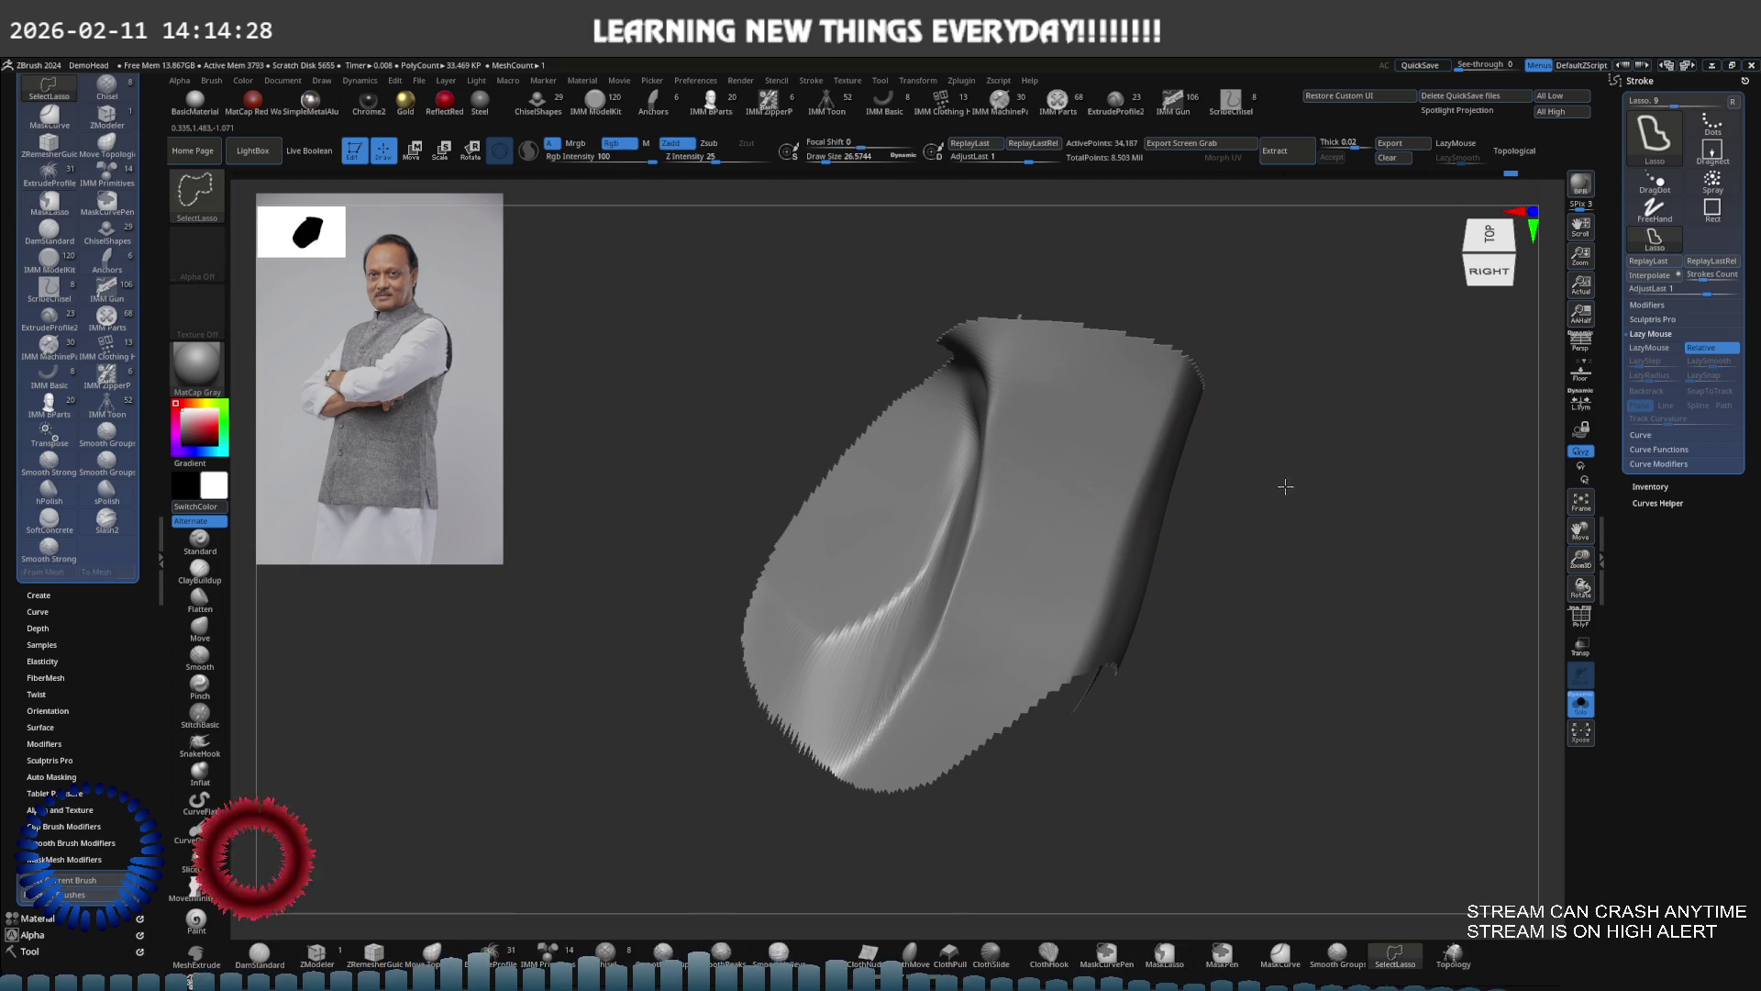
scroll(1192, 460, up, 10)
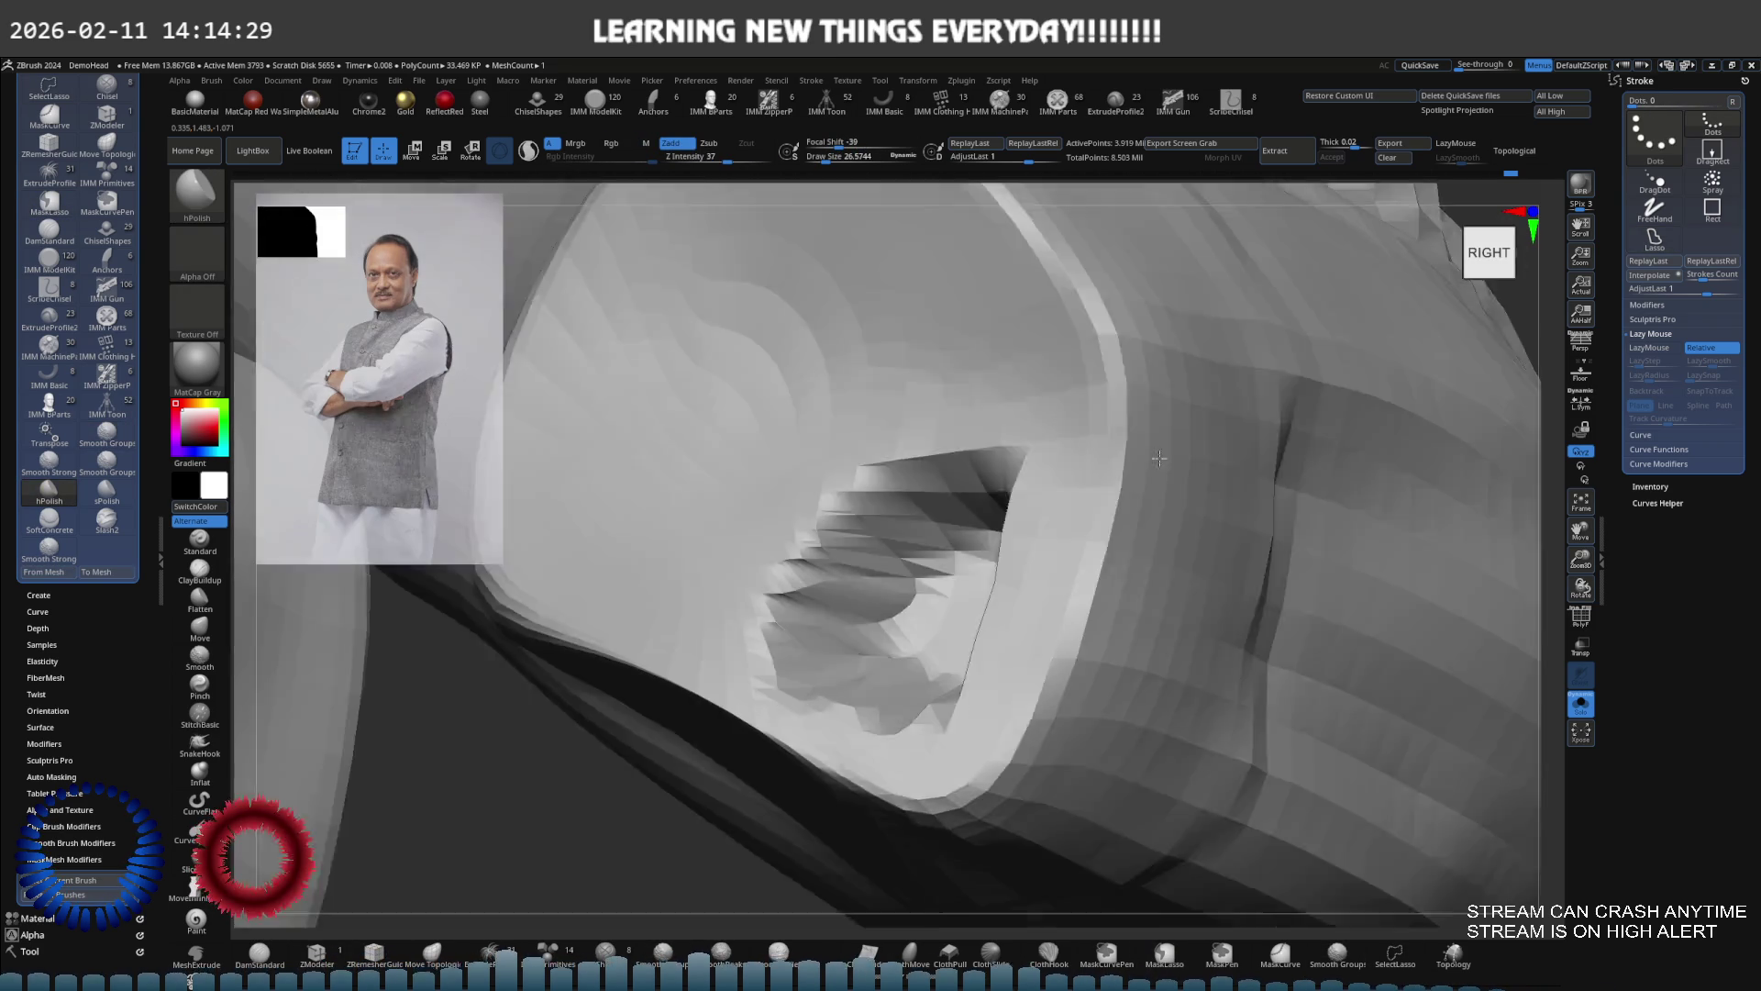
right_drag(1160, 458, 1113, 459)
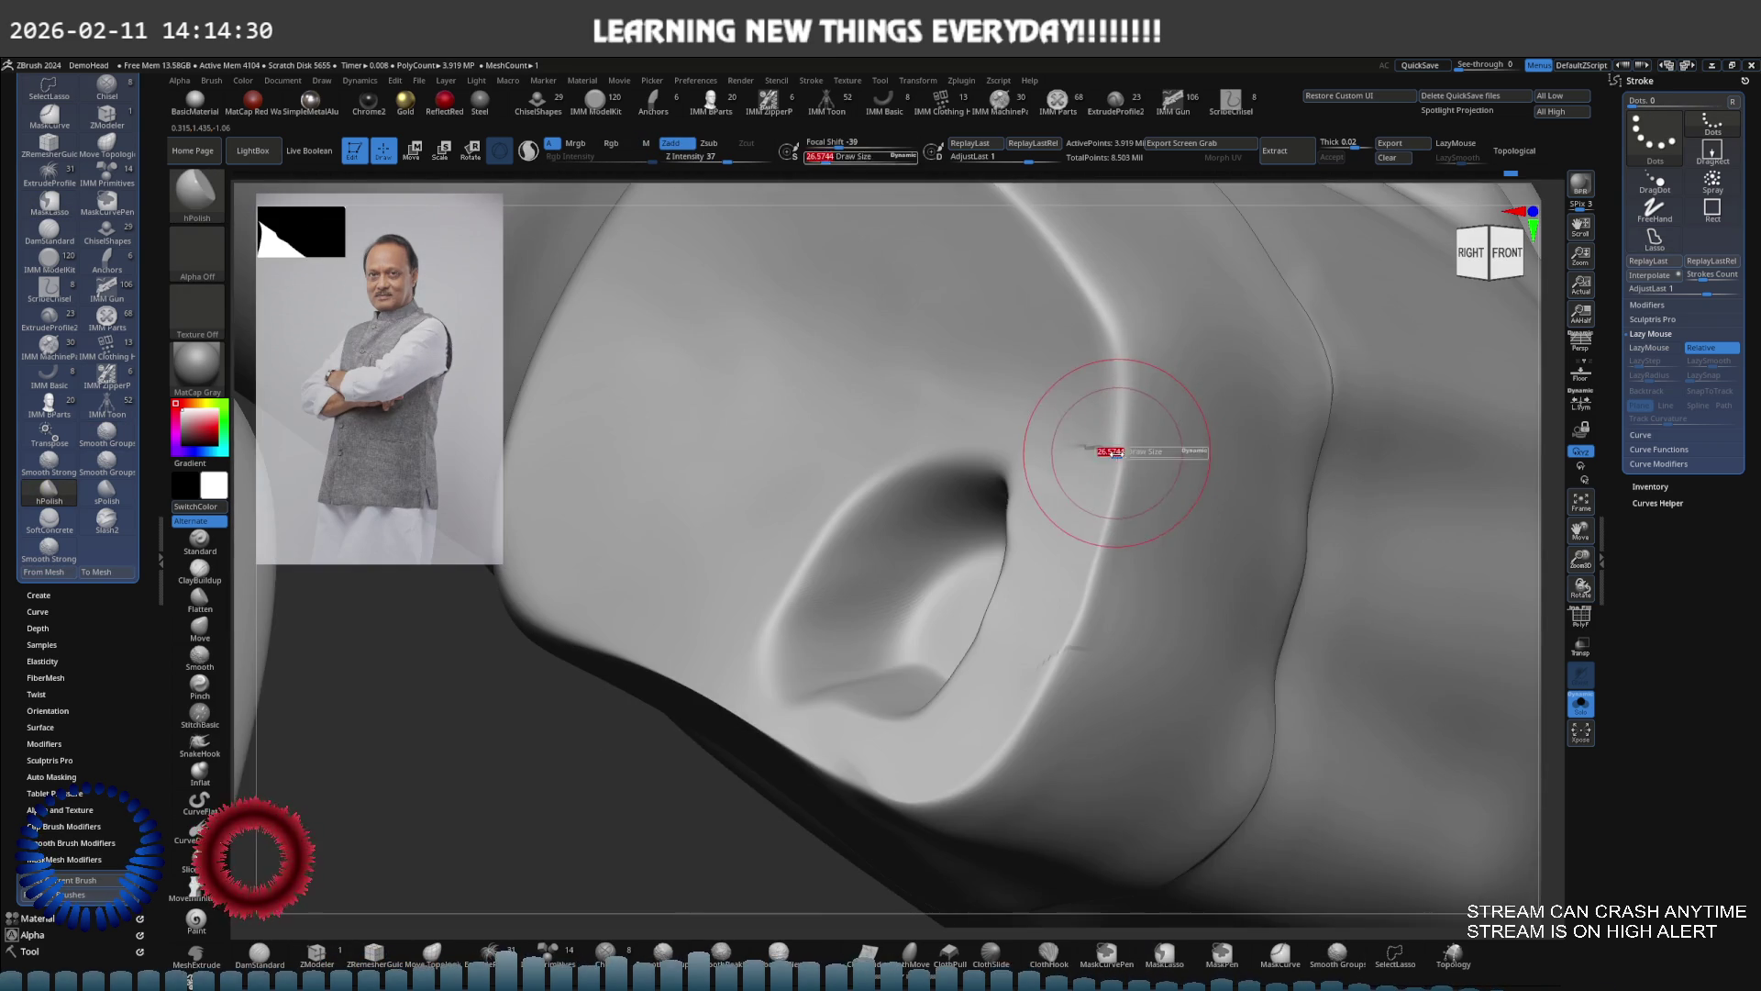
Polish out the dark sleeve crease with hPolish and Shift-smoothing, then enlarge the brush to about 18.8
key(shift)
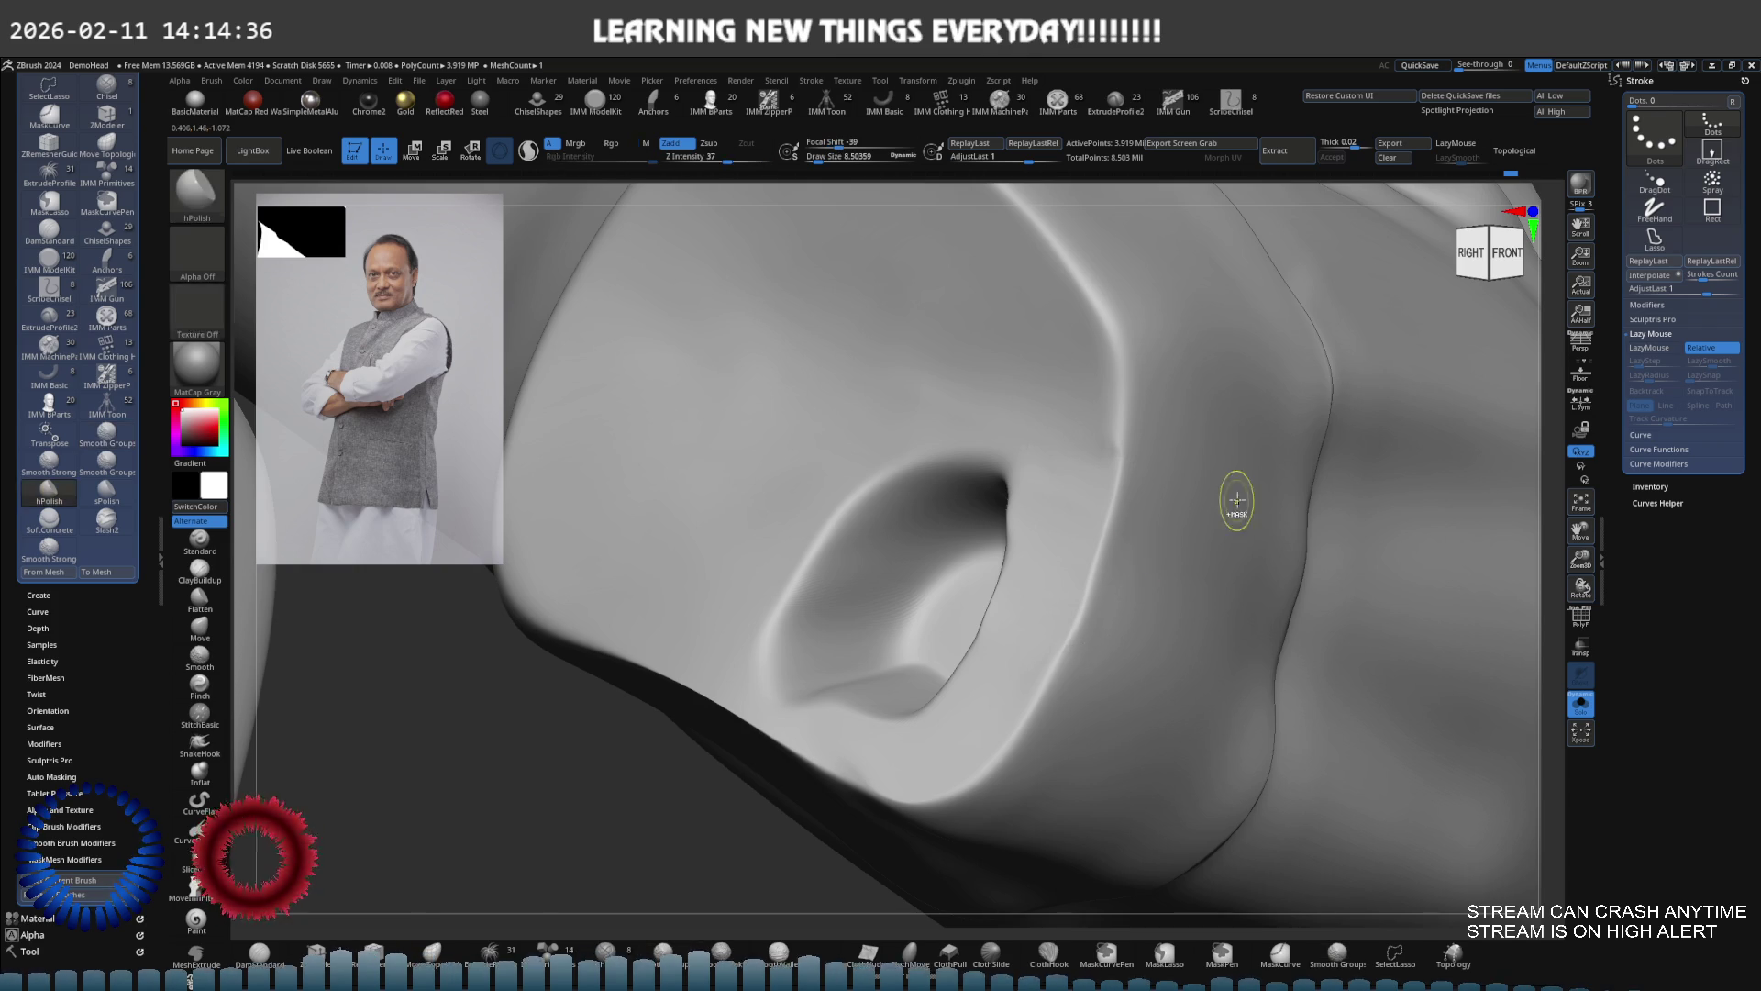
scroll(1208, 499, down, 10)
mouse_move(1103, 611)
right_down()
mouse_move(1132, 522)
mouse_move(1113, 550)
mouse_move(1041, 532)
right_up()
scroll(1091, 546, up, 4)
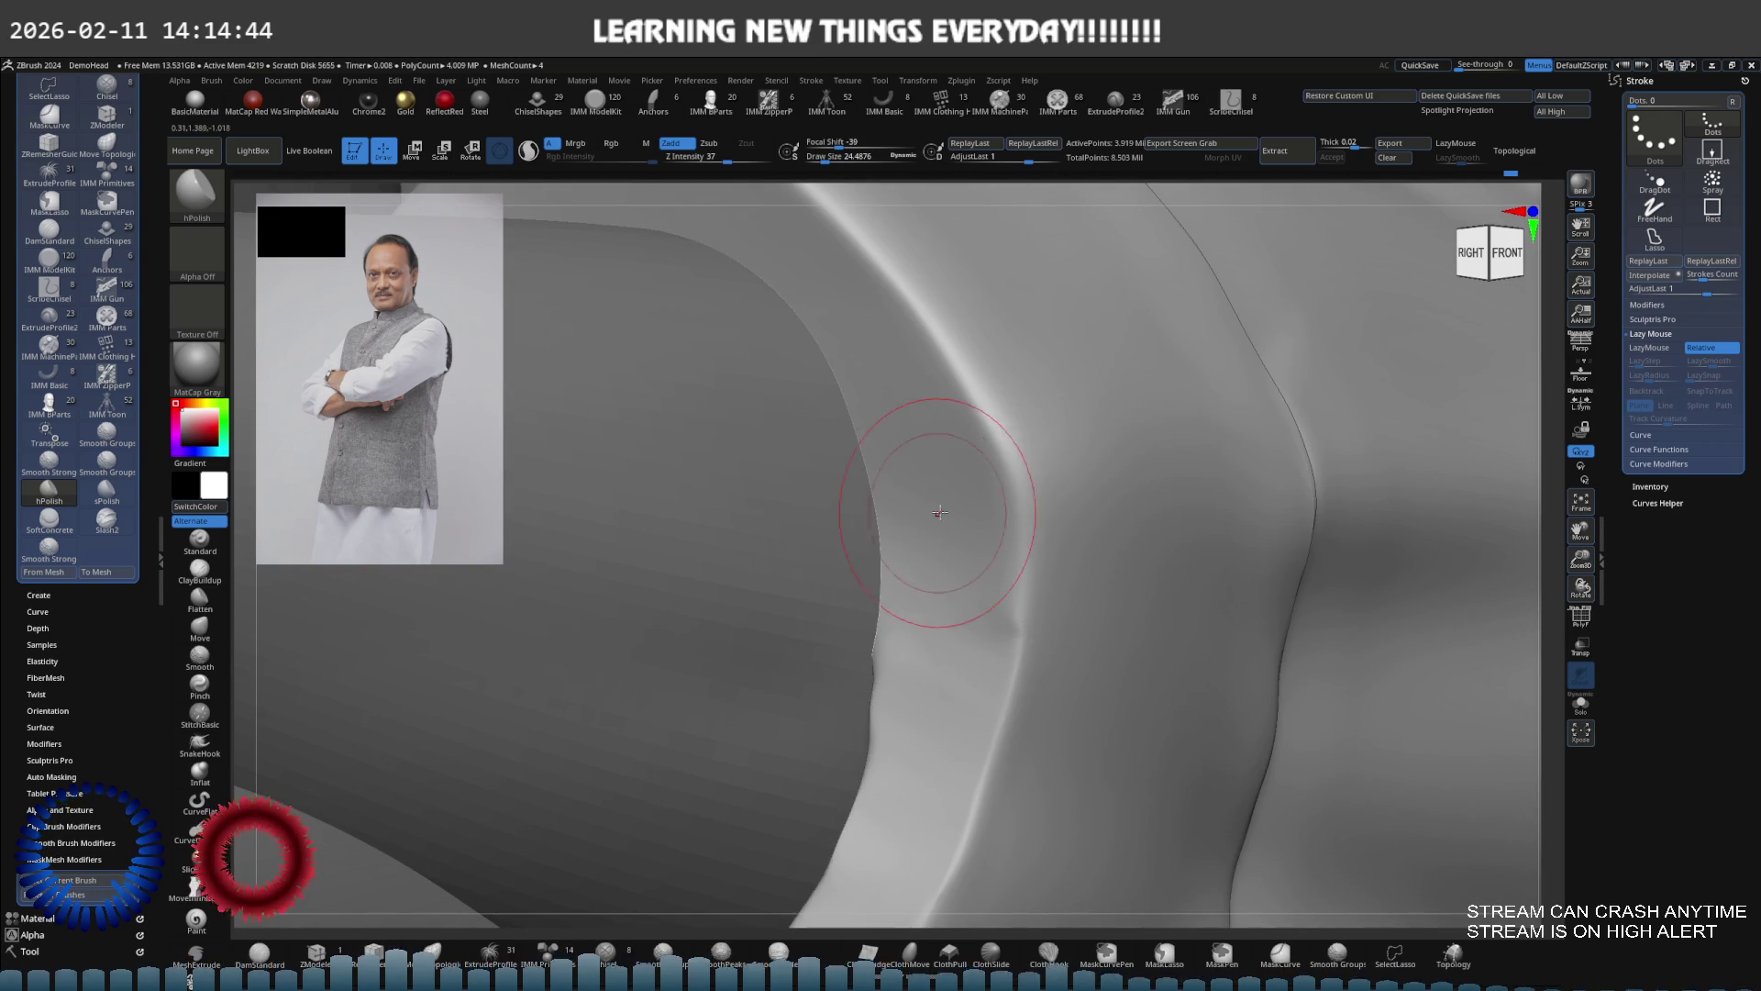
key(space)
right_drag(904, 550, 940, 549)
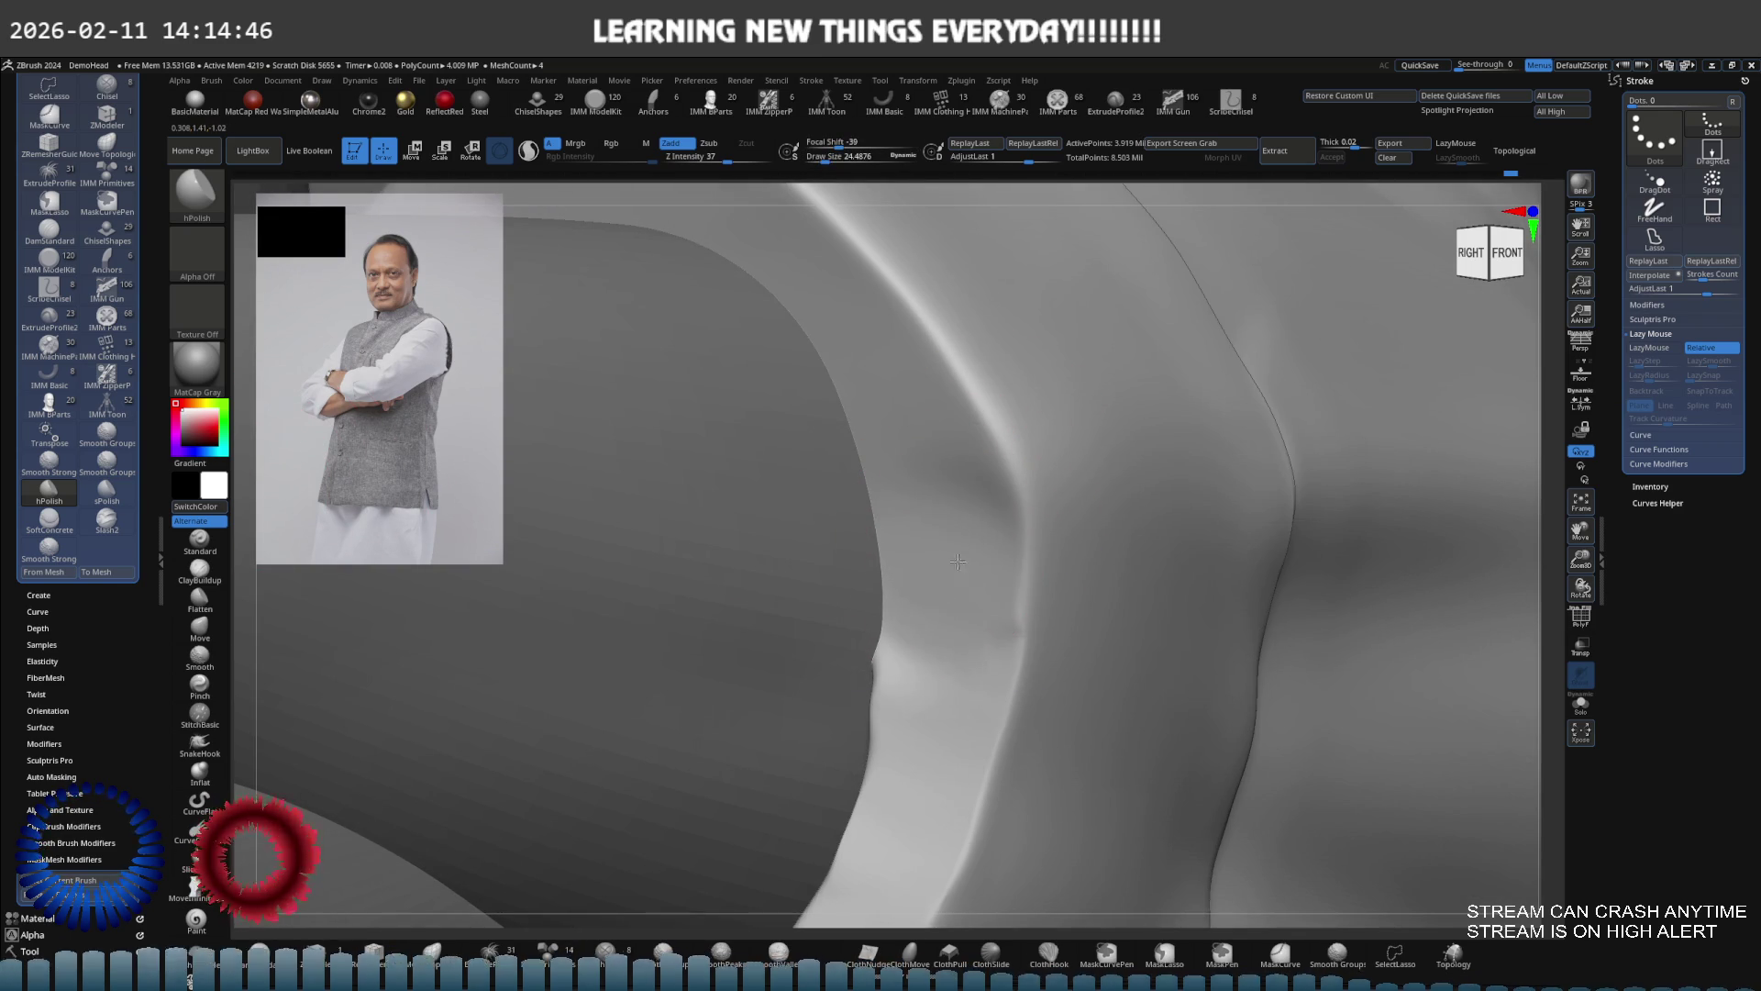
drag(955, 532, 923, 464)
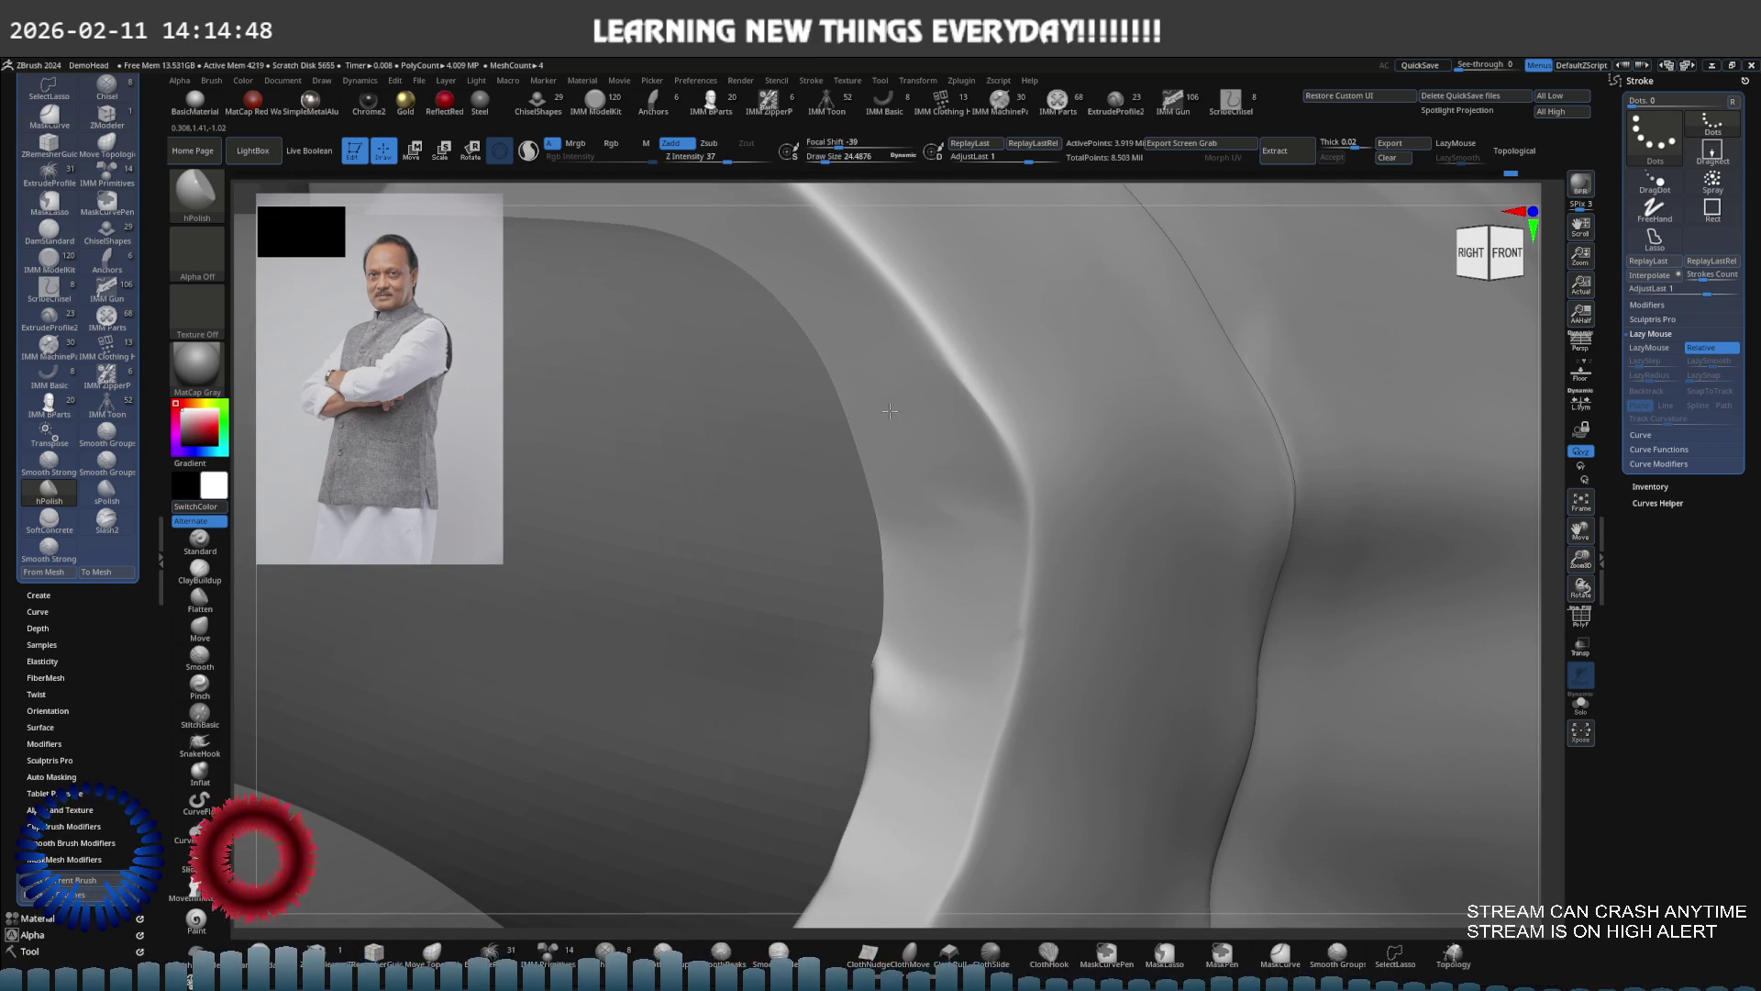
key(shift)
mouse_move(879, 604)
right_down()
mouse_move(971, 511)
mouse_move(968, 539)
mouse_move(963, 444)
mouse_move(953, 525)
right_up()
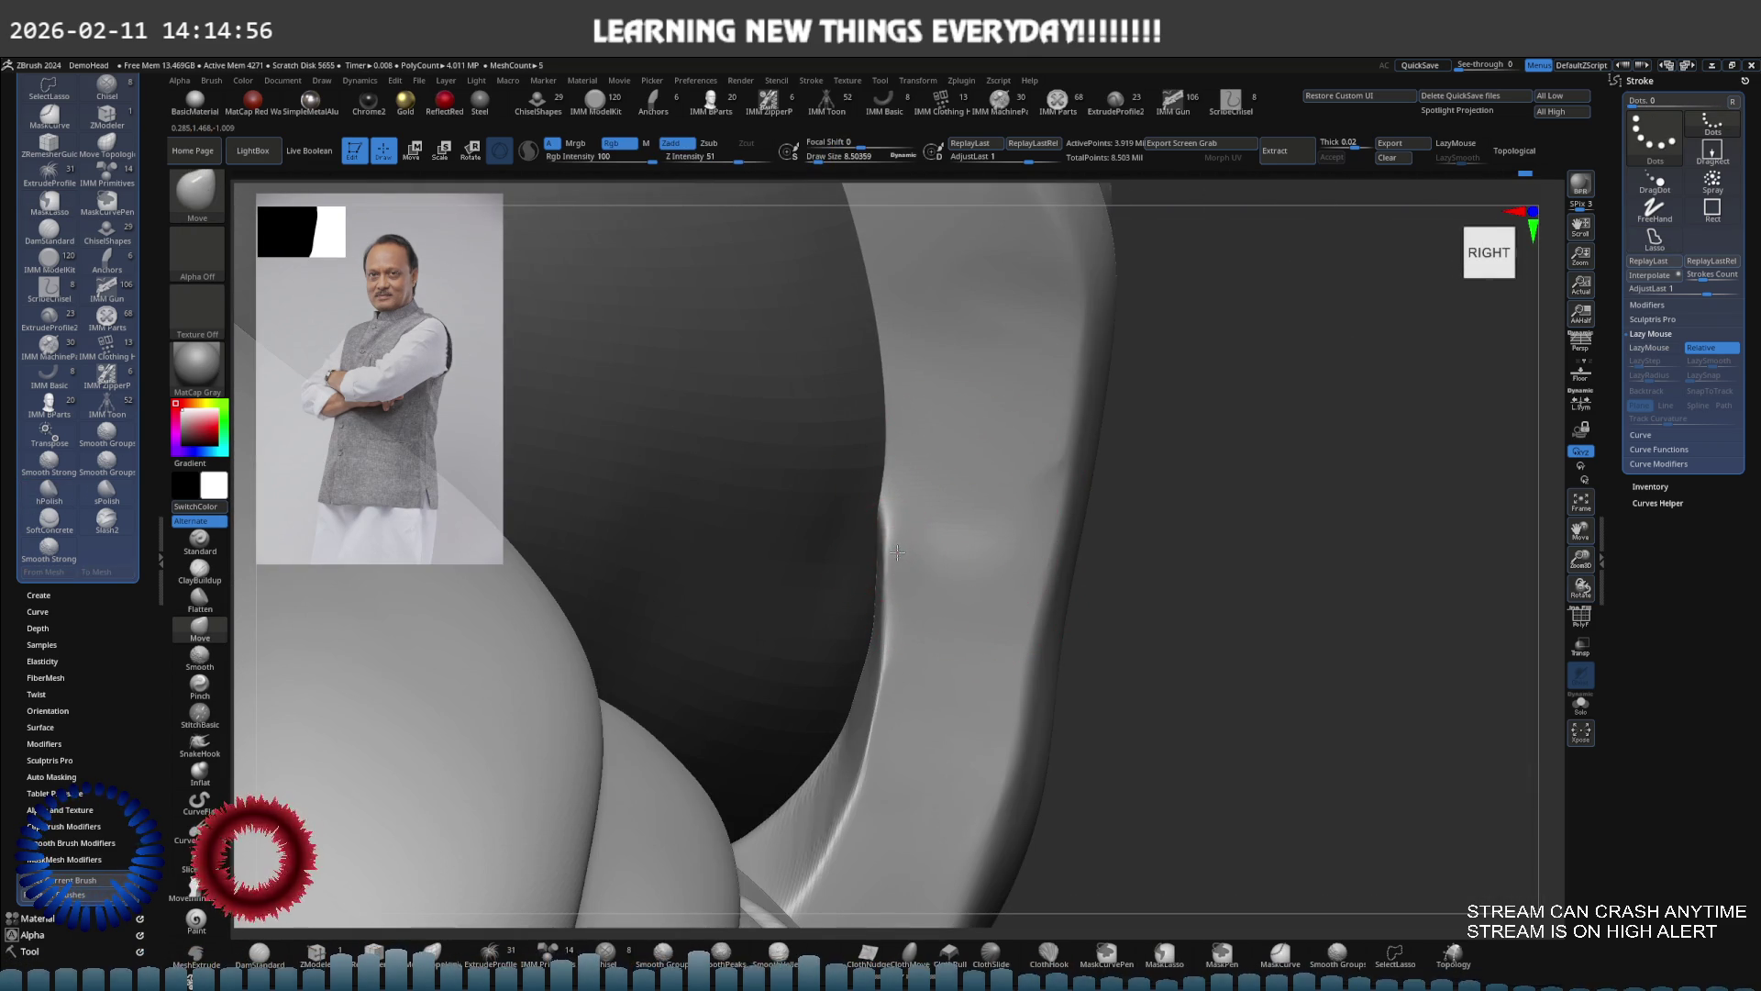
drag(899, 558, 946, 576)
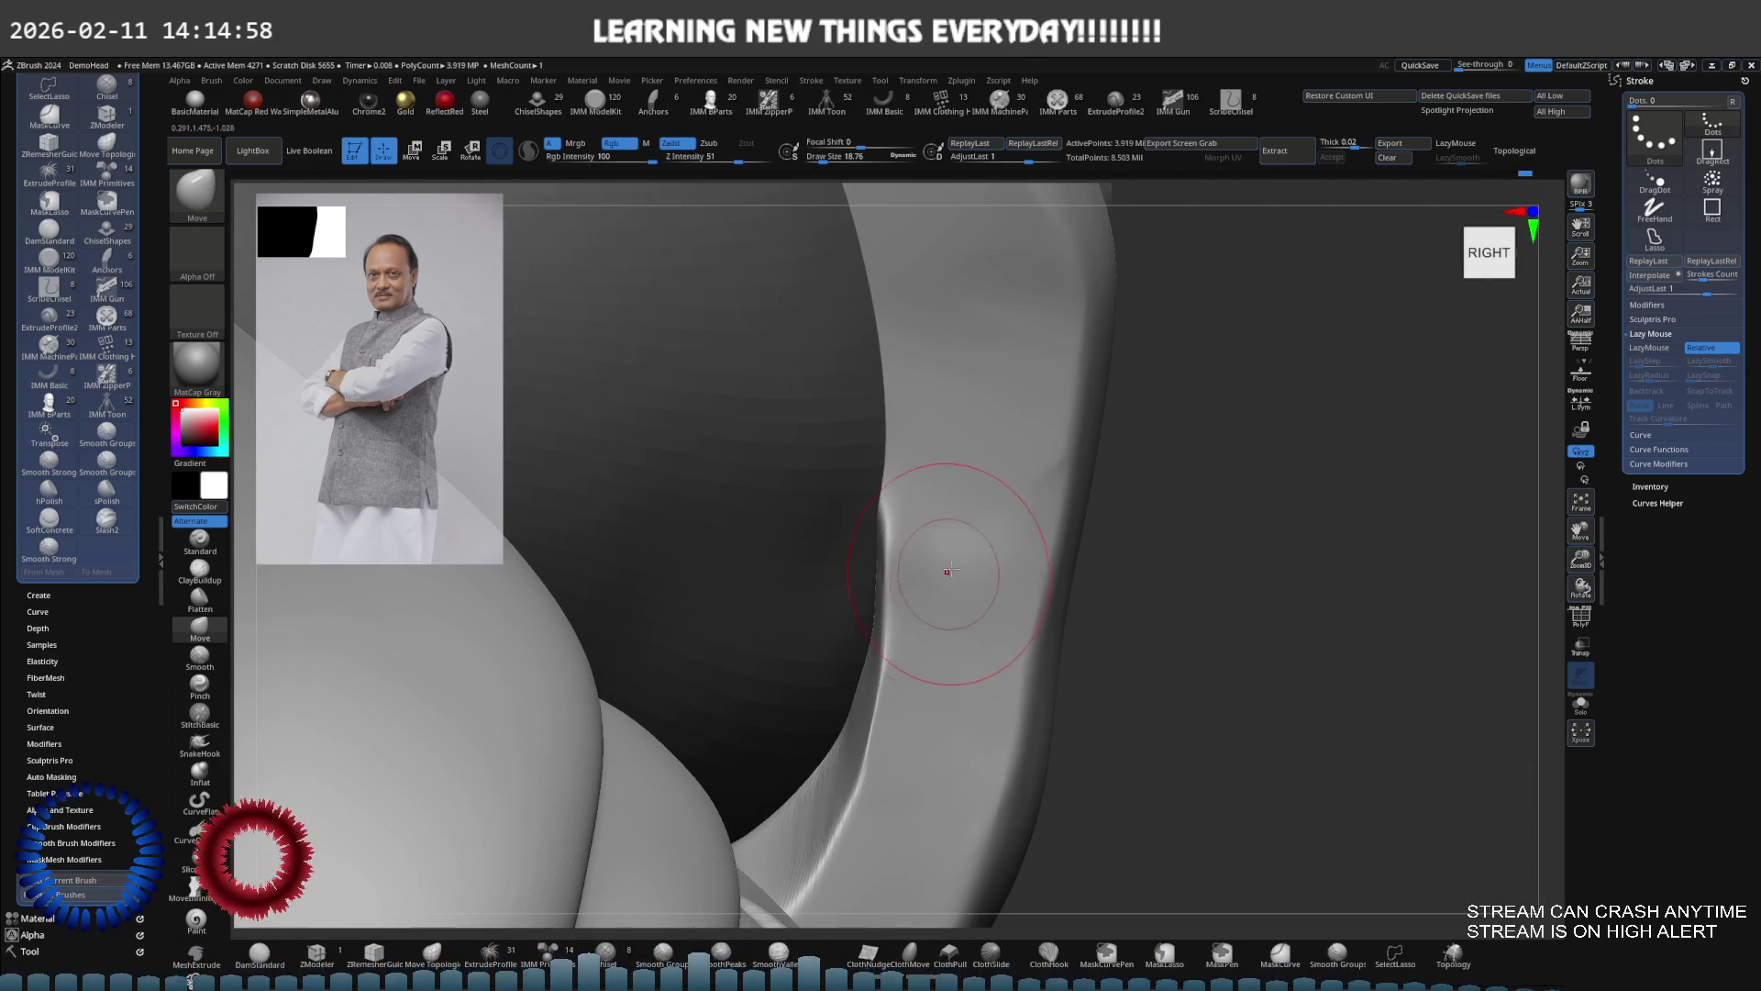
Flatten the surface along the sleeve crease
click(199, 598)
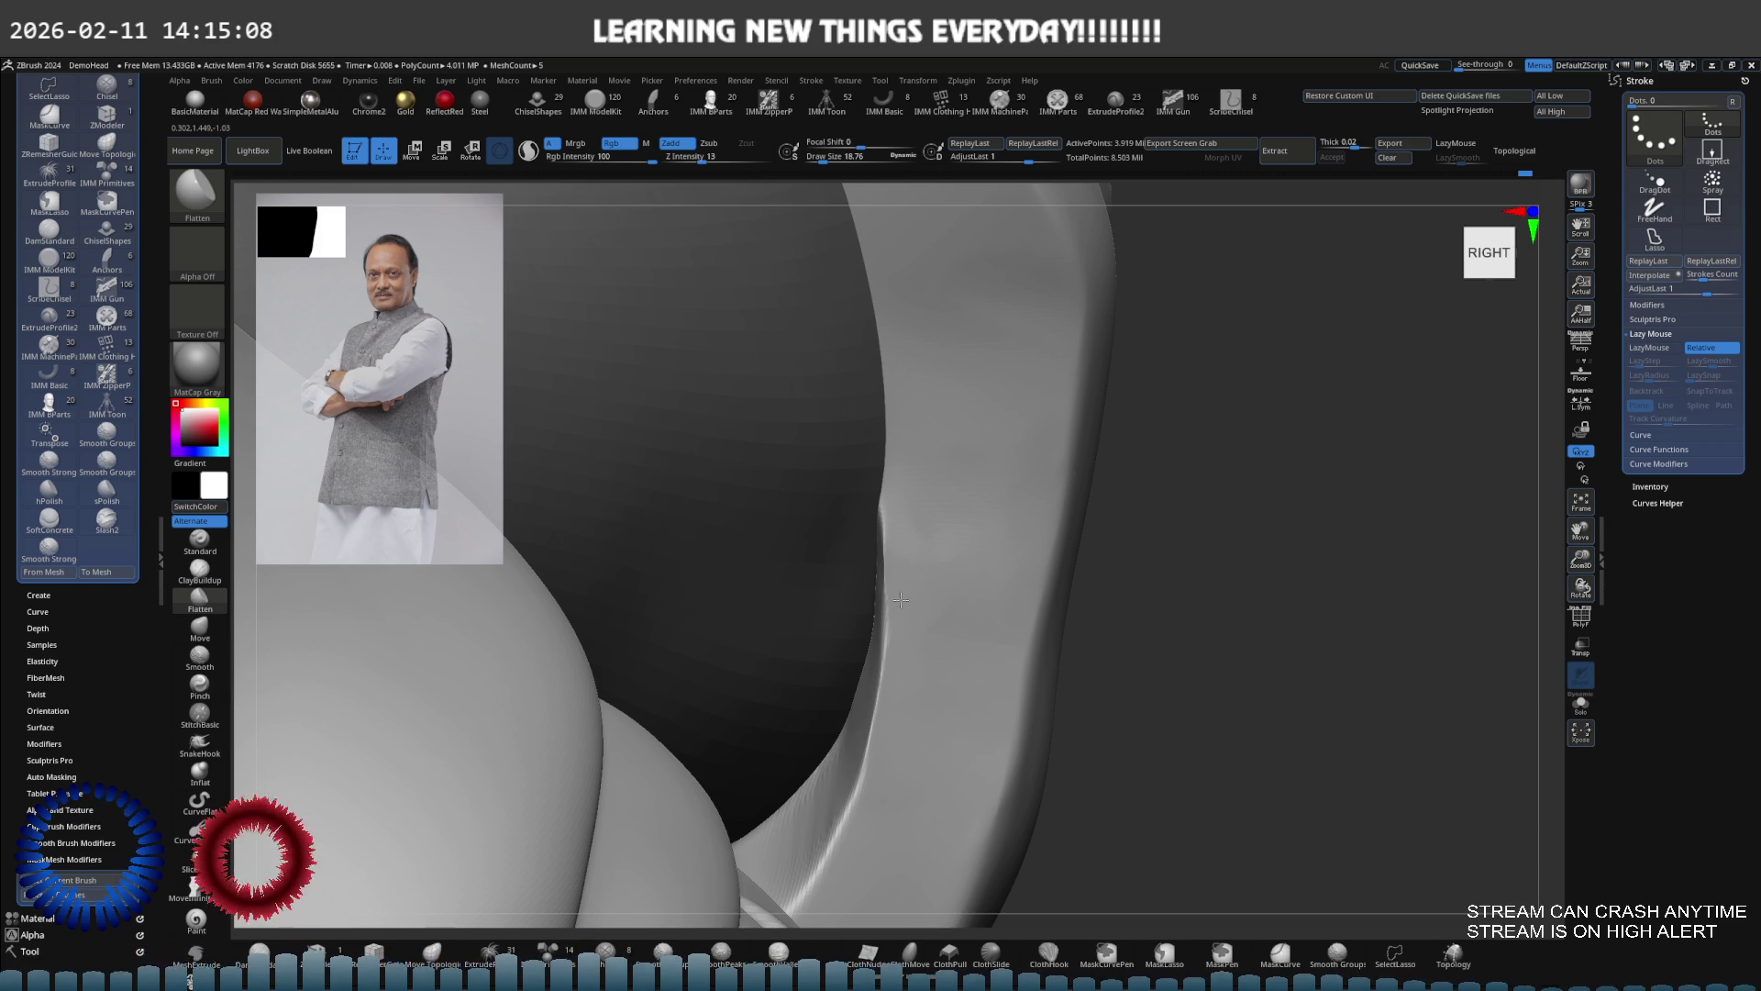
key(ctrl)
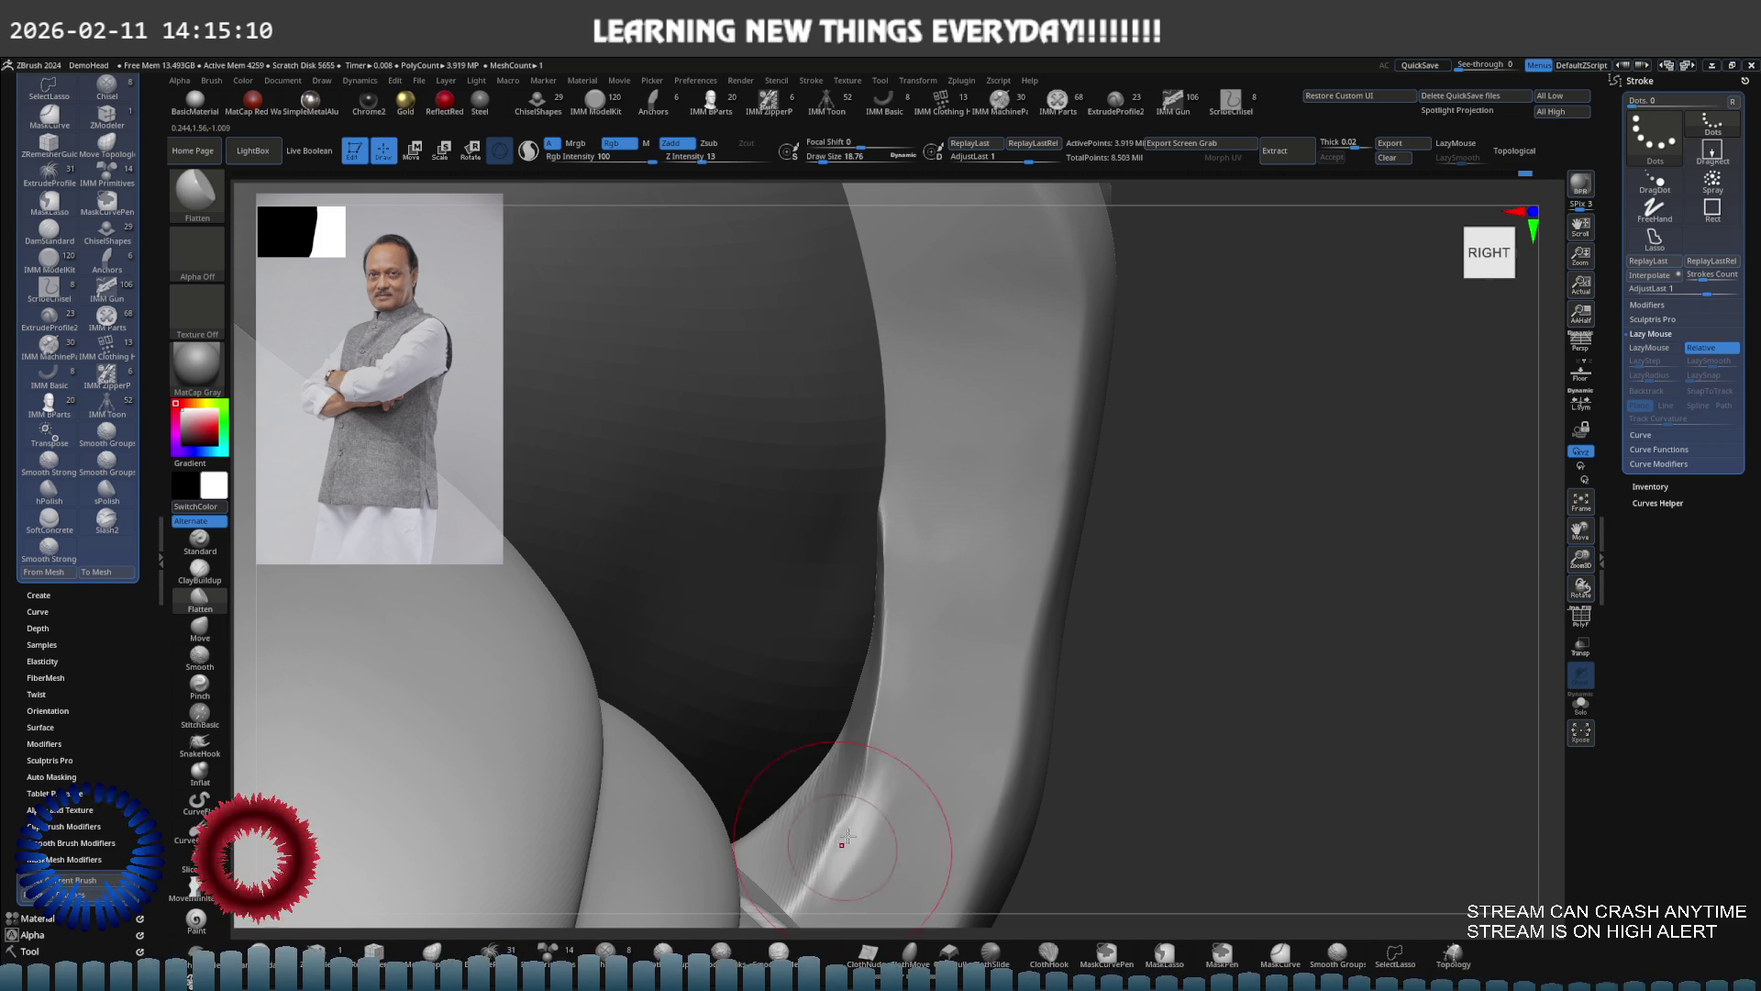
ctrl+click(893, 795)
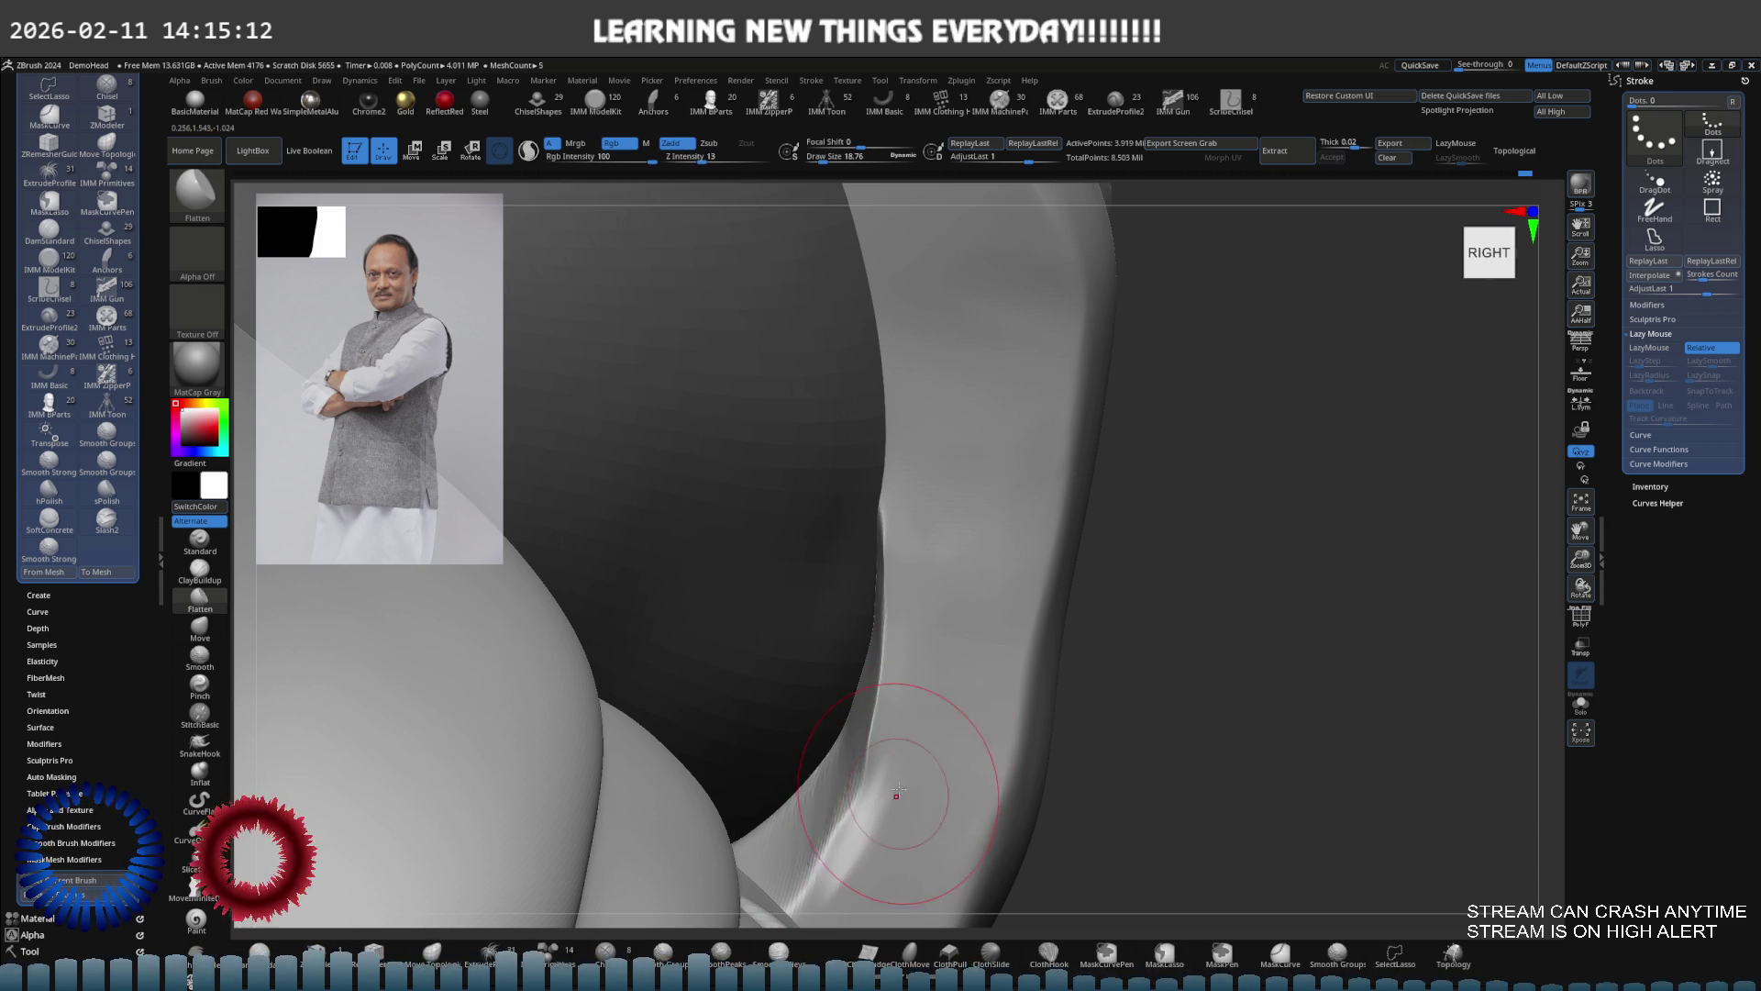
drag(897, 795, 926, 712)
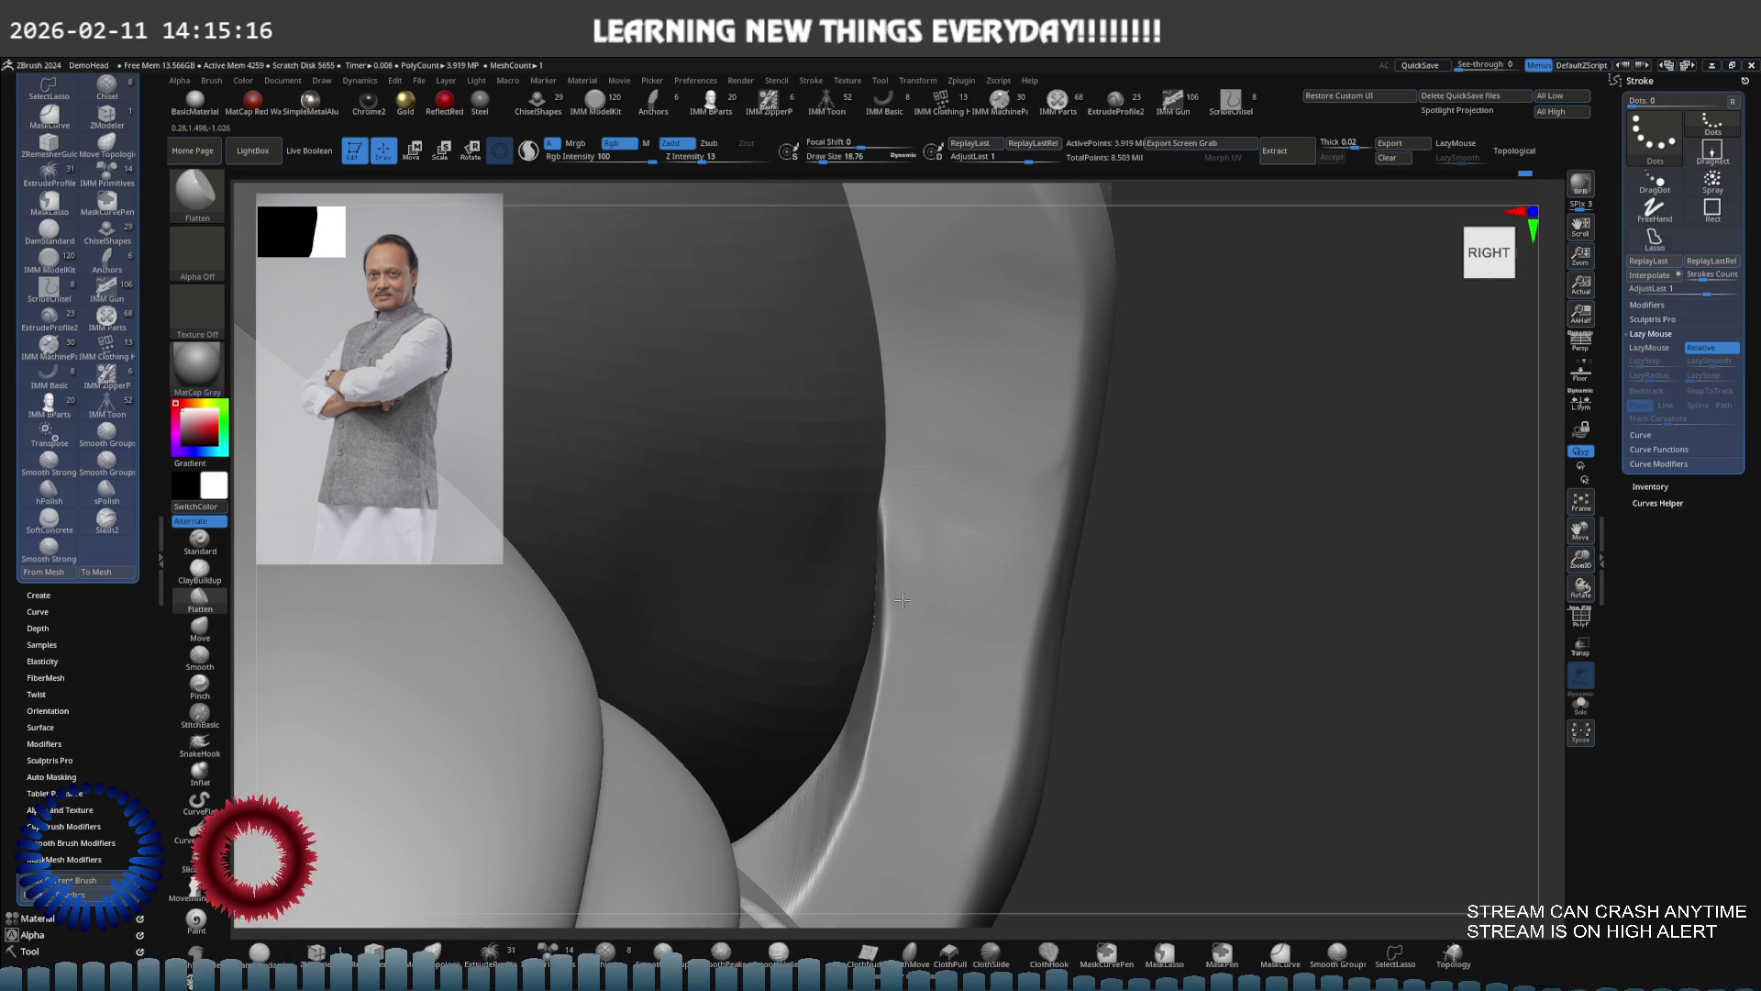
right_drag(916, 605, 959, 540)
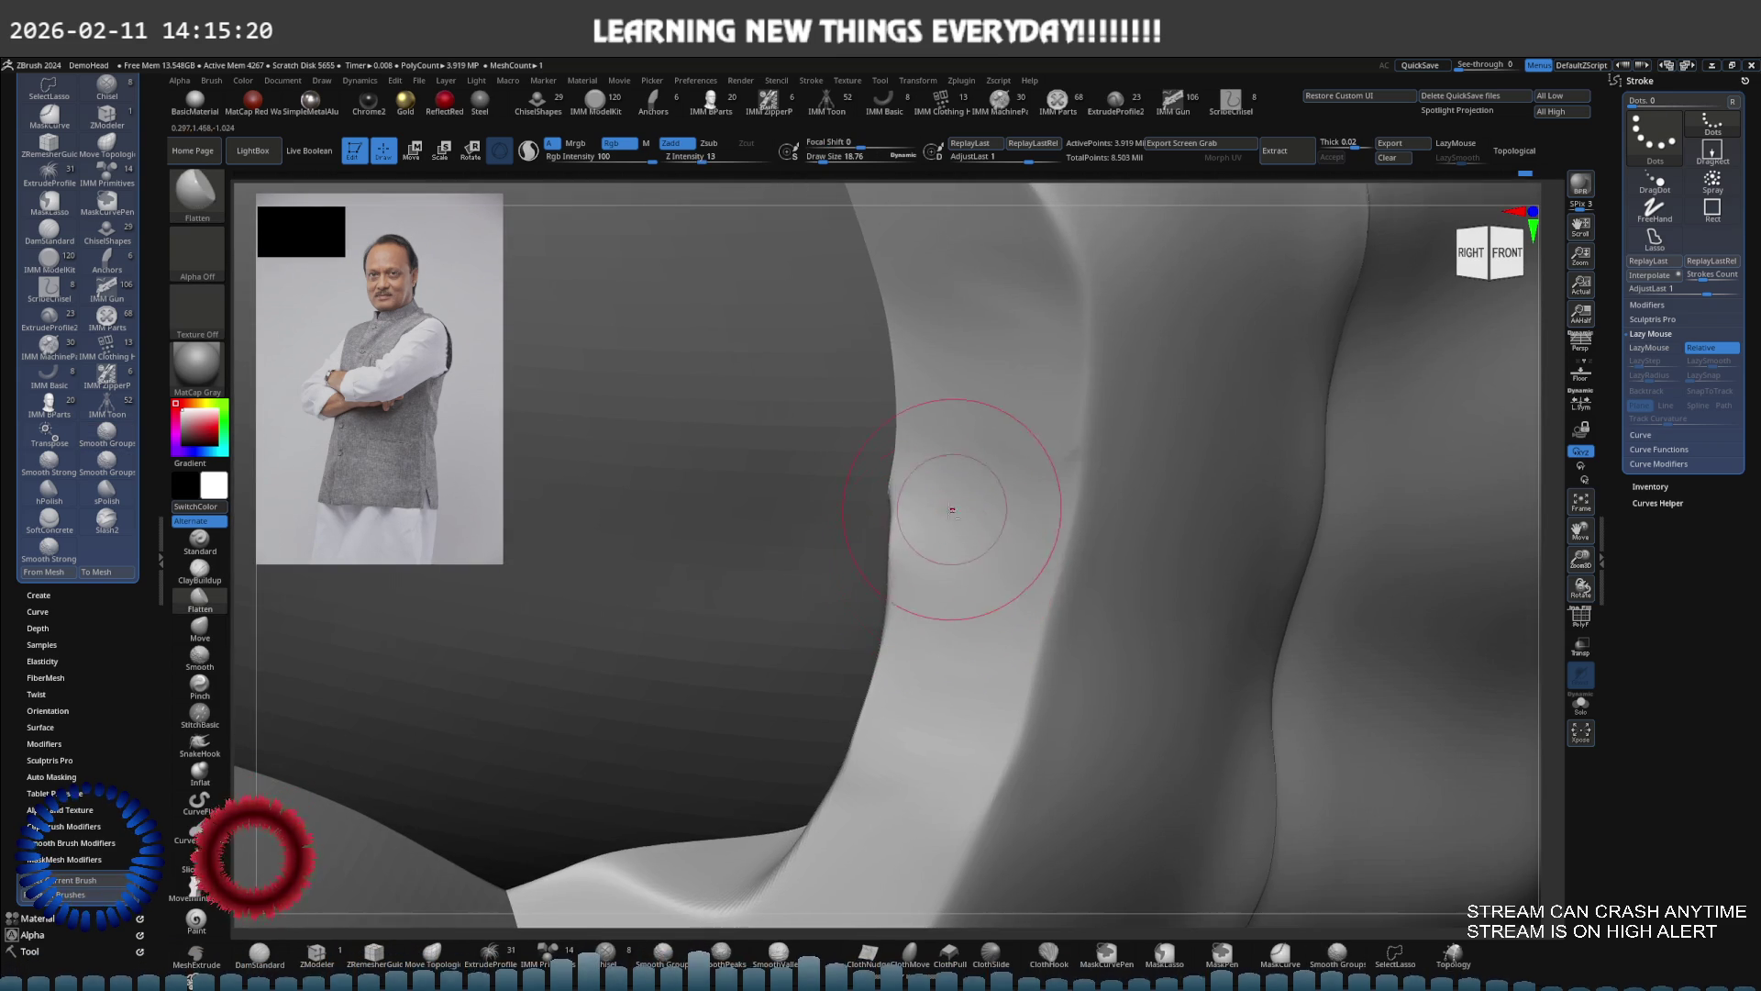
Work the sleeve bend with the Move brush, shrunk to about 9, then 5
key(b)
key(m)
key(v)
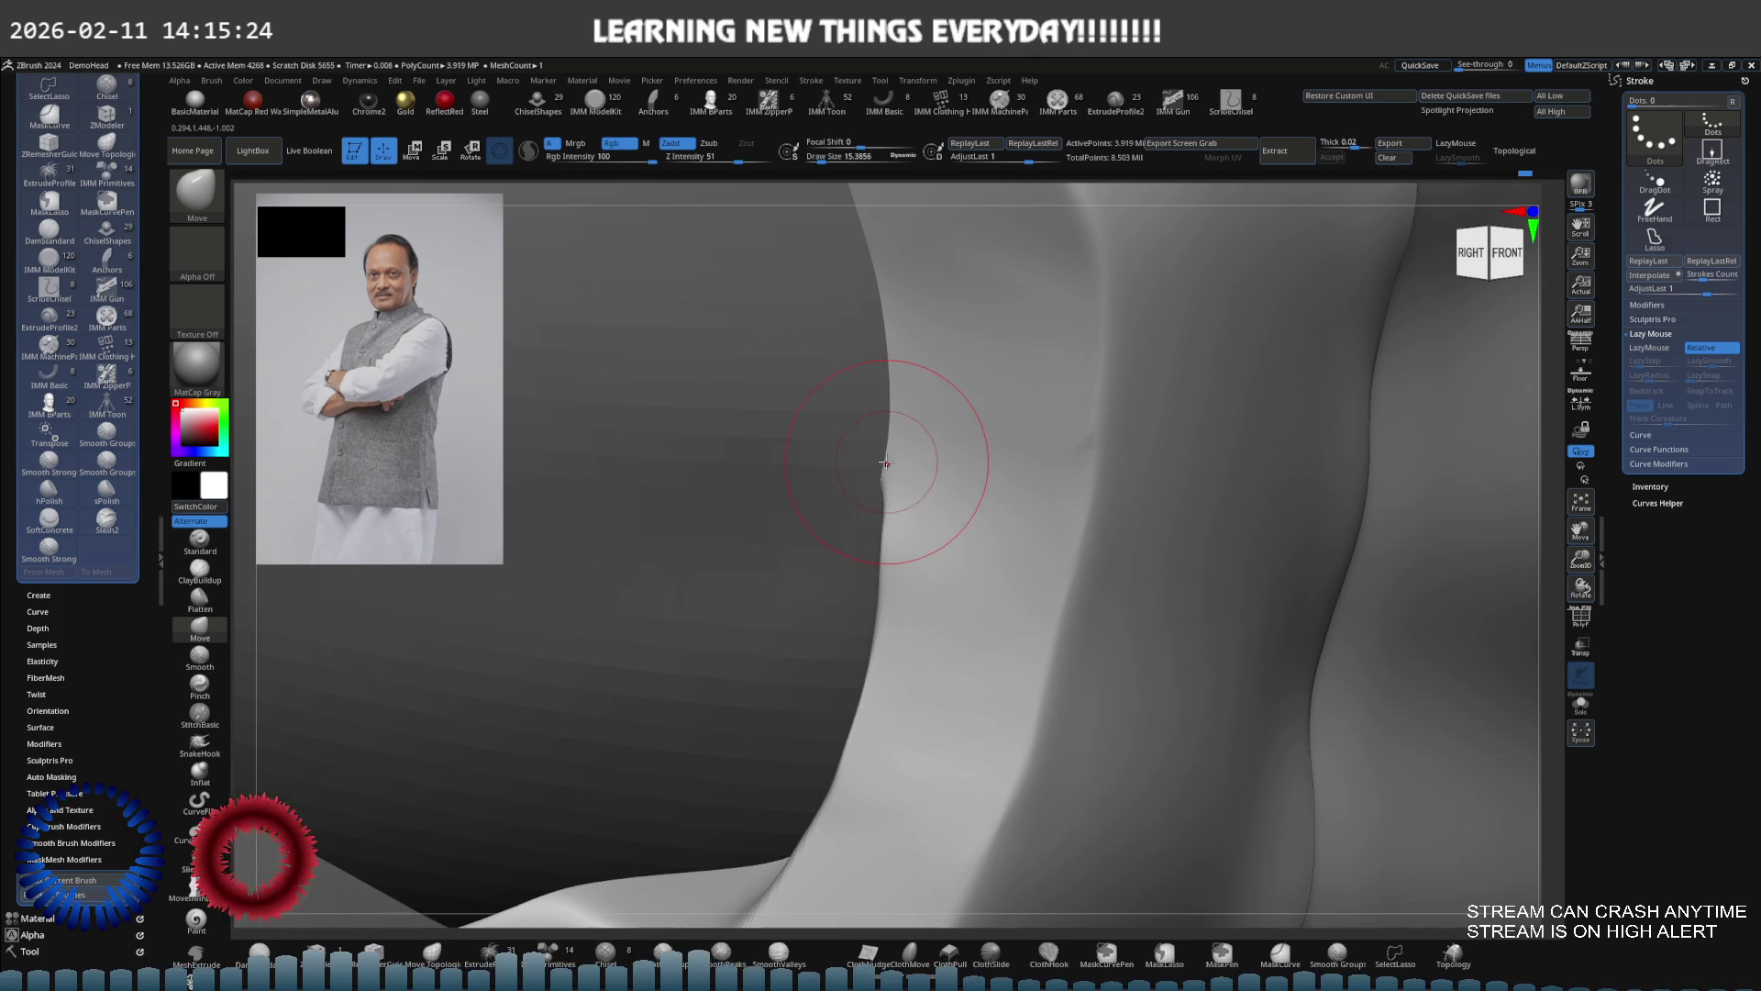
key(s)
drag(909, 523, 899, 524)
mouse_move(900, 563)
right_down()
mouse_move(944, 479)
mouse_move(981, 519)
mouse_move(944, 574)
mouse_move(963, 492)
right_up()
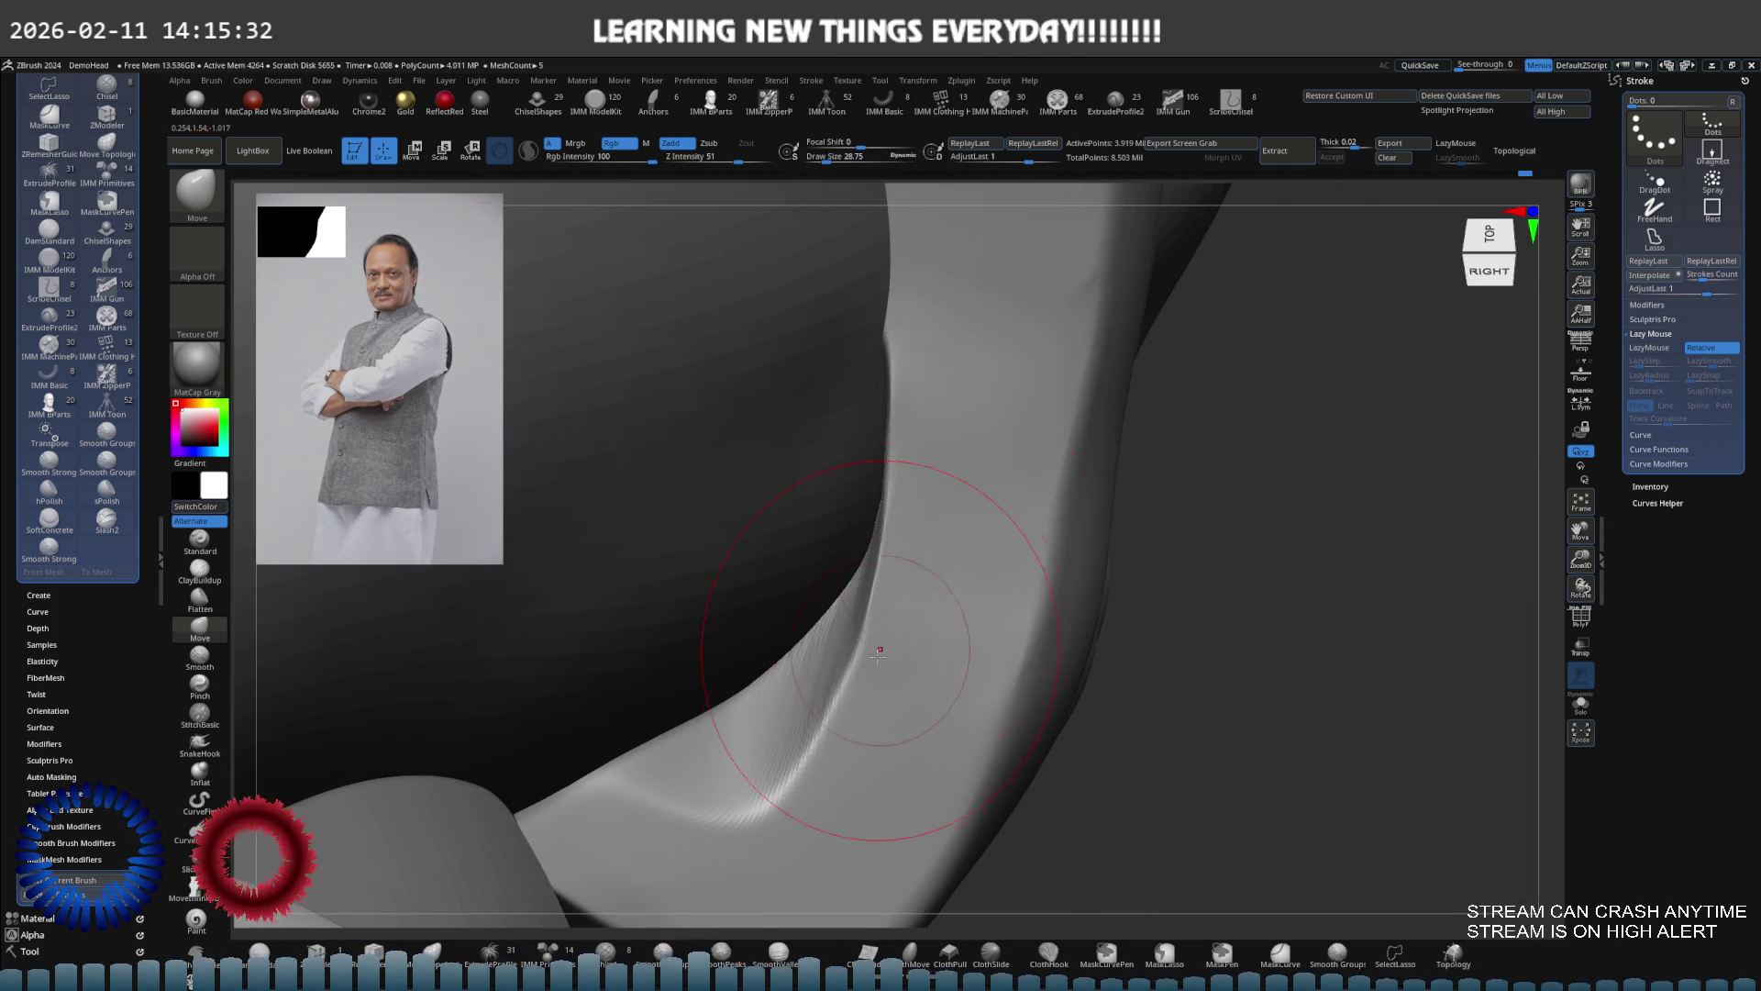
alt+right_drag(883, 644, 933, 553)
key(bracketleft)
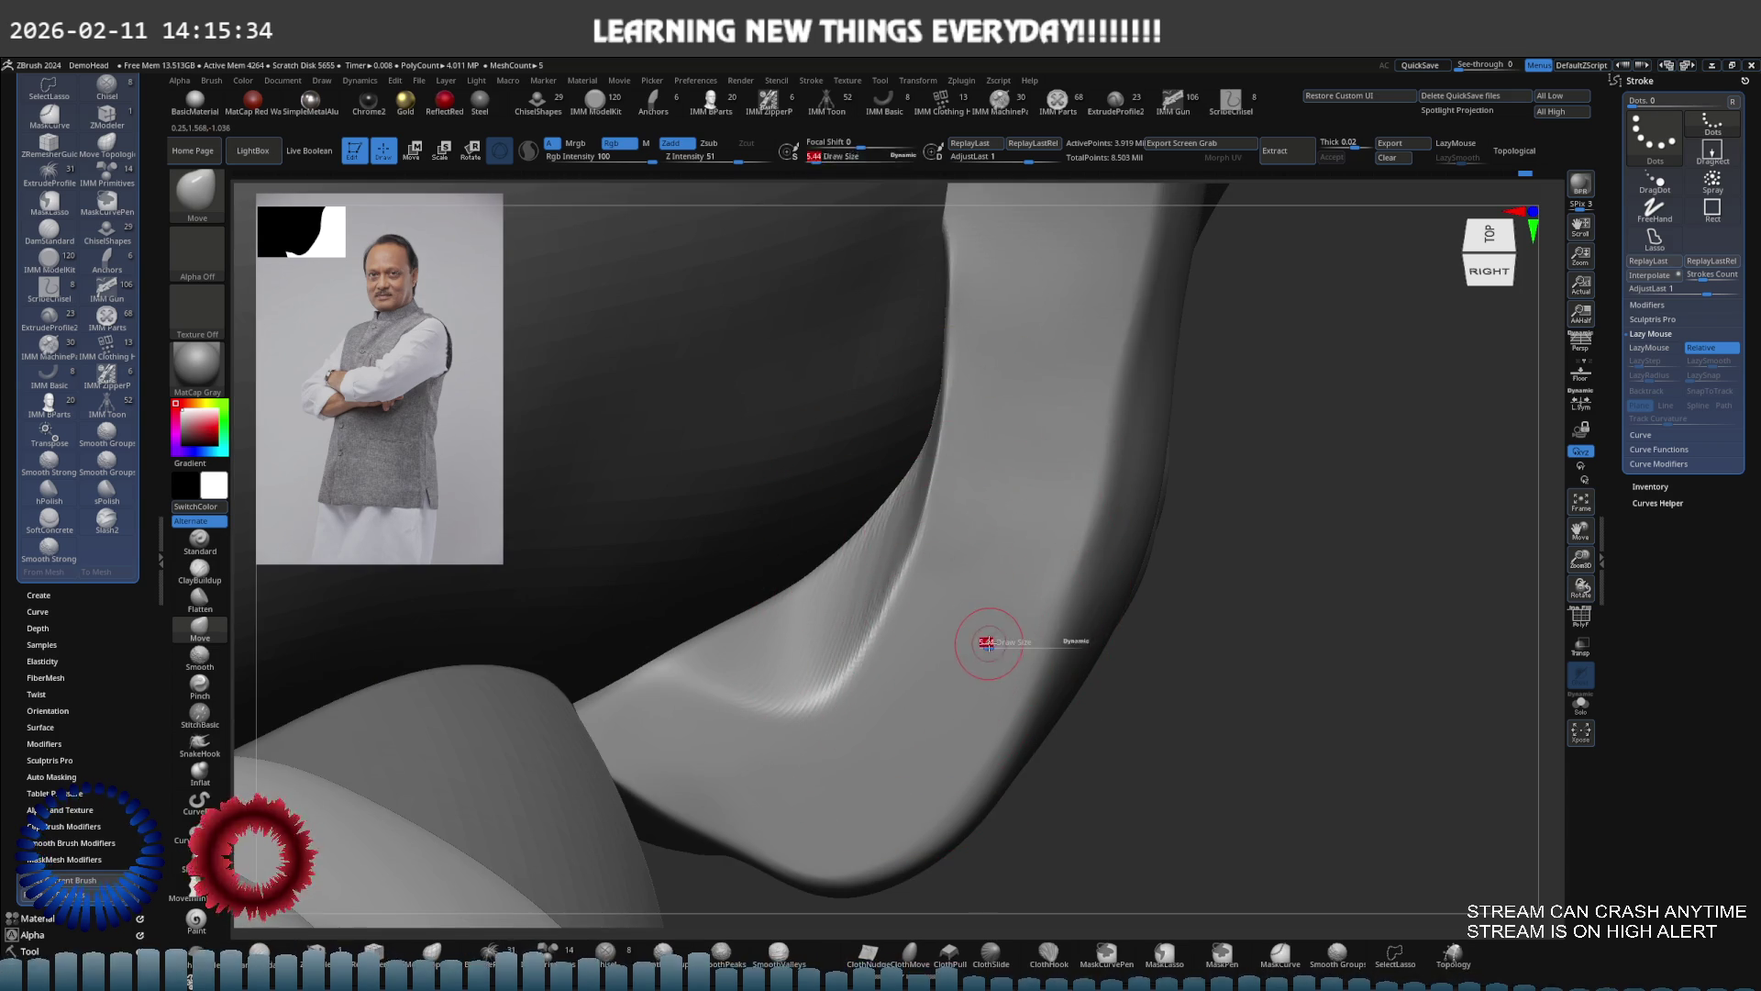
Carve crisp edge lines into the rolled cuff with DamStandard at about size 15
key(b)
key(d)
key(s)
mouse_move(1113, 581)
right_down()
mouse_move(1136, 511)
mouse_move(1119, 459)
right_up()
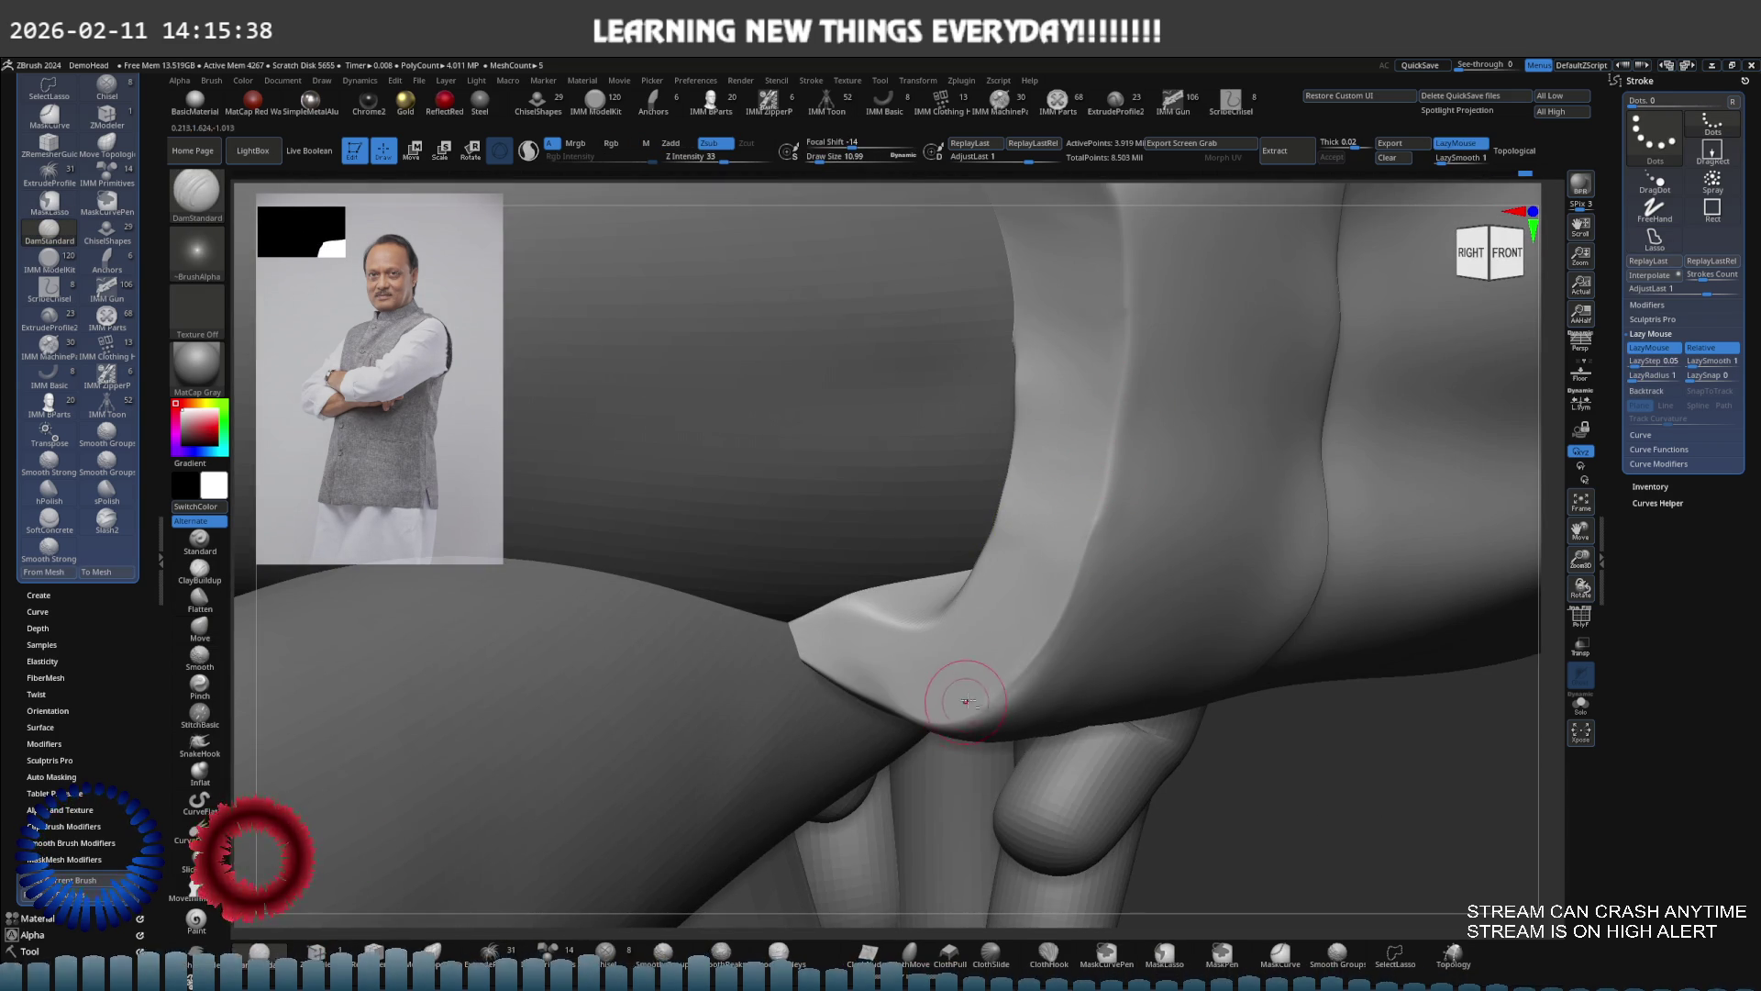
key(bracketright)
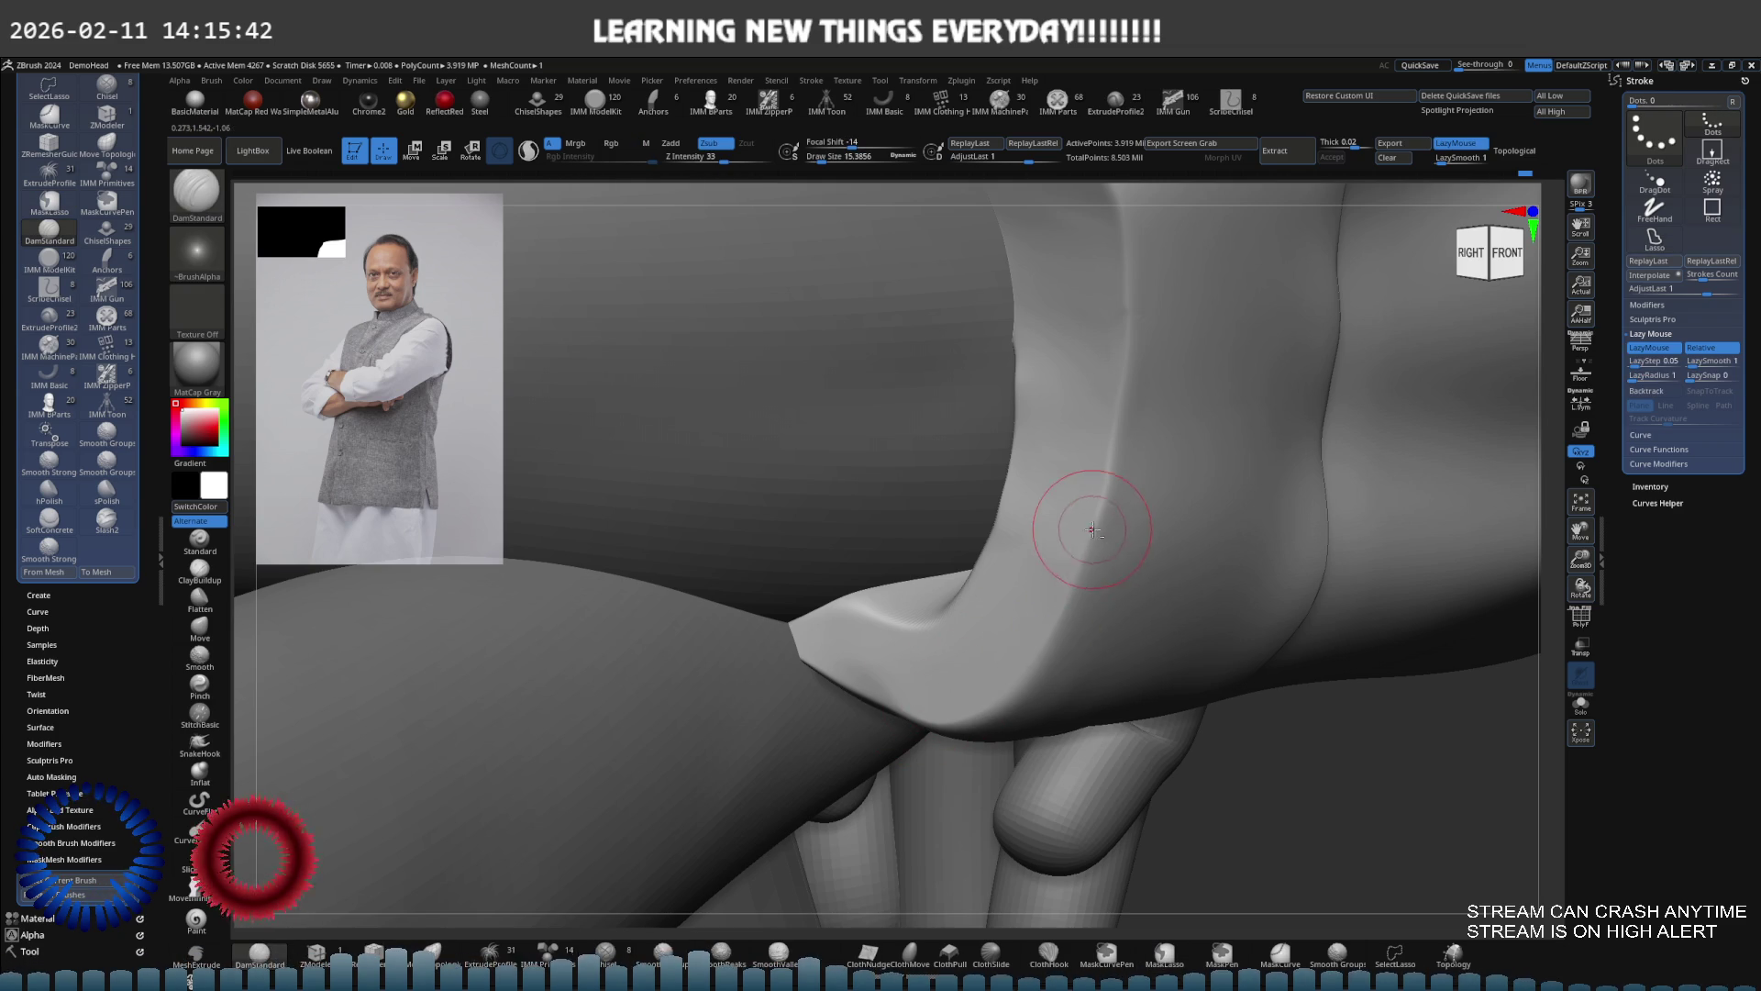
right_drag(992, 663, 1115, 560)
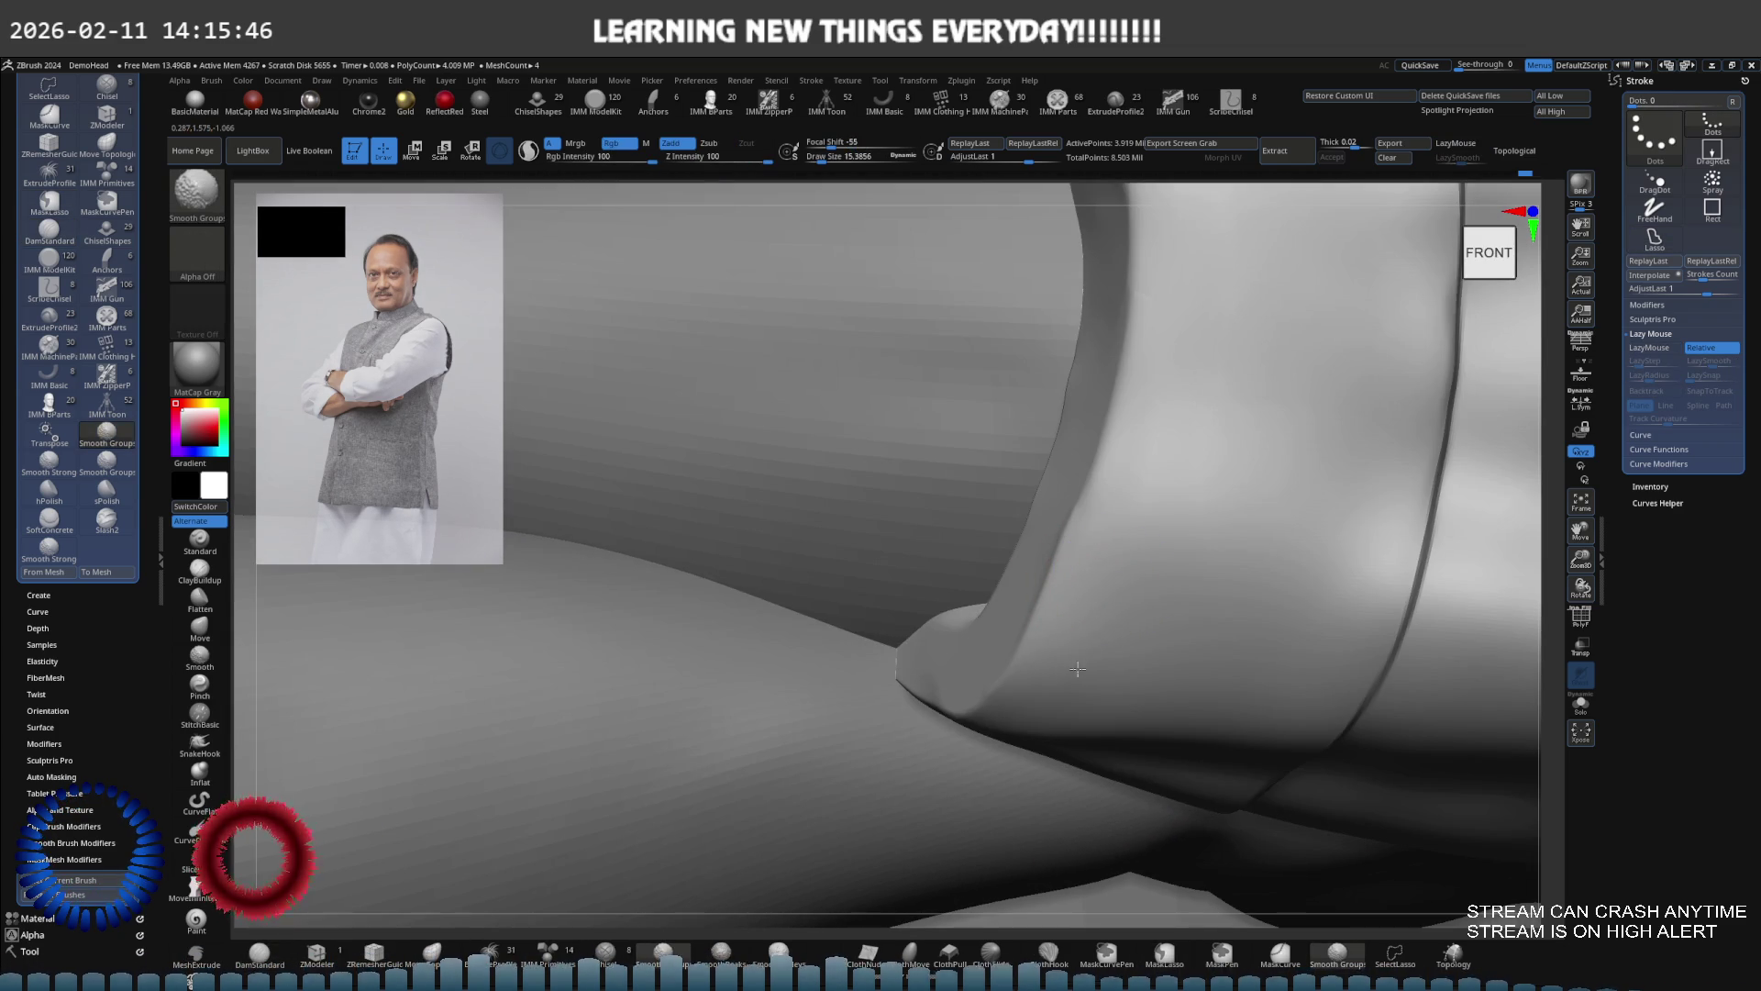
mouse_move(1014, 692)
right_down()
mouse_move(1010, 621)
mouse_move(1118, 575)
mouse_move(1046, 602)
mouse_move(1011, 548)
mouse_move(1030, 432)
right_up()
Touch up the cuff with Move and DamStandard, then zoom out to the torso and folded arms
key(b)
key(m)
key(v)
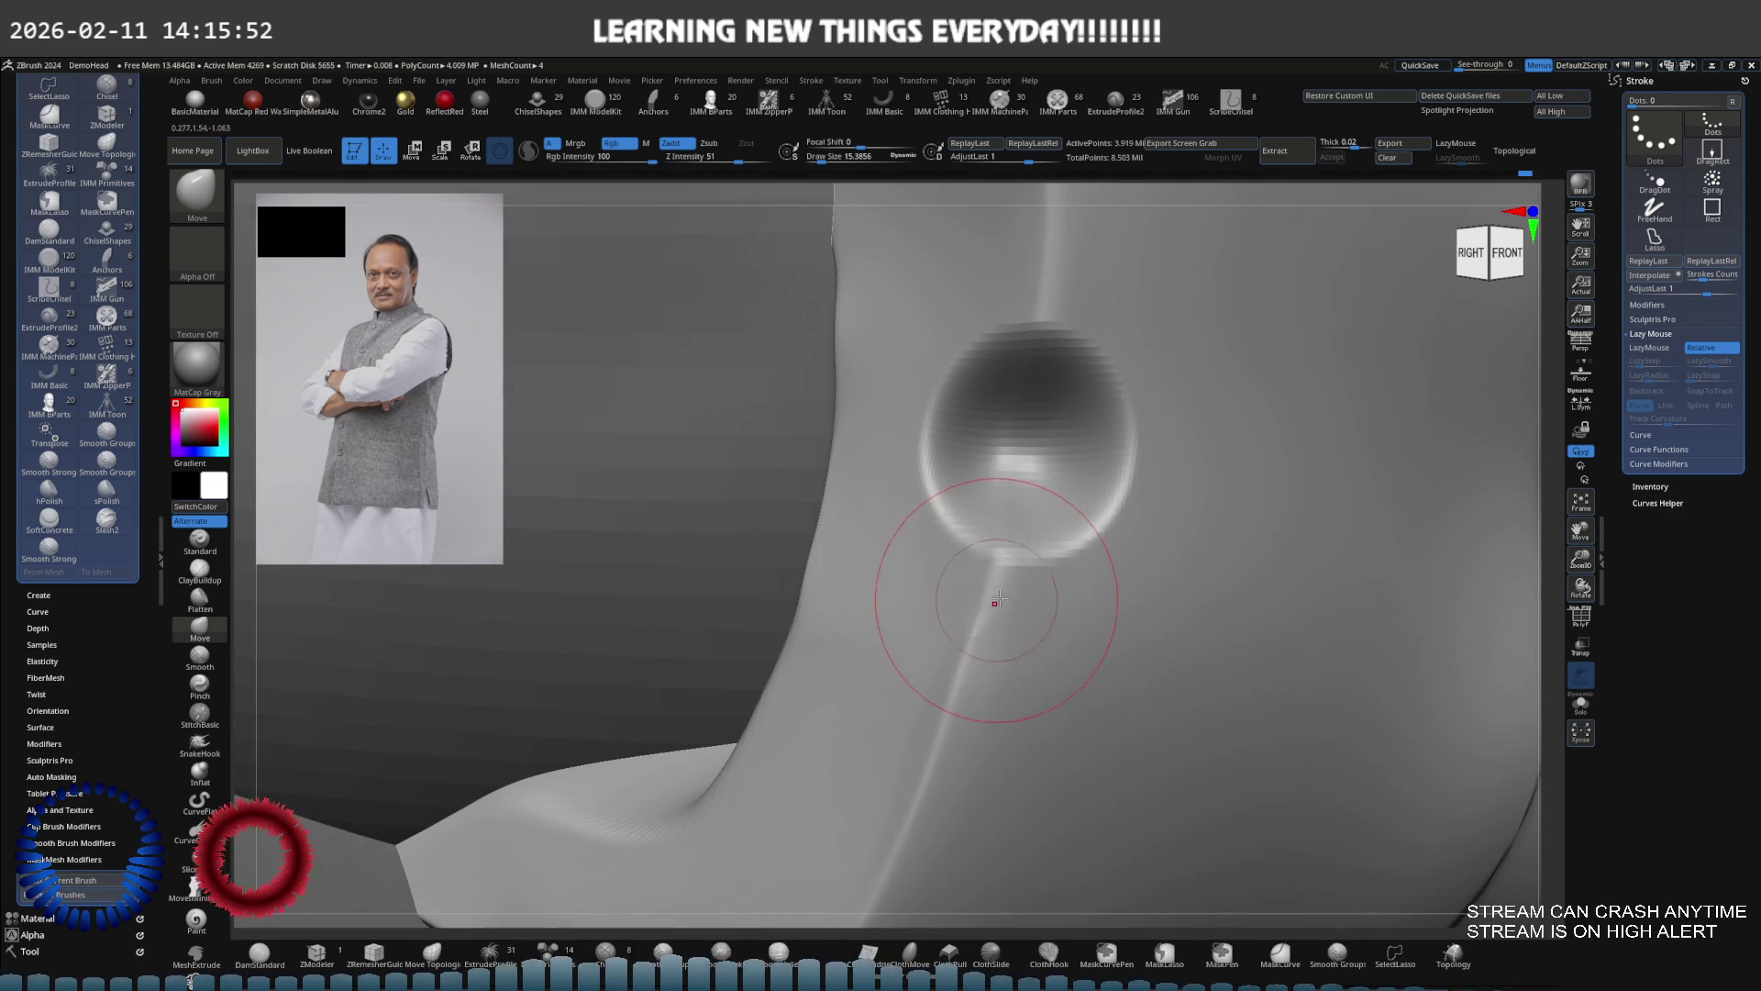
key(b)
key(d)
key(s)
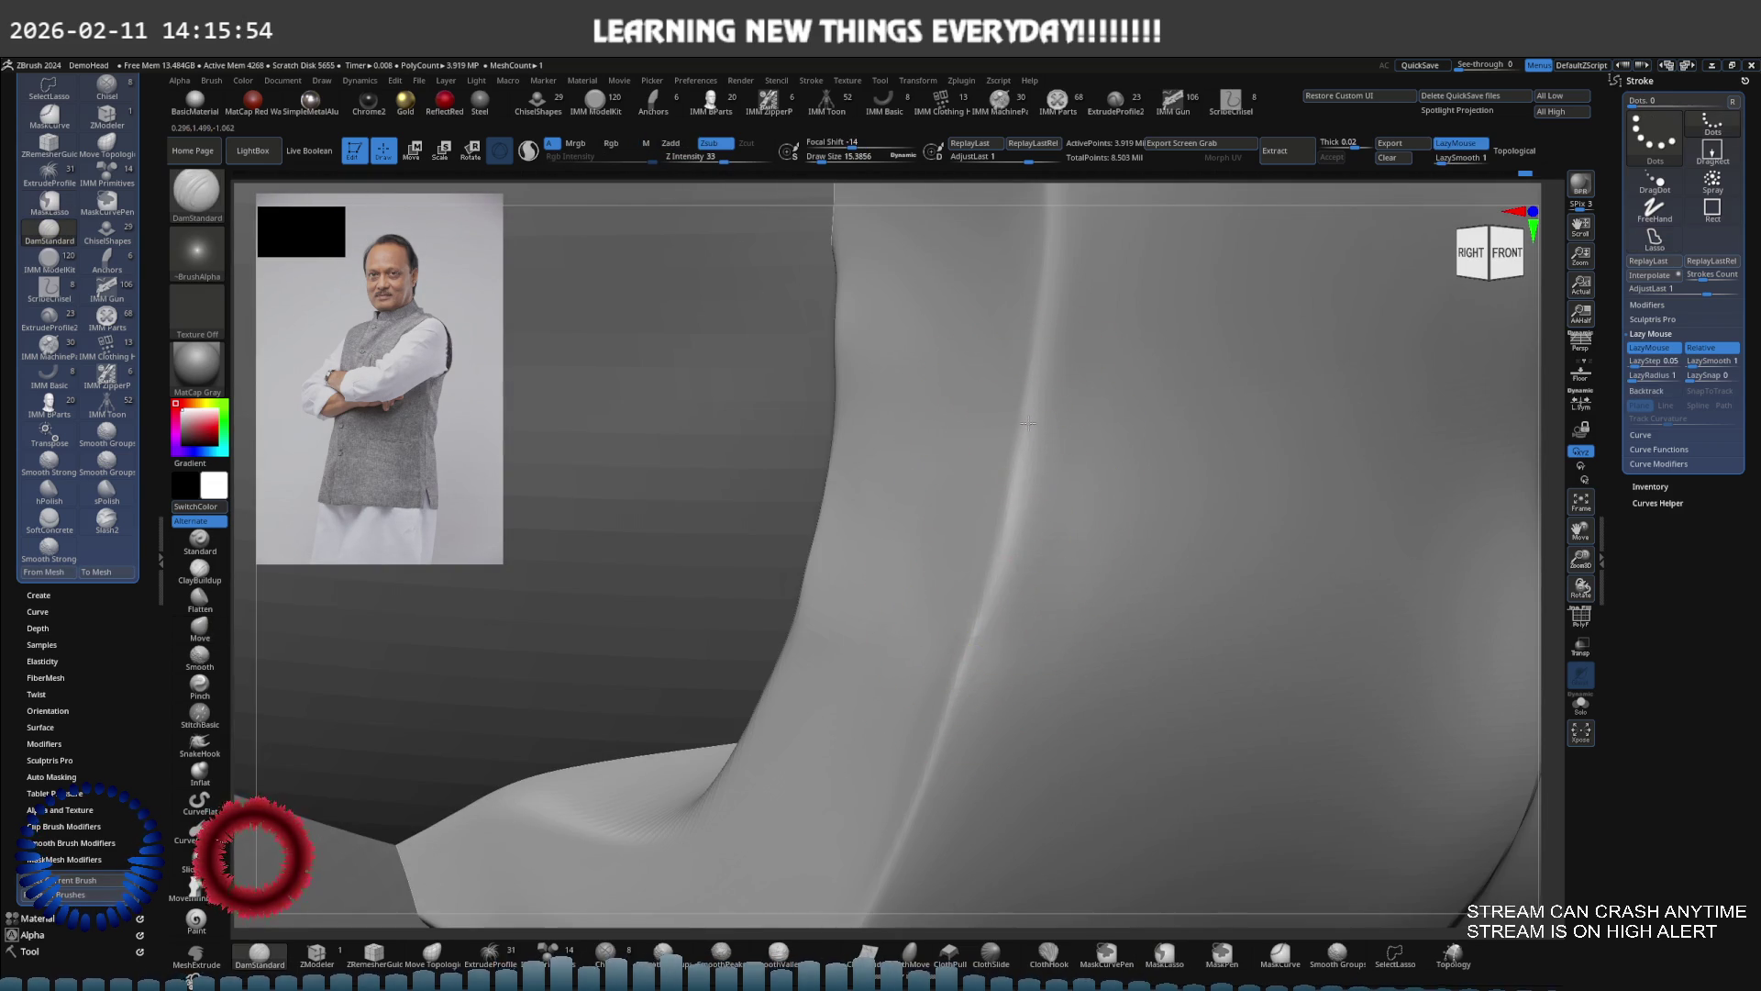
mouse_move(1042, 535)
ctrl+right_down()
mouse_move(1022, 491)
mouse_move(991, 509)
mouse_move(1062, 569)
mouse_move(1087, 522)
ctrl+right_up()
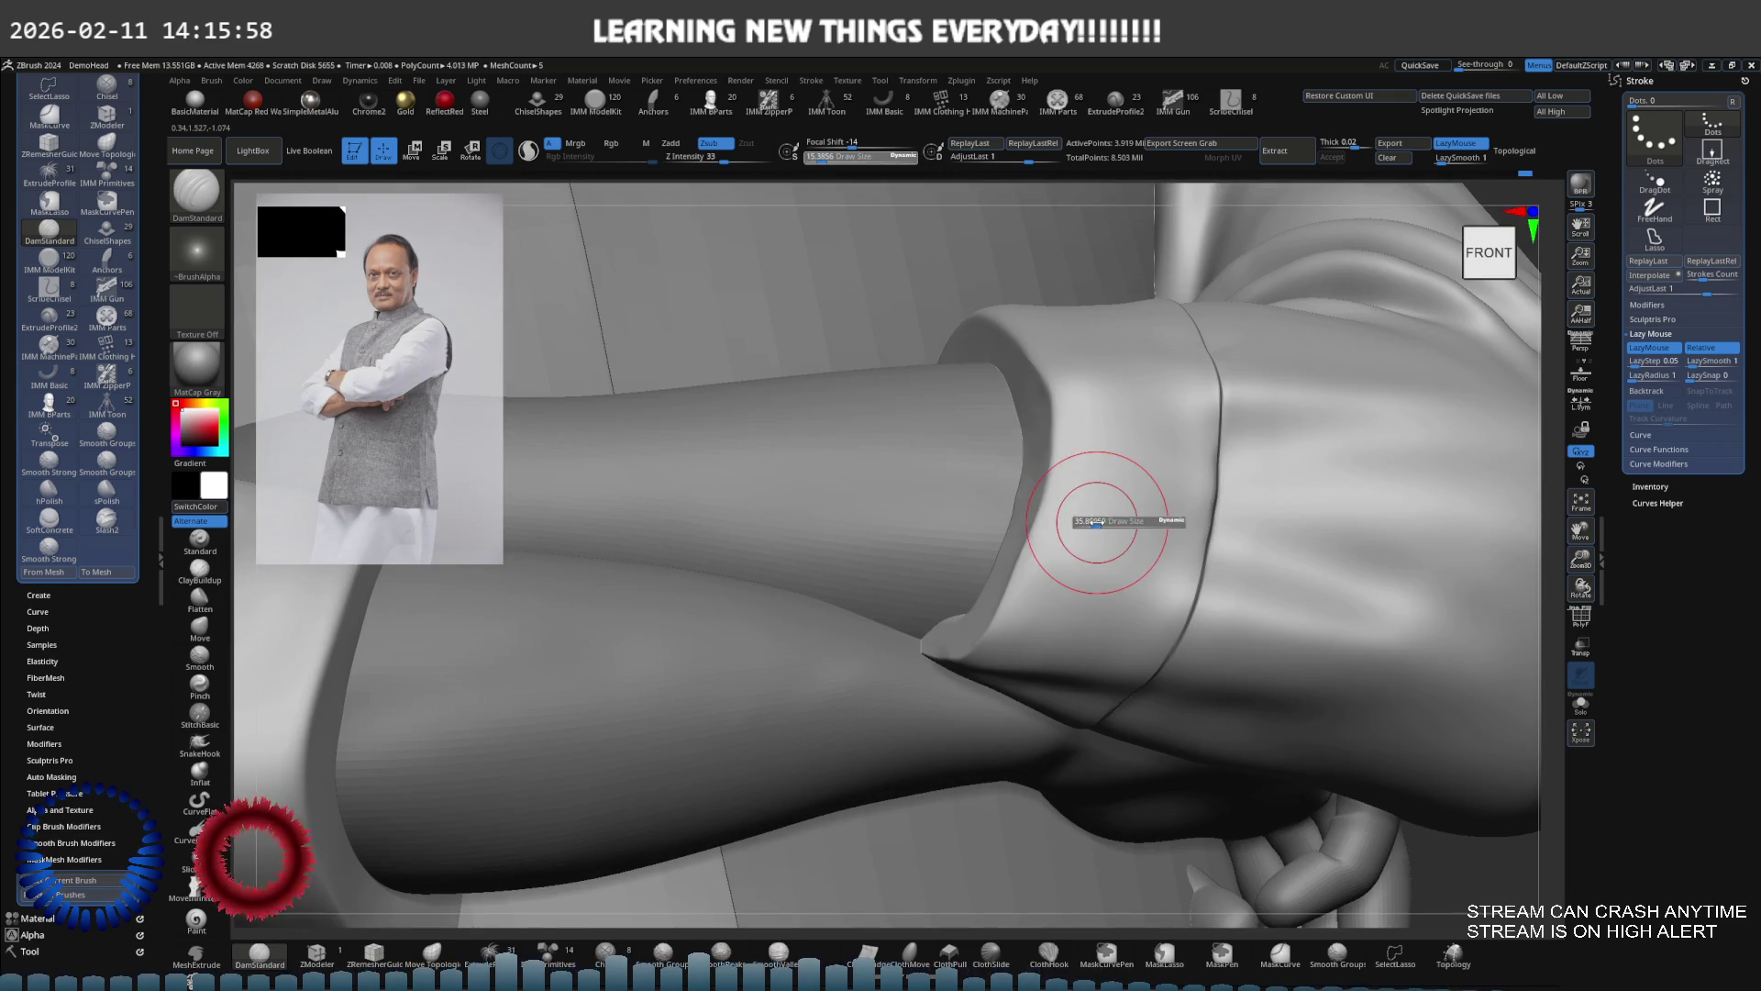
key(shift)
mouse_move(1066, 603)
alt+right_down()
mouse_move(983, 511)
mouse_move(1068, 575)
mouse_move(1055, 551)
mouse_move(954, 605)
mouse_move(1064, 561)
mouse_move(1220, 556)
mouse_move(1183, 542)
alt+right_up()
key(s)
Raise all parts to their highest level, select the collar piece and inspect its polygroups
click(1562, 111)
mouse_move(1022, 409)
ctrl+right_down()
mouse_move(1180, 405)
mouse_move(1081, 609)
ctrl+right_up()
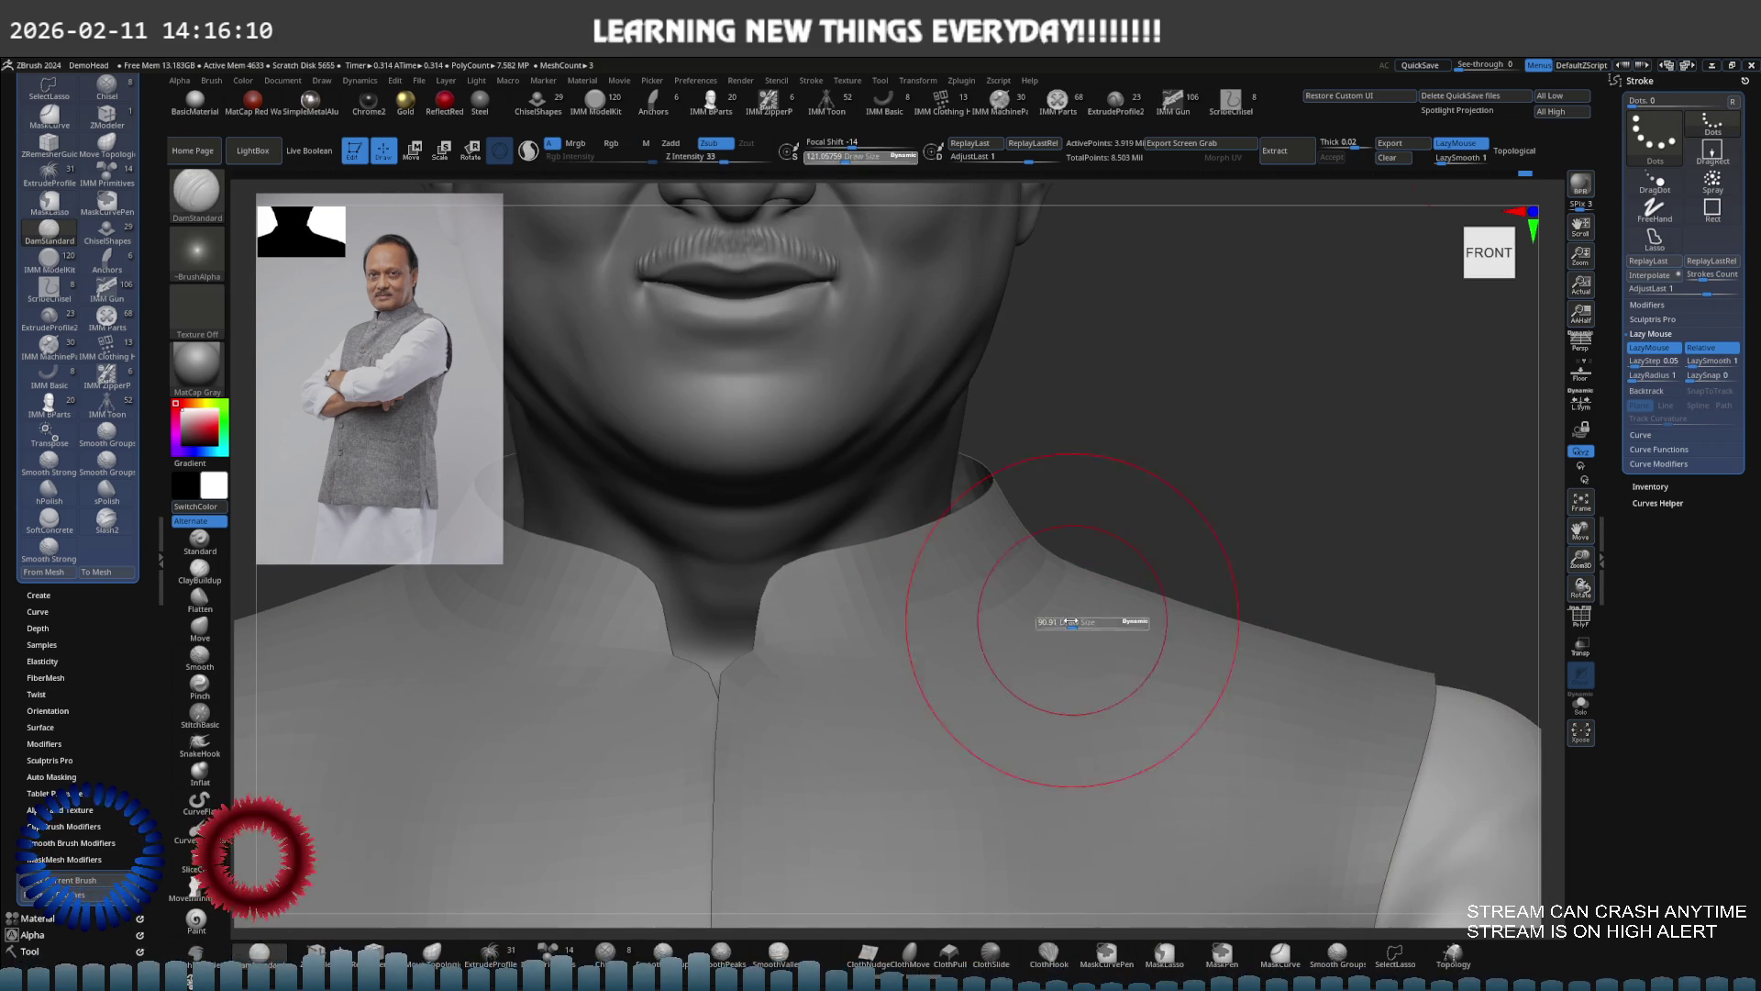
alt+click(1000, 605)
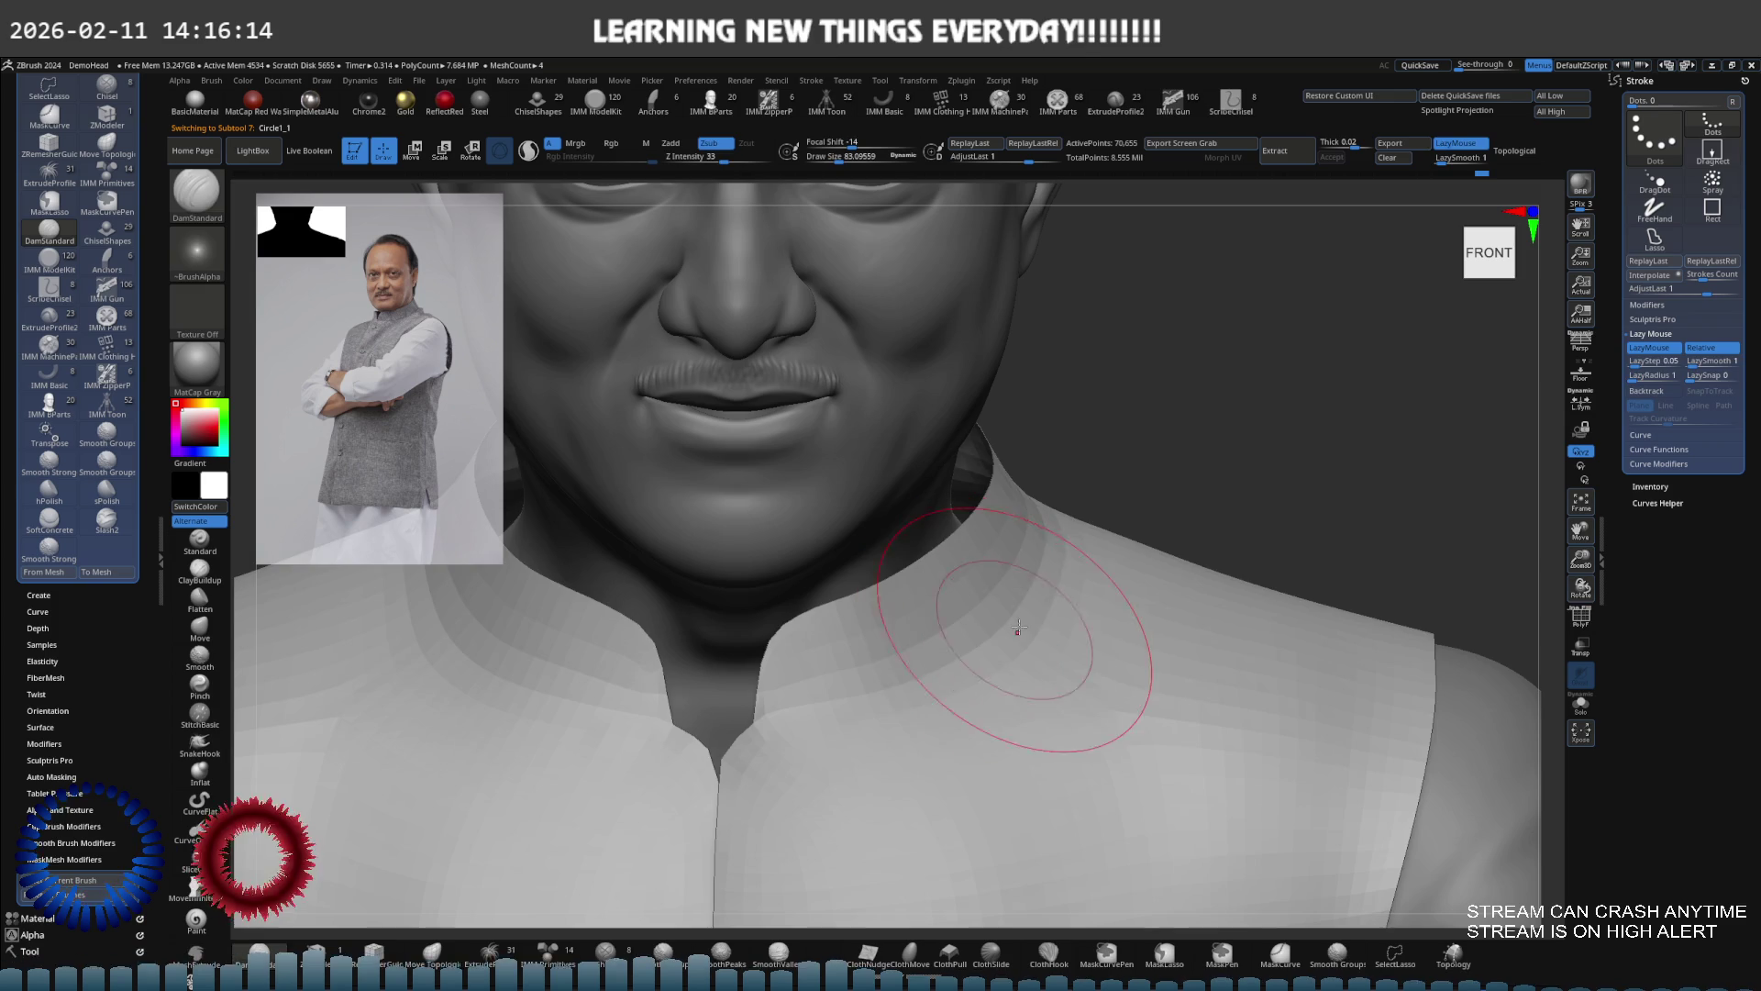
key(shift+f)
ctrl+right_drag(1035, 617, 987, 576)
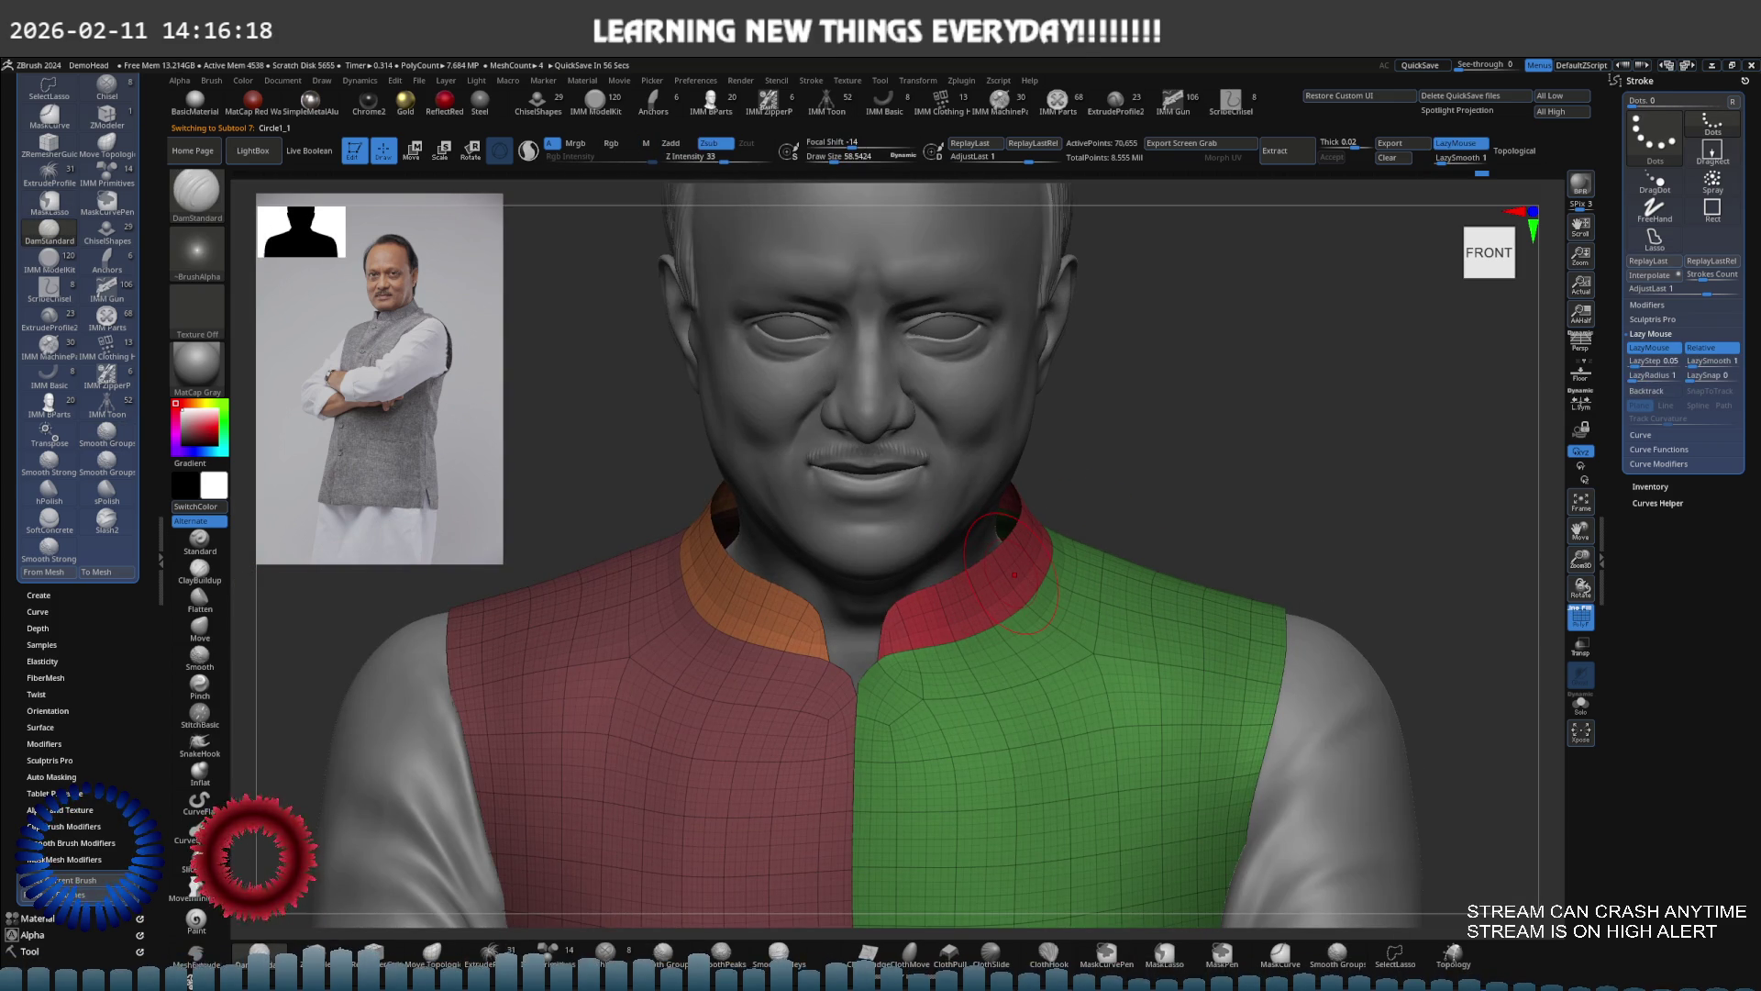
key(shift+f)
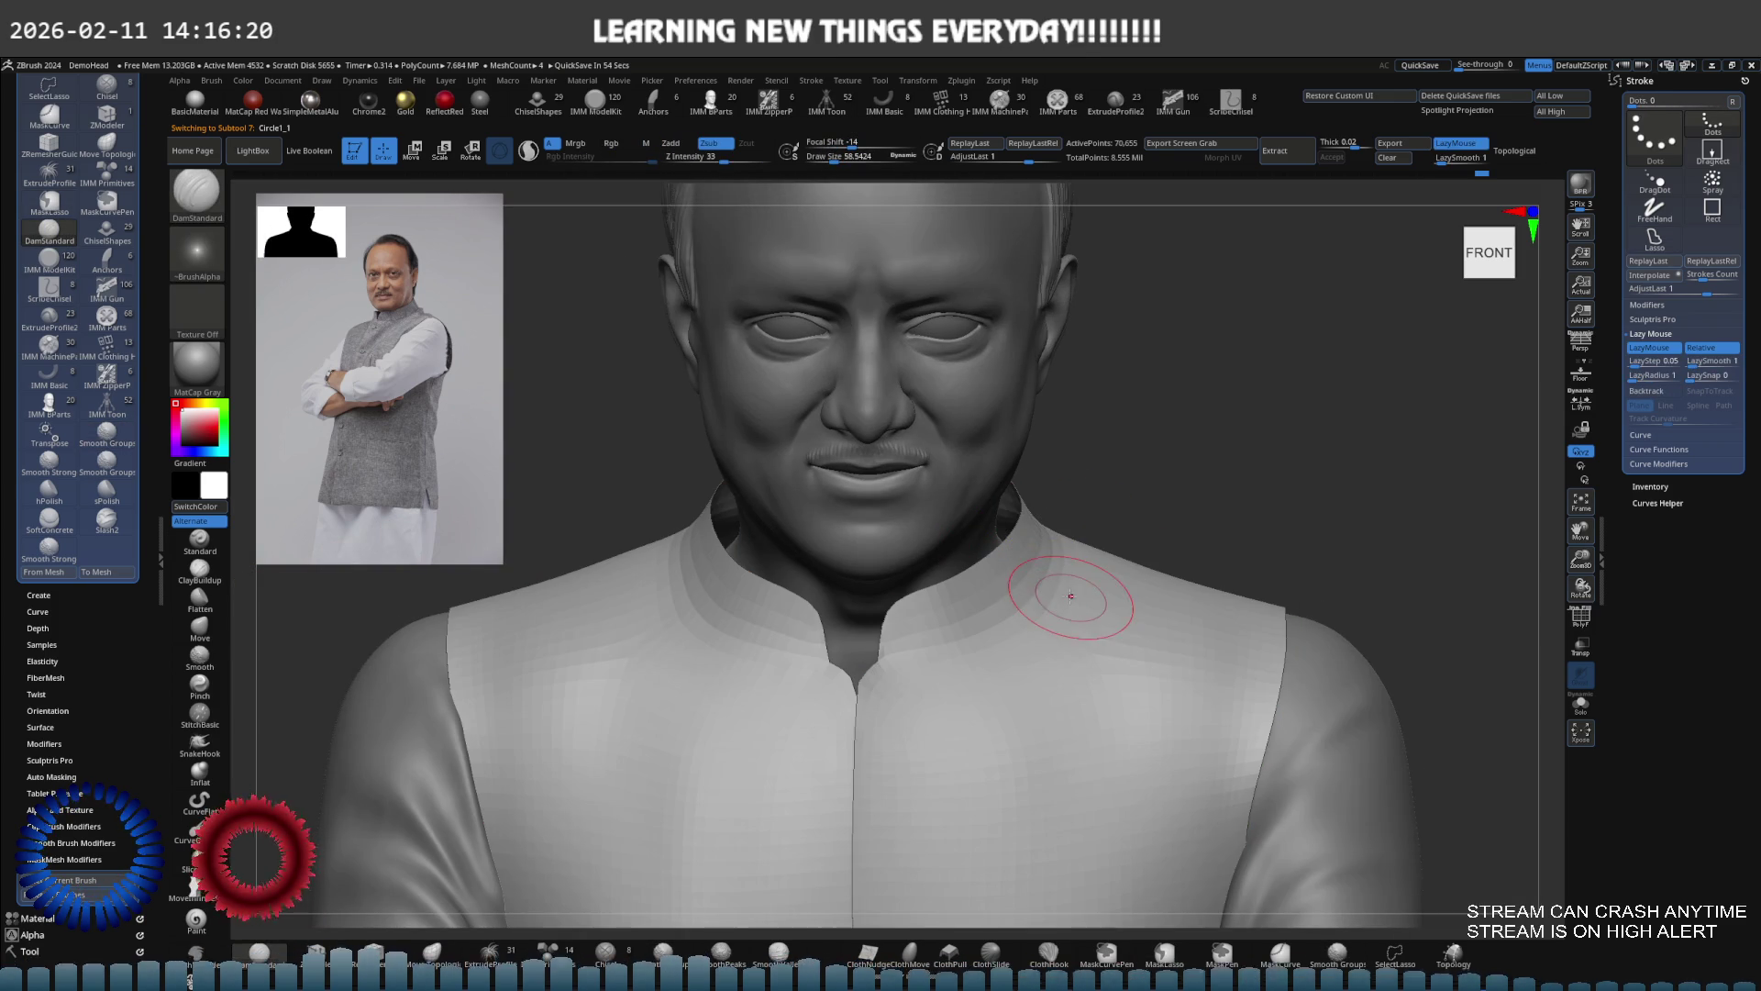
Subdivide the collar with Ctrl+D to roughly 1.1 million polygons
key(ctrl+alt+n)
key(Return)
key(ctrl+d)
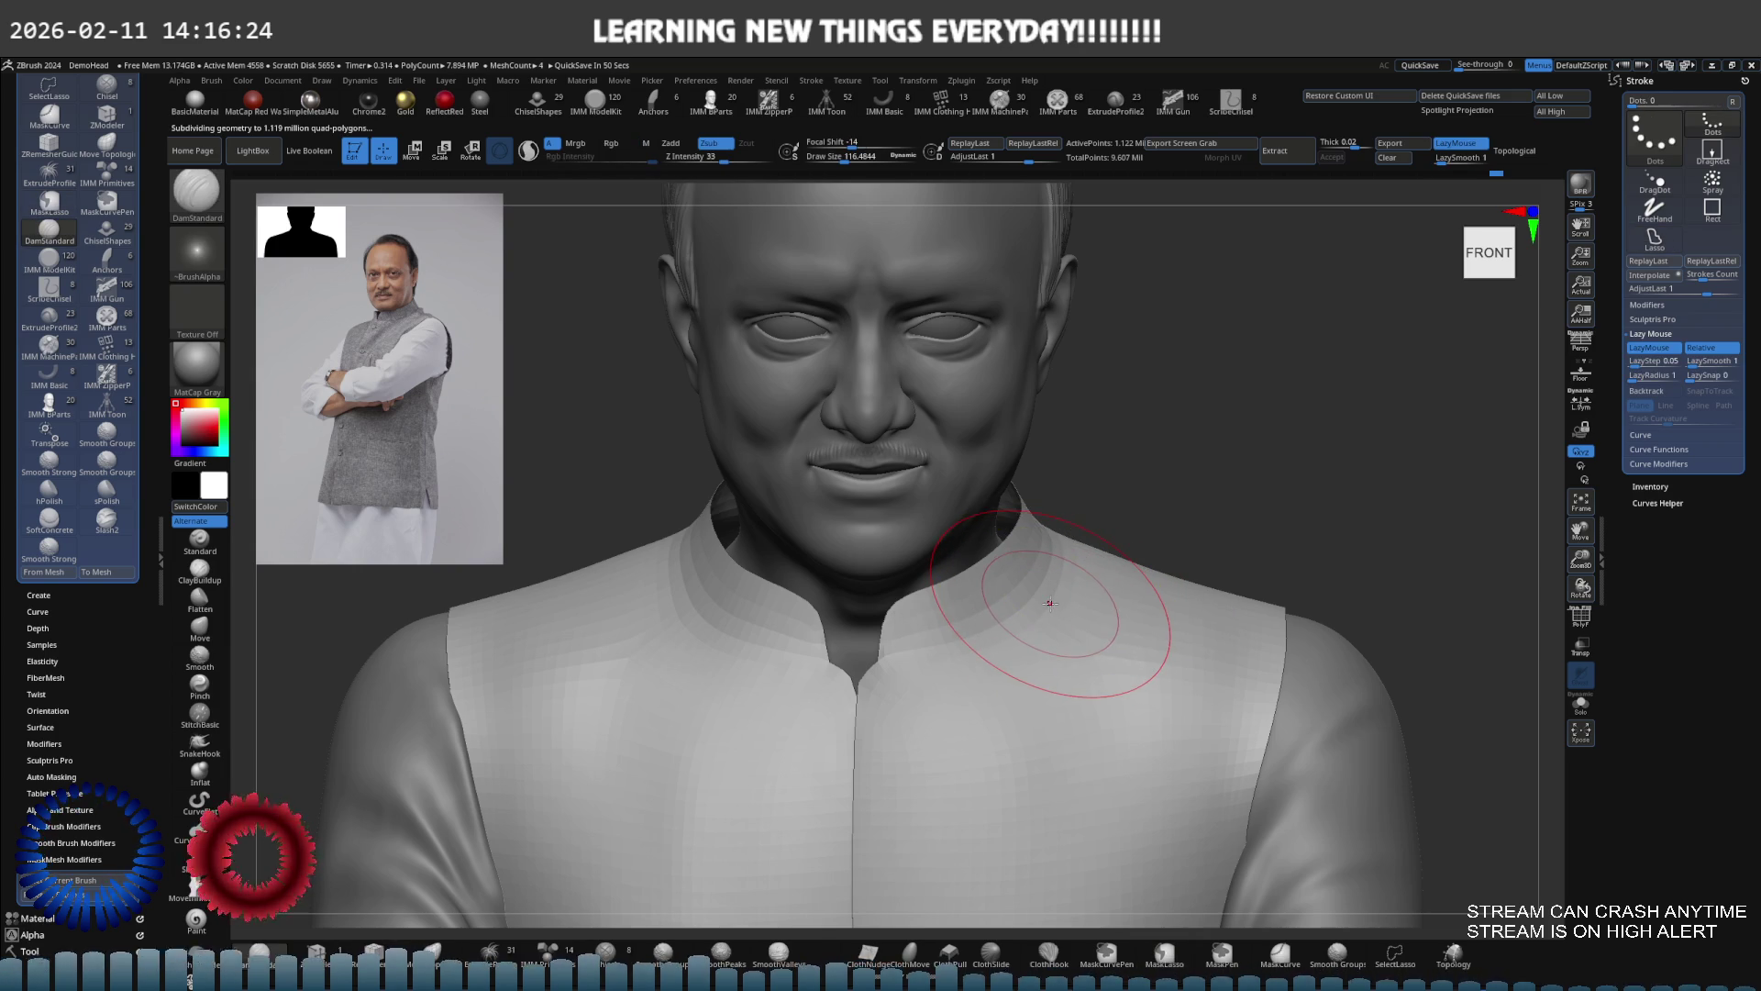
key(shift+f)
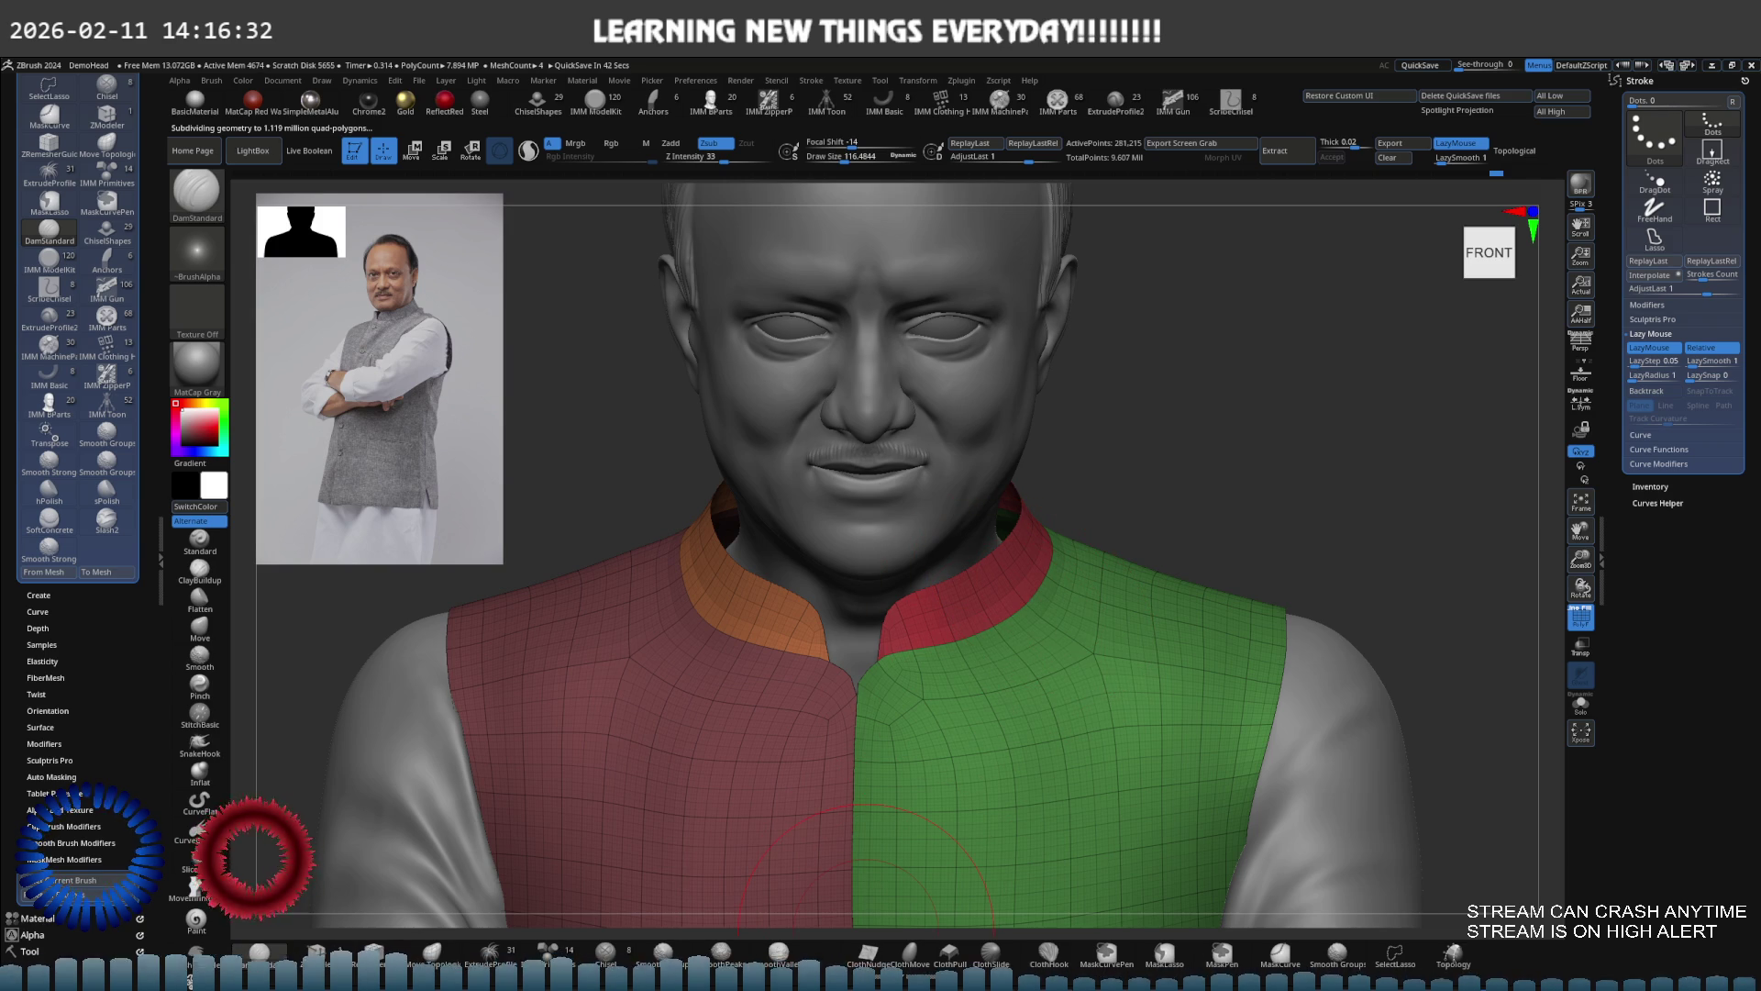
drag(1069, 683, 1046, 684)
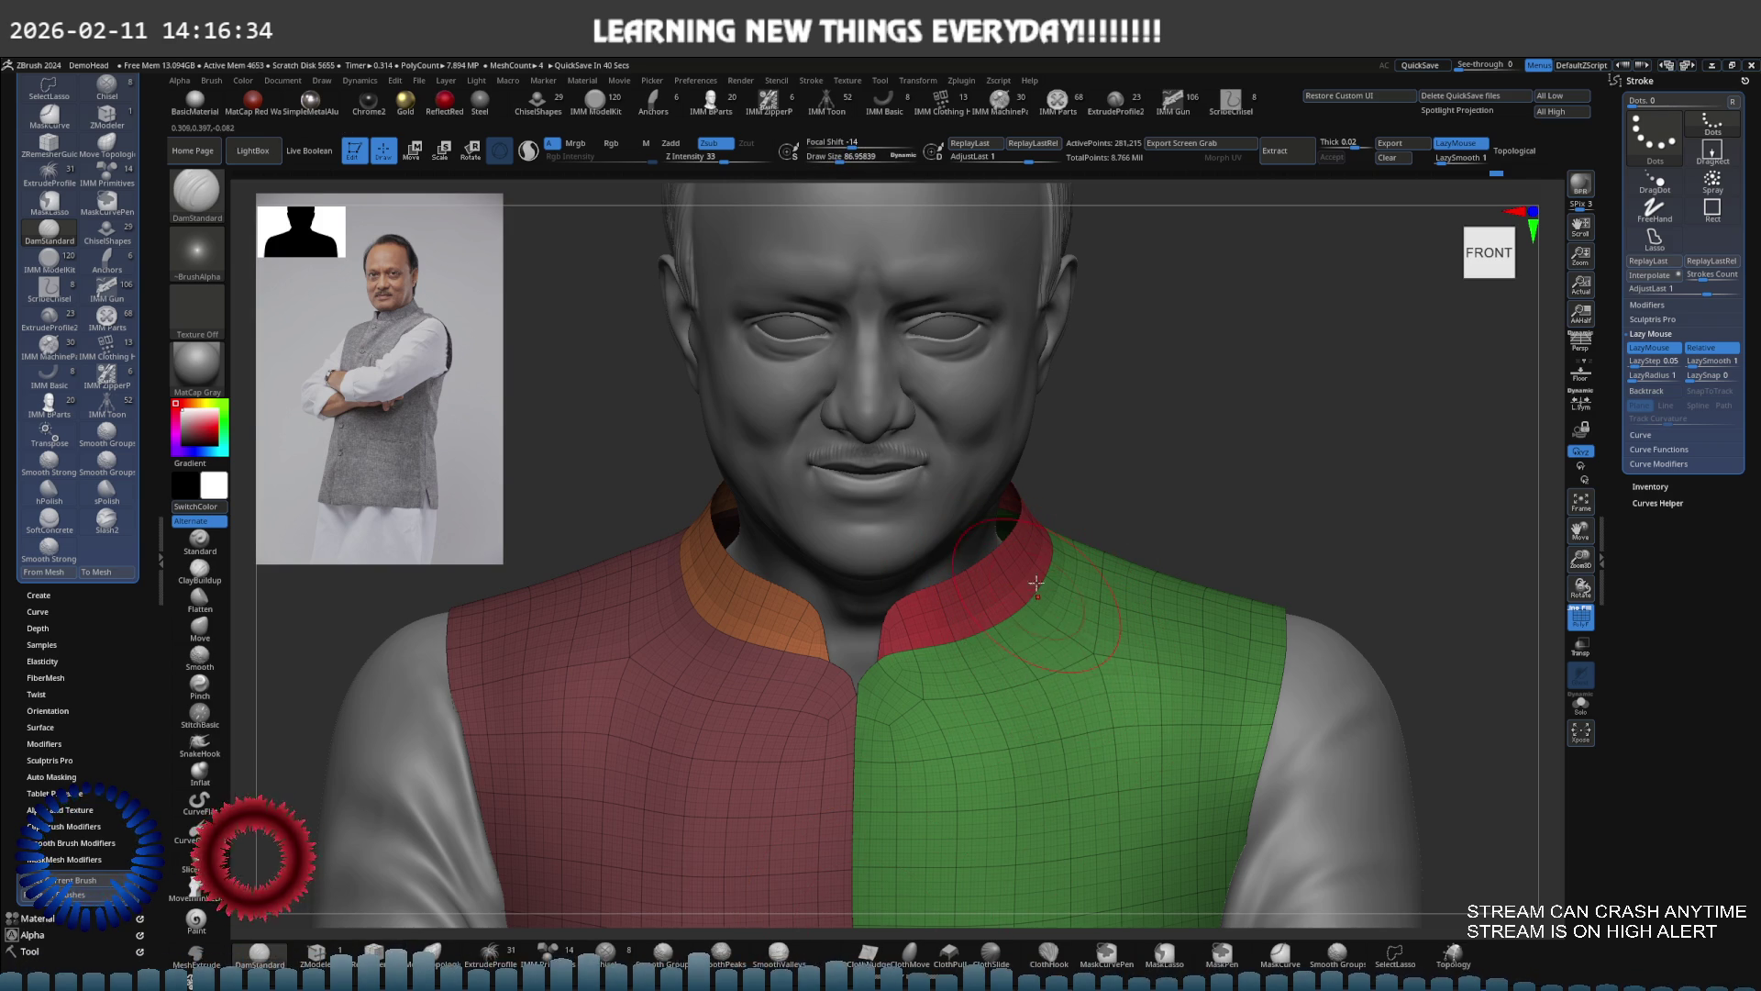
key(shift+f)
Set the brush size to about 49 and orbit around the head and shoulder
scroll(1000, 618, up, 3)
key(shift)
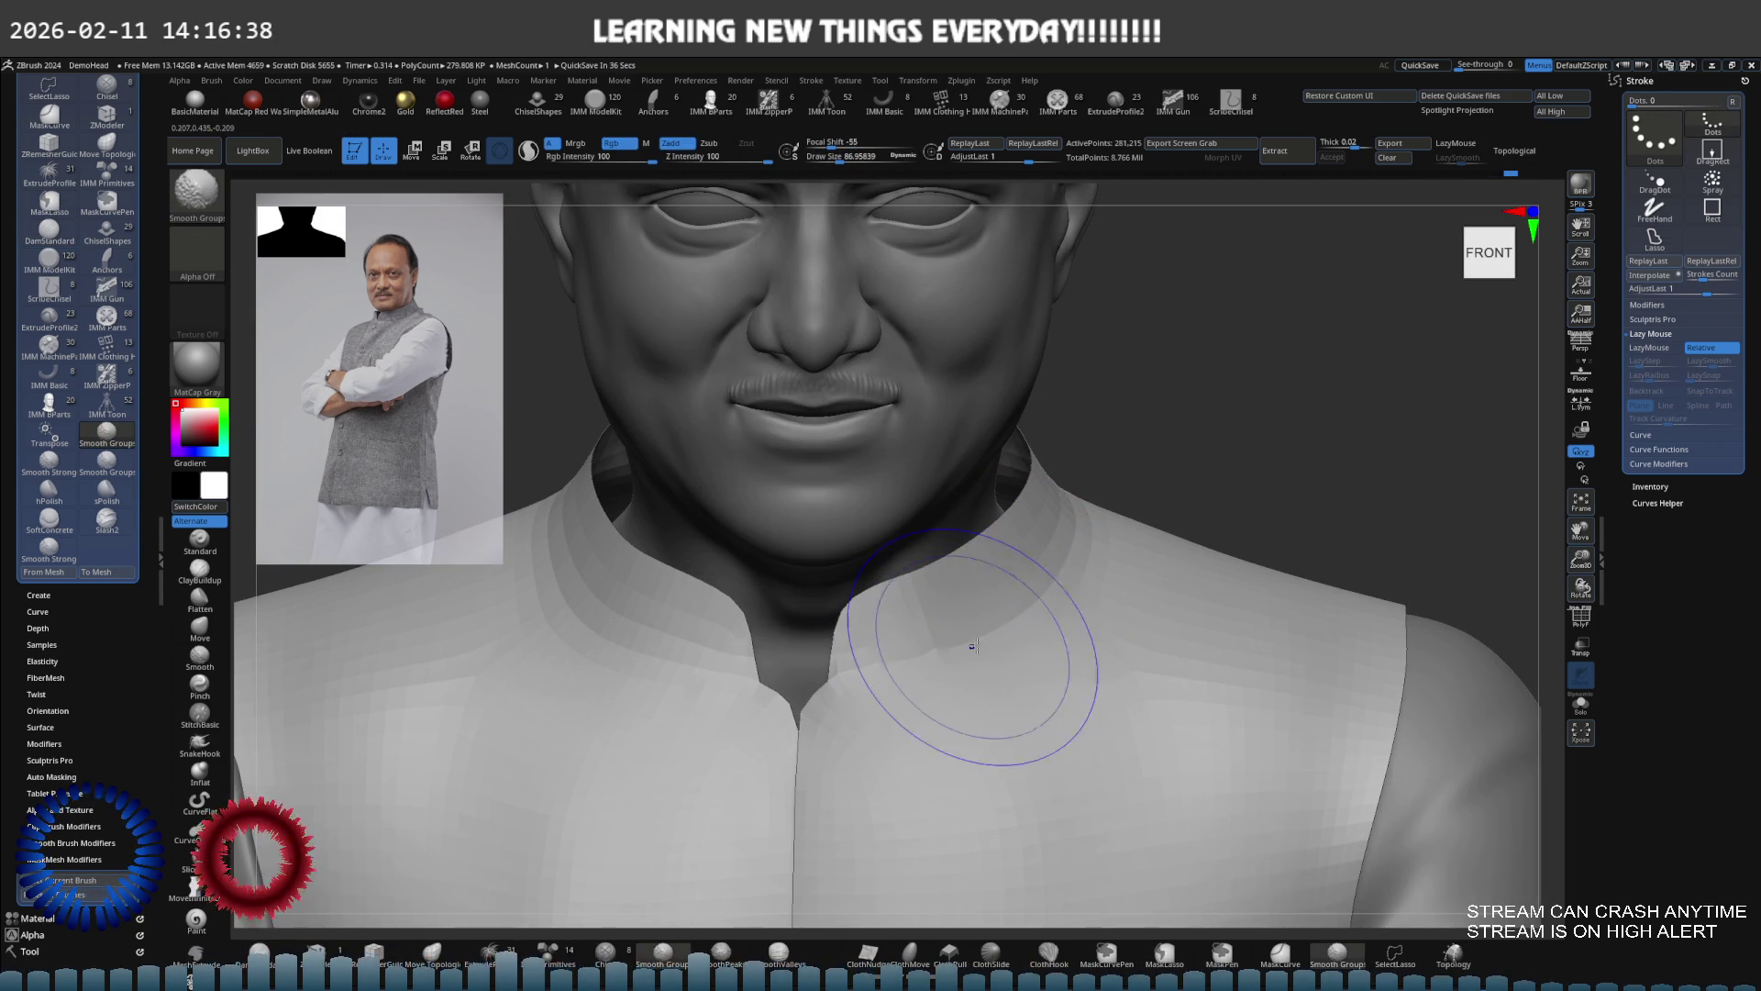
key(ctrl)
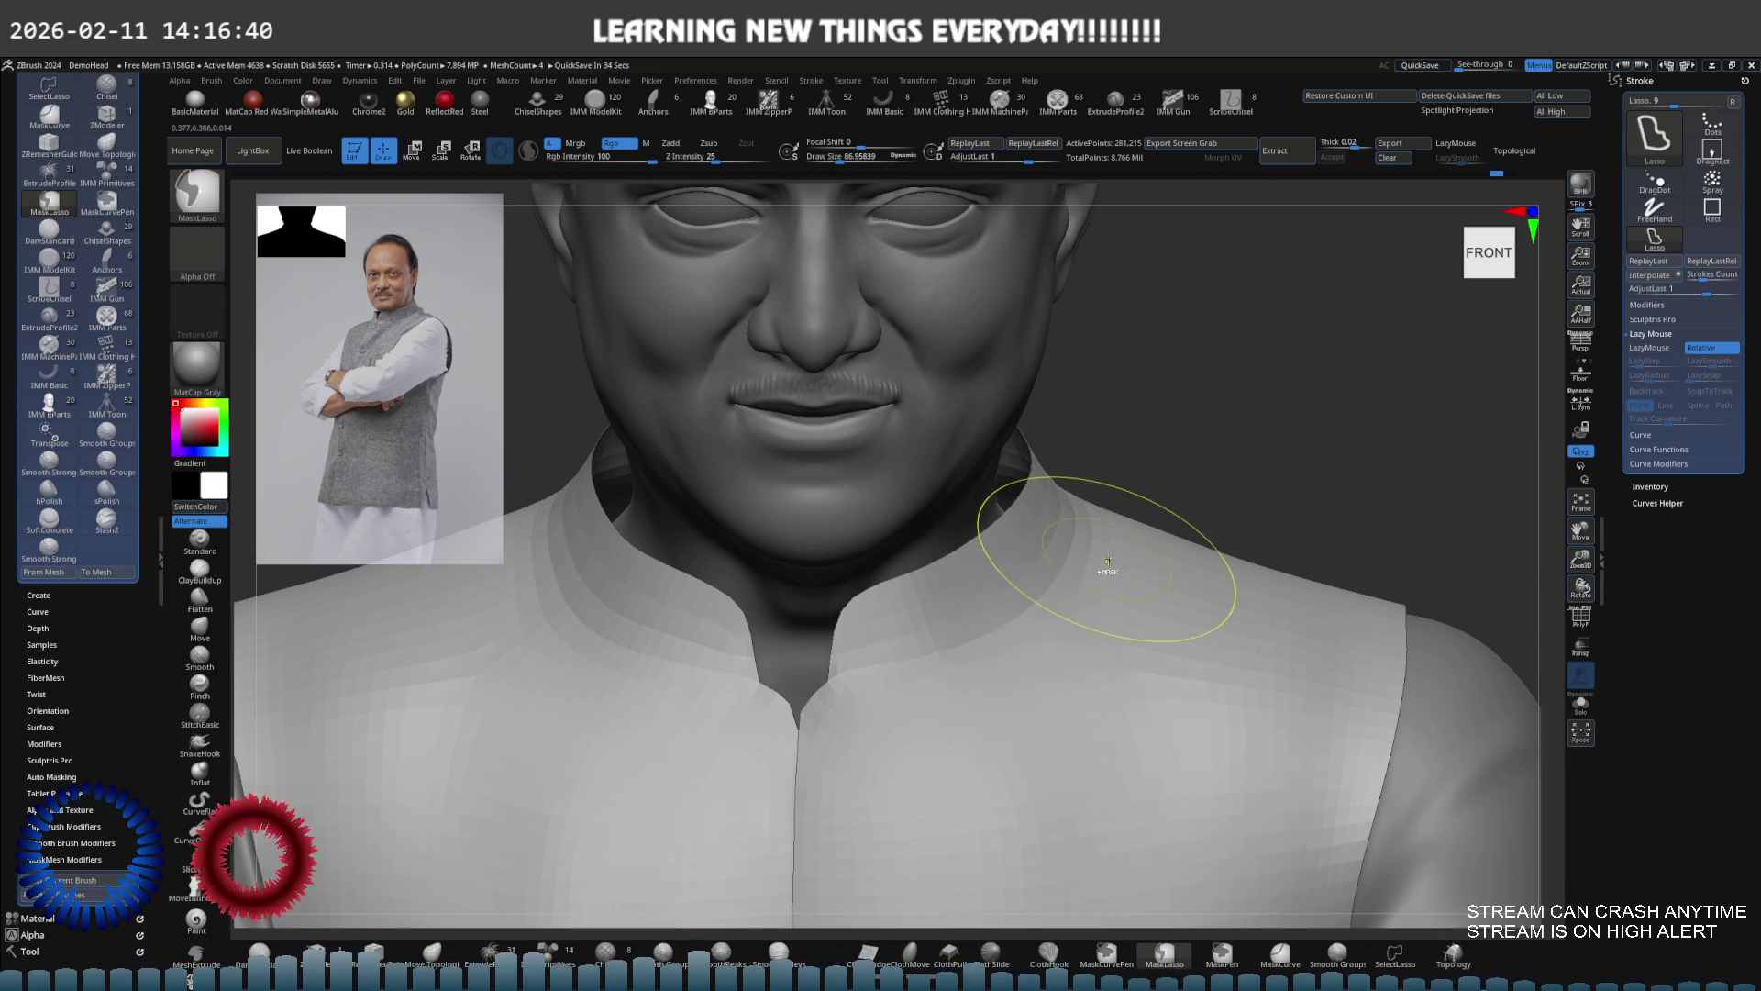
scroll(1109, 555, down, 5)
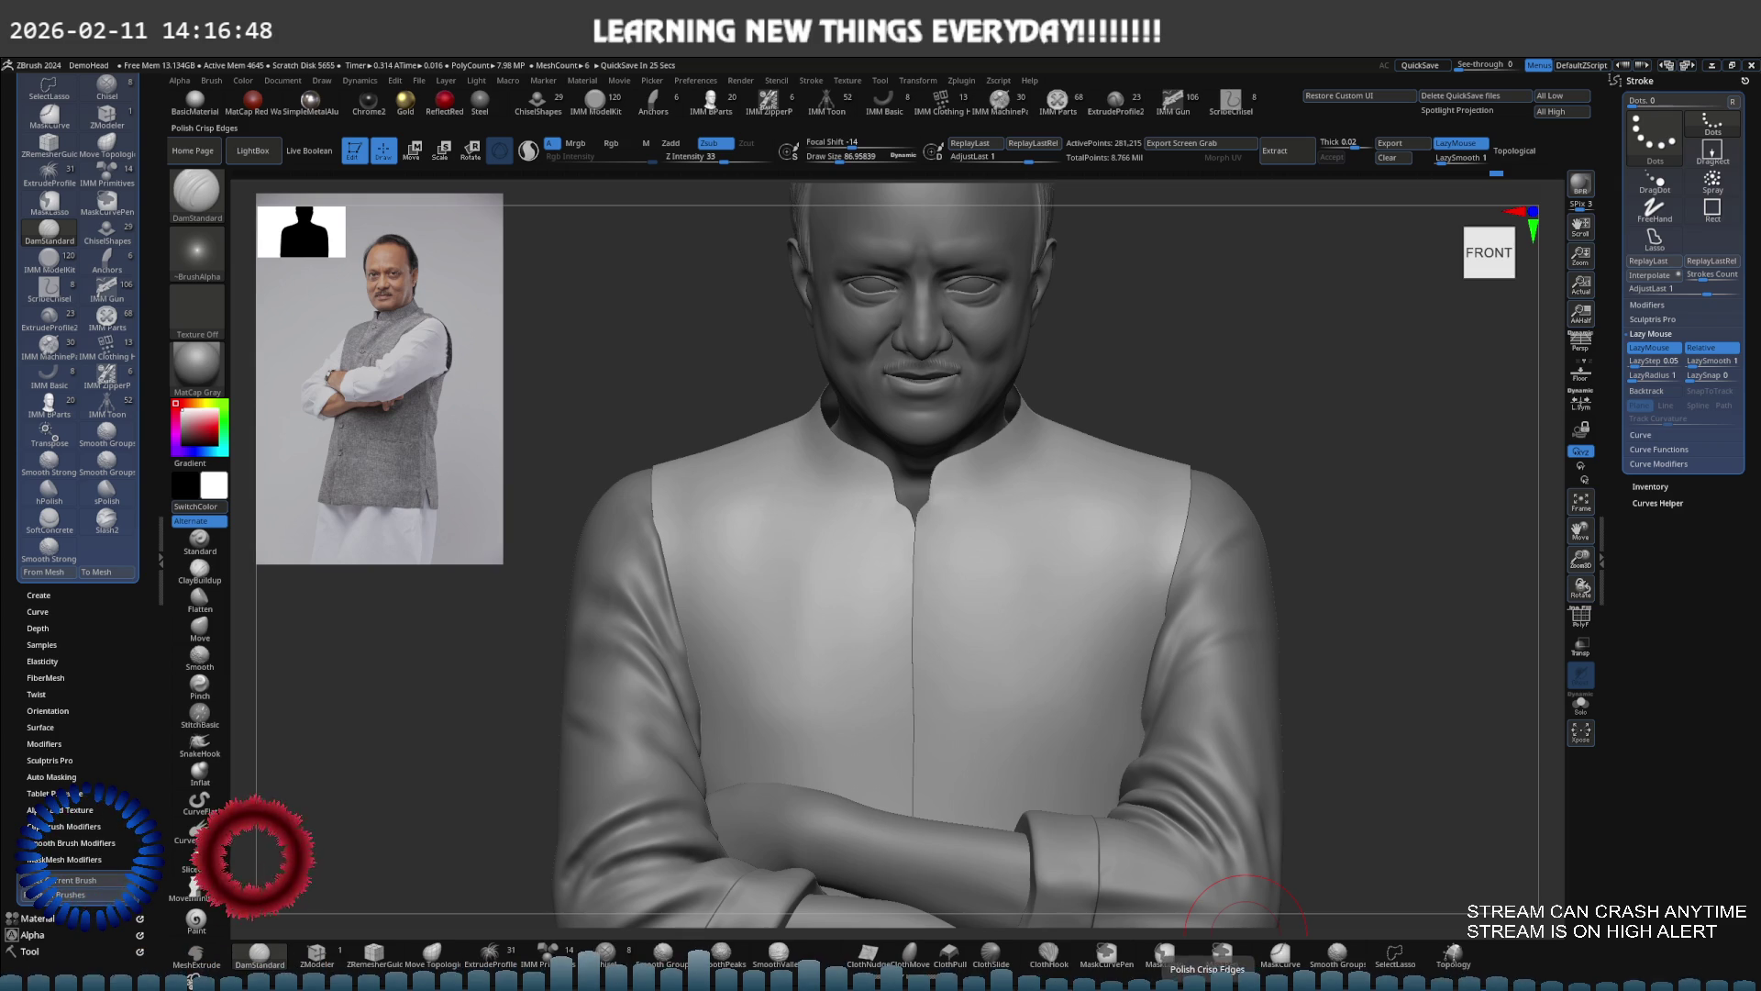
scroll(1041, 590, up, 5)
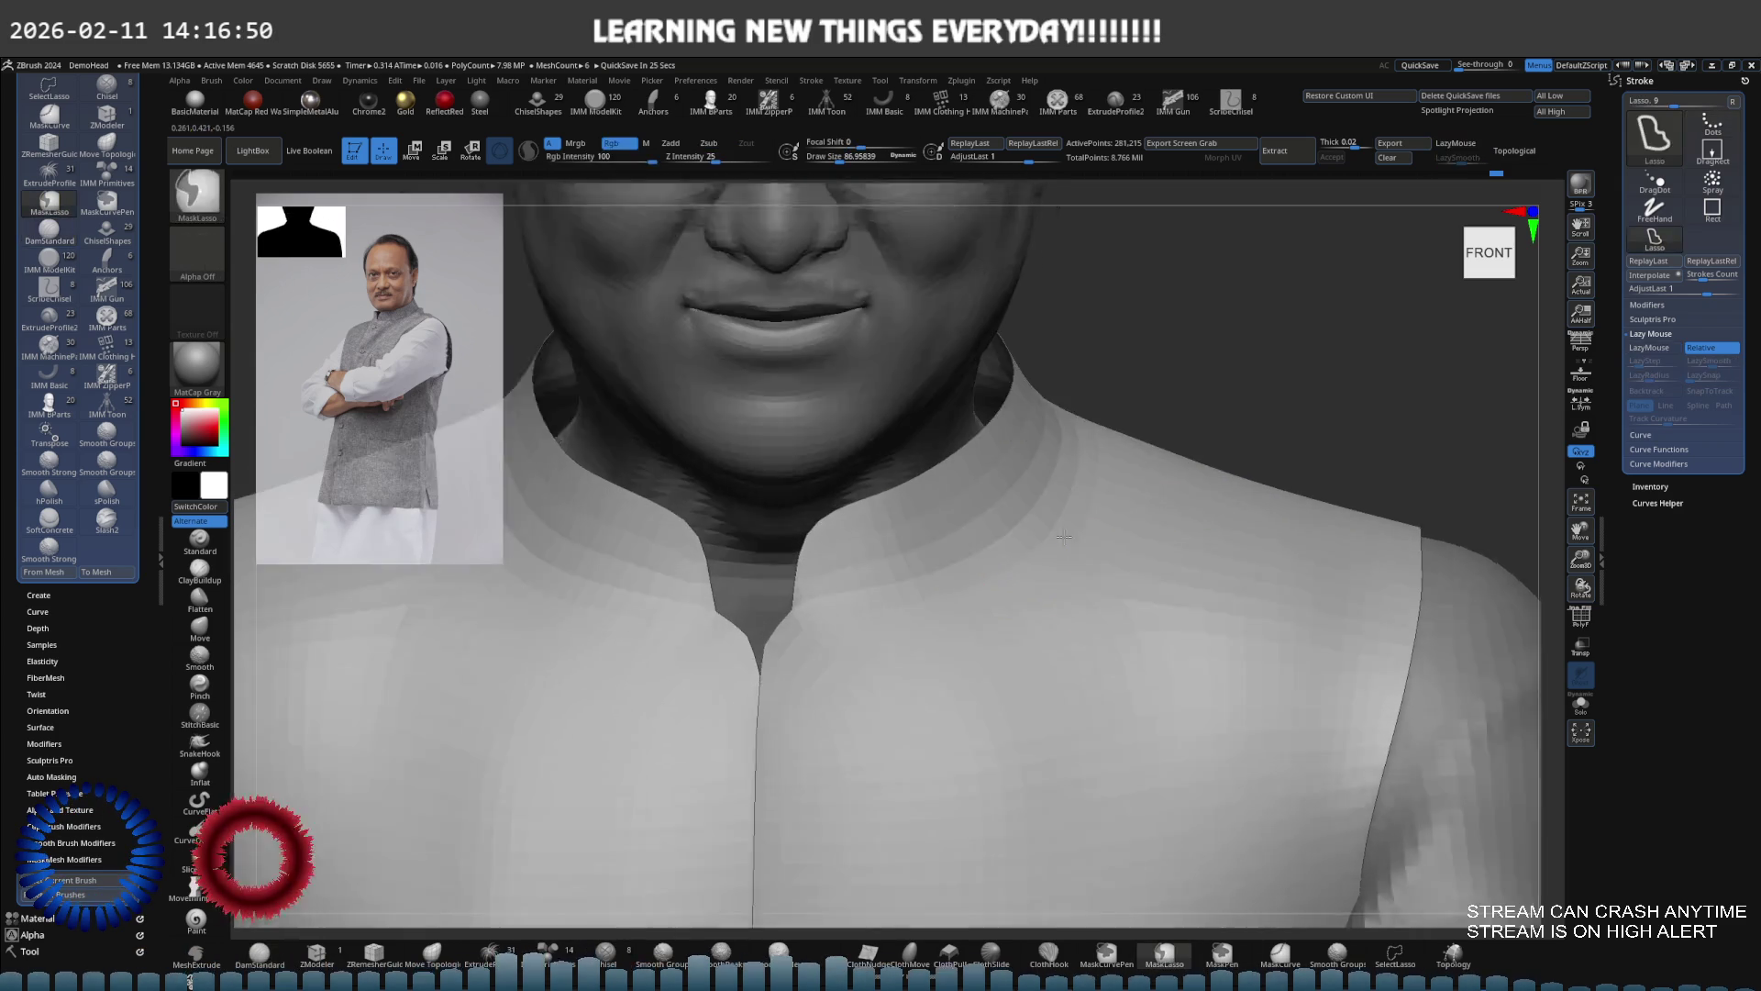
scroll(1030, 536, down, 1)
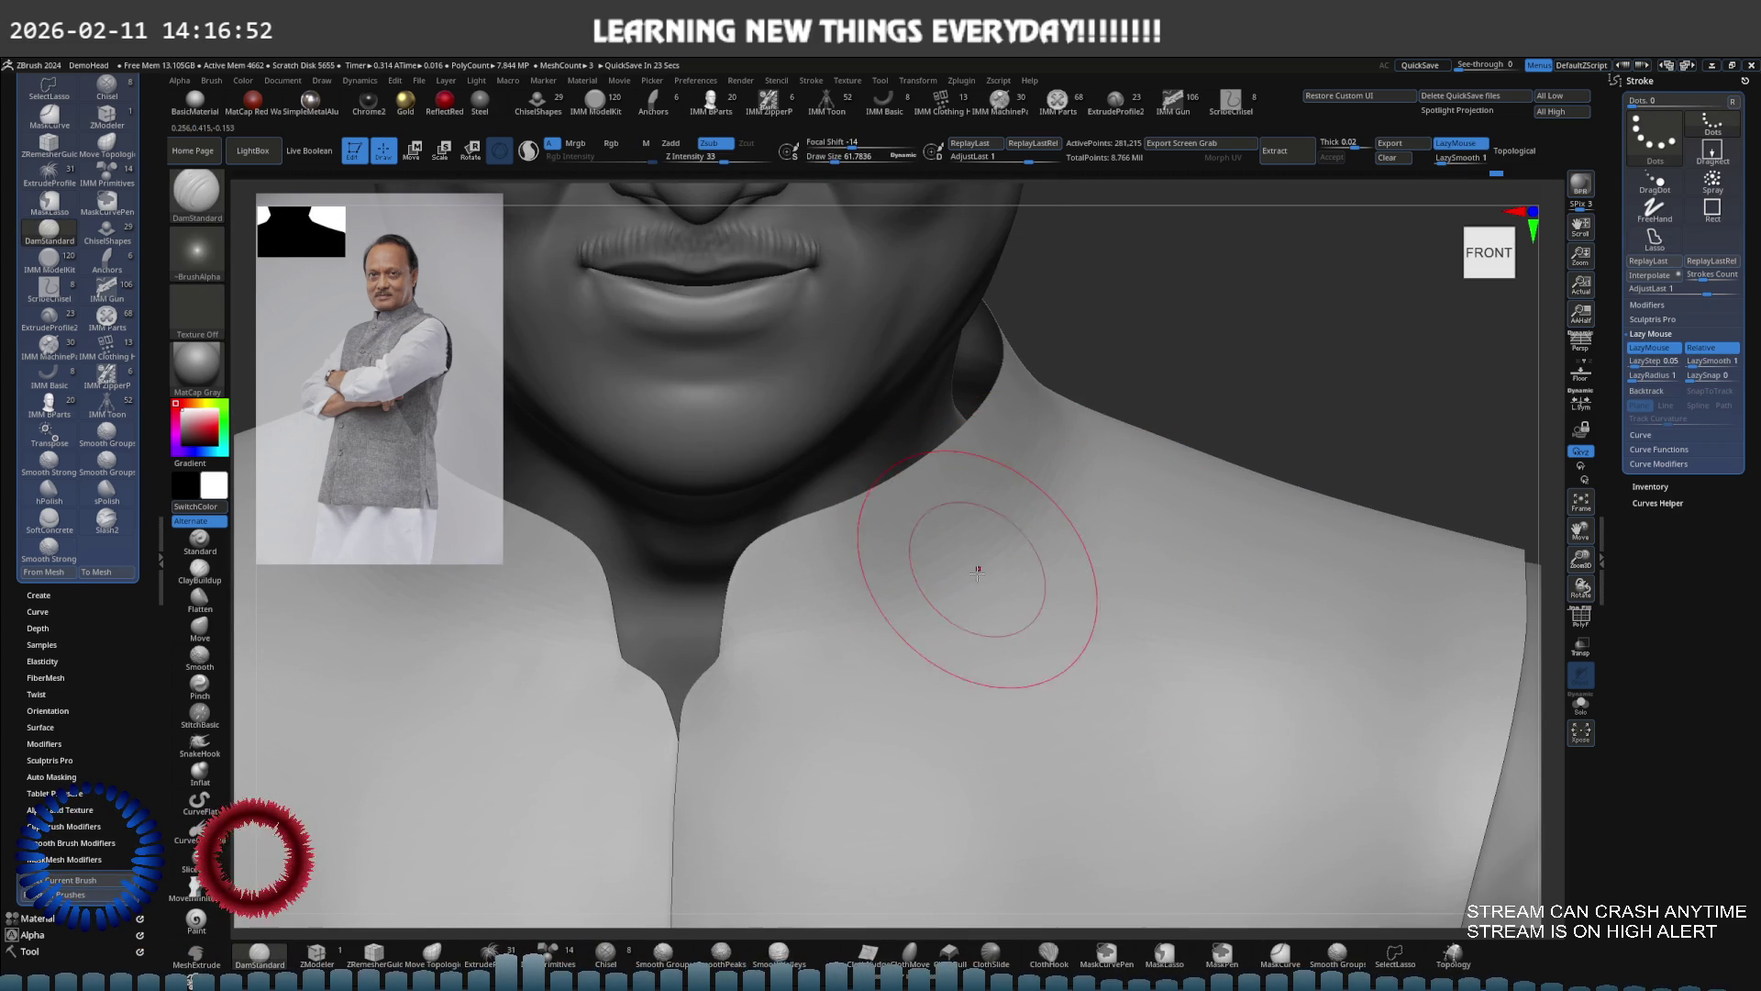
key(s)
click(1023, 526)
key(shift)
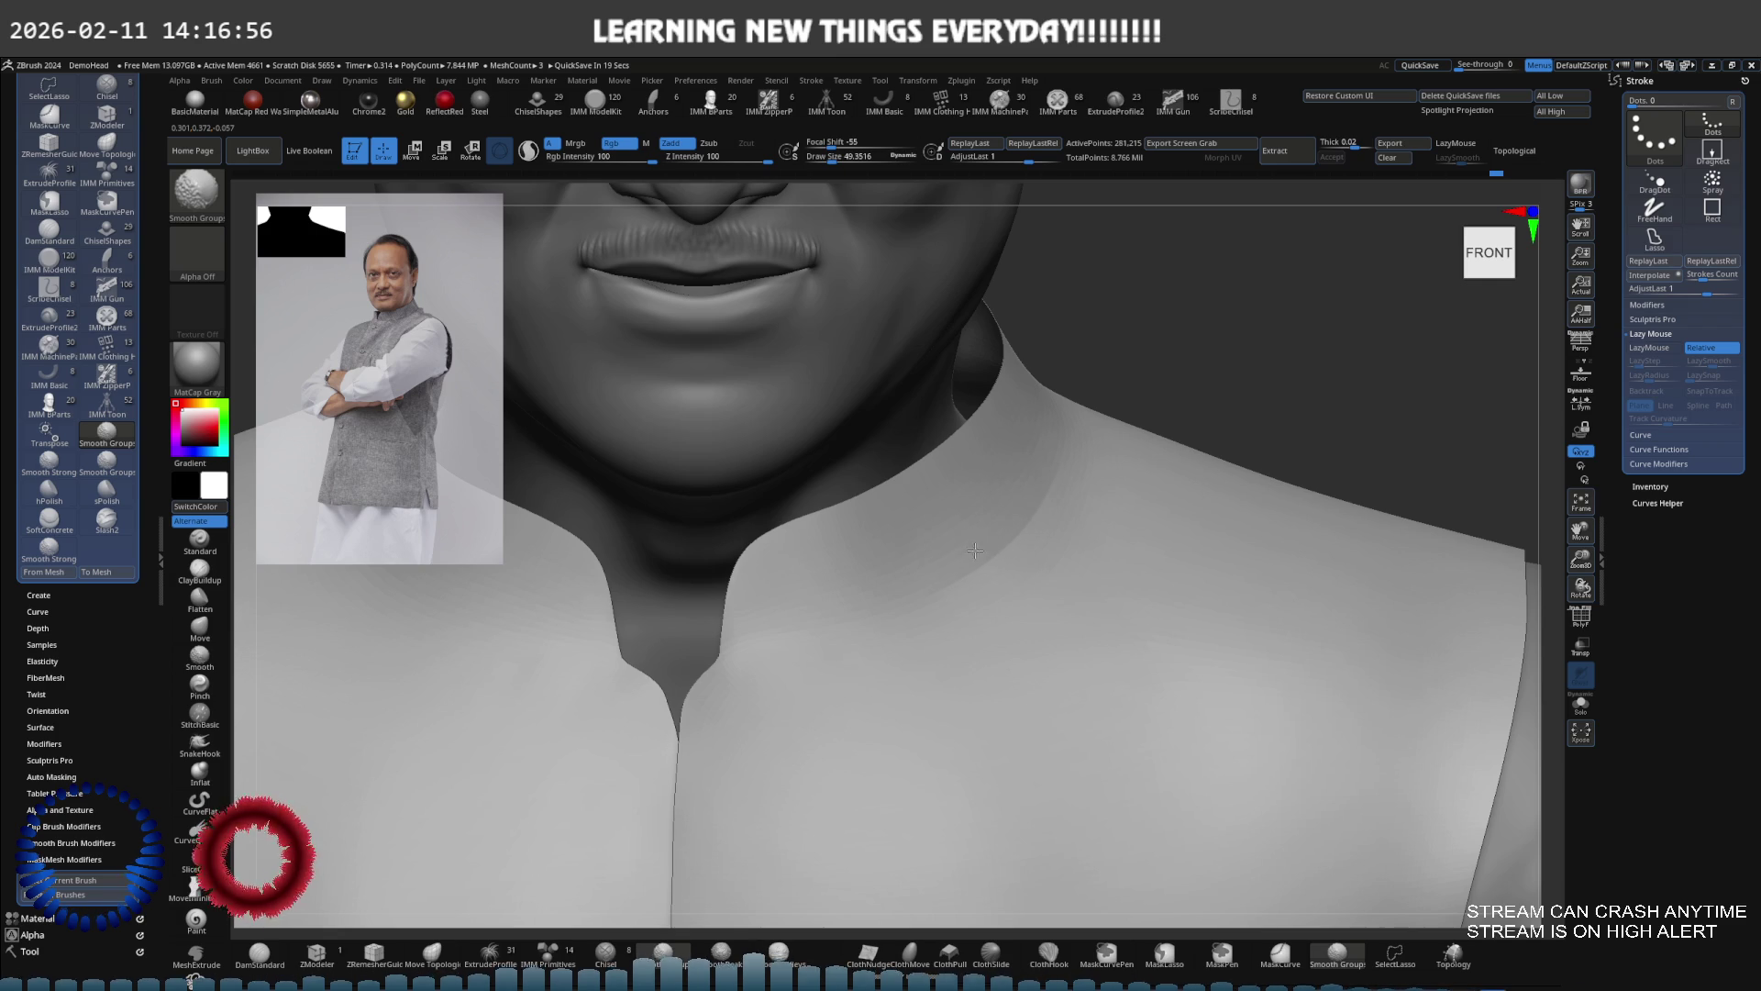
mouse_move(1022, 504)
right_down()
mouse_move(1091, 503)
mouse_move(1067, 509)
mouse_move(1033, 407)
right_up()
mouse_move(1026, 496)
shift+right_down()
mouse_move(1042, 444)
mouse_move(916, 465)
shift+right_up()
shift+right_drag(972, 381, 873, 293)
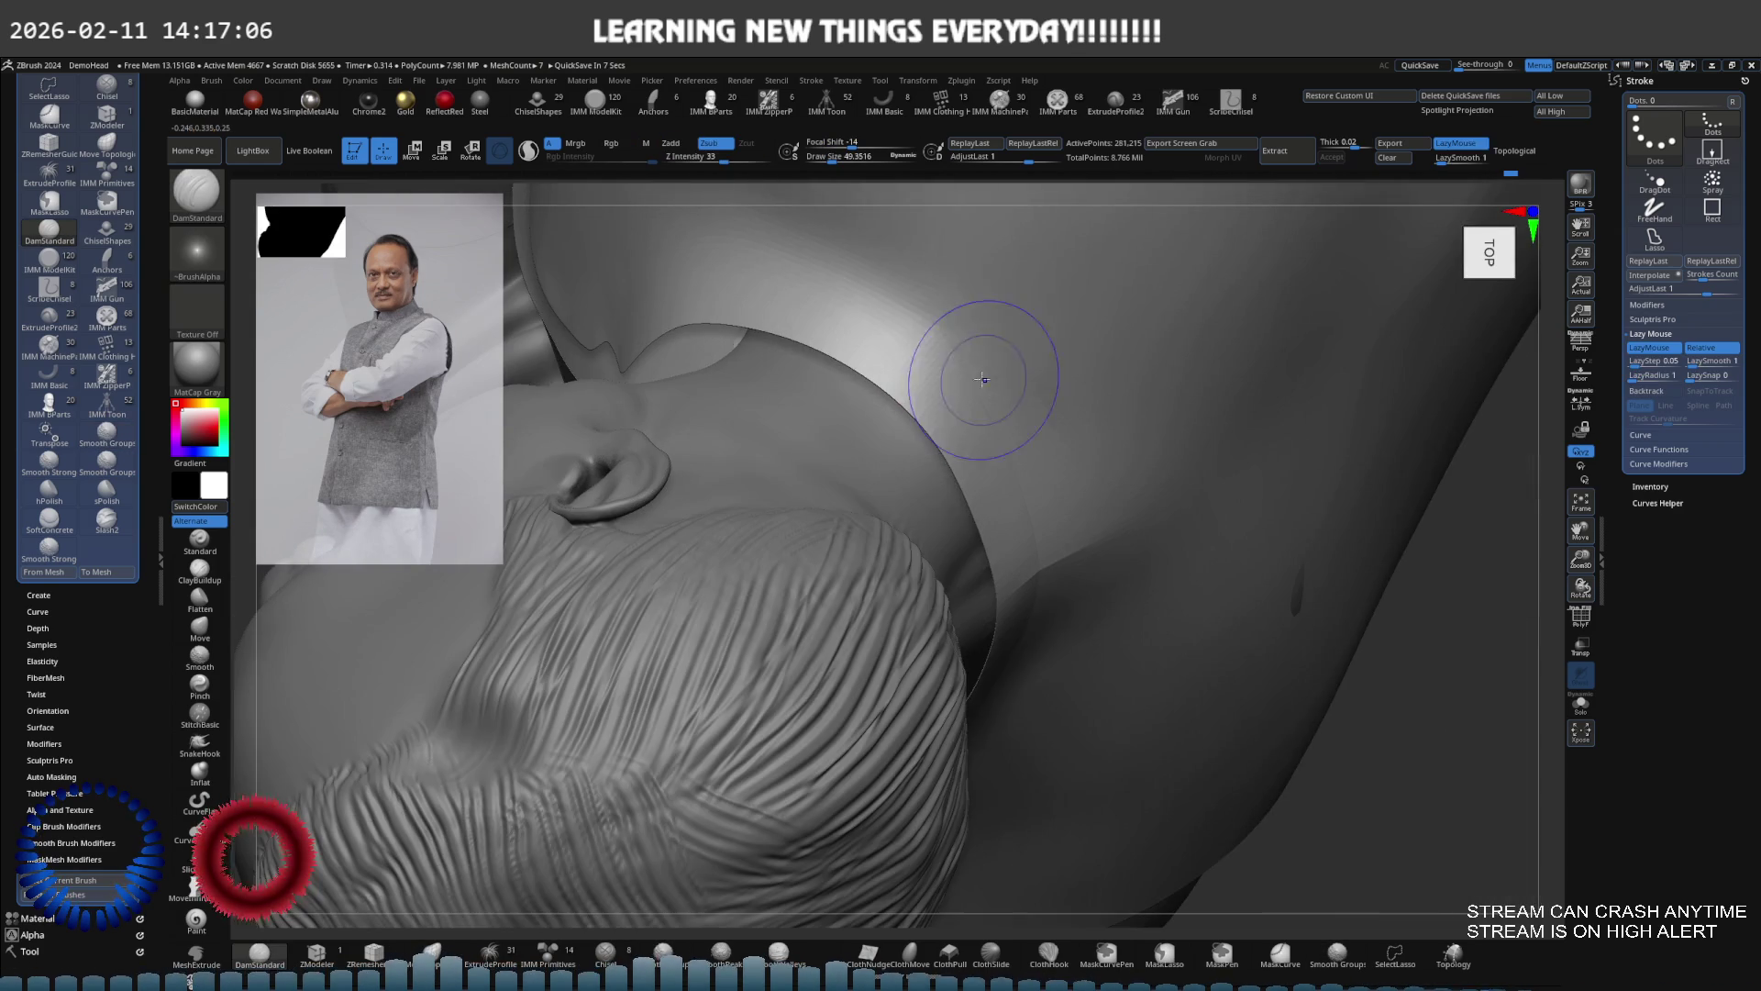
mouse_move(982, 370)
right_down()
mouse_move(956, 287)
mouse_move(983, 376)
right_up()
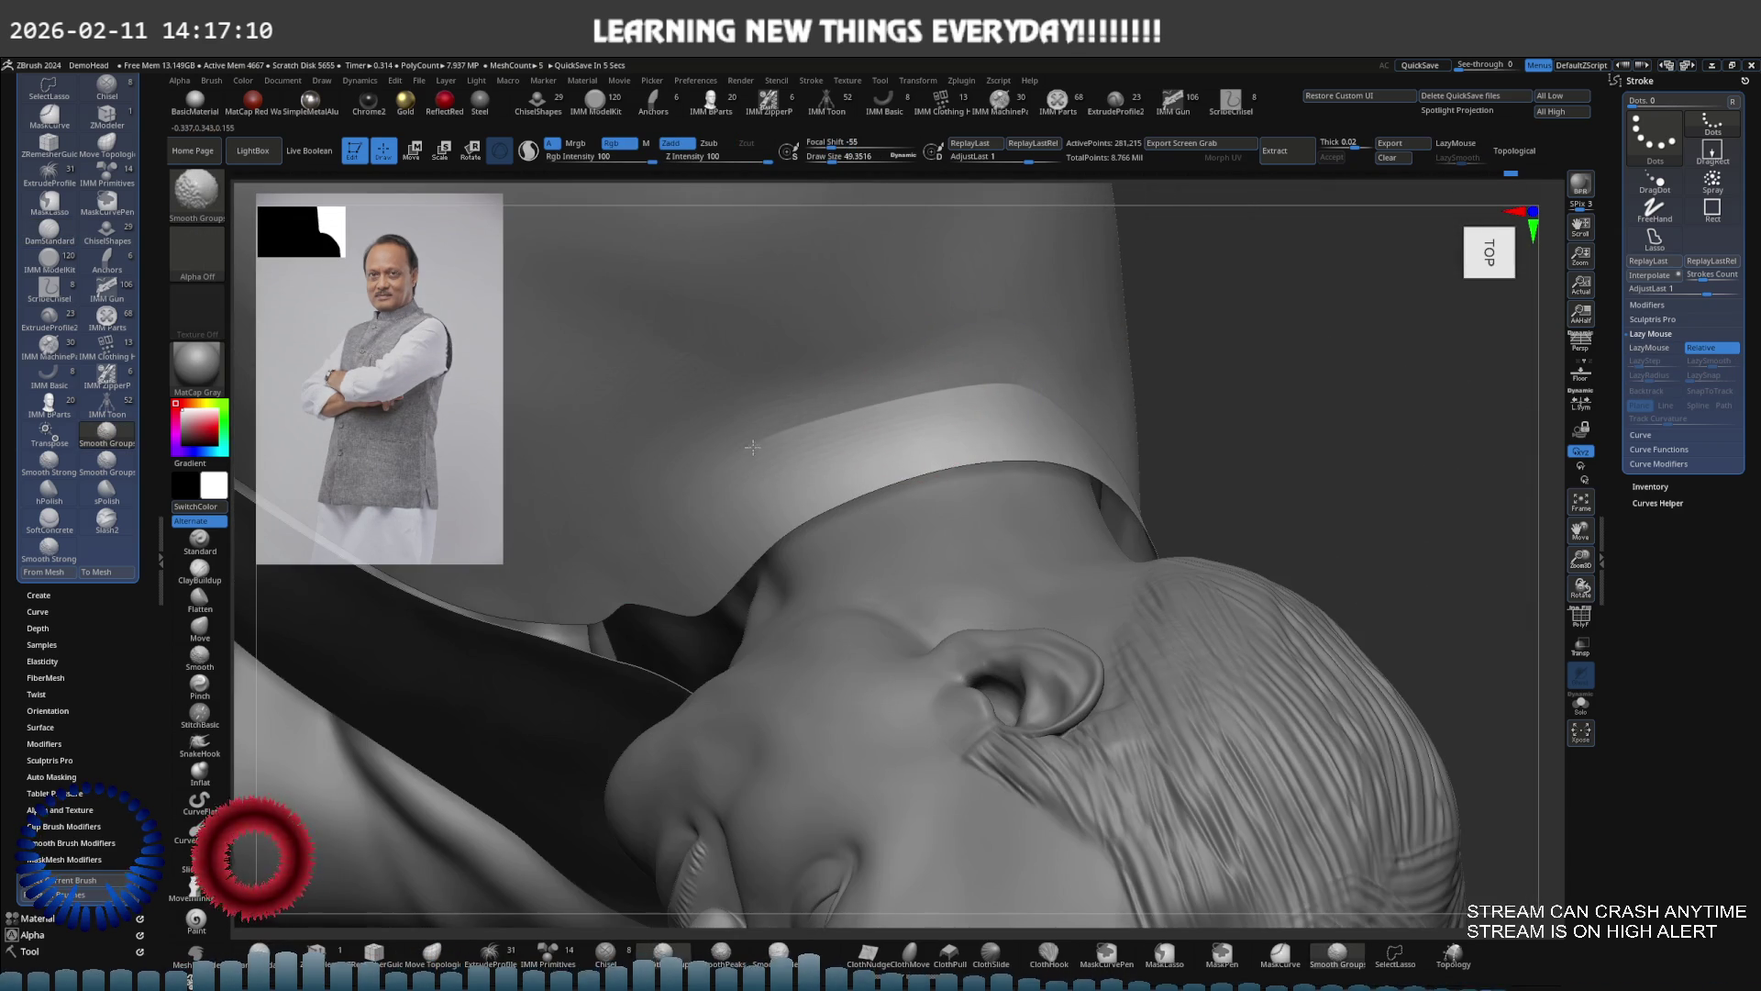
mouse_move(793, 422)
right_down()
mouse_move(831, 535)
mouse_move(975, 409)
mouse_move(897, 480)
mouse_move(892, 444)
right_up()
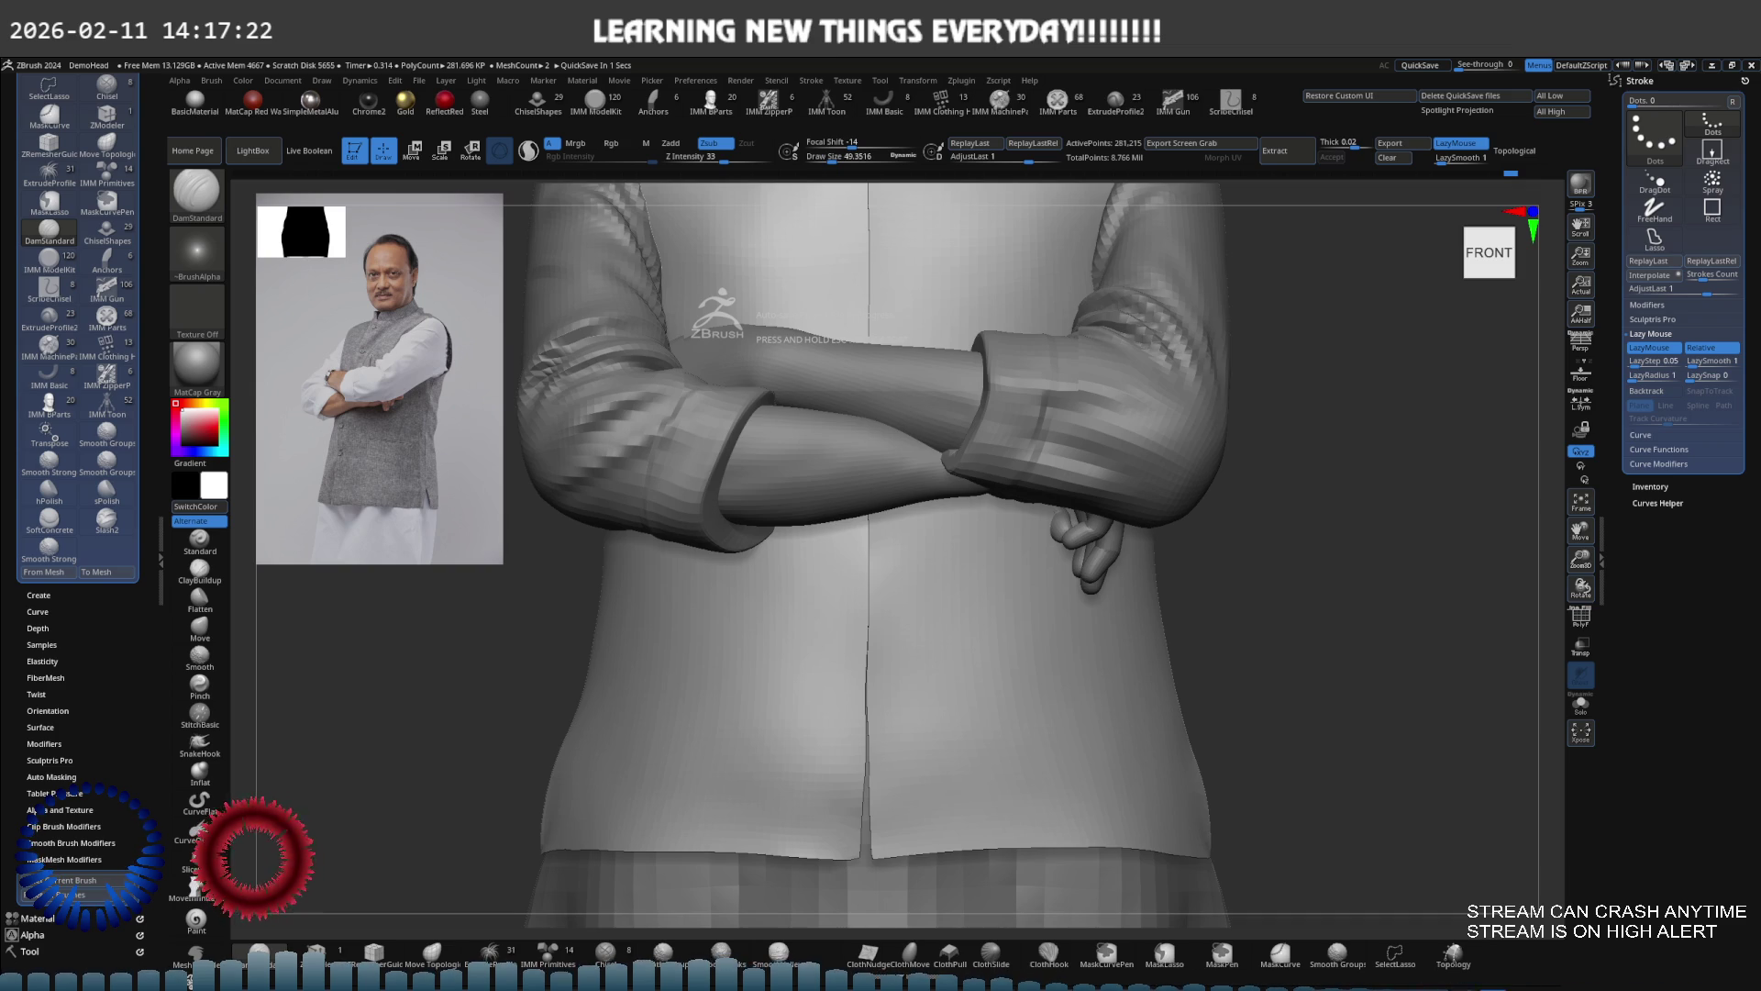
right_drag(963, 551, 1028, 429)
mouse_move(886, 505)
right_down()
mouse_move(905, 452)
mouse_move(861, 535)
mouse_move(886, 486)
mouse_move(877, 461)
mouse_move(964, 532)
right_up()
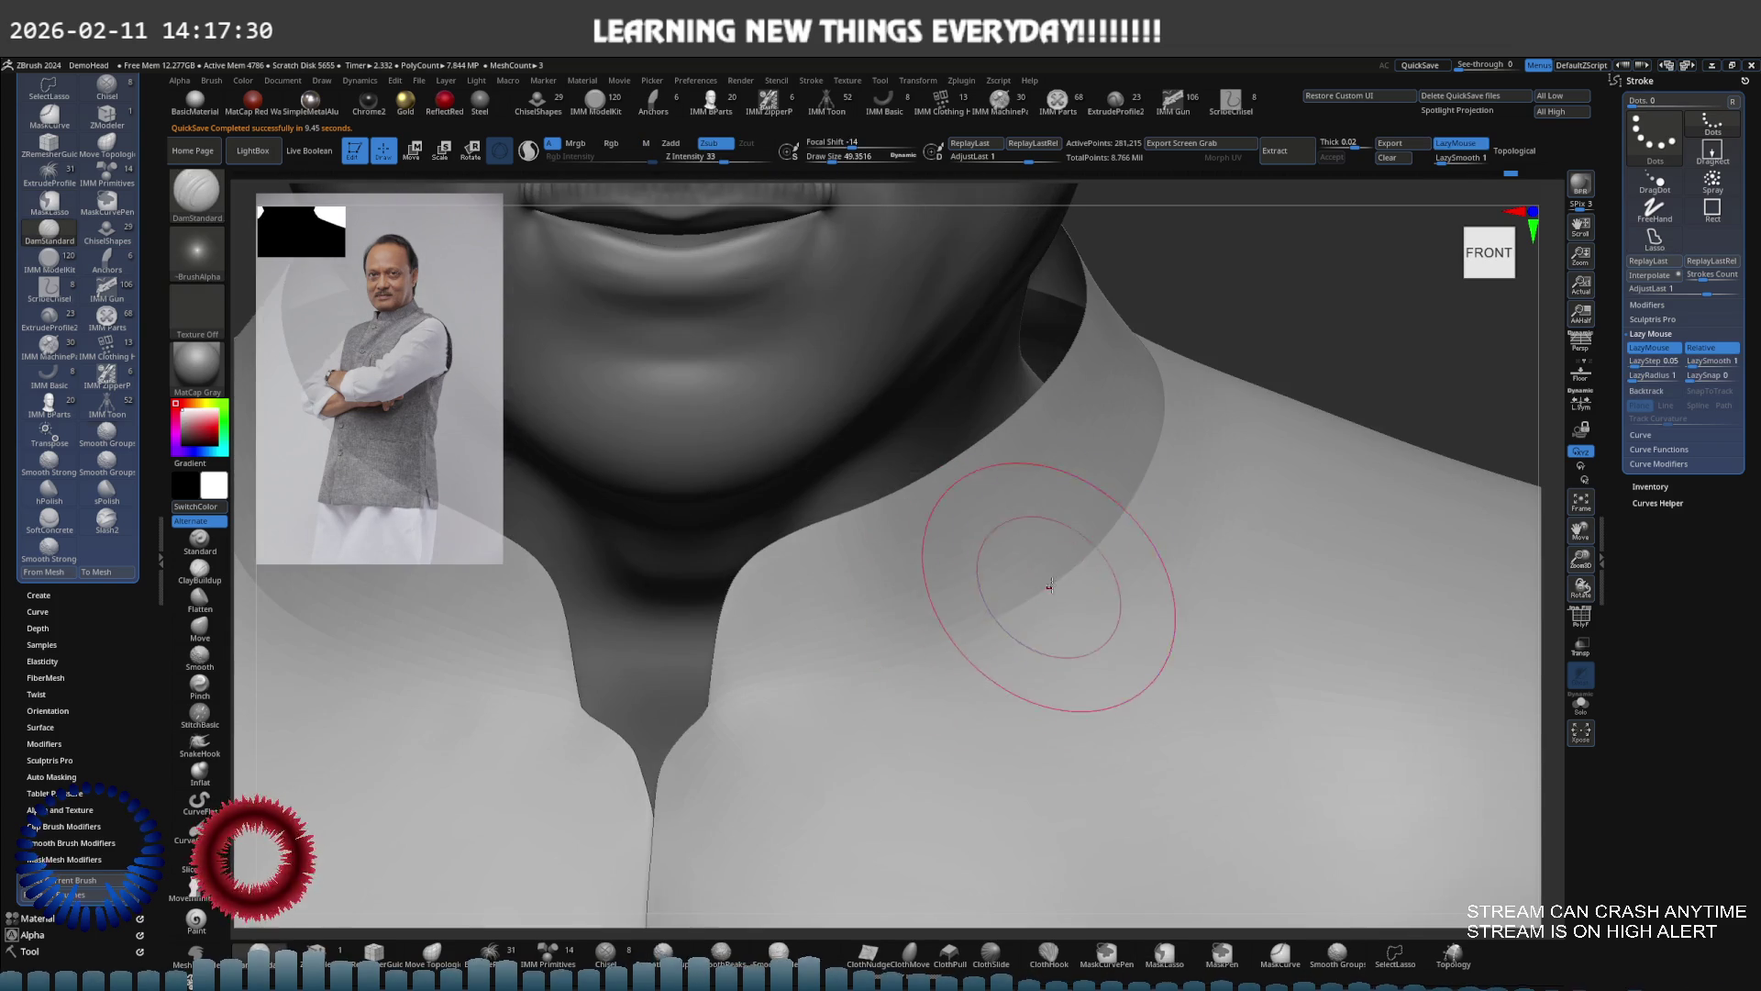
key(shift)
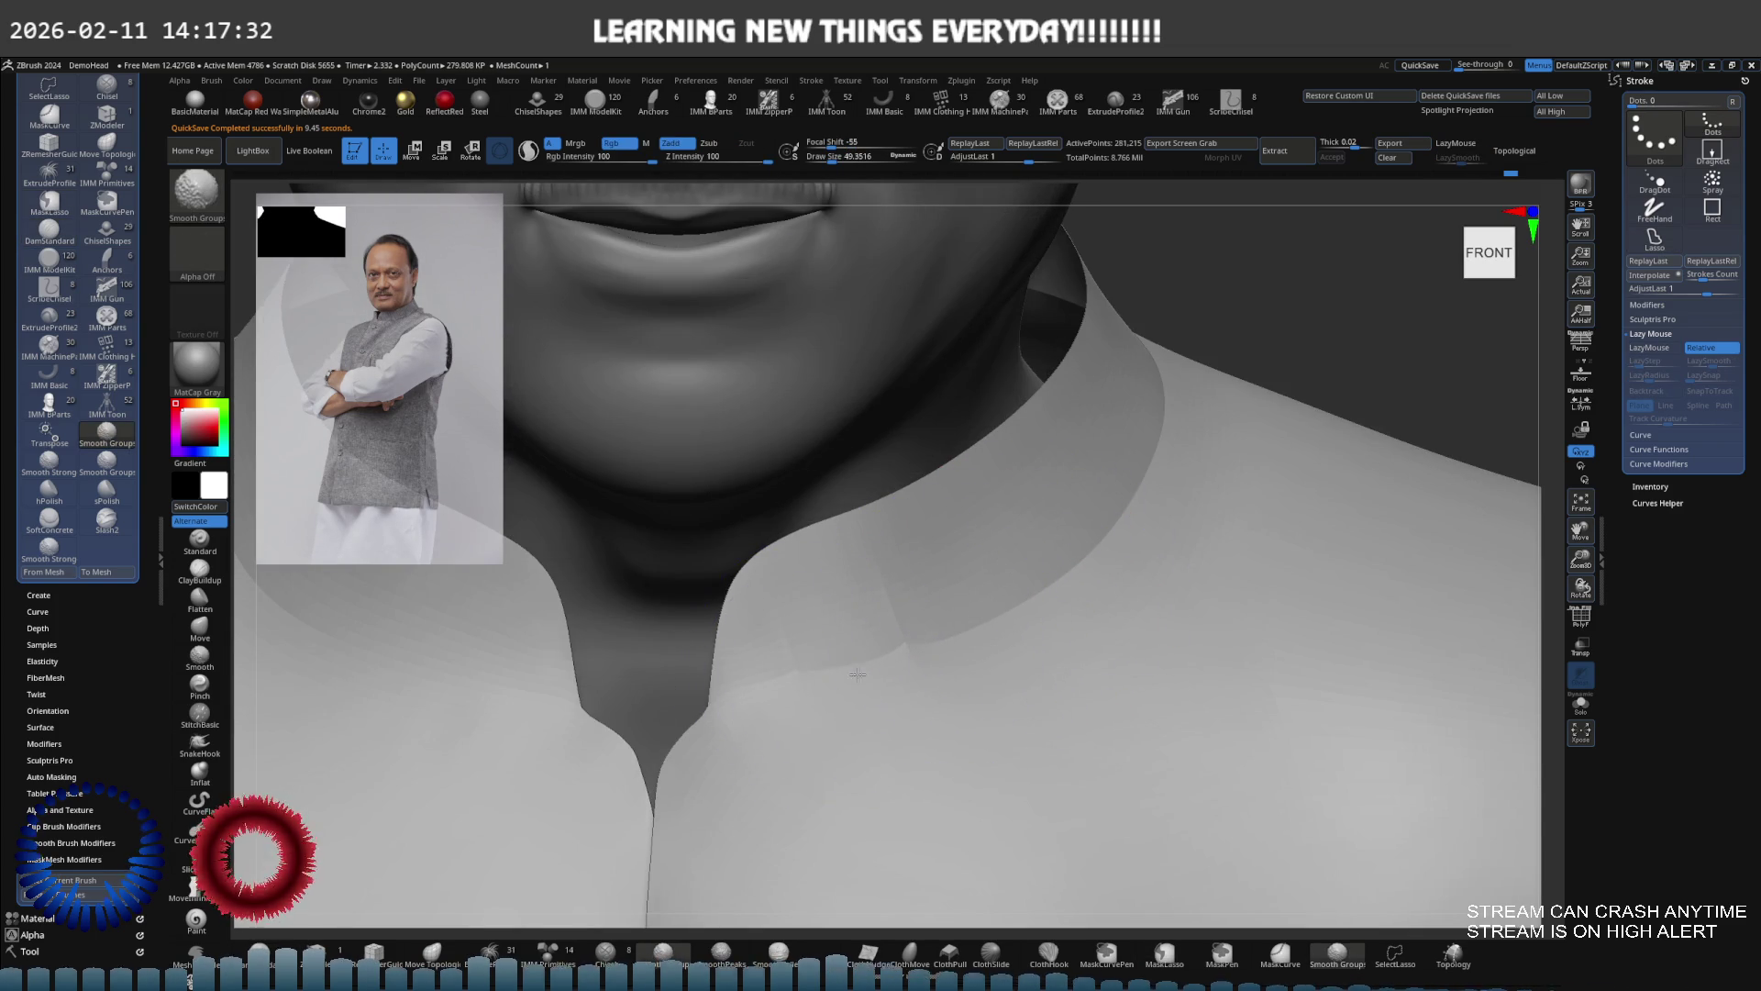
ctrl+right_drag(912, 637, 834, 582)
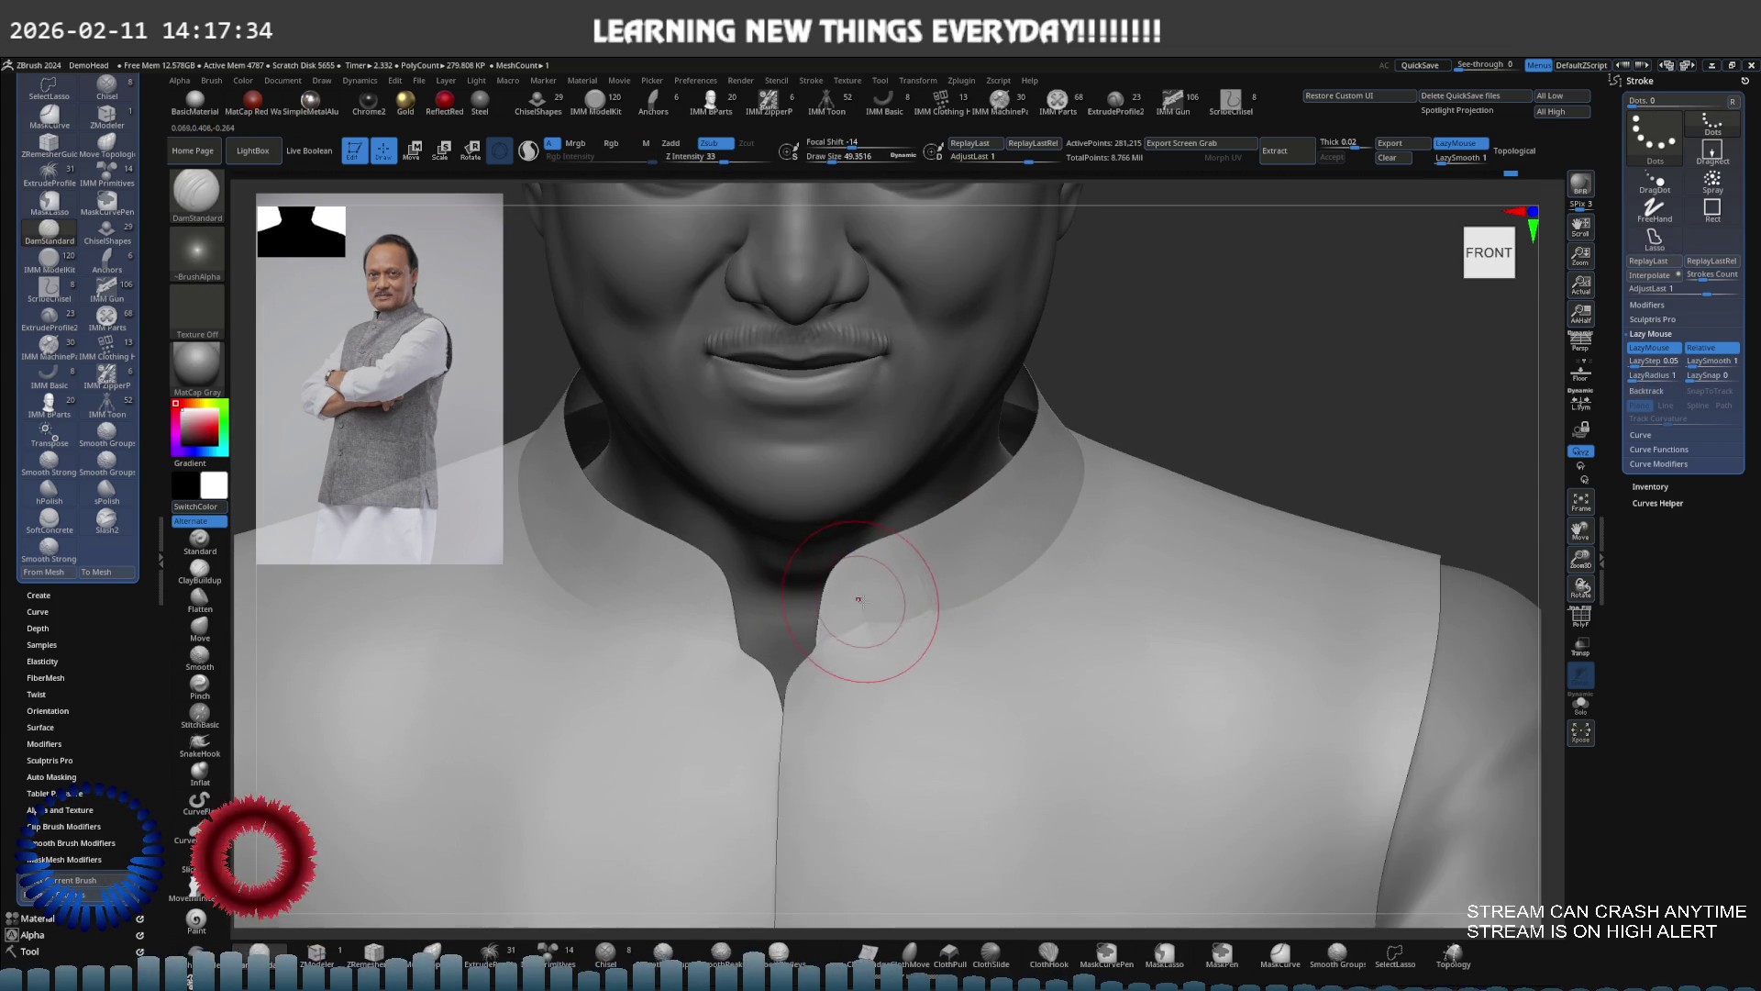
mouse_move(736, 617)
right_down()
mouse_move(676, 617)
mouse_move(719, 597)
mouse_move(903, 631)
mouse_move(1071, 551)
right_up()
key(b)
key(d)
key(s)
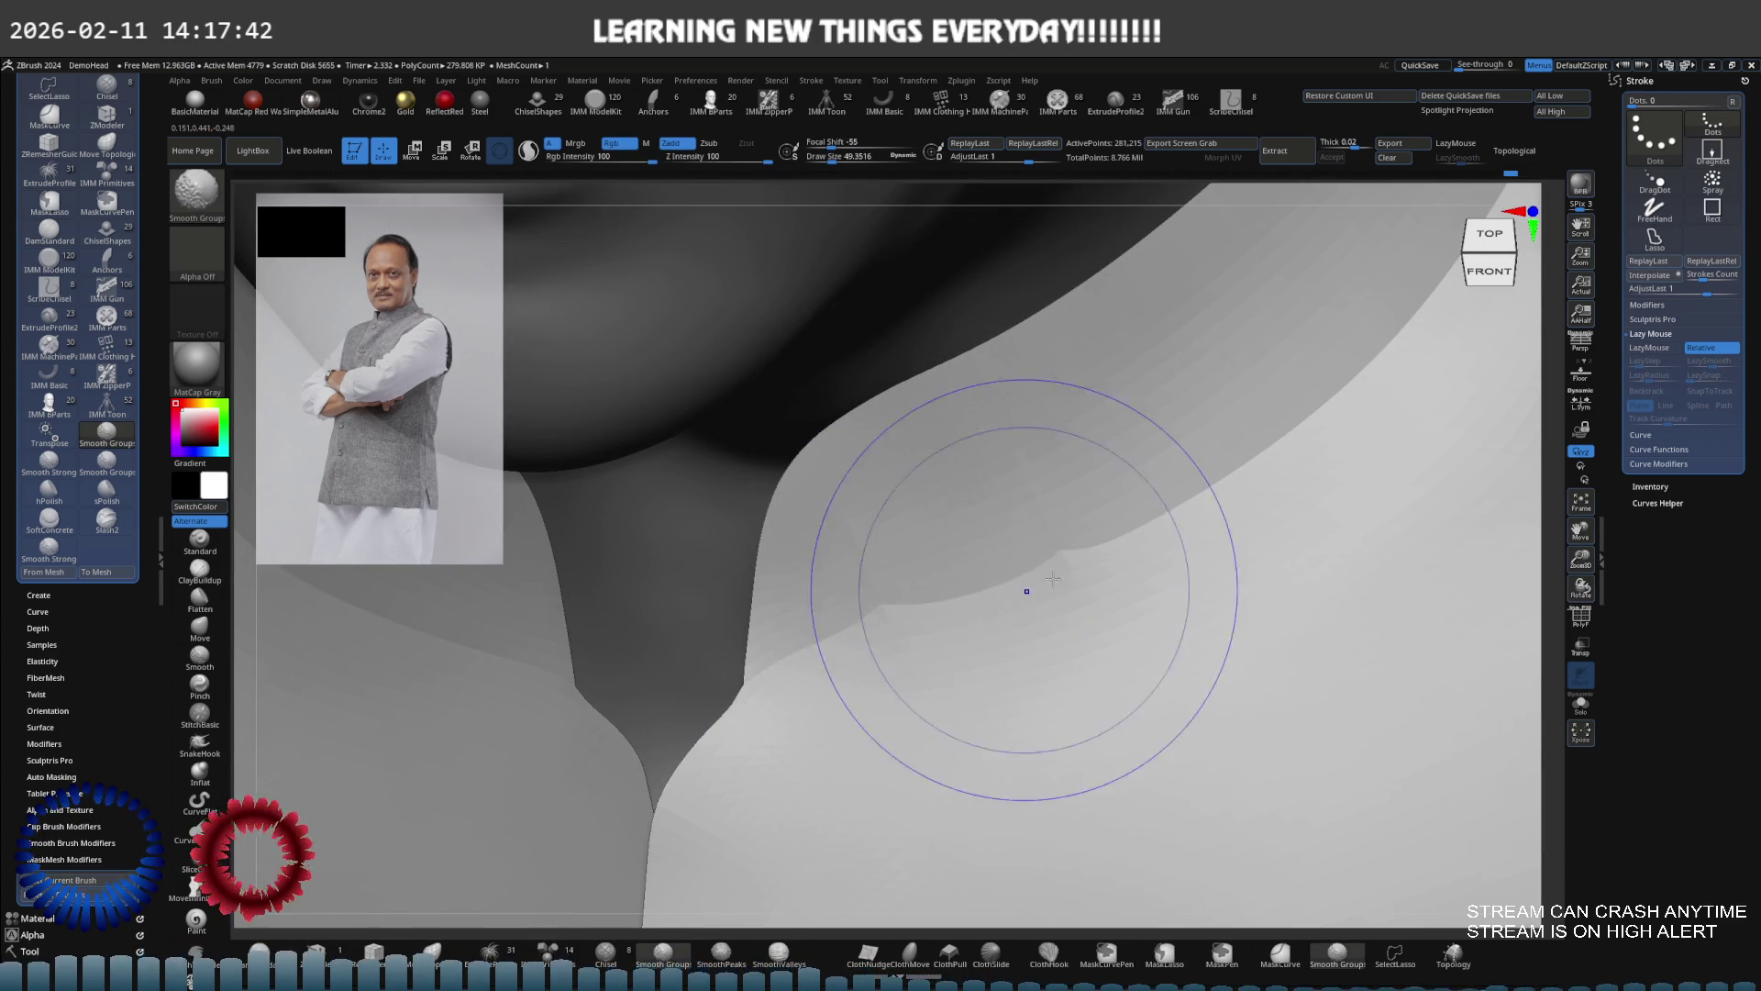
With PolyFrame on and a size-6 Move brush, pull the red/green group boundary down-right
right_drag(932, 613, 1125, 556)
key(s)
drag(1125, 556, 1099, 537)
key(ctrl)
key(b)
key(m)
key(v)
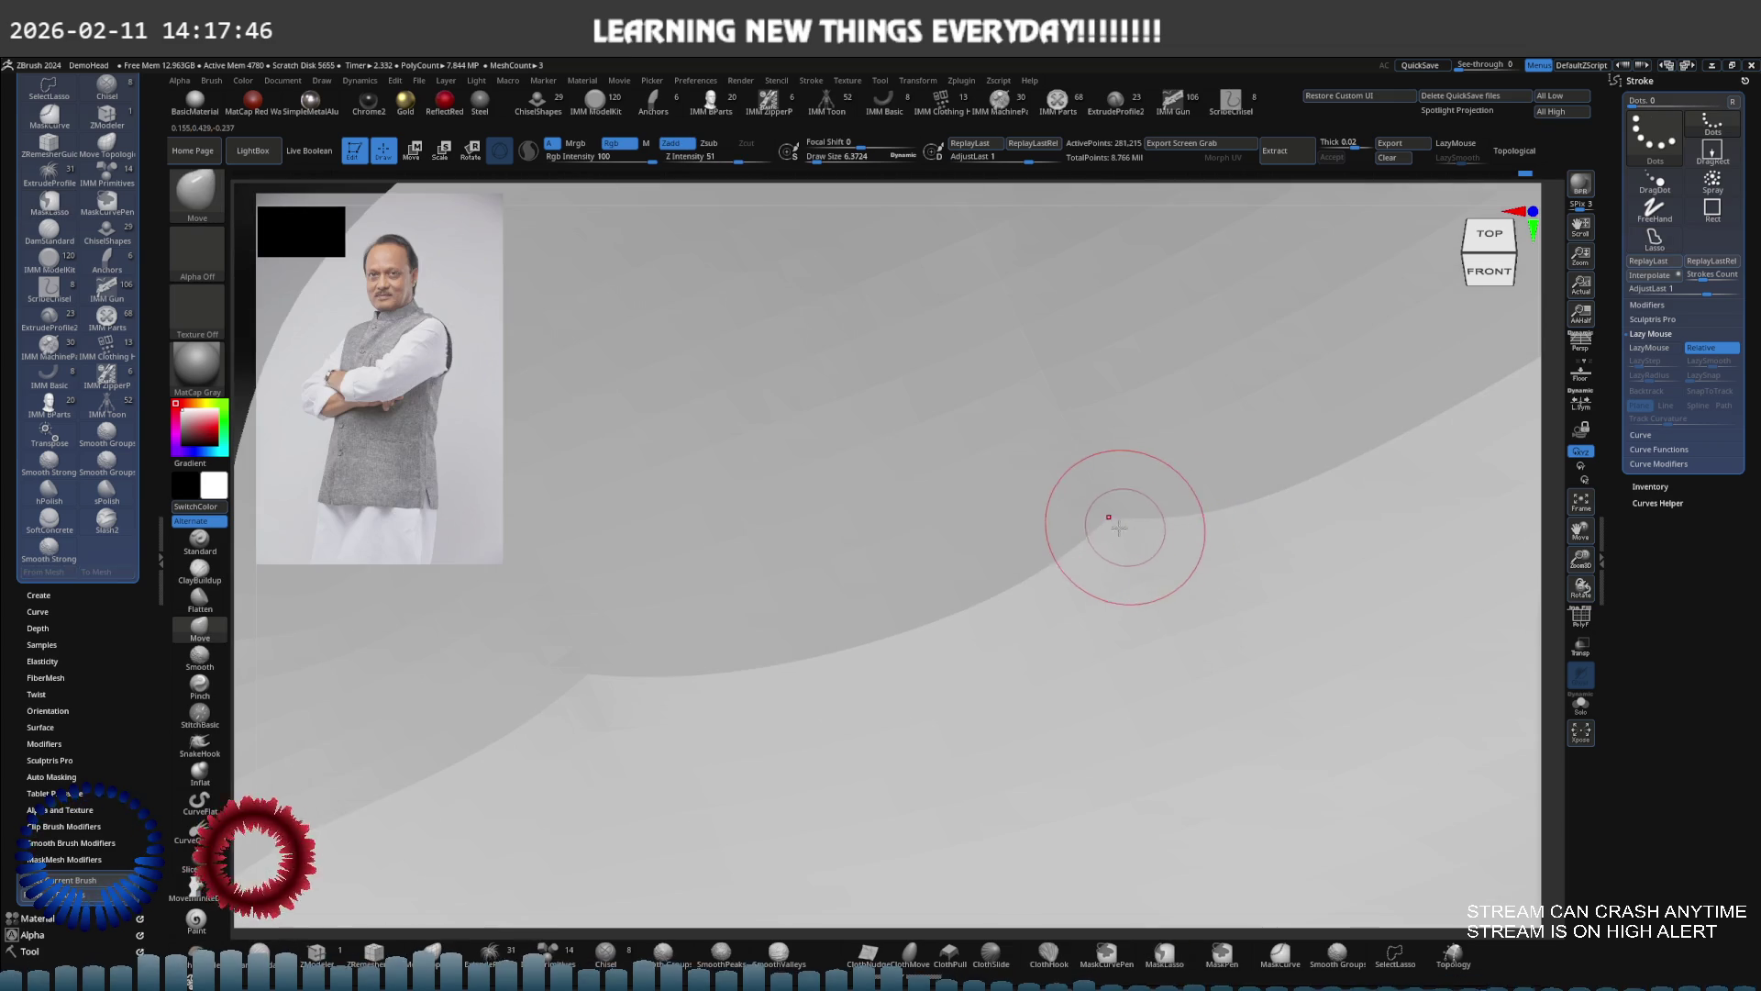
key(shift+f)
drag(1107, 517, 1116, 538)
Shift-smooth the red/green polygroup boundary along its whole length
key(shift)
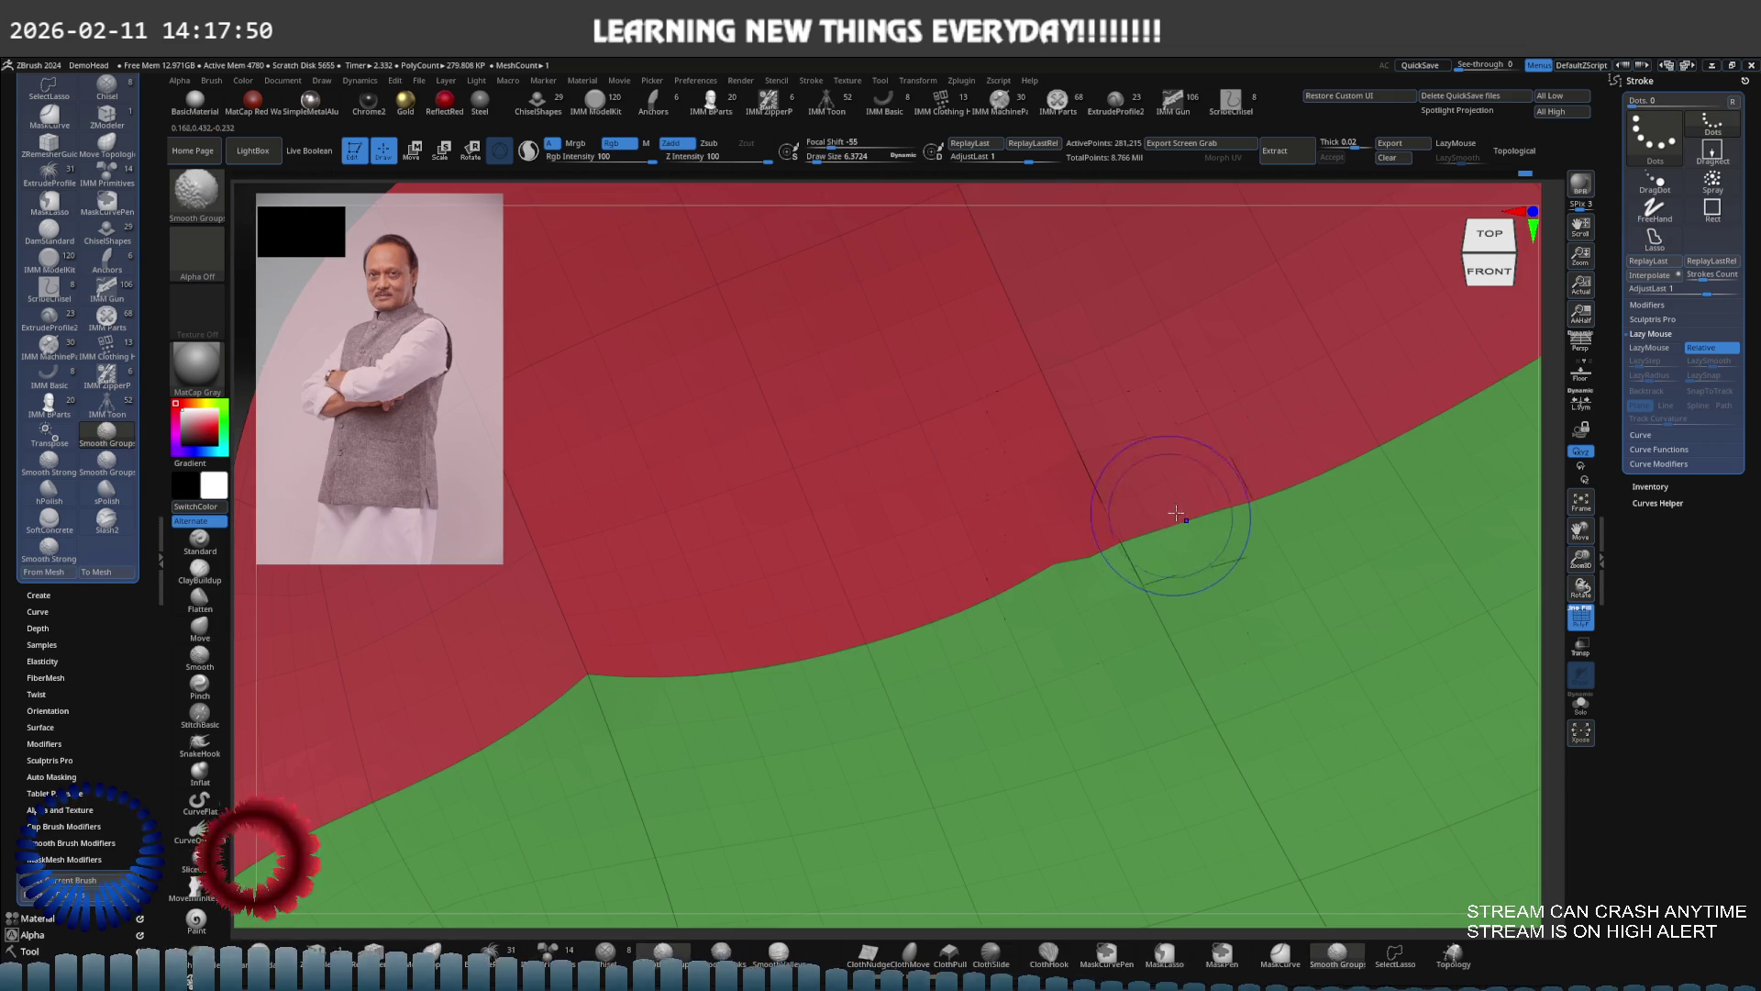
mouse_move(1060, 562)
shift+mouse_down()
mouse_move(1031, 527)
mouse_move(1015, 555)
mouse_move(933, 569)
shift+mouse_up()
right_drag(933, 569, 812, 569)
shift+drag(789, 565, 818, 624)
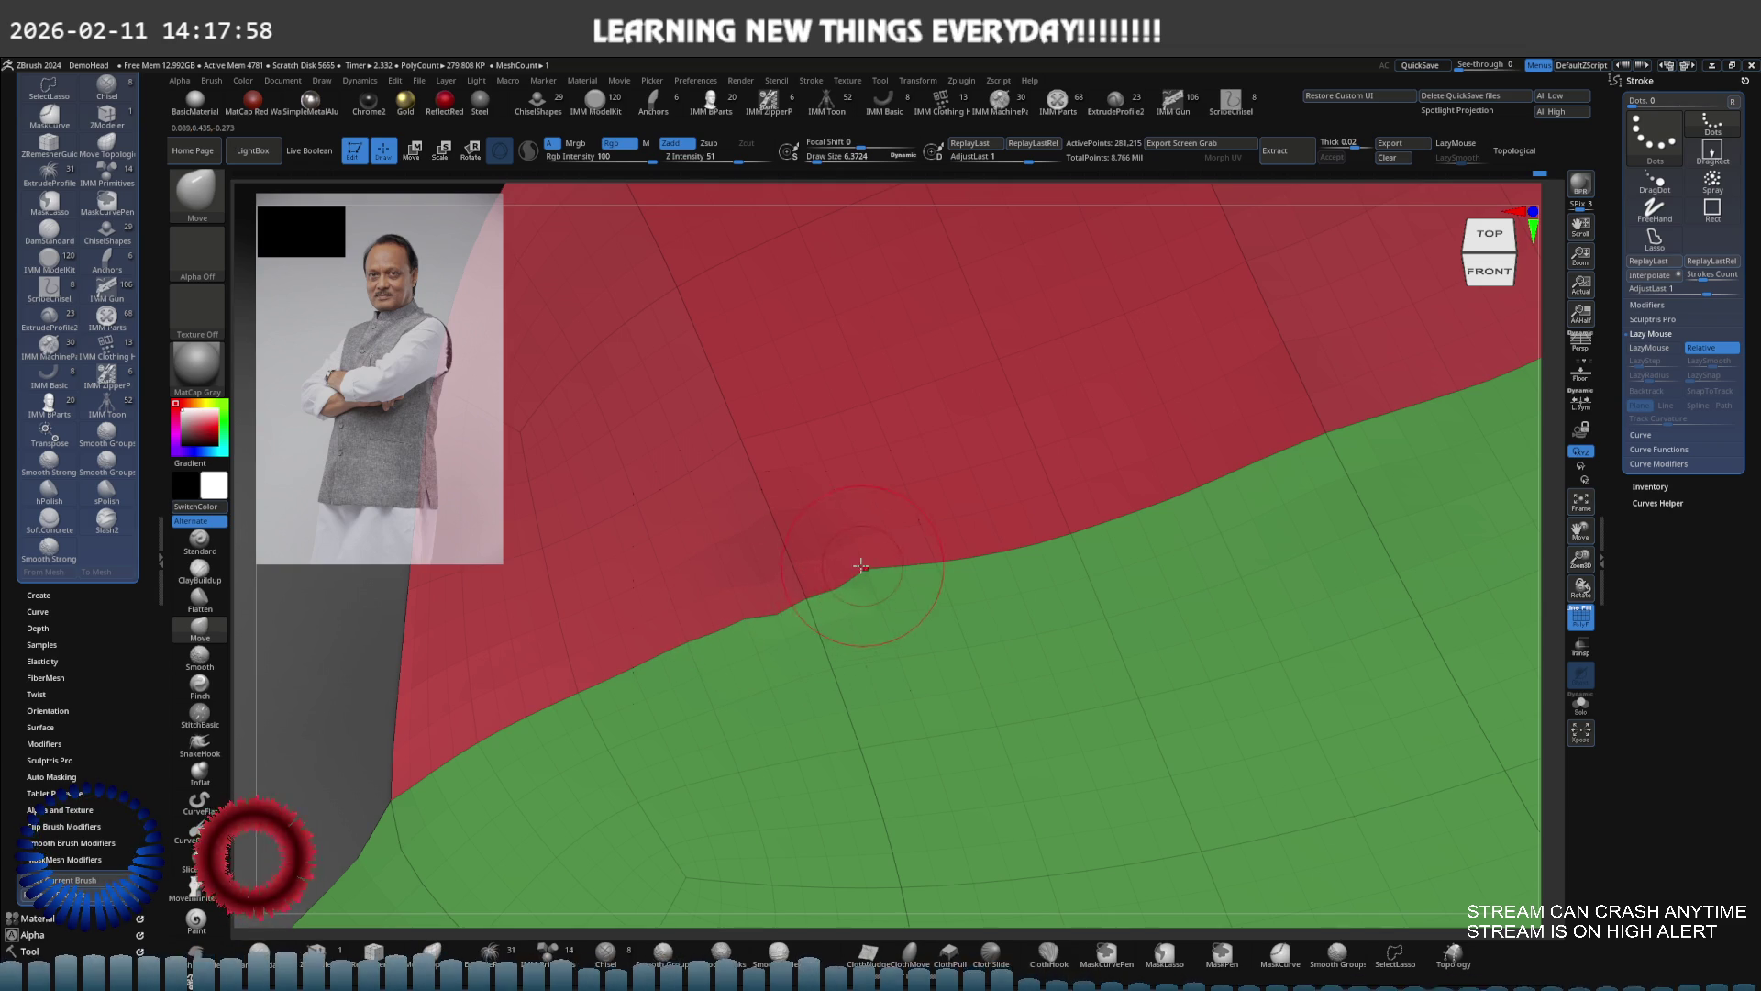
mouse_move(877, 570)
shift+mouse_down()
mouse_move(708, 621)
mouse_move(835, 586)
shift+mouse_up()
mouse_move(1018, 526)
shift+mouse_down()
mouse_move(1137, 532)
mouse_move(1087, 493)
shift+mouse_up()
right_drag(845, 590, 879, 551)
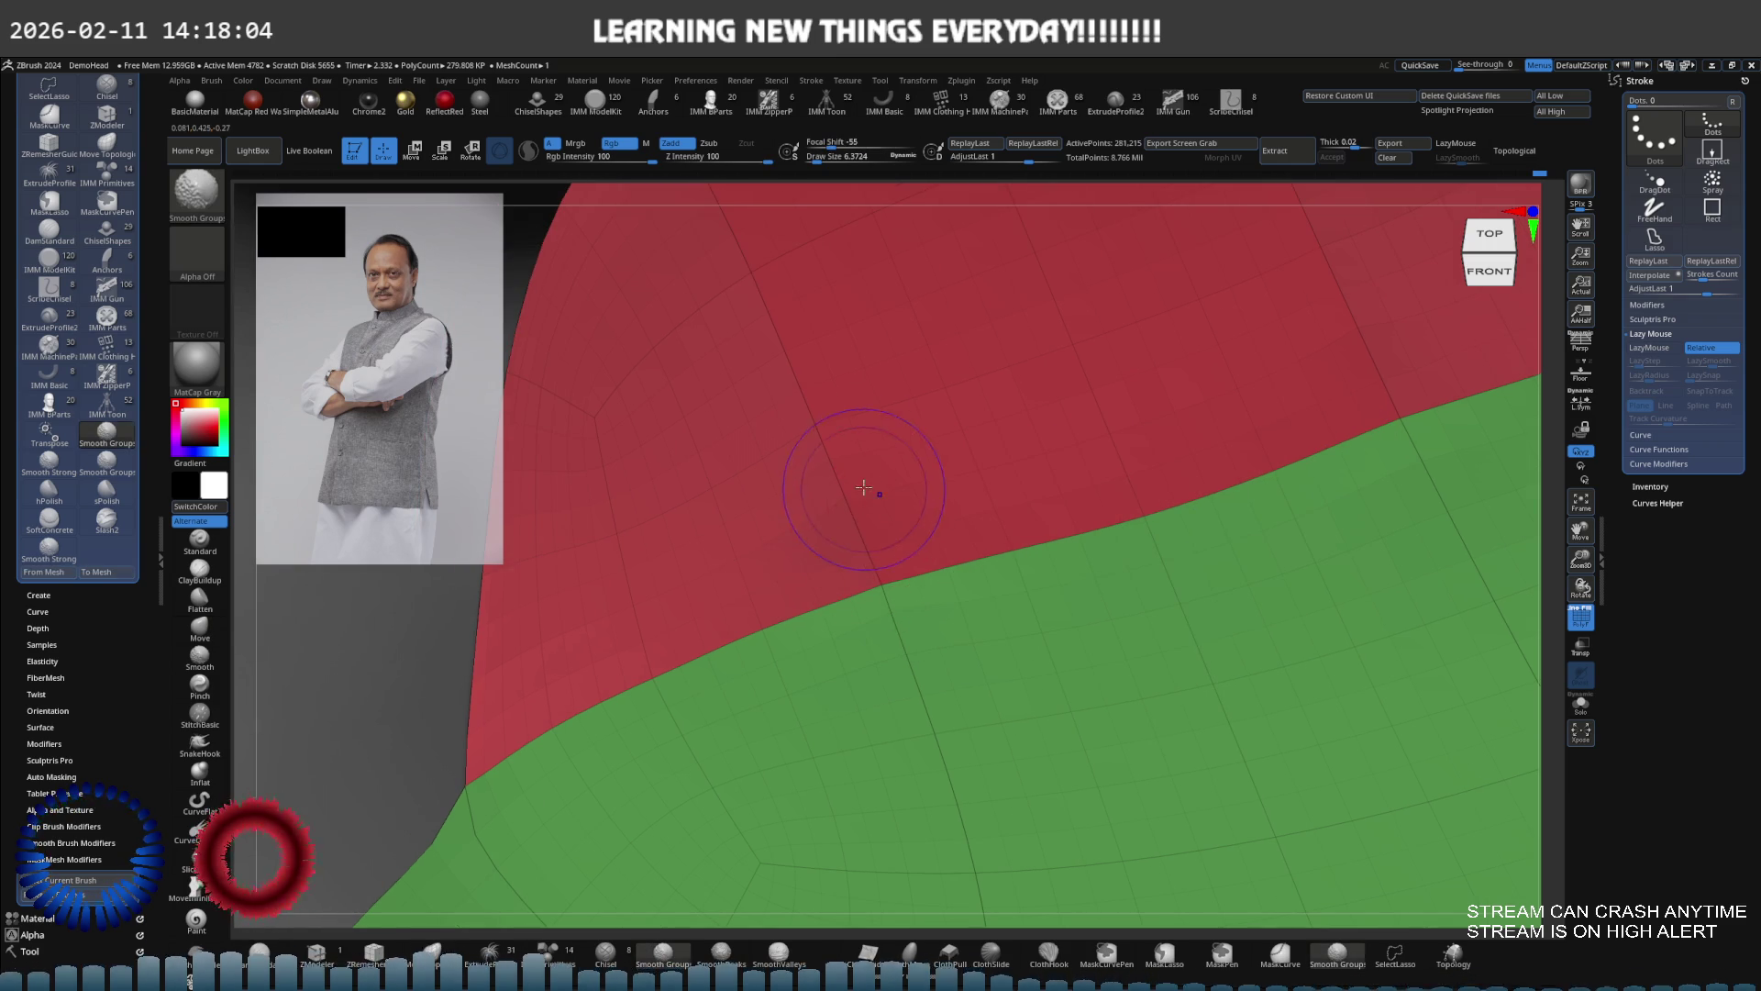
Turn PolyFrame off, view the collar from the front, and hide all but a collar fragment
mouse_move(998, 456)
right_down()
mouse_move(838, 464)
mouse_move(1094, 480)
mouse_move(995, 559)
mouse_move(927, 476)
right_up()
key(shift+f)
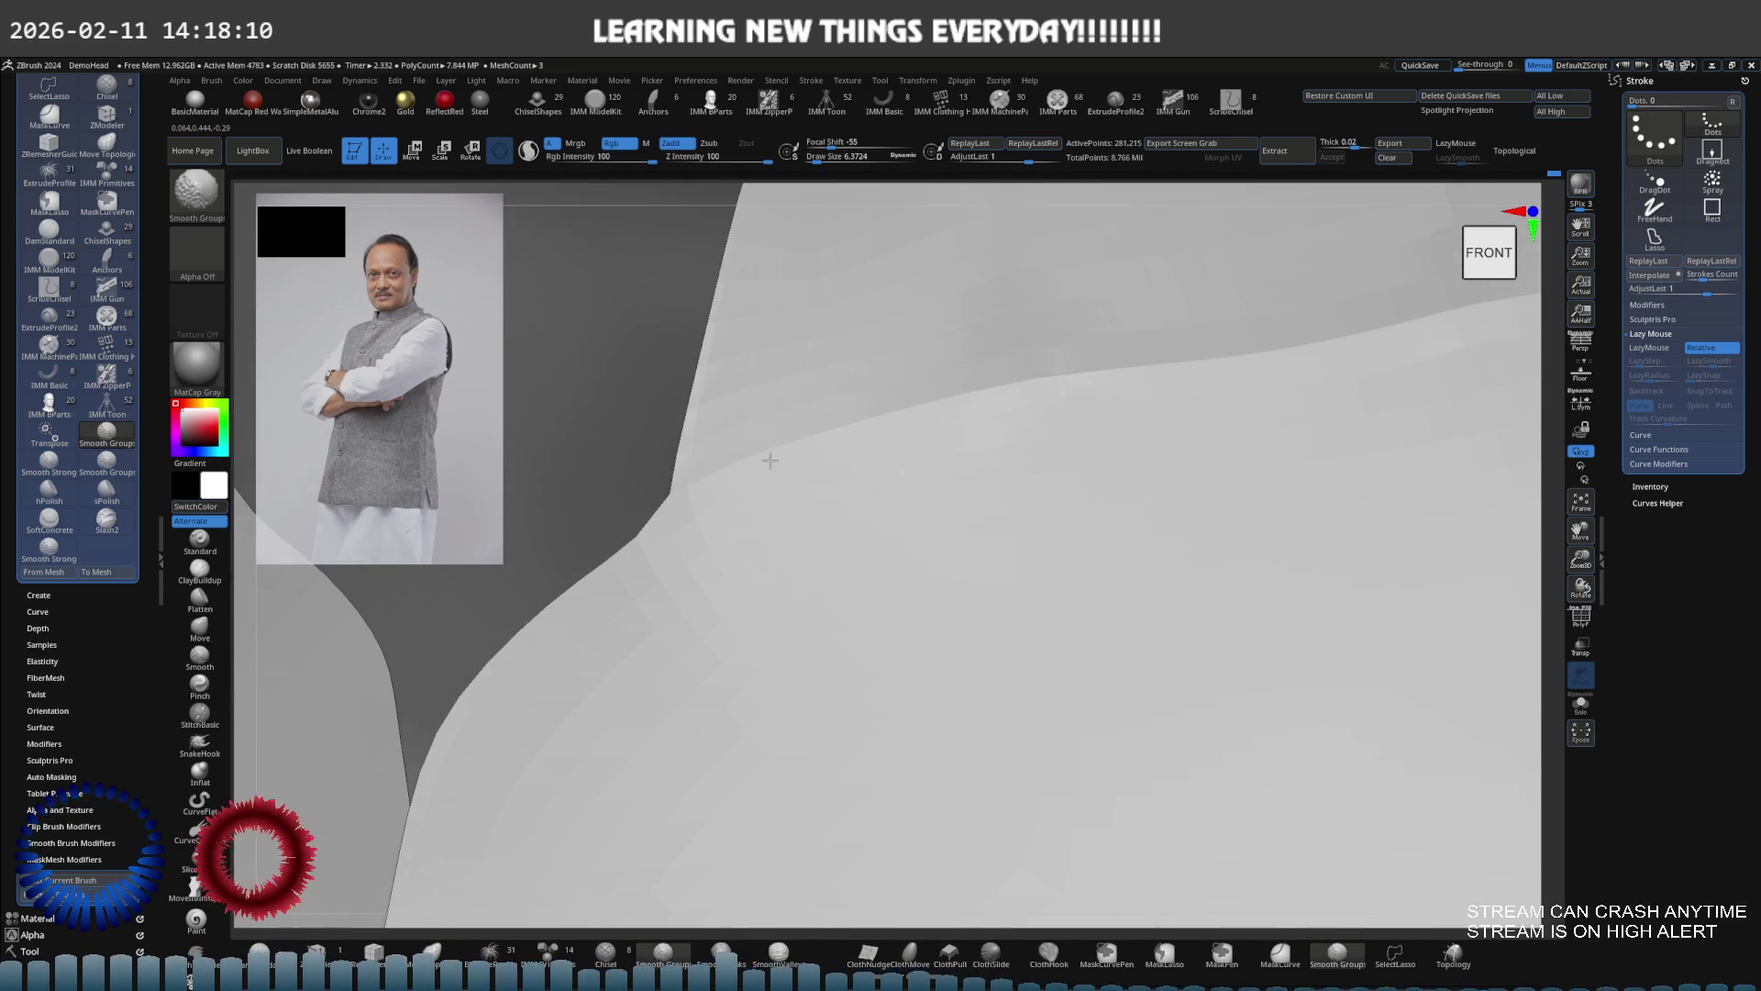
mouse_move(978, 386)
right_down()
mouse_move(912, 423)
mouse_move(975, 465)
mouse_move(1055, 441)
mouse_move(1008, 449)
mouse_move(1088, 472)
right_up()
key(s)
mouse_move(1089, 472)
ctrl+shift+mouse_down()
mouse_move(1141, 471)
mouse_move(1030, 472)
mouse_move(1033, 440)
ctrl+shift+mouse_up()
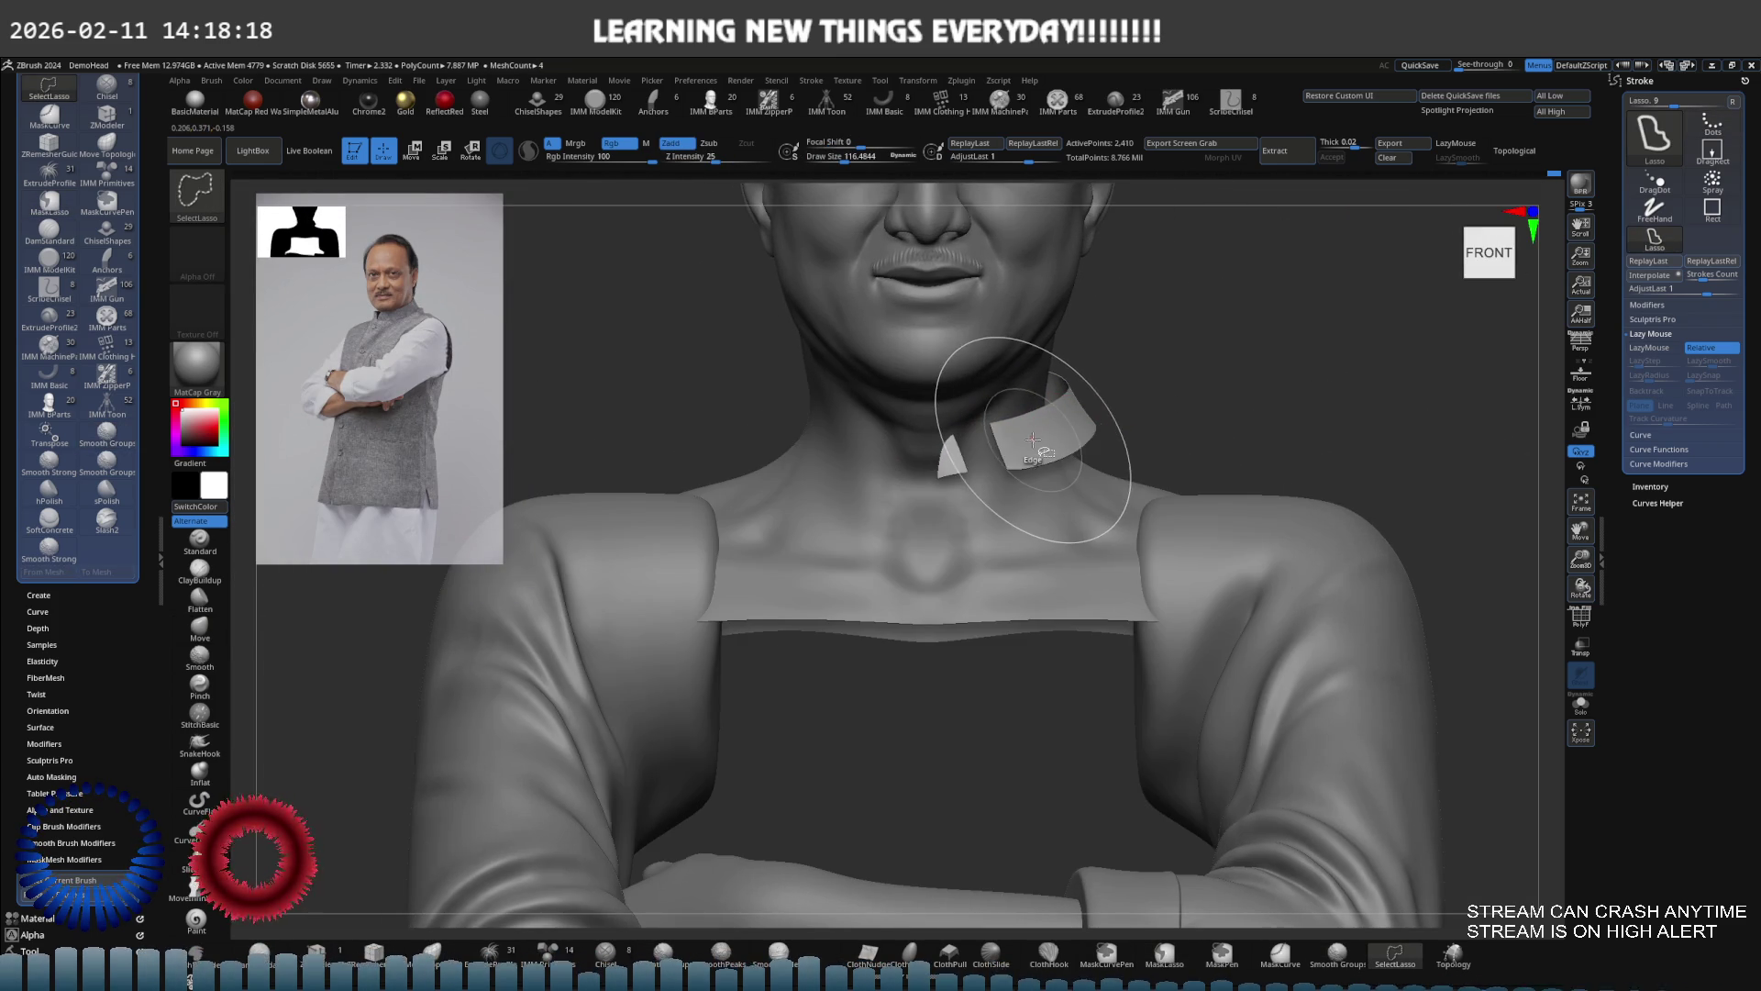
Unhide the whole jacket, frame the full figure, and enlarge the brush to about 314
ctrl+shift+click(1121, 381)
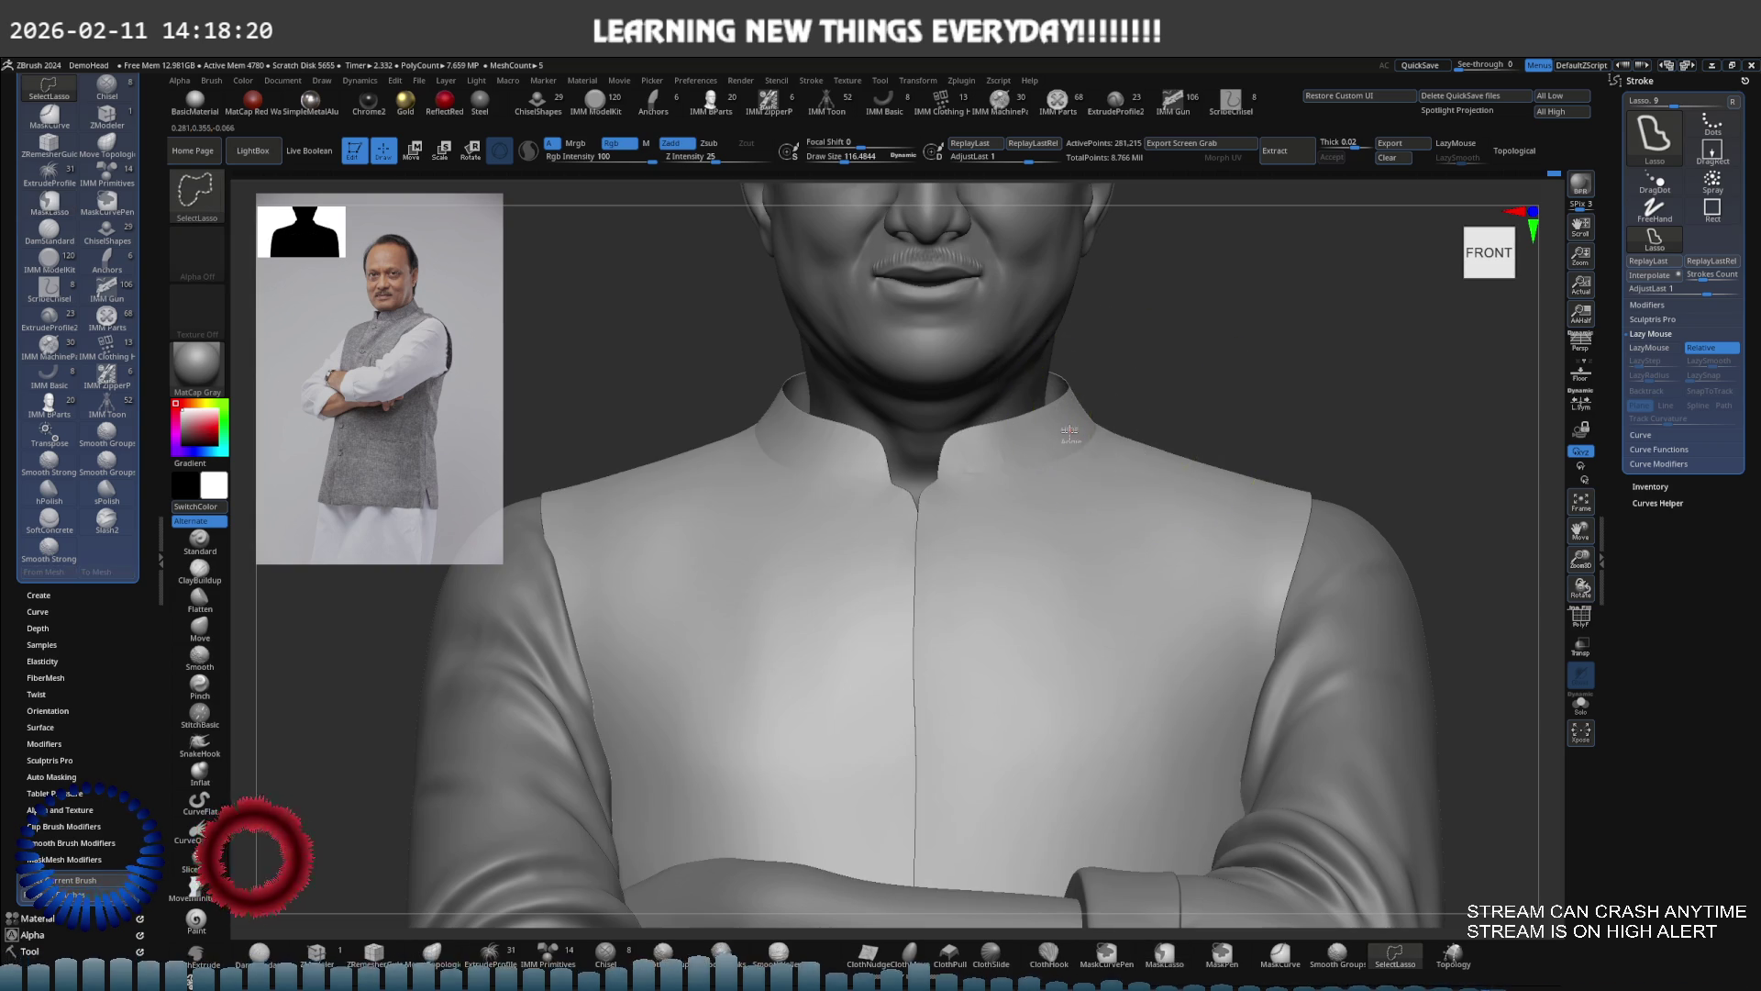
ctrl+shift+click(1064, 427)
ctrl+shift+click(1070, 425)
key(f)
mouse_move(1070, 425)
ctrl+right_down()
mouse_move(1137, 551)
mouse_move(1009, 514)
mouse_move(1130, 480)
mouse_move(1242, 480)
mouse_move(1077, 526)
mouse_move(1129, 535)
mouse_move(1098, 527)
mouse_move(1168, 514)
ctrl+right_up()
key(f)
key(s)
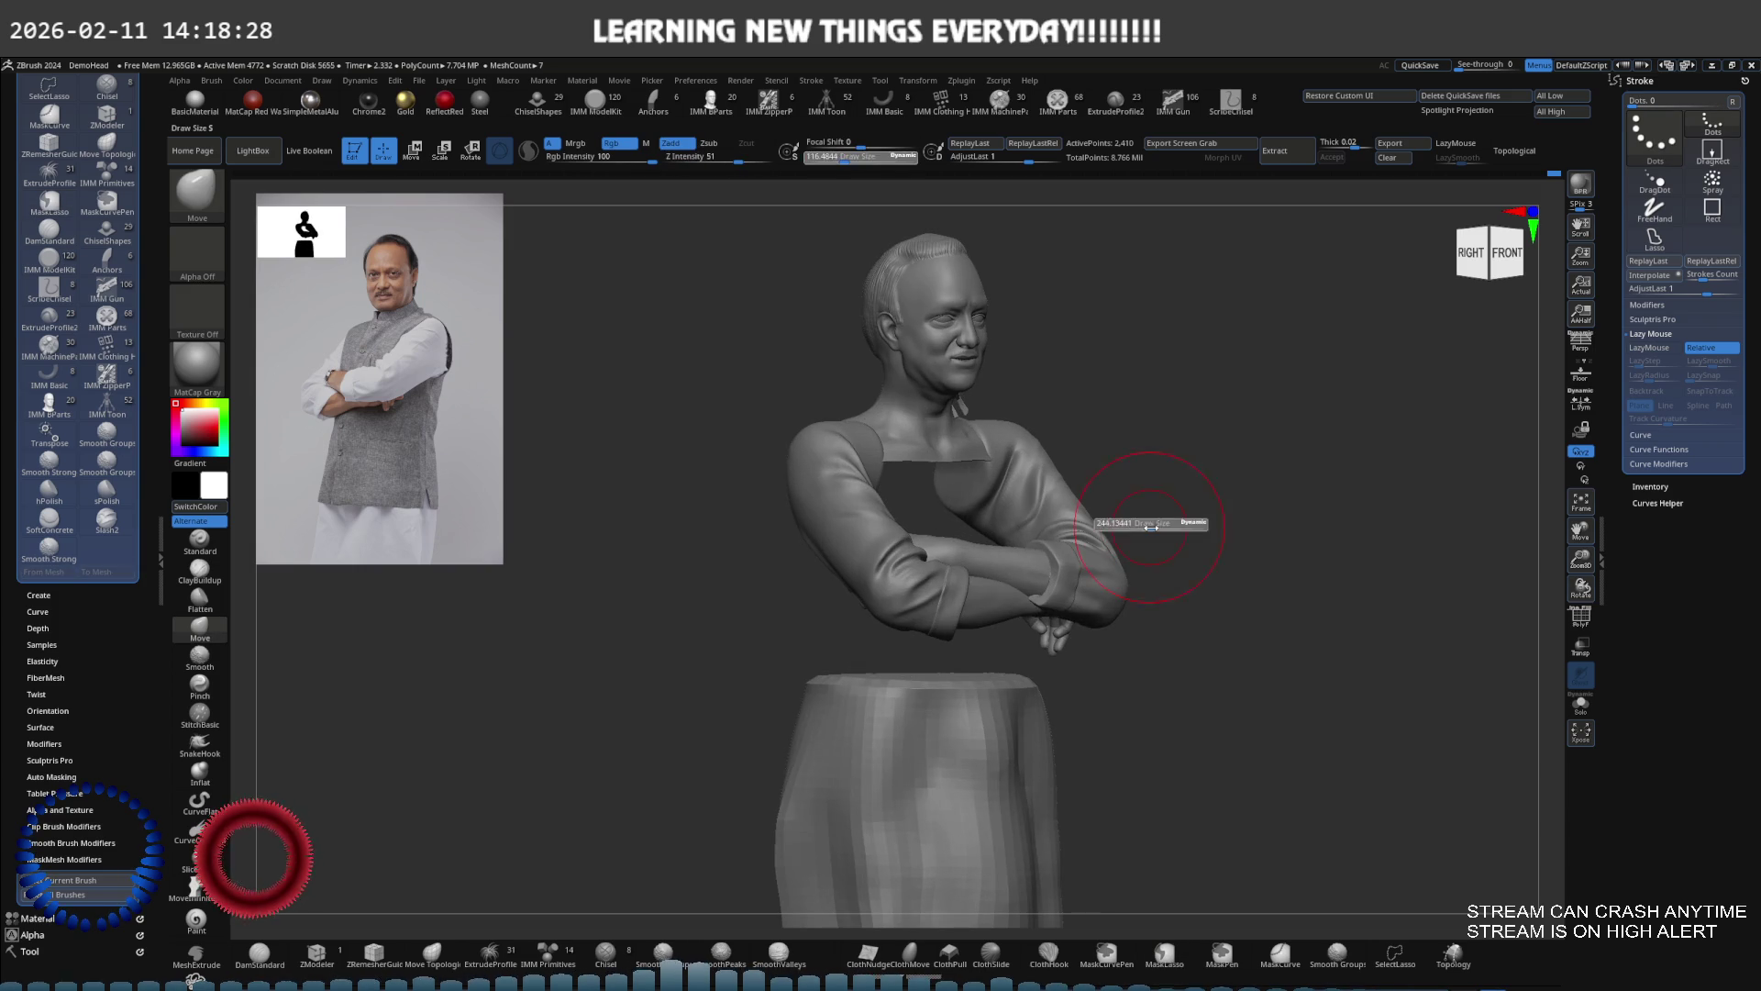
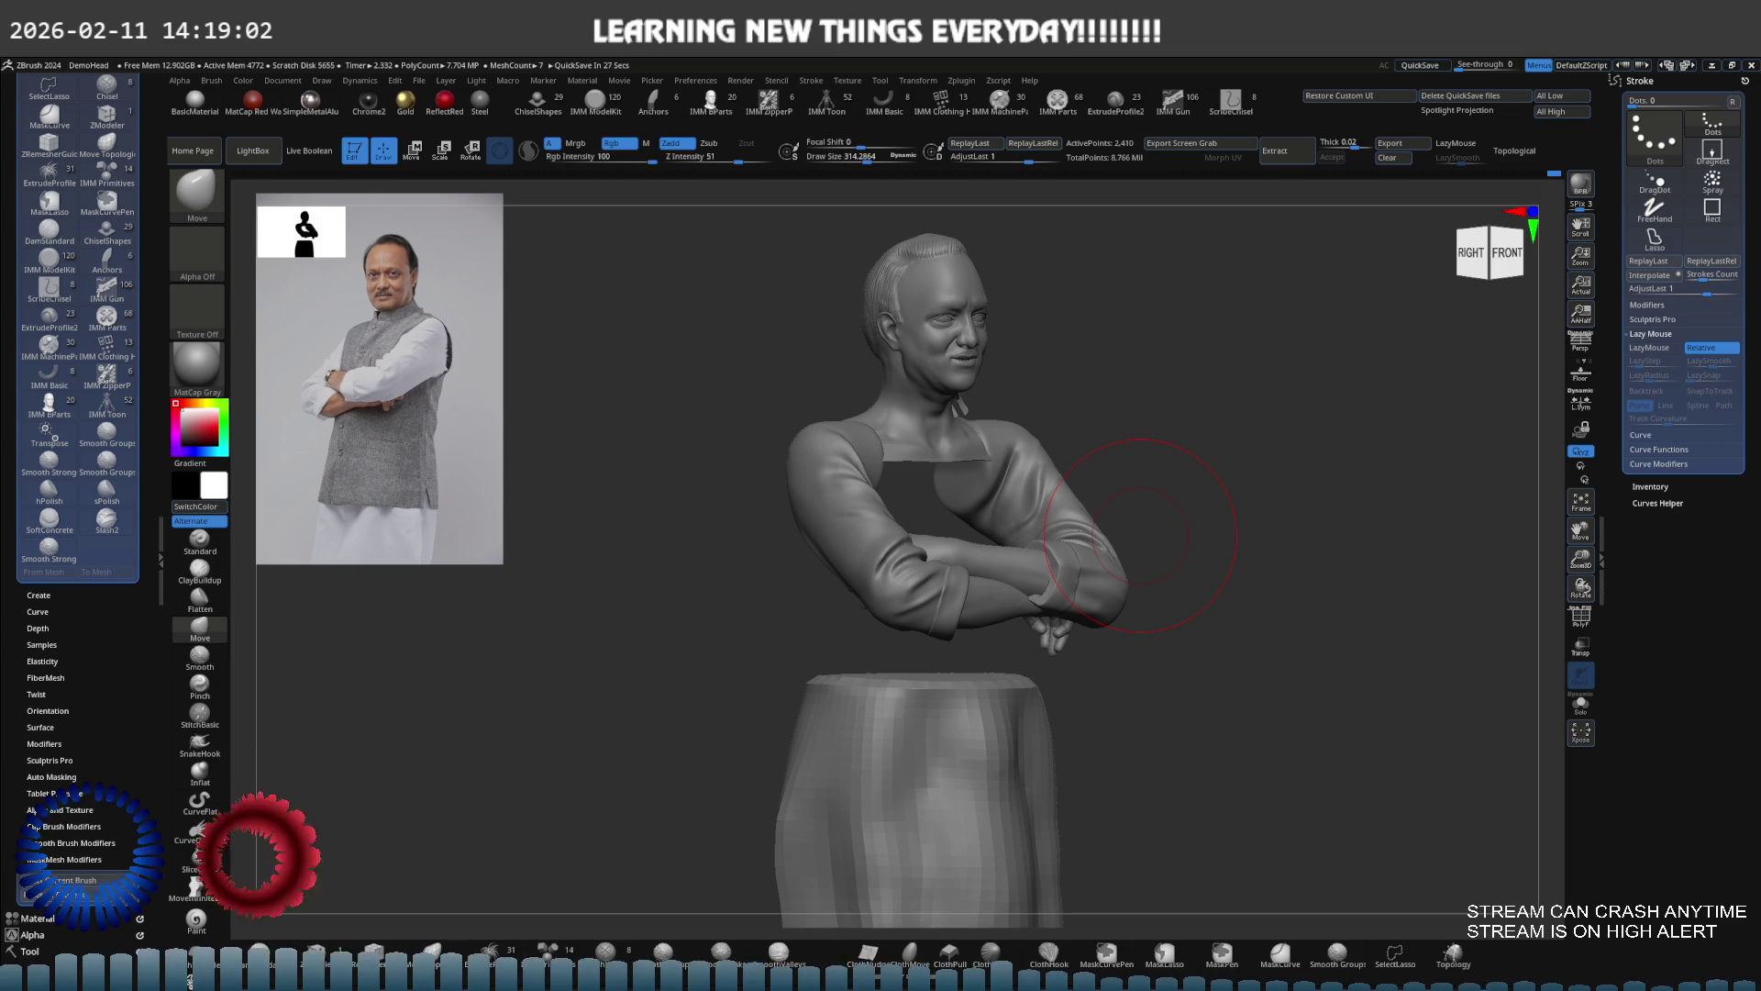
Face the bust front-on, select the vest SubTool, show polygroups and set brush size to about 49
shift+drag(1141, 535, 1039, 455)
key(f)
key(ctrl+z)
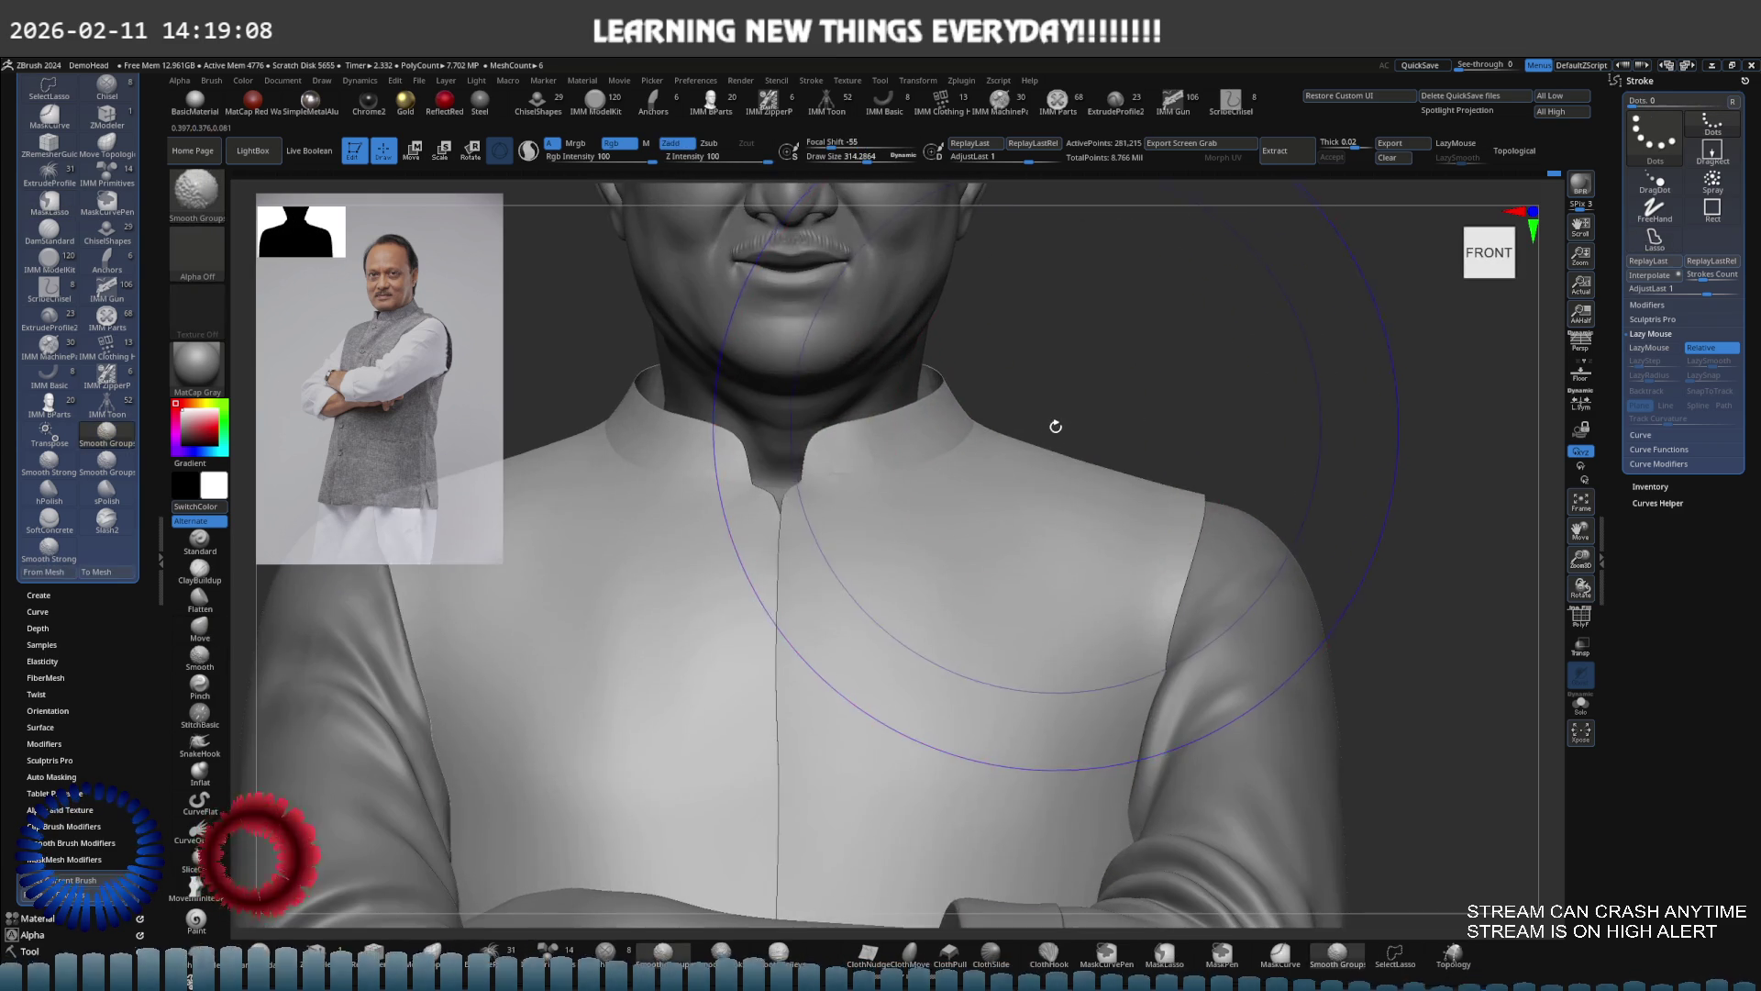
key(b)
key(m)
key(v)
key(shift+f)
key(s)
drag(1009, 478, 954, 478)
mouse_move(954, 478)
right_down()
mouse_move(863, 537)
mouse_move(854, 459)
mouse_move(1028, 440)
mouse_move(1006, 502)
right_up()
Hide the vest's red body panel so only the two collar pieces remain
ctrl+shift+click(1006, 503)
mouse_move(1002, 503)
ctrl+shift+mouse_down()
mouse_move(1009, 826)
mouse_move(982, 503)
ctrl+shift+mouse_up()
ctrl+alt+shift+click(843, 515)
mouse_move(865, 492)
right_down()
mouse_move(660, 500)
mouse_move(825, 500)
mouse_move(734, 500)
mouse_move(825, 477)
mouse_move(879, 410)
right_up()
key(ctrl+shift)
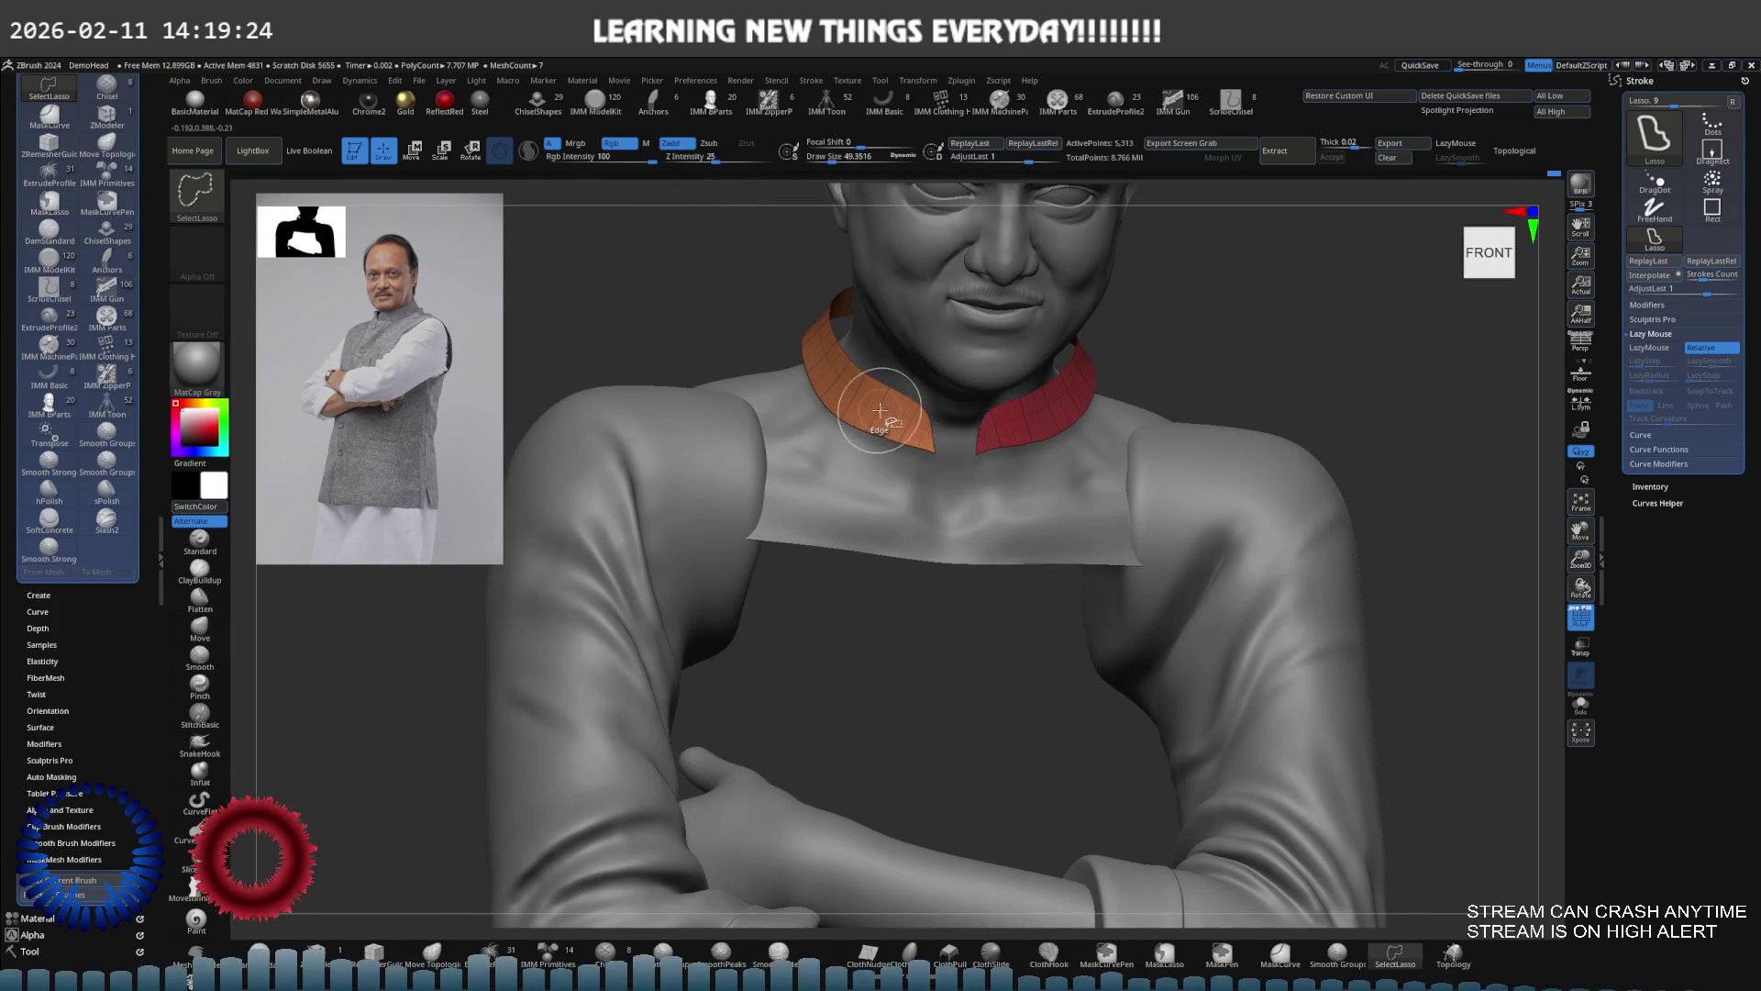
Hide the red and green vest panels, keeping the orange and purple collar pieces visible
ctrl+shift+drag(873, 413, 874, 410)
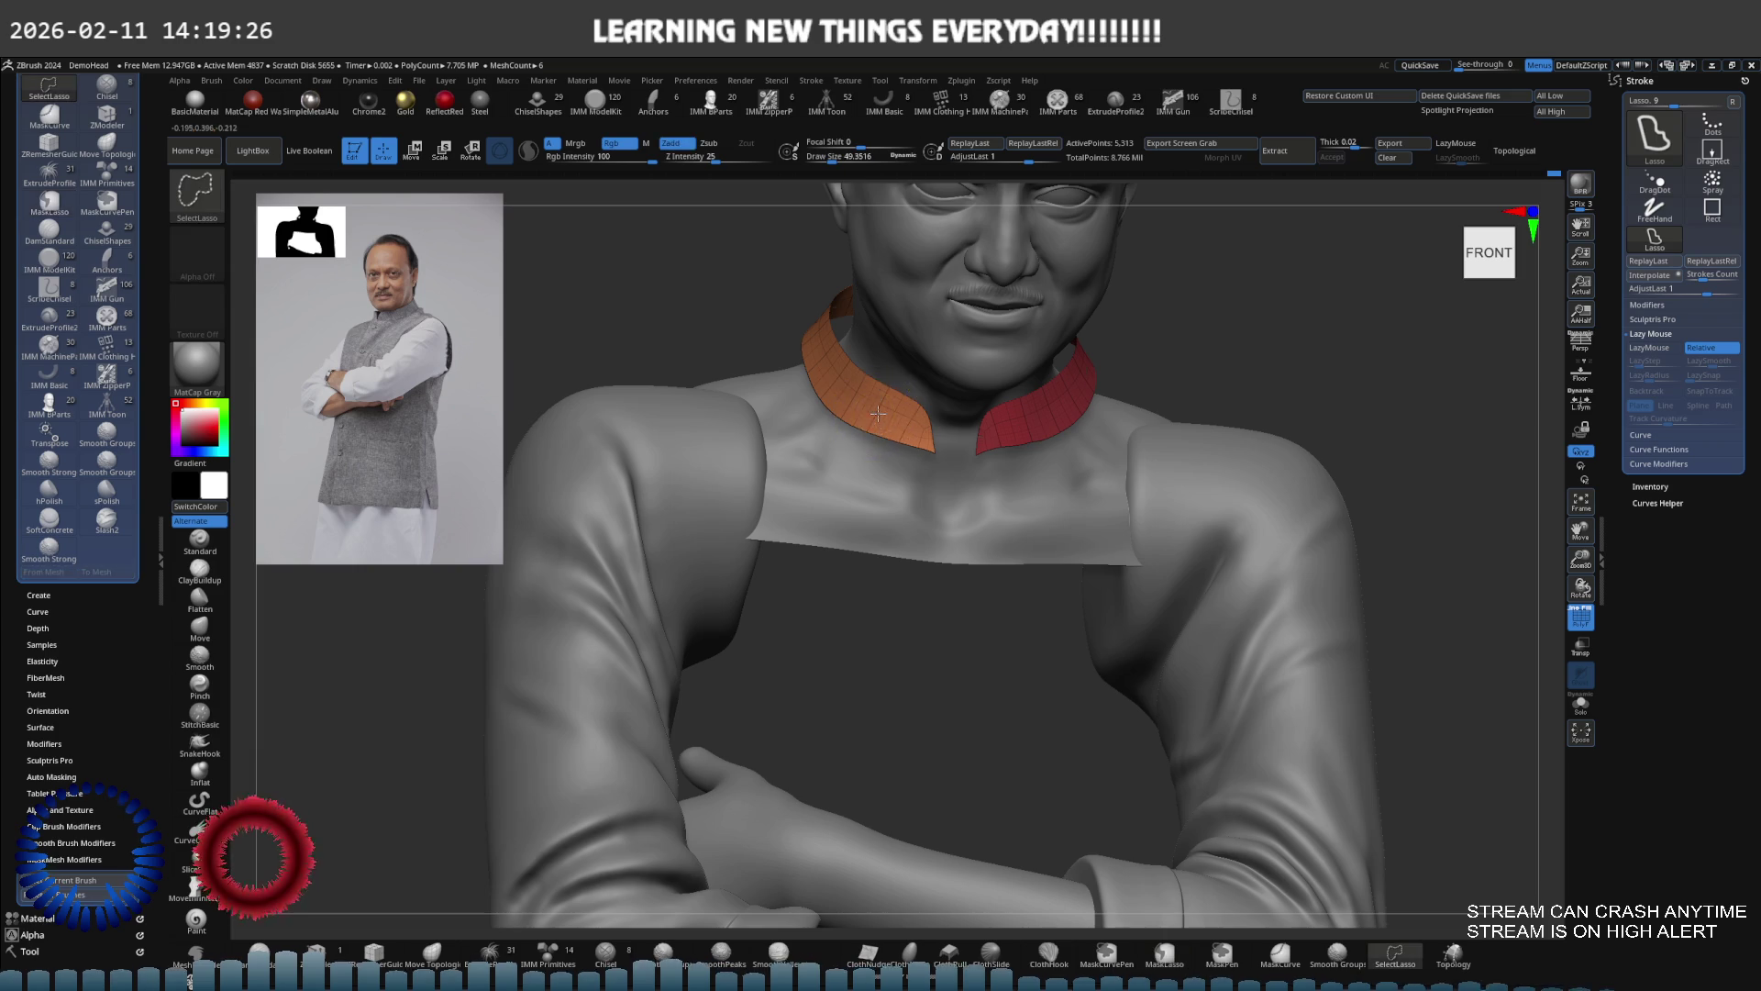
ctrl+shift+click(878, 417)
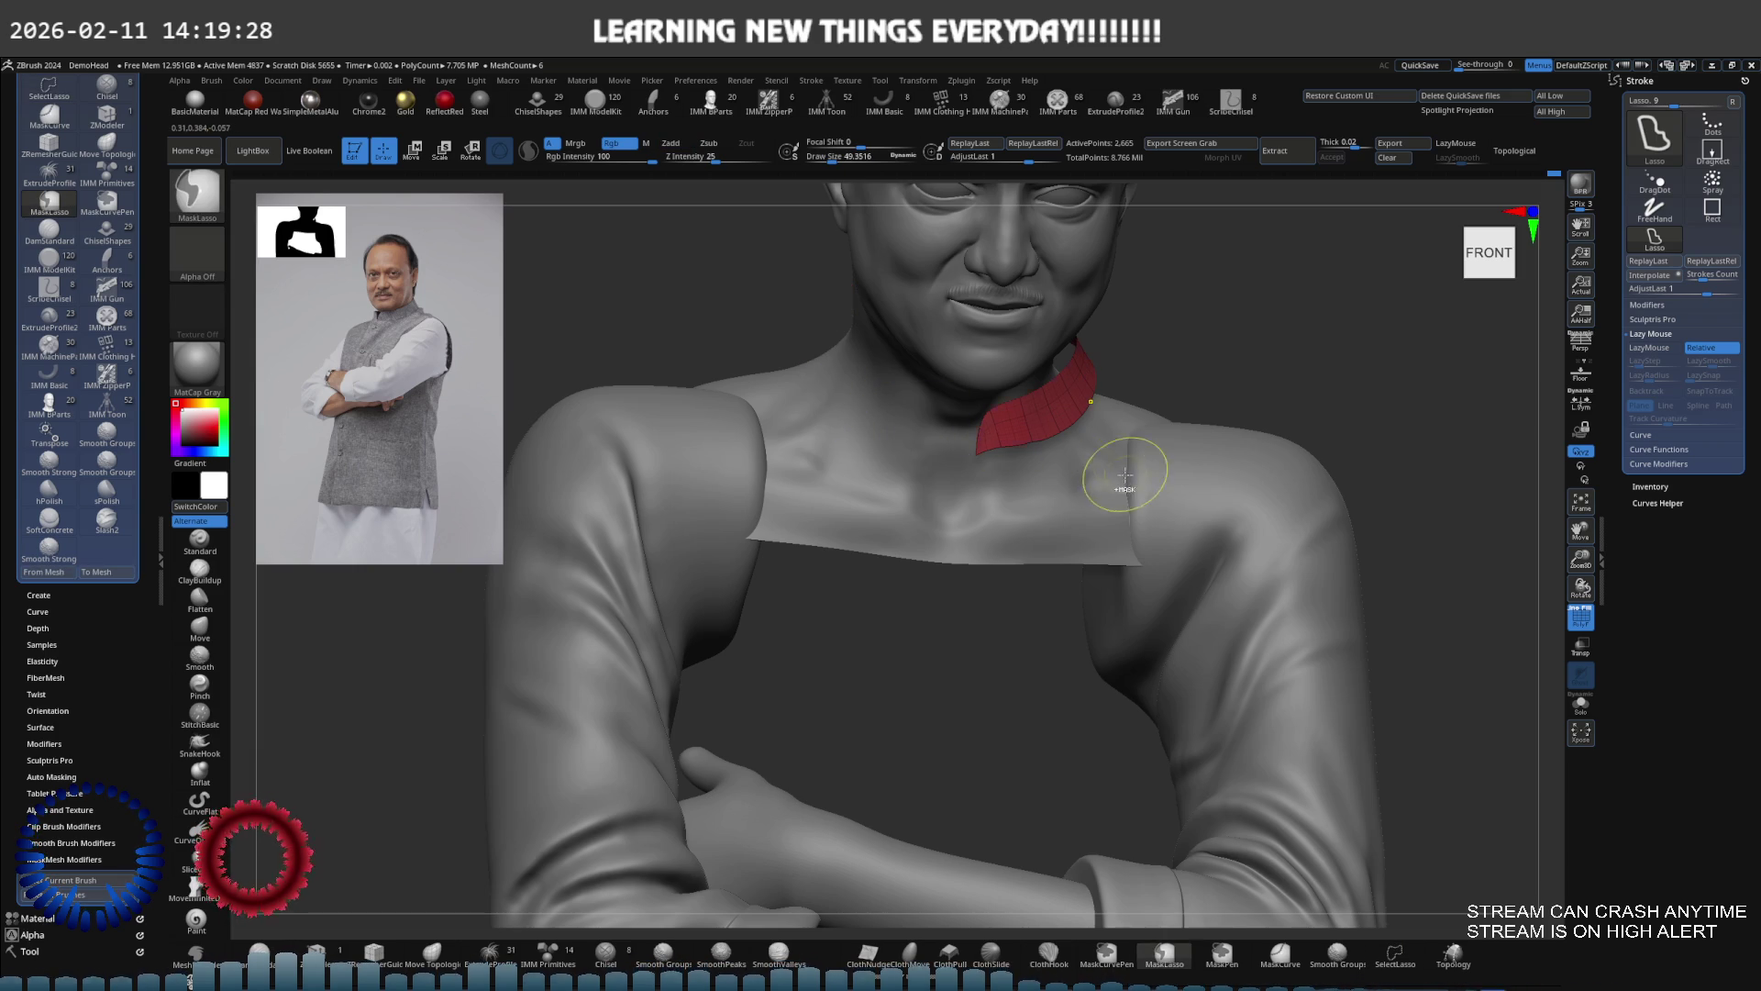
ctrl+shift+click(1235, 411)
scroll(1193, 393, up, 5)
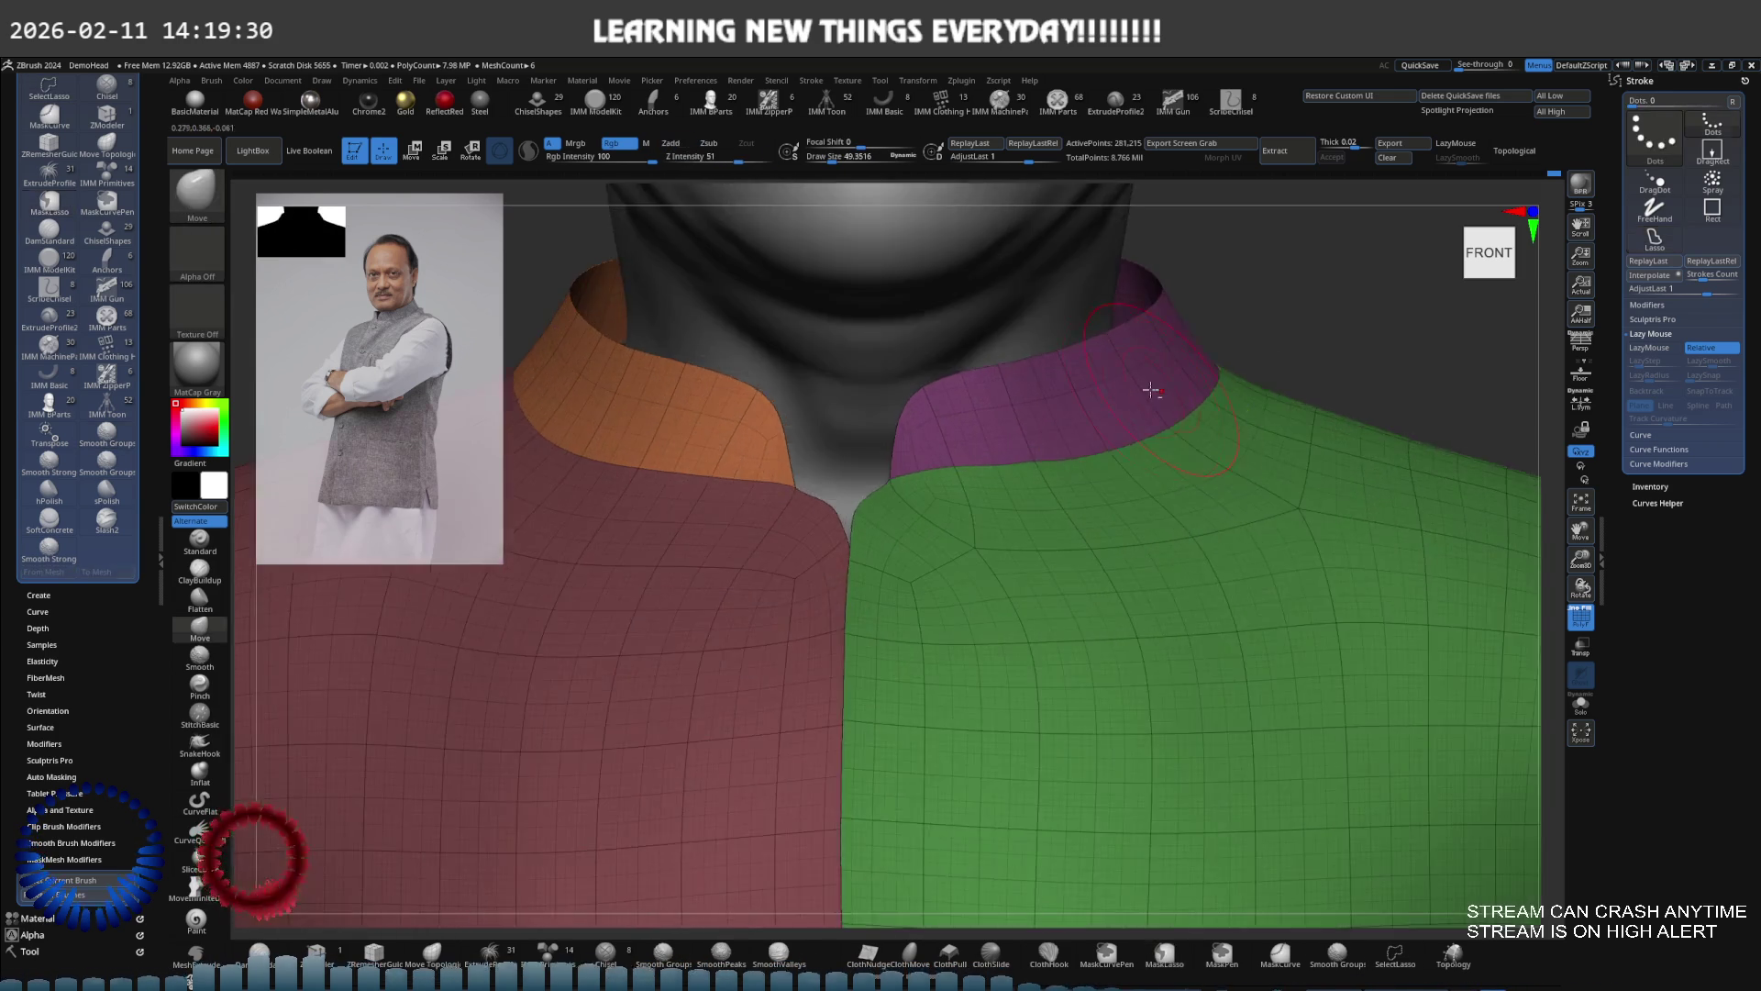
scroll(1046, 447, down, 5)
ctrl+shift+click(845, 517)
scroll(845, 516, up, 4)
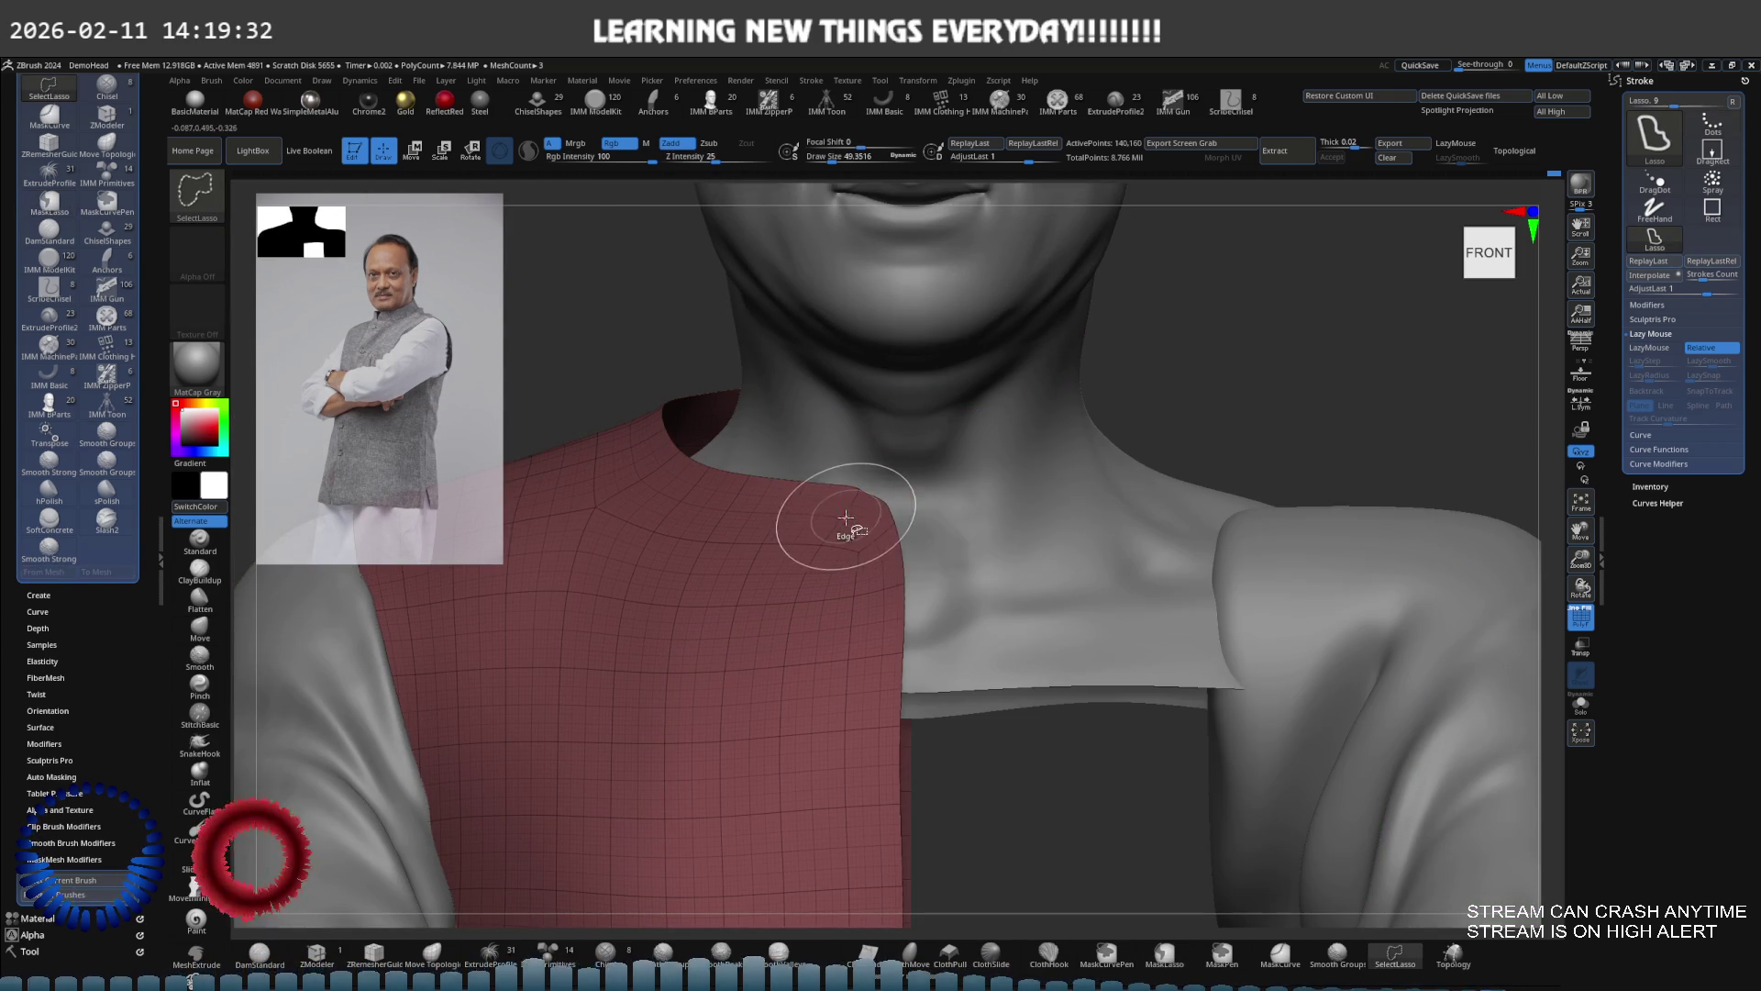
ctrl+shift+click(858, 527)
scroll(859, 527, down, 4)
ctrl+alt+shift+click(951, 511)
Frame the figure and activate Transpose on the collar from a side view
key(b)
key(m)
key(v)
key(s)
scroll(999, 452, down, 4)
key(space)
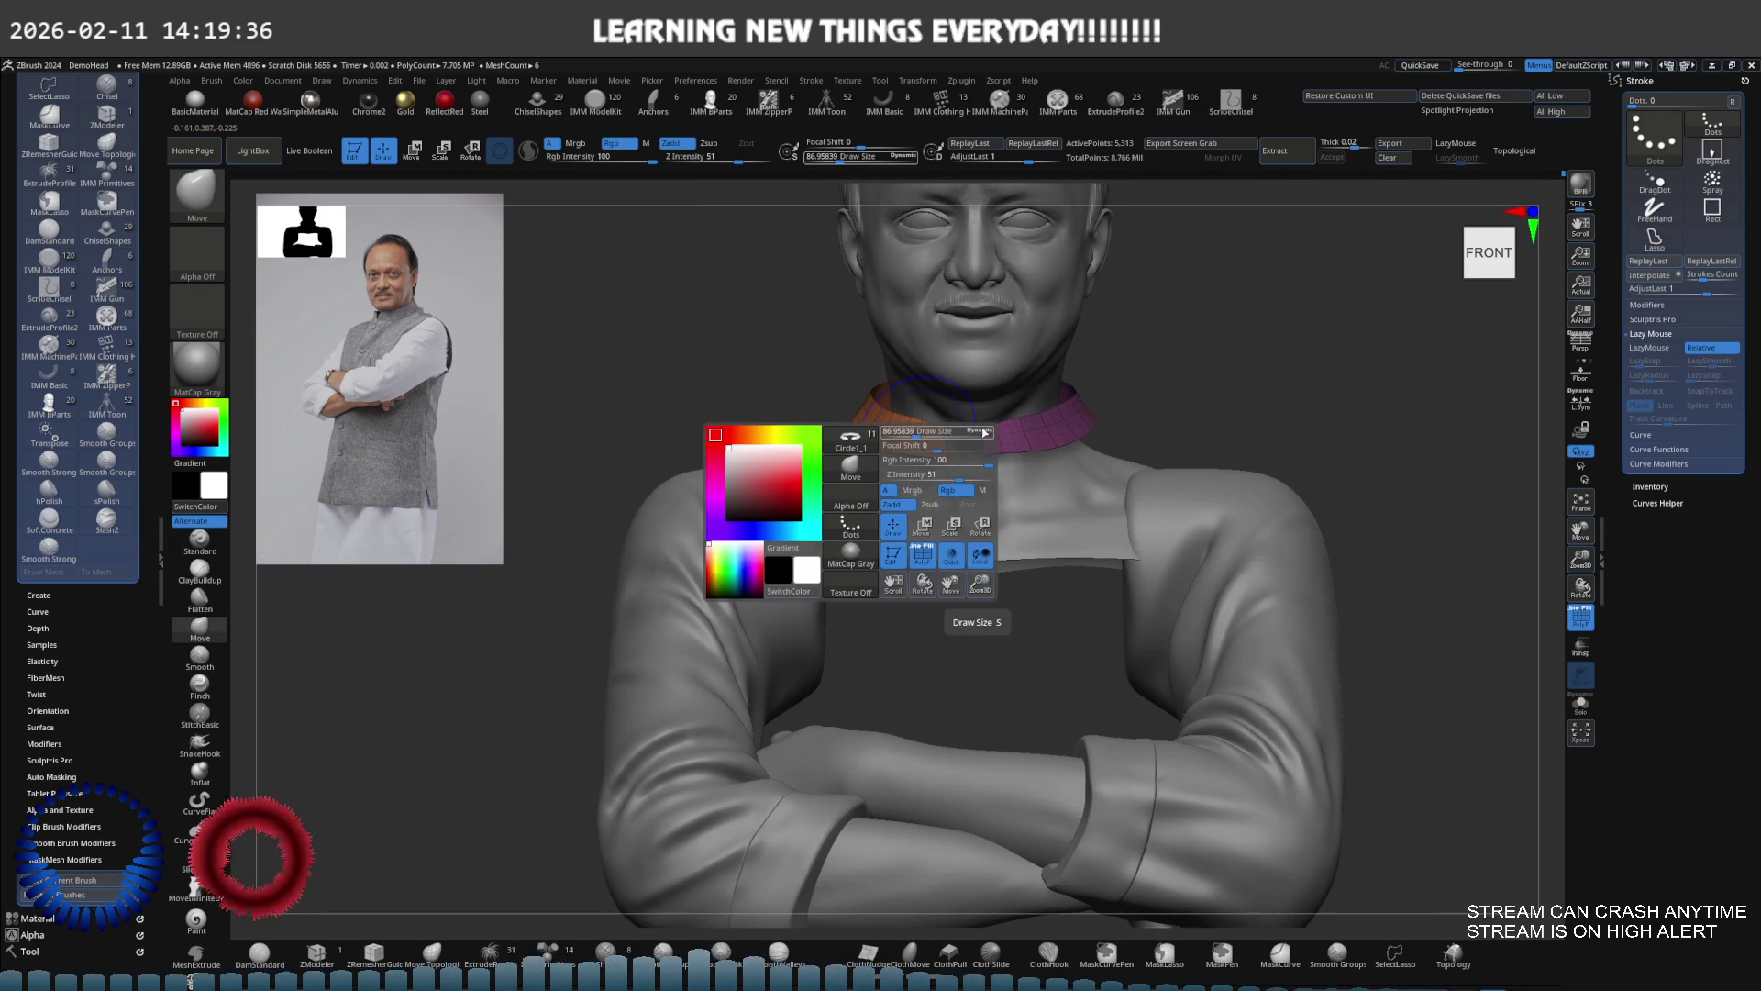
key(e)
shift+drag(927, 860, 1025, 795)
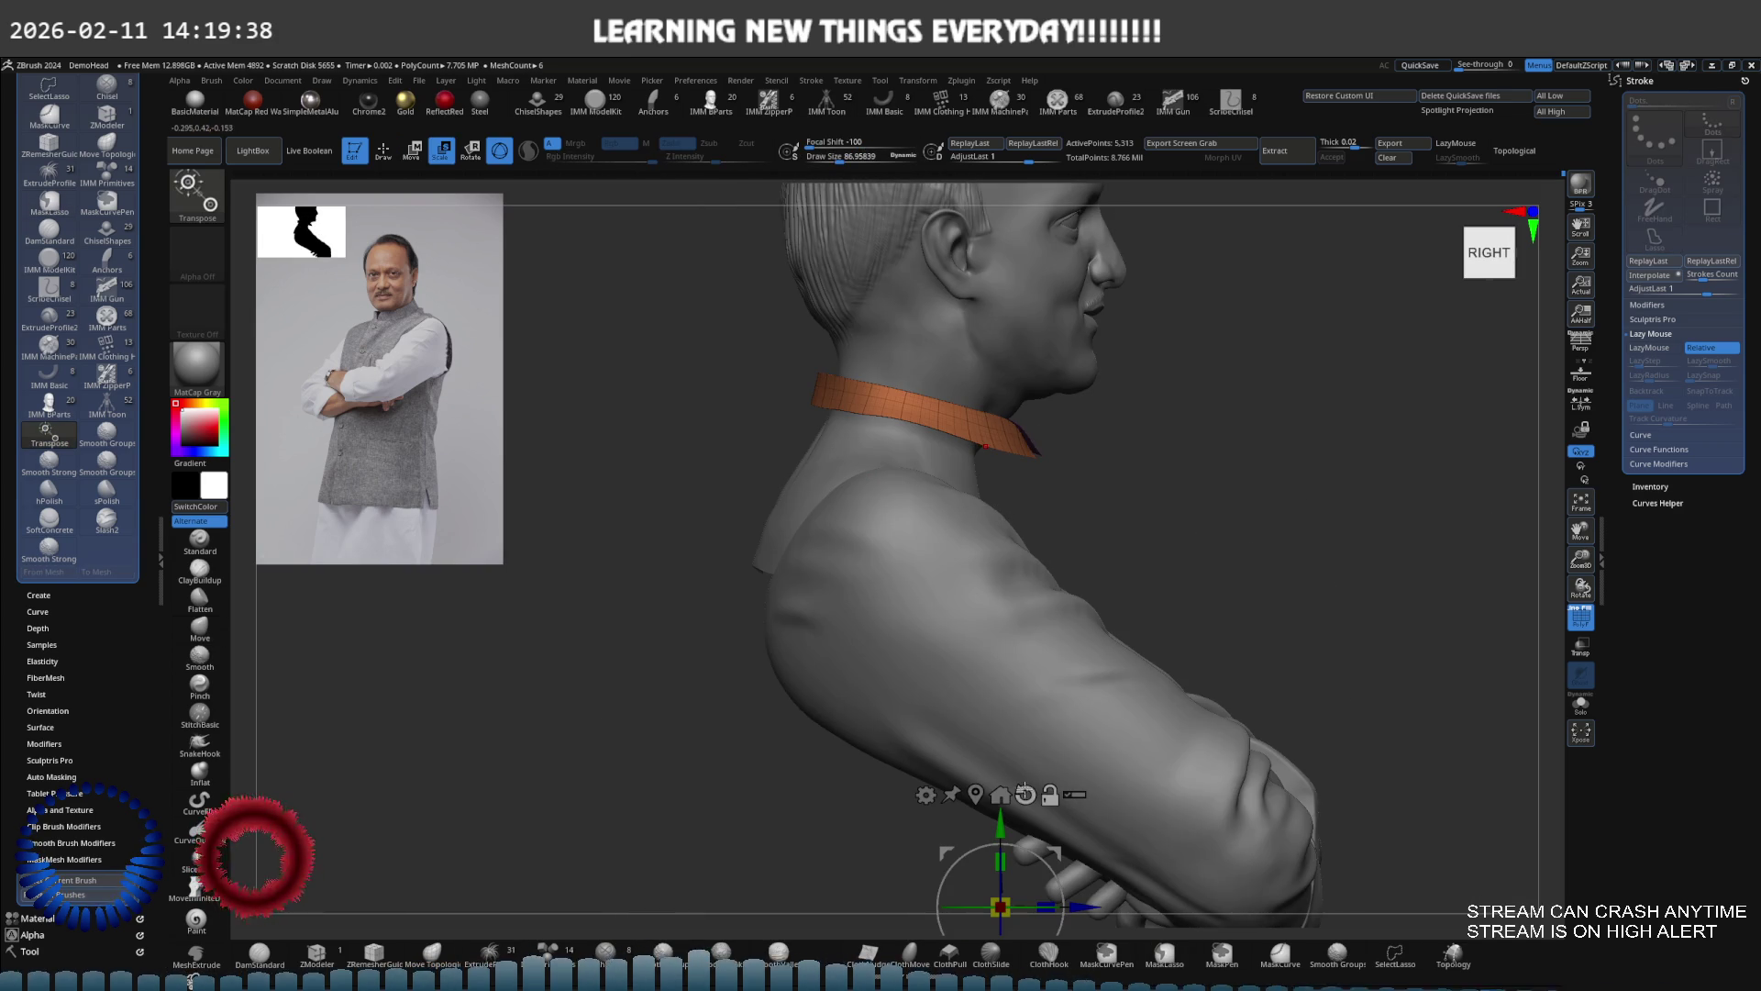
Lay the Transpose line along the collar and scale it down to about 0.96
click(981, 444)
scroll(955, 413, up, 4)
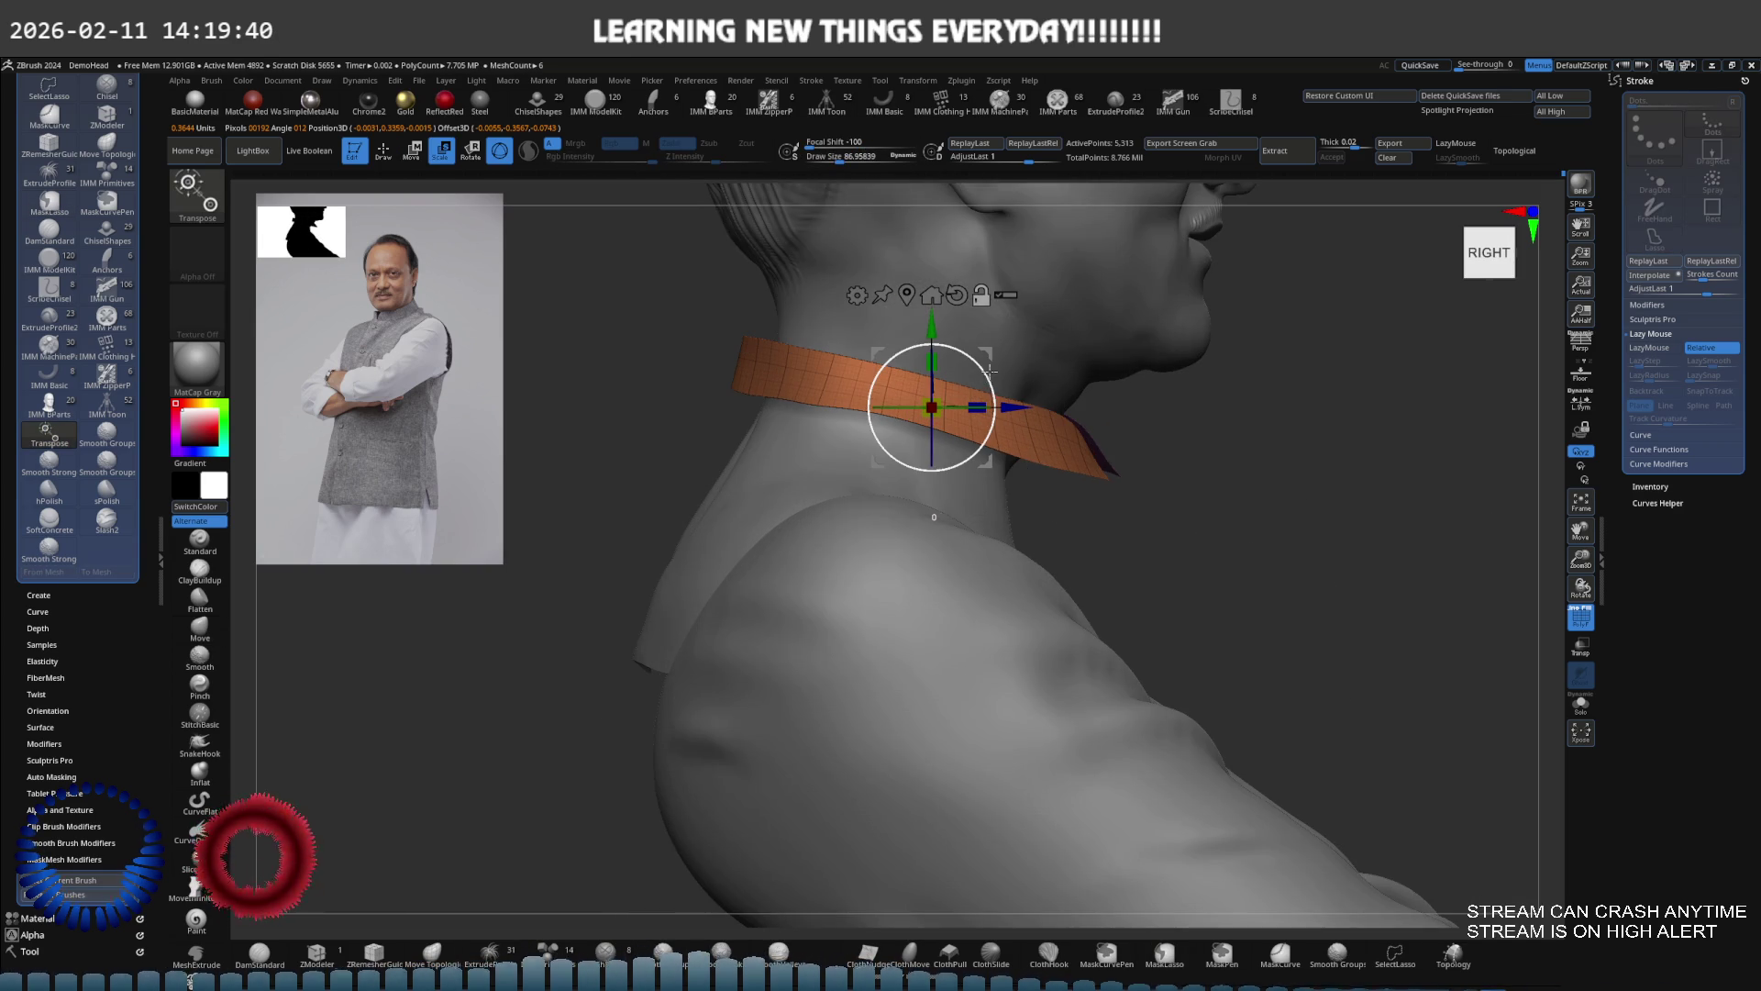
alt+drag(990, 391, 968, 374)
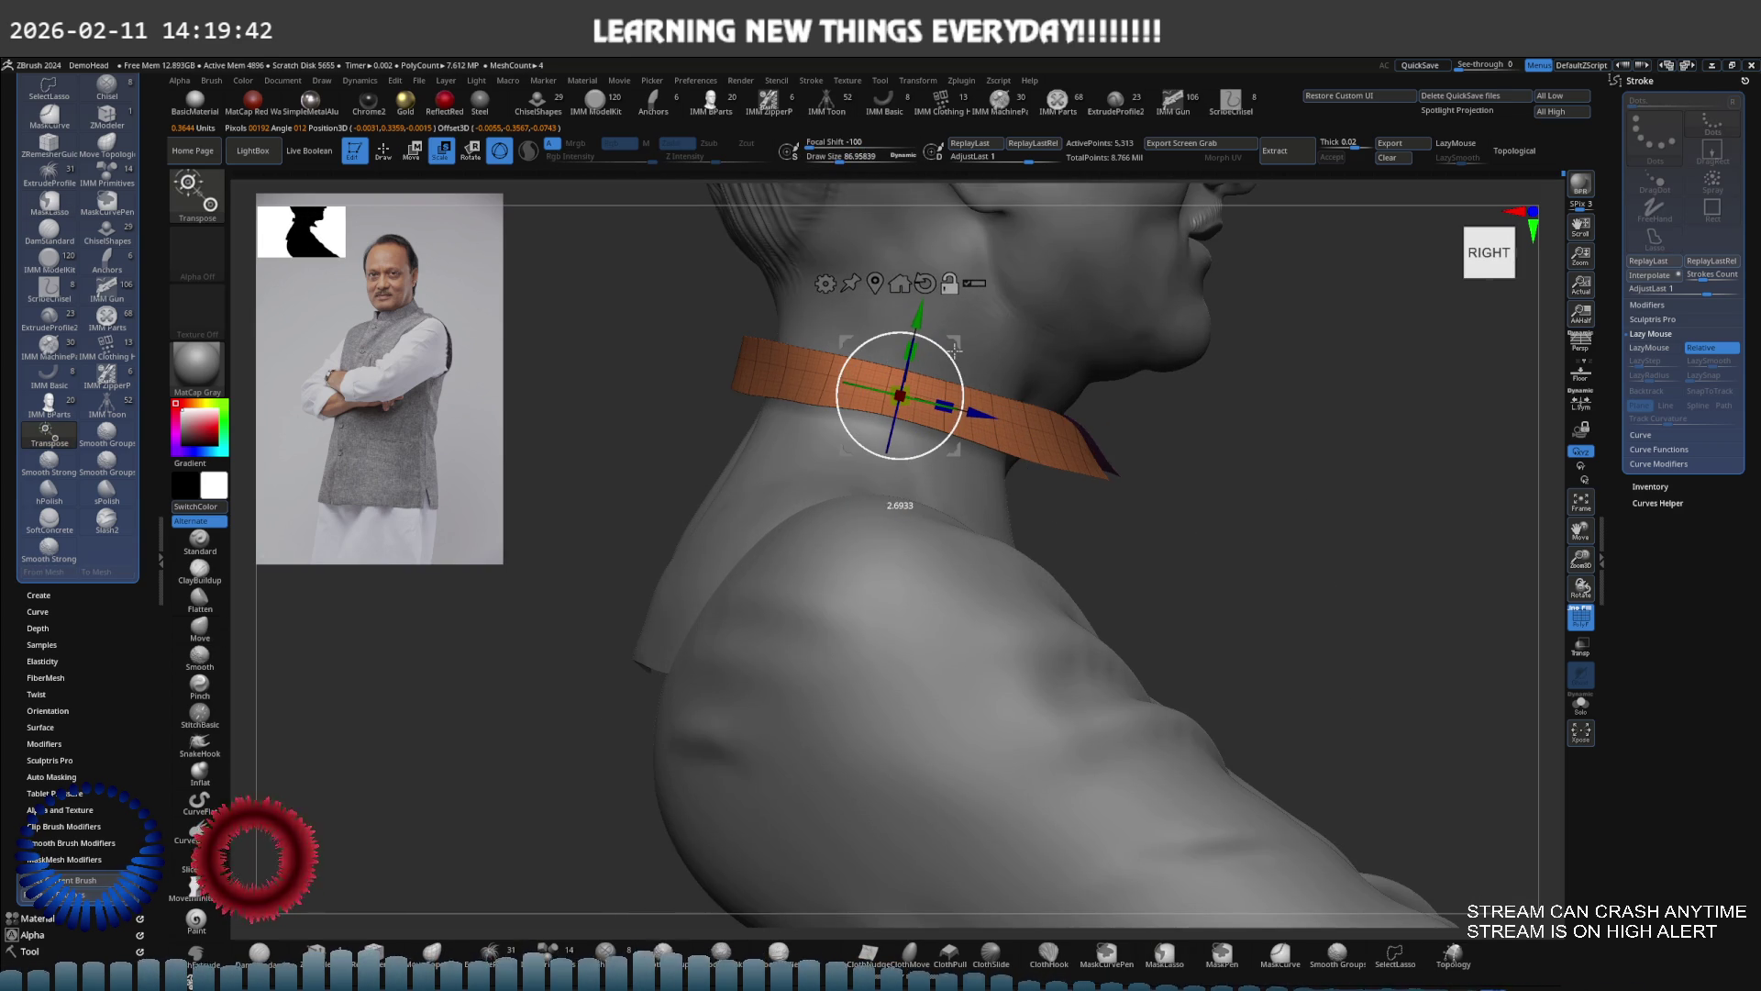
mouse_move(968, 374)
shift+right_down()
mouse_move(1121, 386)
mouse_move(1053, 400)
mouse_move(990, 367)
mouse_move(902, 362)
shift+right_up()
click(899, 365)
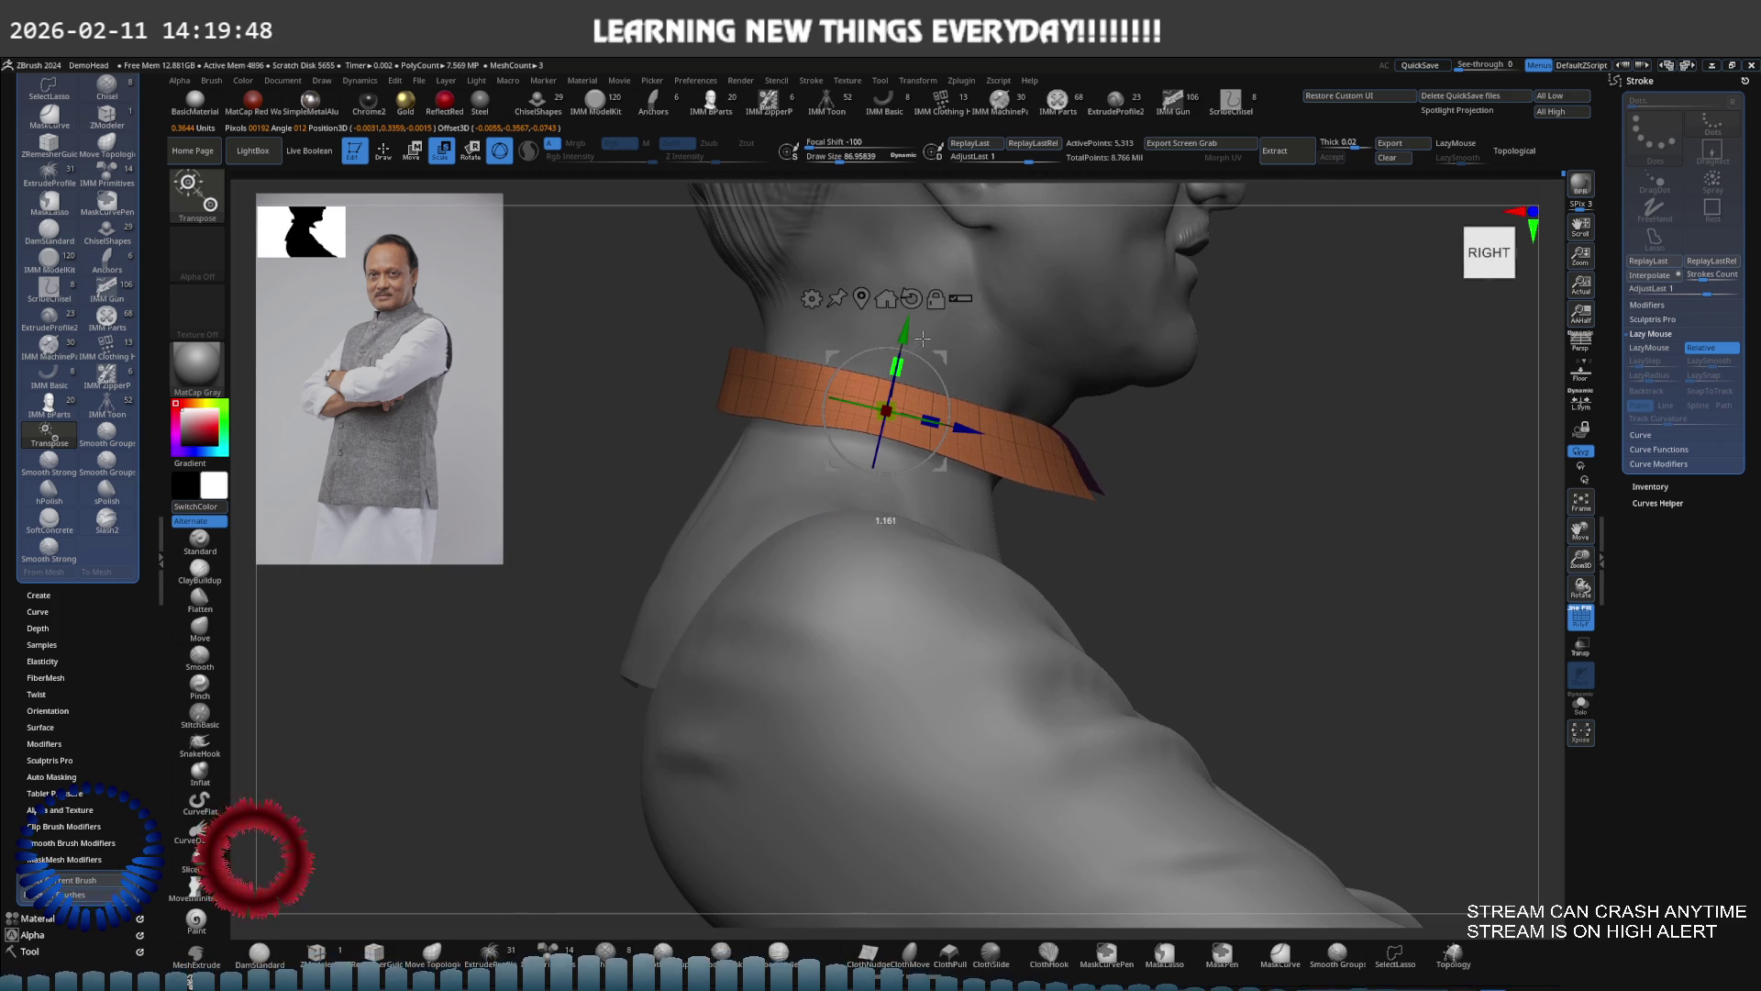
shift+right_drag(940, 318, 1005, 405)
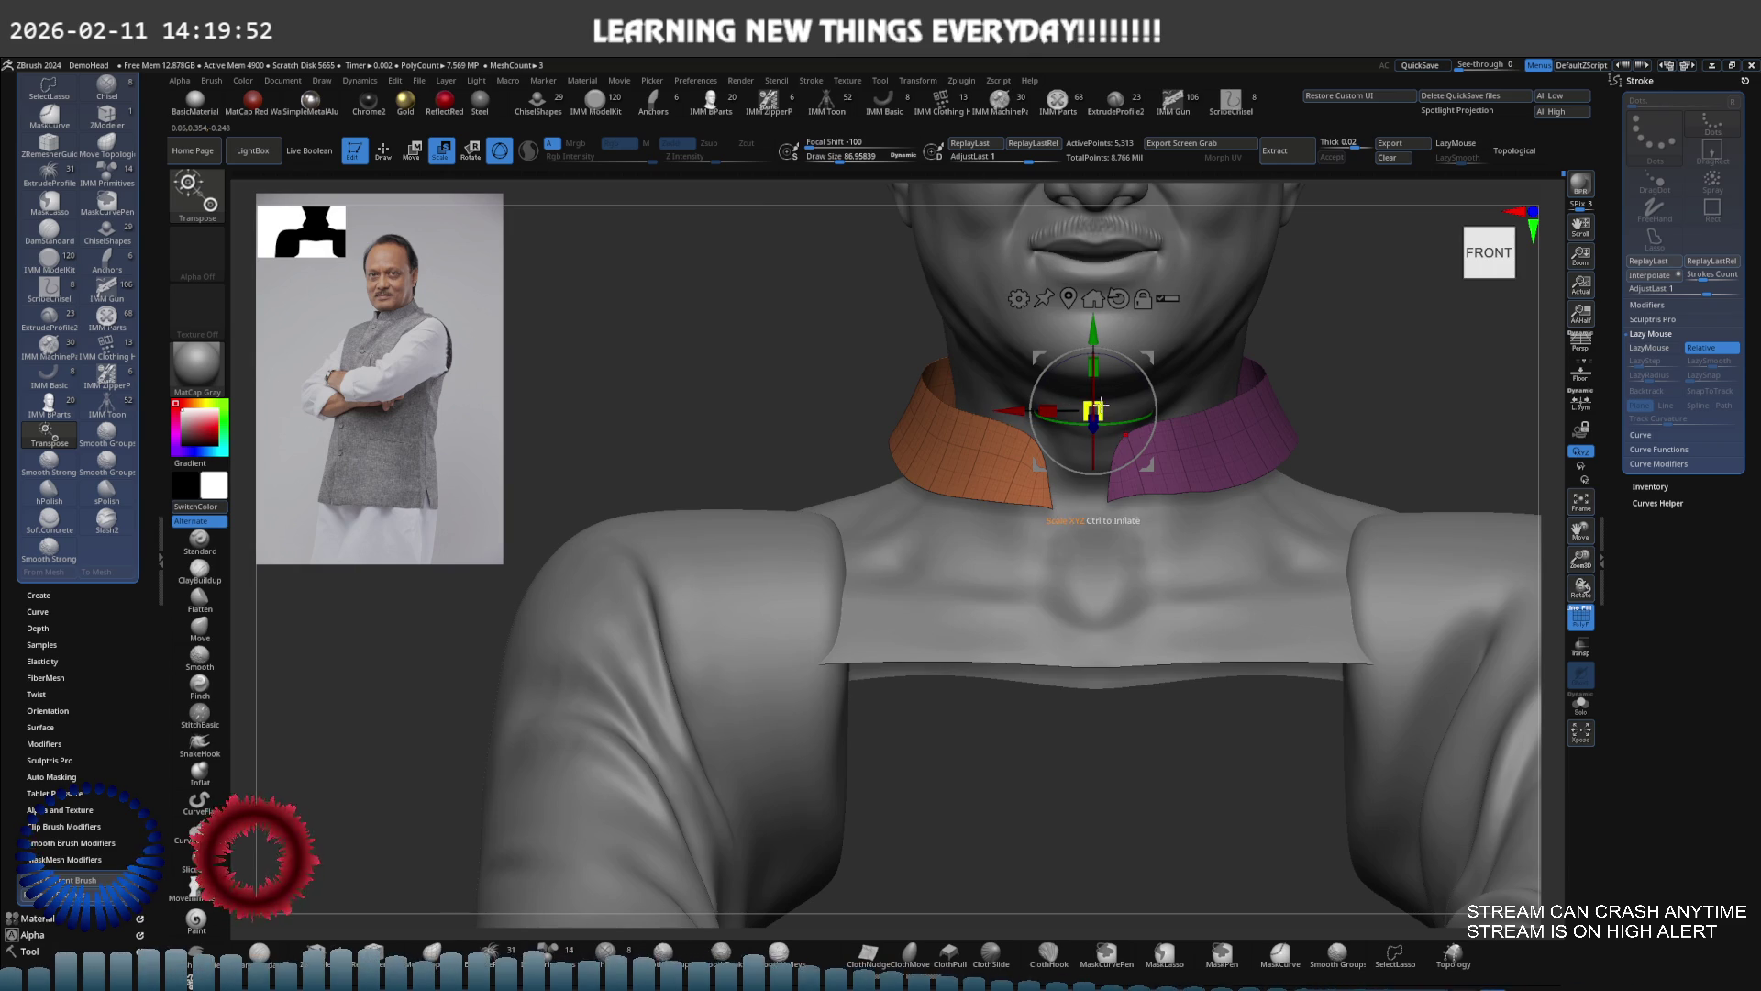
drag(1093, 405, 1087, 409)
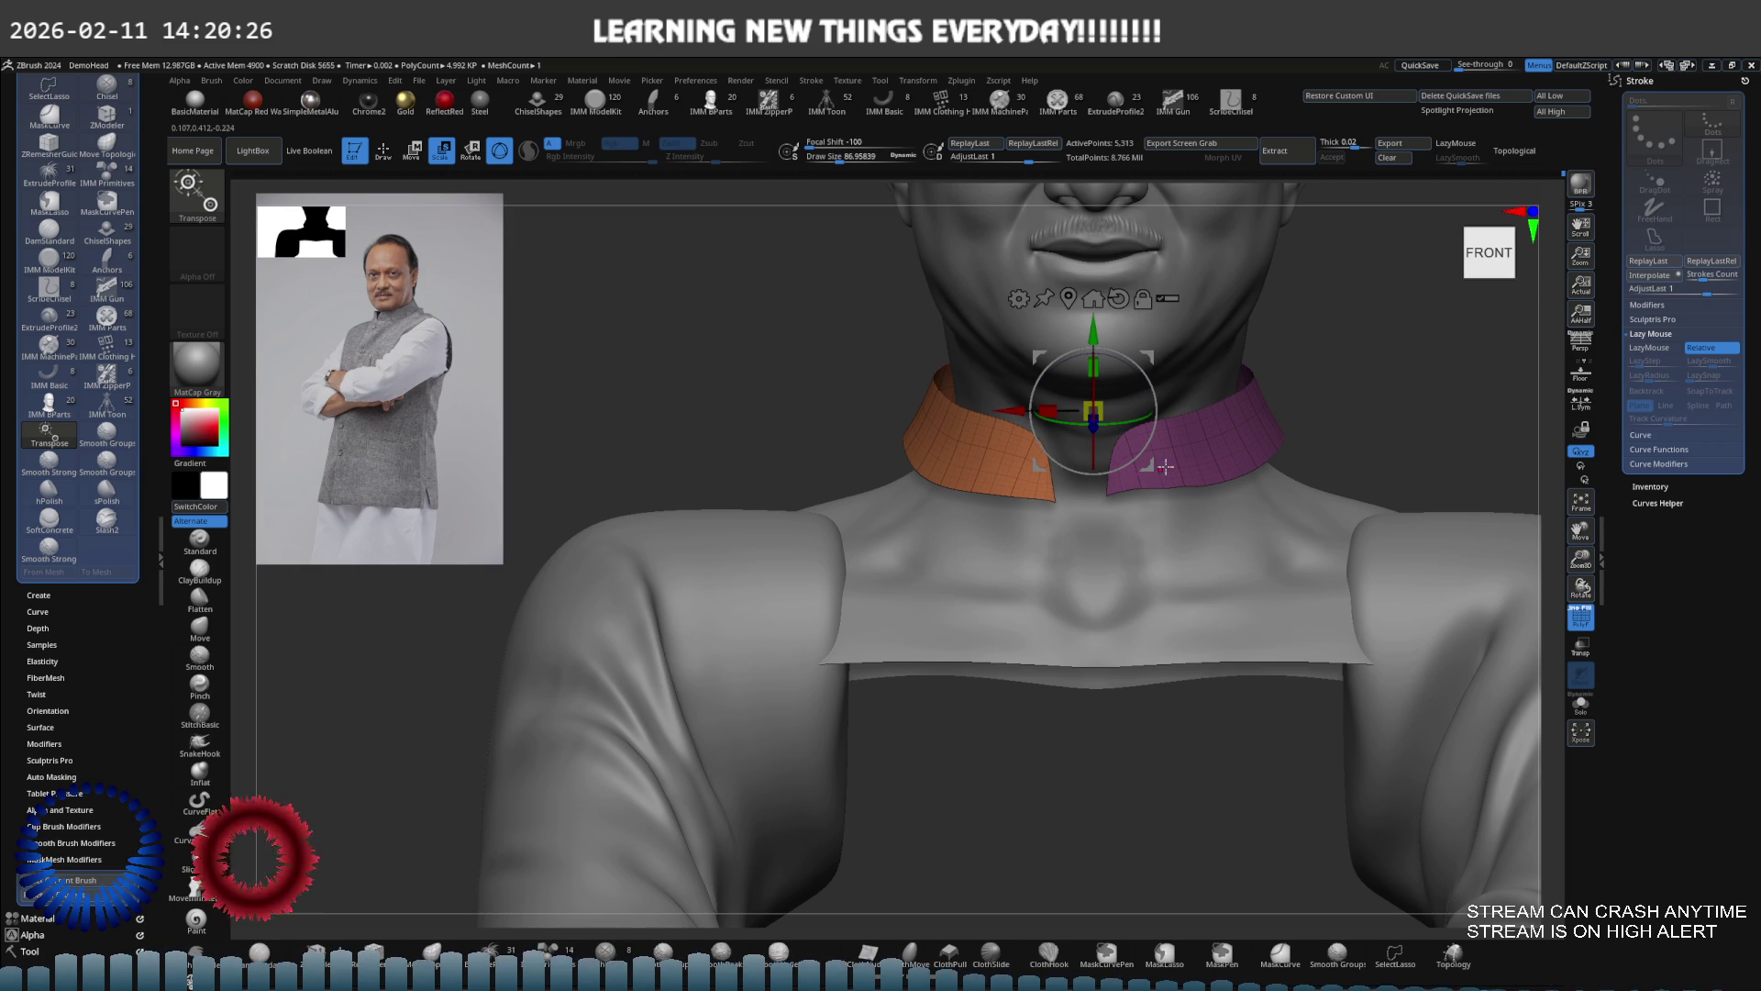
Return to sculpting, unhide the whole vest and set the brush size to about 62
scroll(1135, 478, up, 3)
key(q)
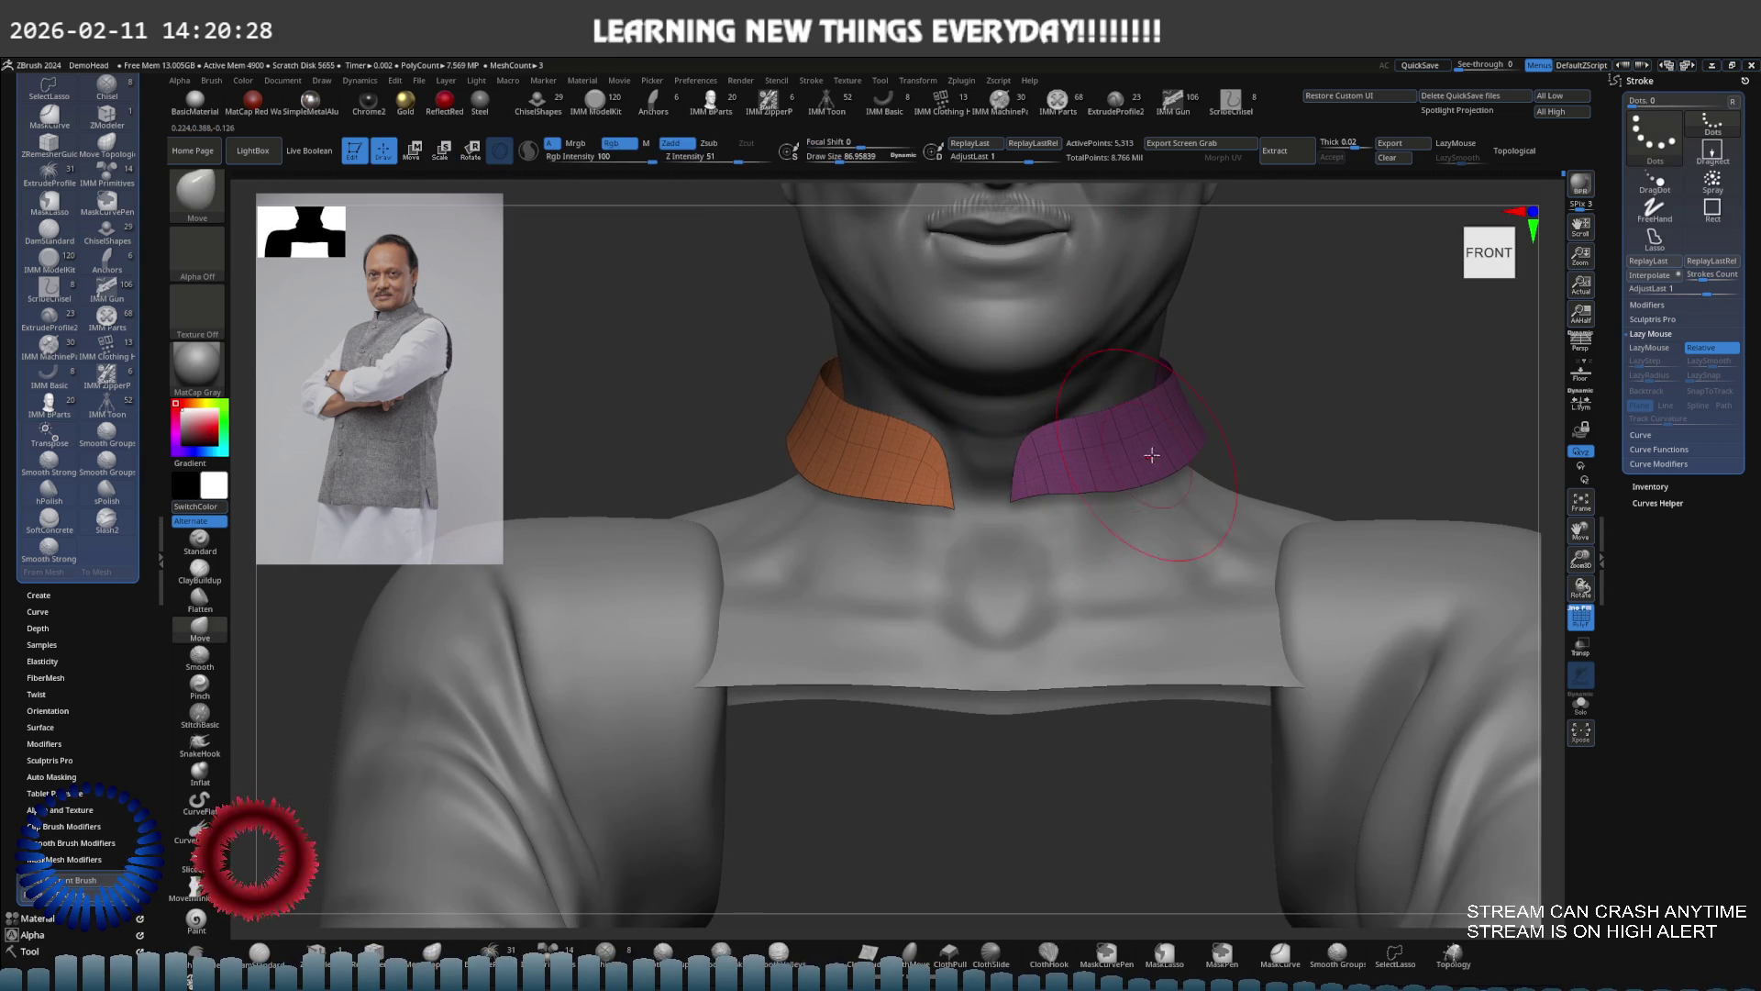
ctrl+shift+click(1307, 416)
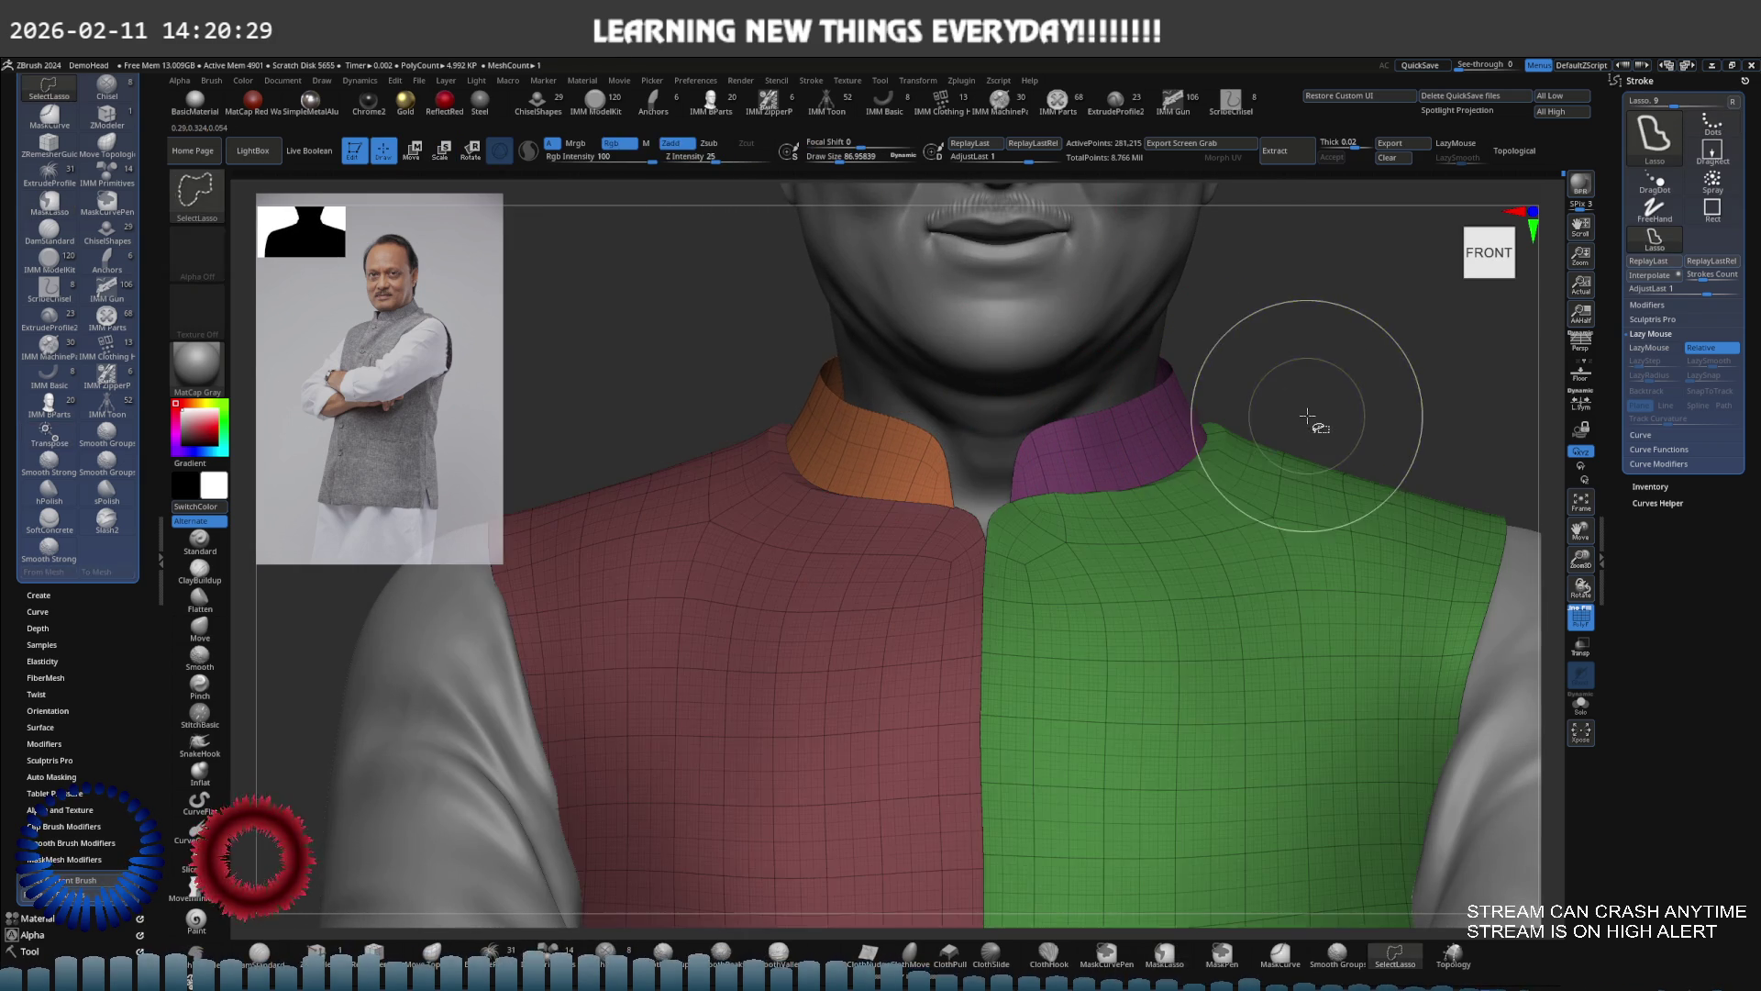
key(shift+f)
key(s)
click(1262, 444)
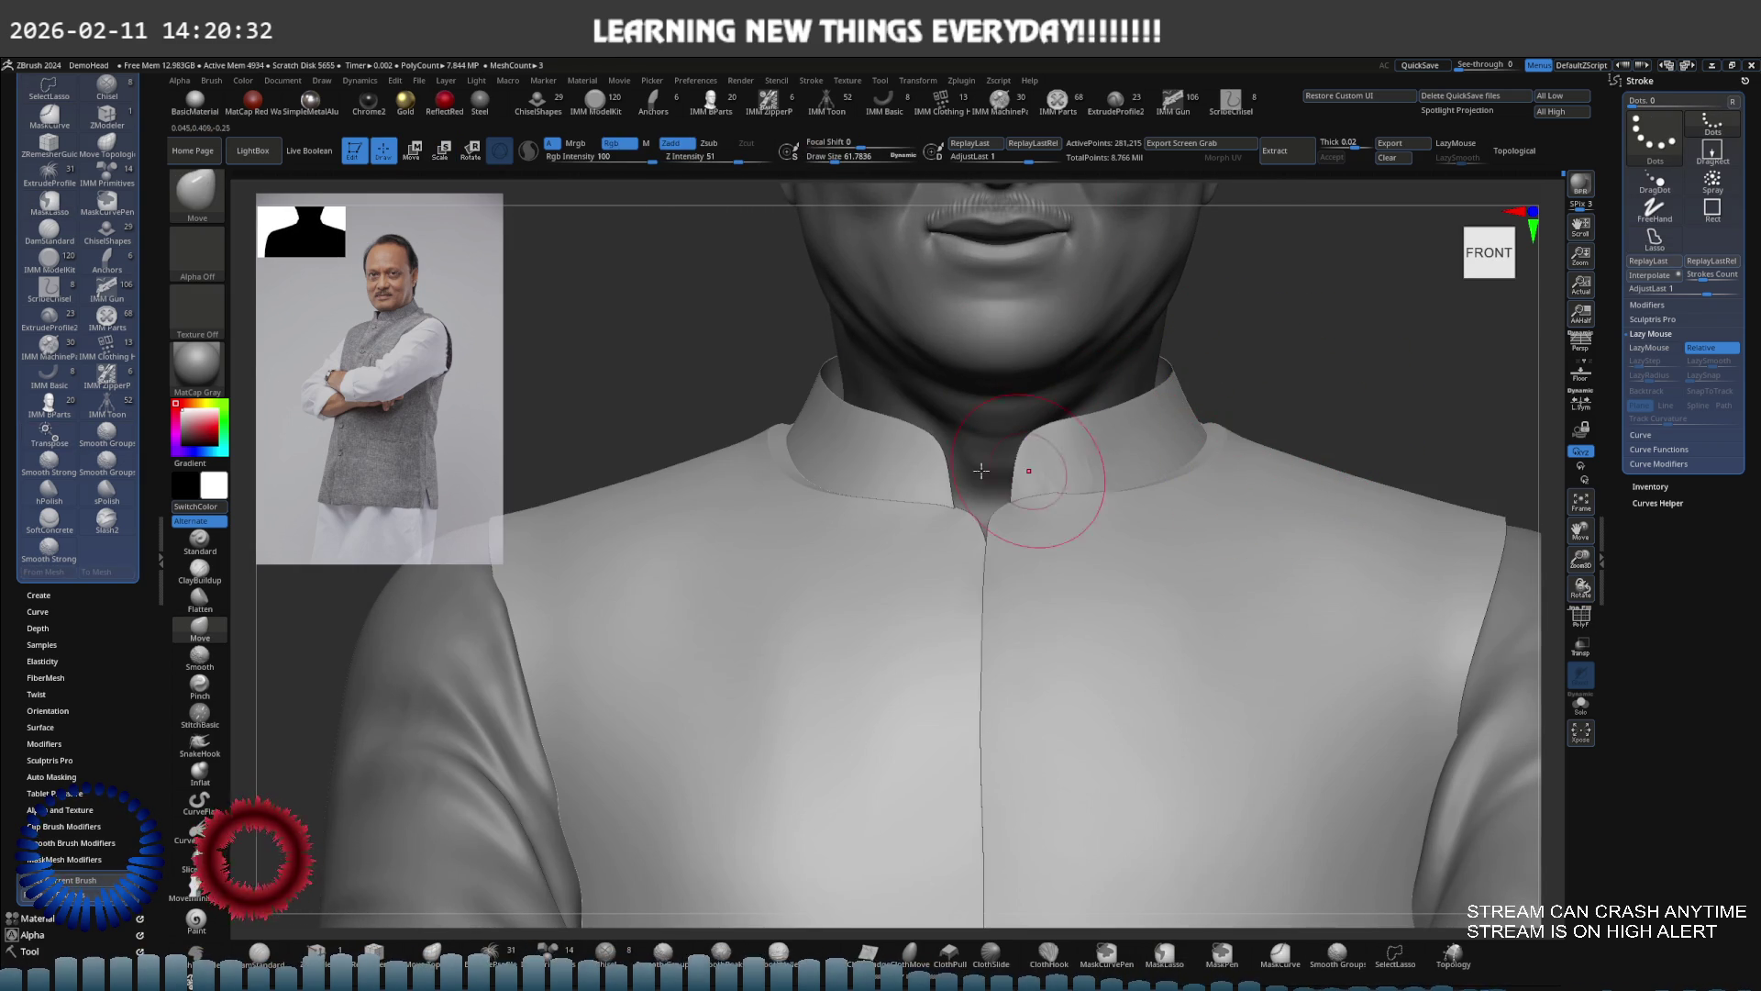
mouse_move(825, 509)
right_down()
mouse_move(826, 531)
mouse_move(867, 548)
mouse_move(895, 530)
mouse_move(915, 558)
right_up()
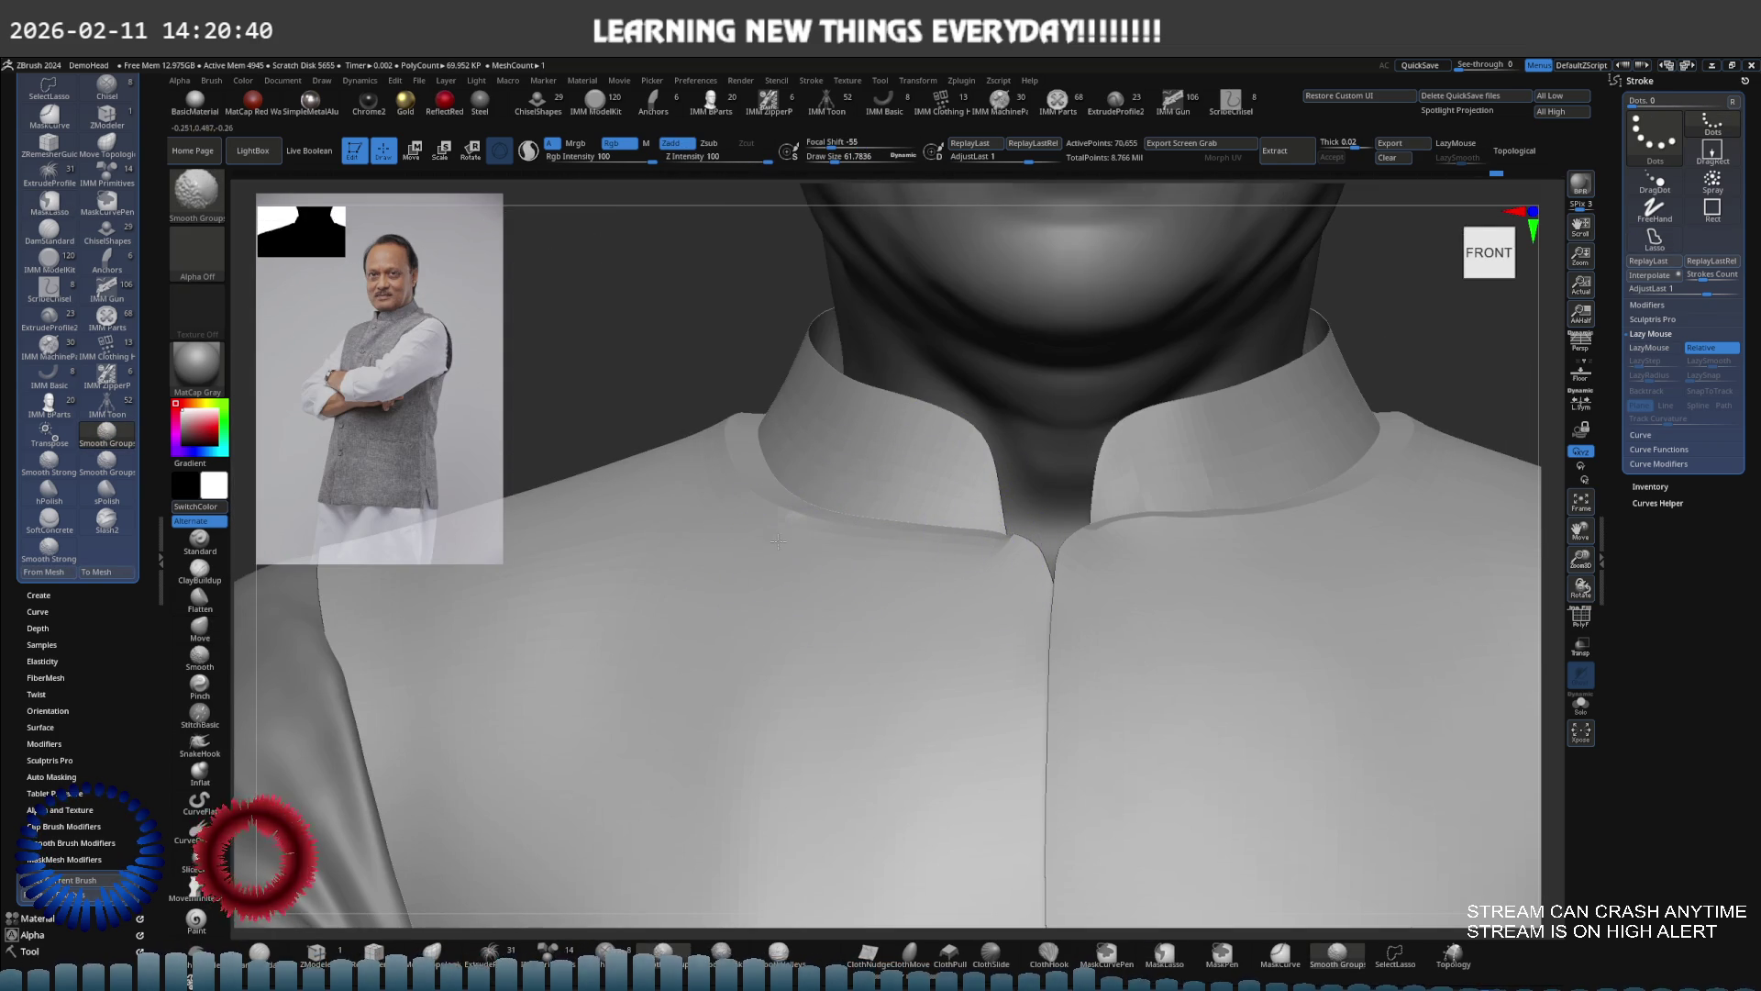
Smooth the vest edge beside the collar at the back of the shoulder
key(shift)
right_drag(742, 520, 834, 590)
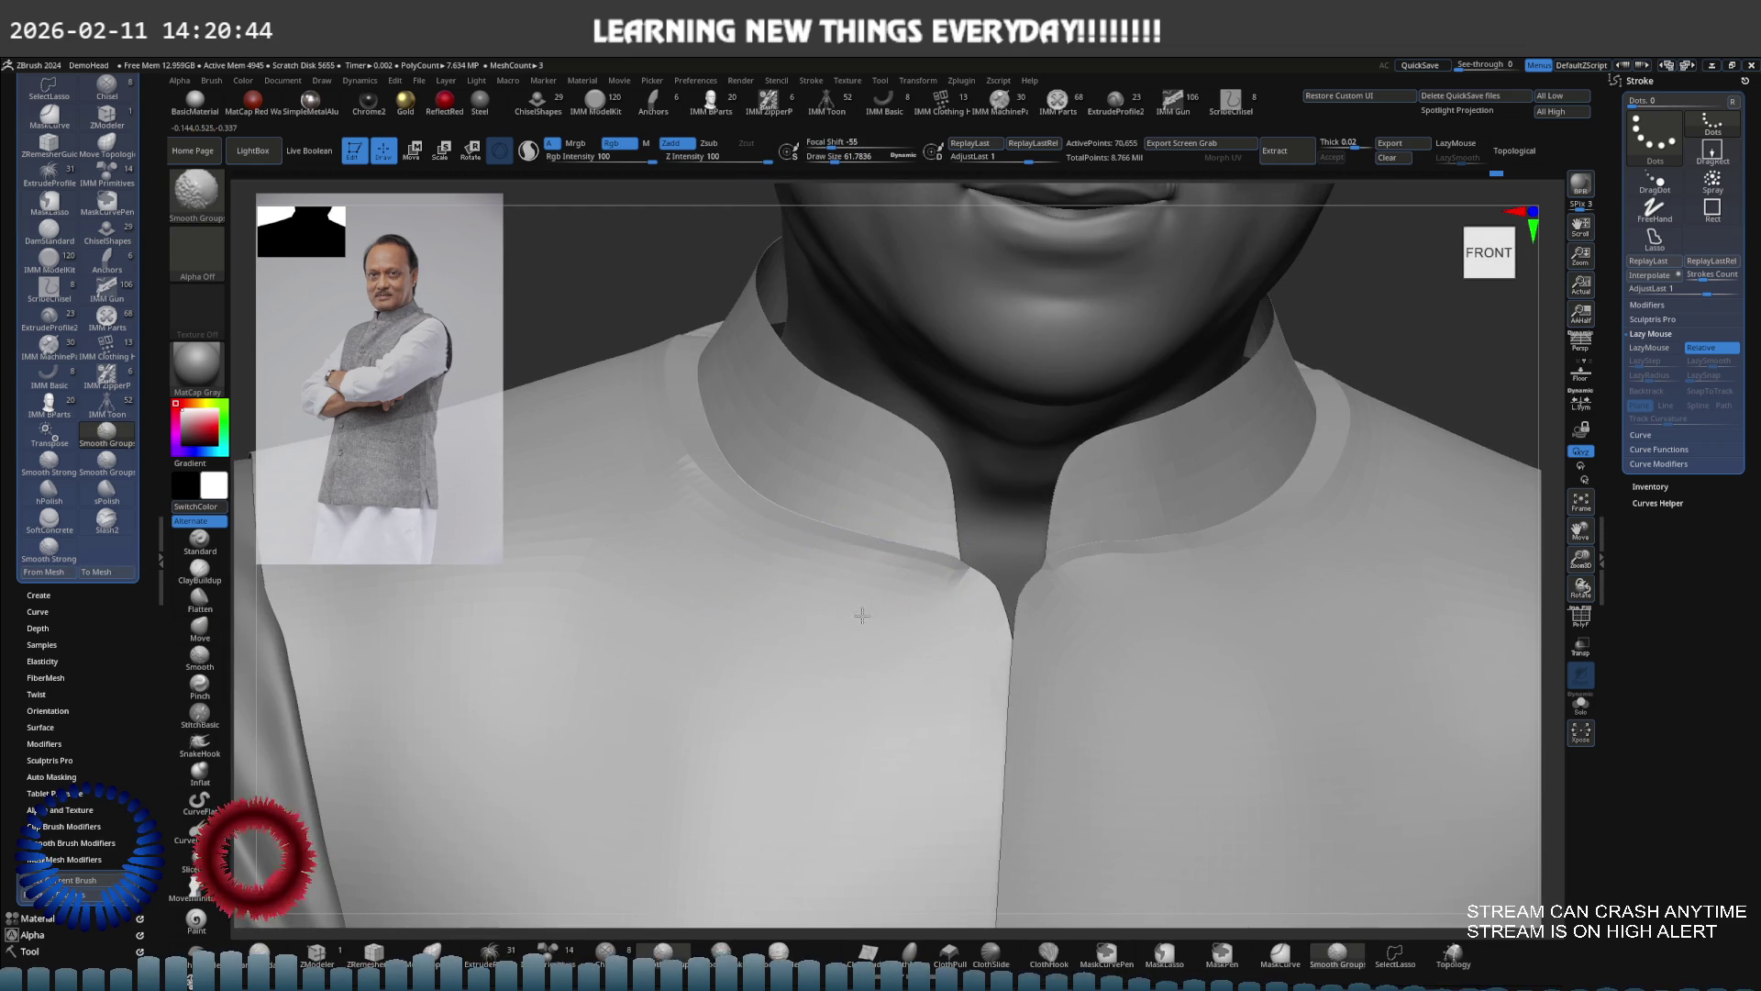
right_drag(719, 519, 753, 541)
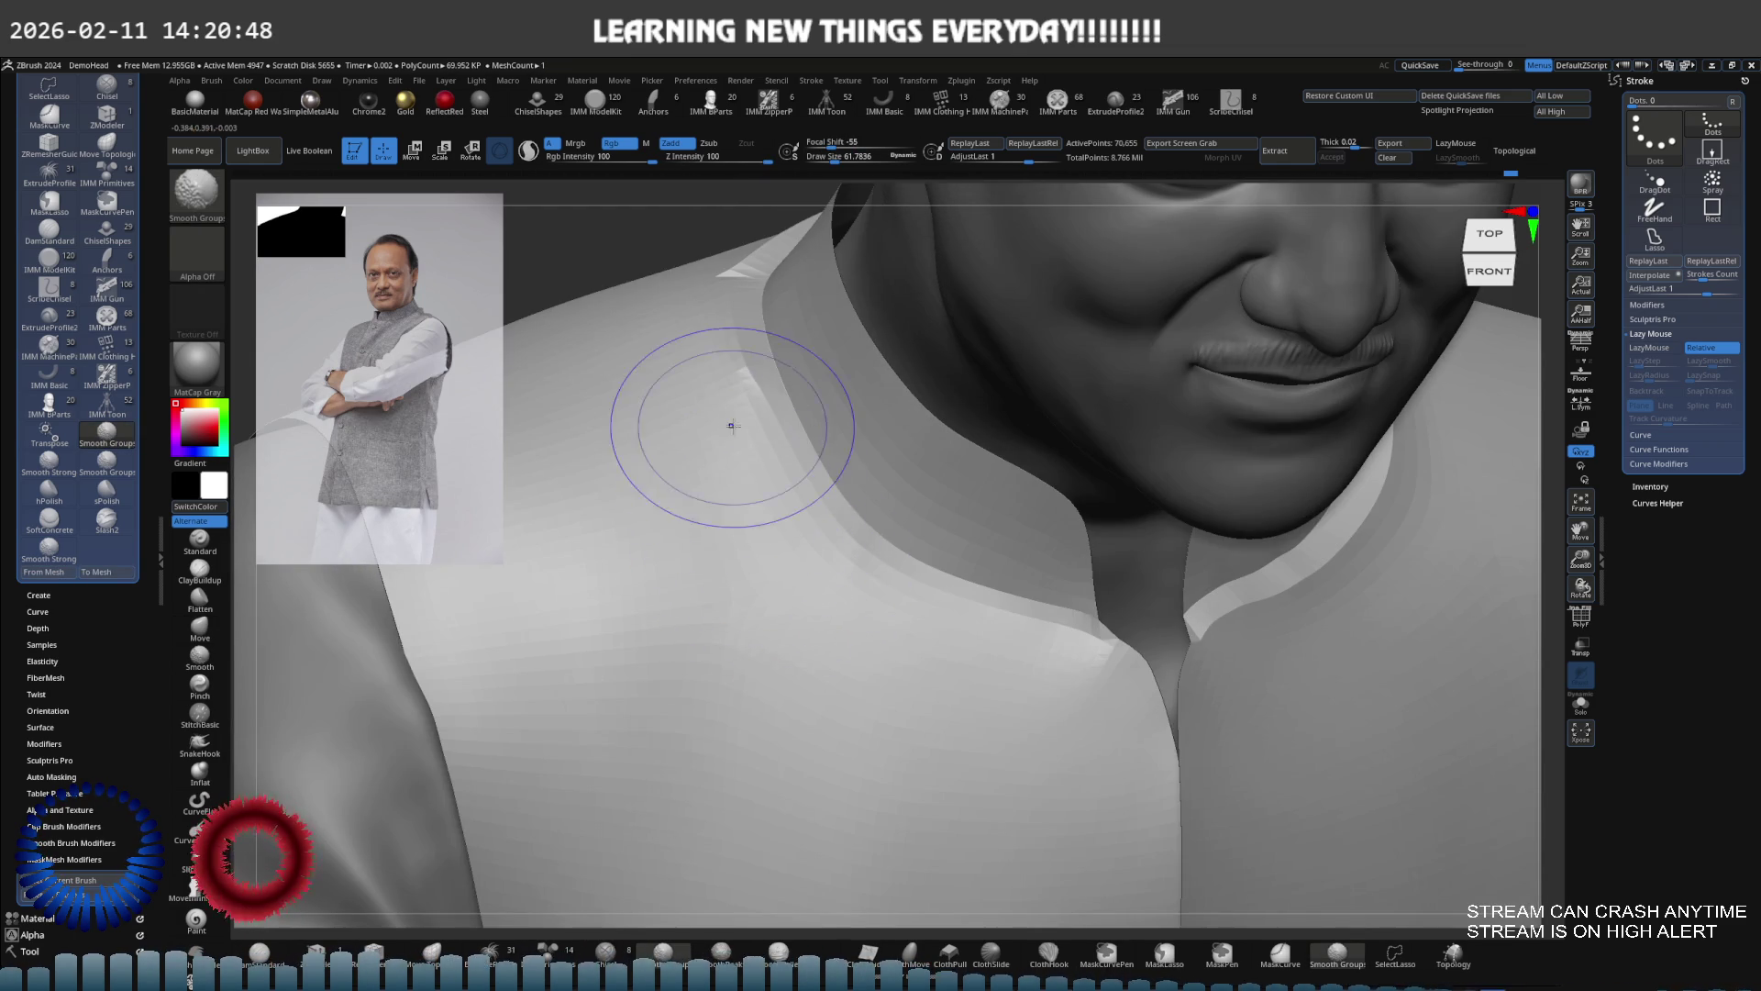
mouse_move(719, 425)
right_down()
mouse_move(747, 496)
mouse_move(780, 459)
mouse_move(766, 482)
right_up()
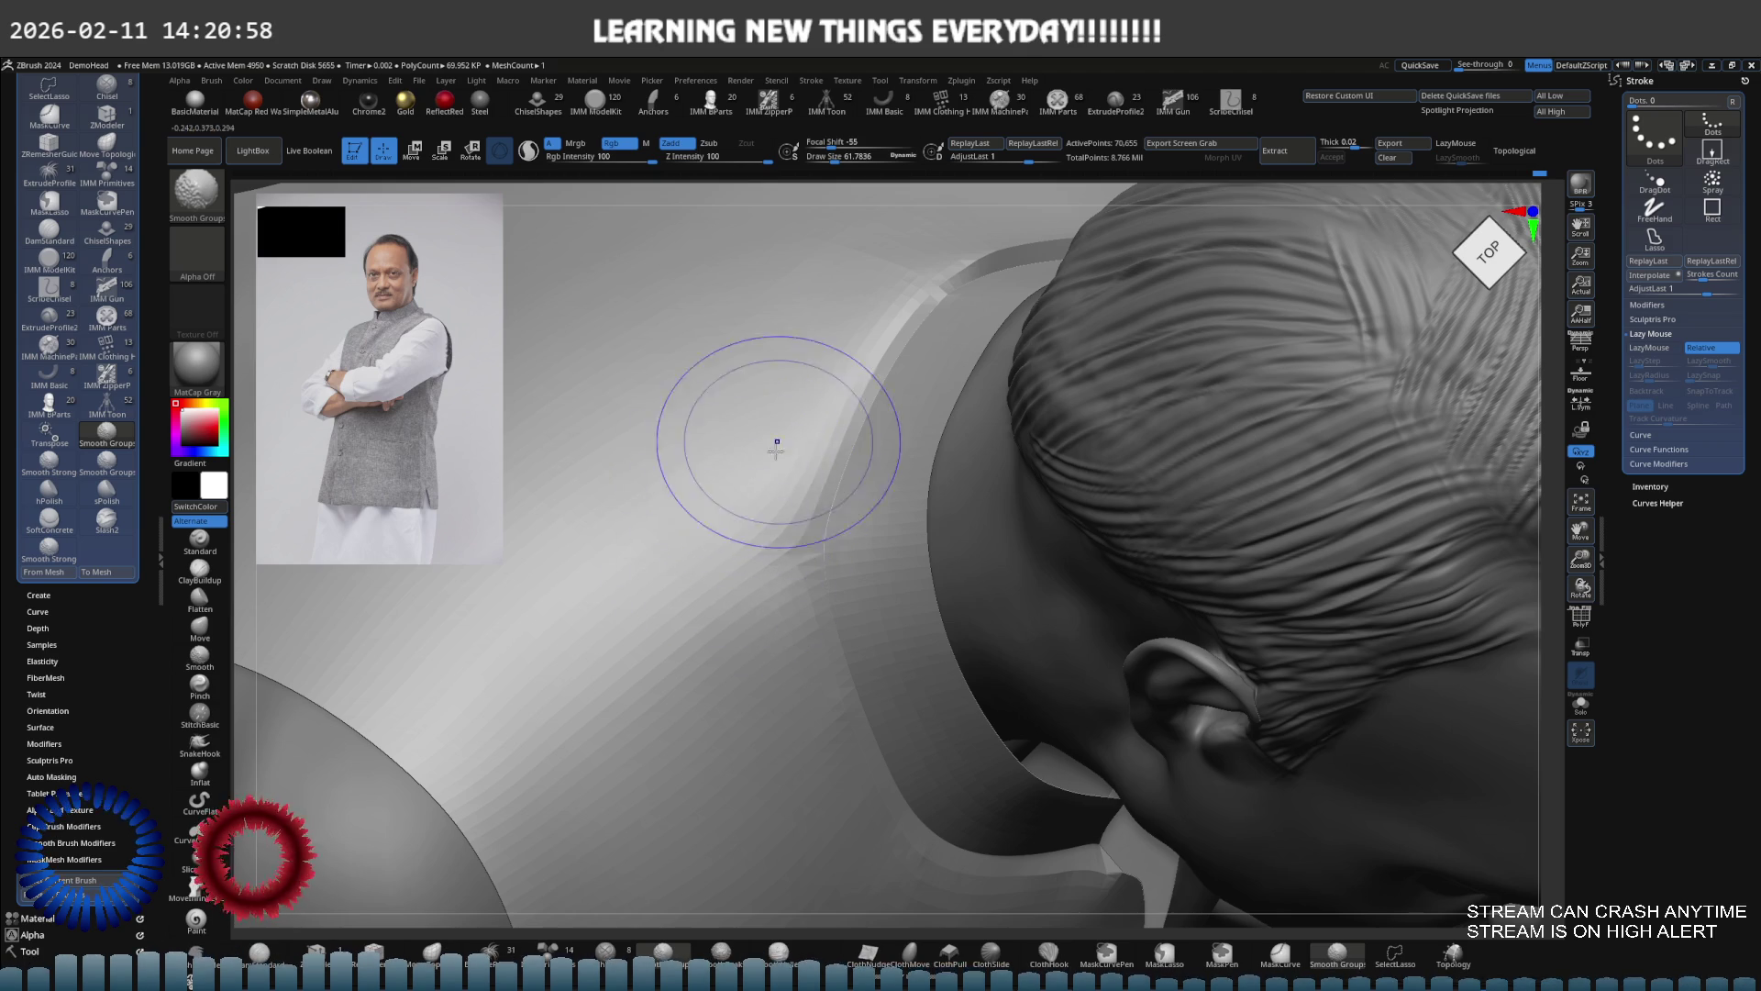
key(b)
key(m)
key(v)
mouse_move(815, 318)
right_down()
mouse_move(789, 331)
mouse_move(799, 393)
mouse_move(917, 417)
mouse_move(825, 444)
right_up()
Step back and forth through the undo history to compare earlier collar shapes
key(ctrl+z)
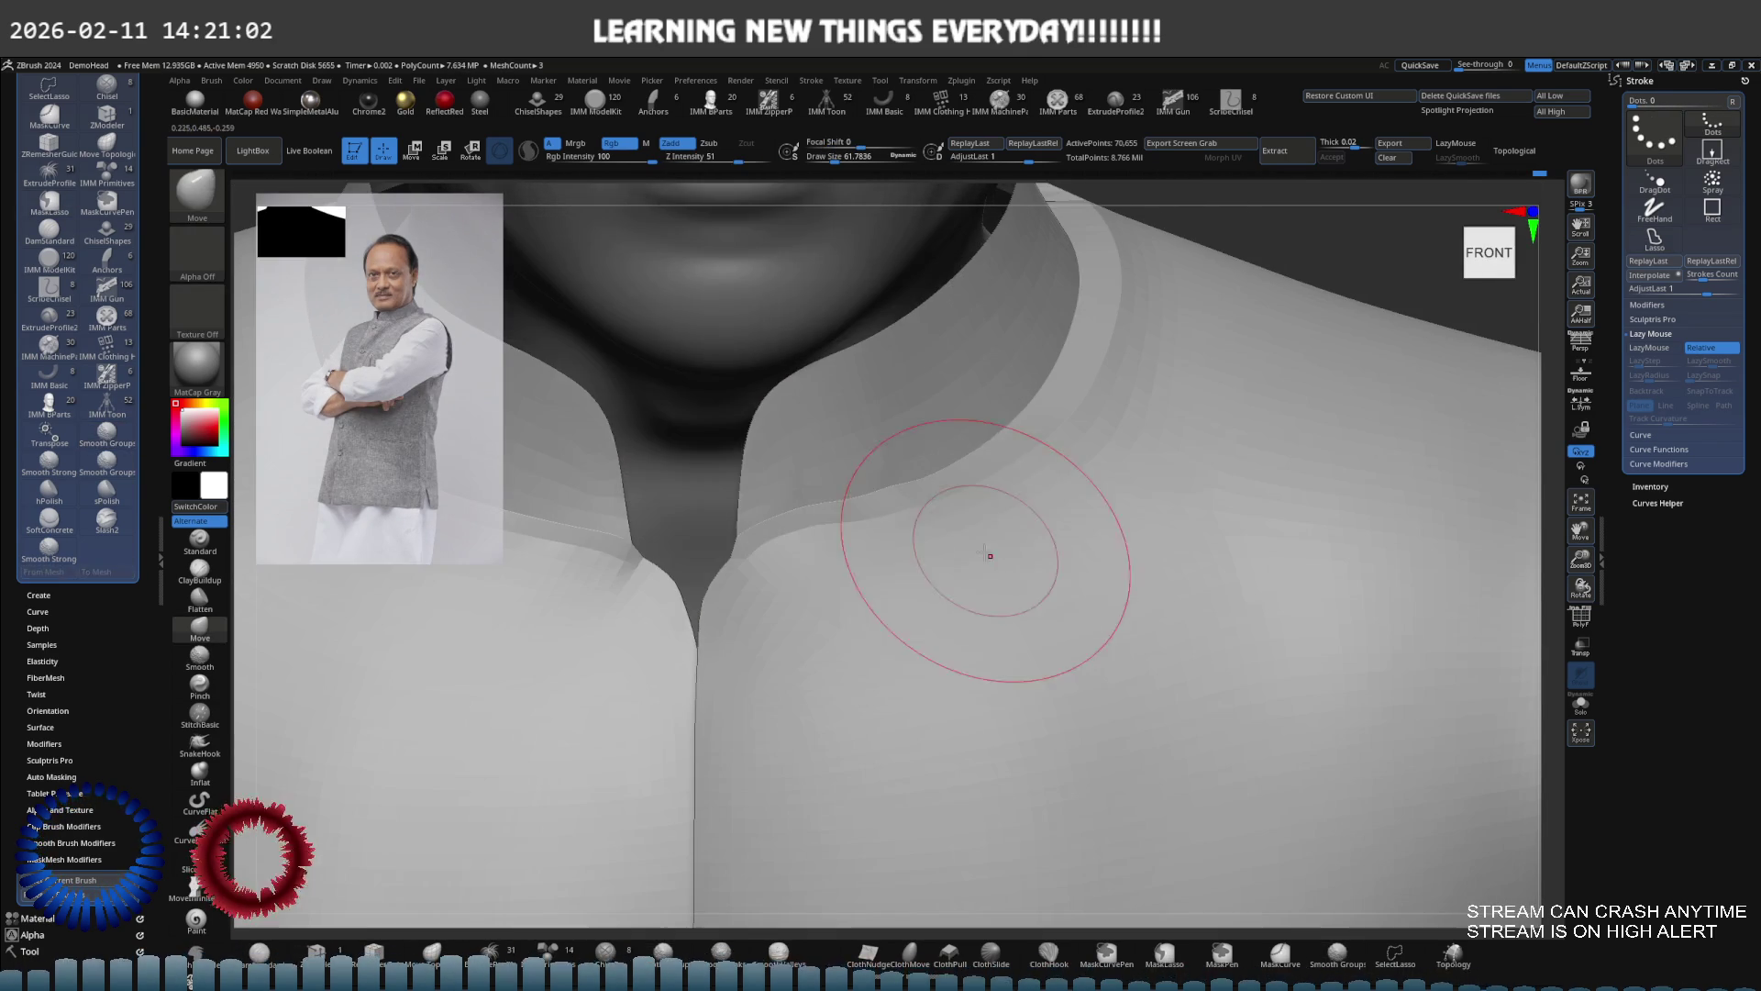
key(shift)
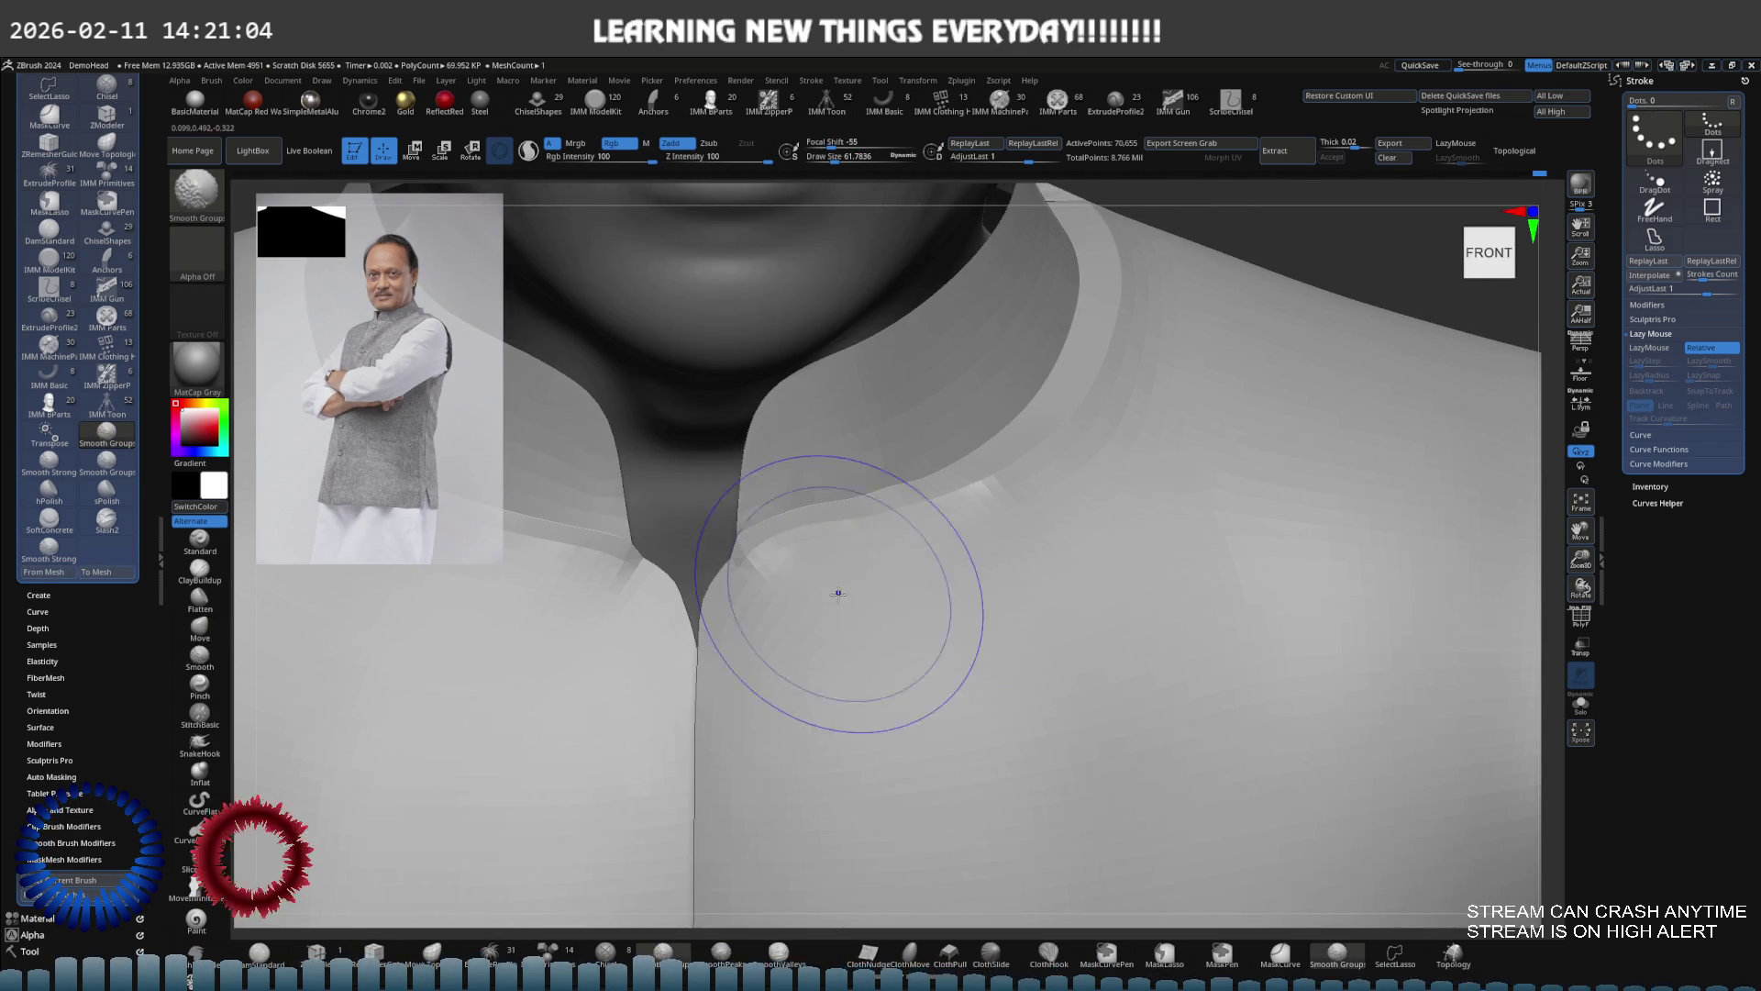
key(ctrl+z)
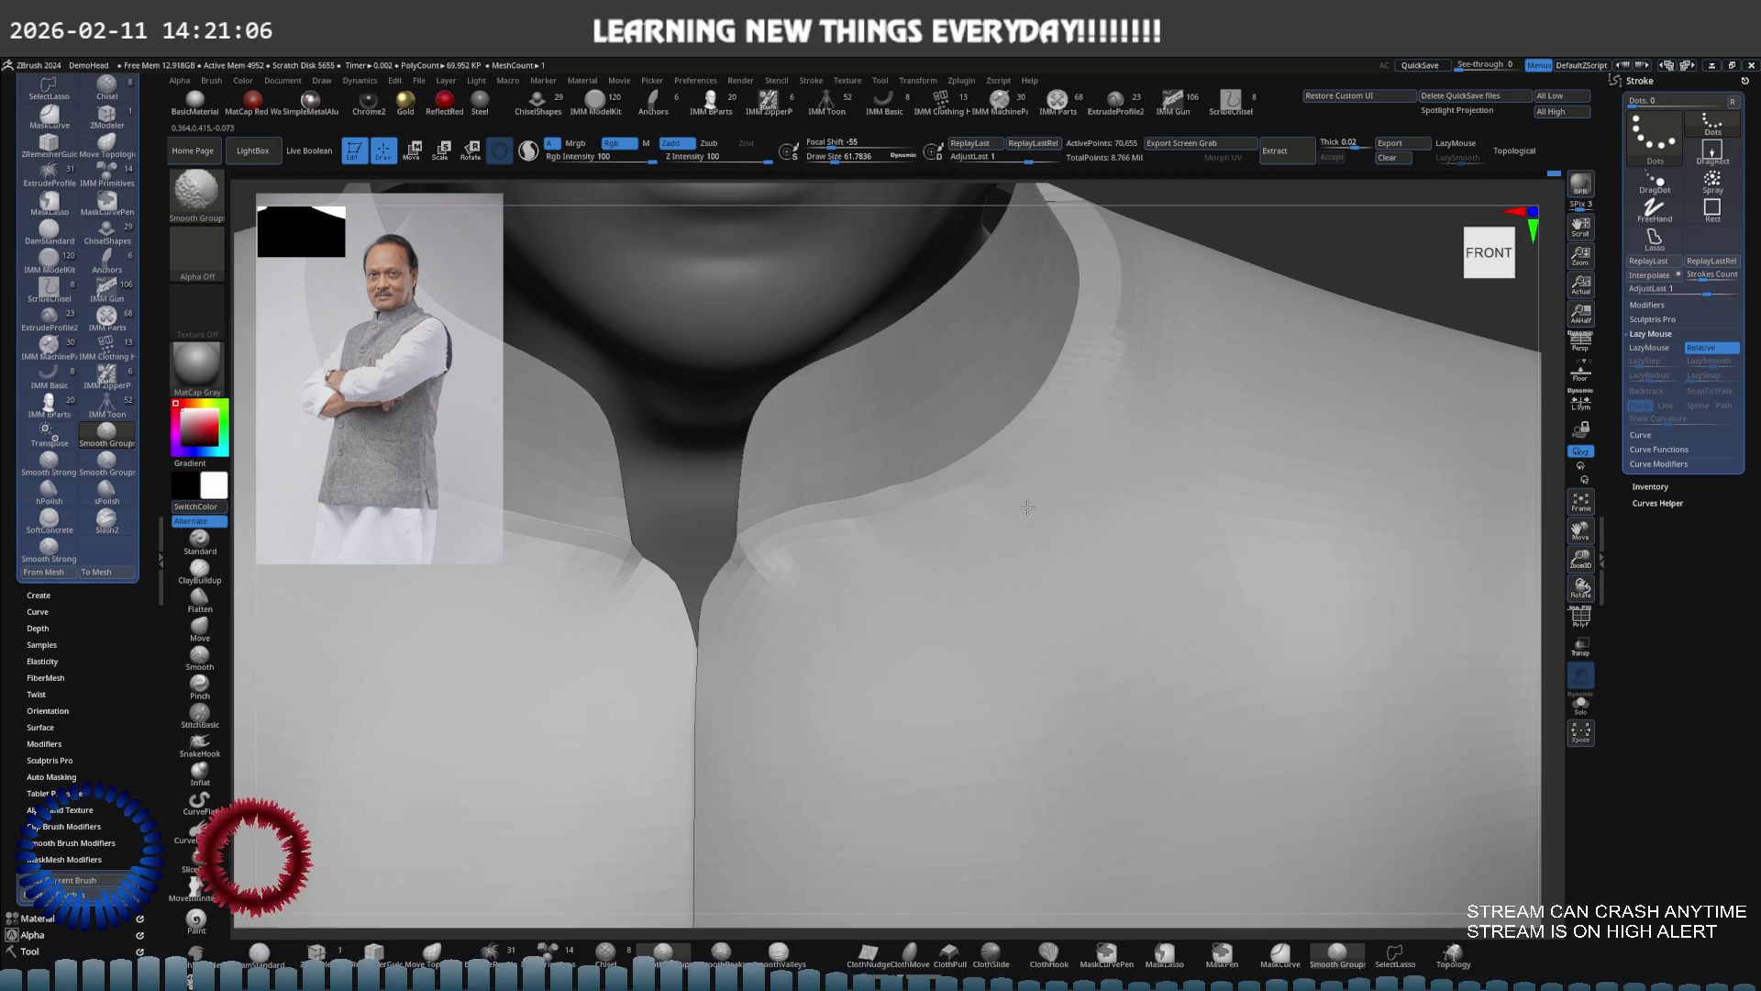
key(ctrl+z)
mouse_move(832, 615)
right_down()
mouse_move(975, 444)
mouse_move(1112, 482)
right_up()
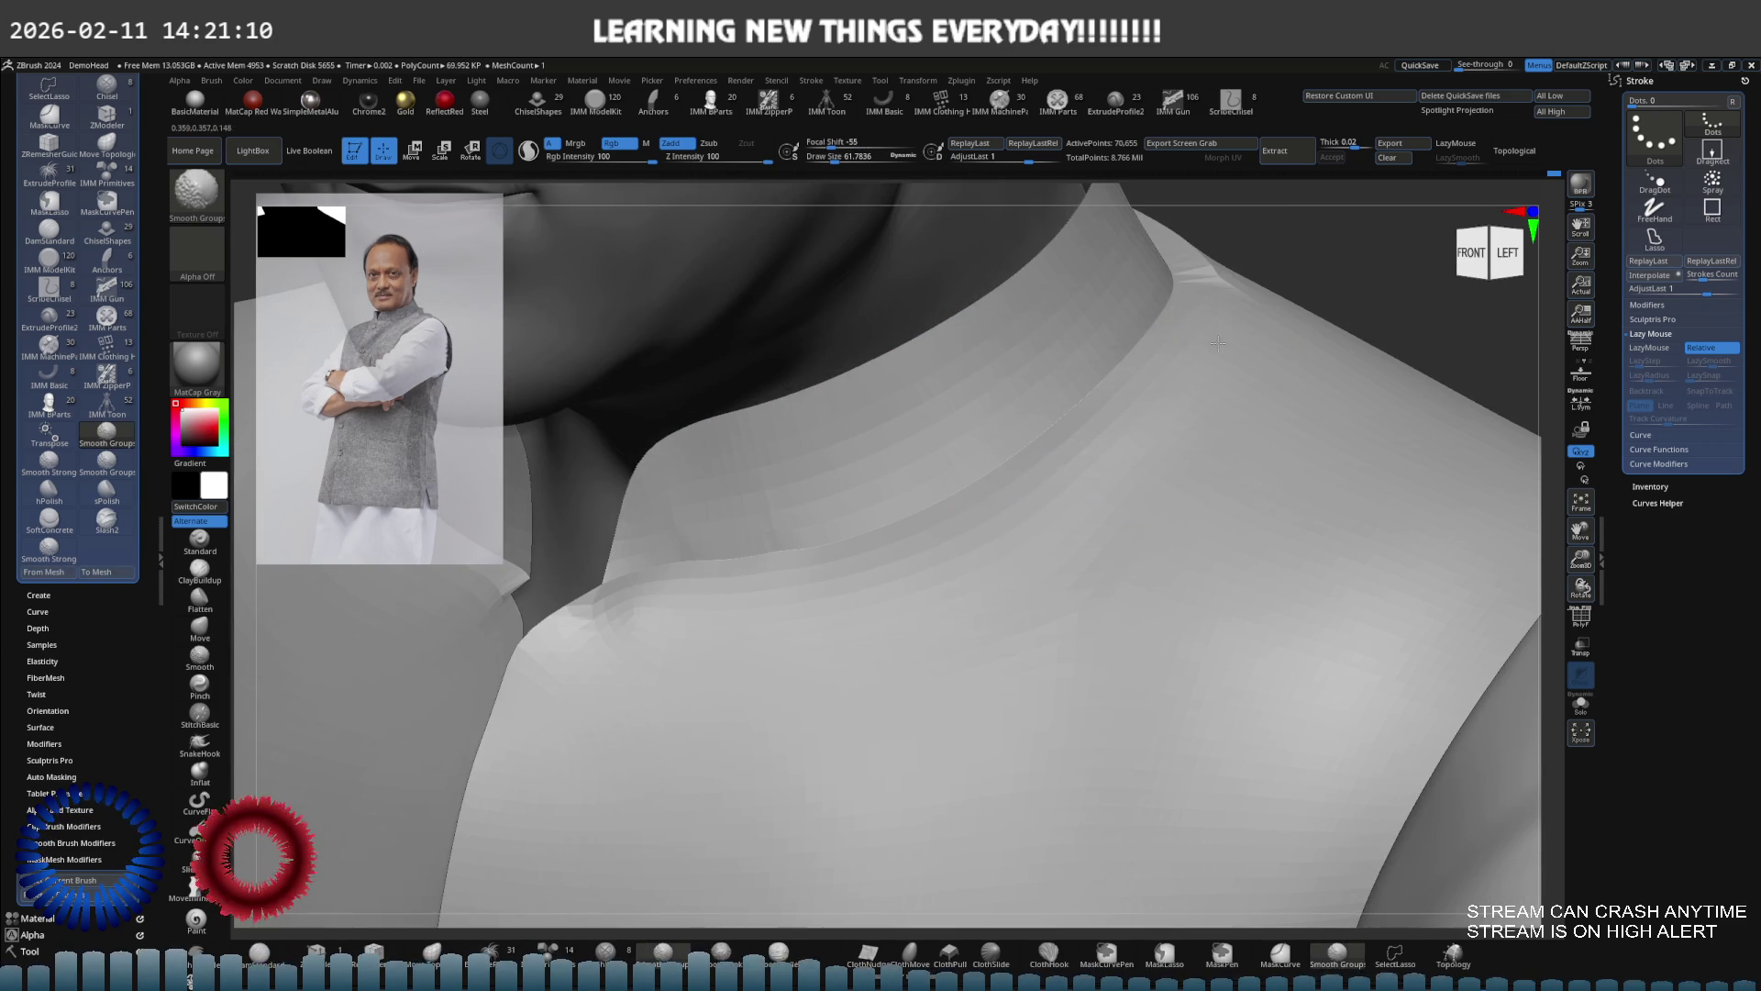
key(shift)
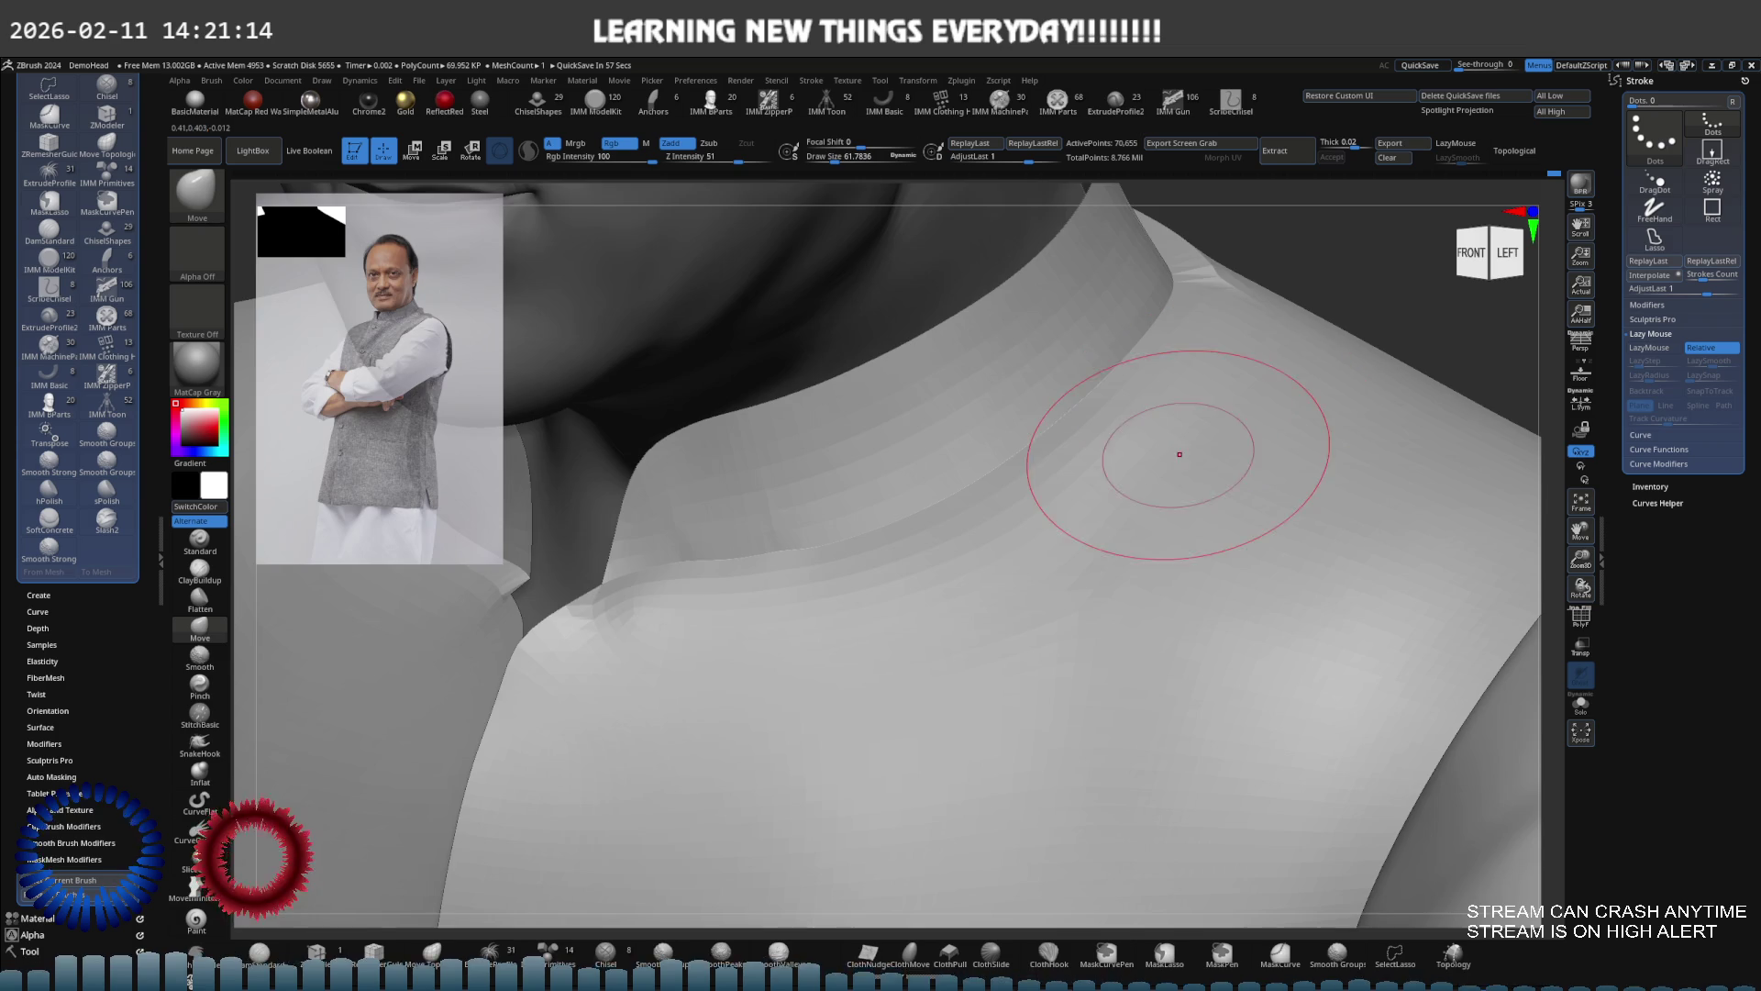
key(ctrl+z)
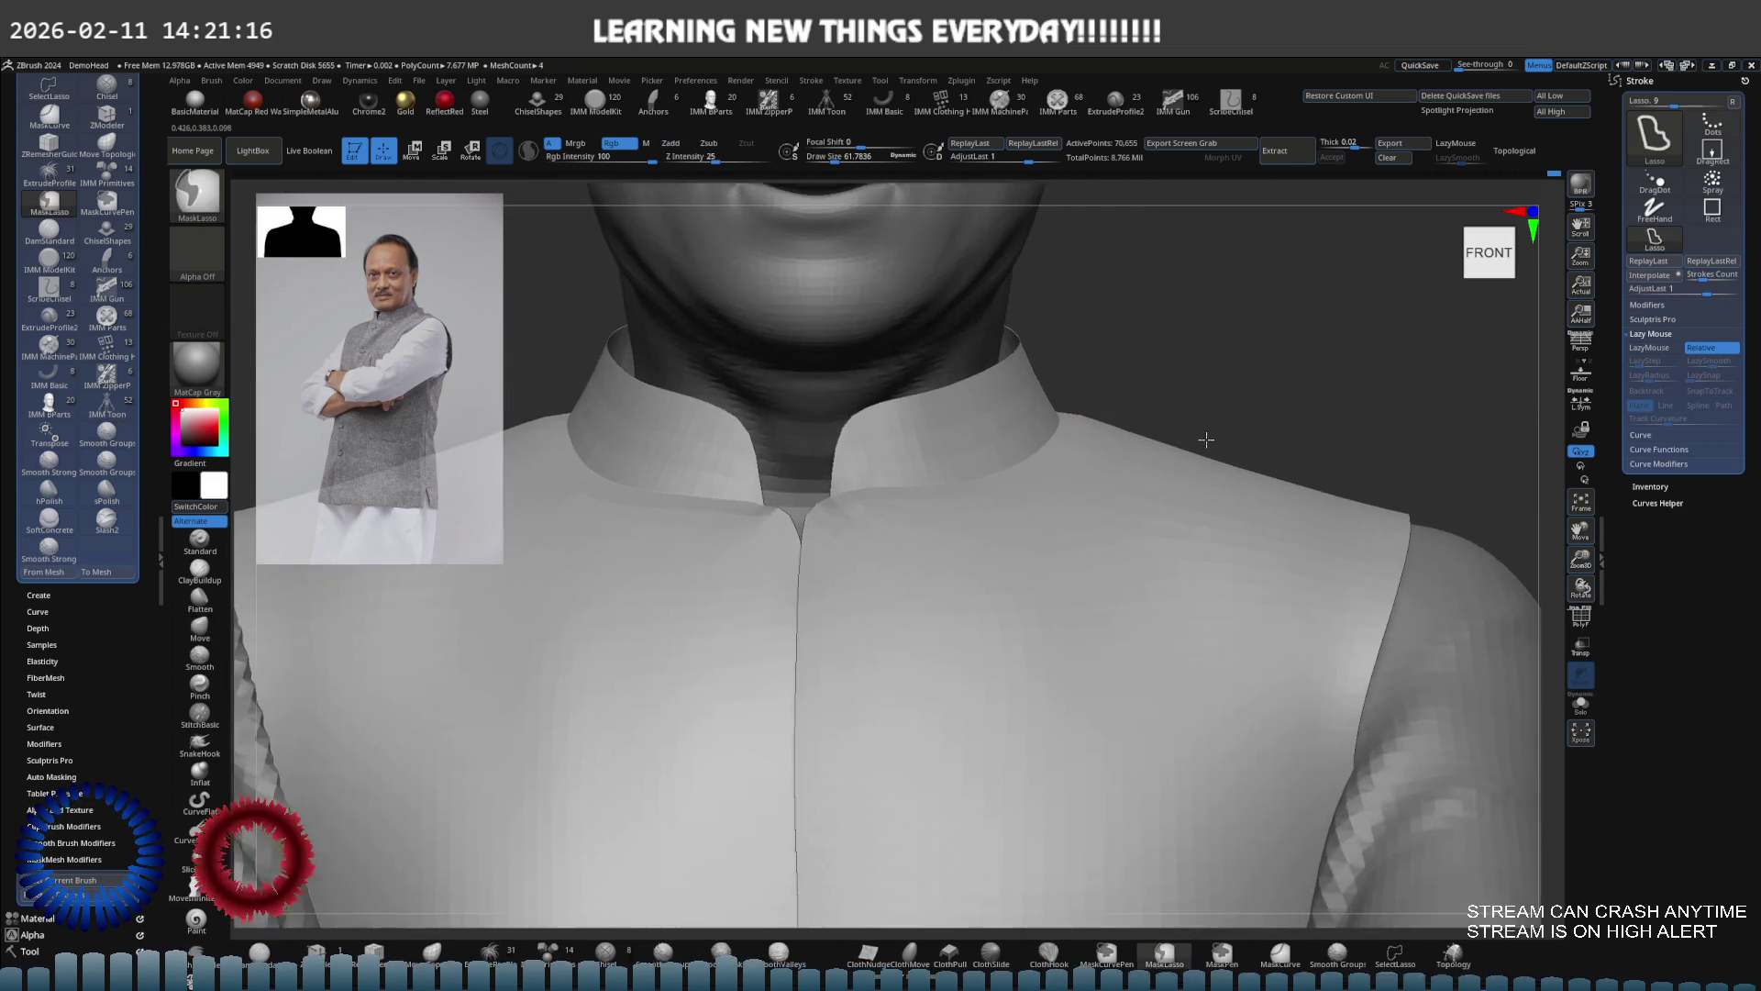
key(ctrl+z)
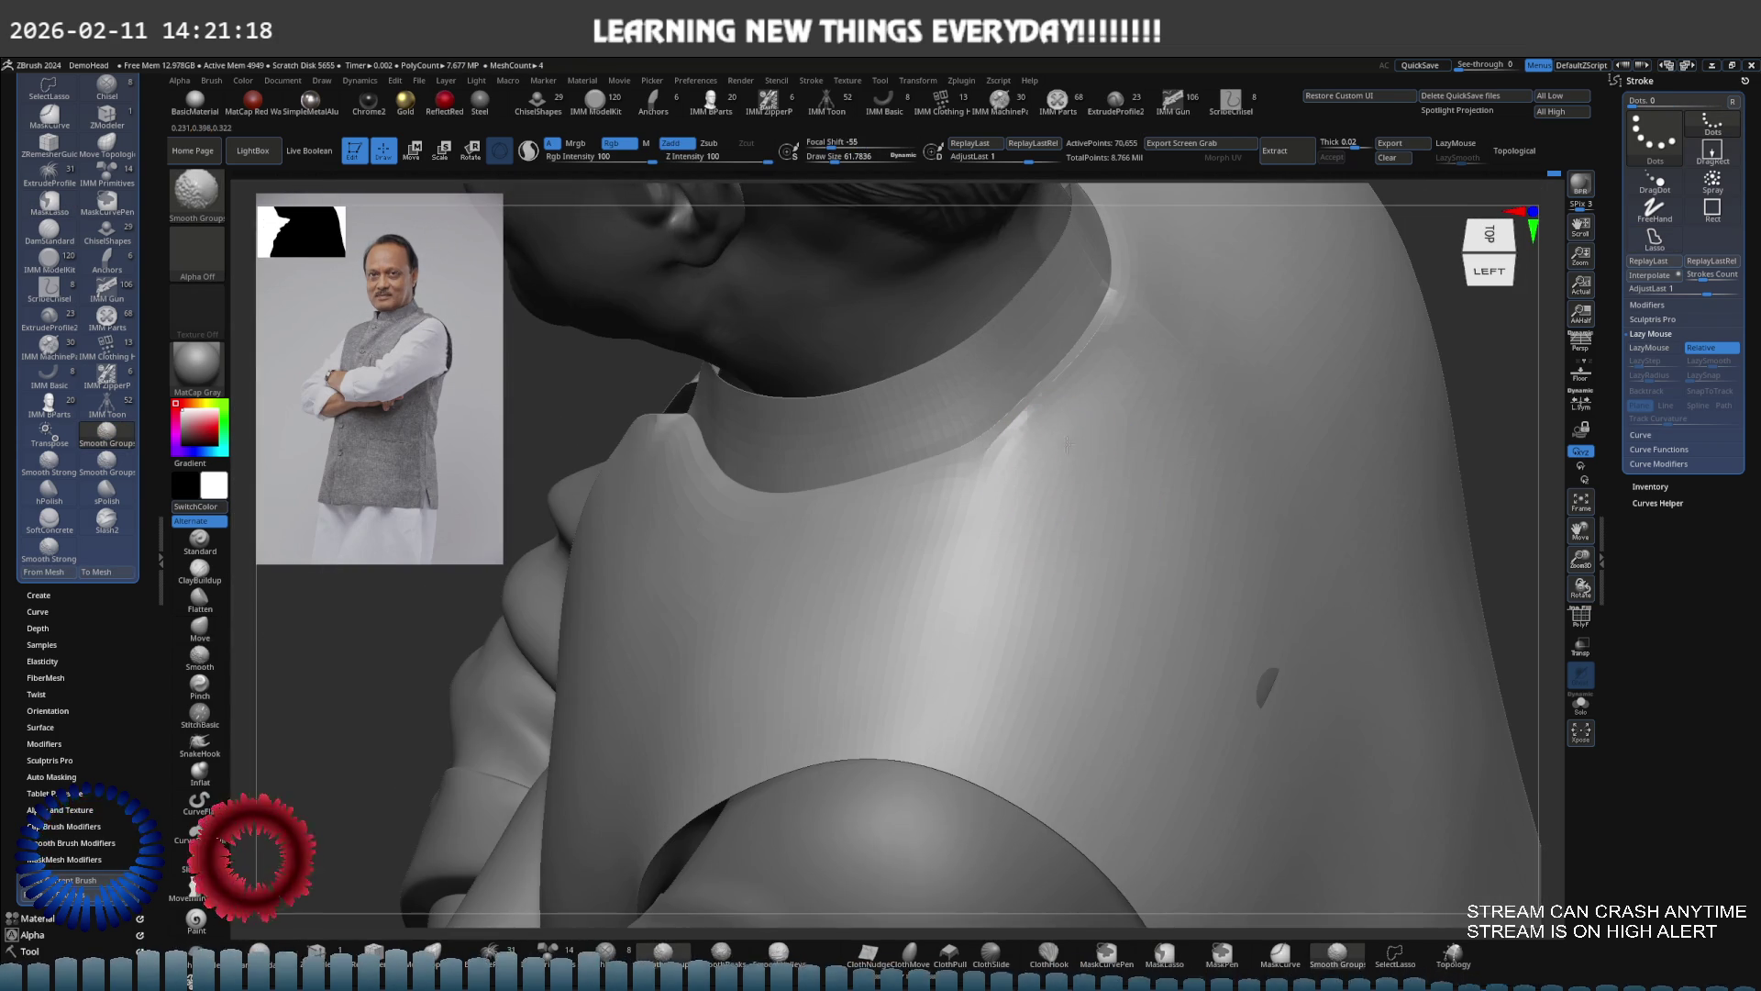
key(ctrl+z)
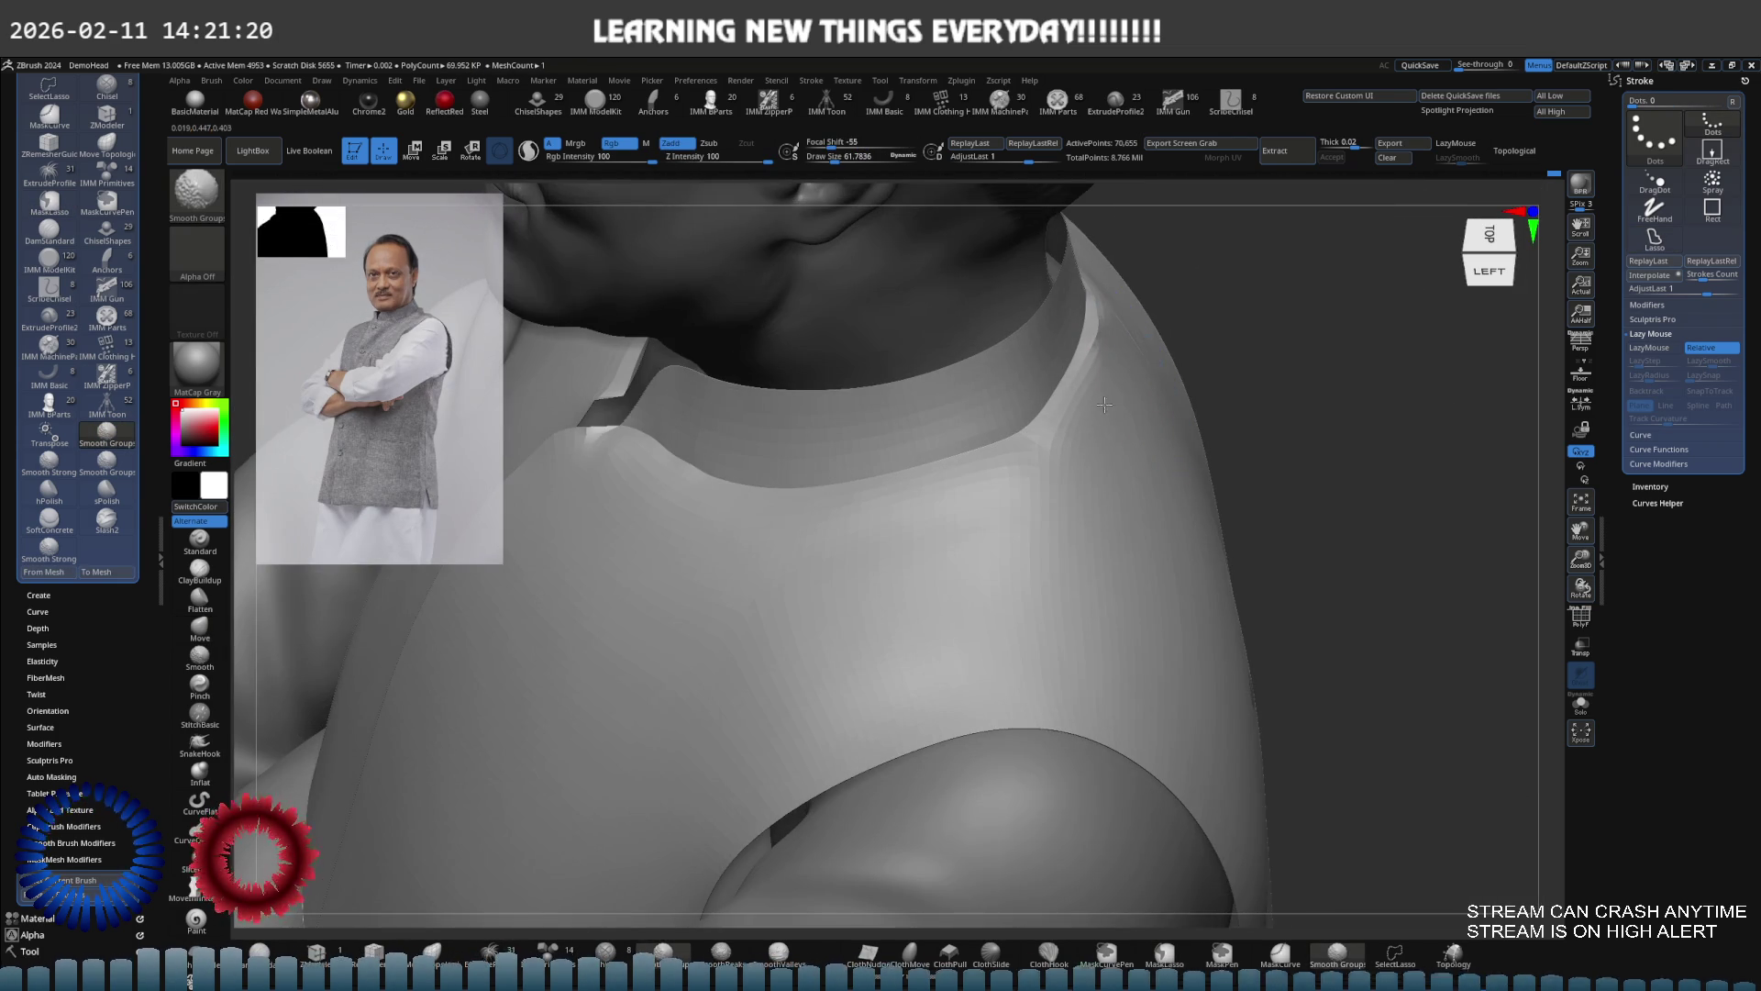
key(ctrl+z)
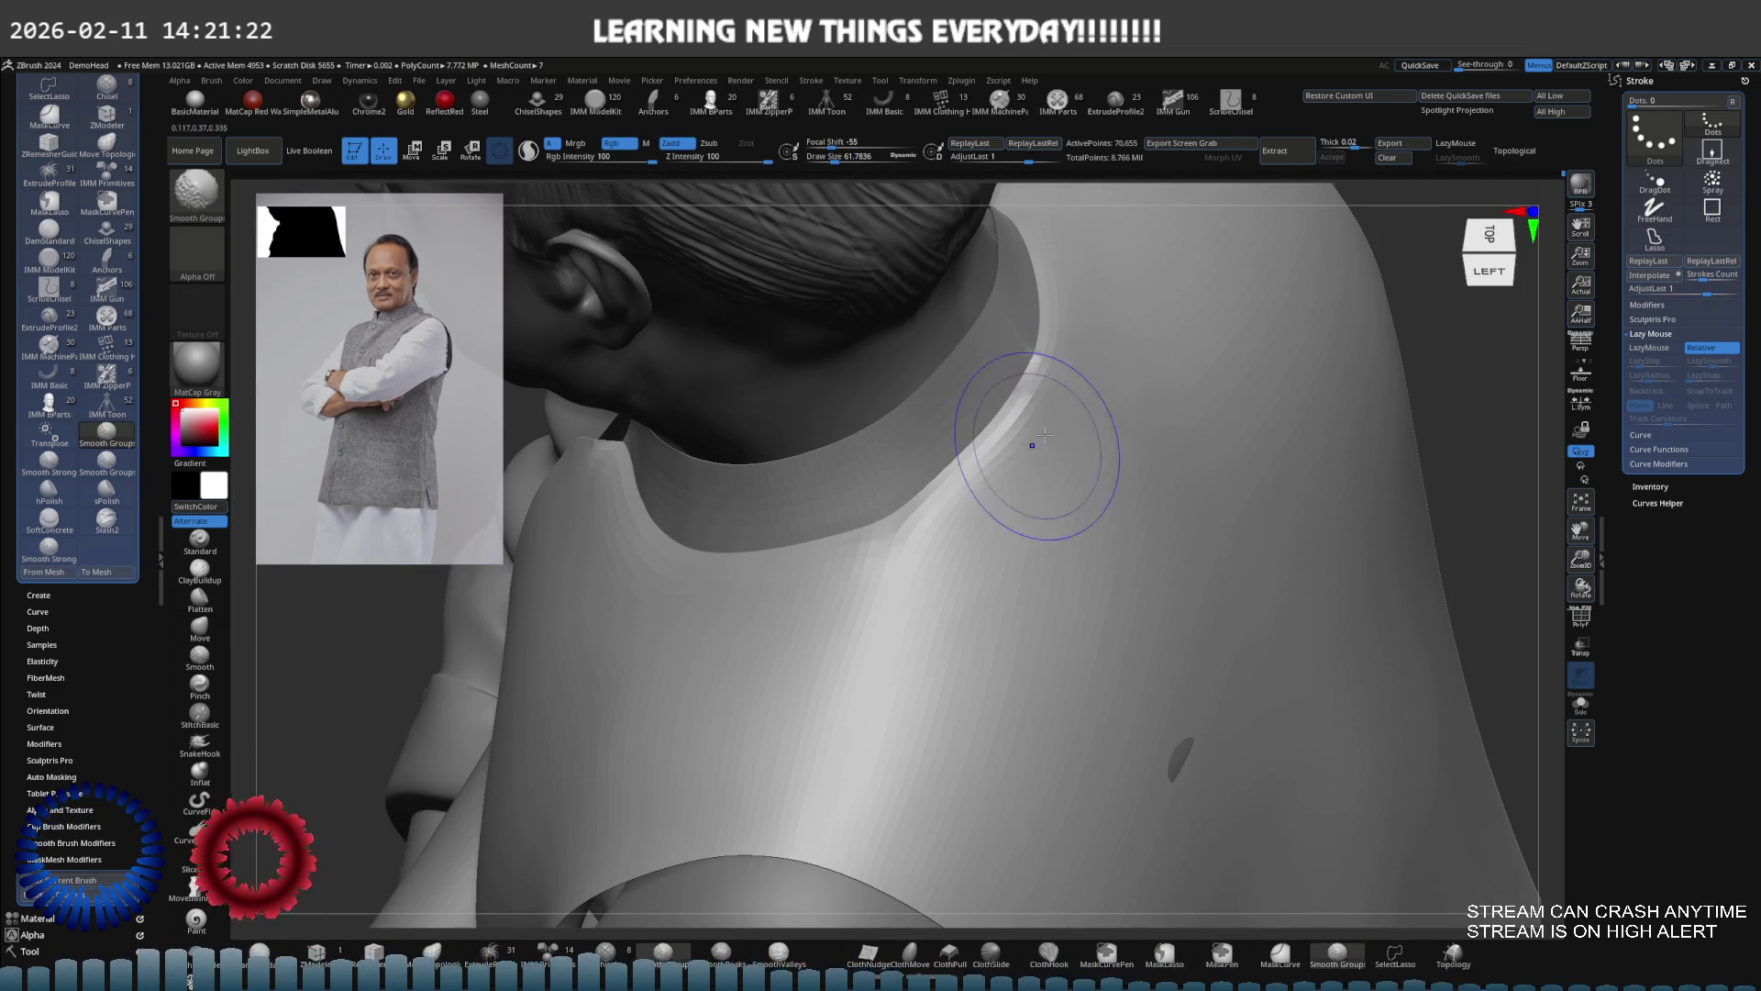
key(ctrl+z)
key(ctrl+z)
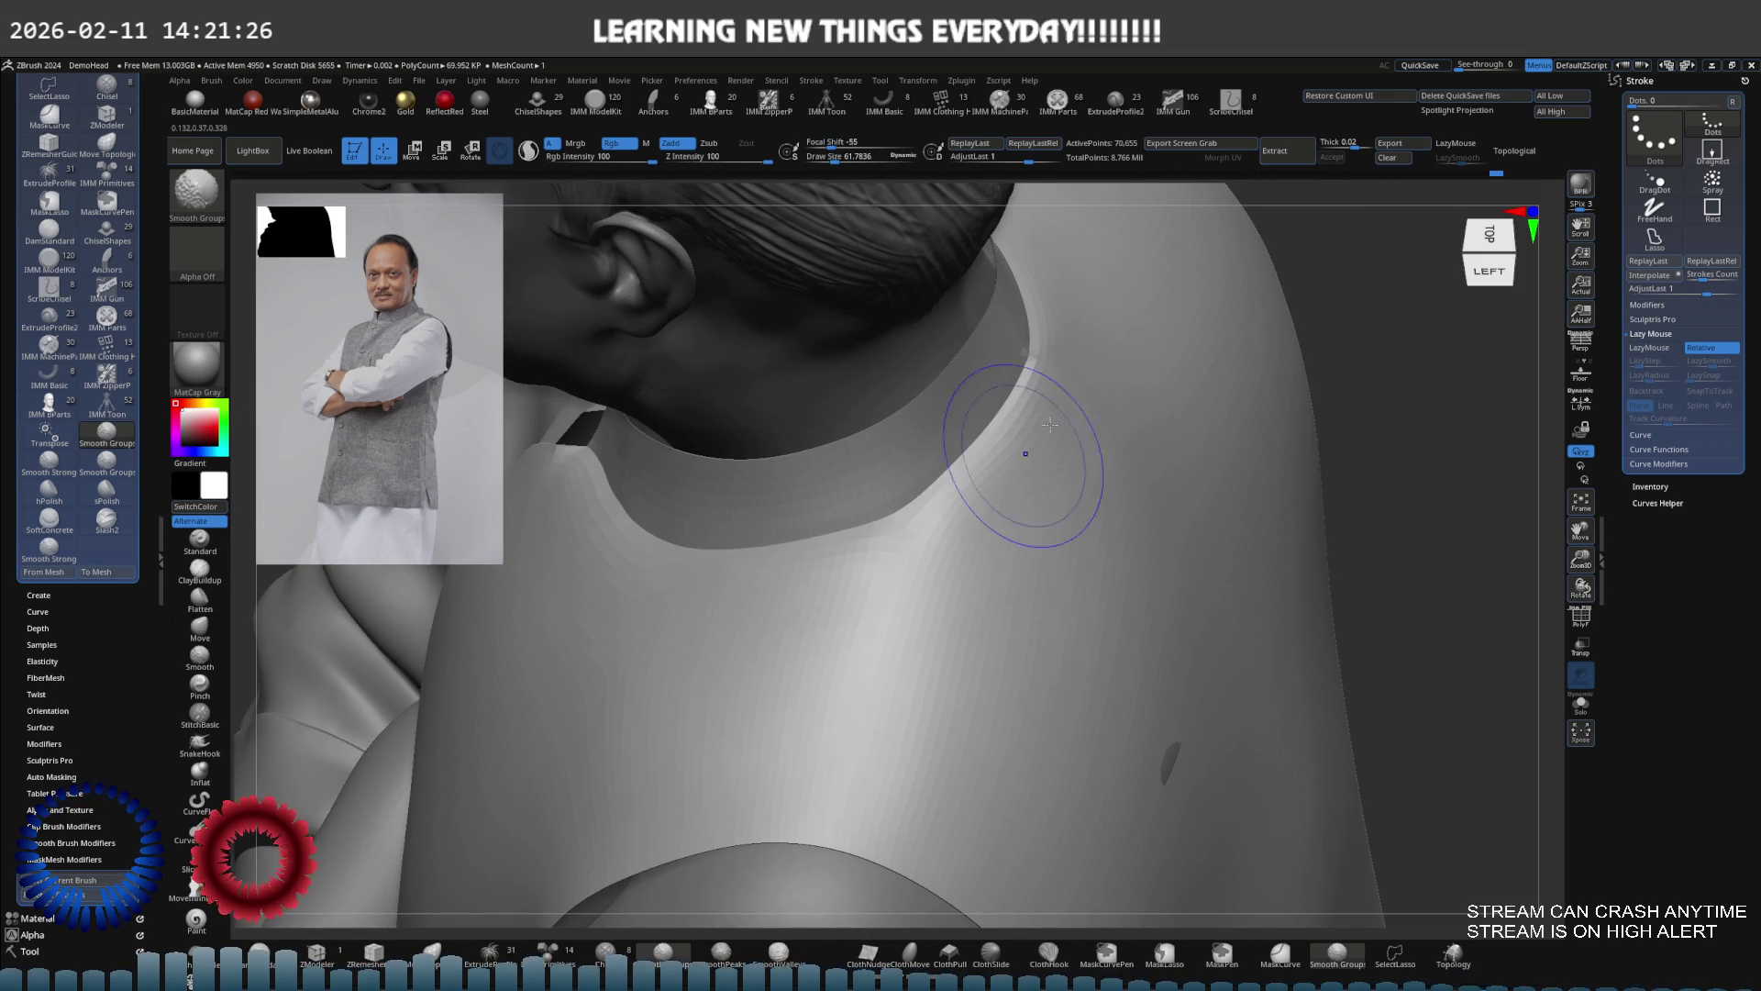
key(ctrl+z)
key(ctrl+z)
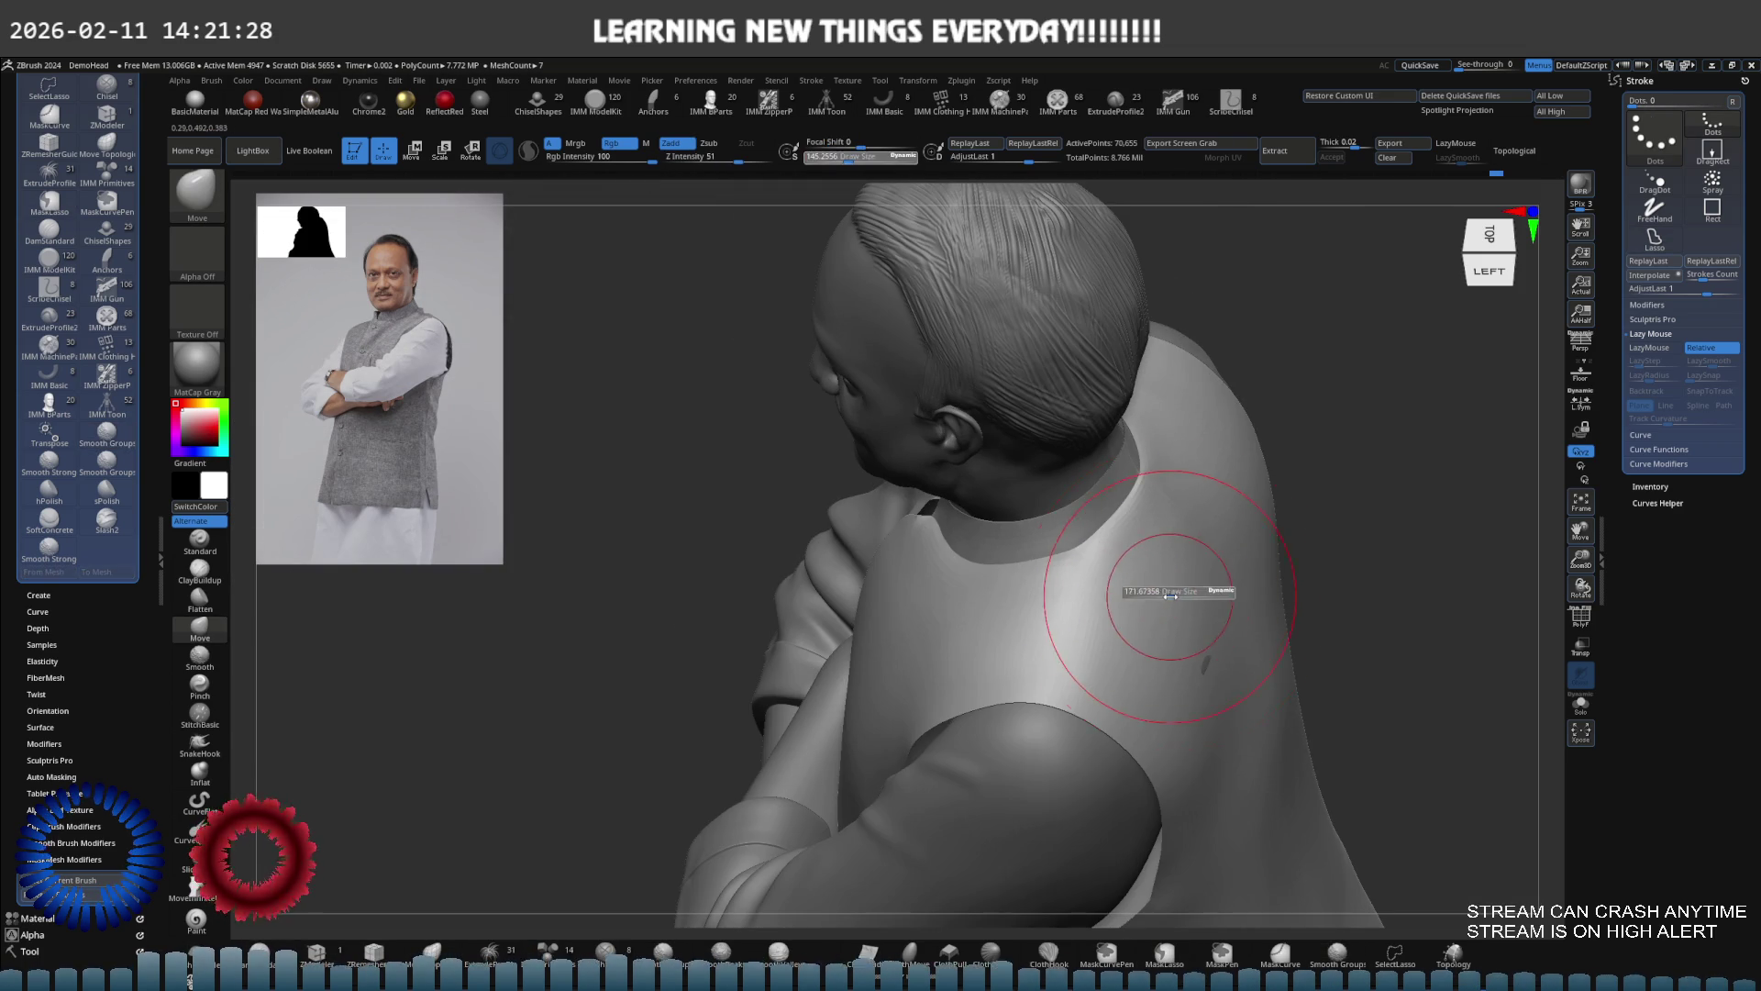
Step through the undo history to the front state and shrink the brush to about 68
key(ctrl+z)
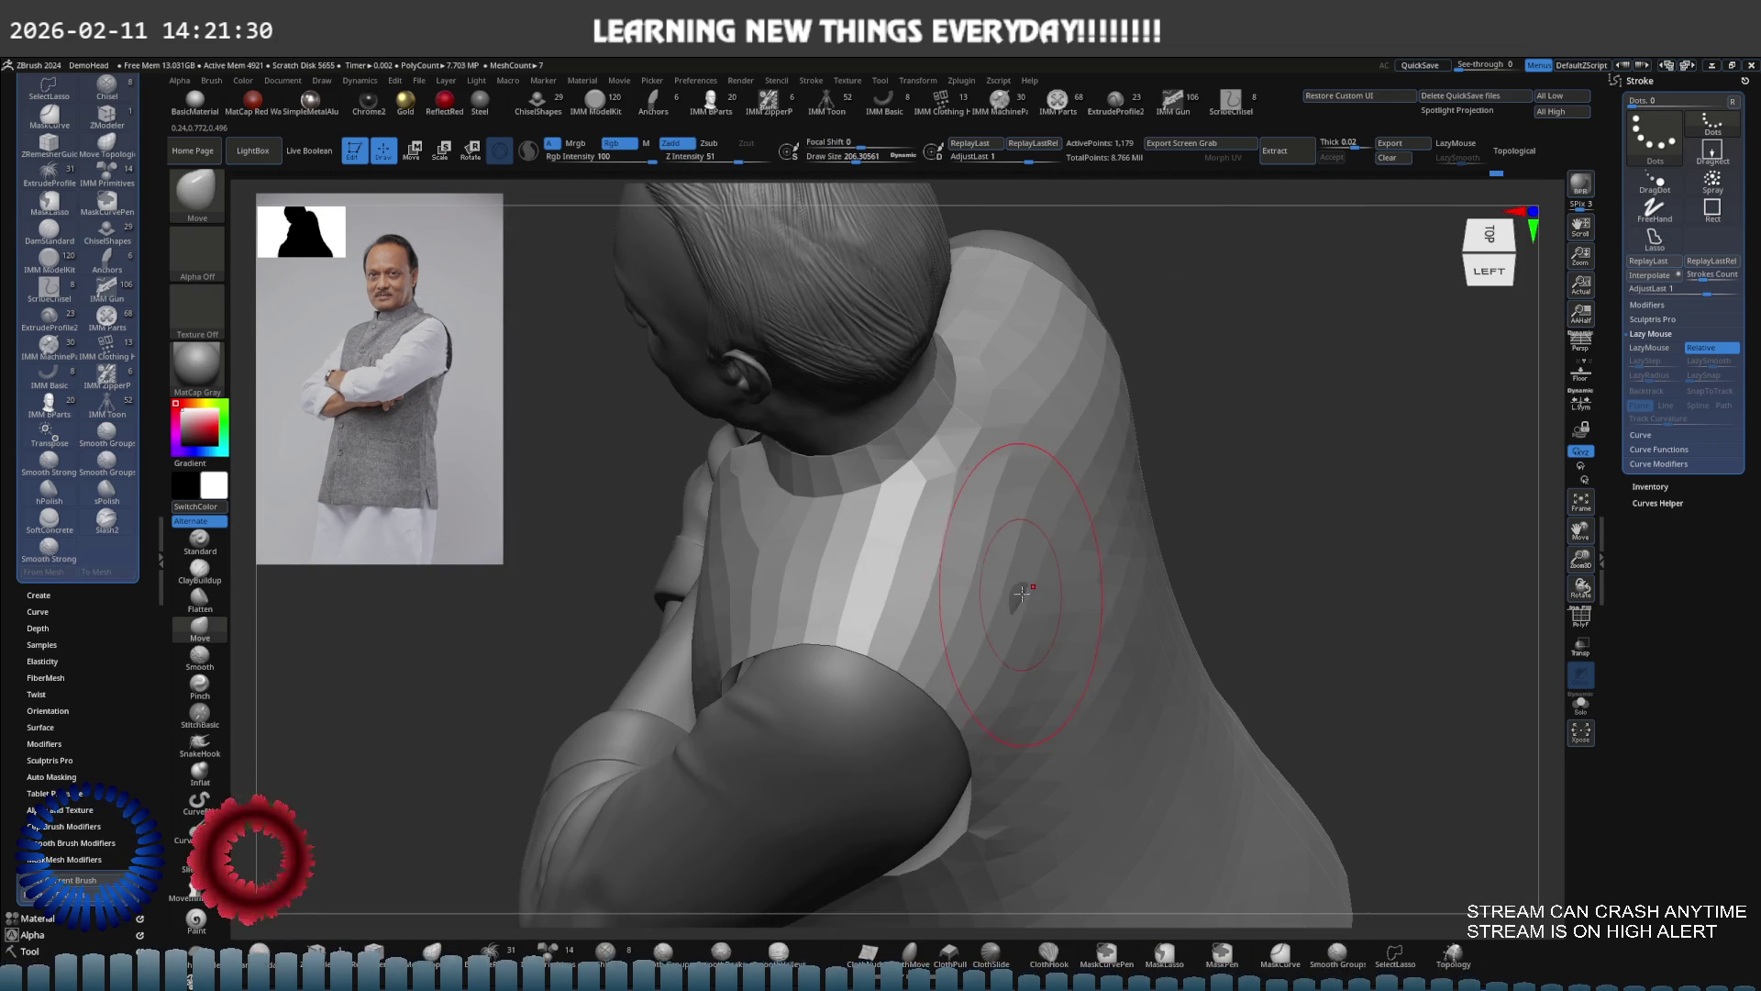
key(ctrl+z)
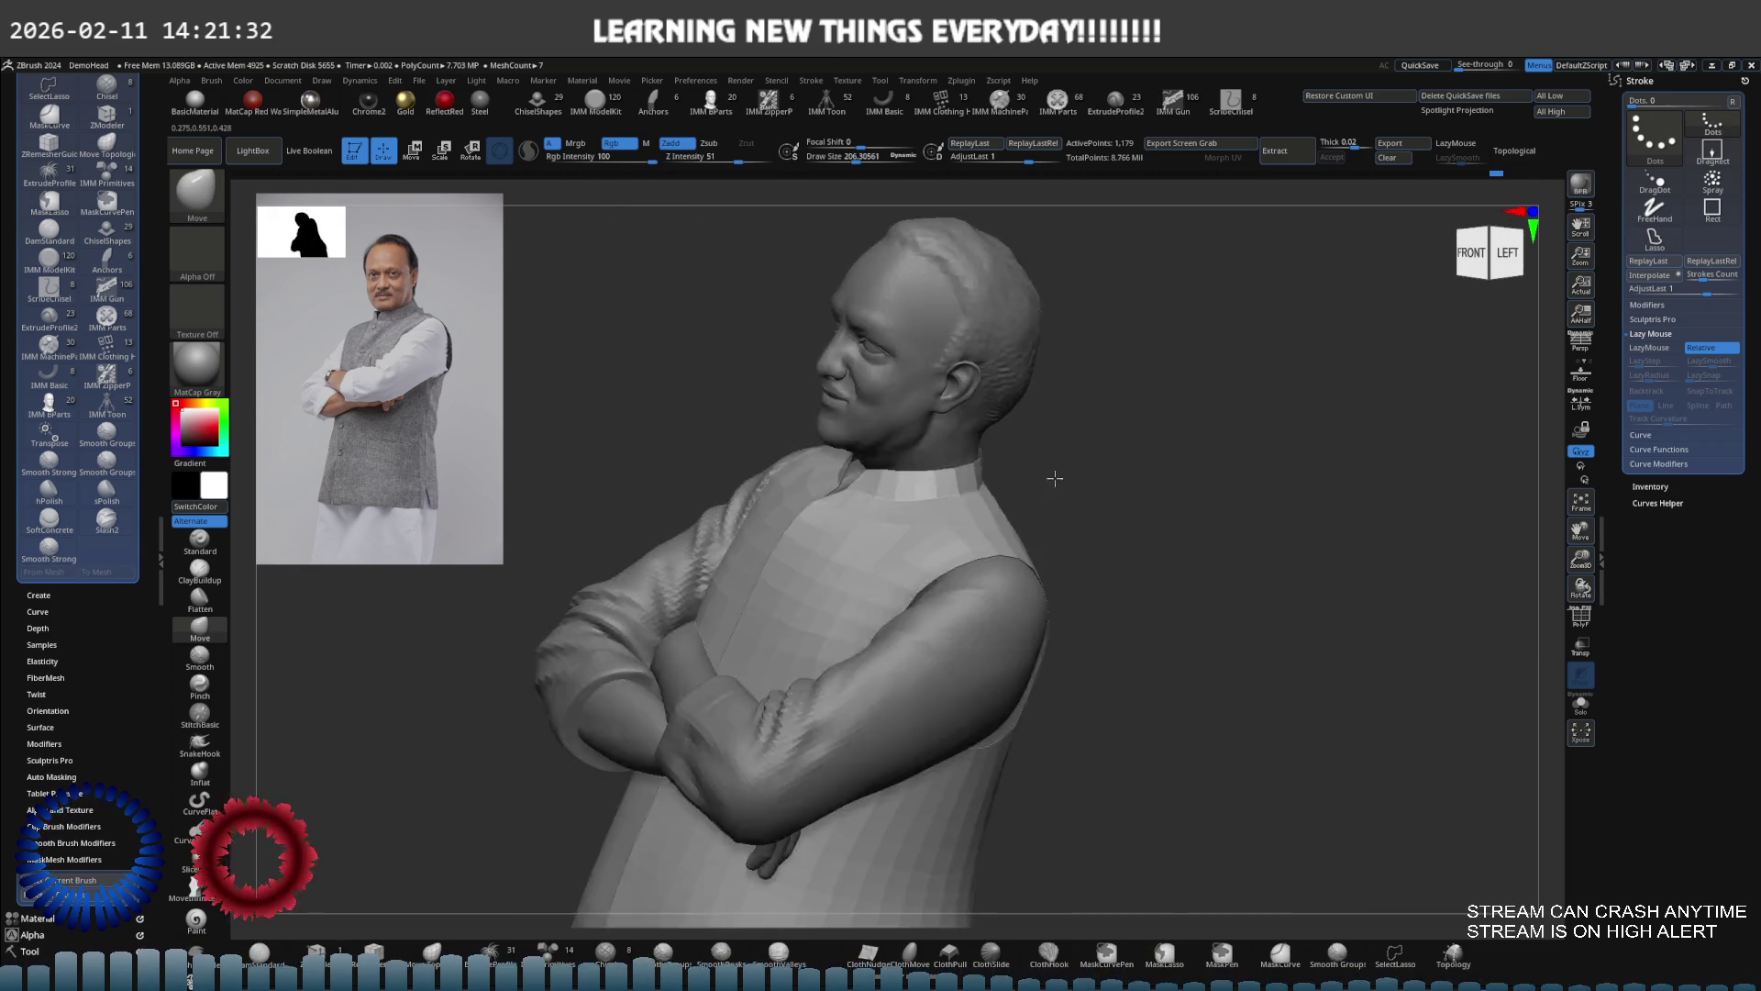
key(ctrl+z)
key(ctrl+z)
key(ctrl+z)
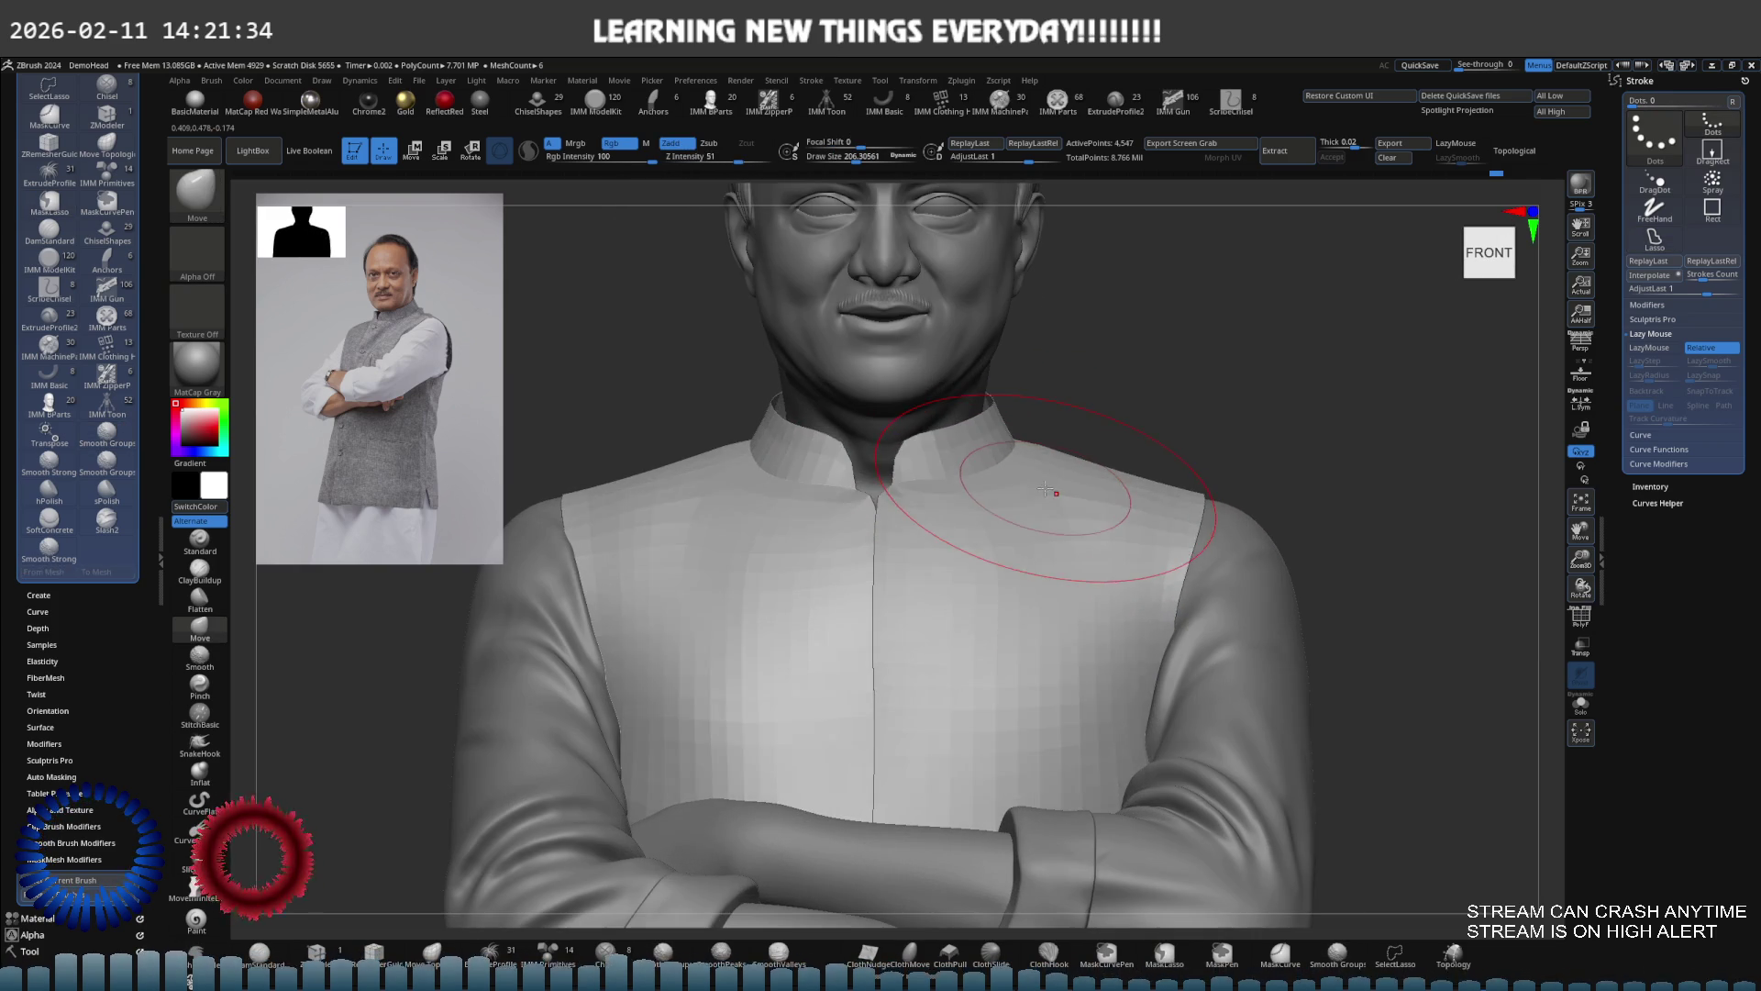
key(ctrl+z)
key(ctrl+z)
key(ctrl+z)
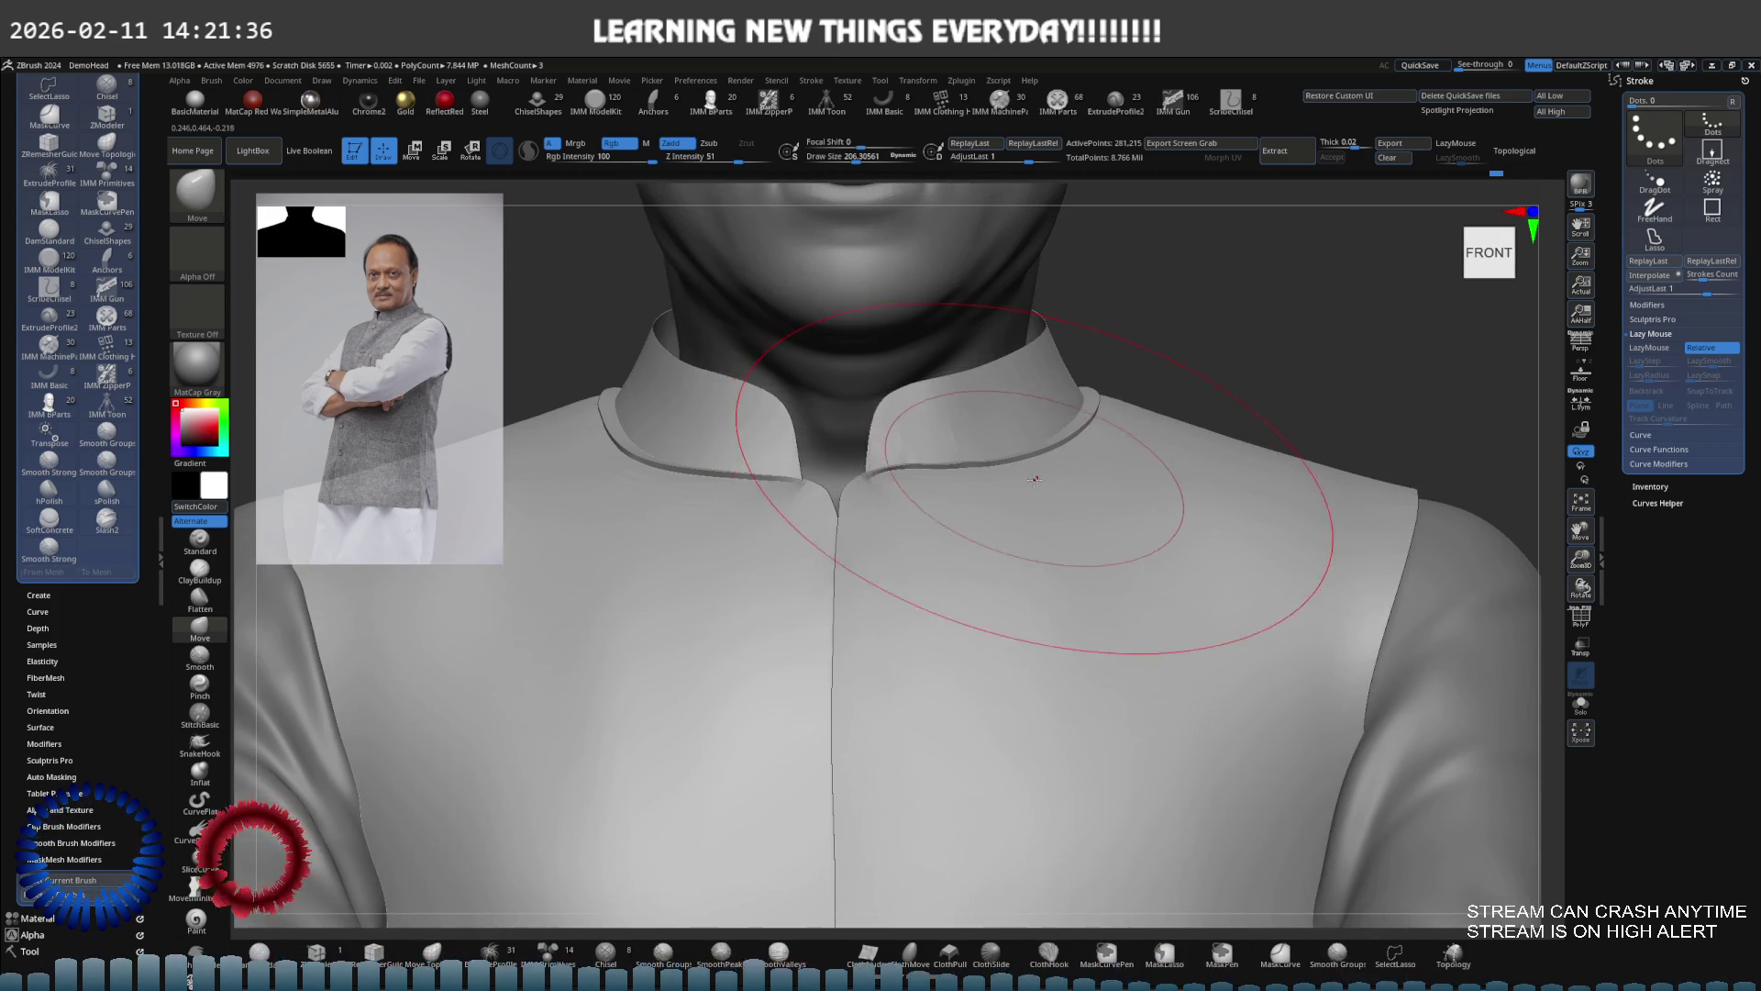
key(ctrl+z)
key(ctrl+z)
key(ctrl+z)
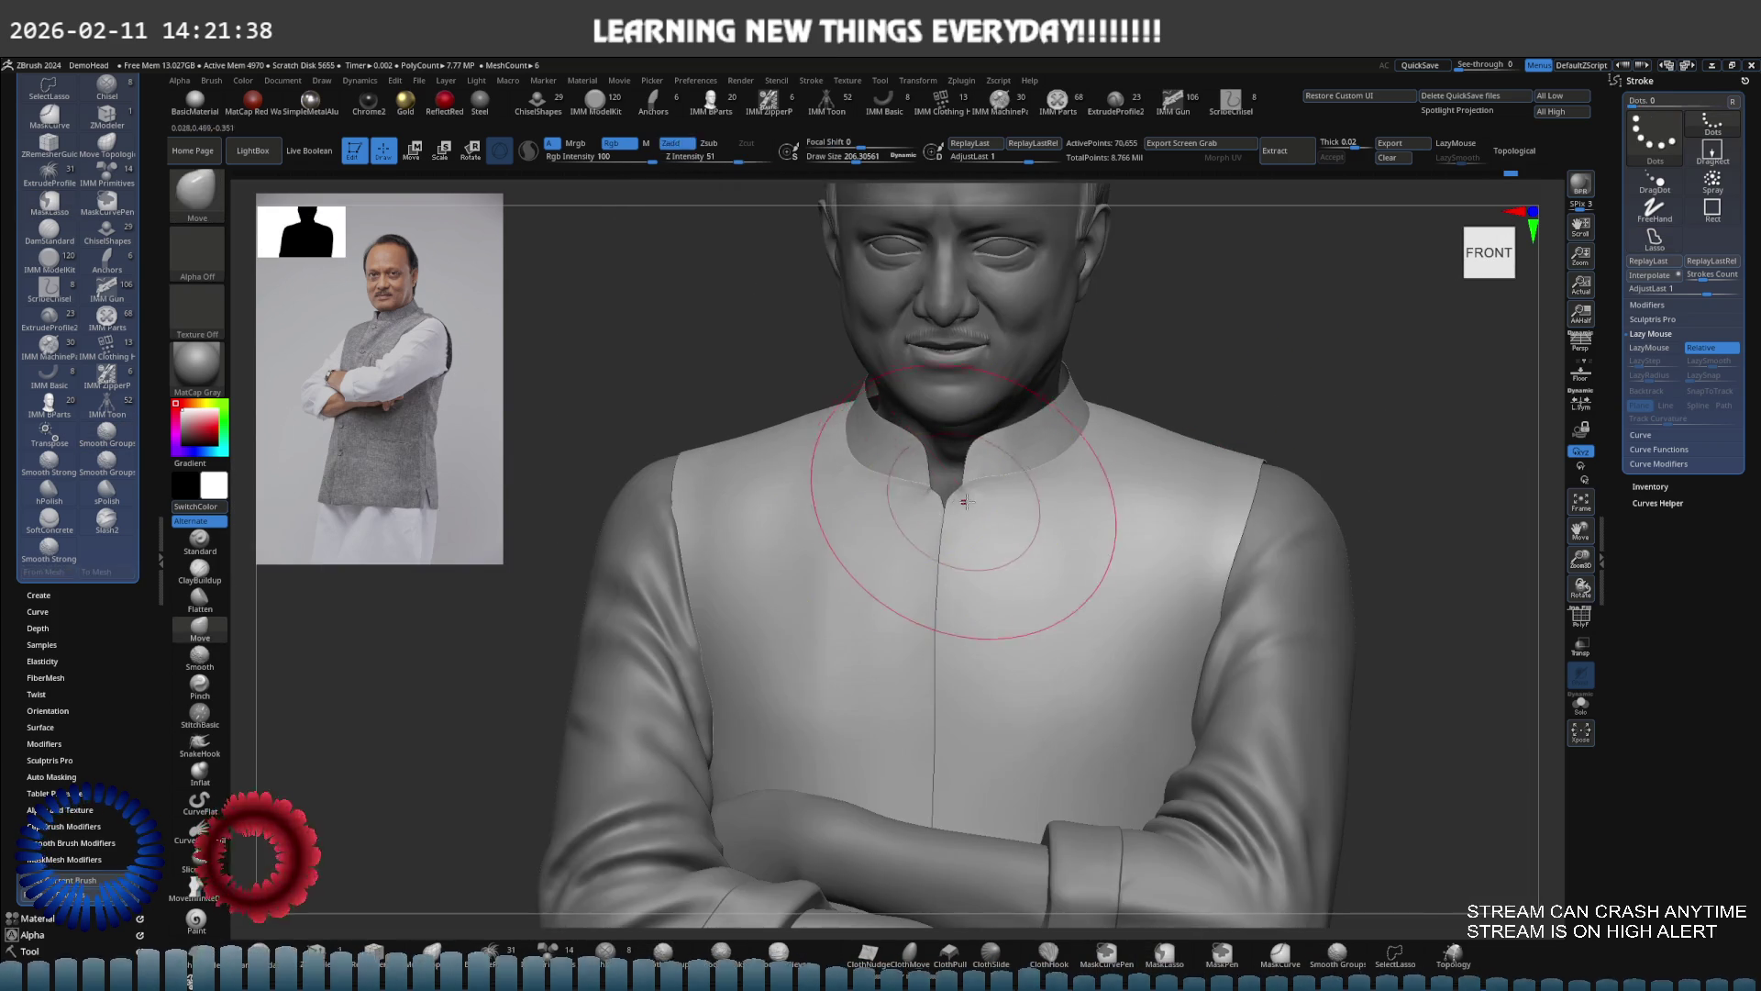
key(ctrl+shift+z)
key(ctrl+shift+z)
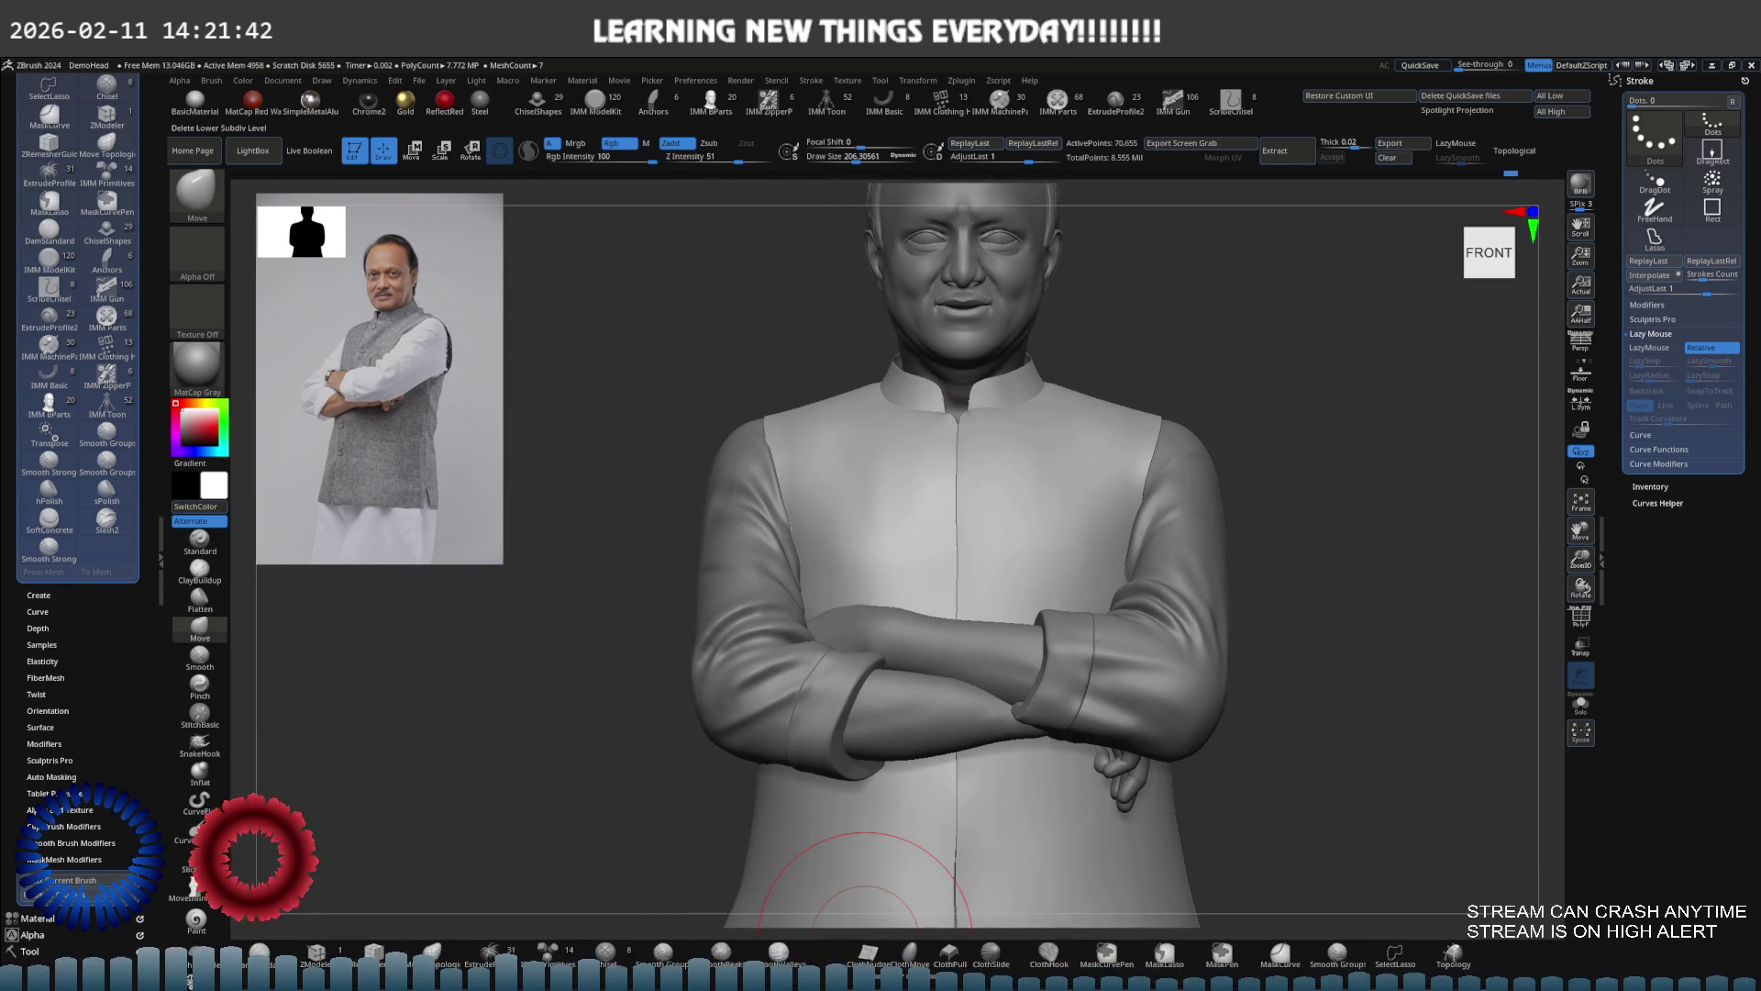
key(ctrl+z)
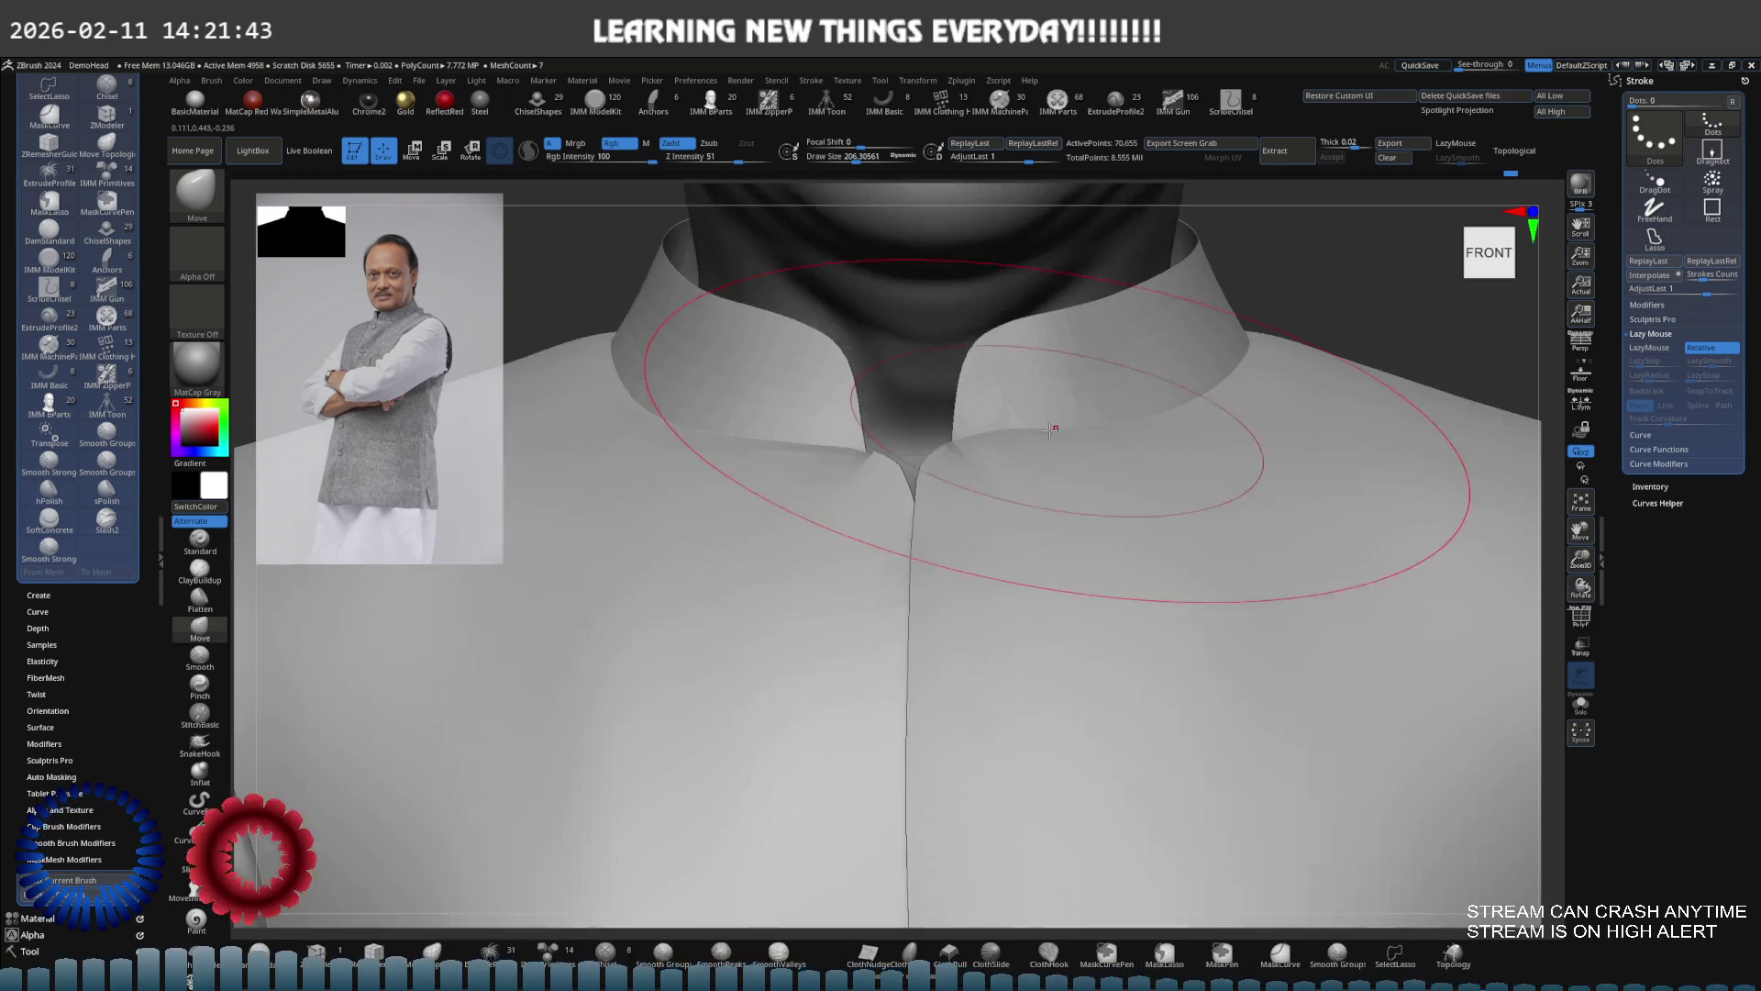
key(s)
drag(1049, 471, 975, 471)
mouse_move(975, 471)
right_down()
mouse_move(861, 496)
mouse_move(910, 505)
right_up()
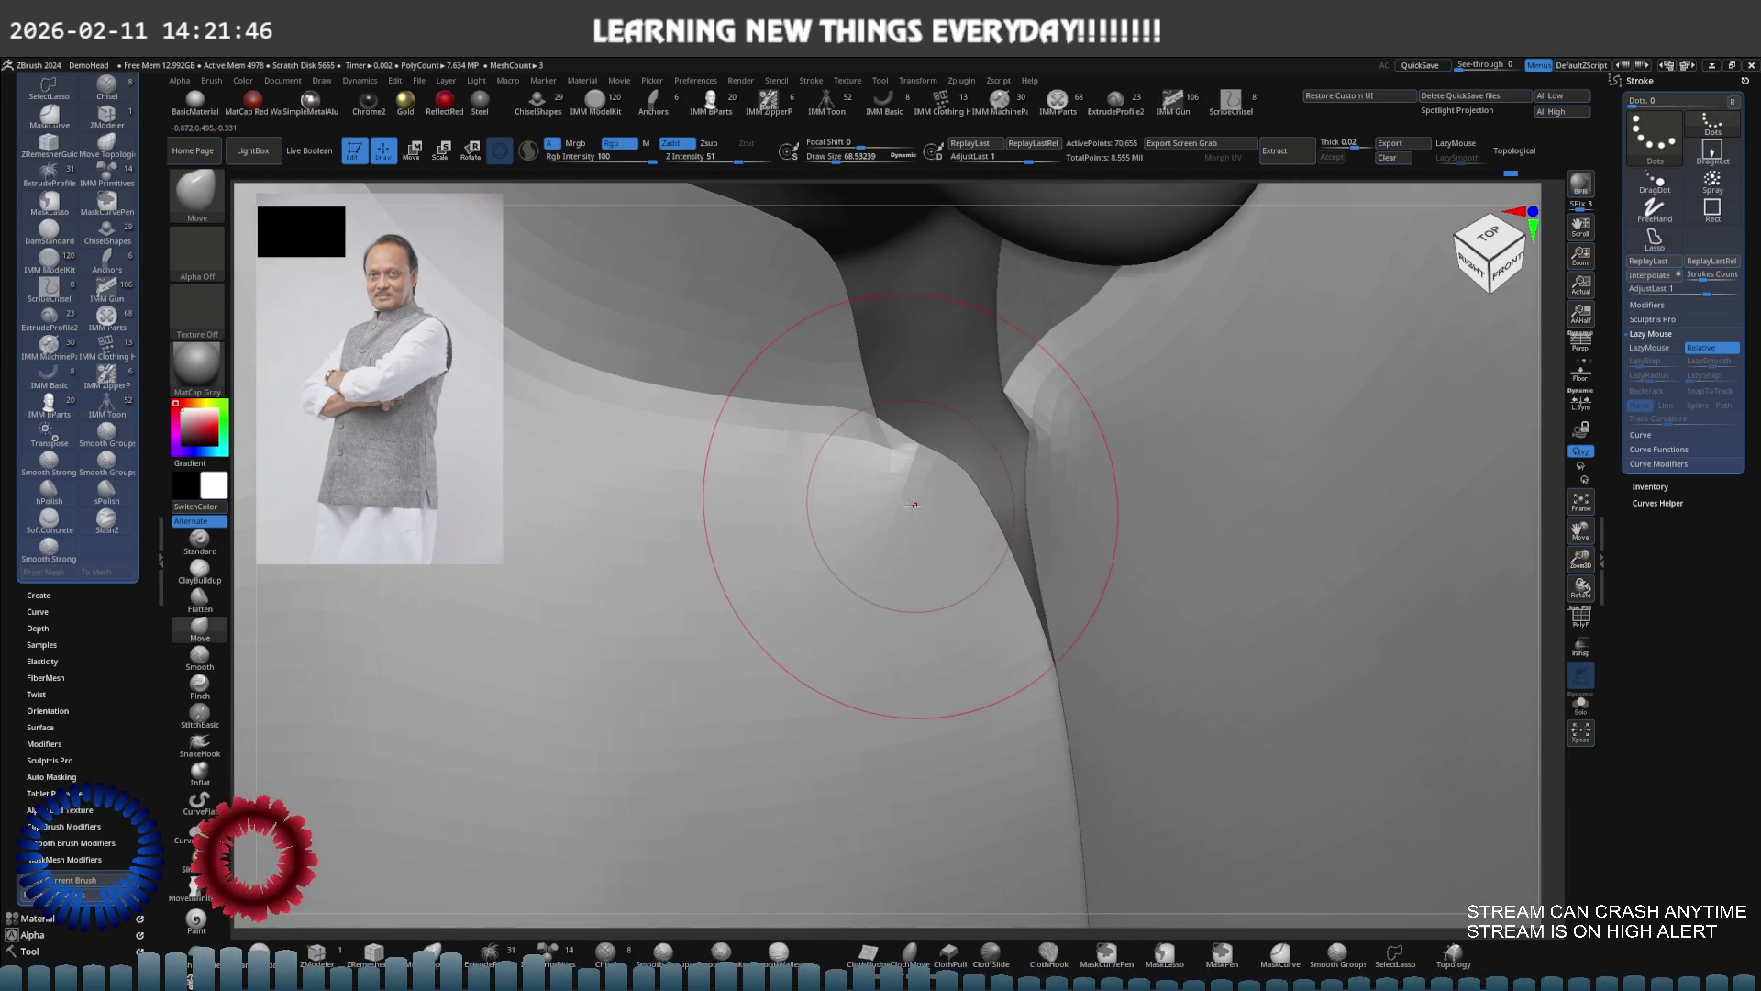
key(ctrl+z)
key(shift)
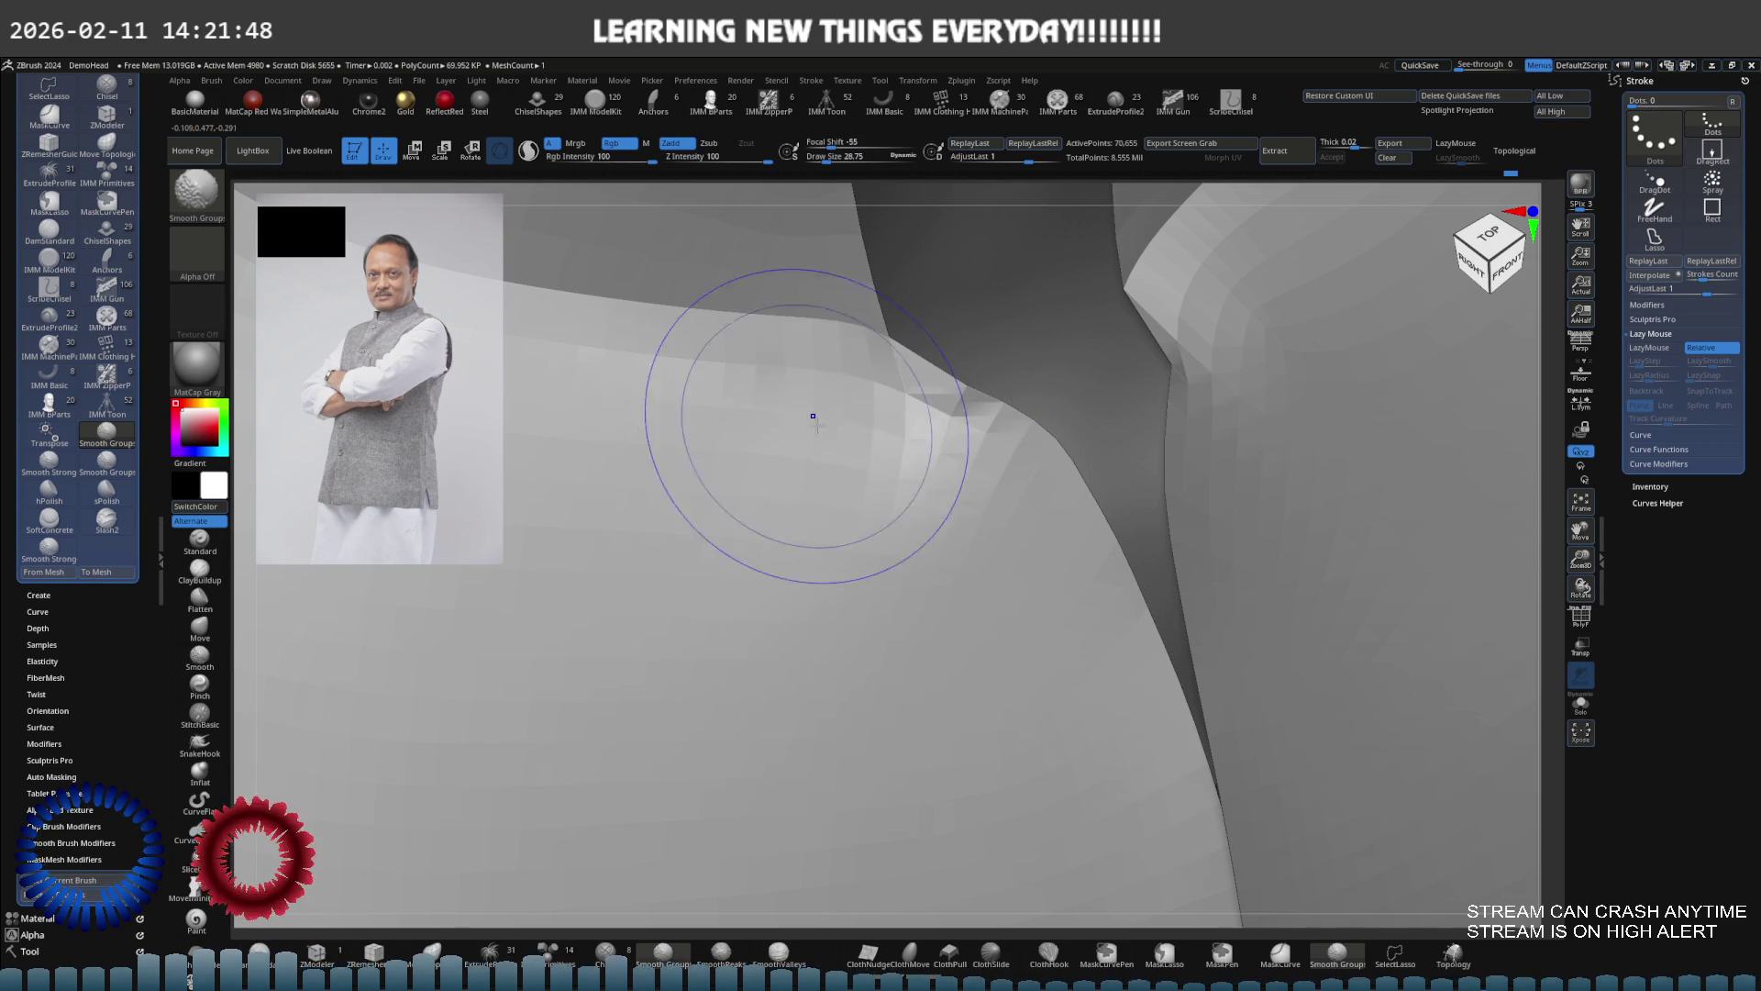
key(ctrl+shift+z)
Reduce the brush to about 7 and push the collar notch edge outward with Move
key(s)
drag(971, 458, 981, 417)
key(ctrl+shift+z)
key(s)
key(ctrl+z)
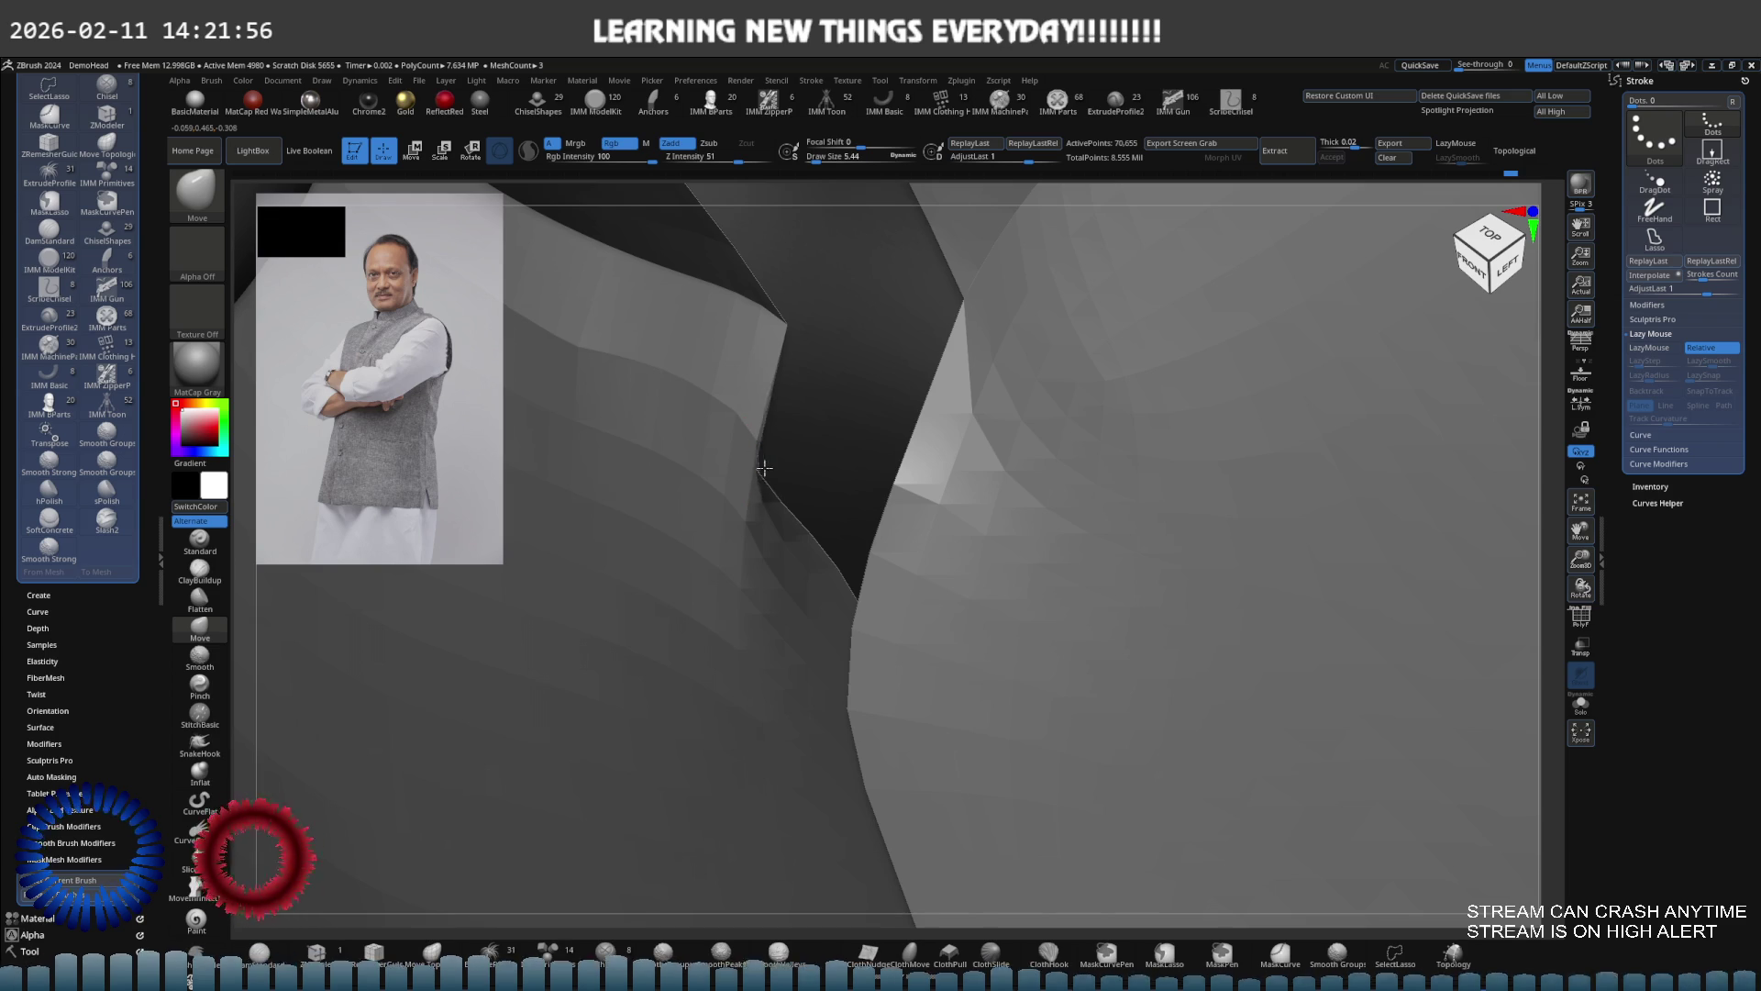
drag(808, 453, 841, 439)
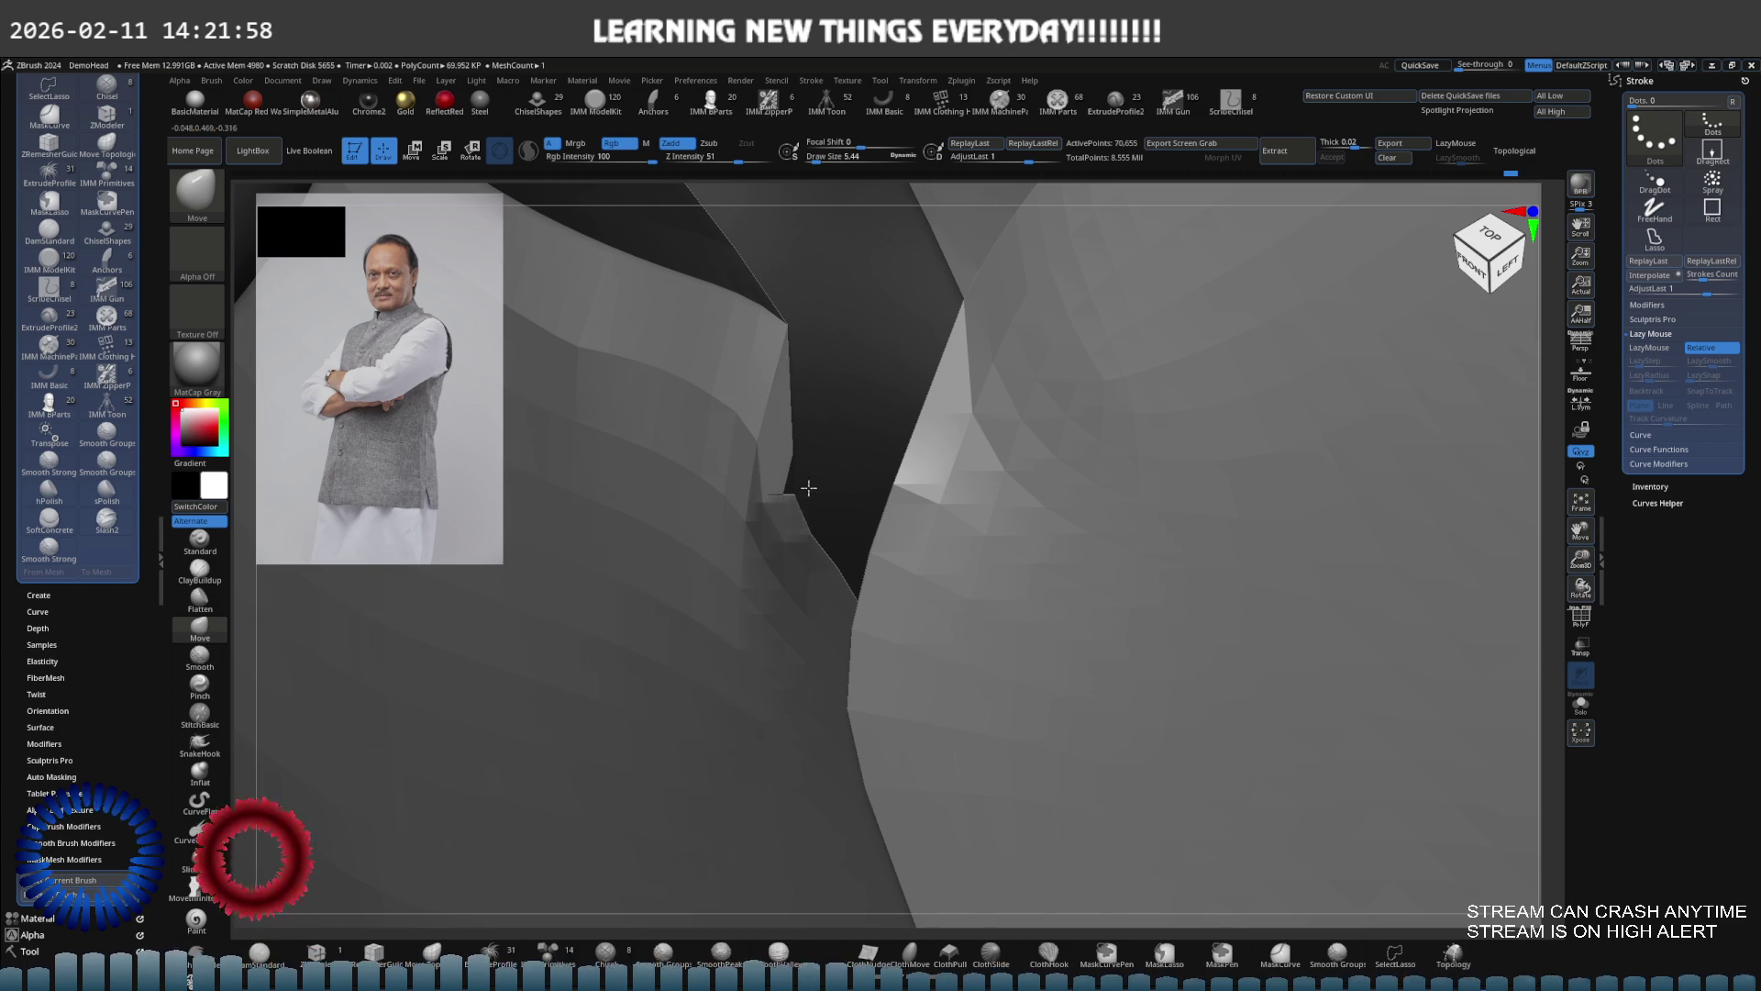
key(ctrl+shift+z)
key(space)
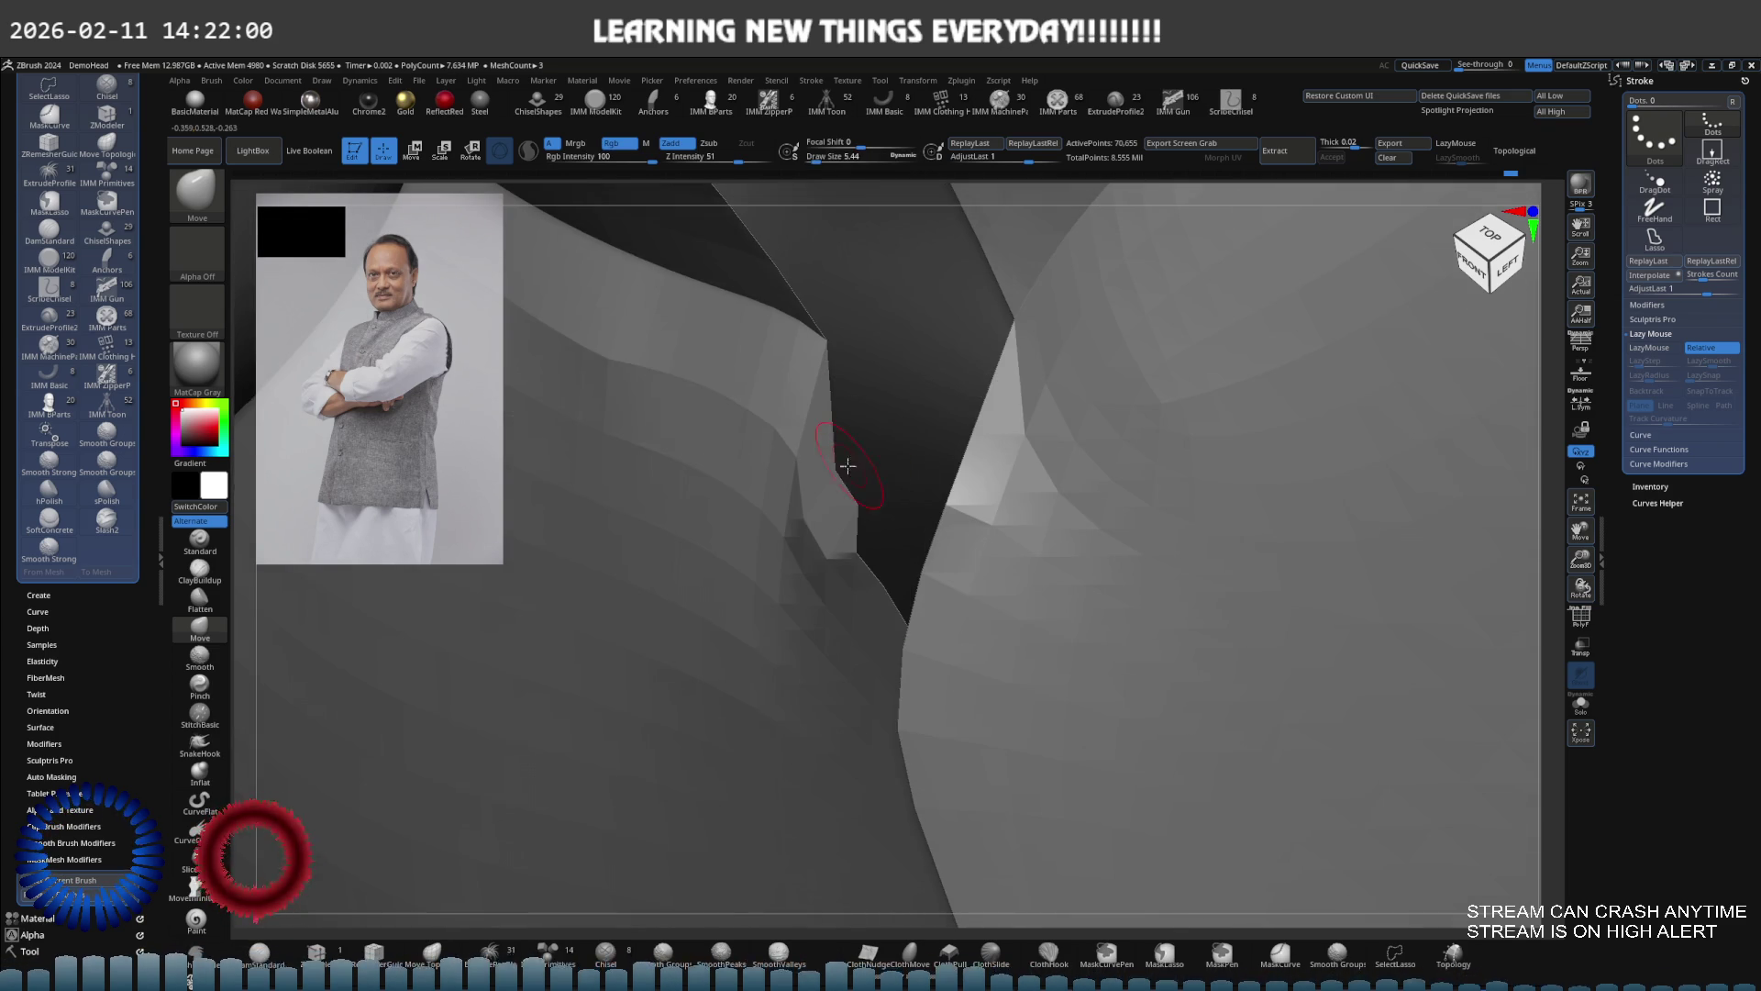
right_drag(816, 481, 915, 441)
At brush size 17, flatten and then smooth the facets beside the collar notch
key(bracketright)
key(bracketright)
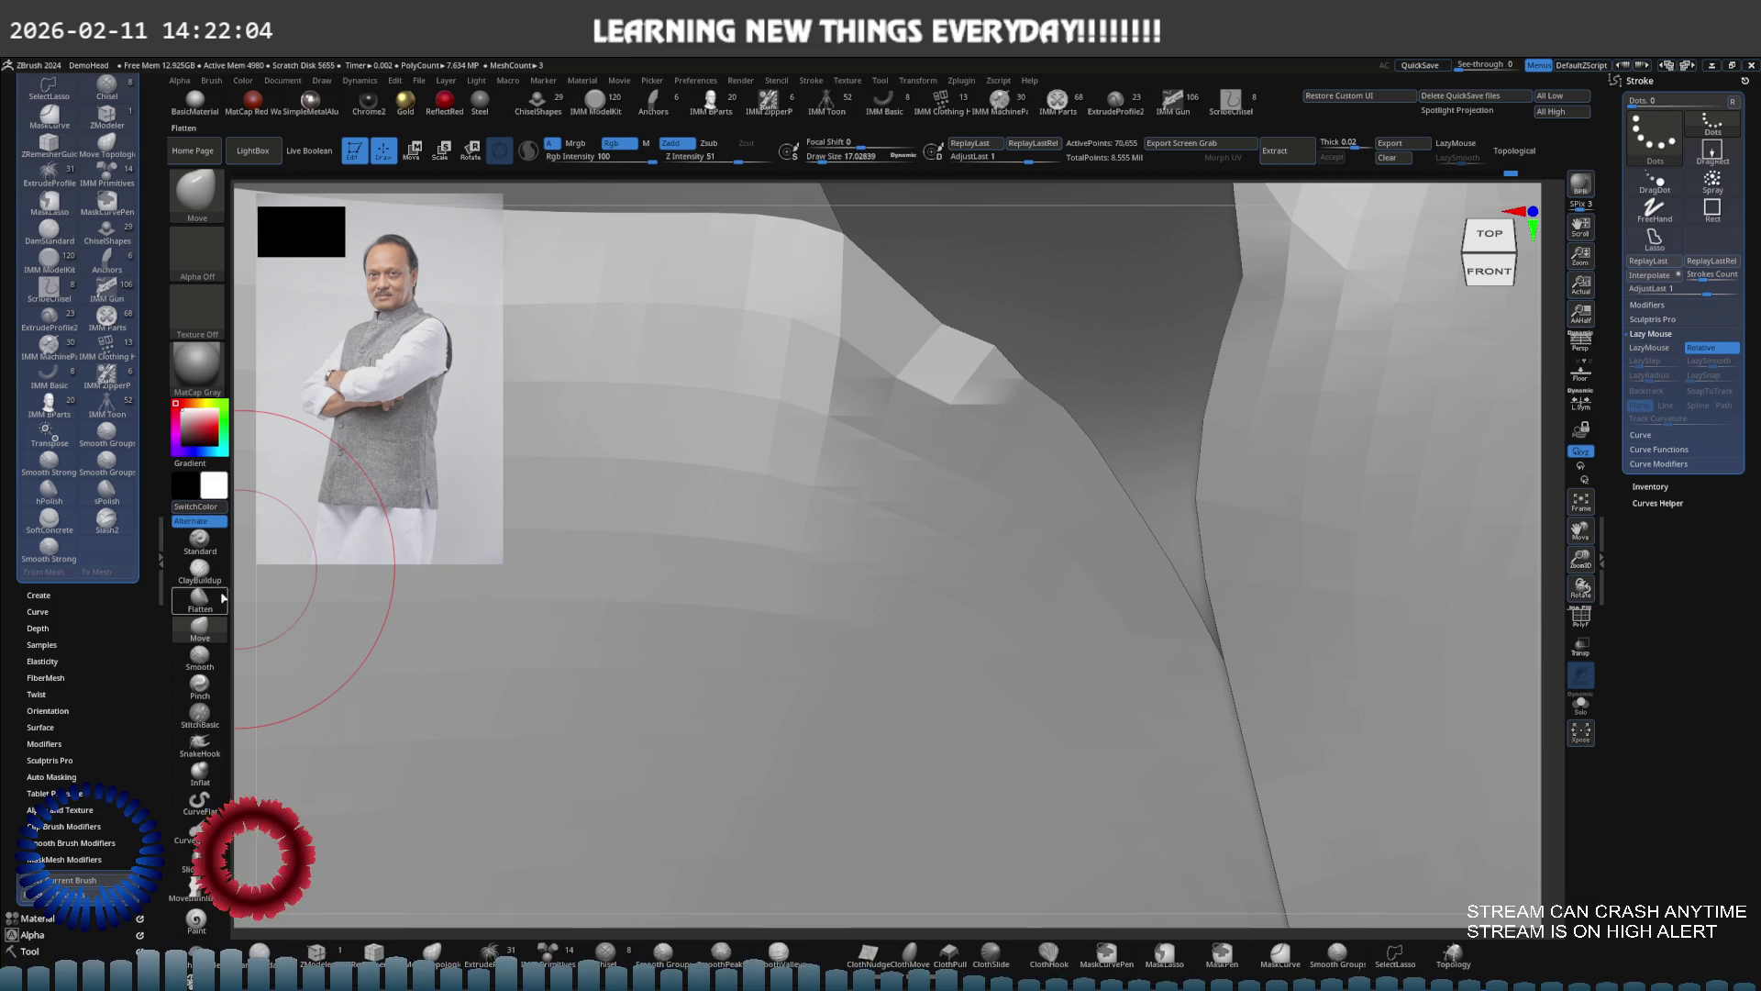
click(200, 600)
drag(1000, 406, 952, 399)
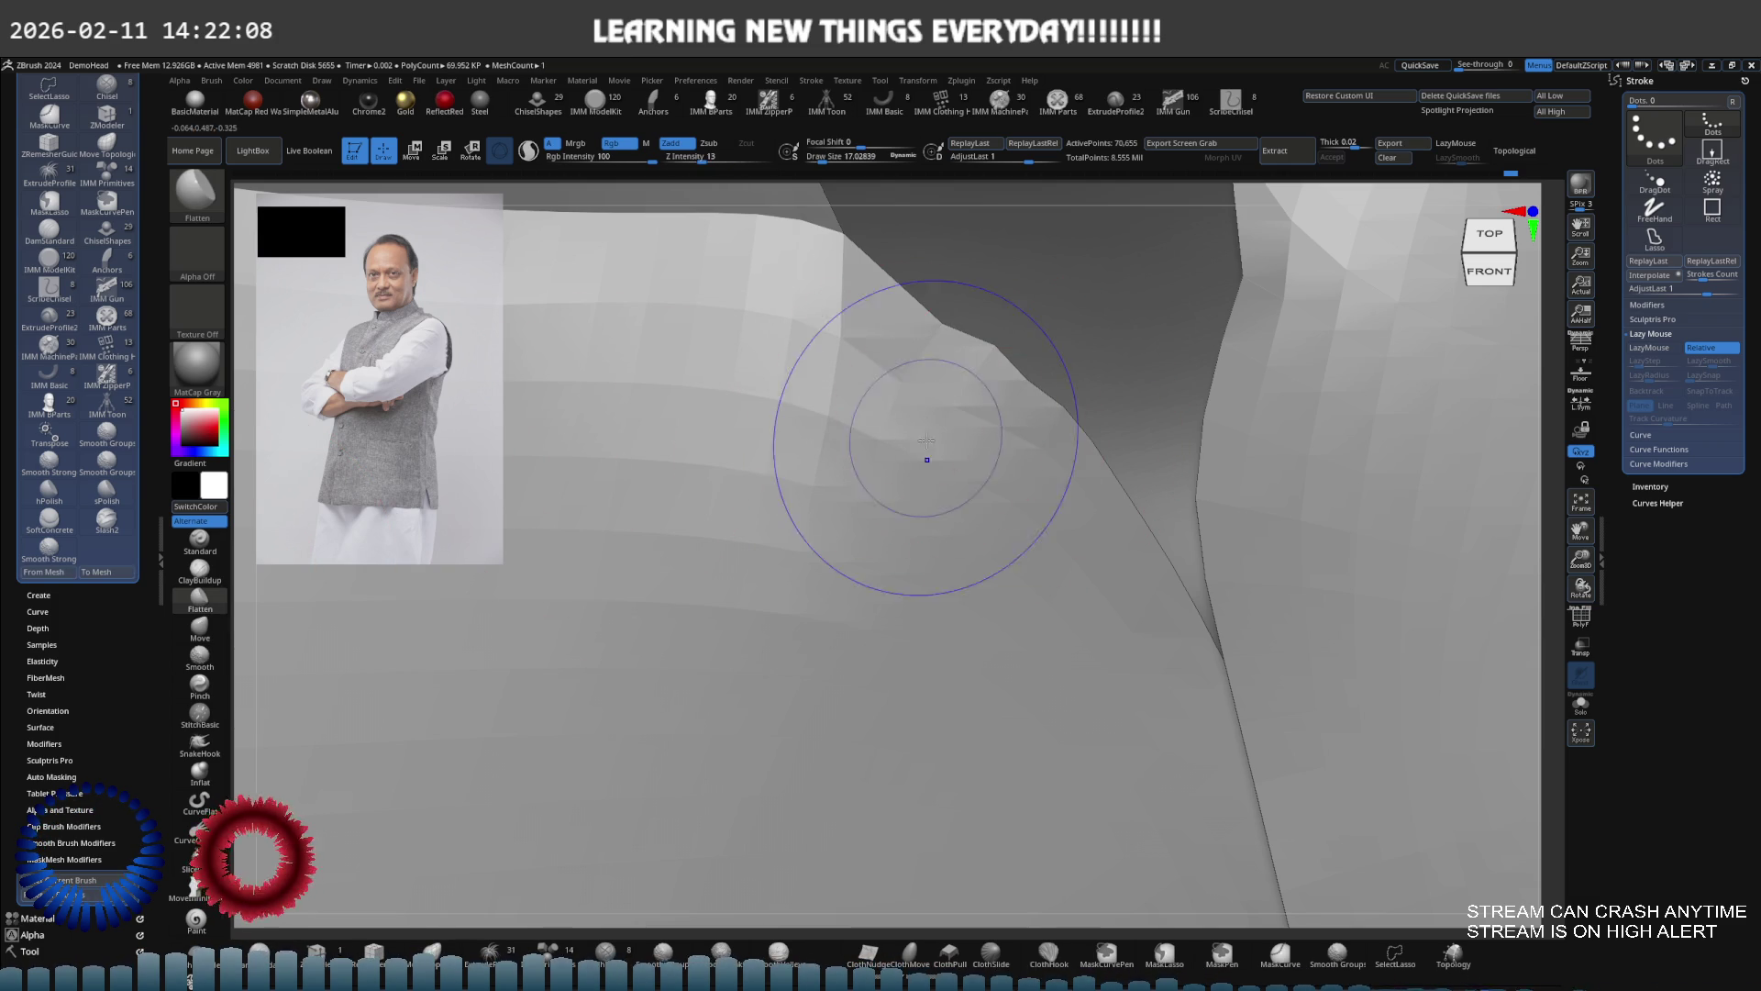
key(shift)
drag(1002, 492, 995, 405)
key(b)
key(m)
key(v)
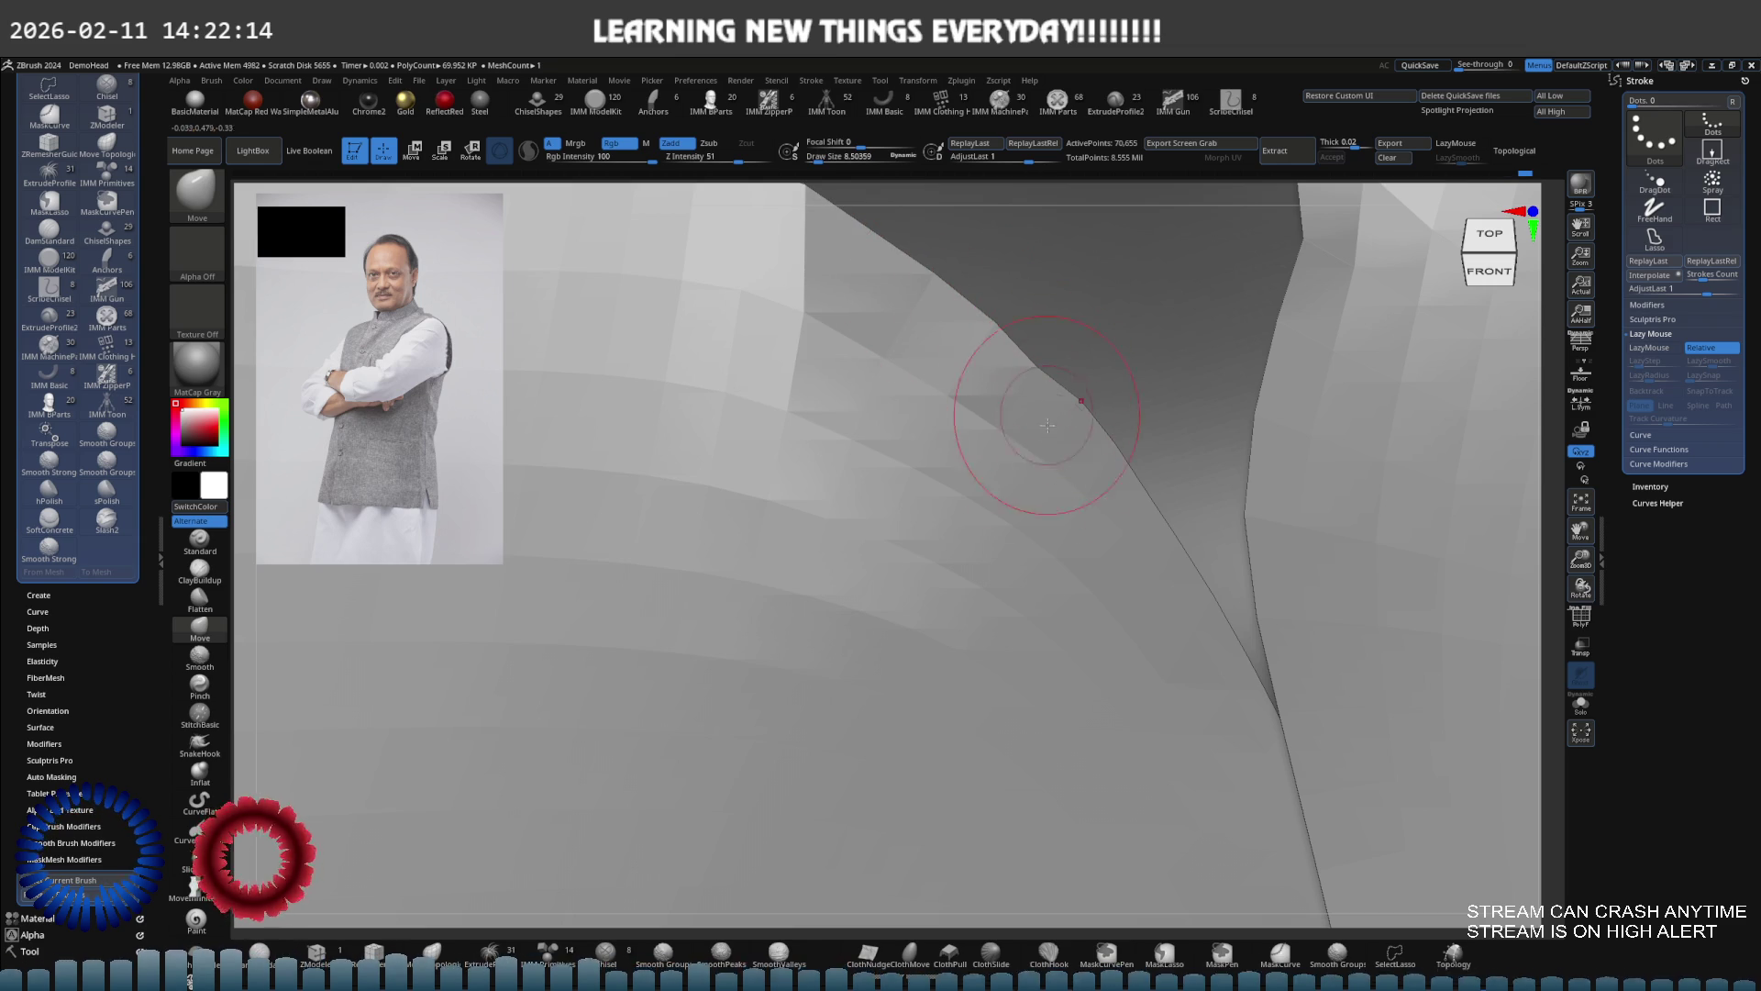
Smooth the notch further and check the whole collar from a straight front view
key(shift)
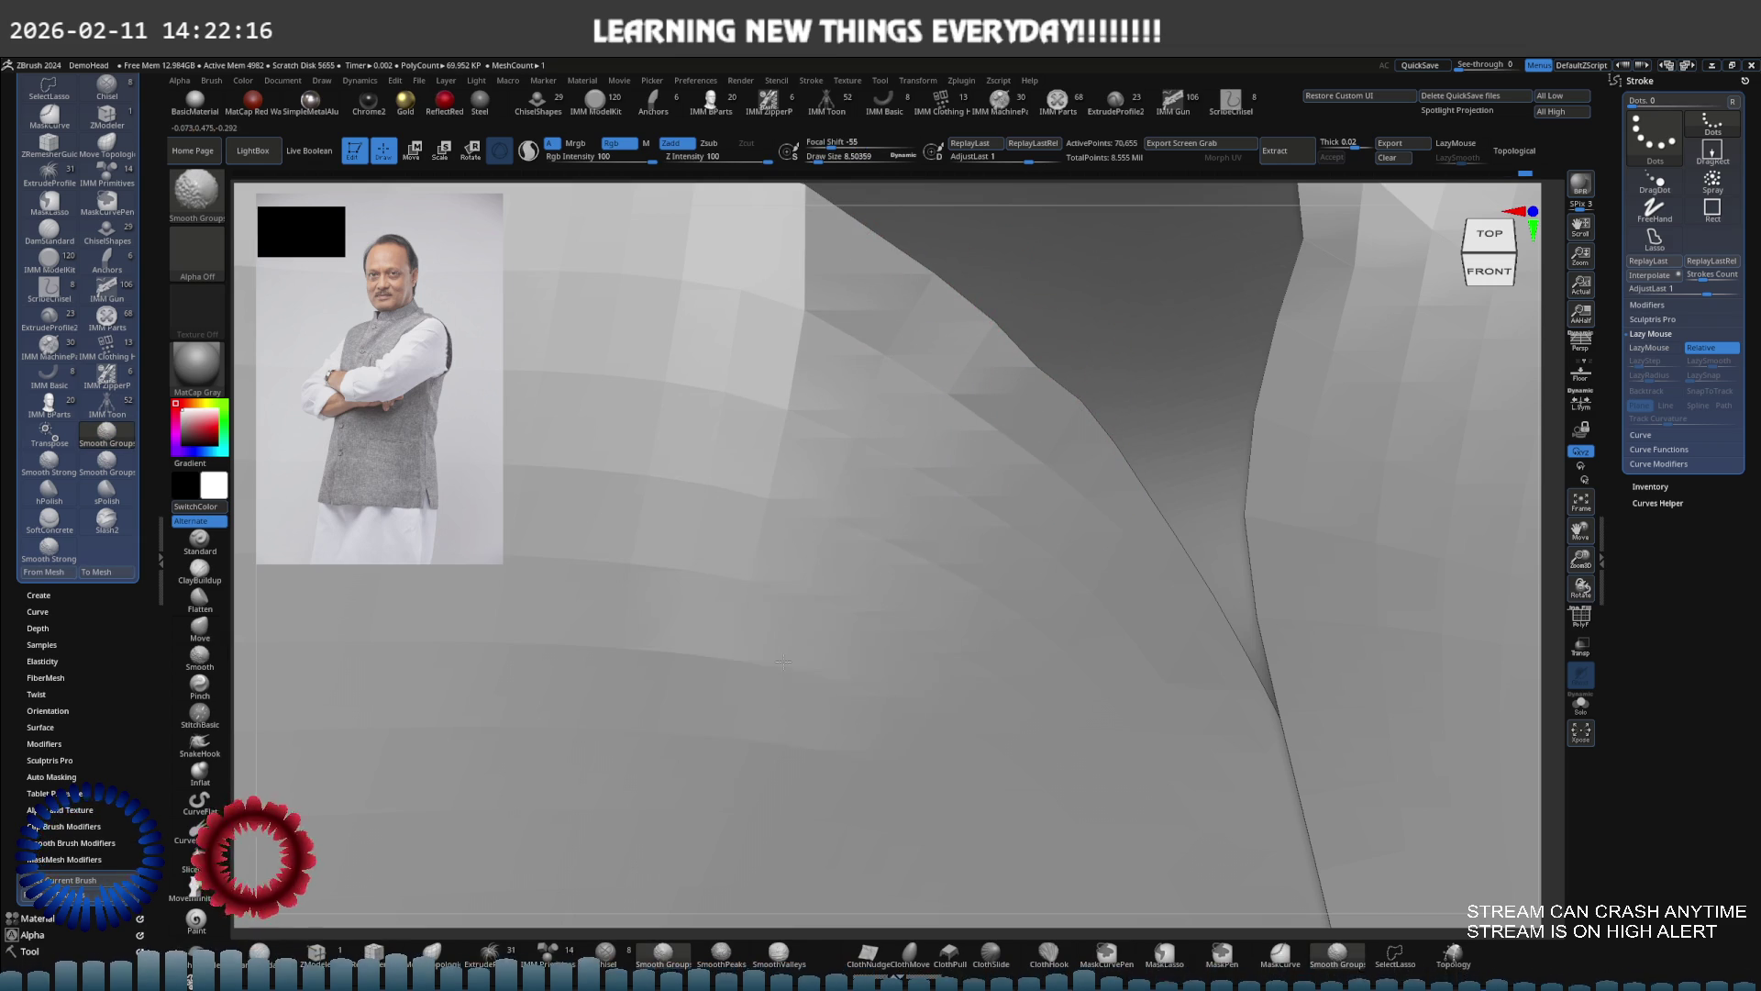
scroll(1009, 390, up, 3)
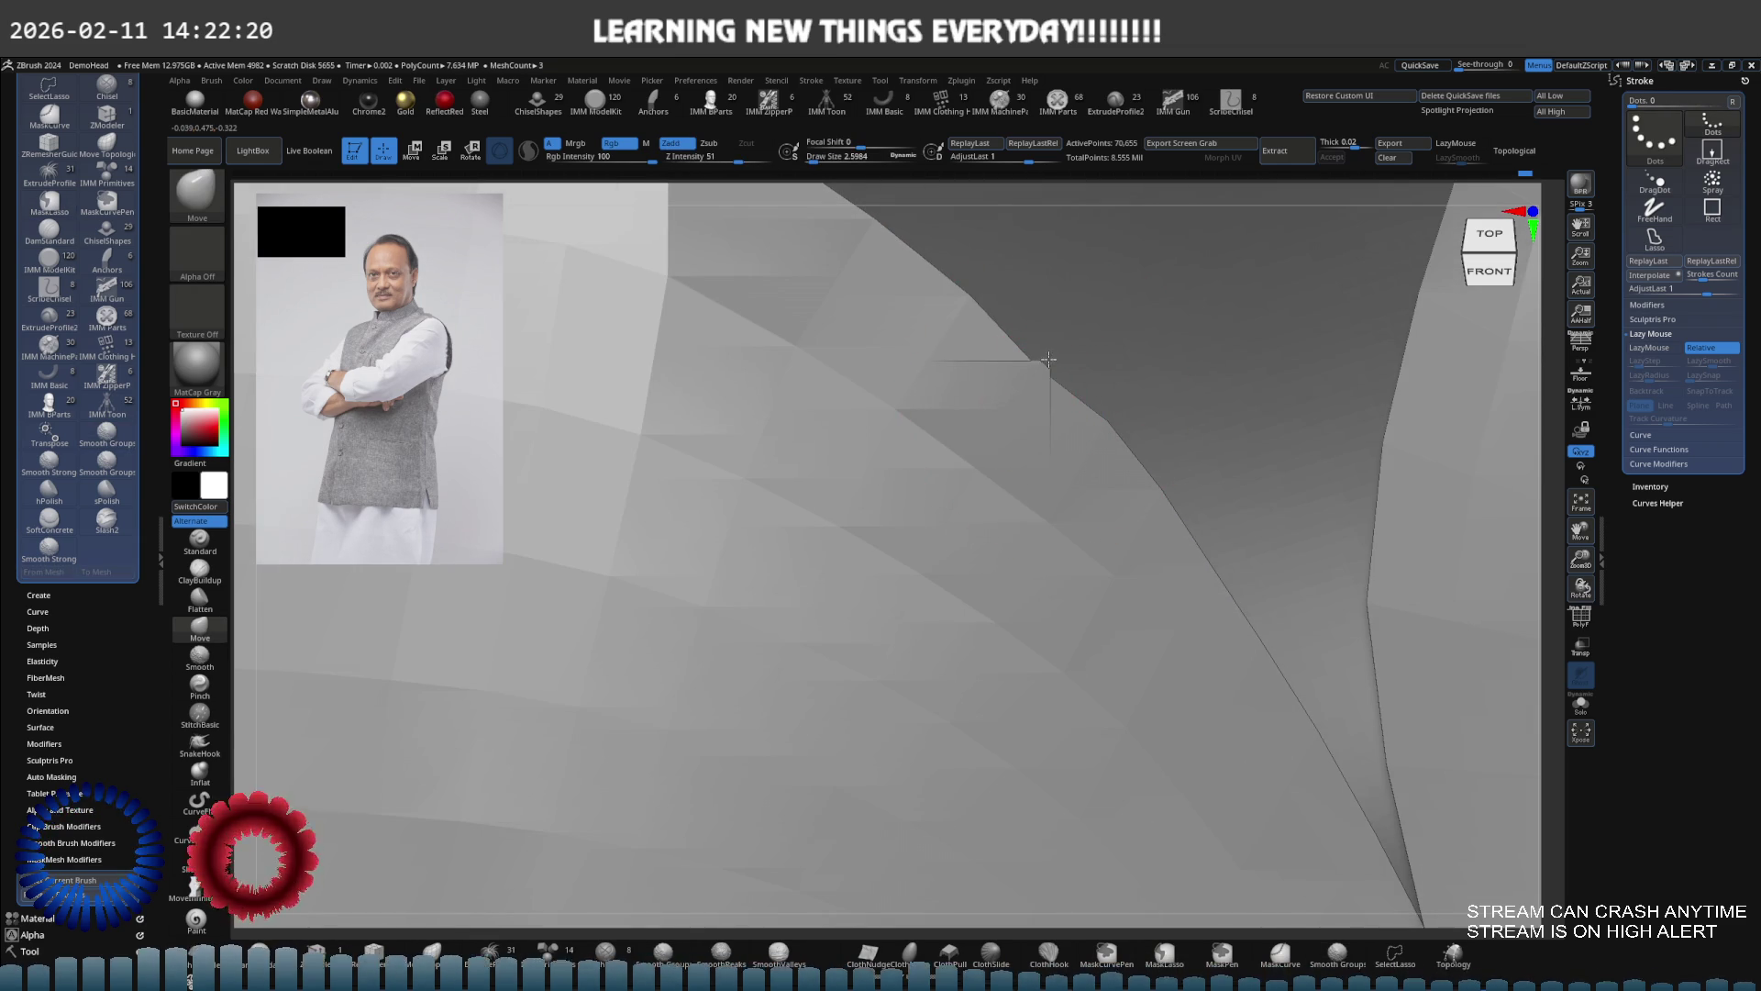
mouse_move(1059, 365)
right_down()
mouse_move(849, 364)
mouse_move(932, 373)
right_up()
key(ctrl)
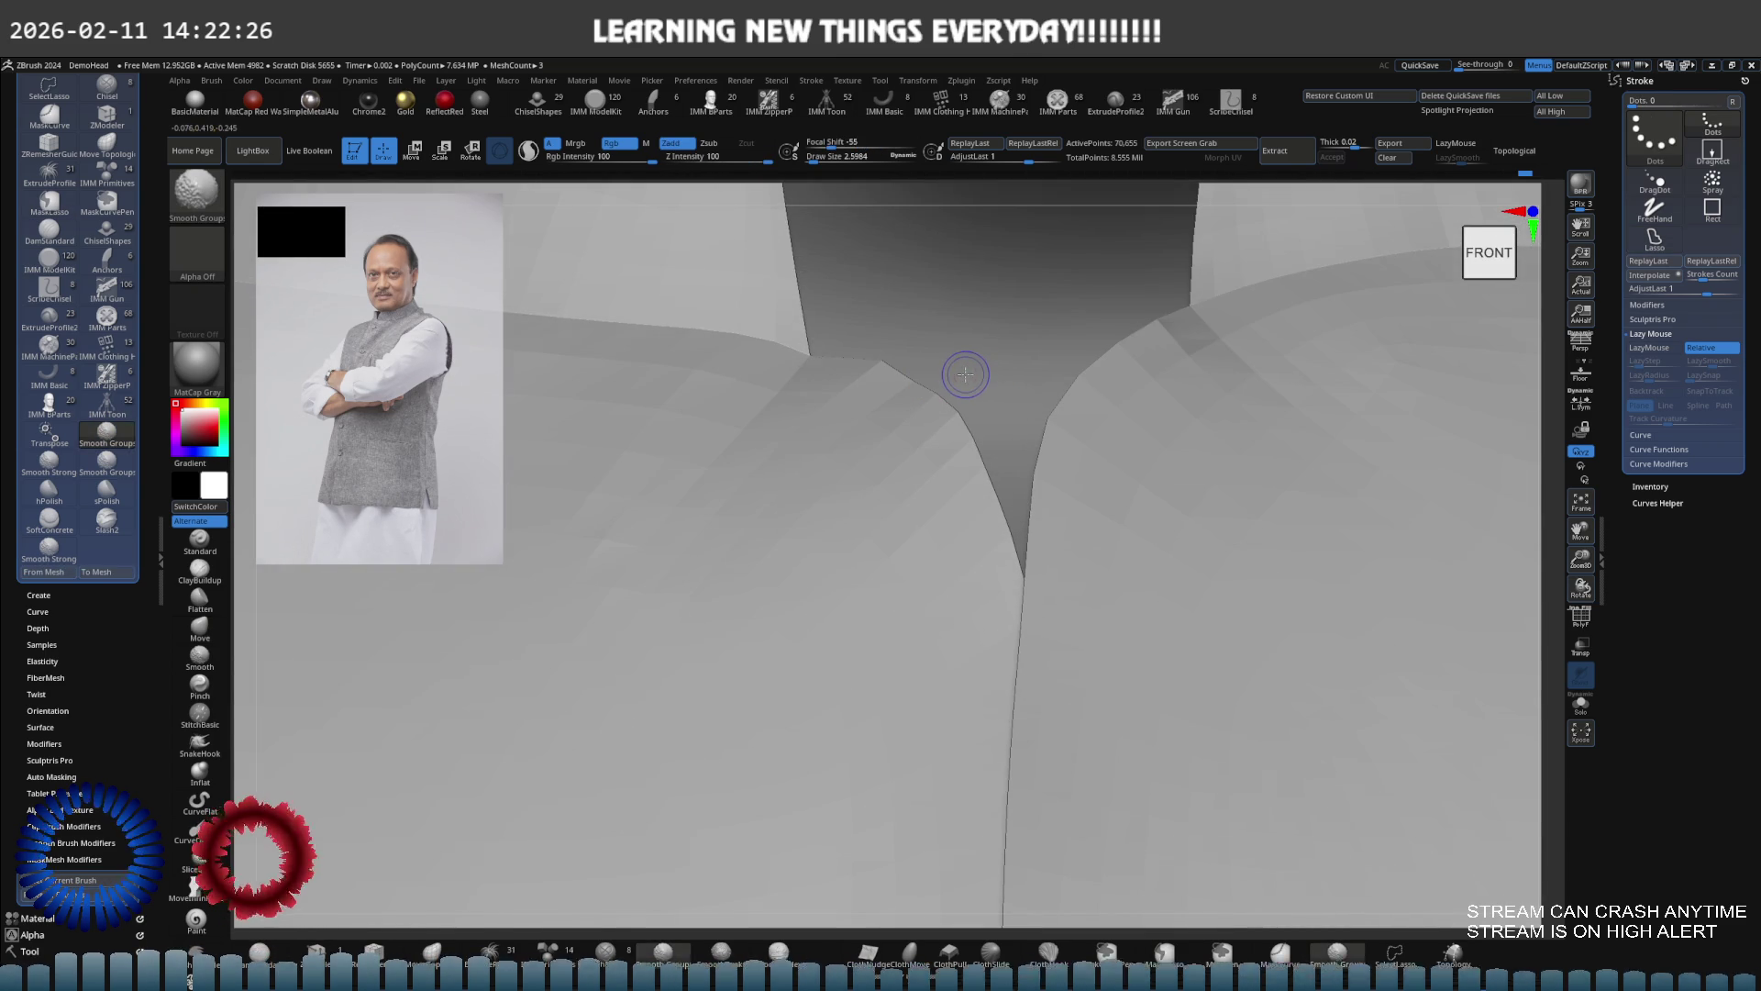
mouse_move(964, 373)
right_down()
mouse_move(926, 388)
mouse_move(871, 374)
right_up()
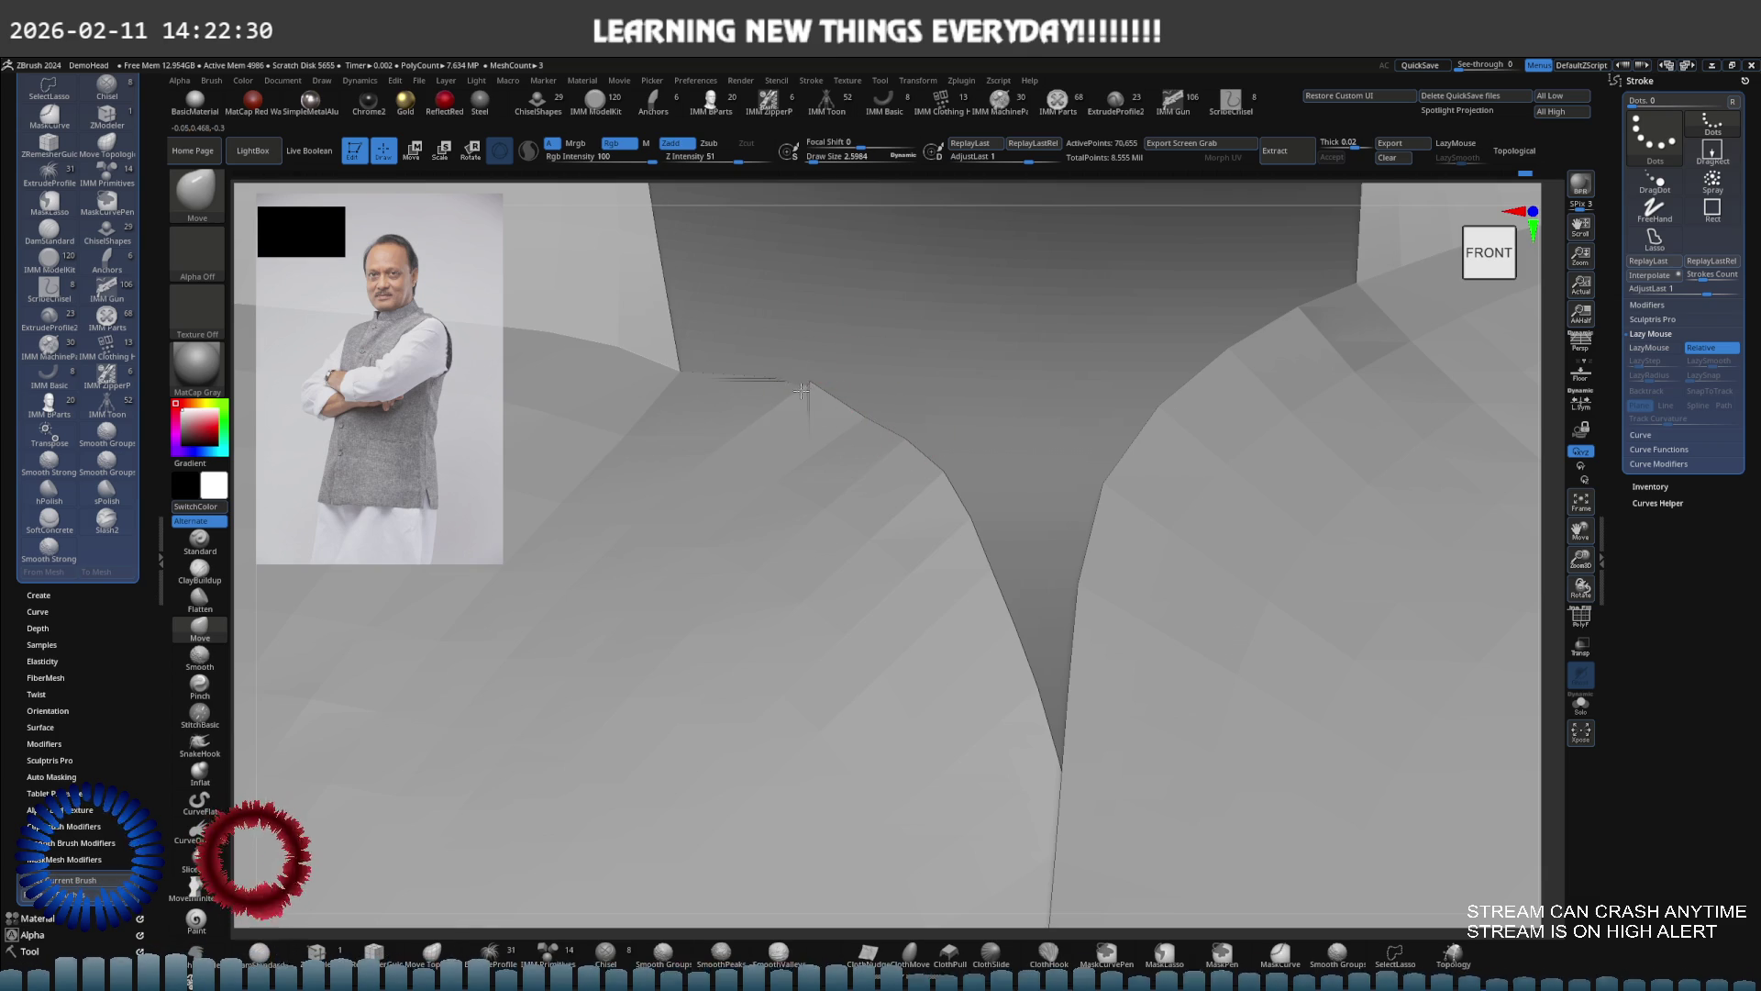
right_click(920, 466)
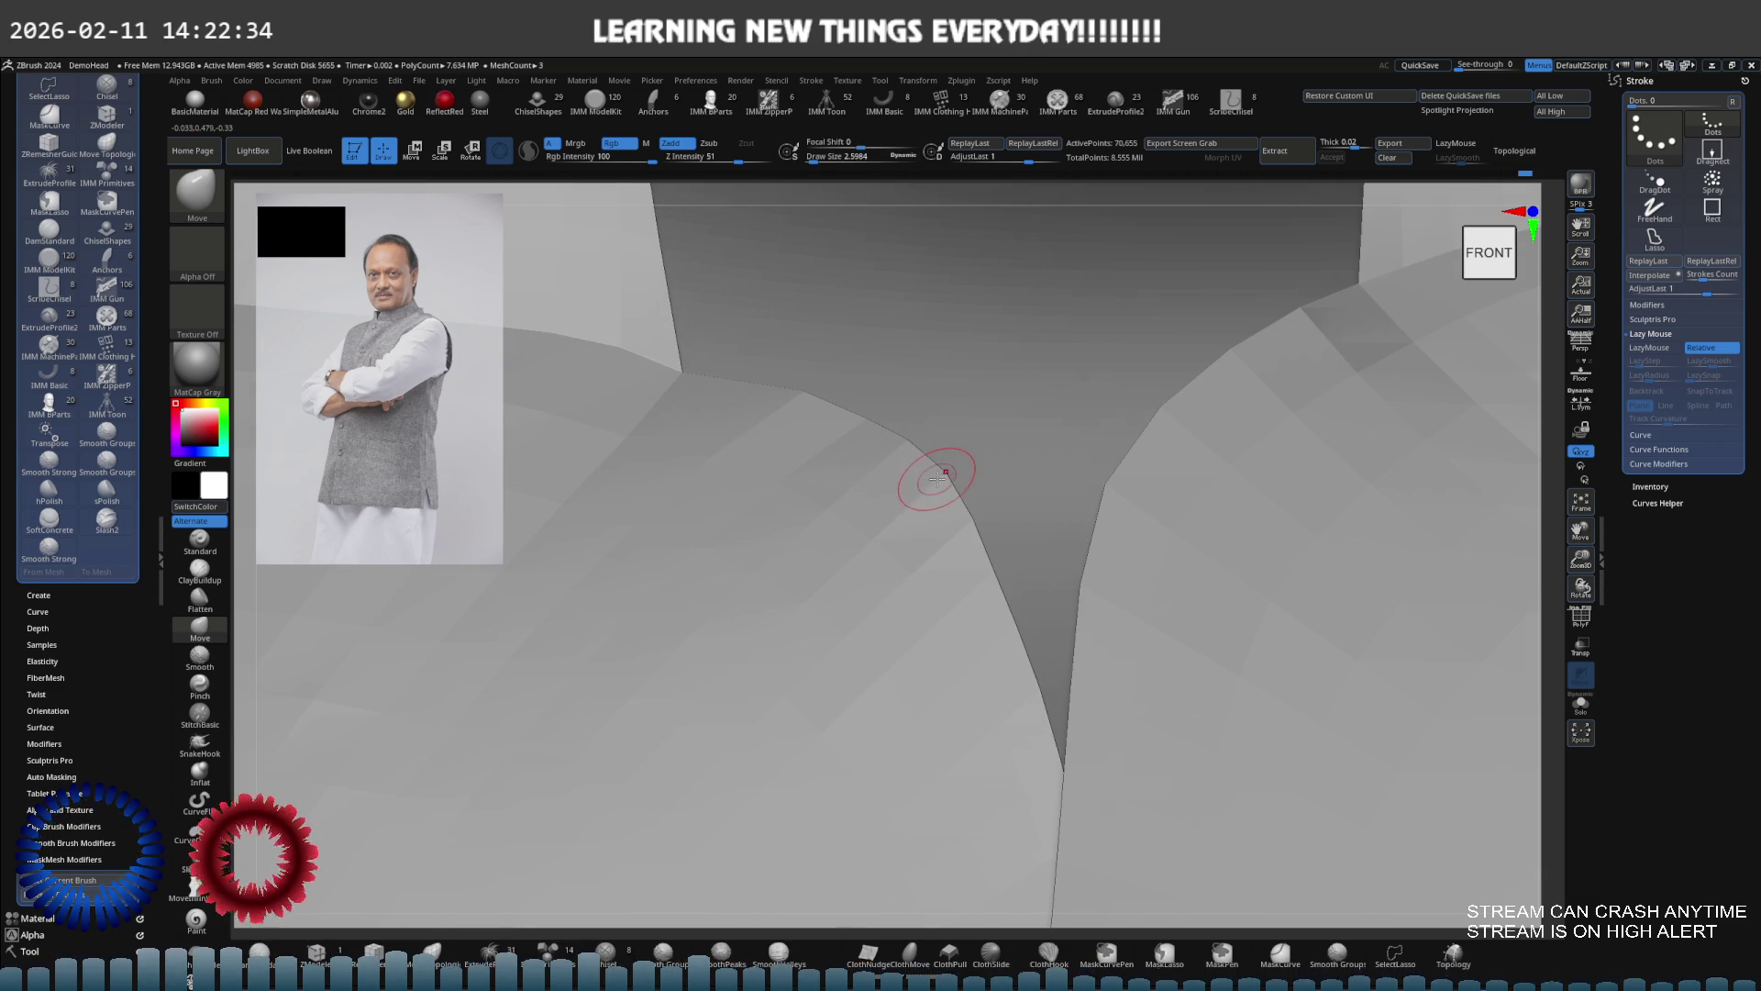
mouse_move(1013, 414)
right_down()
mouse_move(955, 389)
mouse_move(962, 493)
right_up()
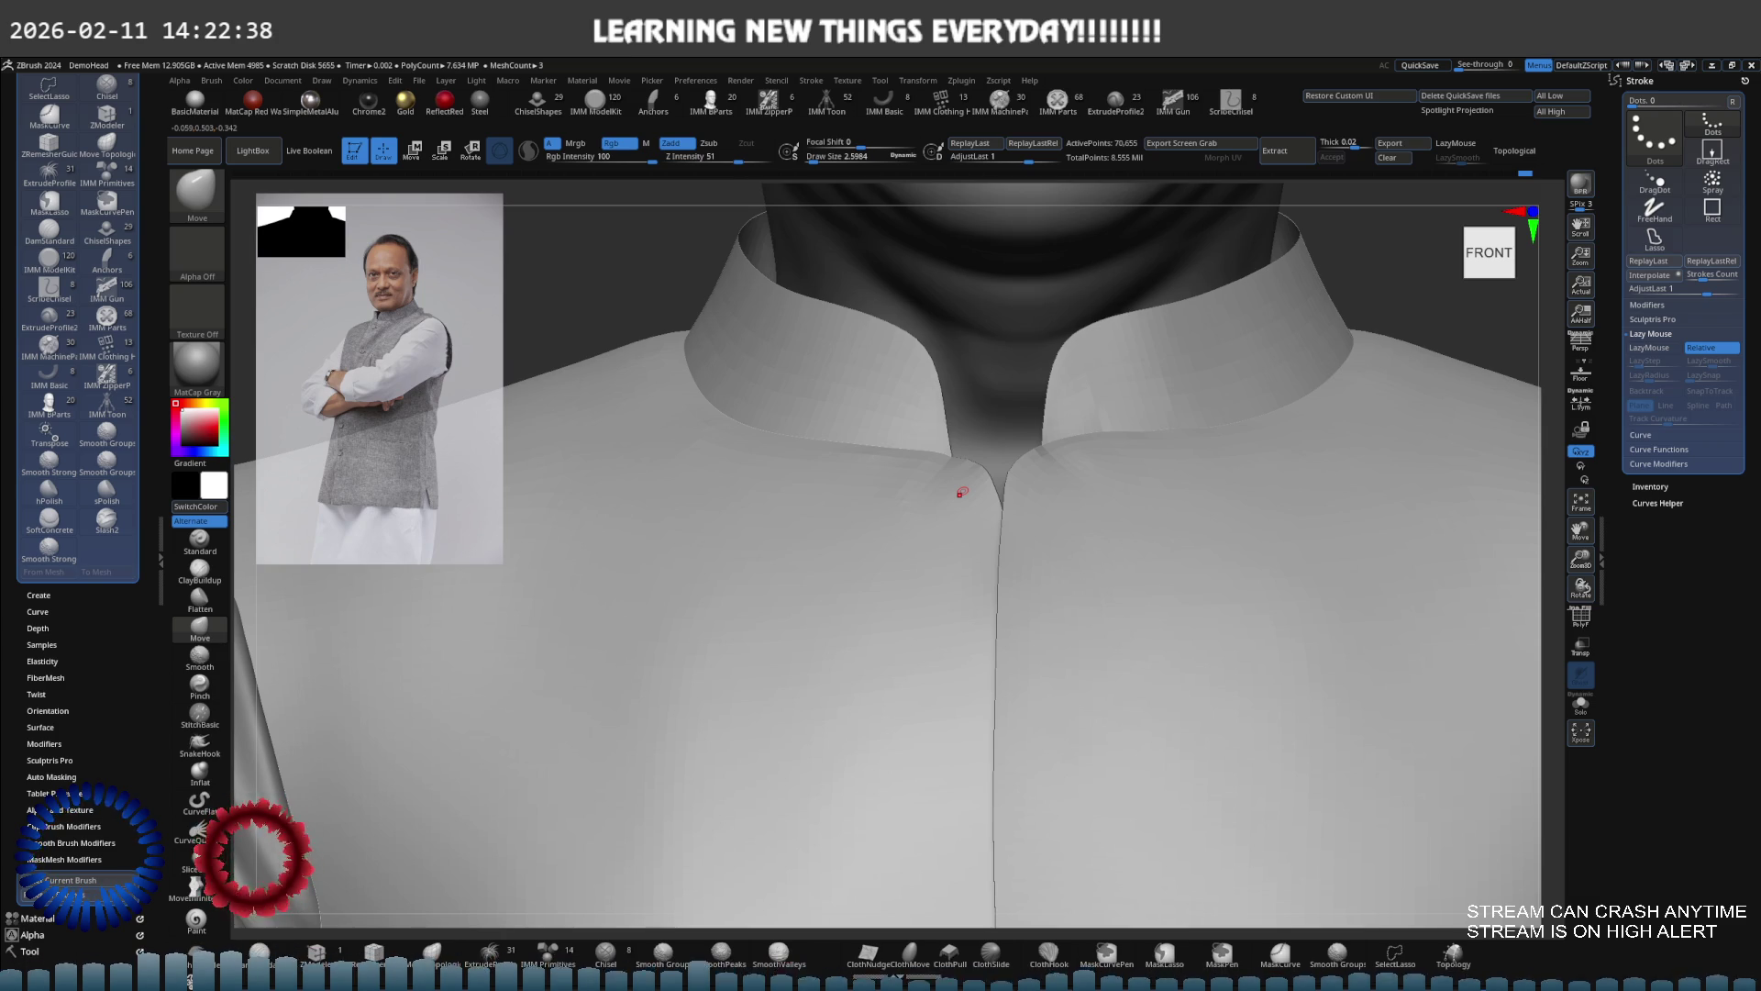
mouse_move(936, 517)
right_down()
mouse_move(1085, 460)
mouse_move(1006, 459)
mouse_move(961, 514)
mouse_move(838, 460)
mouse_move(822, 550)
mouse_move(995, 485)
mouse_move(867, 479)
right_up()
key(shift)
key(ctrl)
key(shift)
ctrl+shift+click(798, 431)
right_drag(798, 431, 835, 499)
key(s)
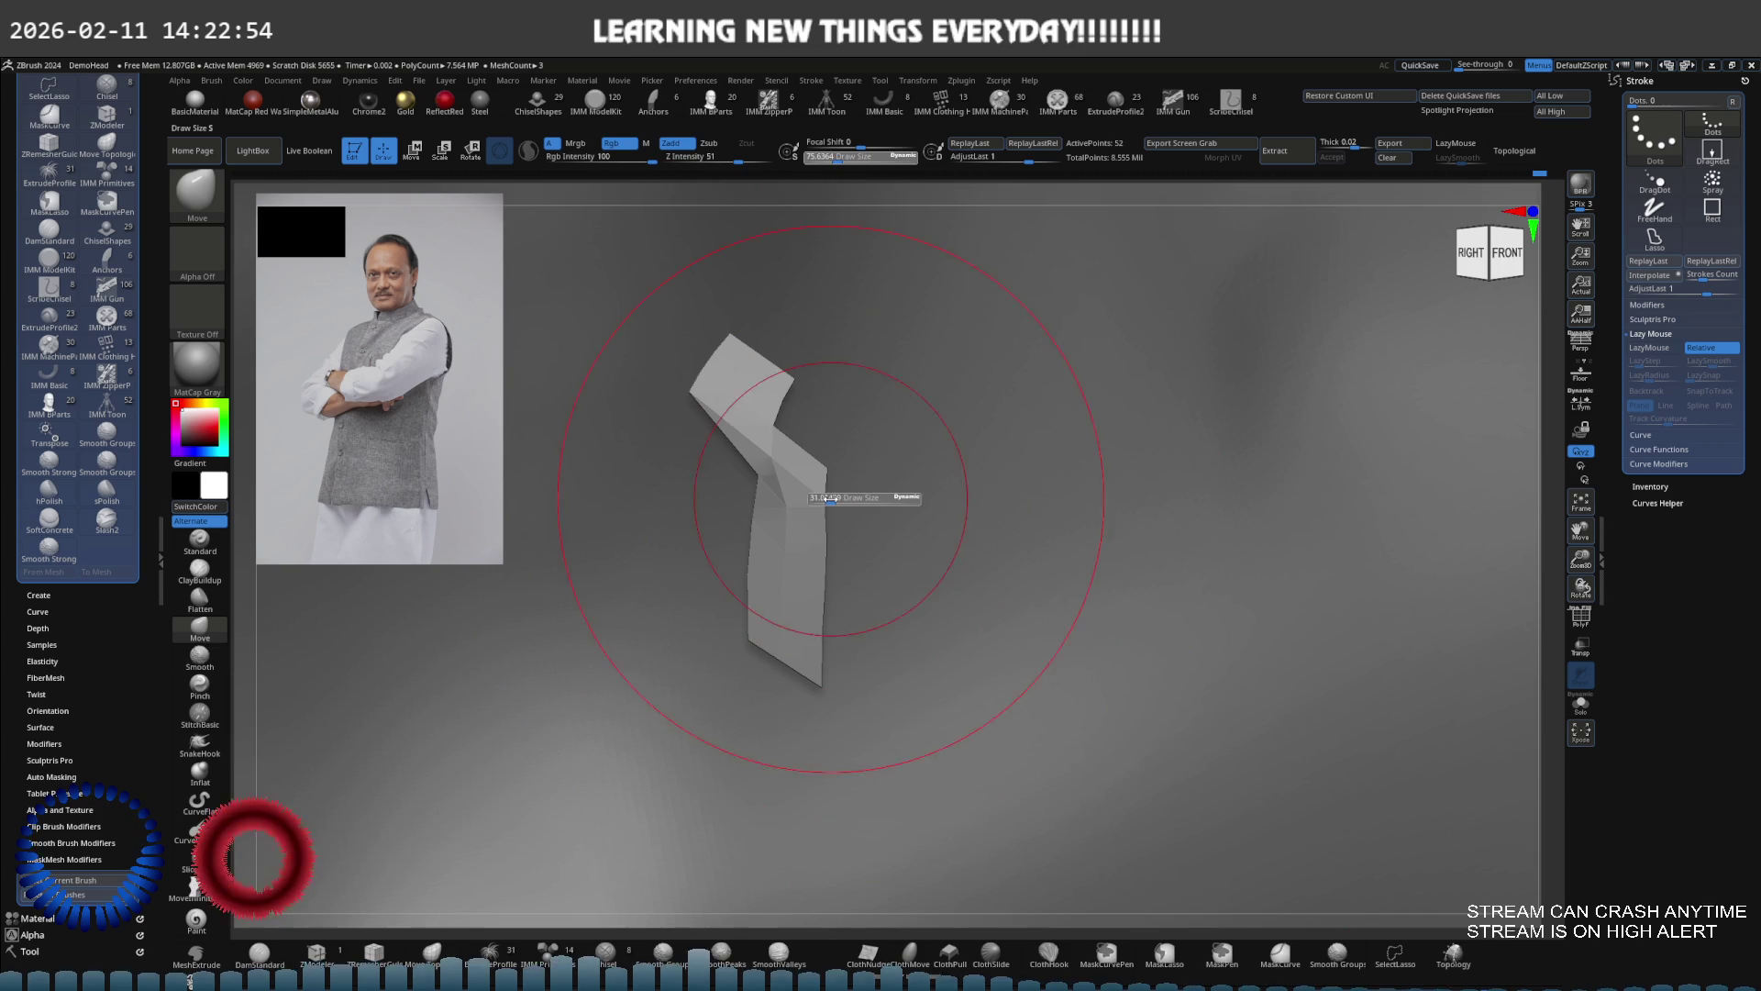
right_drag(739, 471, 760, 478)
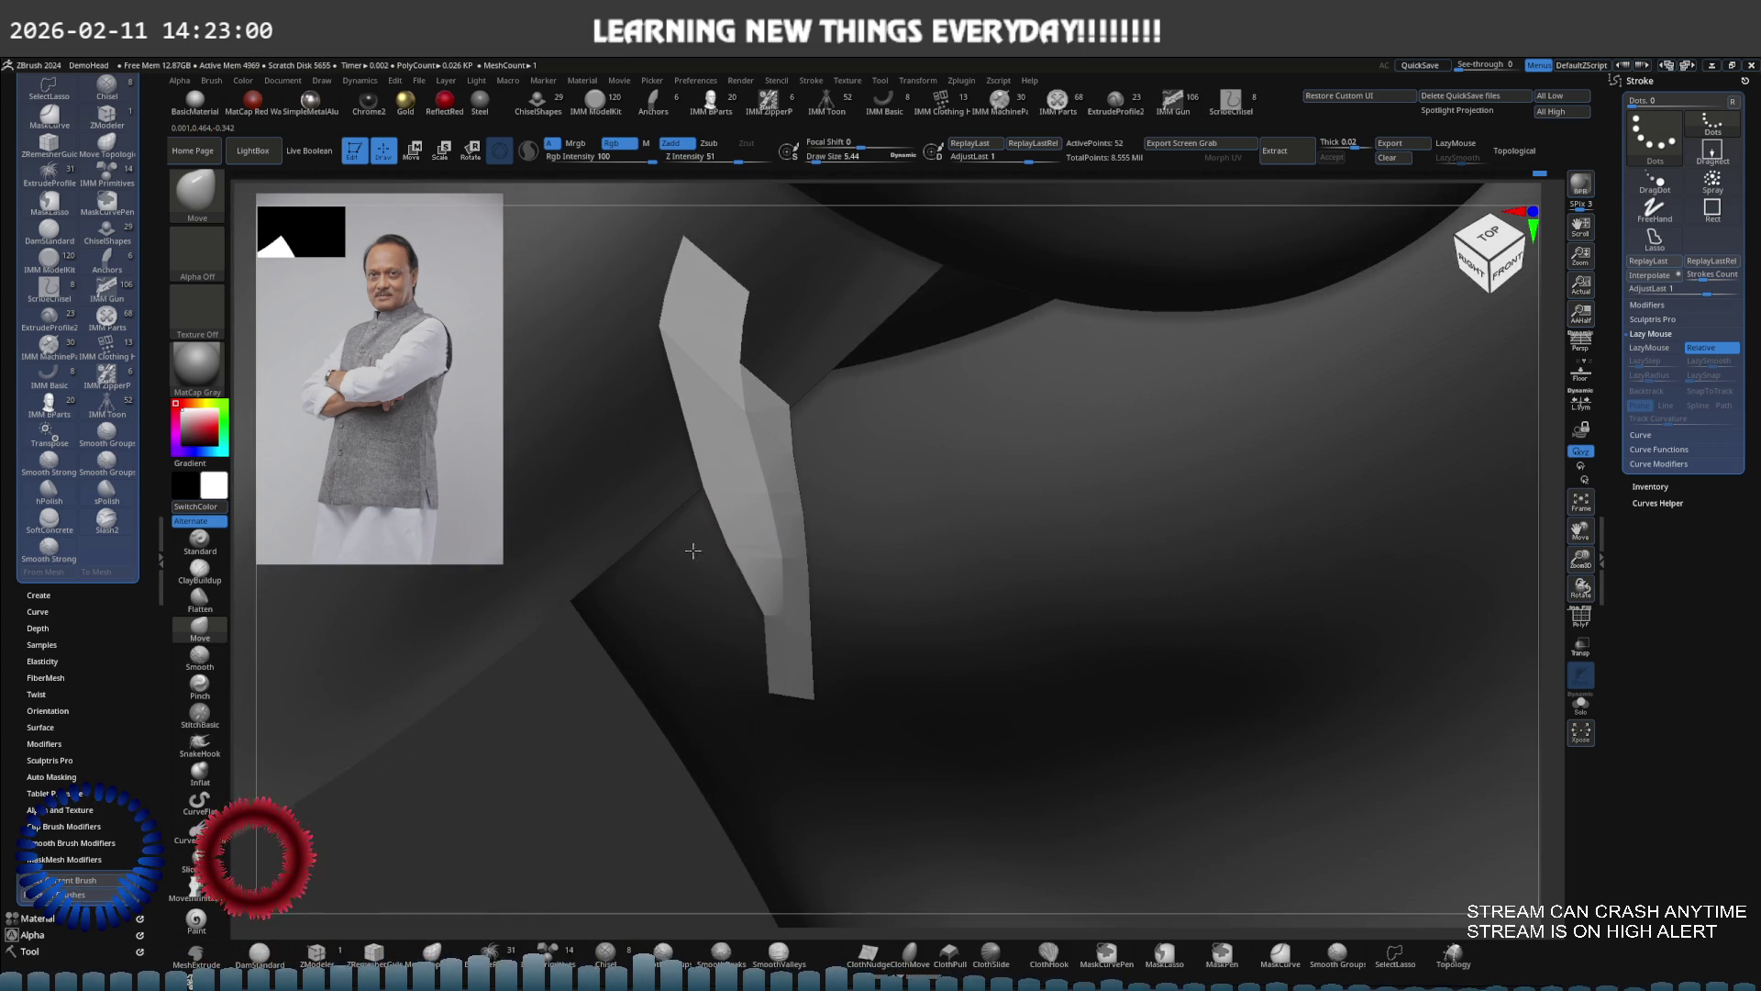
right_drag(755, 609, 762, 550)
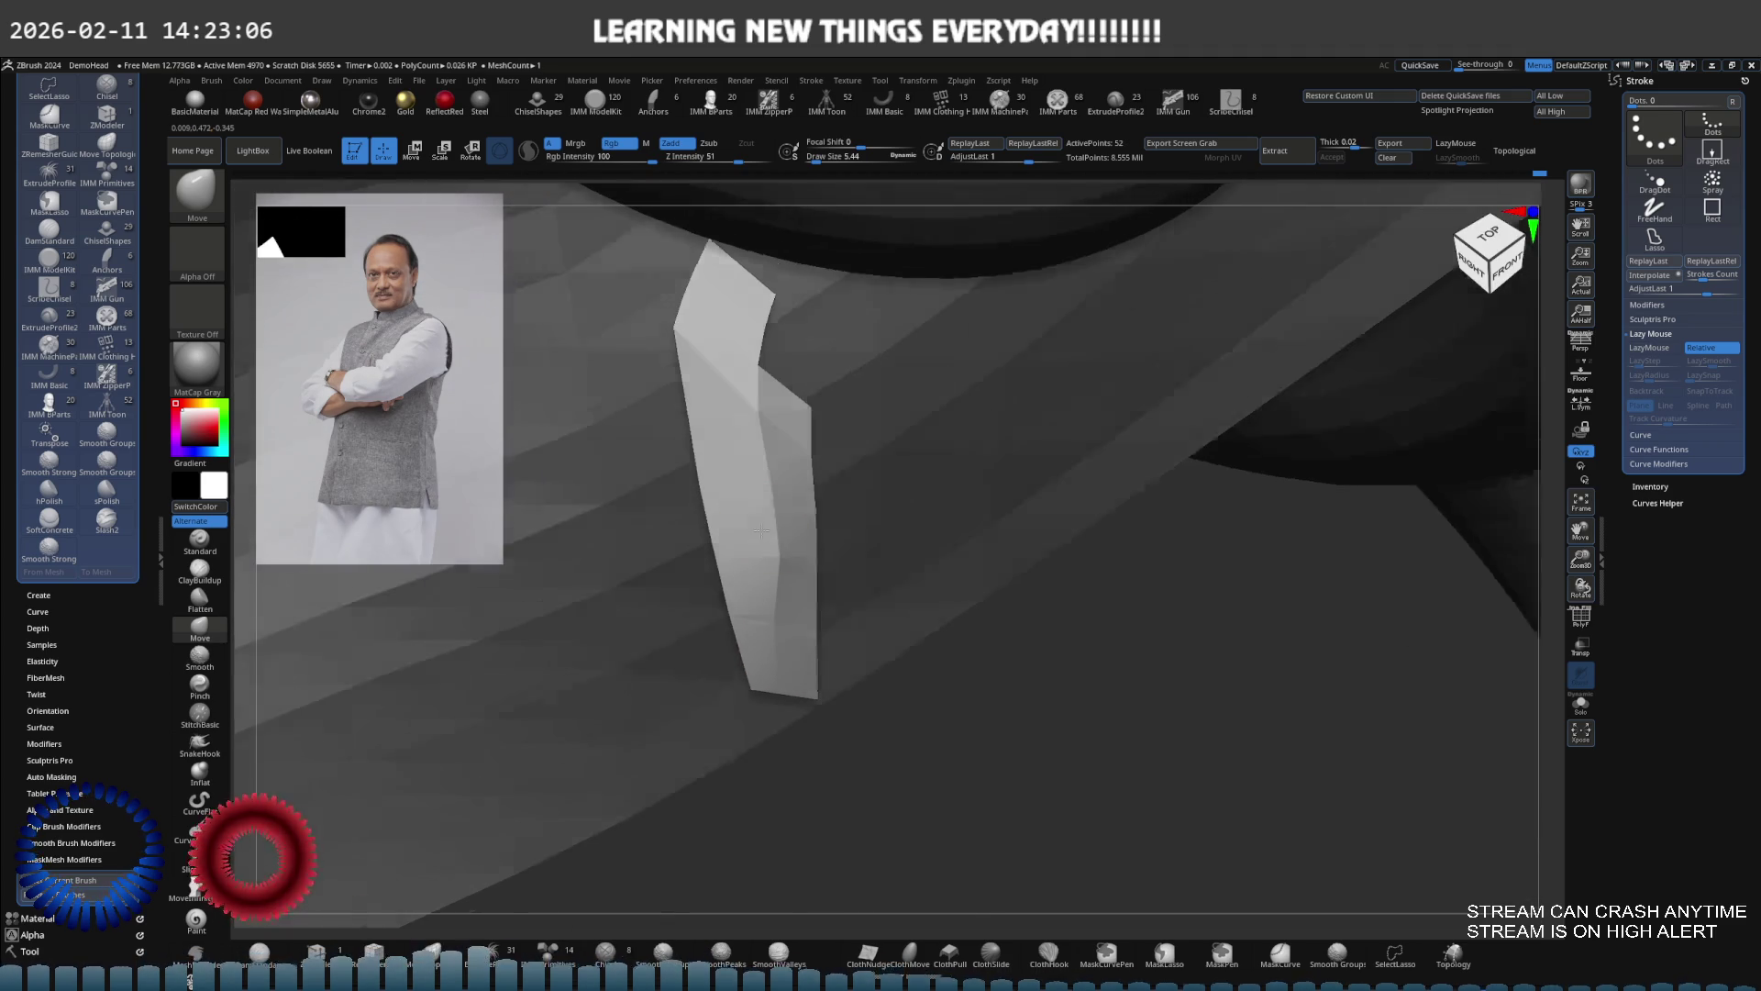
ctrl+shift+click(826, 499)
mouse_move(991, 617)
shift+right_down()
mouse_move(857, 551)
mouse_move(810, 492)
mouse_move(857, 578)
mouse_move(884, 511)
mouse_move(974, 516)
shift+right_up()
key(s)
drag(1009, 556, 1046, 550)
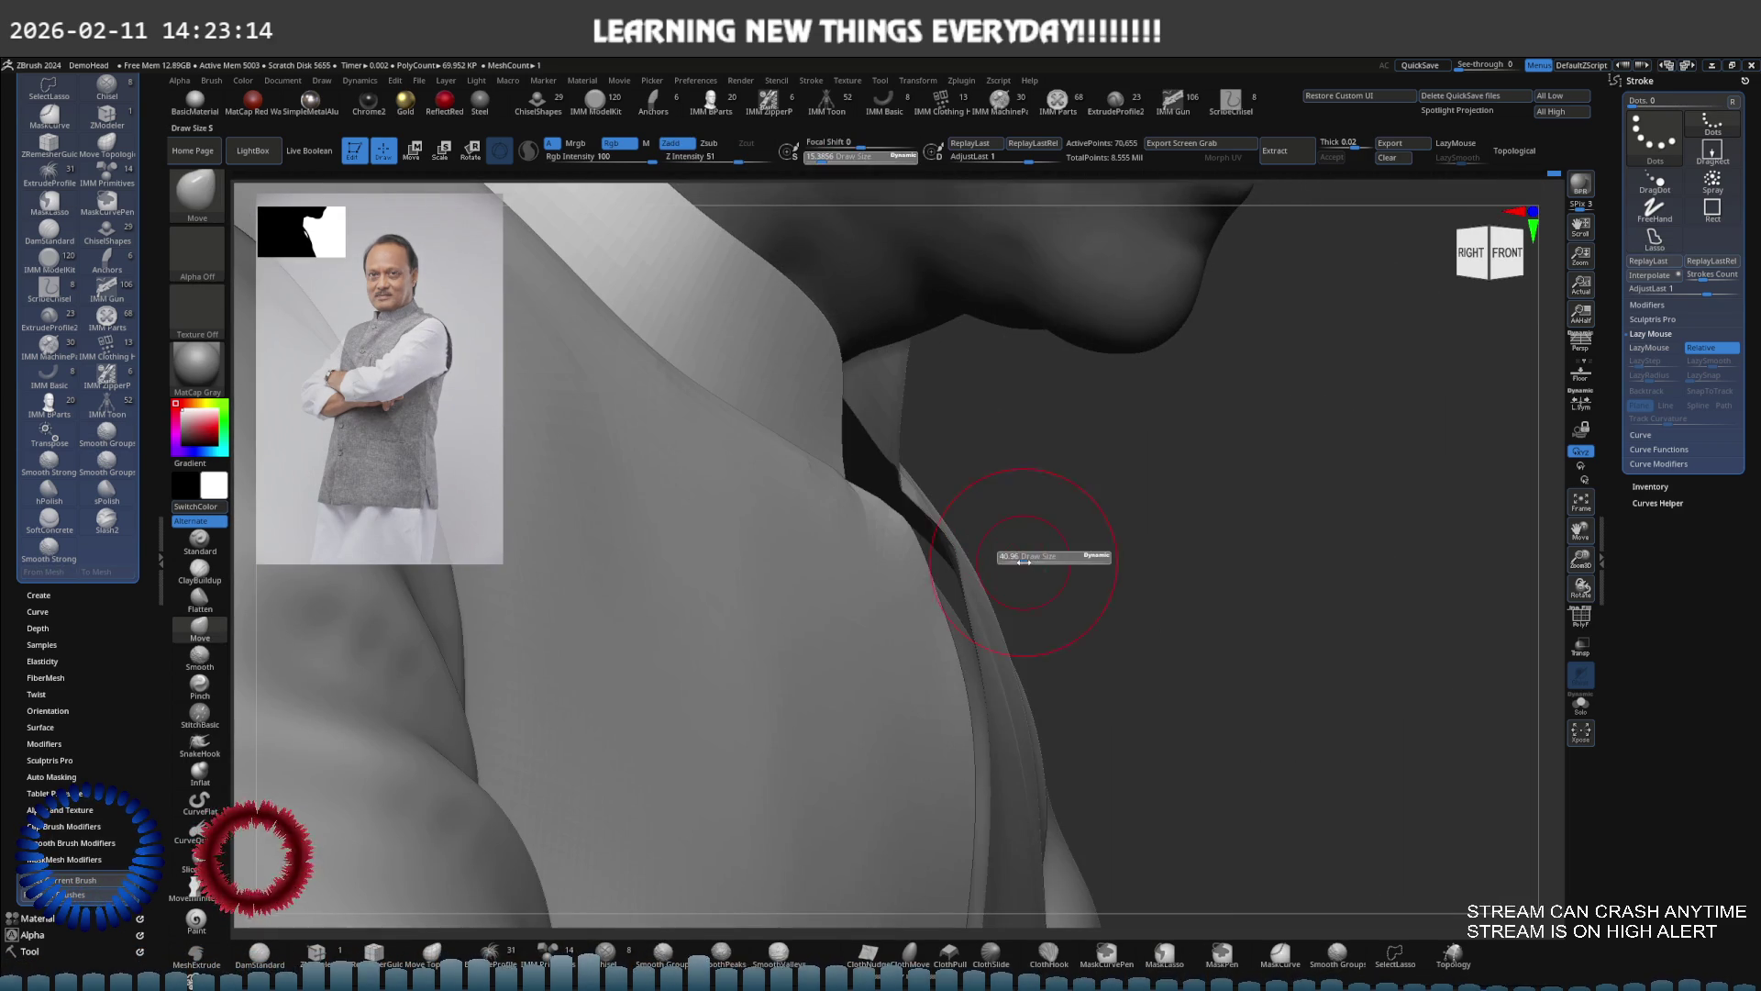
Orbit around the collar front, zoom out to the torso, then zoom in on the left shoulder
mouse_move(1046, 551)
right_down()
mouse_move(927, 539)
mouse_move(928, 569)
right_up()
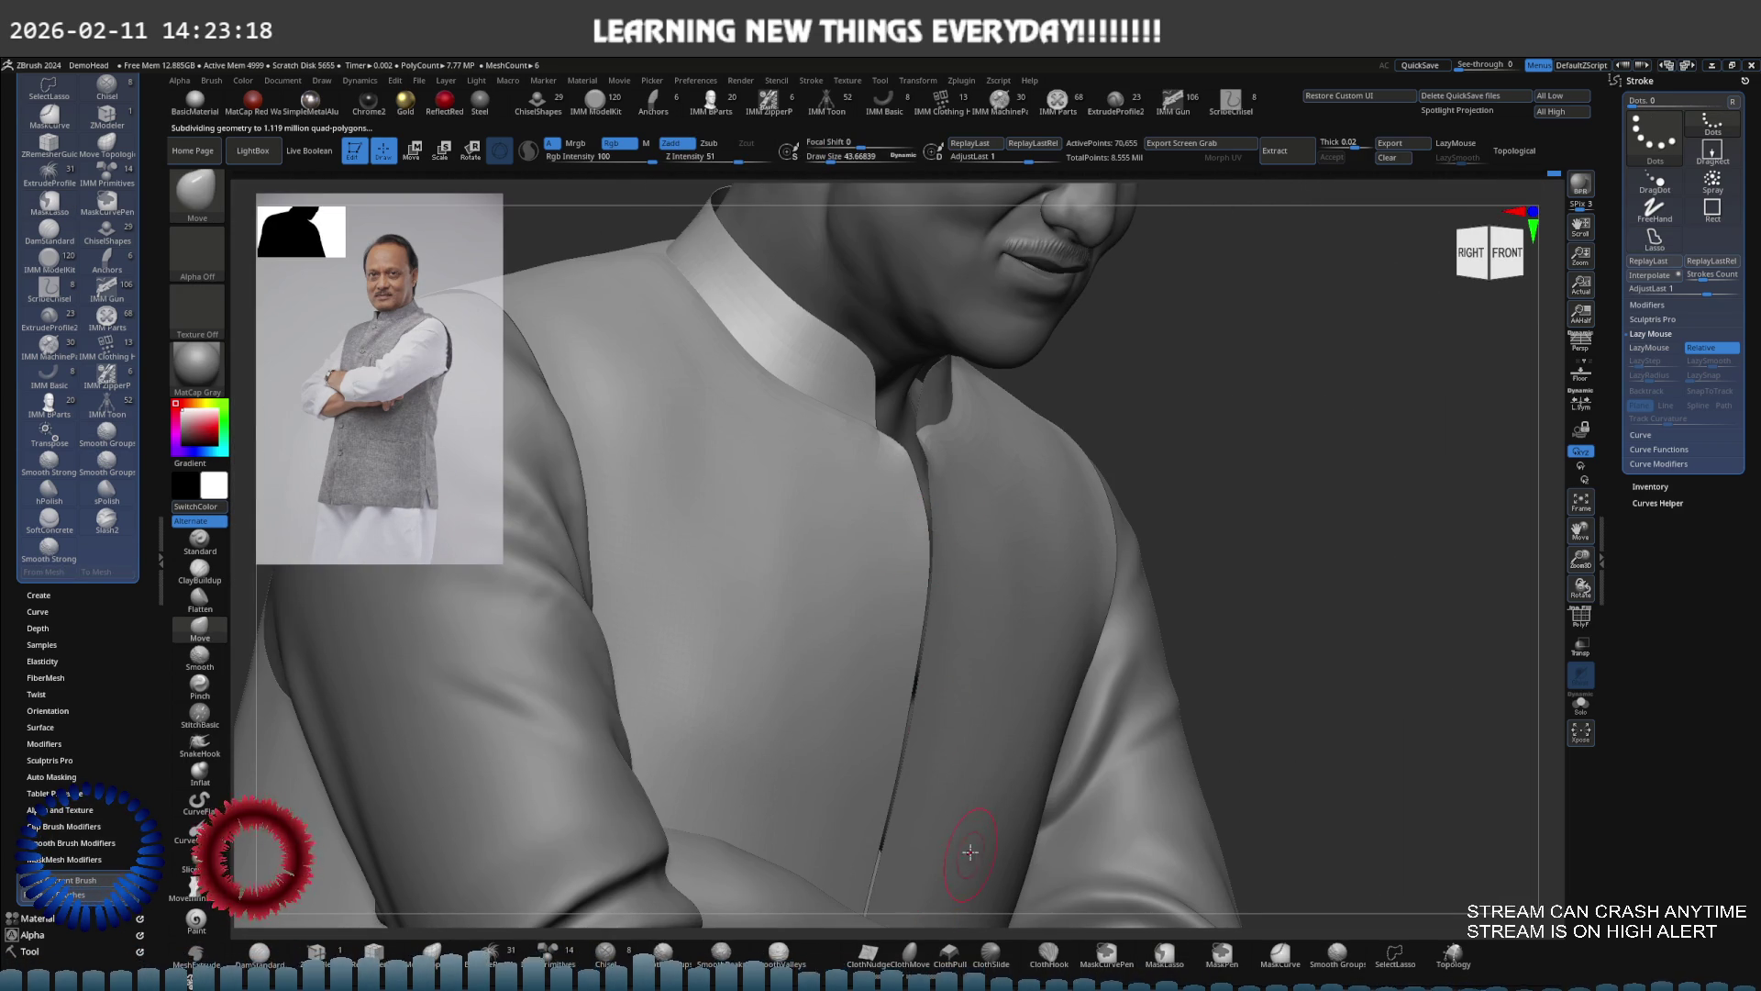
mouse_move(956, 511)
right_down()
mouse_move(881, 480)
mouse_move(1037, 487)
mouse_move(989, 549)
mouse_move(1041, 463)
right_up()
key(shift)
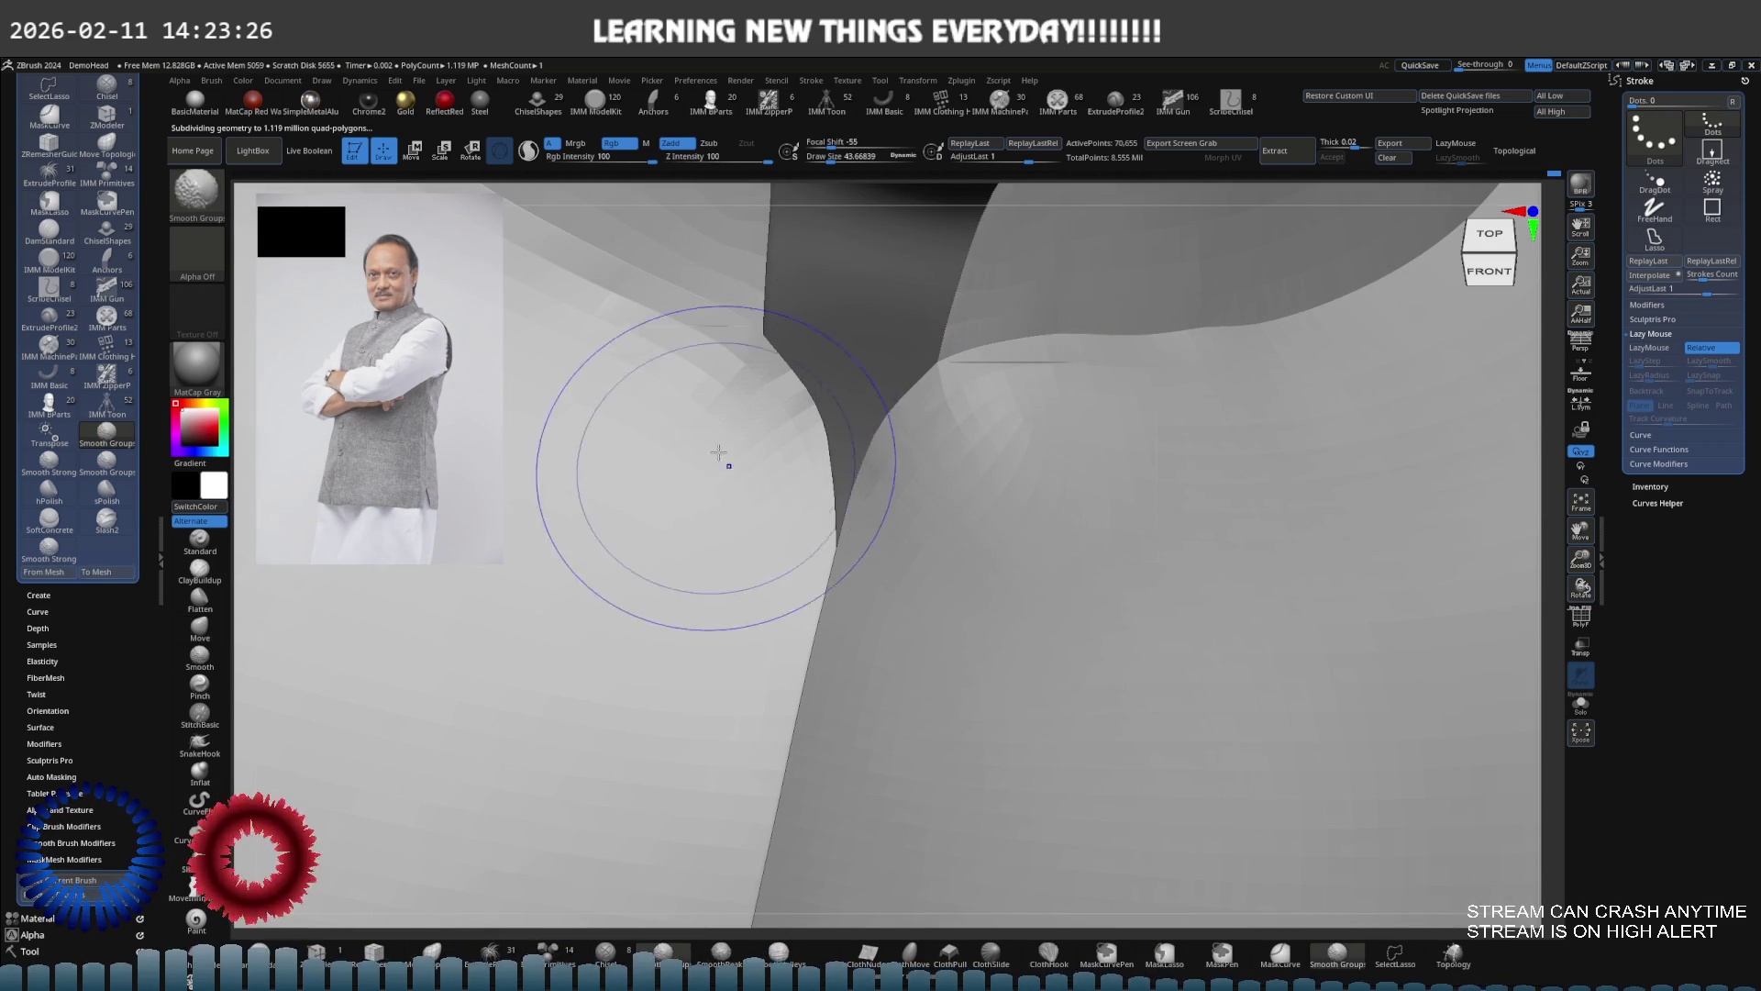
mouse_move(704, 409)
right_down()
mouse_move(719, 460)
mouse_move(766, 440)
mouse_move(700, 433)
right_up()
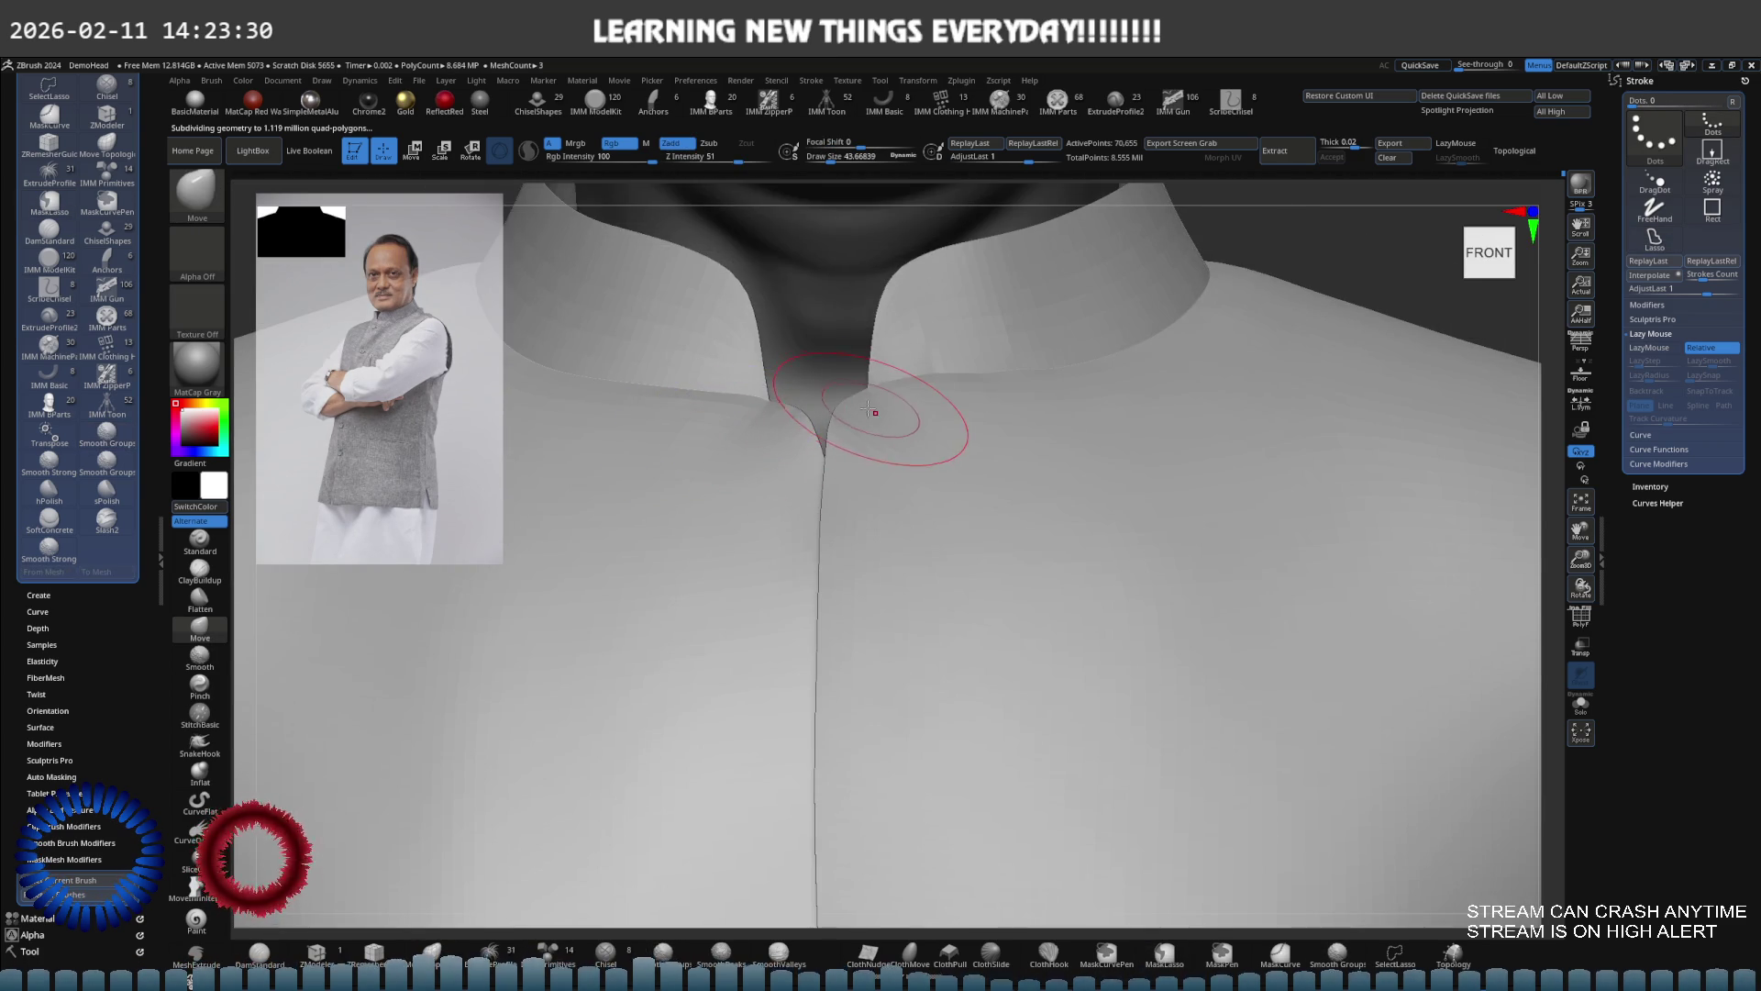
mouse_move(912, 404)
right_down()
mouse_move(873, 480)
mouse_move(806, 420)
mouse_move(921, 507)
right_up()
mouse_move(630, 393)
ctrl+right_down()
mouse_move(727, 491)
mouse_move(807, 472)
ctrl+right_up()
Reshape the vest shoulder at a lower subdivision level, then subdivide back up and choose Standard
key(2)
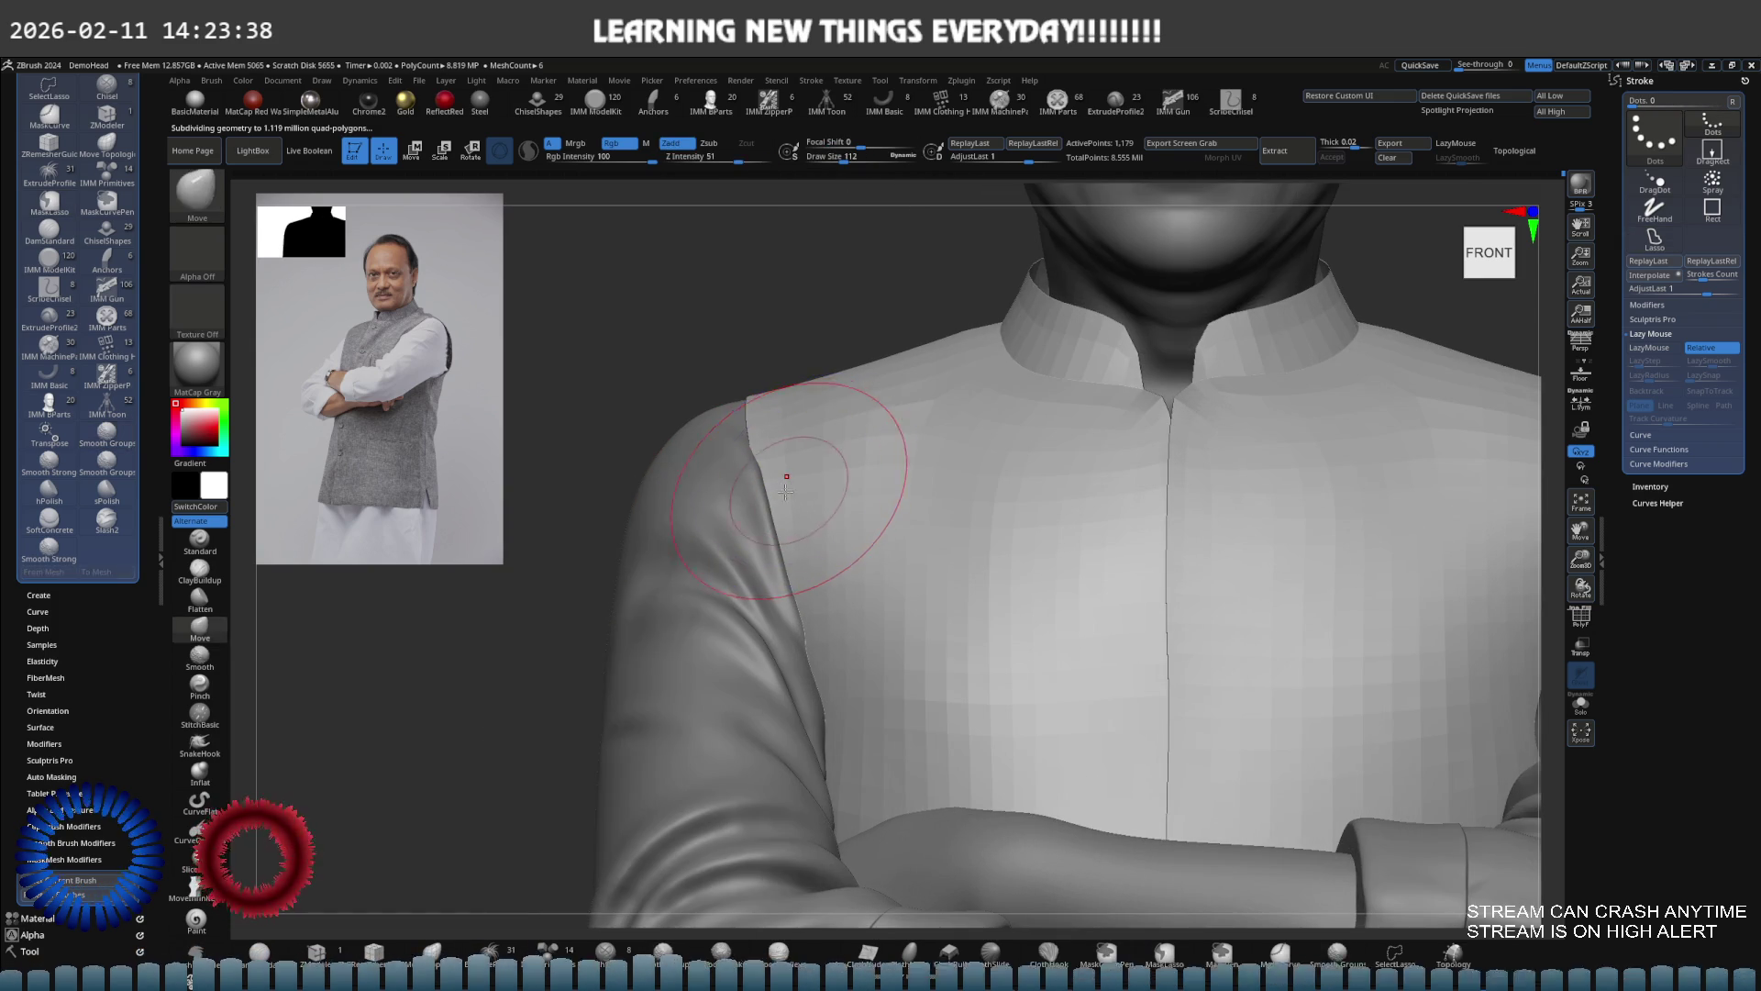
key(1)
key(shift+d)
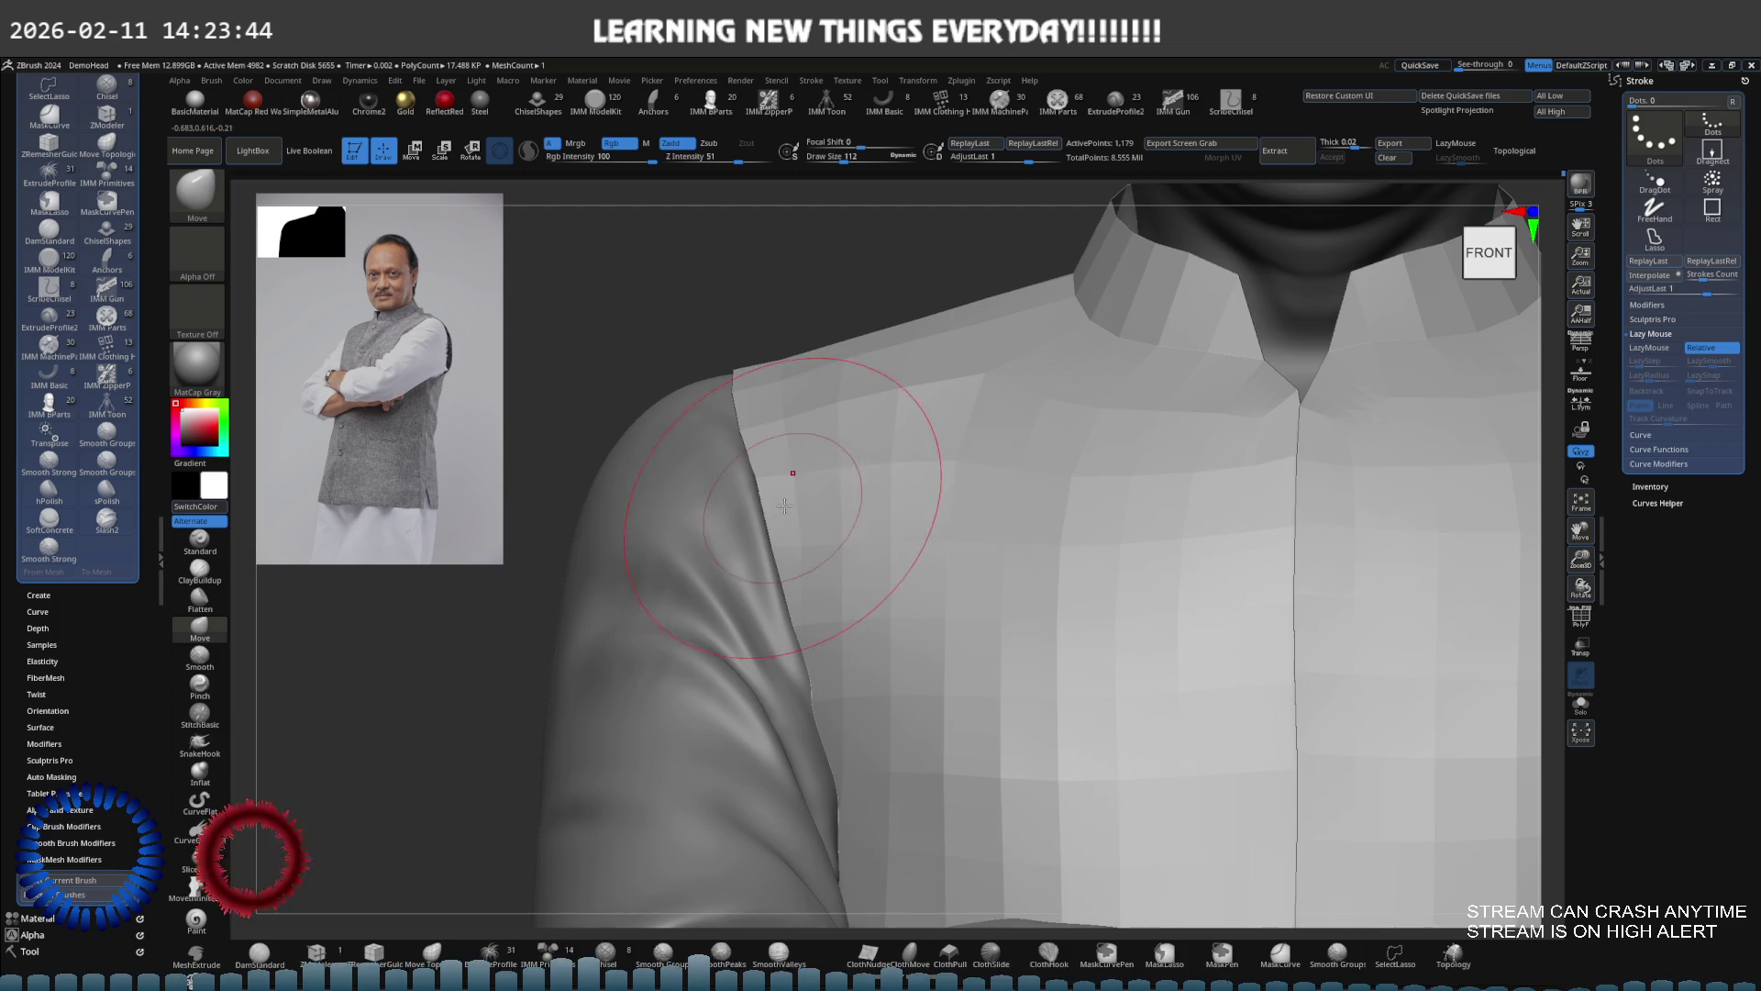
key(f)
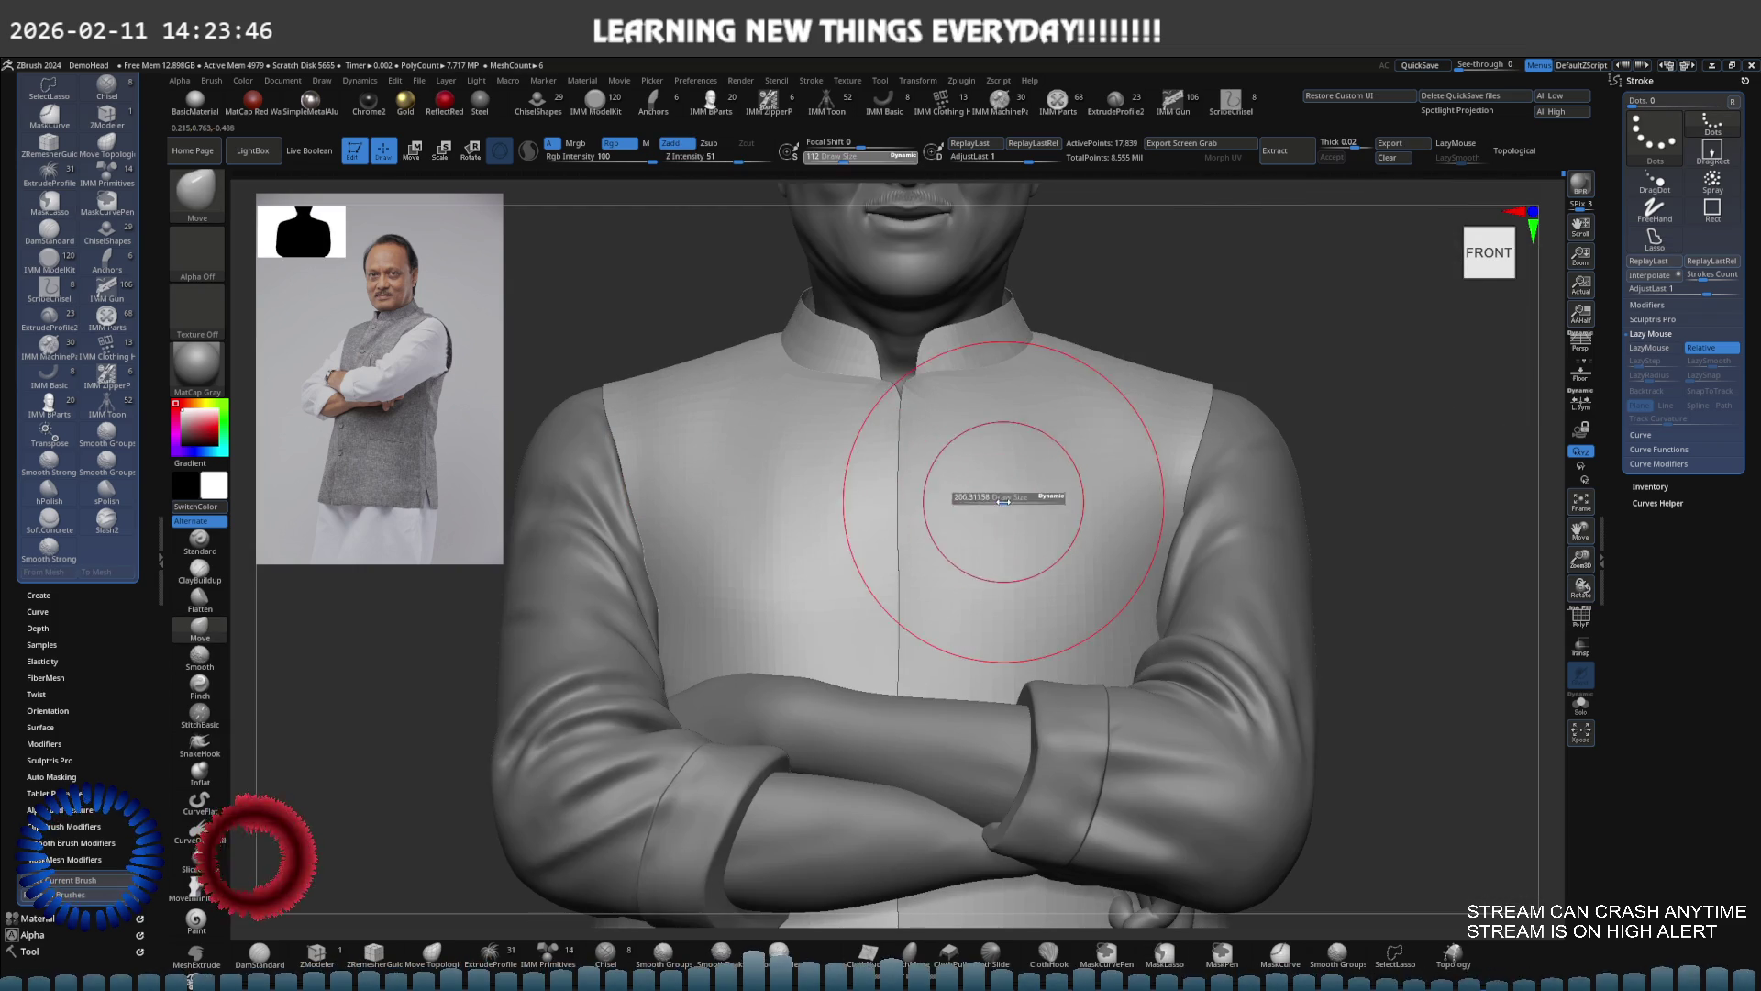
scroll(1062, 472, up, 3)
key(d)
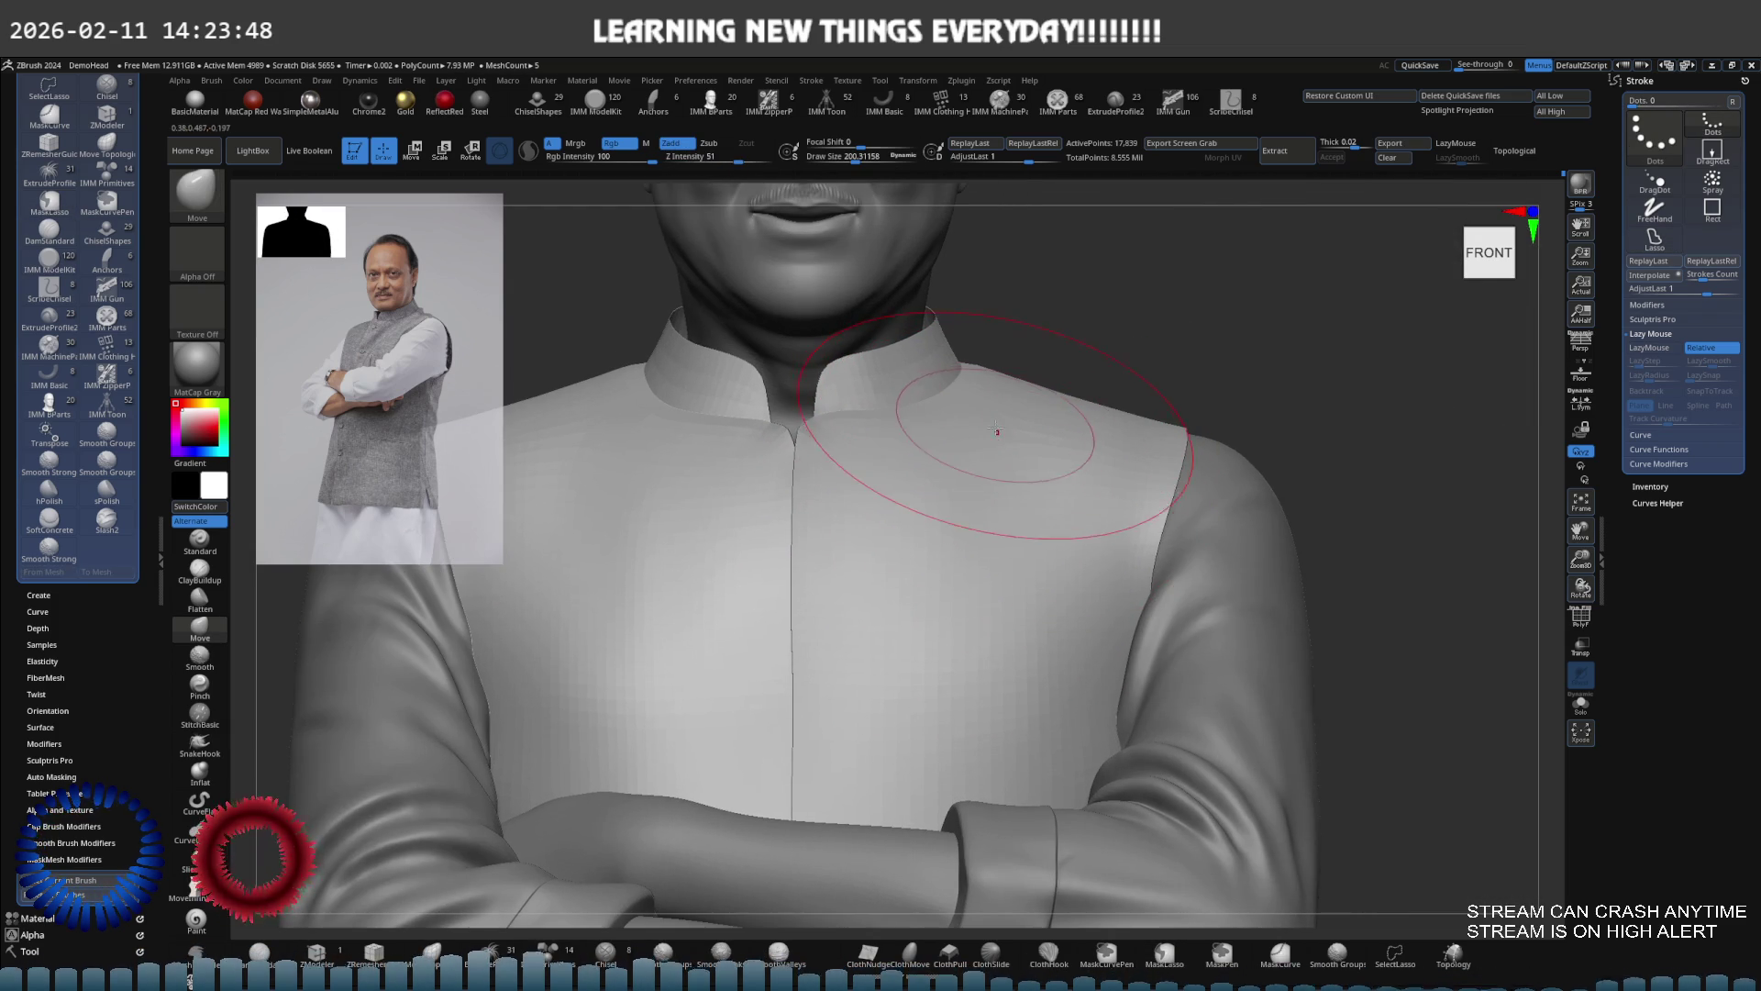
click(199, 540)
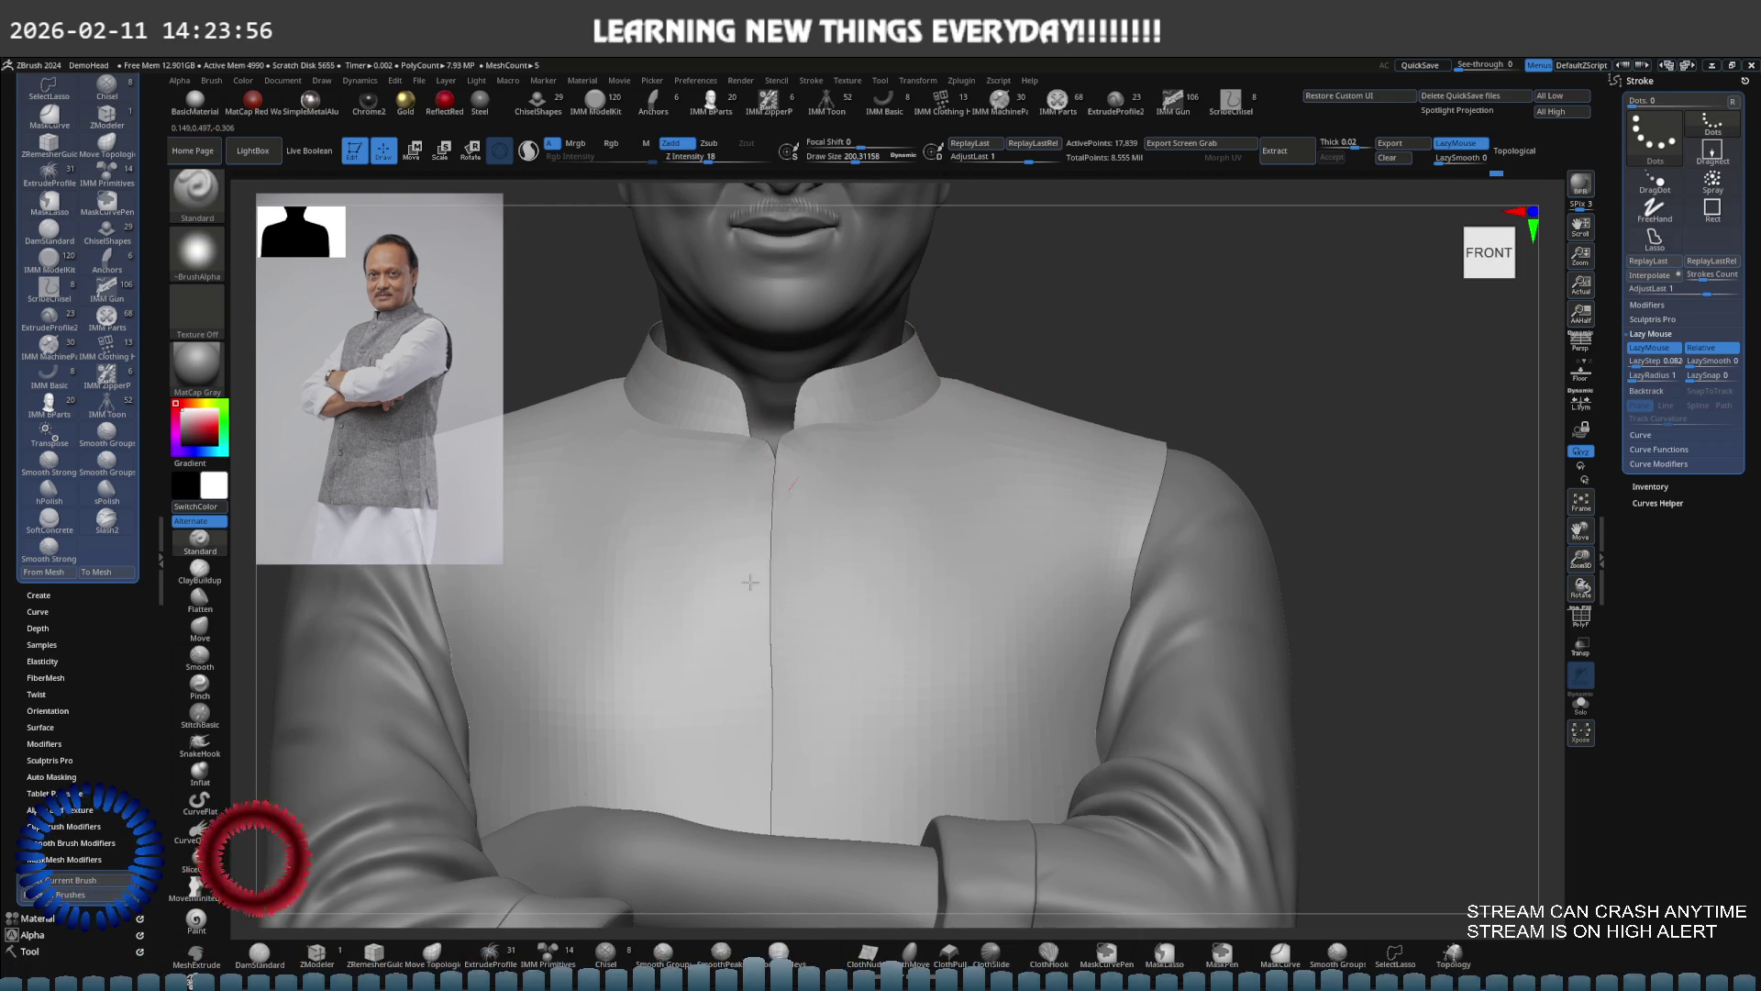
Orbit from above, the left side and the front to check the collar and shoulder
right_drag(786, 590, 812, 565)
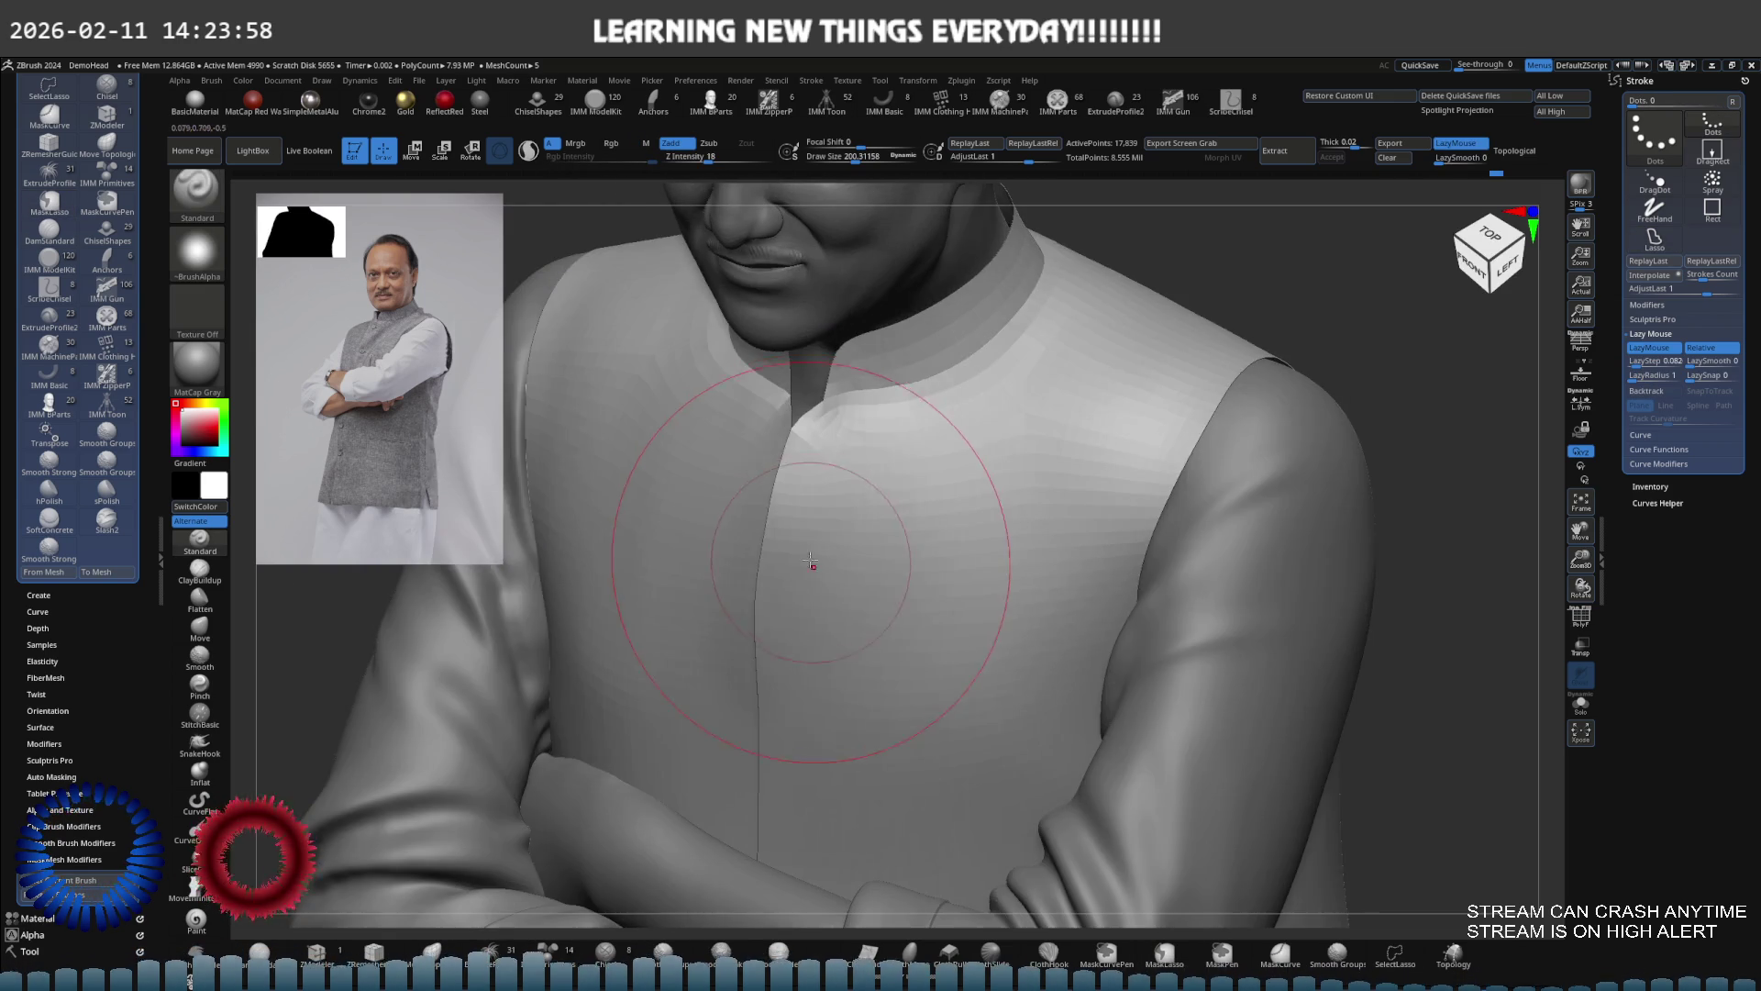
shift+right_drag(848, 505, 888, 450)
mouse_move(808, 562)
right_down()
mouse_move(798, 592)
mouse_move(728, 568)
mouse_move(774, 581)
right_up()
right_drag(944, 581, 995, 484)
mouse_move(921, 548)
right_down()
mouse_move(987, 498)
mouse_move(1125, 466)
right_up()
mouse_move(871, 575)
right_down()
mouse_move(963, 546)
mouse_move(987, 514)
mouse_move(987, 546)
mouse_move(924, 540)
right_up()
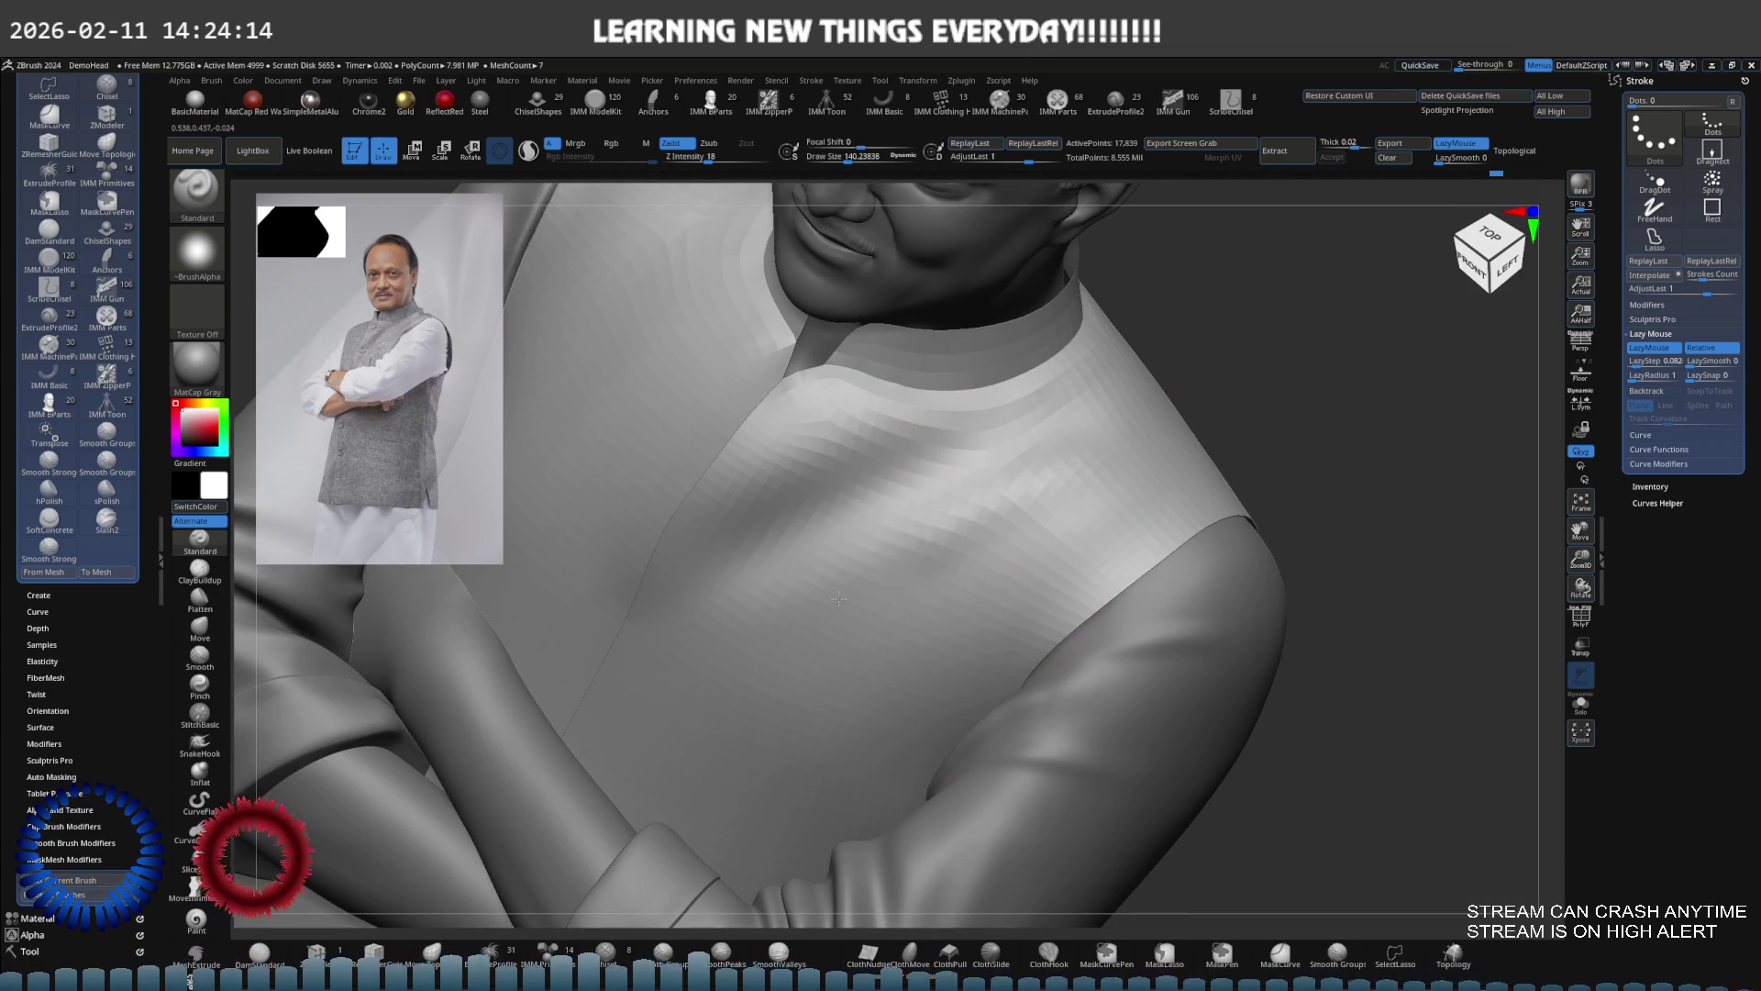
key(shift)
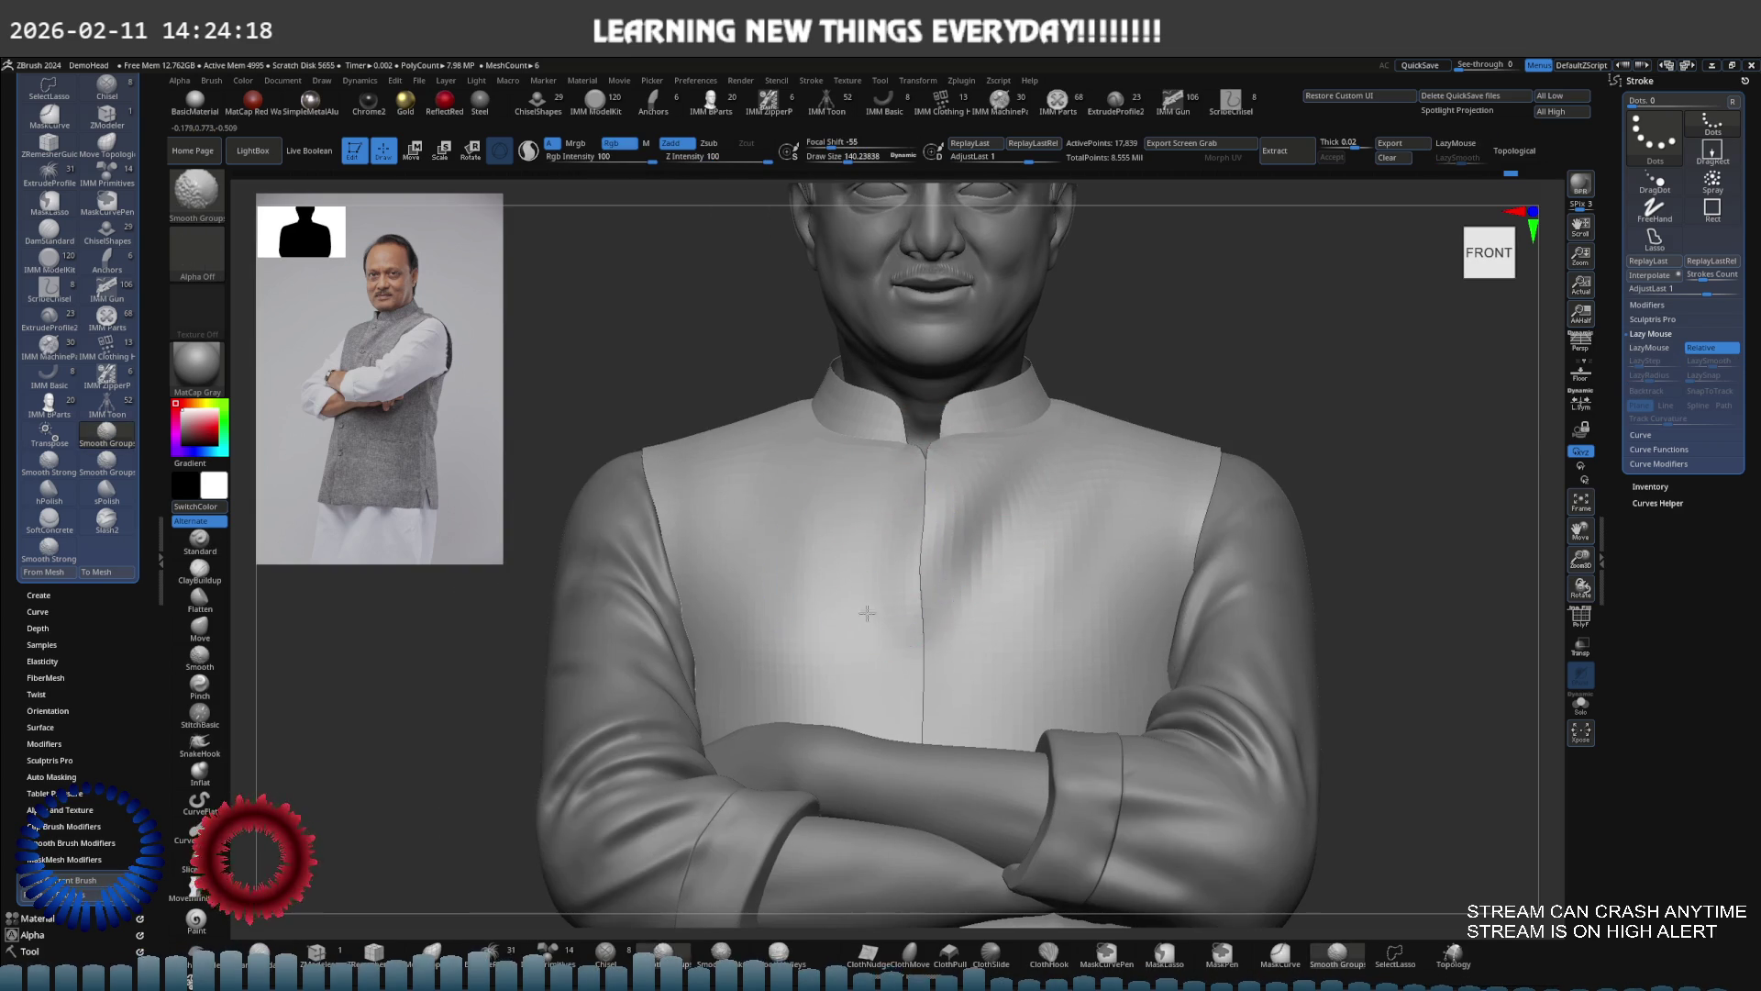
Inspect the vest hem and side slits from several angles, then Solo the vest SubTool
mouse_move(897, 581)
right_down()
mouse_move(963, 551)
mouse_move(975, 568)
mouse_move(798, 550)
mouse_move(719, 520)
mouse_move(769, 544)
right_up()
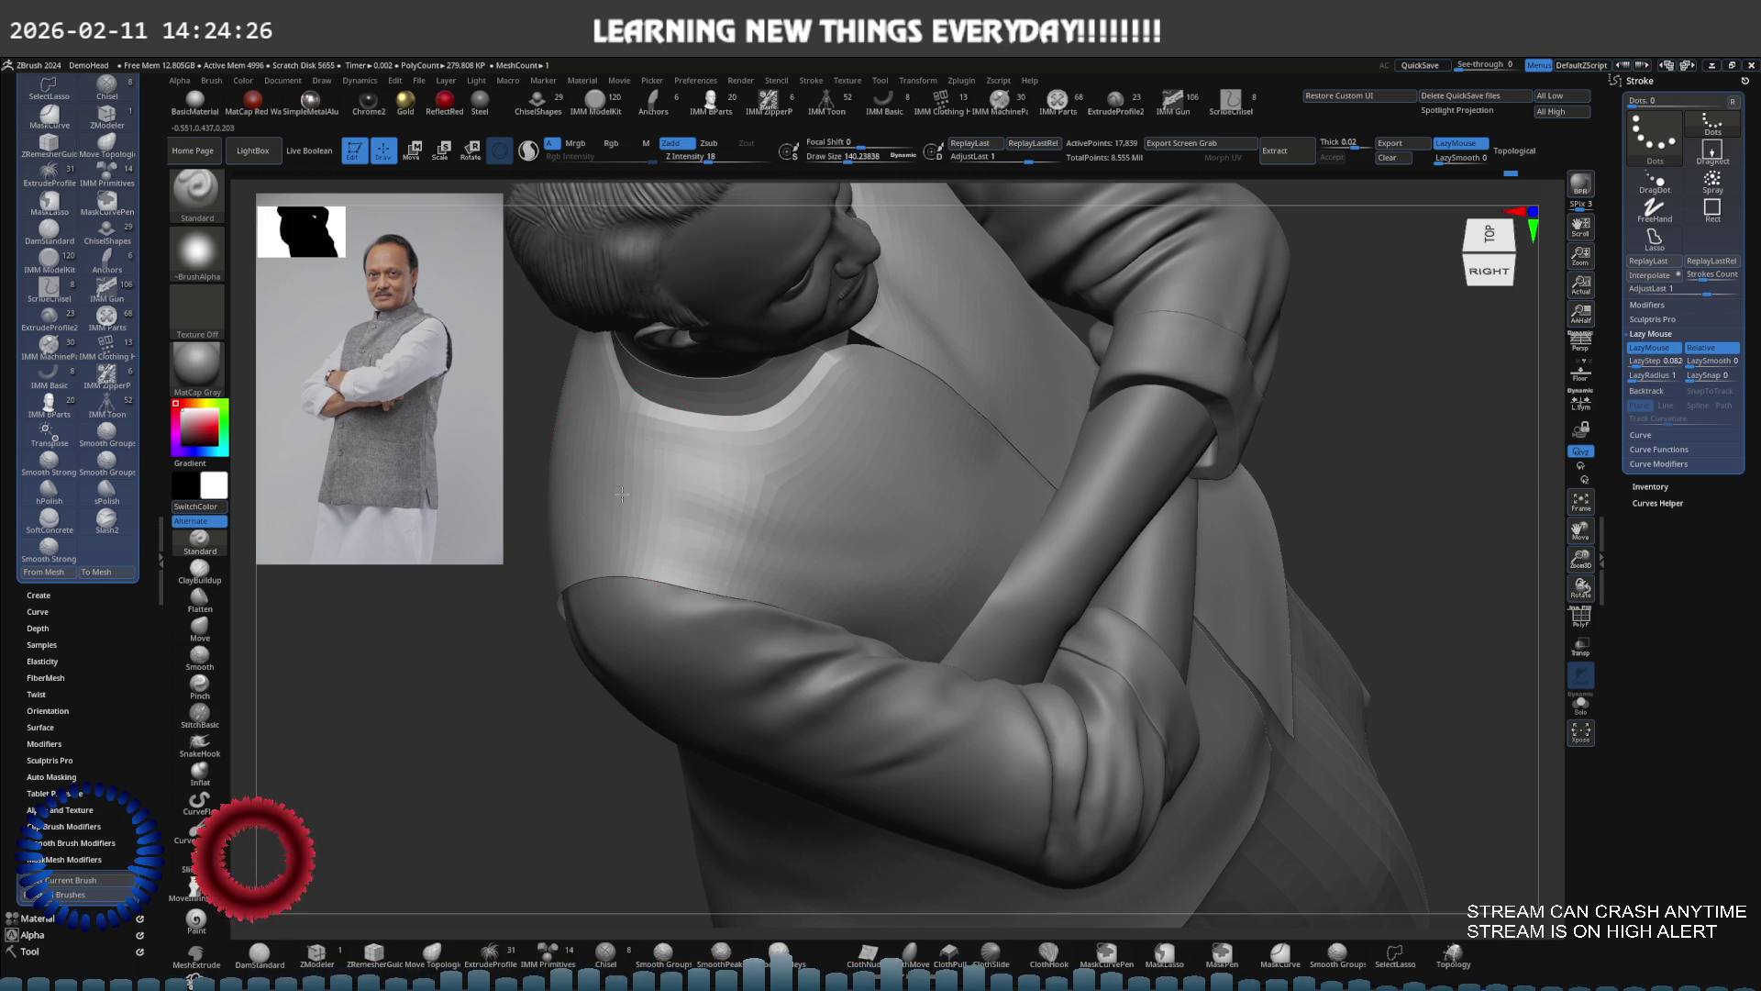
right_drag(891, 531, 942, 547)
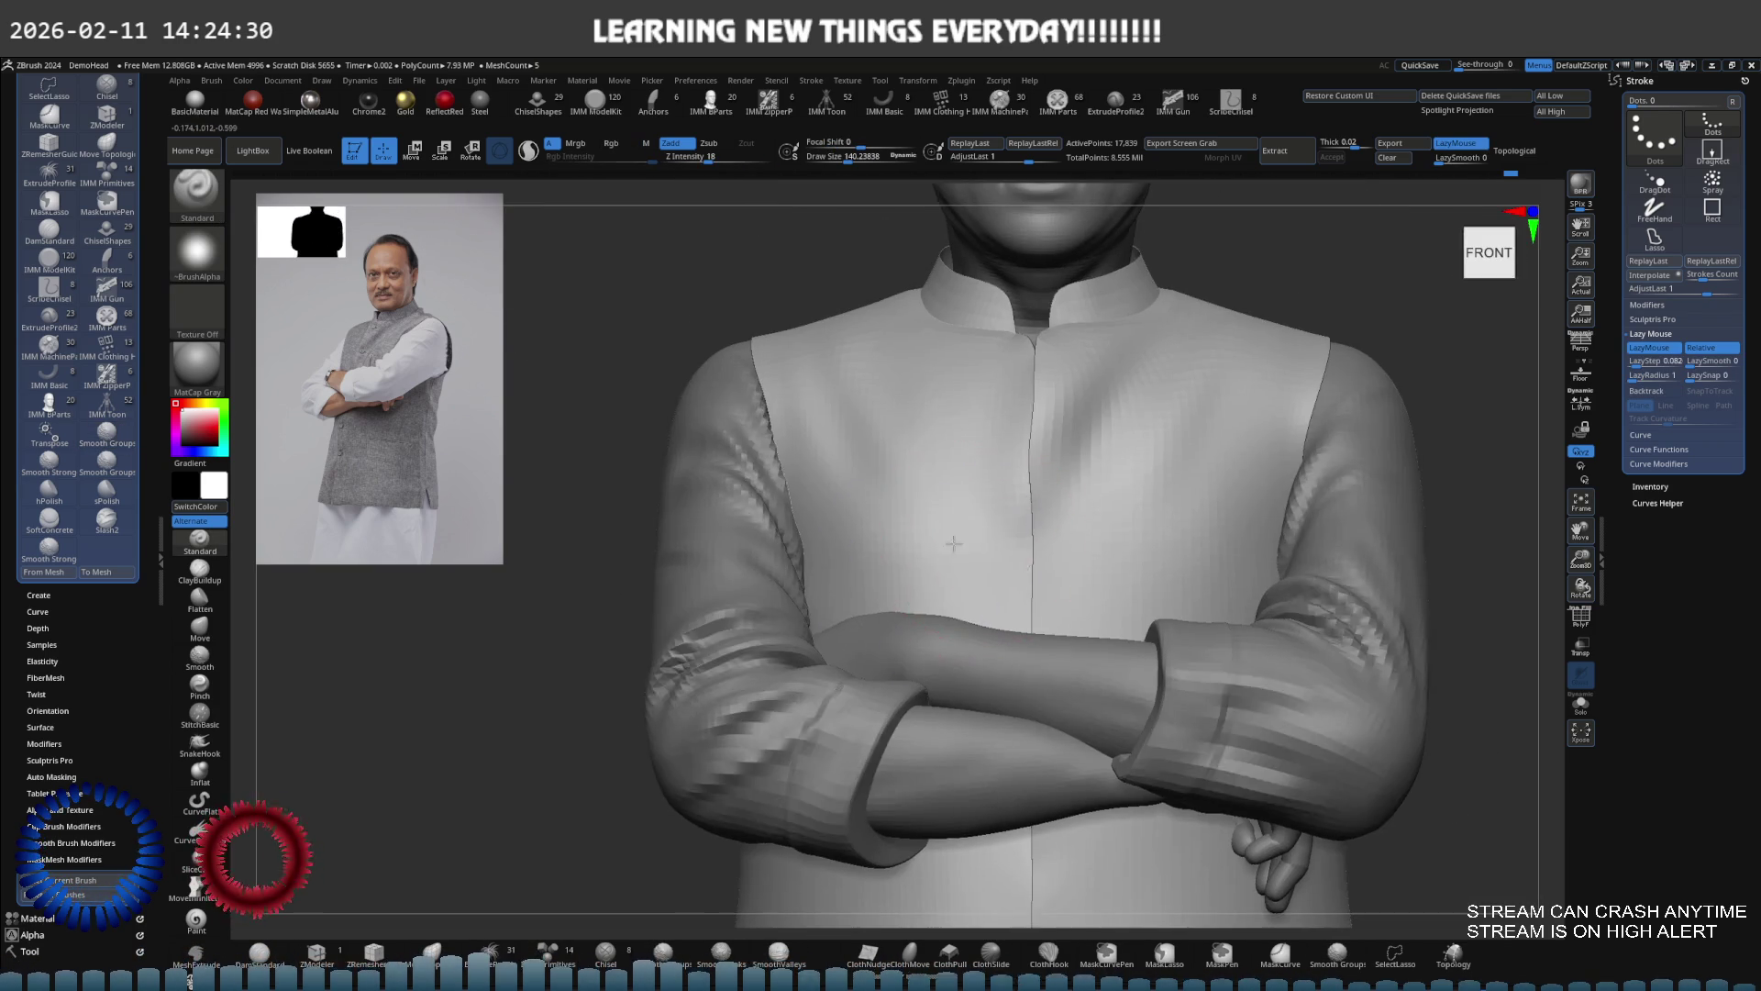
mouse_move(825, 511)
alt+right_down()
mouse_move(876, 420)
mouse_move(908, 550)
mouse_move(886, 549)
mouse_move(927, 549)
mouse_move(872, 550)
alt+right_up()
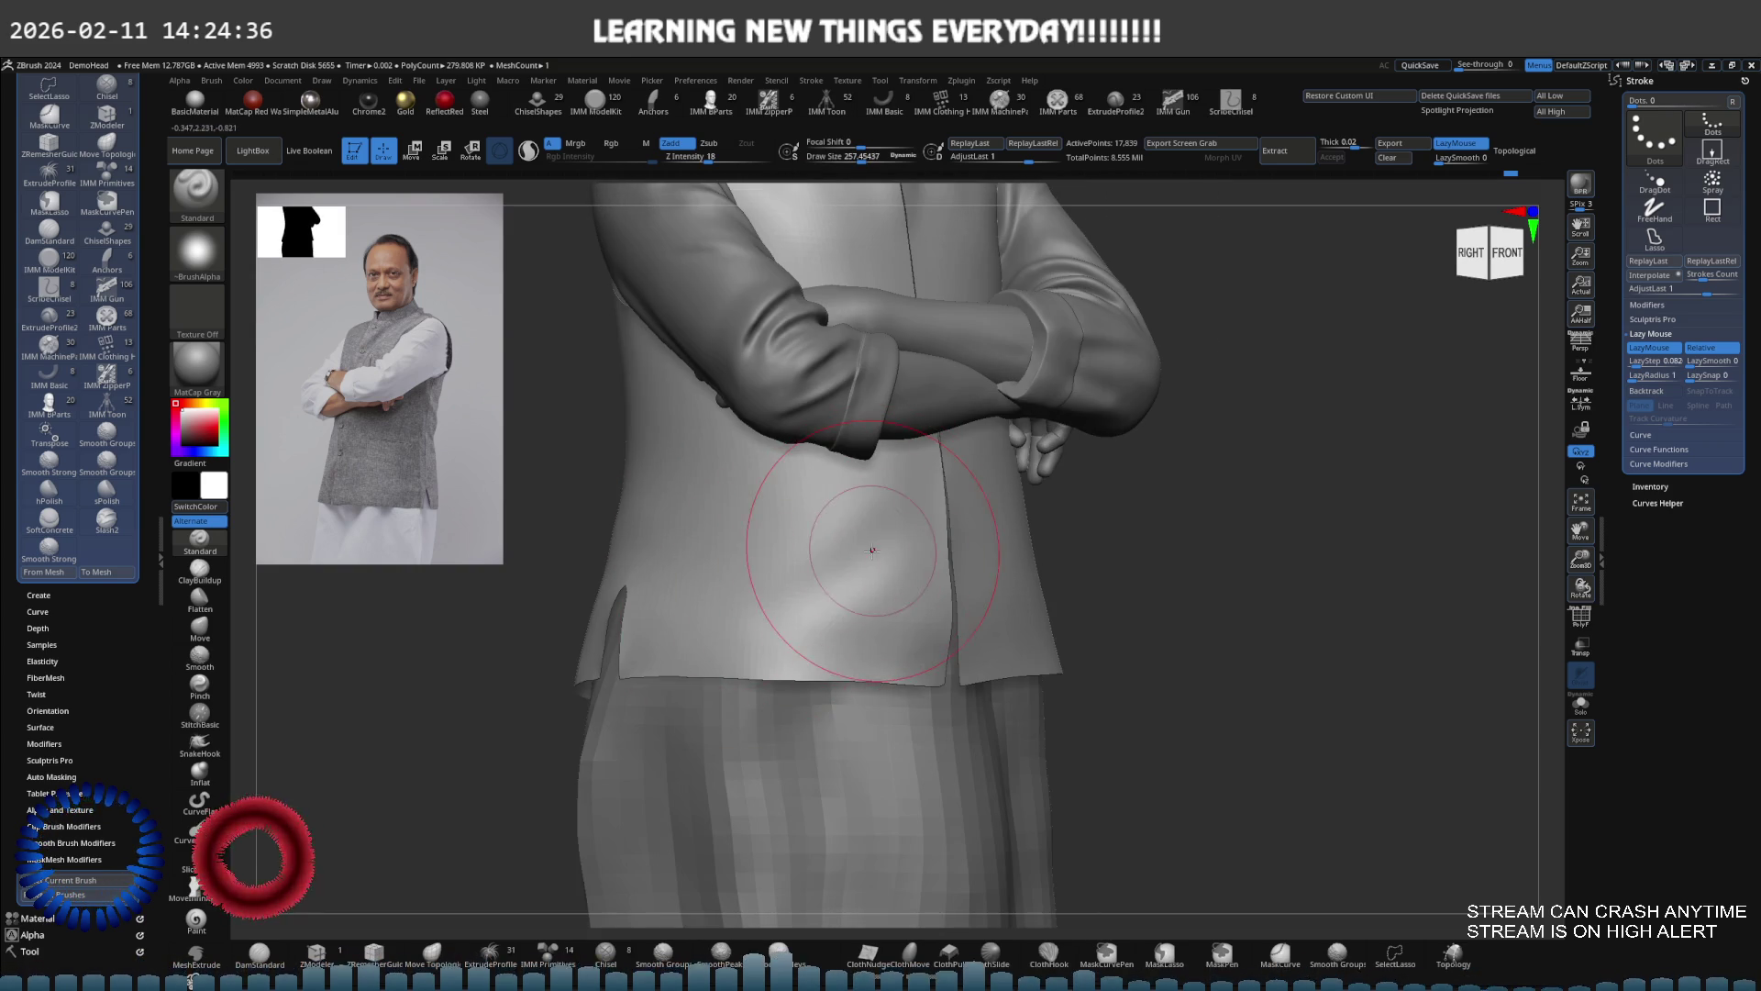
key(shift)
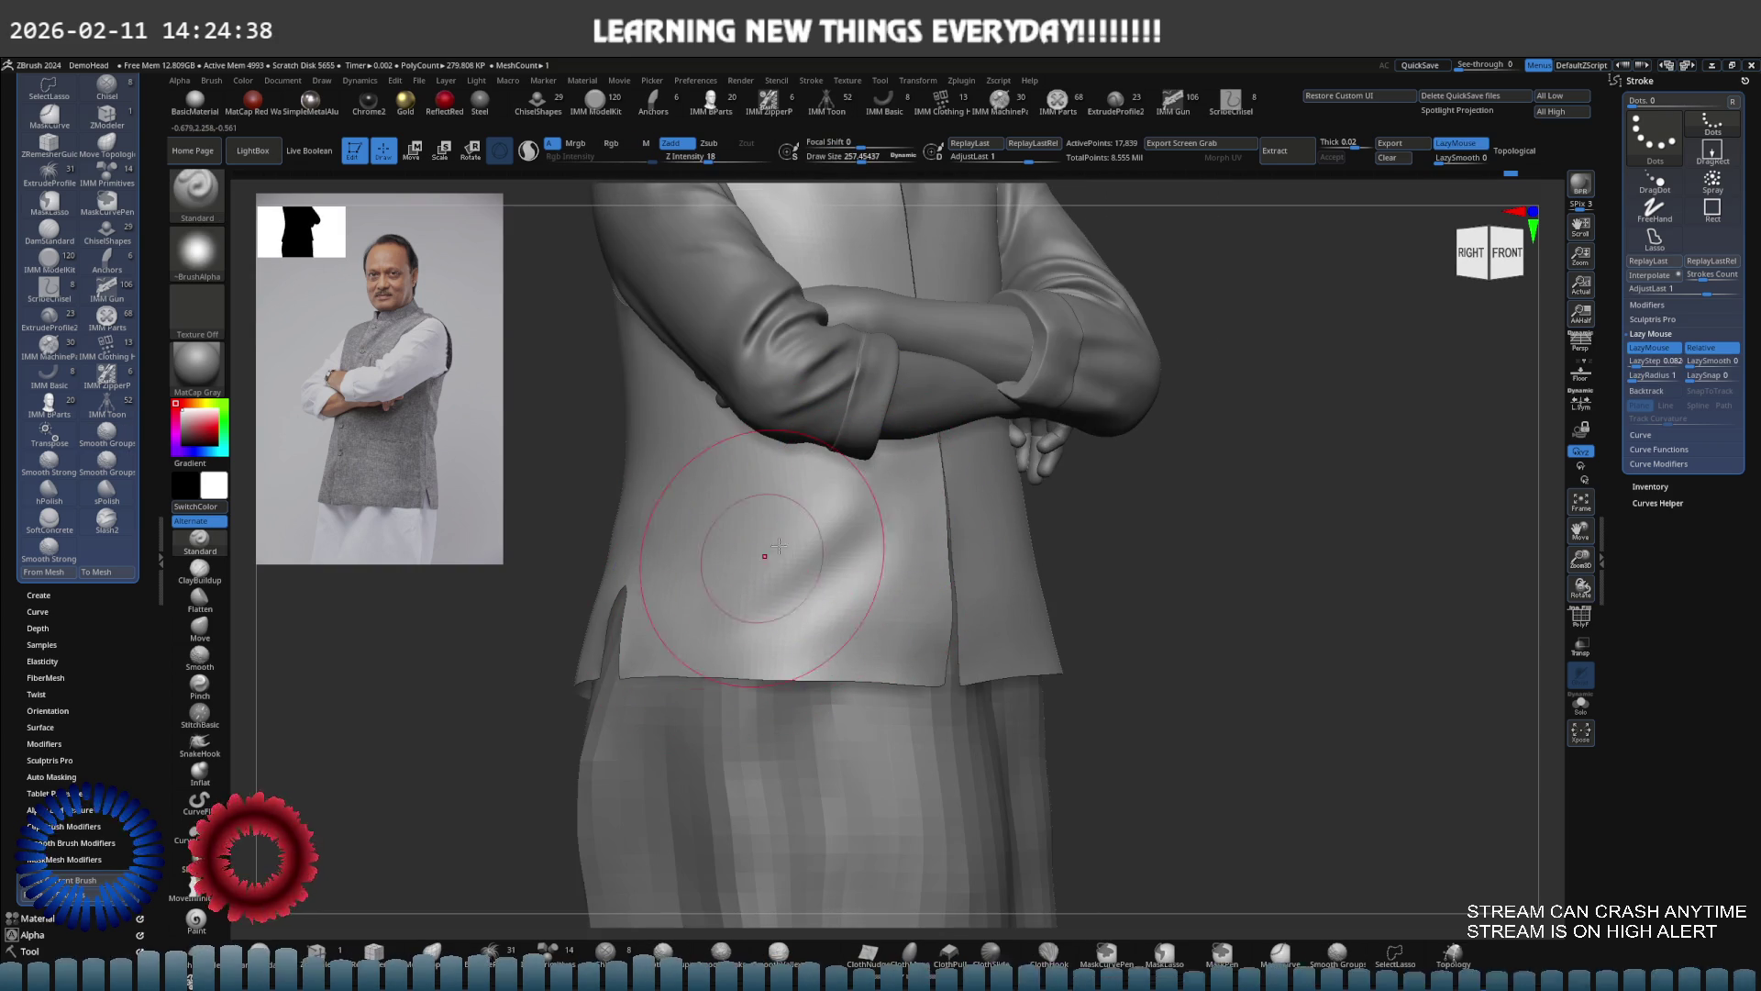
mouse_move(849, 579)
right_down()
mouse_move(881, 521)
mouse_move(773, 579)
mouse_move(954, 510)
mouse_move(1031, 551)
right_up()
key(ctrl)
alt+click(807, 511)
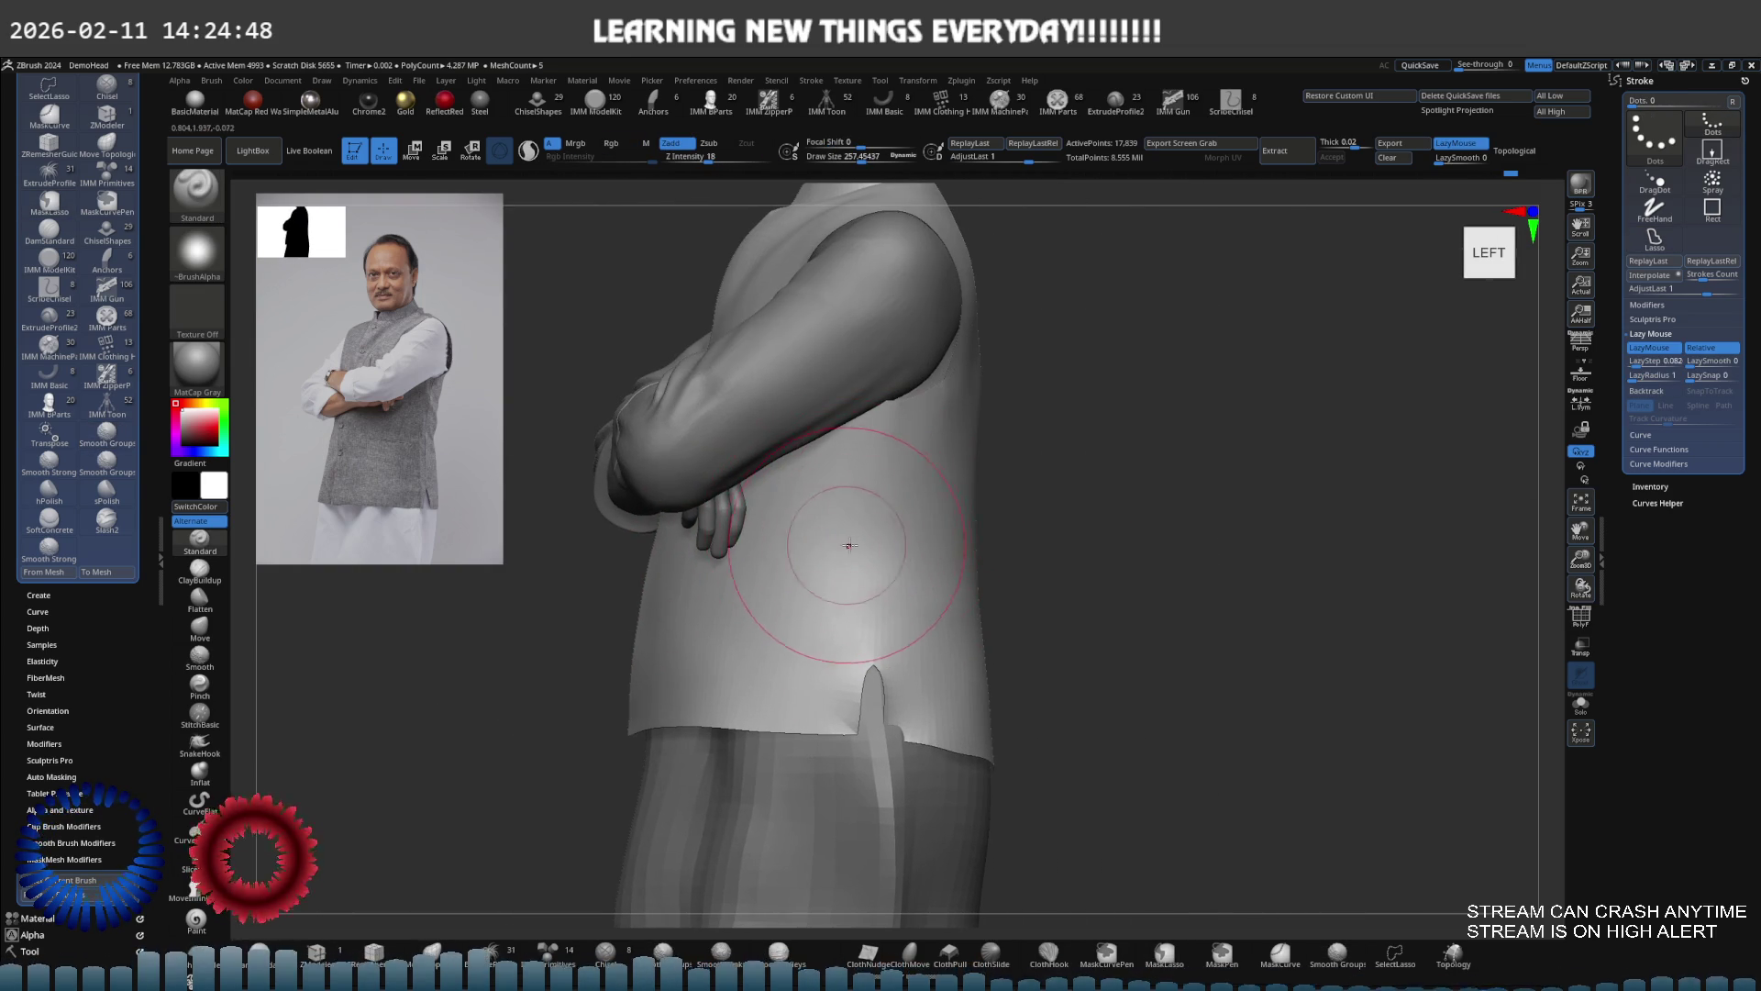
key(ctrl+shift+s)
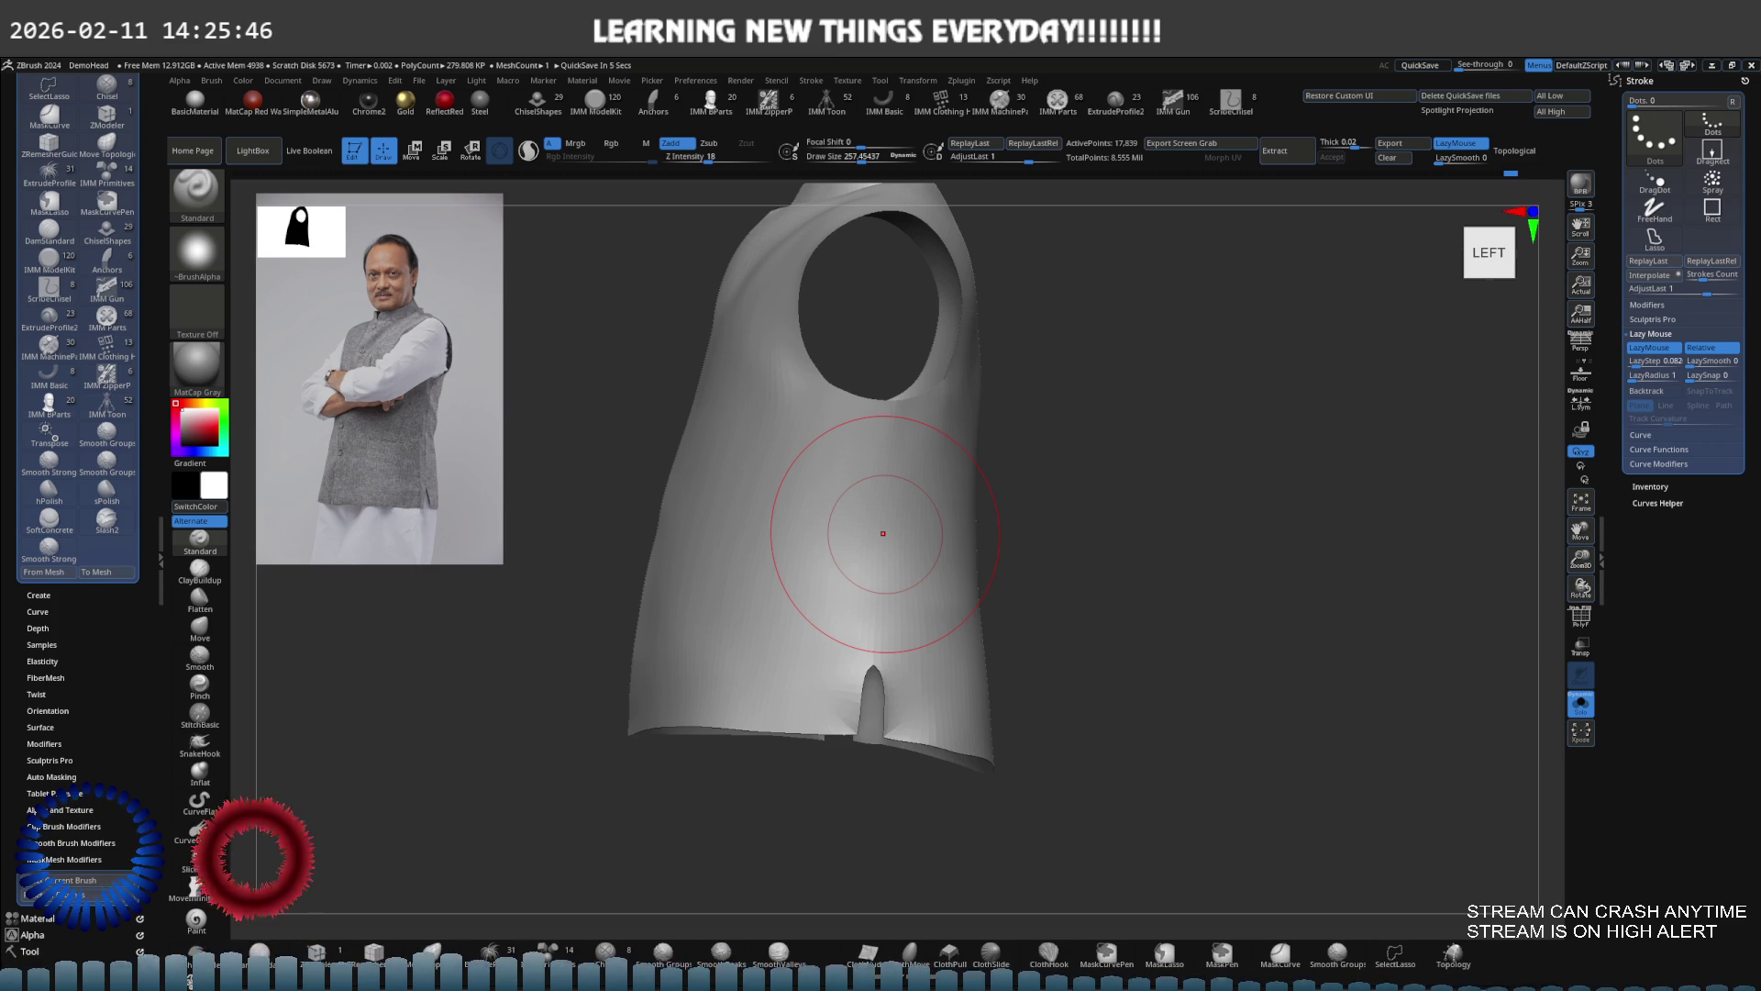
Switch to a small DamStandard brush and carve a test crease down the vest front
key(s)
drag(891, 519, 857, 519)
right_drag(856, 558, 834, 538)
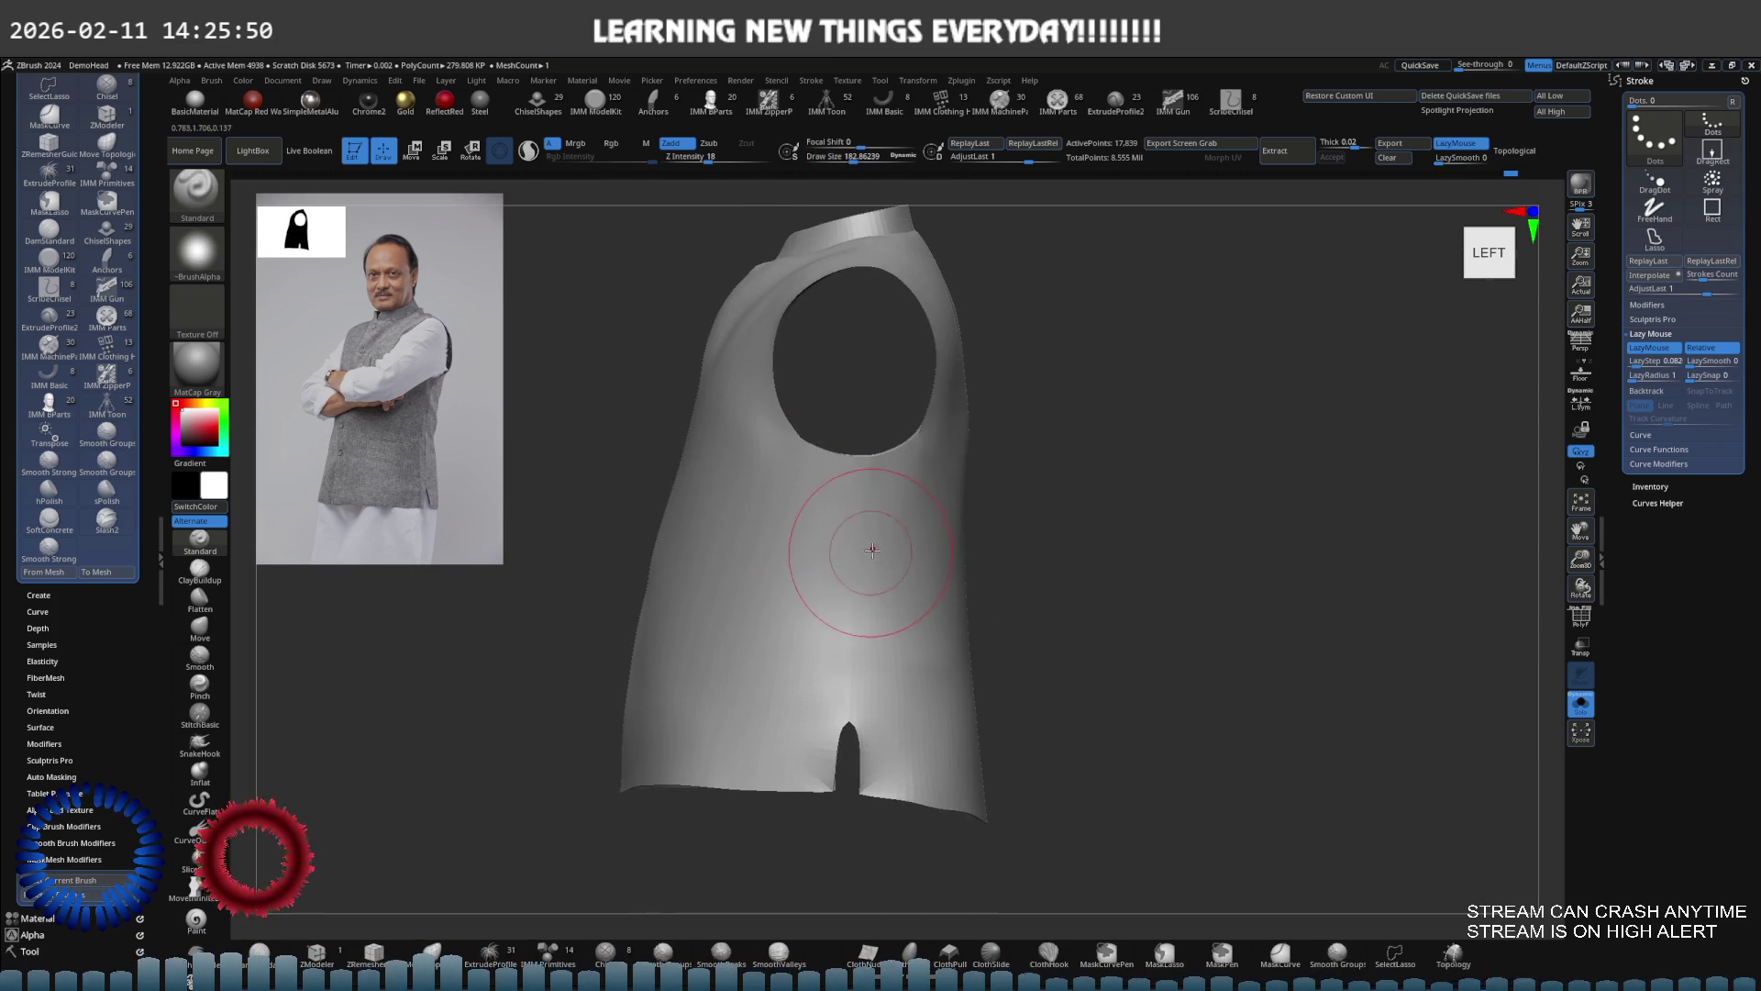
key(b)
key(d)
key(s)
Adjust the brush size and carve a crease from the armhole down to the slit
key(s)
drag(928, 537, 886, 538)
key(ctrl+d)
drag(845, 470, 846, 698)
key(s)
mouse_move(945, 558)
mouse_down()
mouse_move(862, 557)
mouse_move(848, 723)
mouse_up()
right_drag(849, 720, 857, 649)
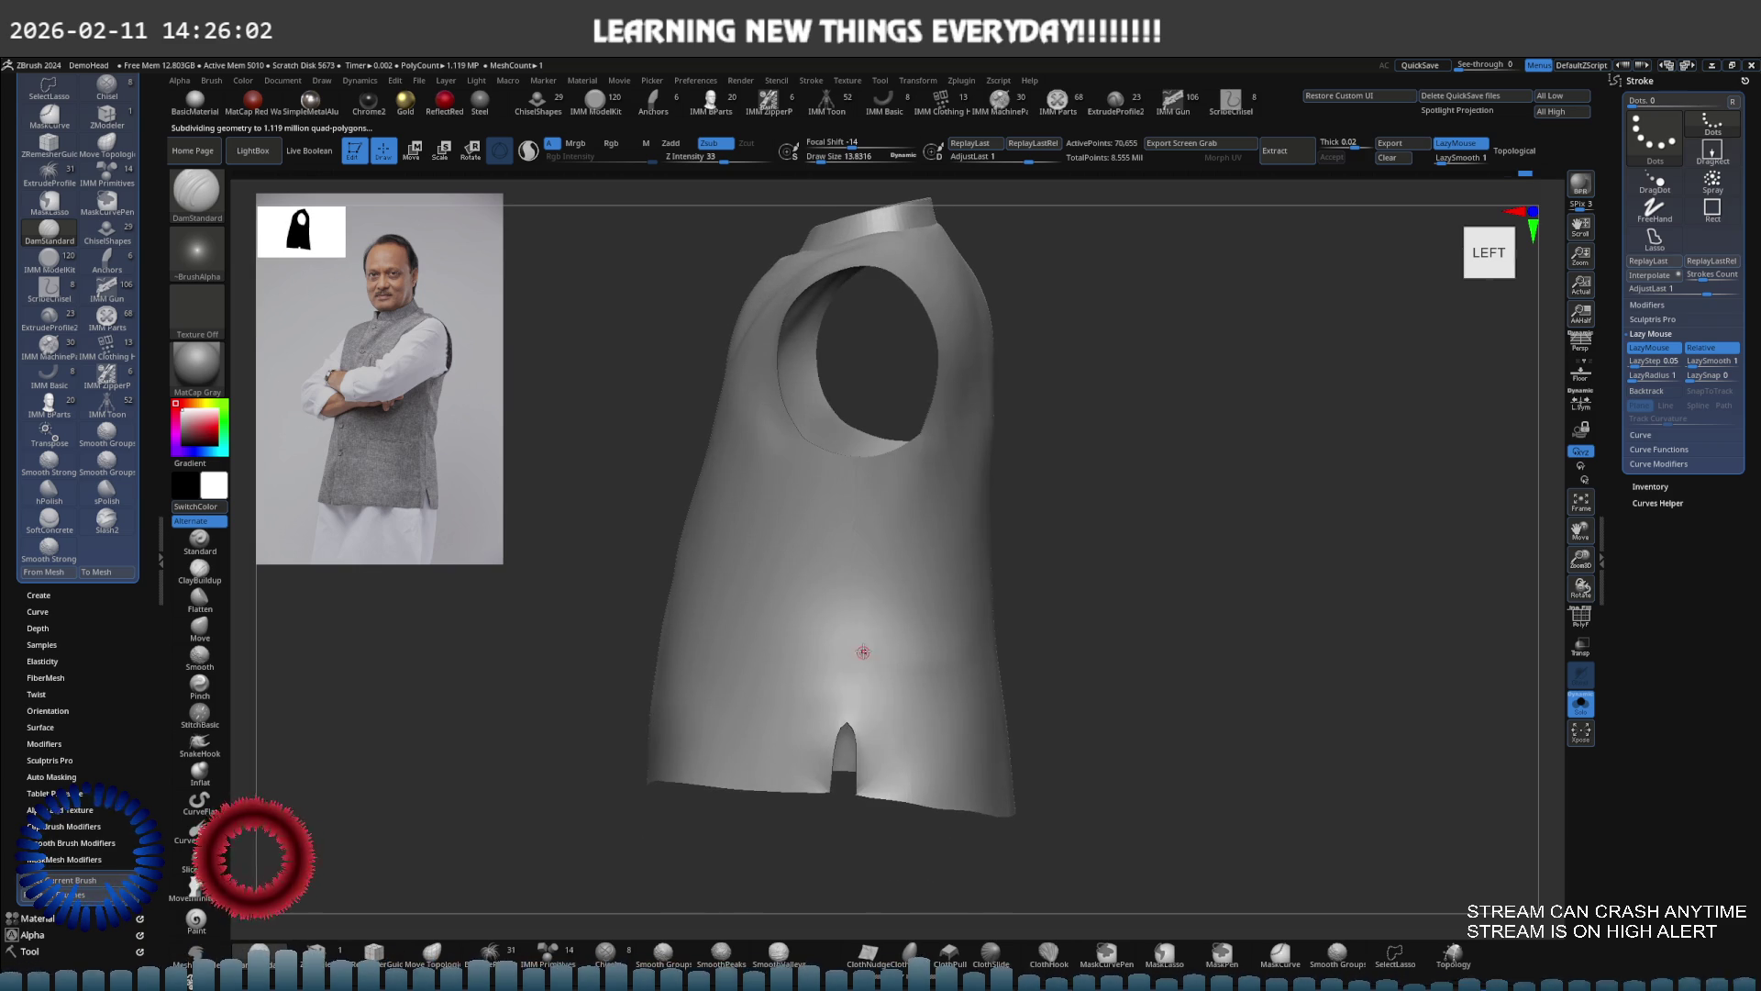
key(s)
drag(871, 628, 895, 628)
drag(854, 458, 848, 726)
mouse_move(860, 656)
right_down()
mouse_move(876, 592)
mouse_move(861, 598)
mouse_move(909, 609)
mouse_move(872, 602)
mouse_move(905, 578)
mouse_move(871, 574)
mouse_move(908, 554)
mouse_move(900, 602)
mouse_move(928, 550)
mouse_move(945, 550)
mouse_move(932, 578)
mouse_move(953, 559)
mouse_move(974, 570)
mouse_move(901, 567)
right_up()
Undo the crease and subdivide the vest to its top level, about 4.476 million polygons
key(ctrl+z)
key(ctrl)
key(ctrl+d)
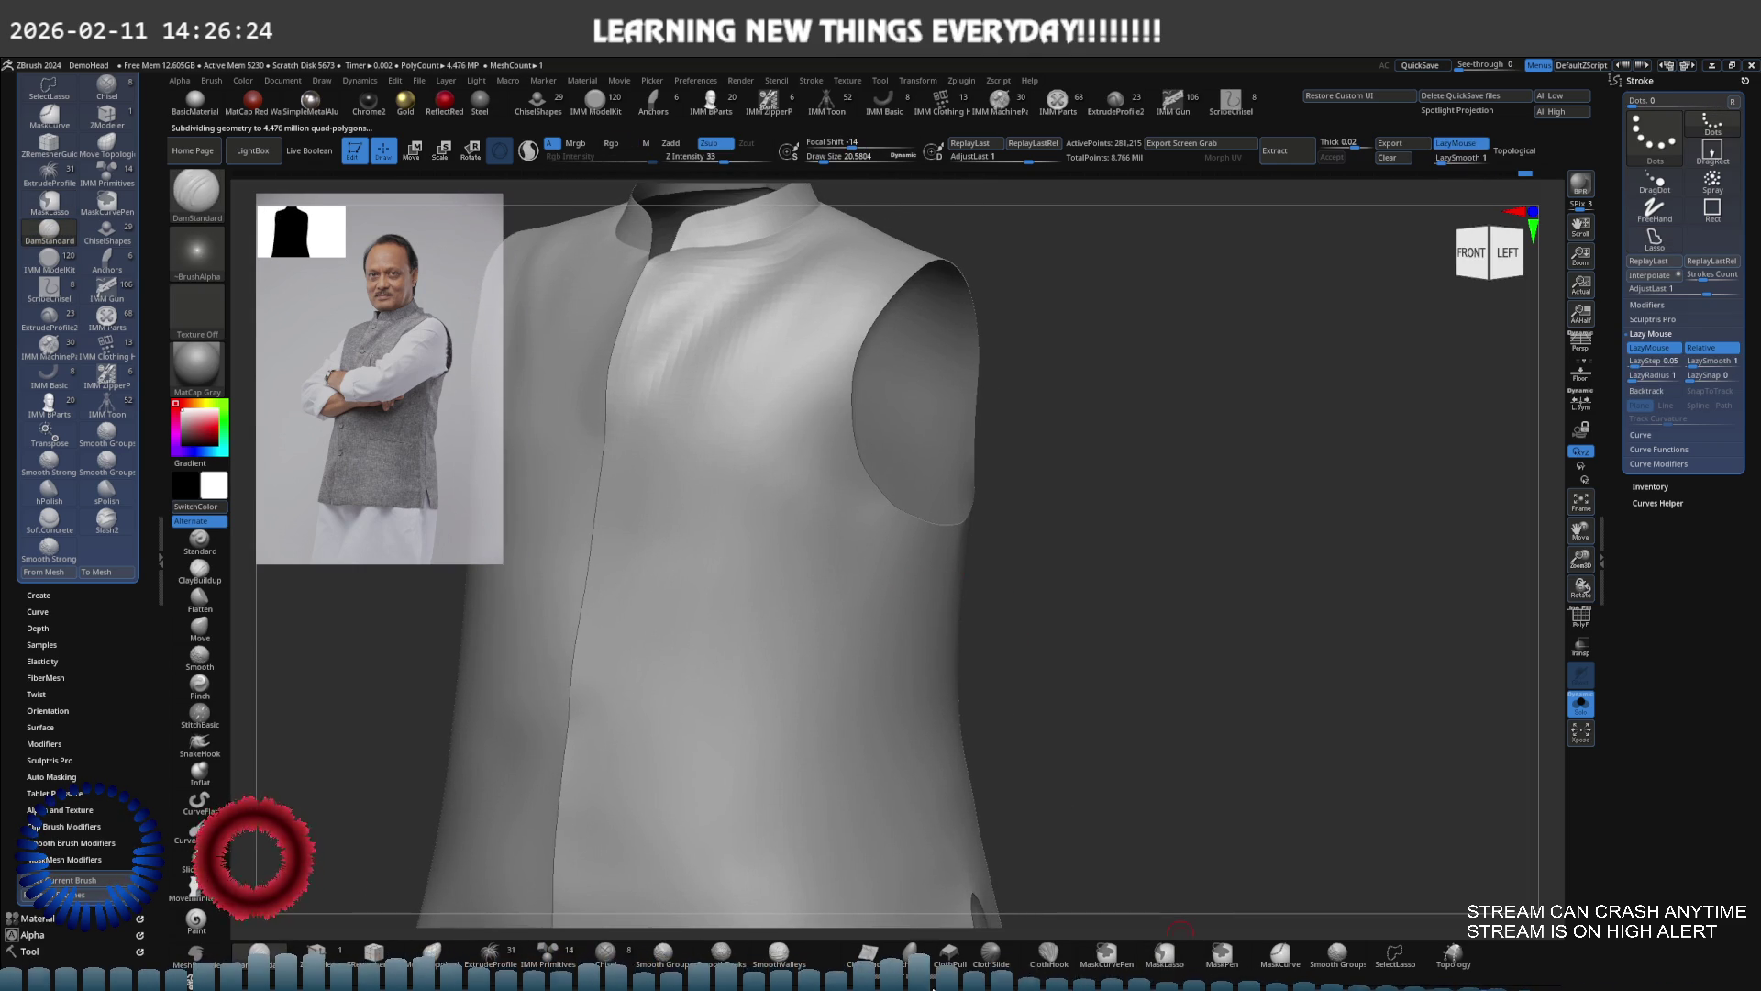
mouse_move(932, 830)
shift+right_down()
mouse_move(900, 724)
mouse_move(961, 742)
shift+right_up()
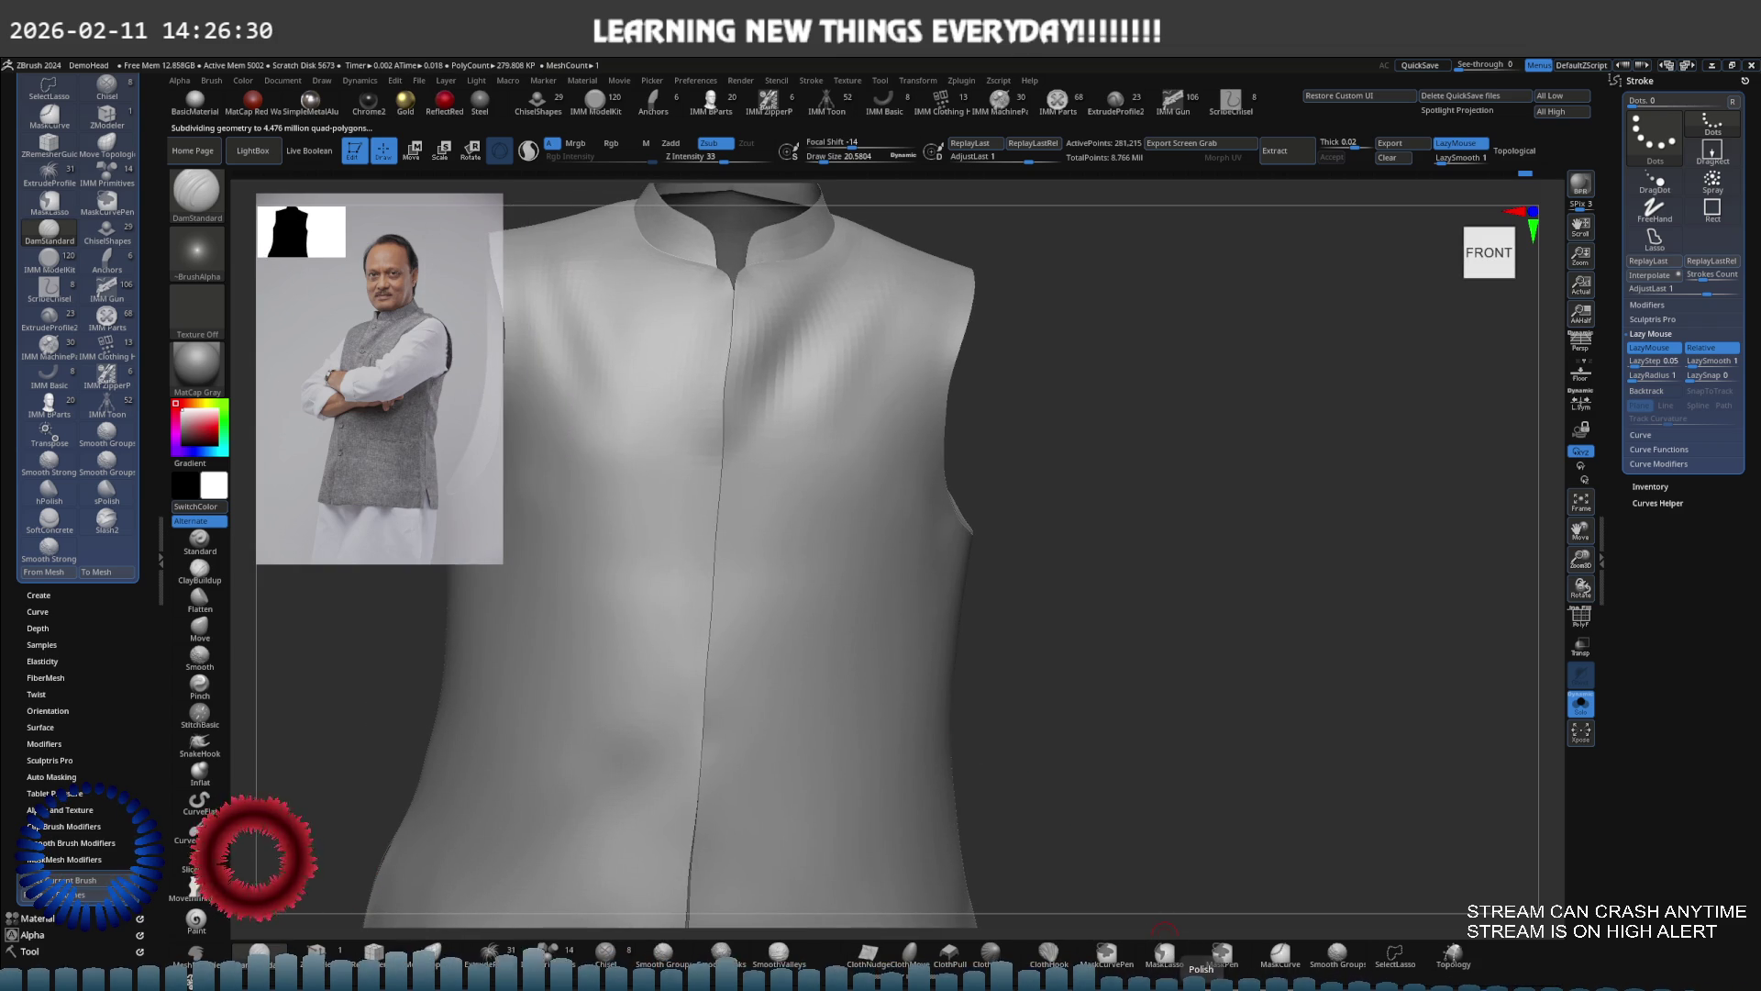
mouse_move(1179, 818)
mouse_down()
mouse_move(1140, 802)
mouse_move(1140, 783)
mouse_move(1057, 775)
mouse_up()
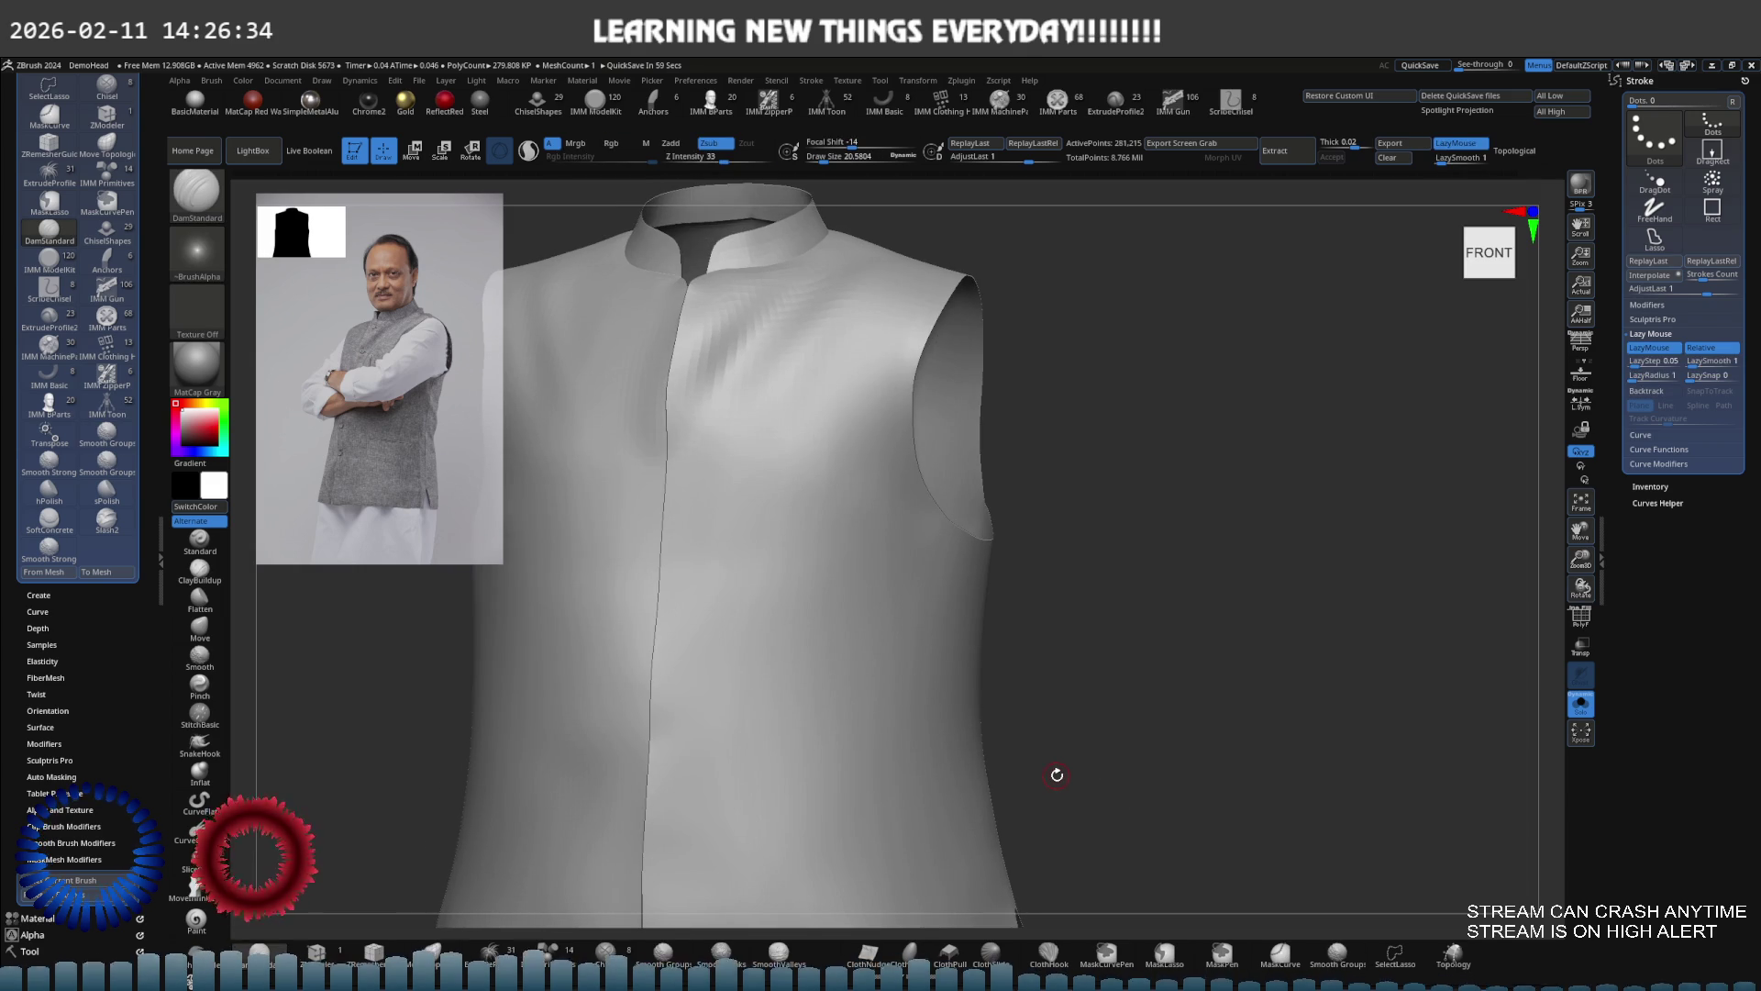
key(shift+f)
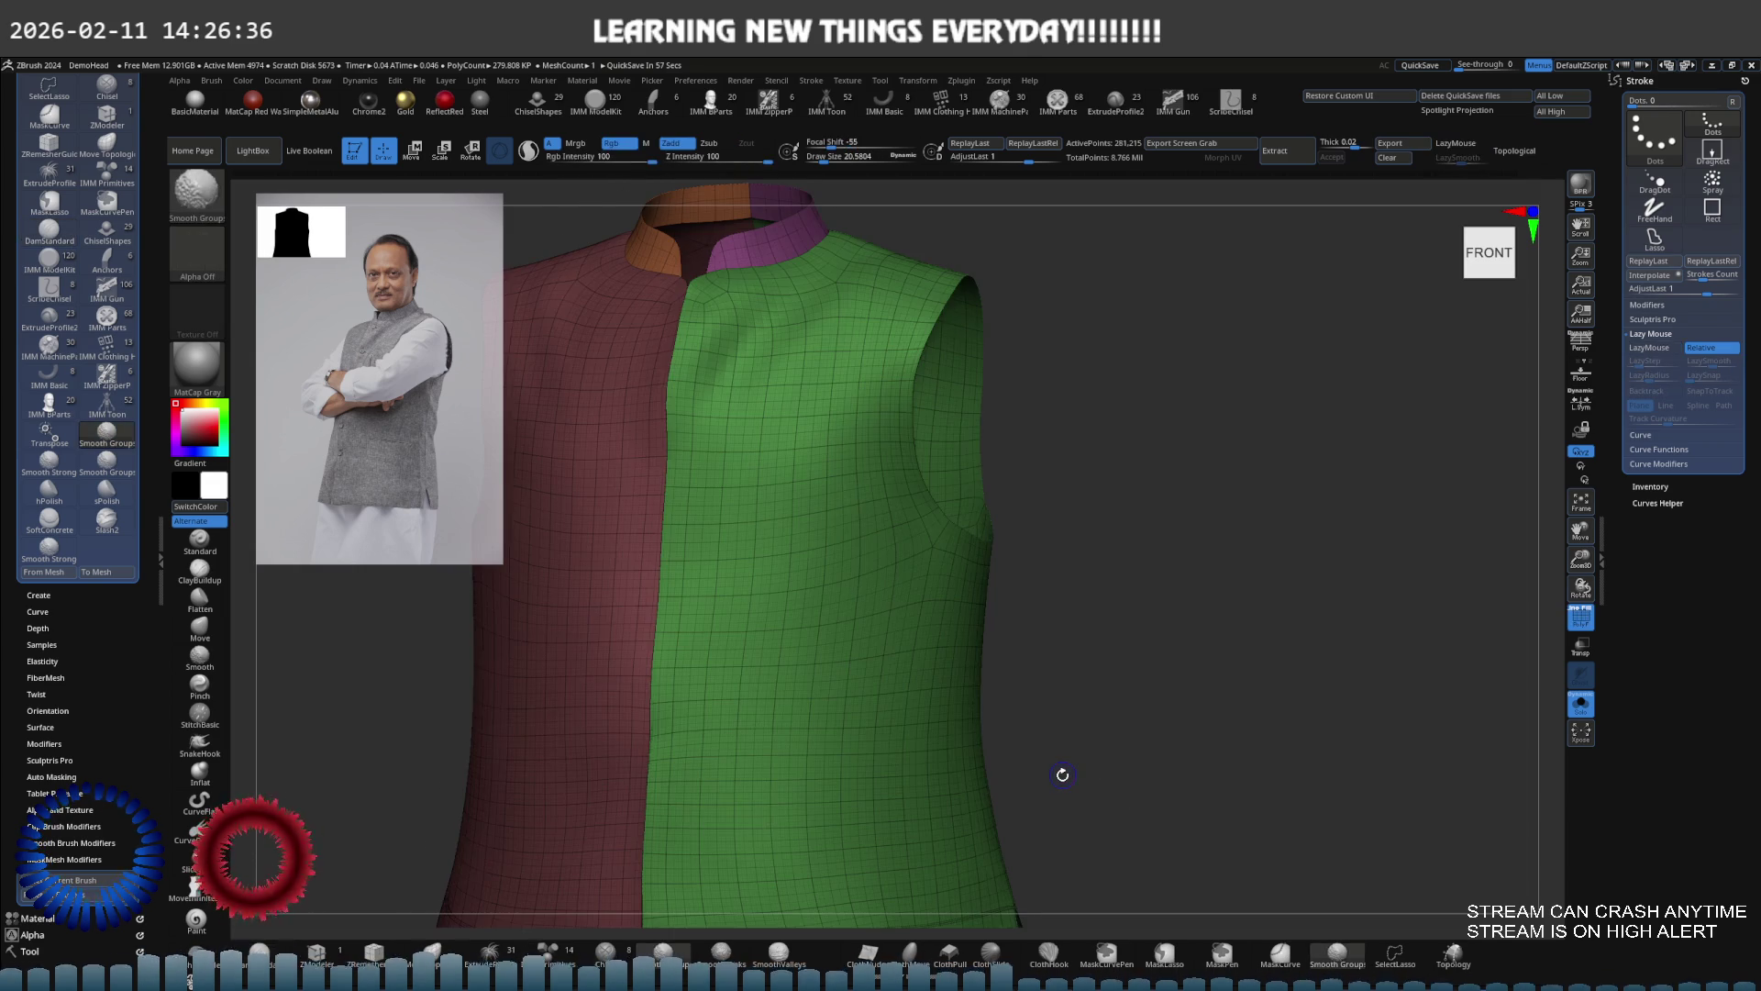
key(shift+f)
key(ctrl+d)
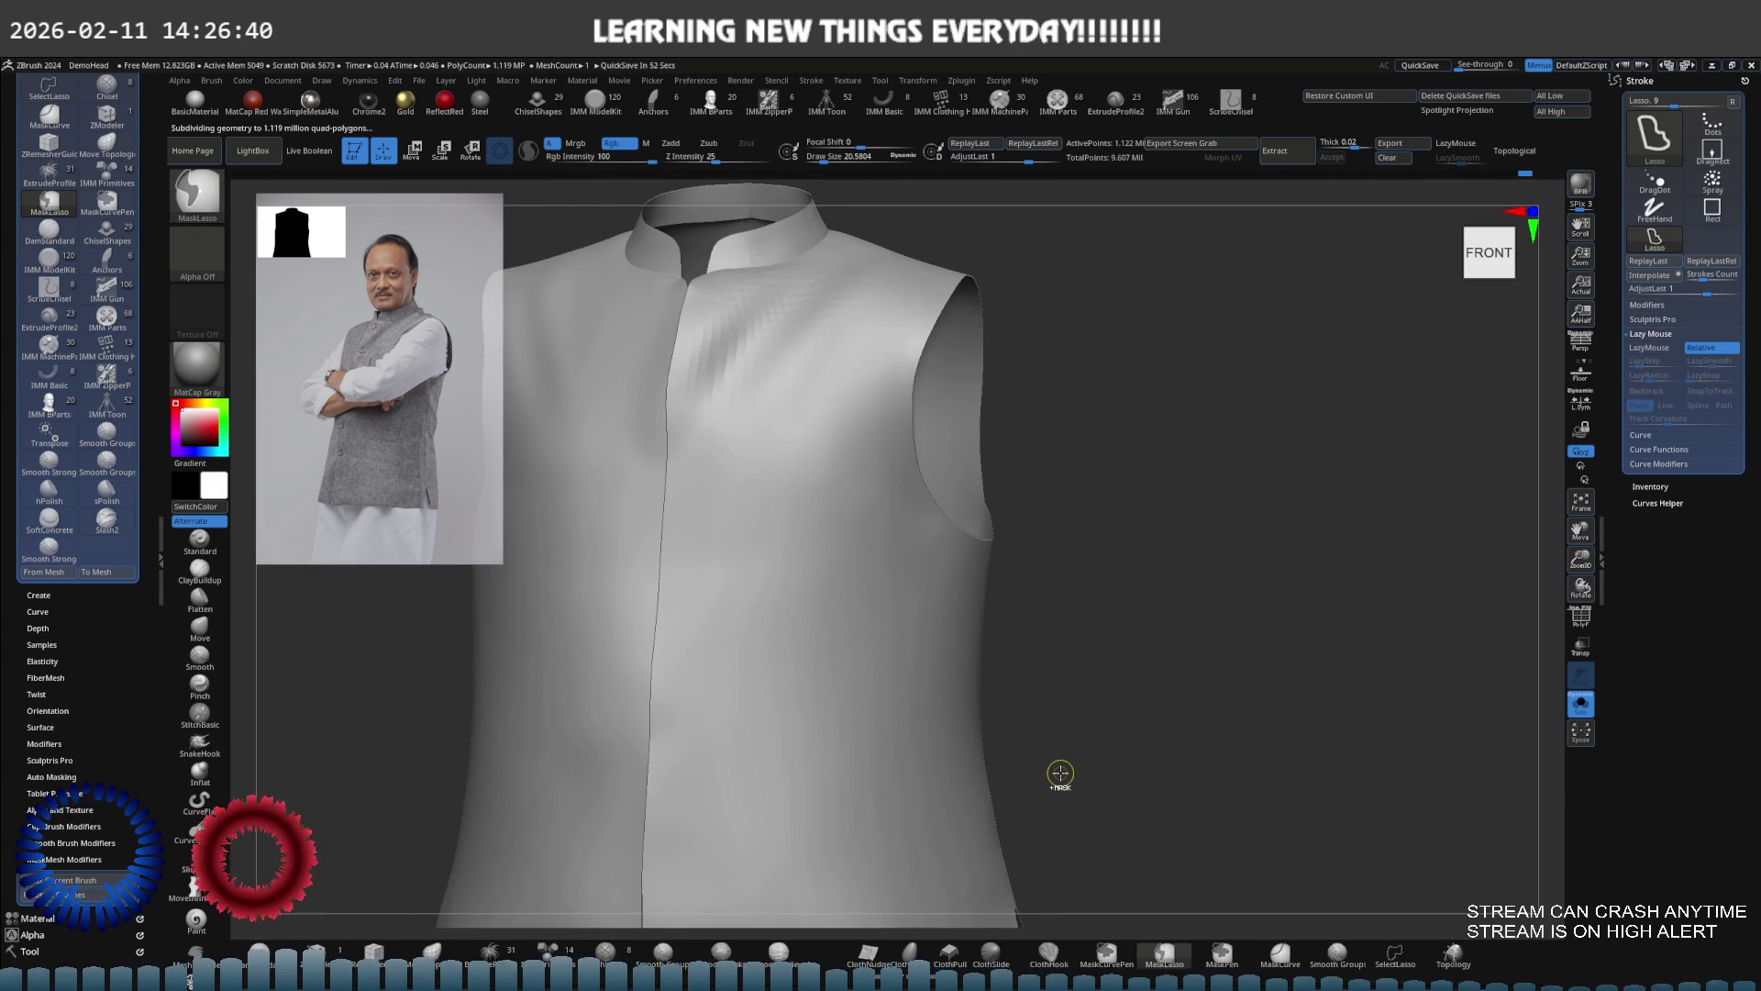
key(ctrl+d)
key(s)
drag(752, 366, 766, 345)
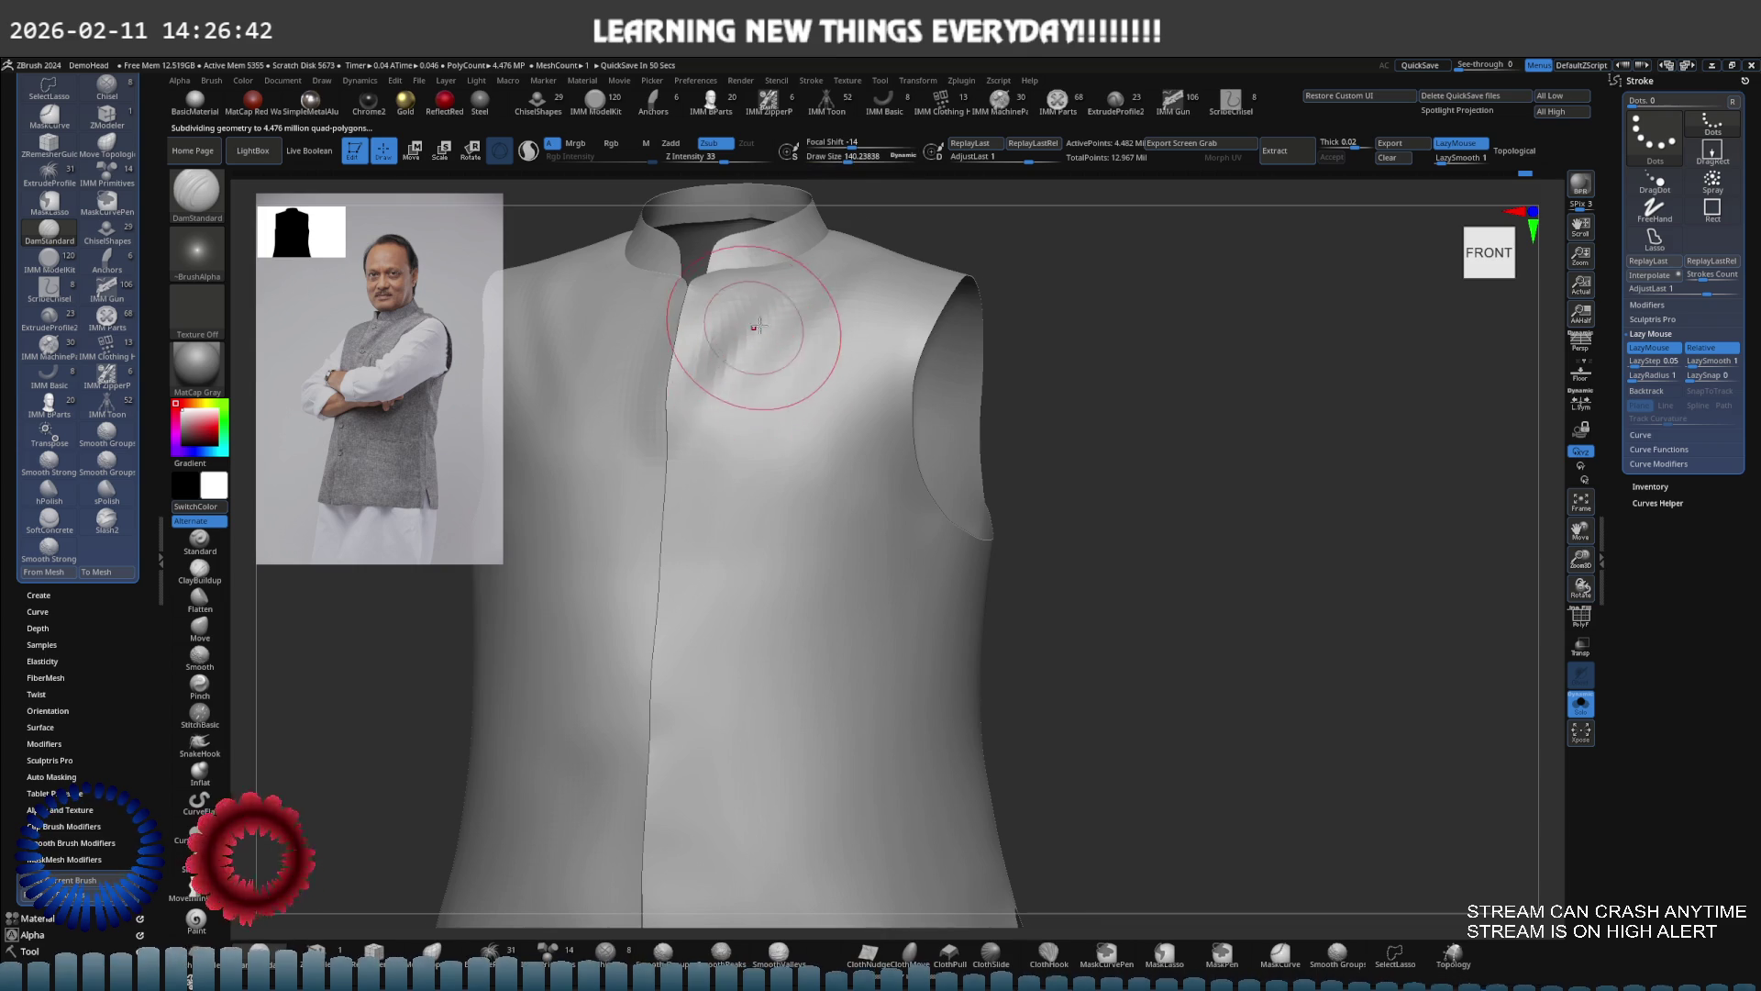
right_drag(767, 346, 747, 345)
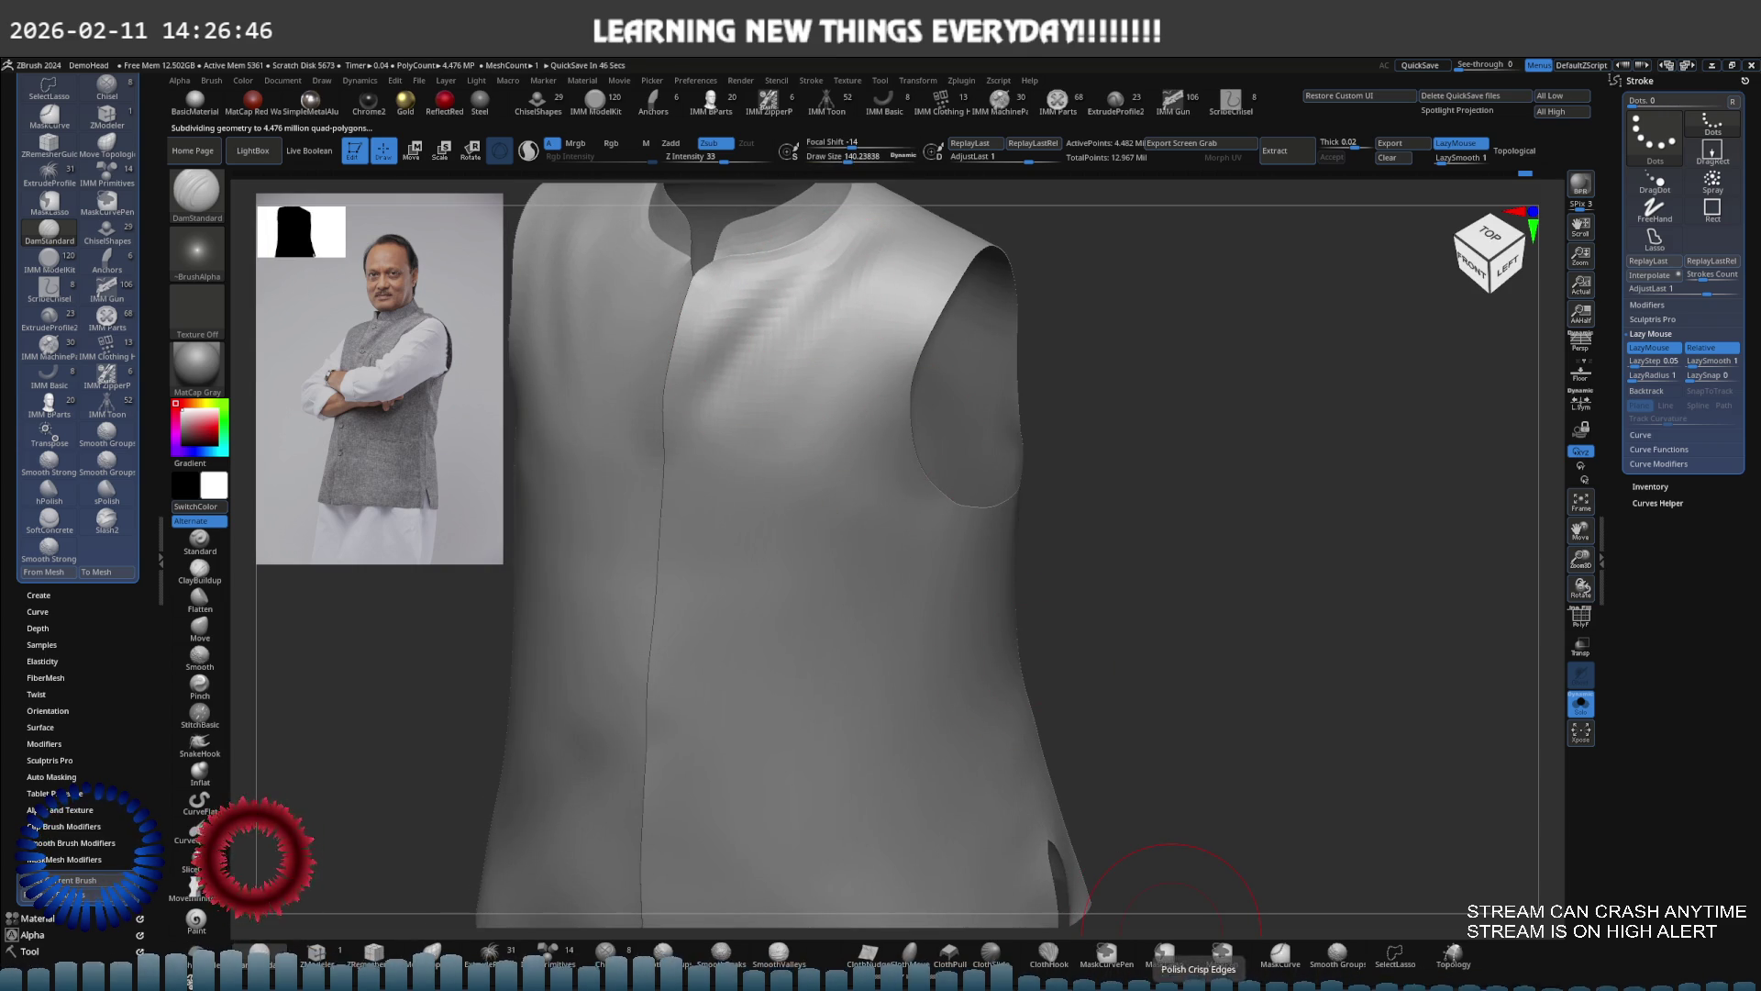
mouse_move(1170, 894)
shift+mouse_down()
mouse_move(815, 343)
mouse_move(825, 315)
mouse_move(826, 346)
shift+mouse_up()
key(ctrl)
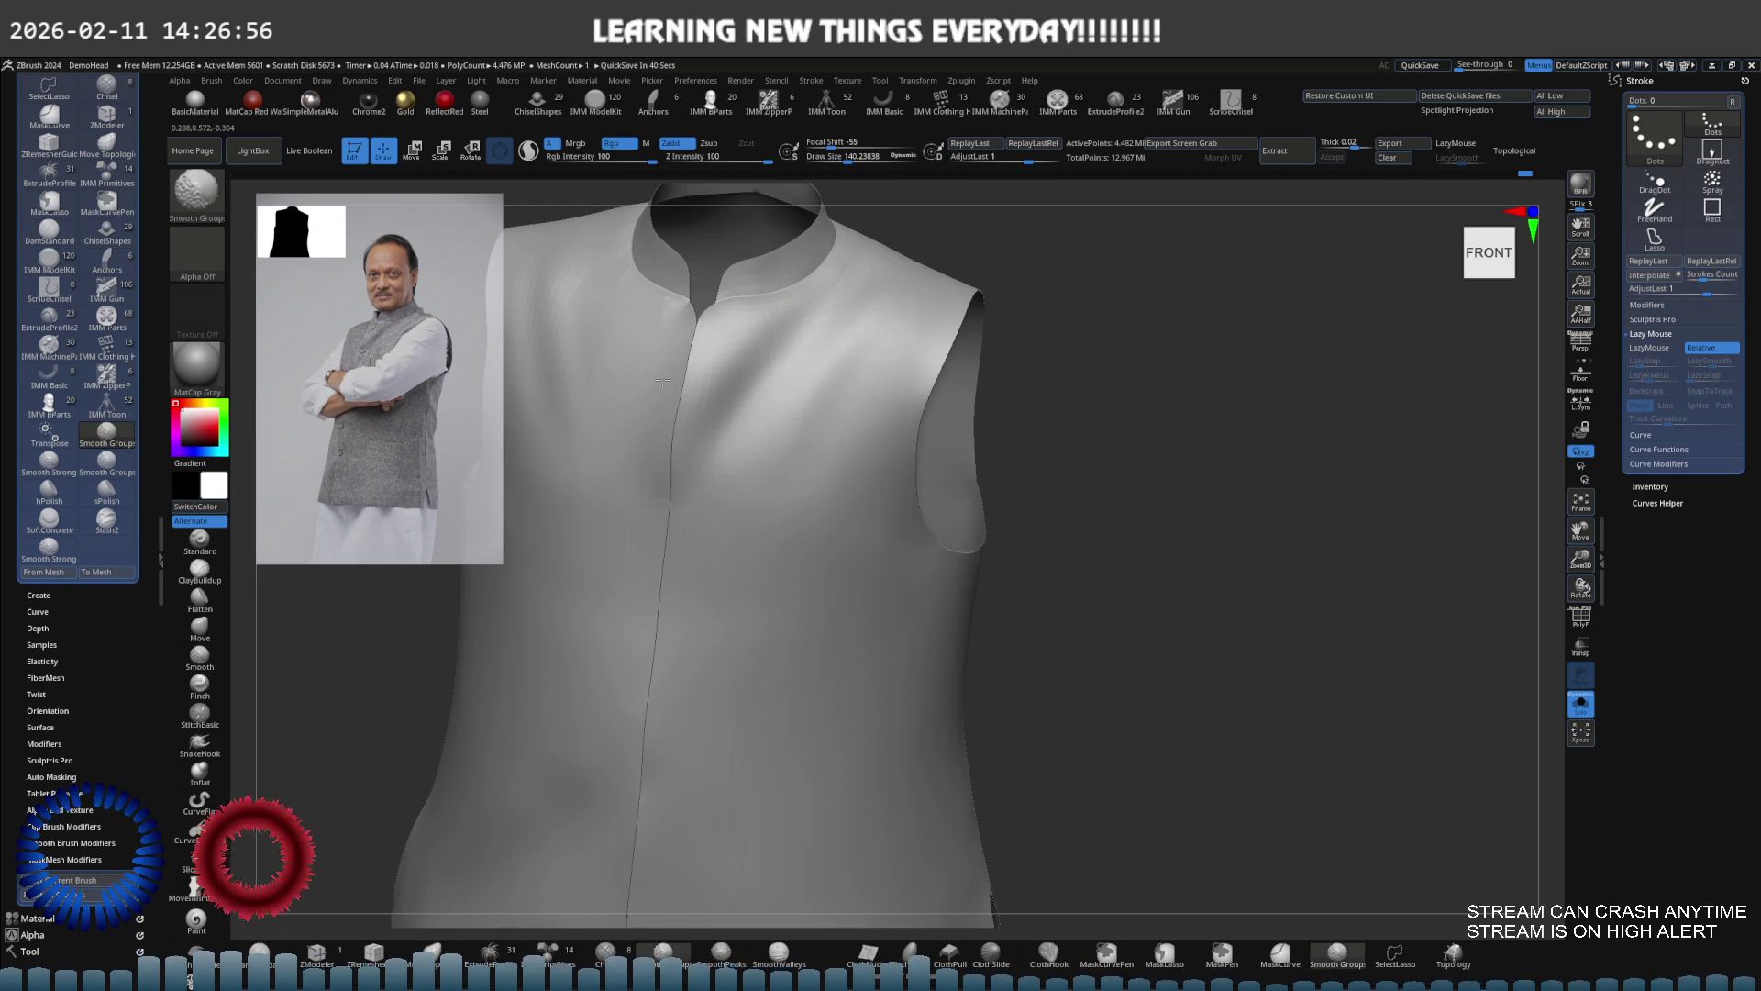
mouse_move(663, 427)
right_down()
mouse_move(767, 432)
mouse_move(663, 351)
right_up()
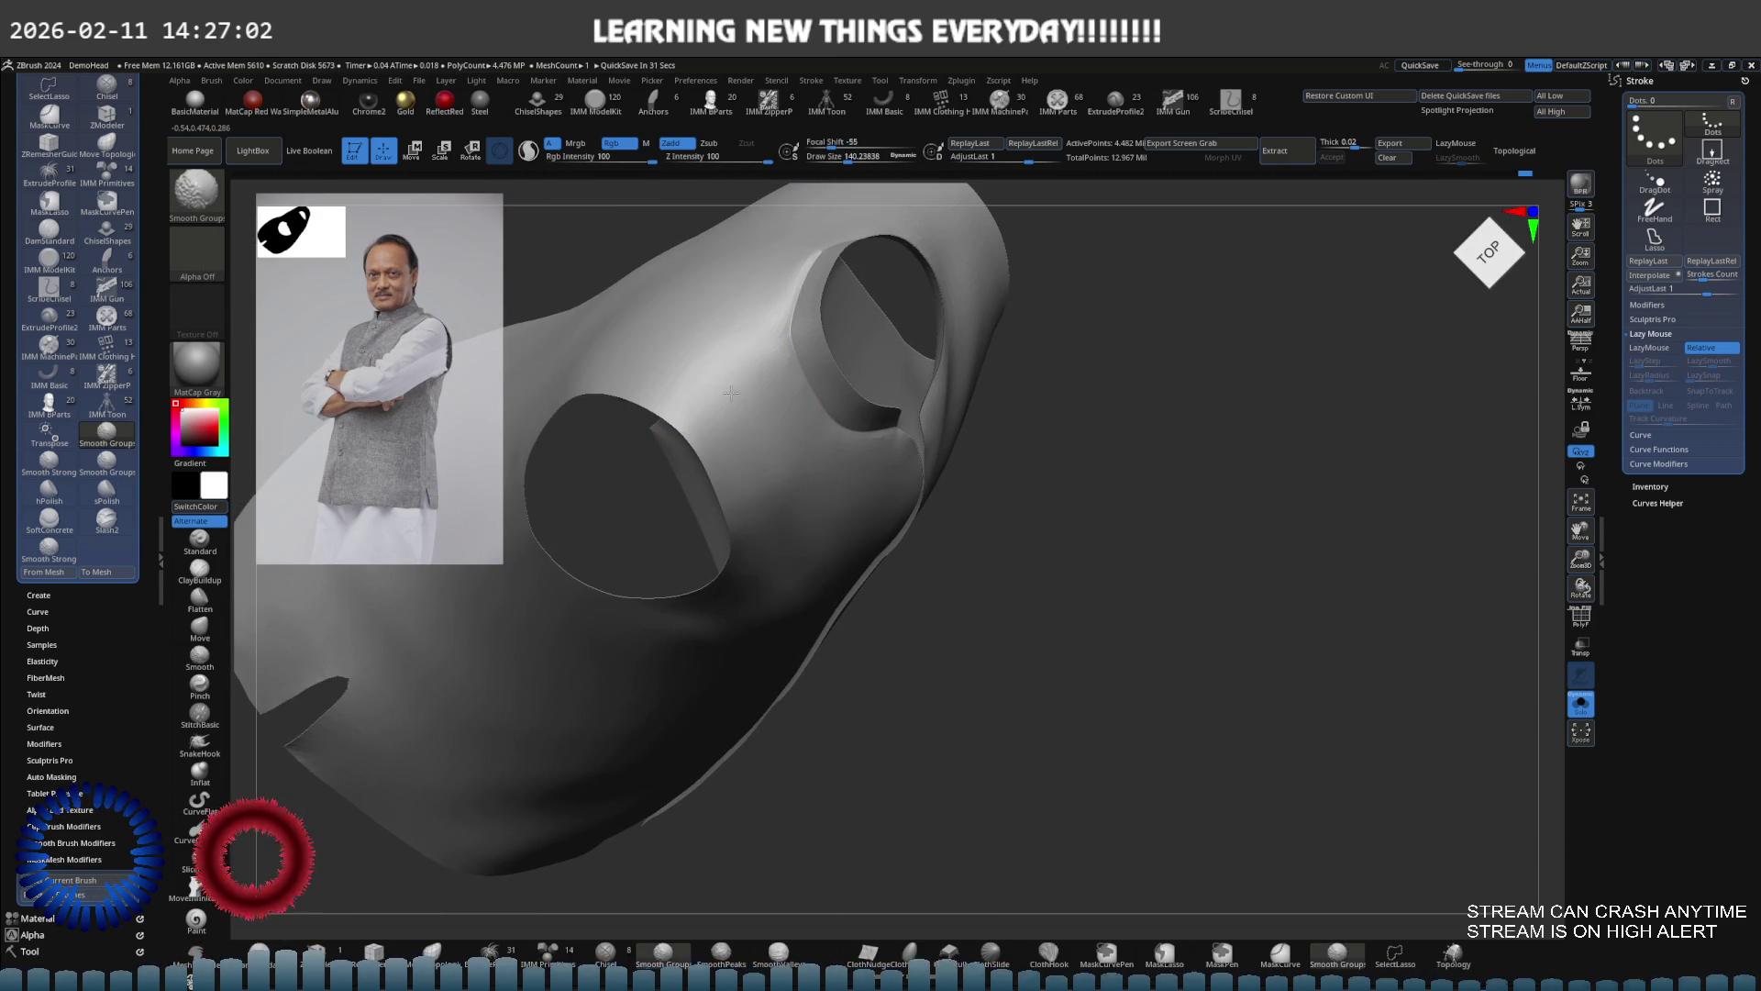
Return to the overall vest view and orbit around to a straight front view
scroll(738, 376, up, 2)
scroll(749, 394, up, 3)
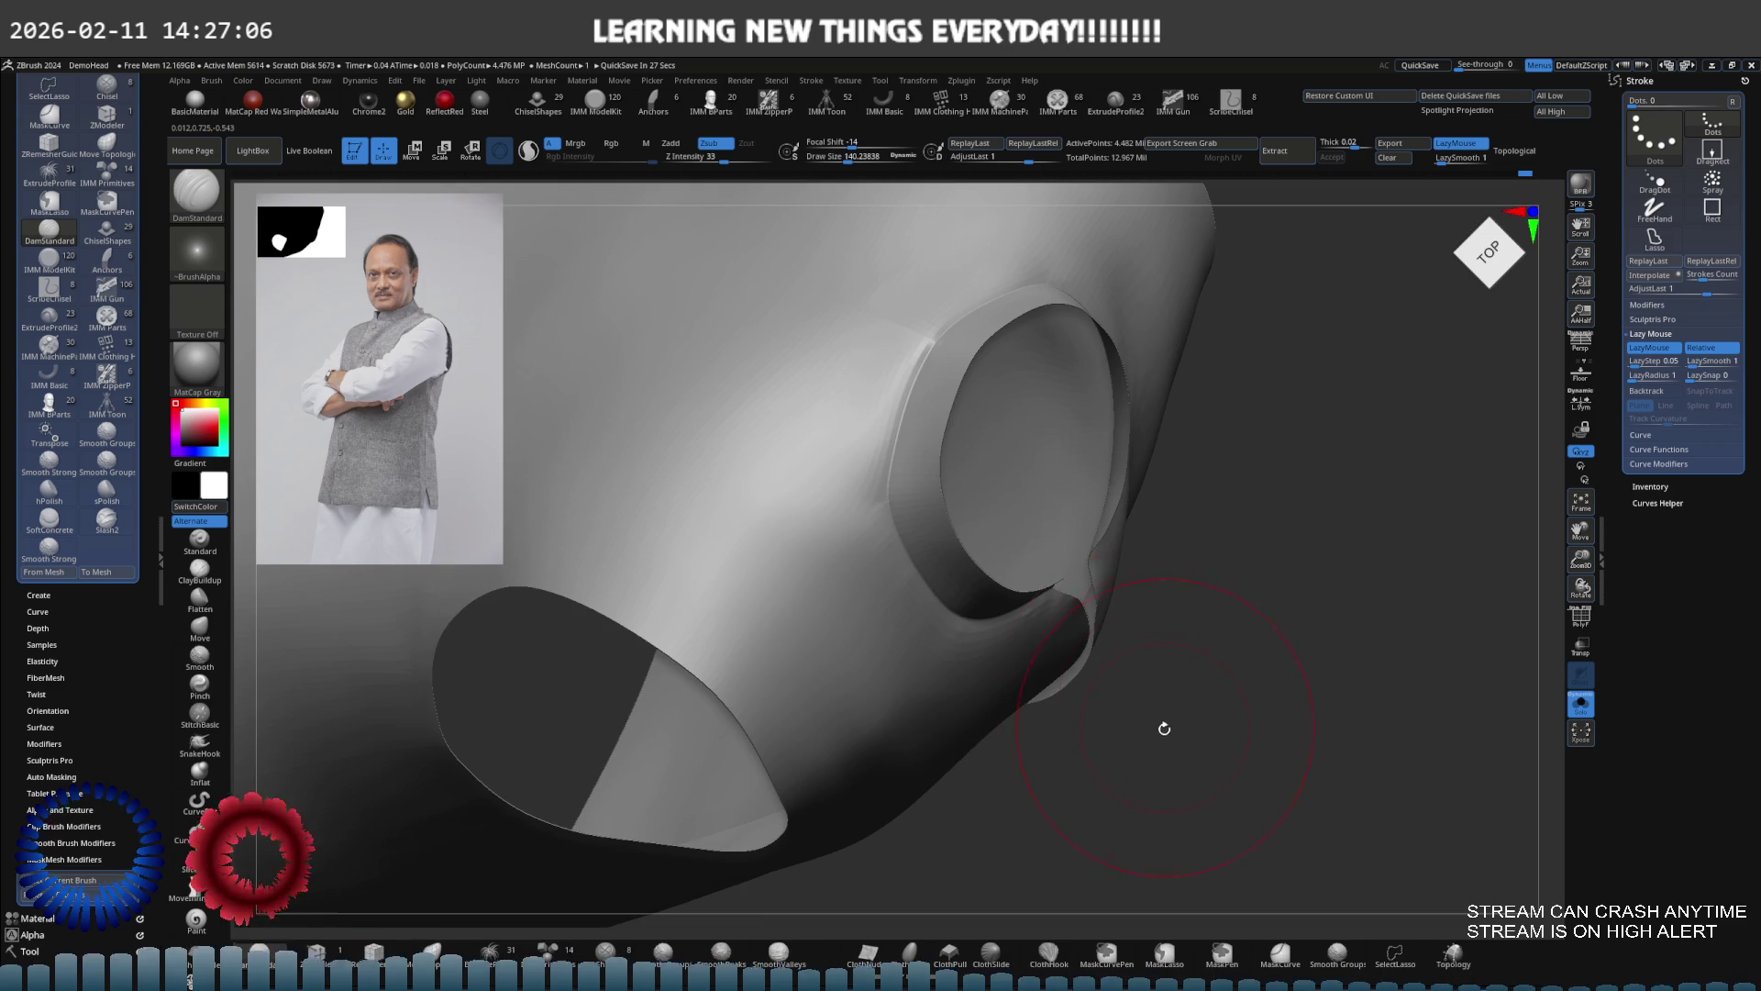
key(ctrl+z)
key(ctrl+z)
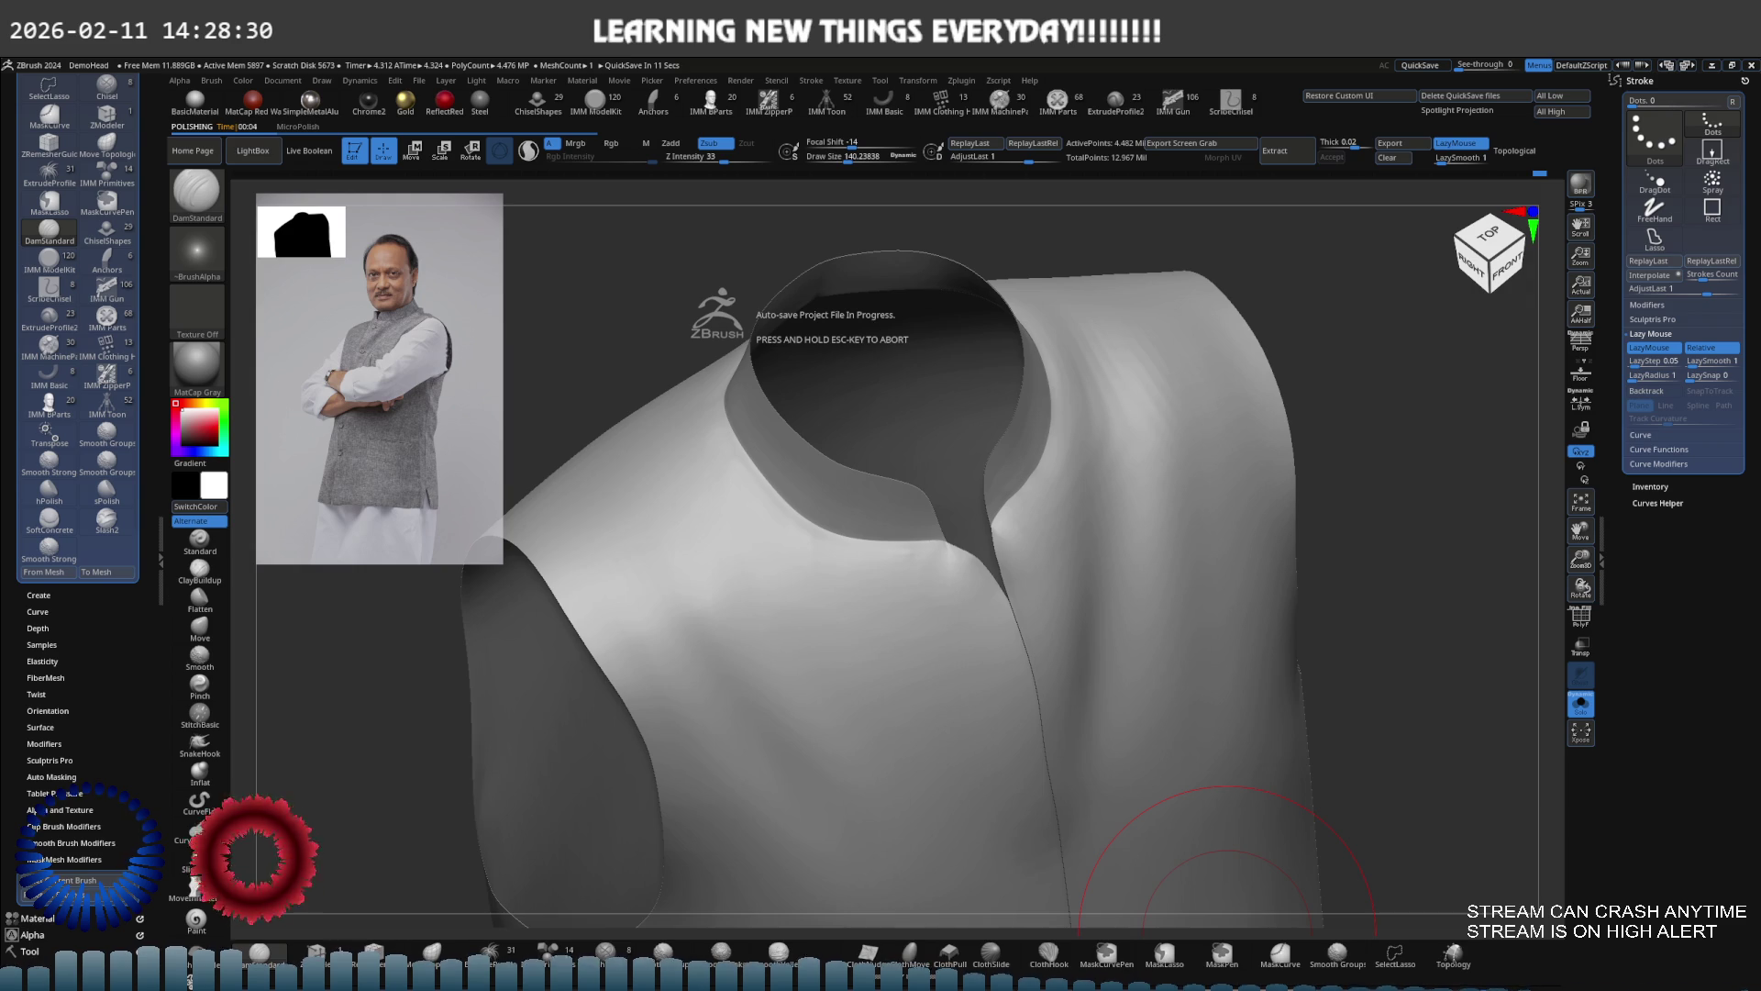
right_drag(1229, 879, 1124, 579)
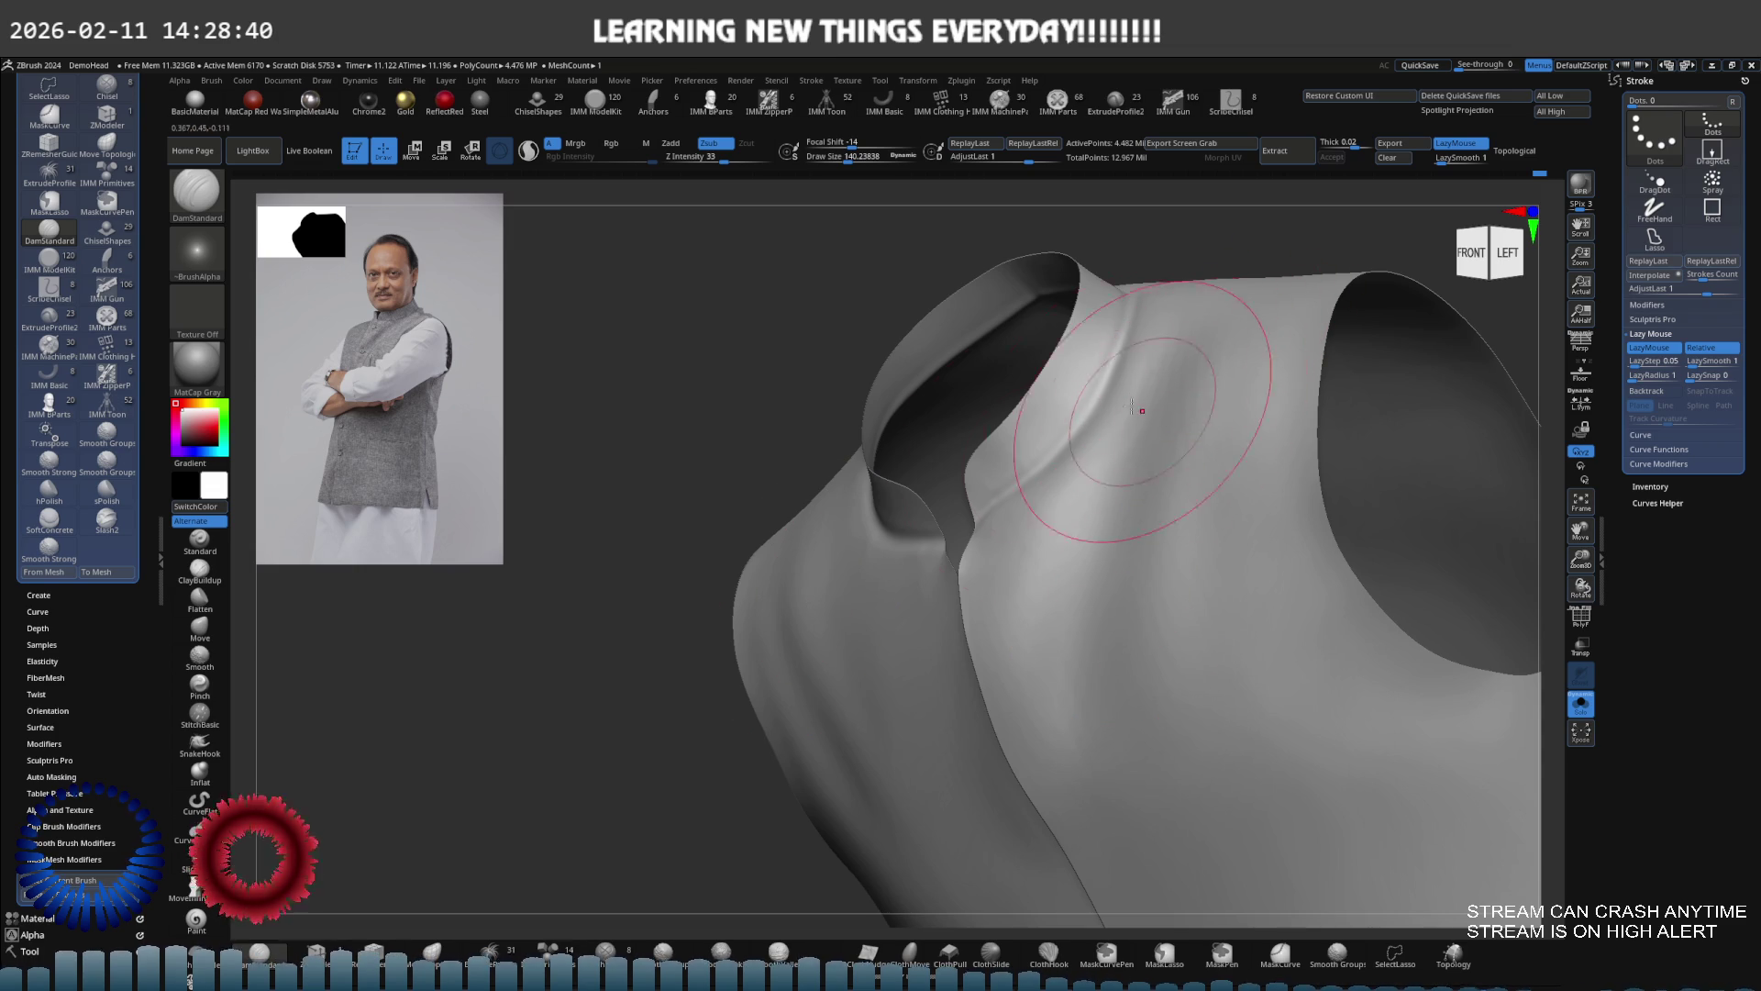
mouse_move(1043, 519)
right_down()
mouse_move(997, 516)
mouse_move(944, 551)
mouse_move(1042, 504)
right_up()
key(ctrl)
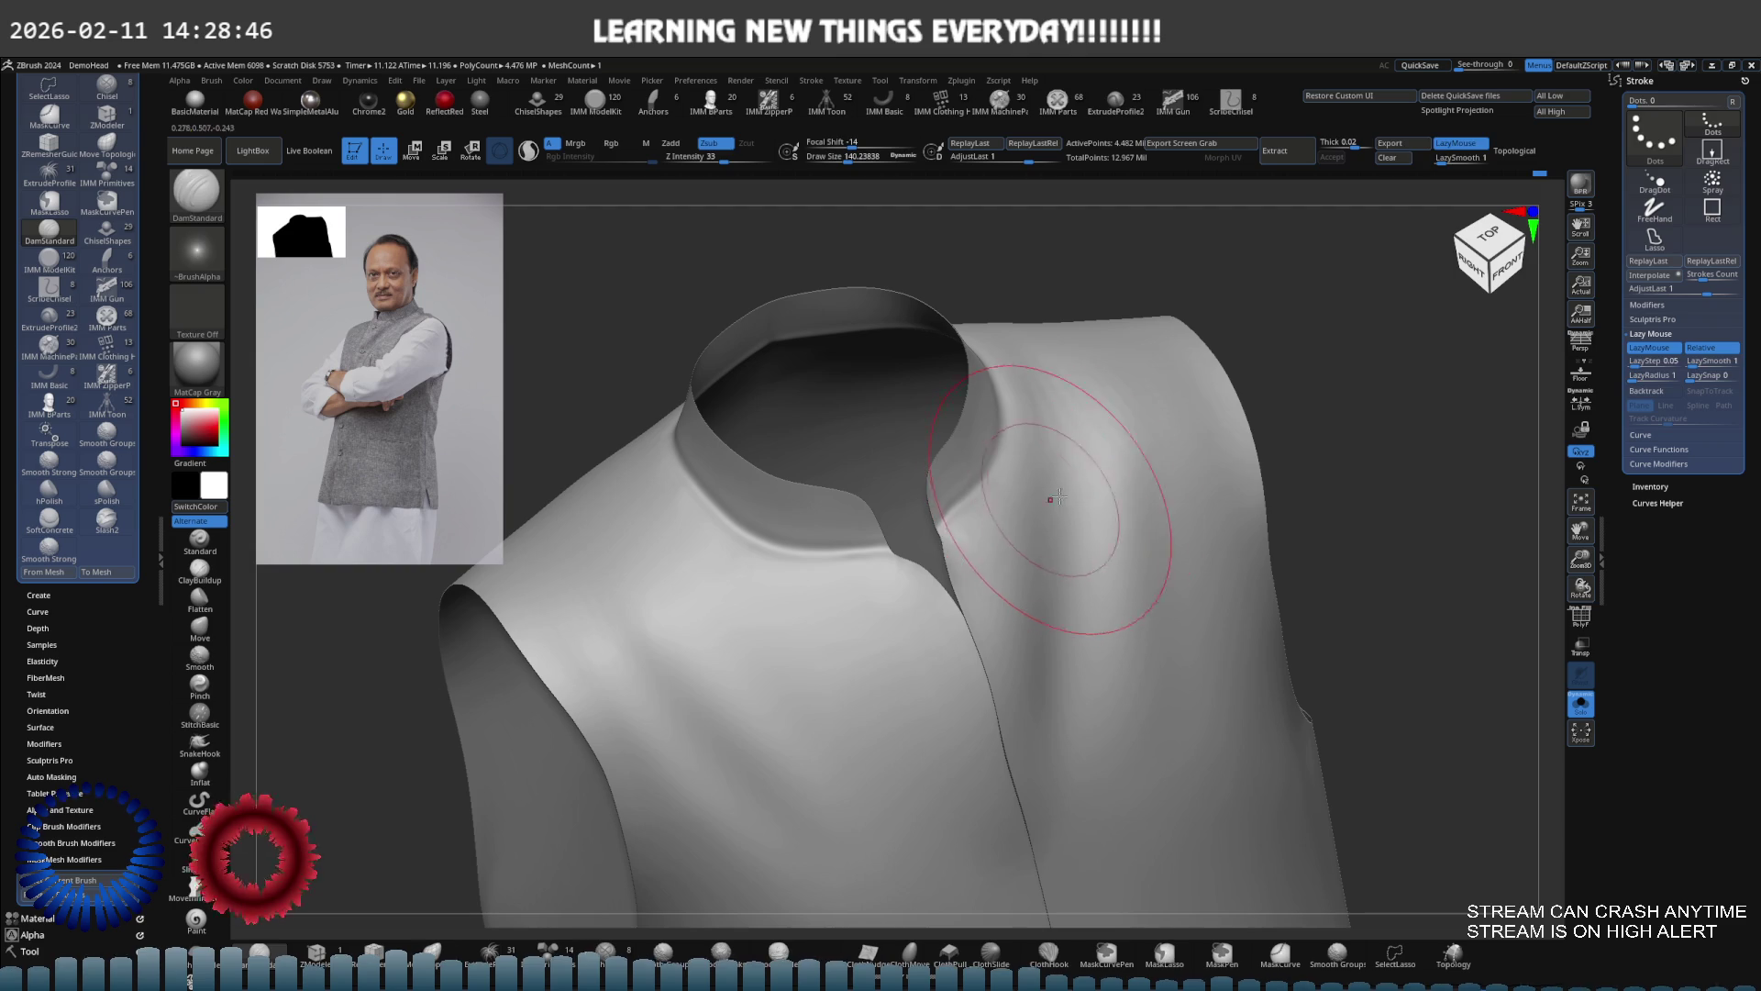
key(ctrl)
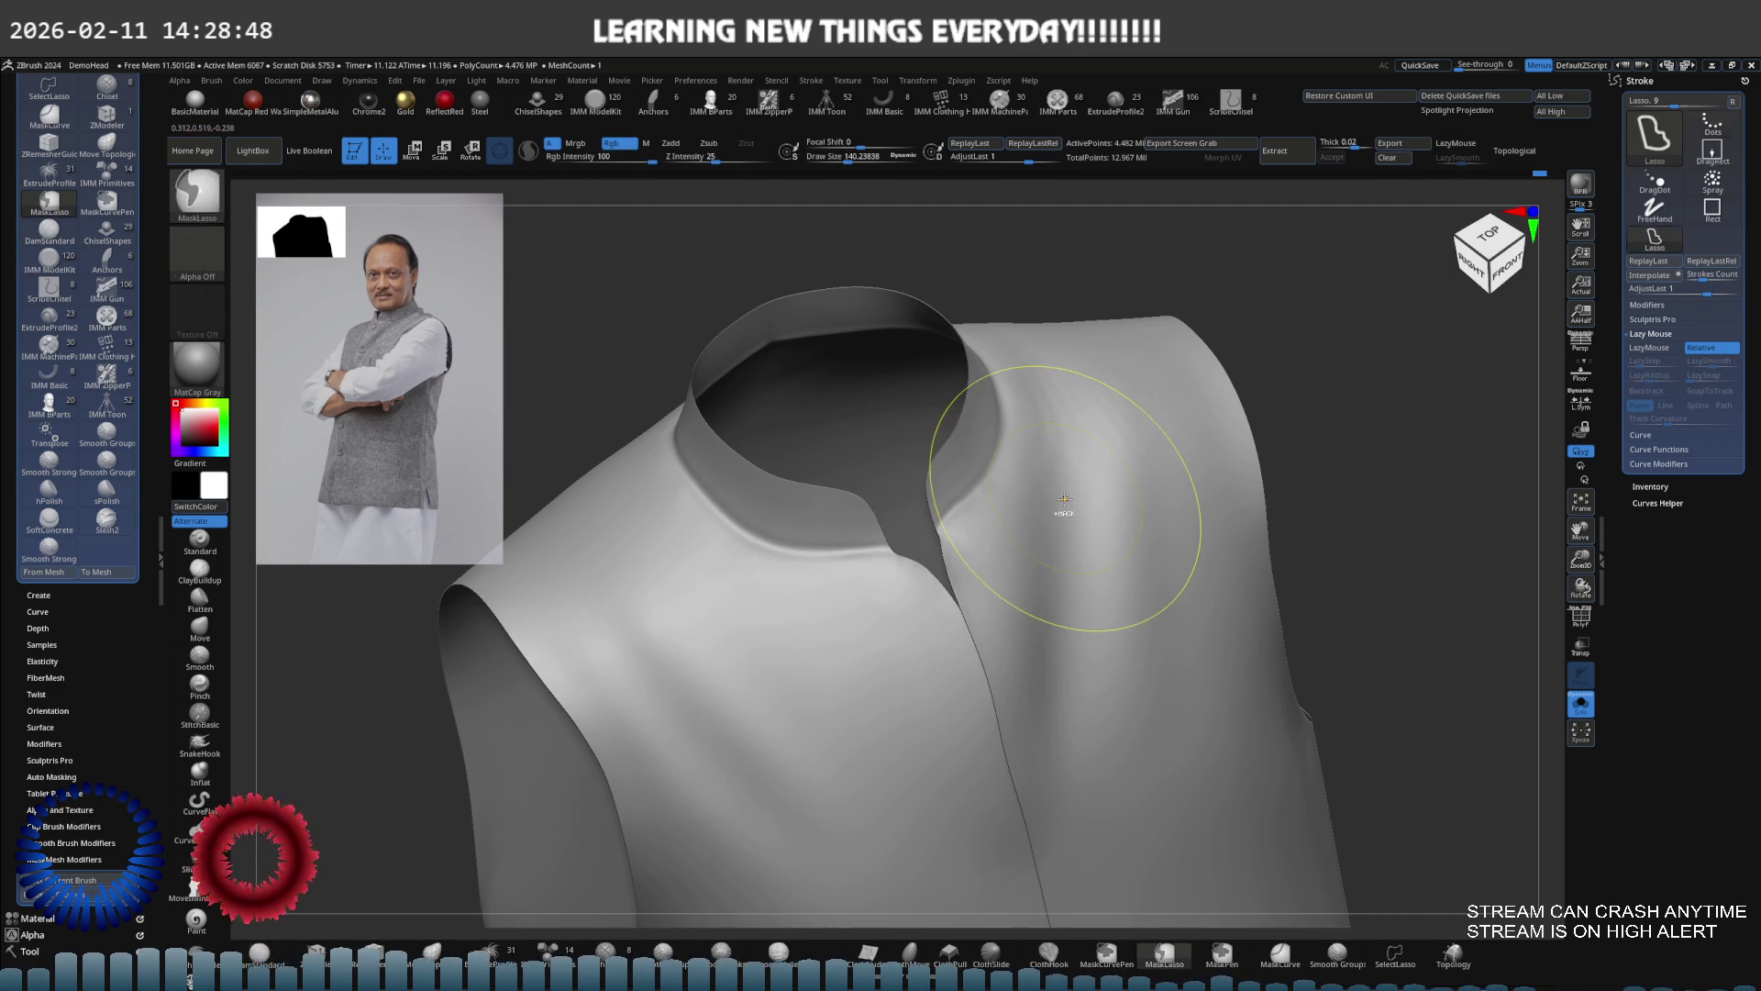
key(ctrl)
mouse_move(1054, 502)
shift+right_down()
mouse_move(1019, 487)
mouse_move(973, 519)
mouse_move(1063, 540)
shift+right_up()
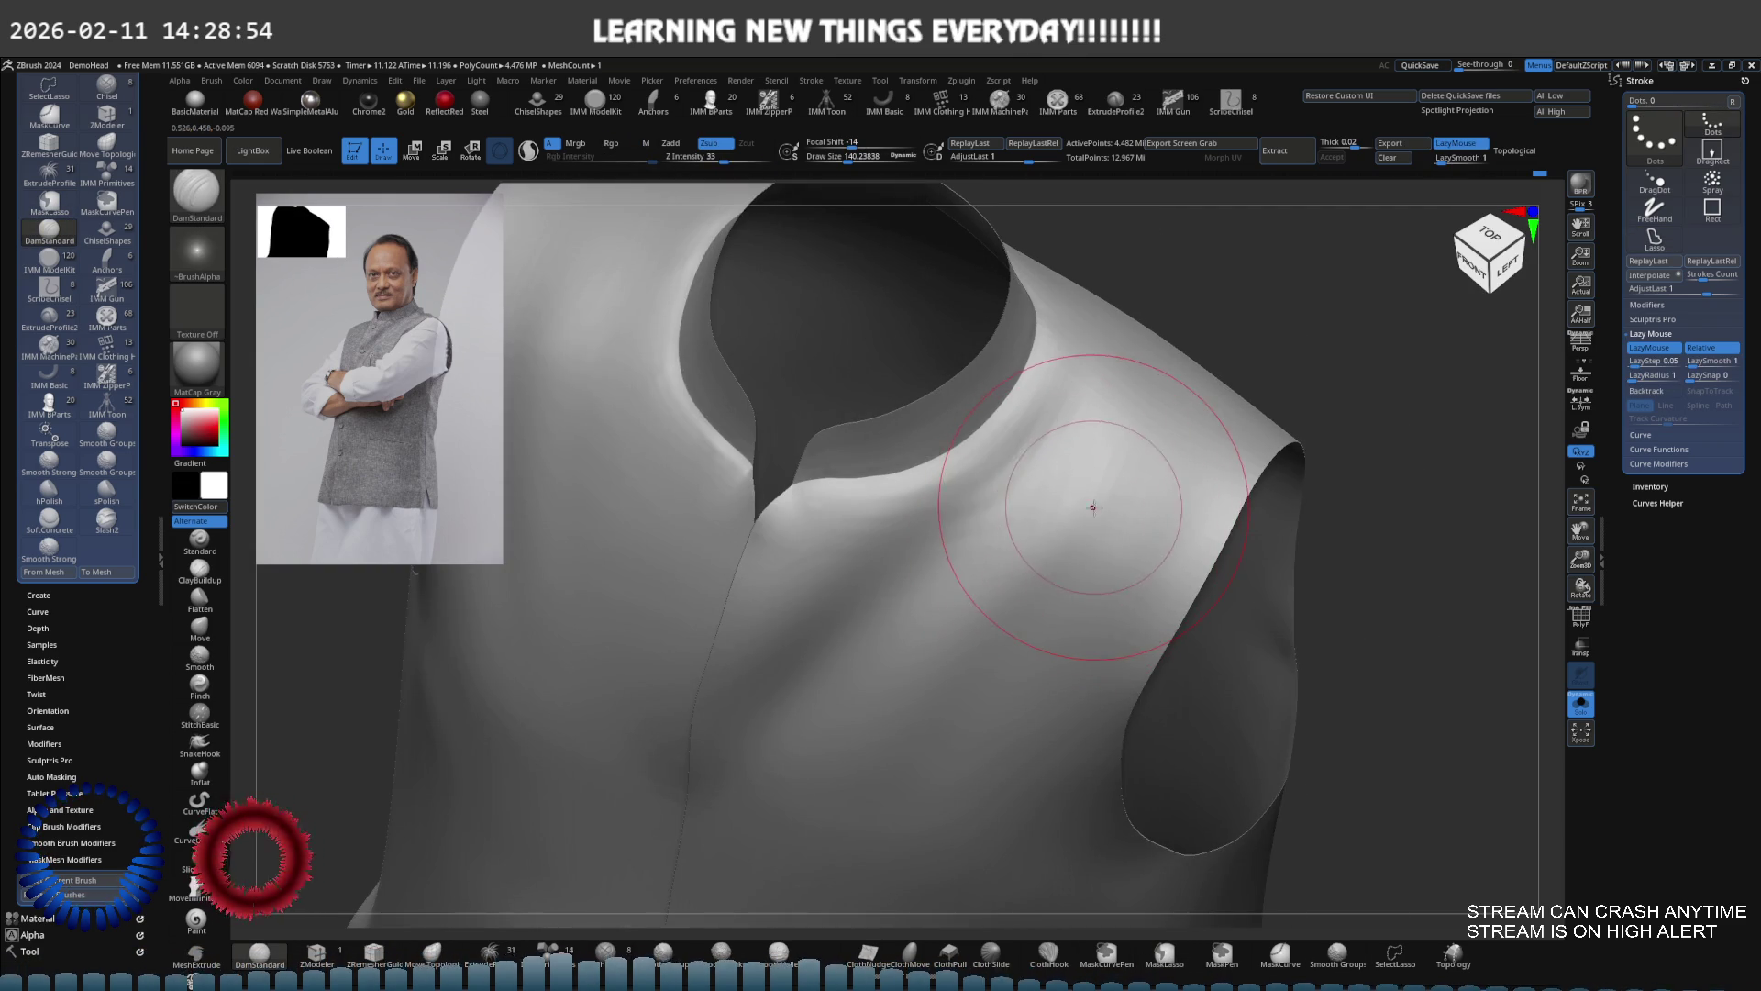
Smooth the shoulder beside the collar opening and reduce Draw Size to about 91
key(shift)
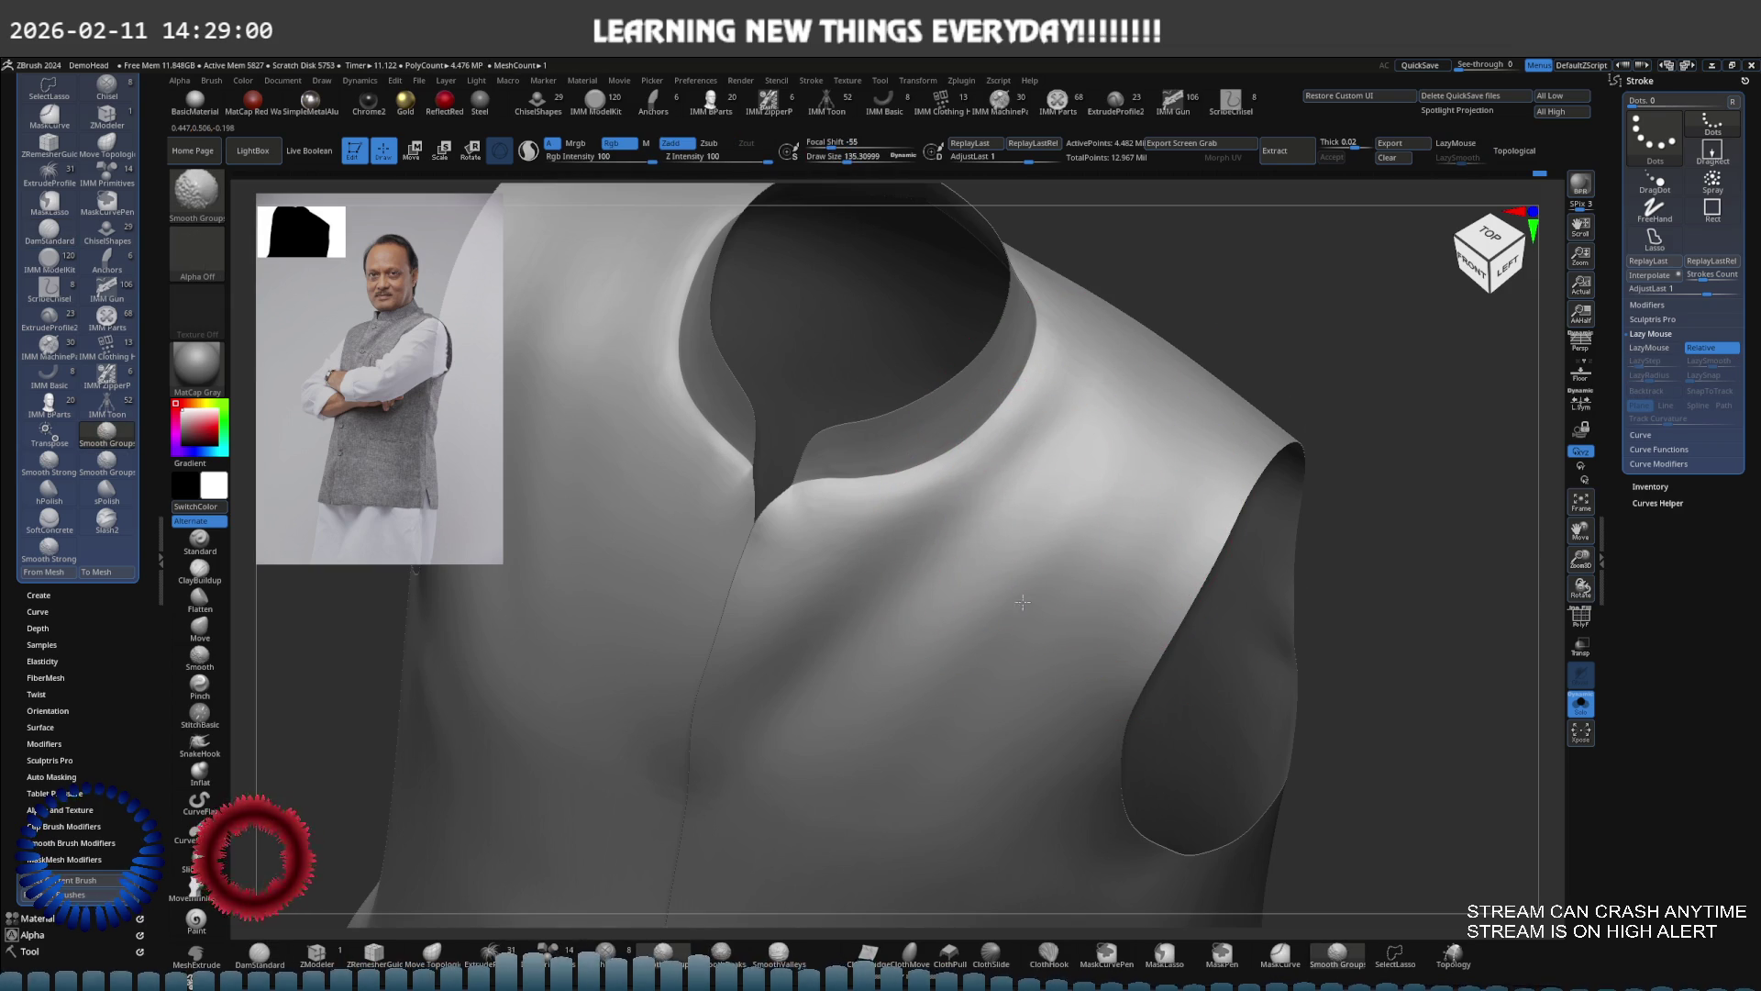
mouse_move(1030, 499)
right_down()
mouse_move(1020, 618)
mouse_move(1054, 570)
mouse_move(981, 487)
right_up()
key(shift)
key(s)
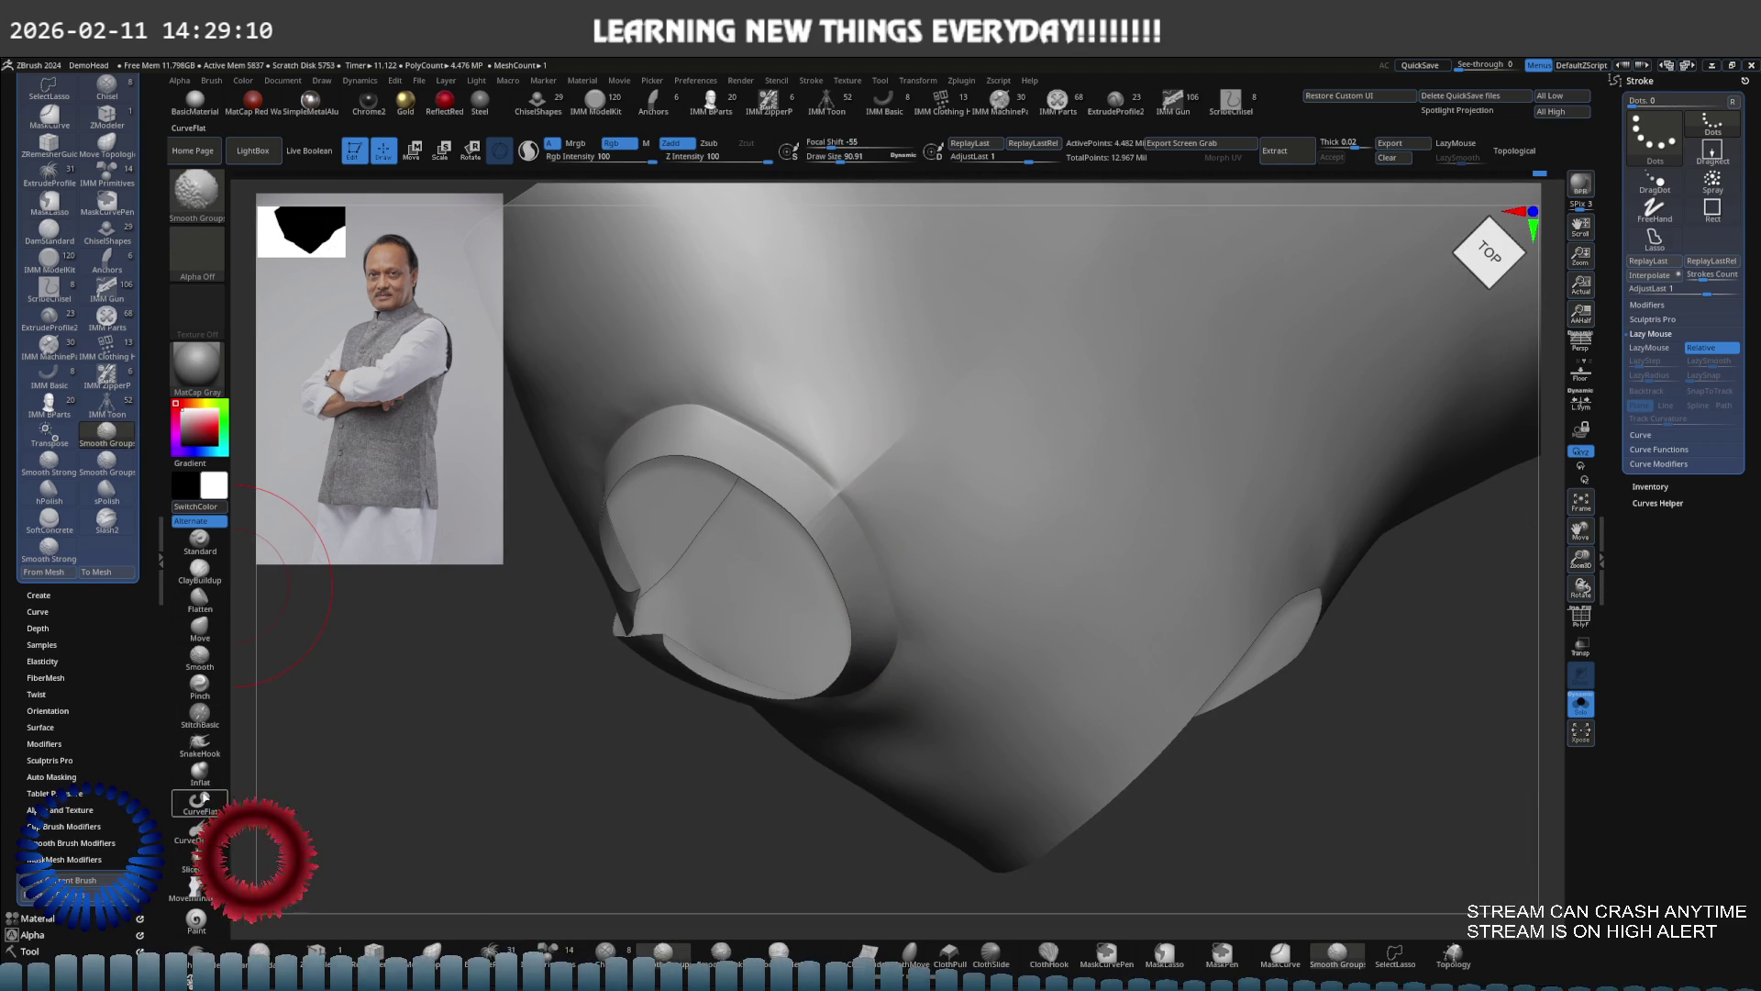
Pick the Smooth brush and smooth the side panel around the armhole, ending front-on
click(199, 655)
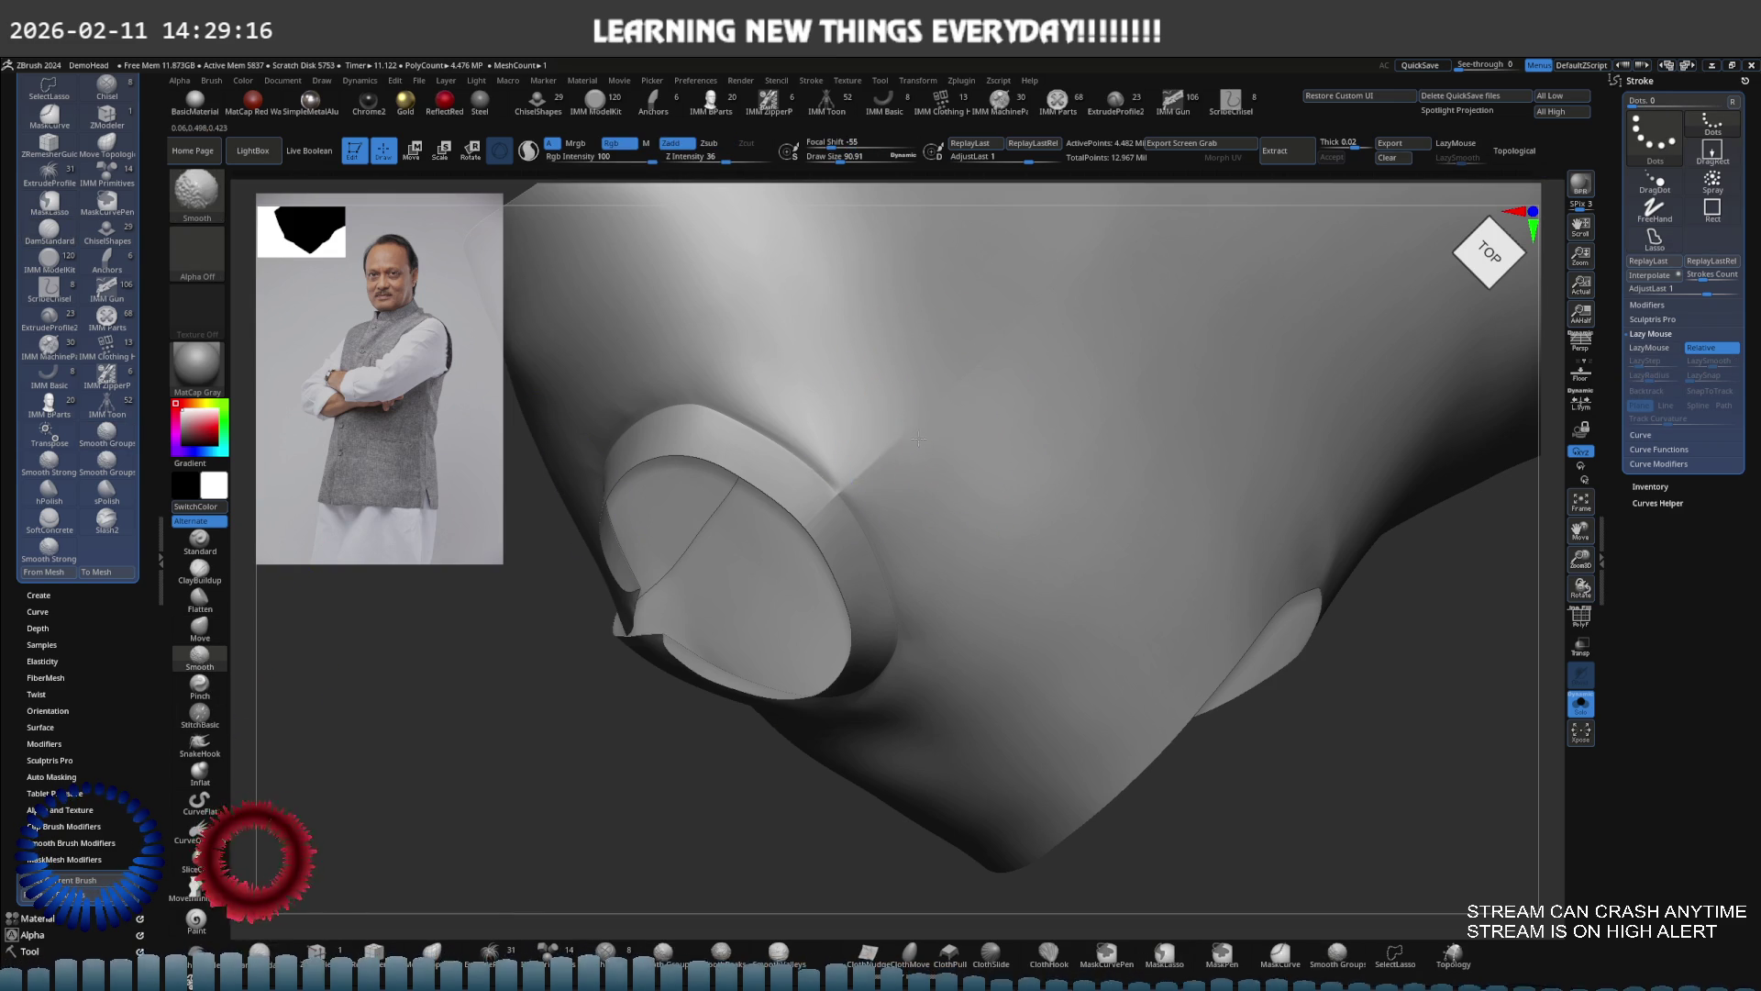
key(d)
mouse_move(991, 362)
right_down()
mouse_move(932, 393)
mouse_move(873, 338)
mouse_move(838, 358)
mouse_move(919, 390)
mouse_move(858, 394)
right_up()
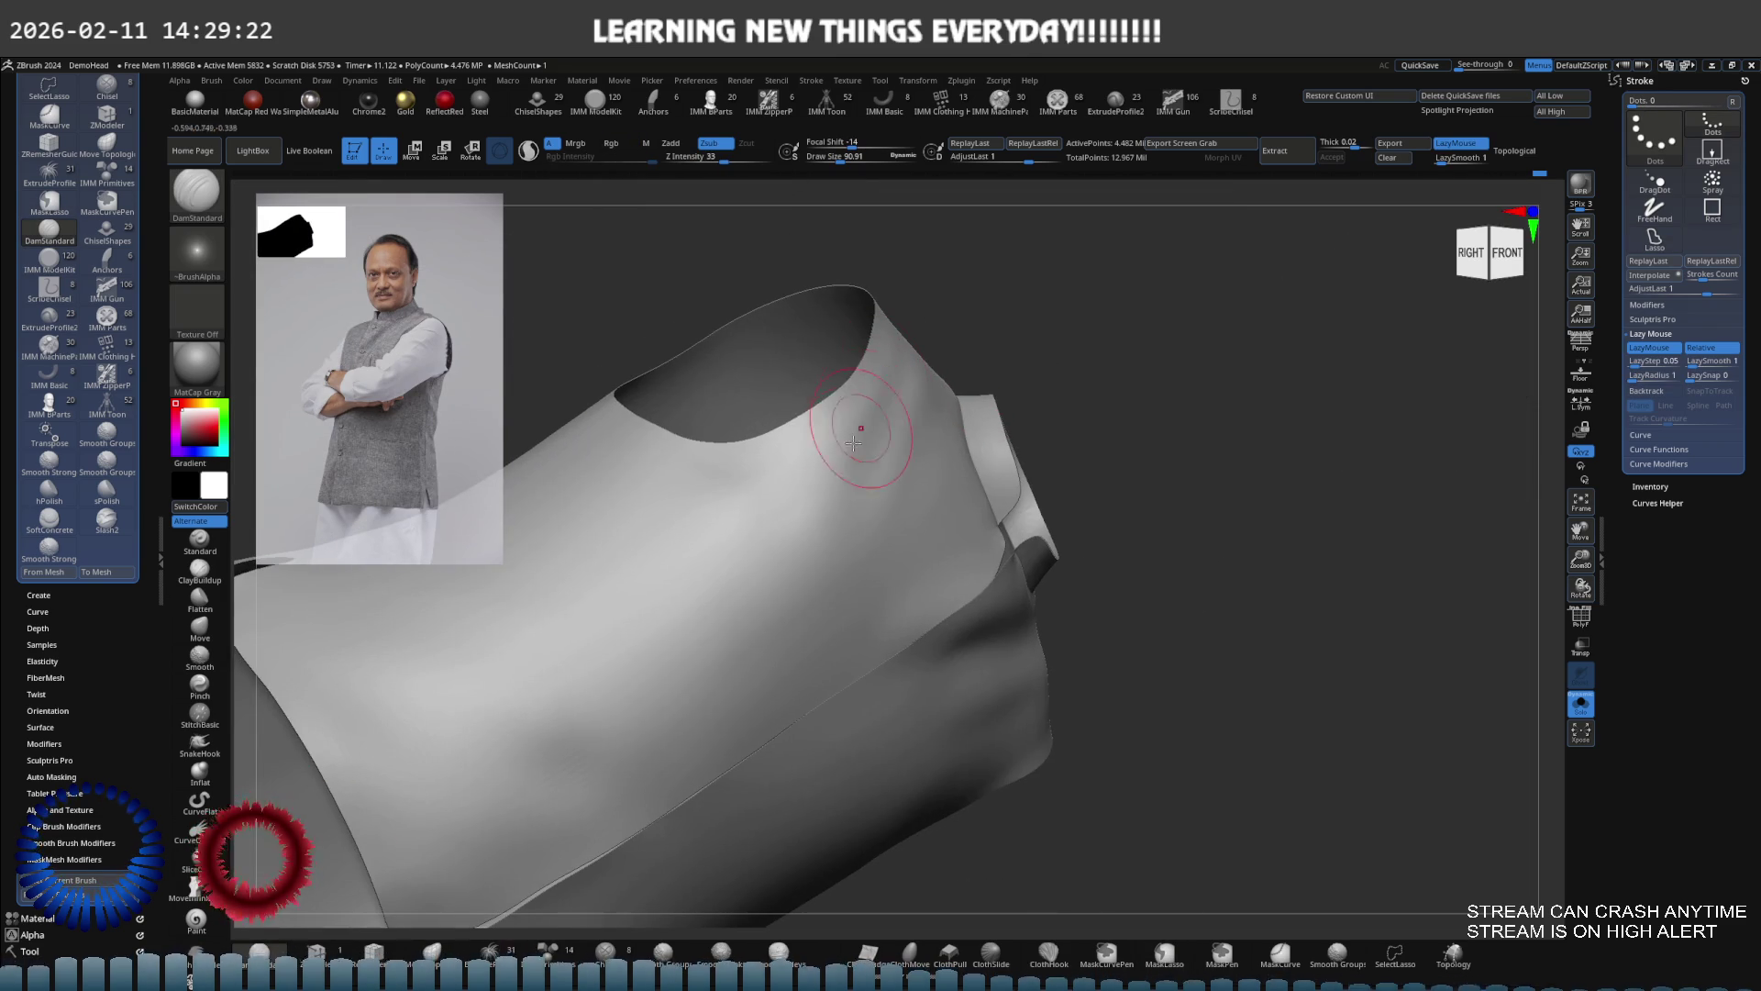
key(shift)
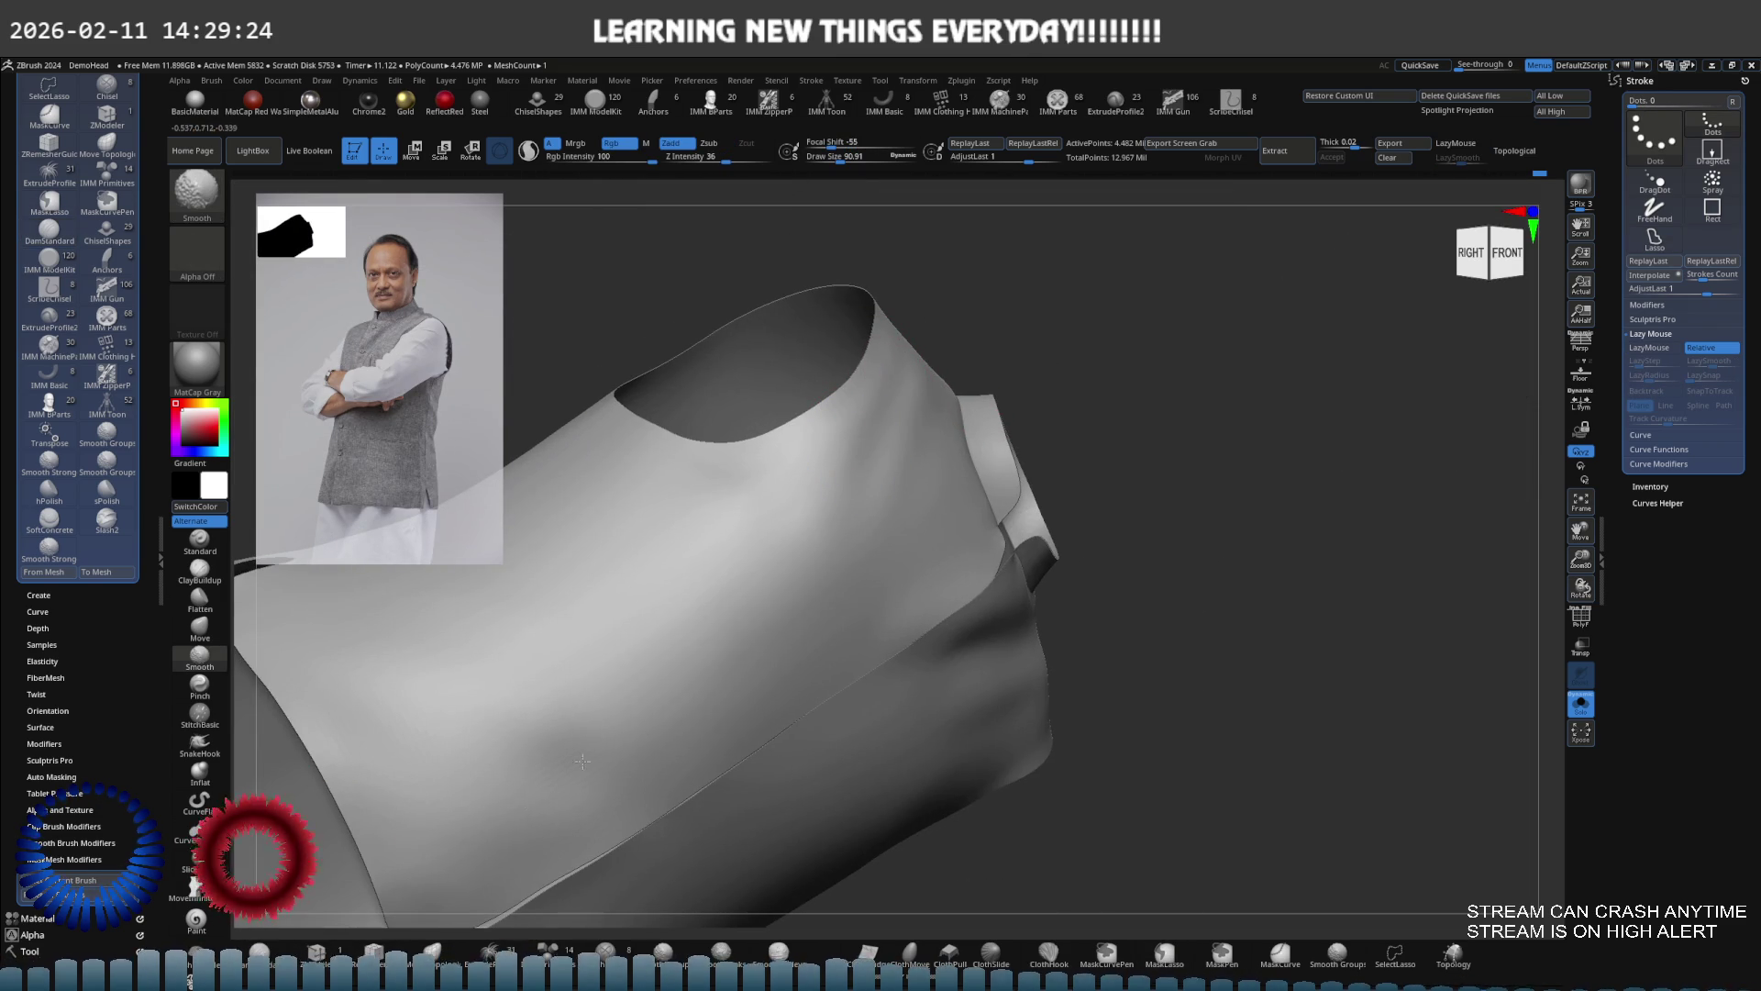
alt+right_drag(563, 773, 766, 471)
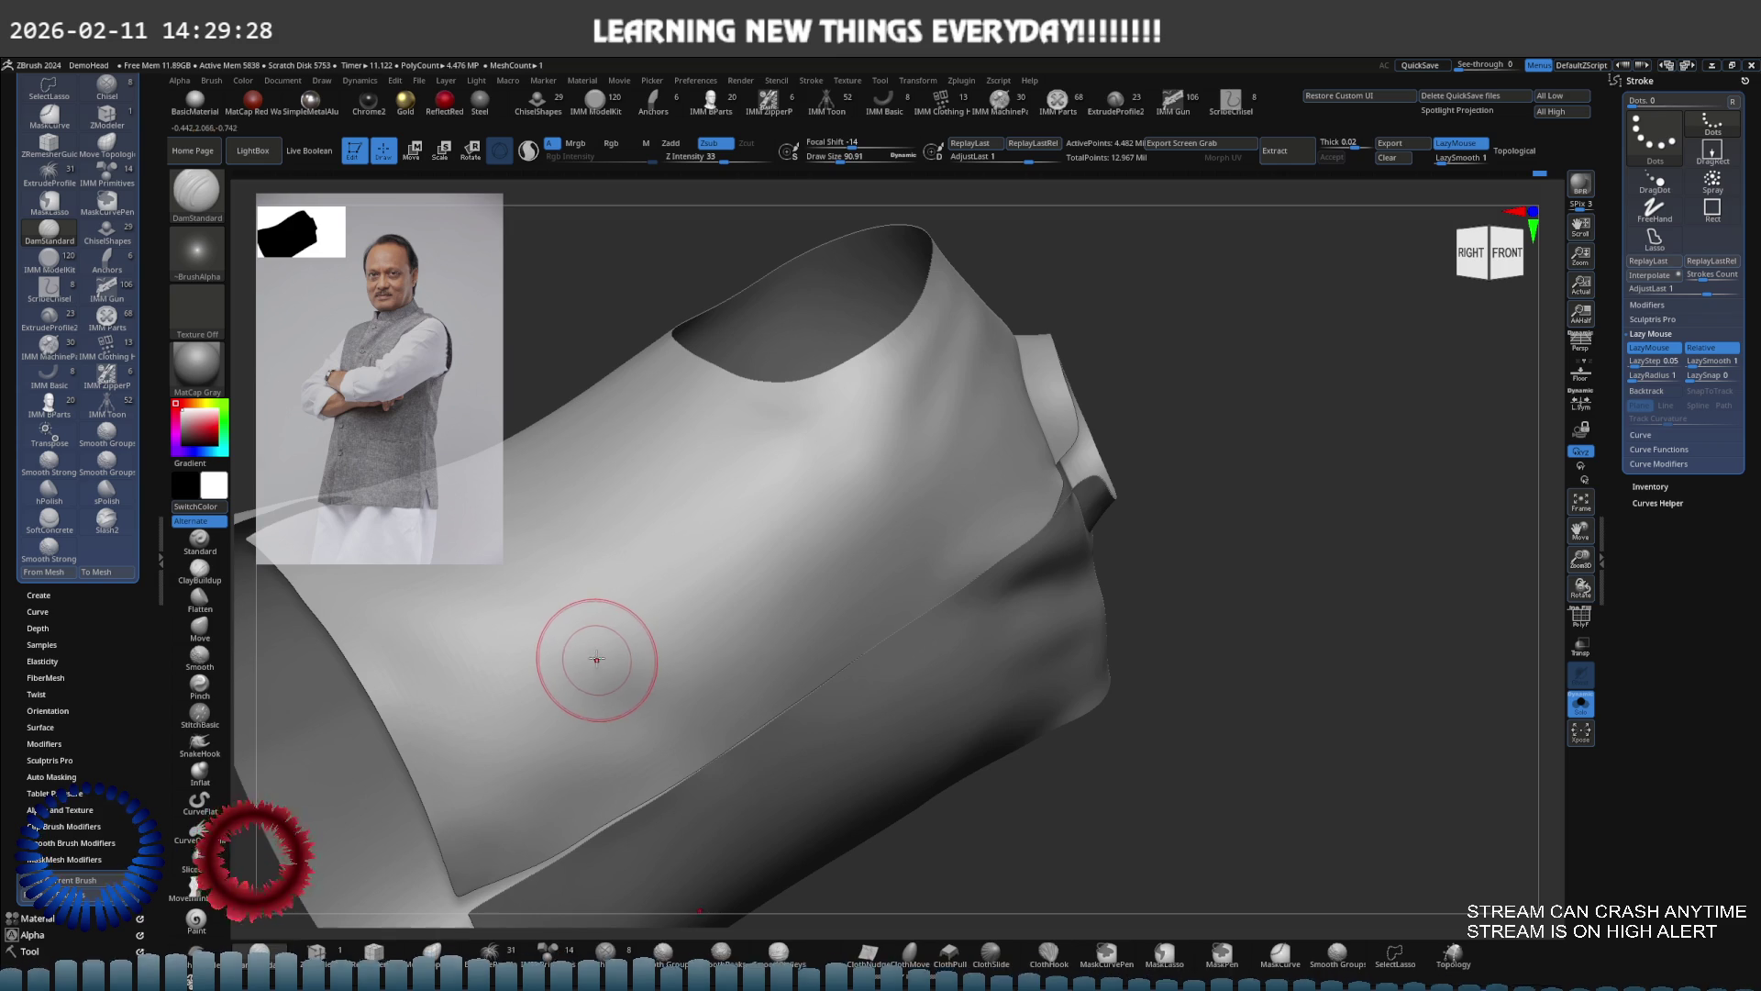
right_drag(590, 641, 694, 567)
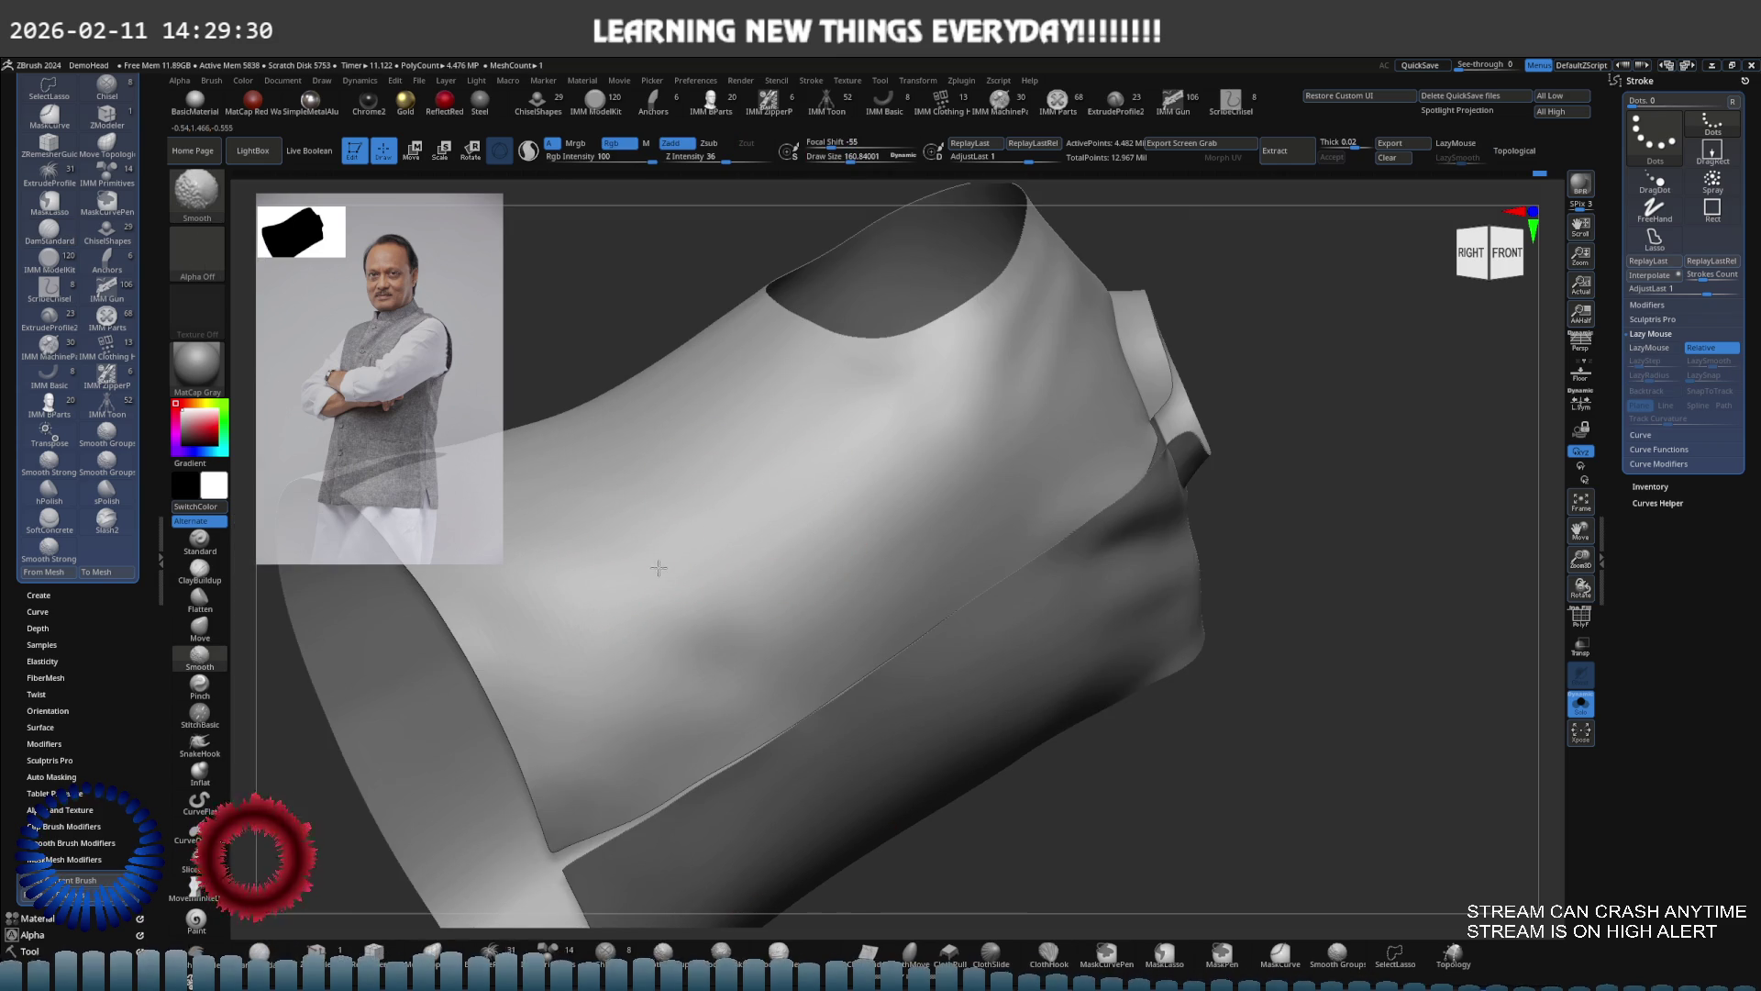
right_drag(669, 492, 755, 532)
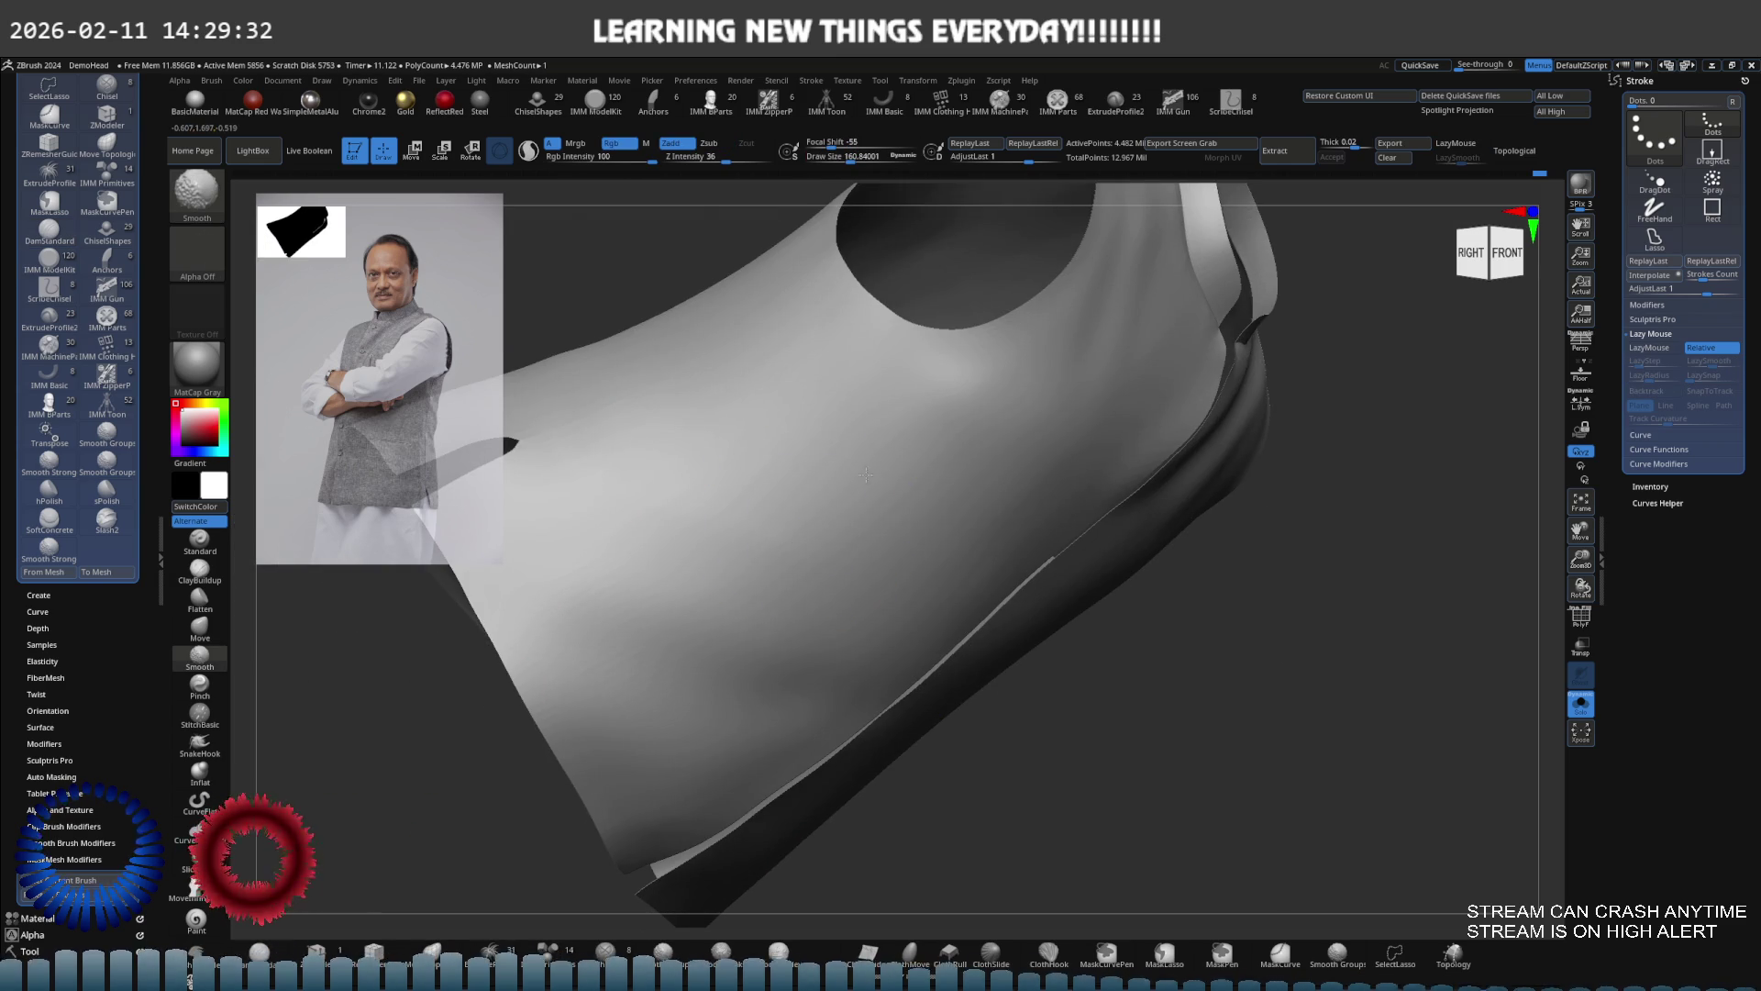
shift+right_drag(845, 491, 807, 413)
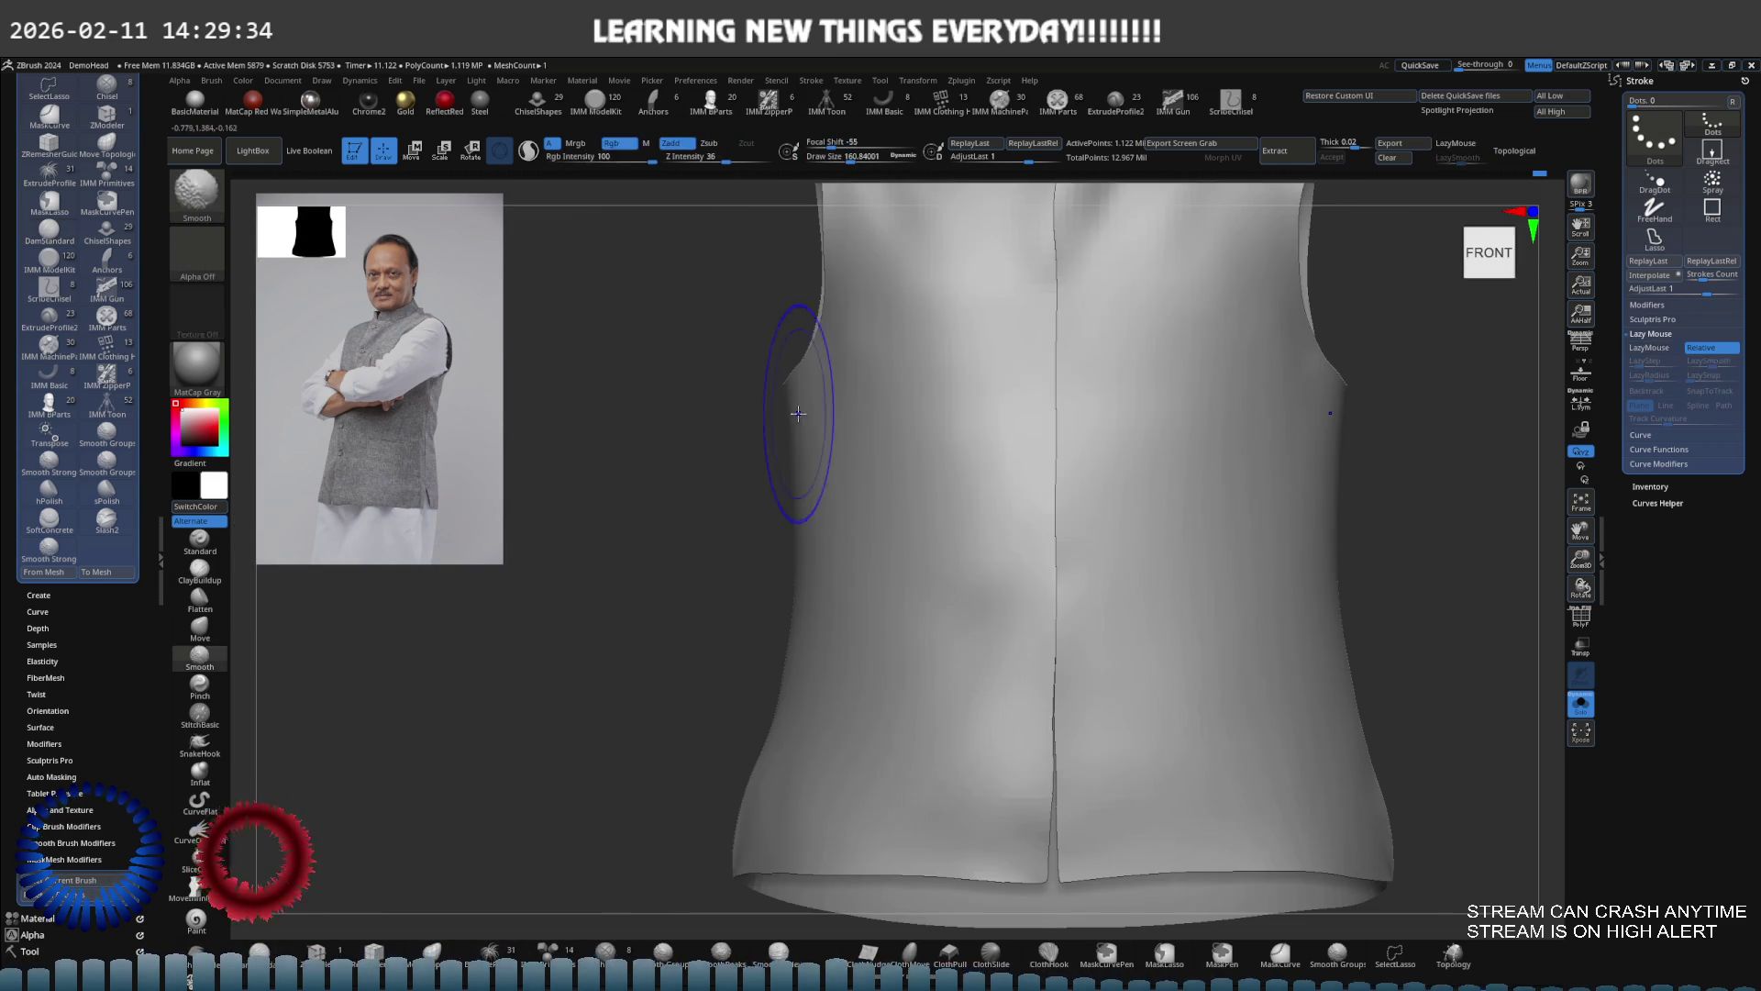
Frame the vest and subdivide it twice to about 1.119 million polygons
key(f)
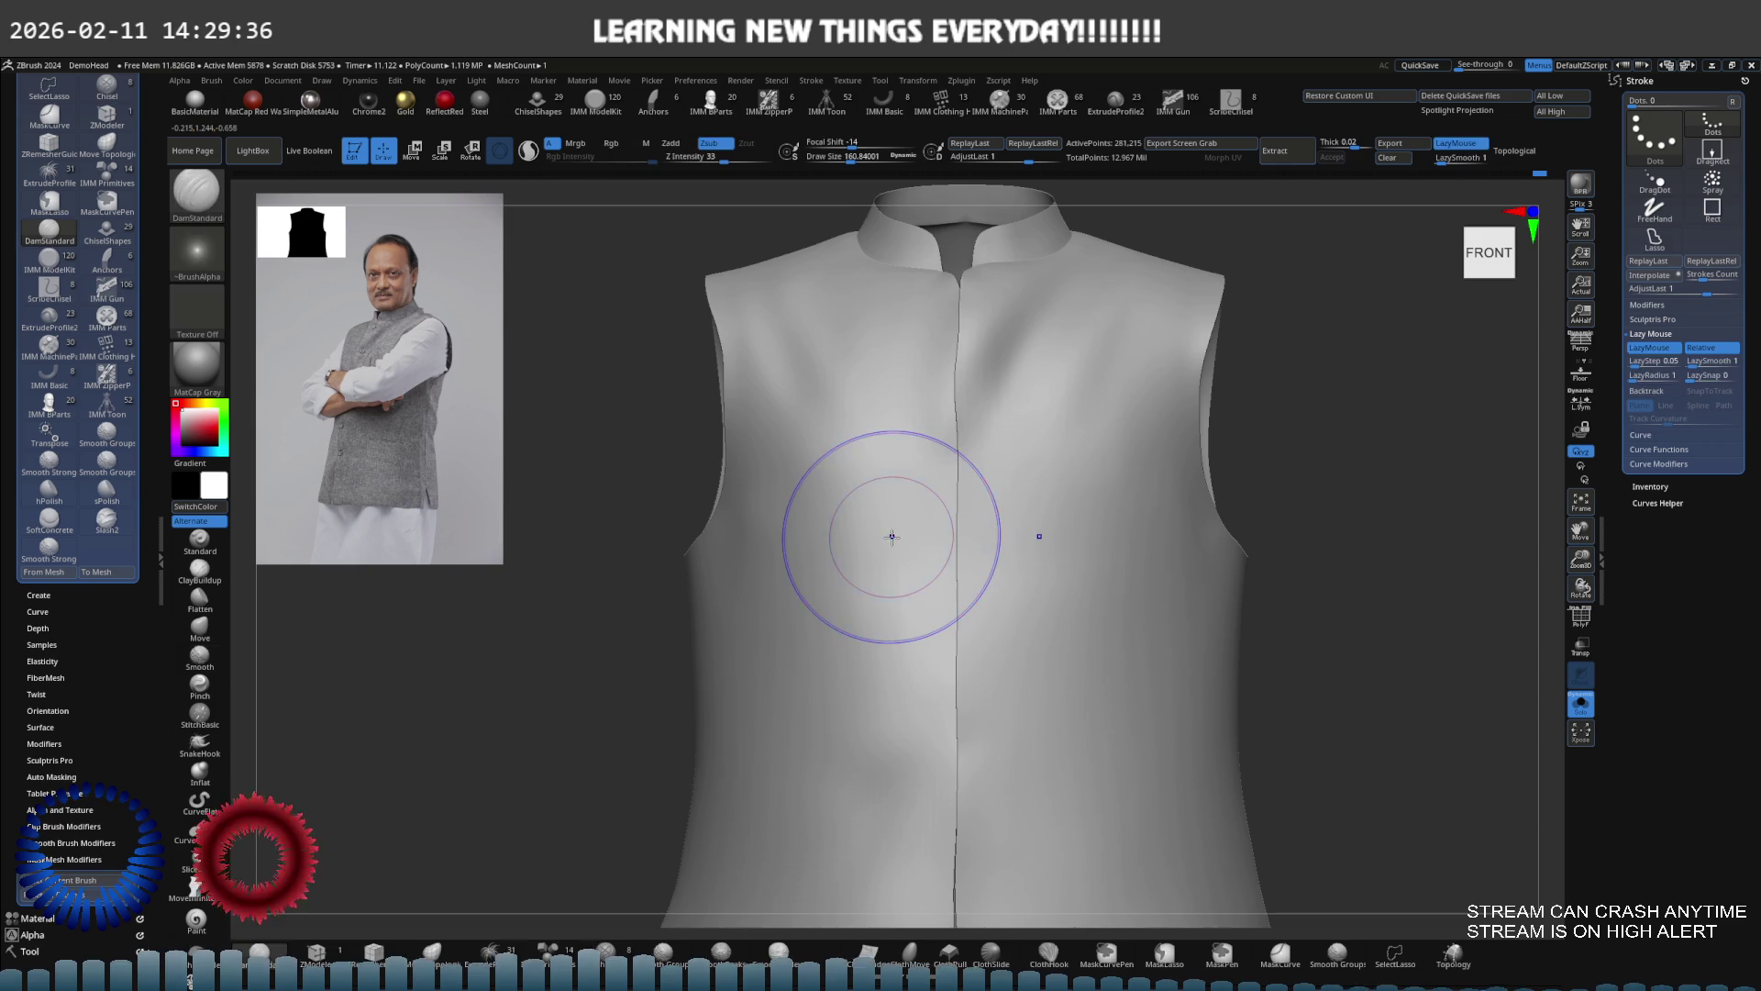
alt+right_drag(873, 539, 826, 570)
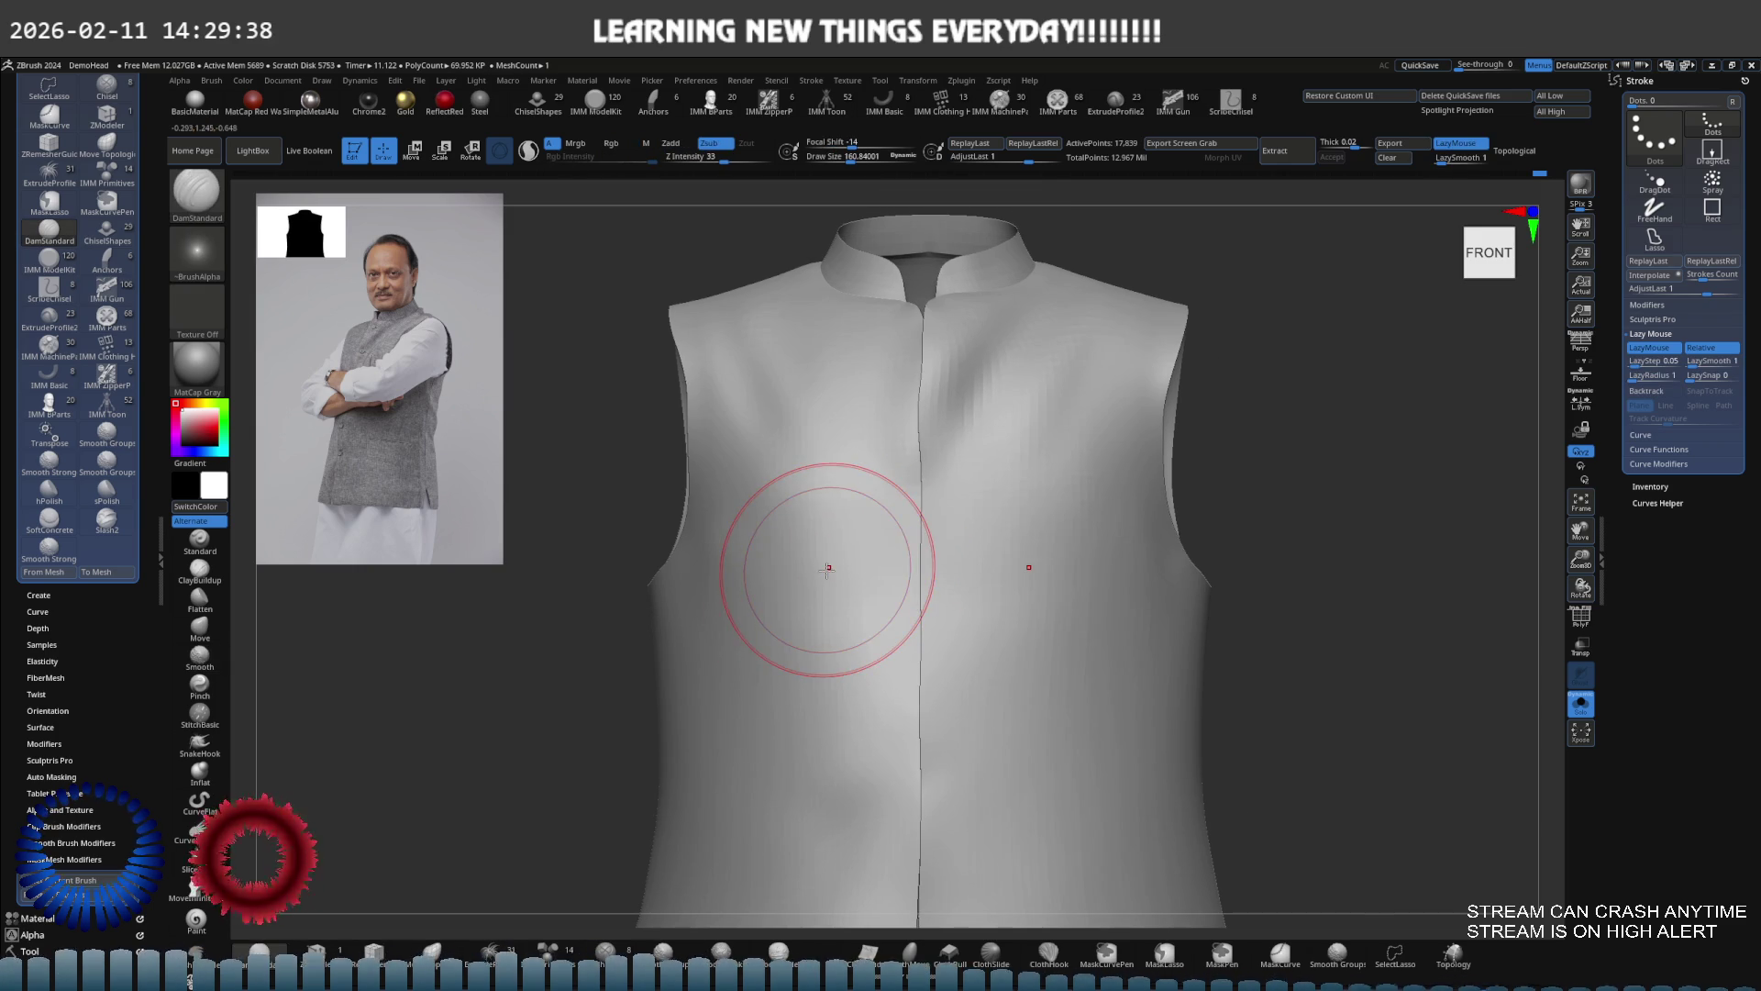
key(ctrl+d)
key(f)
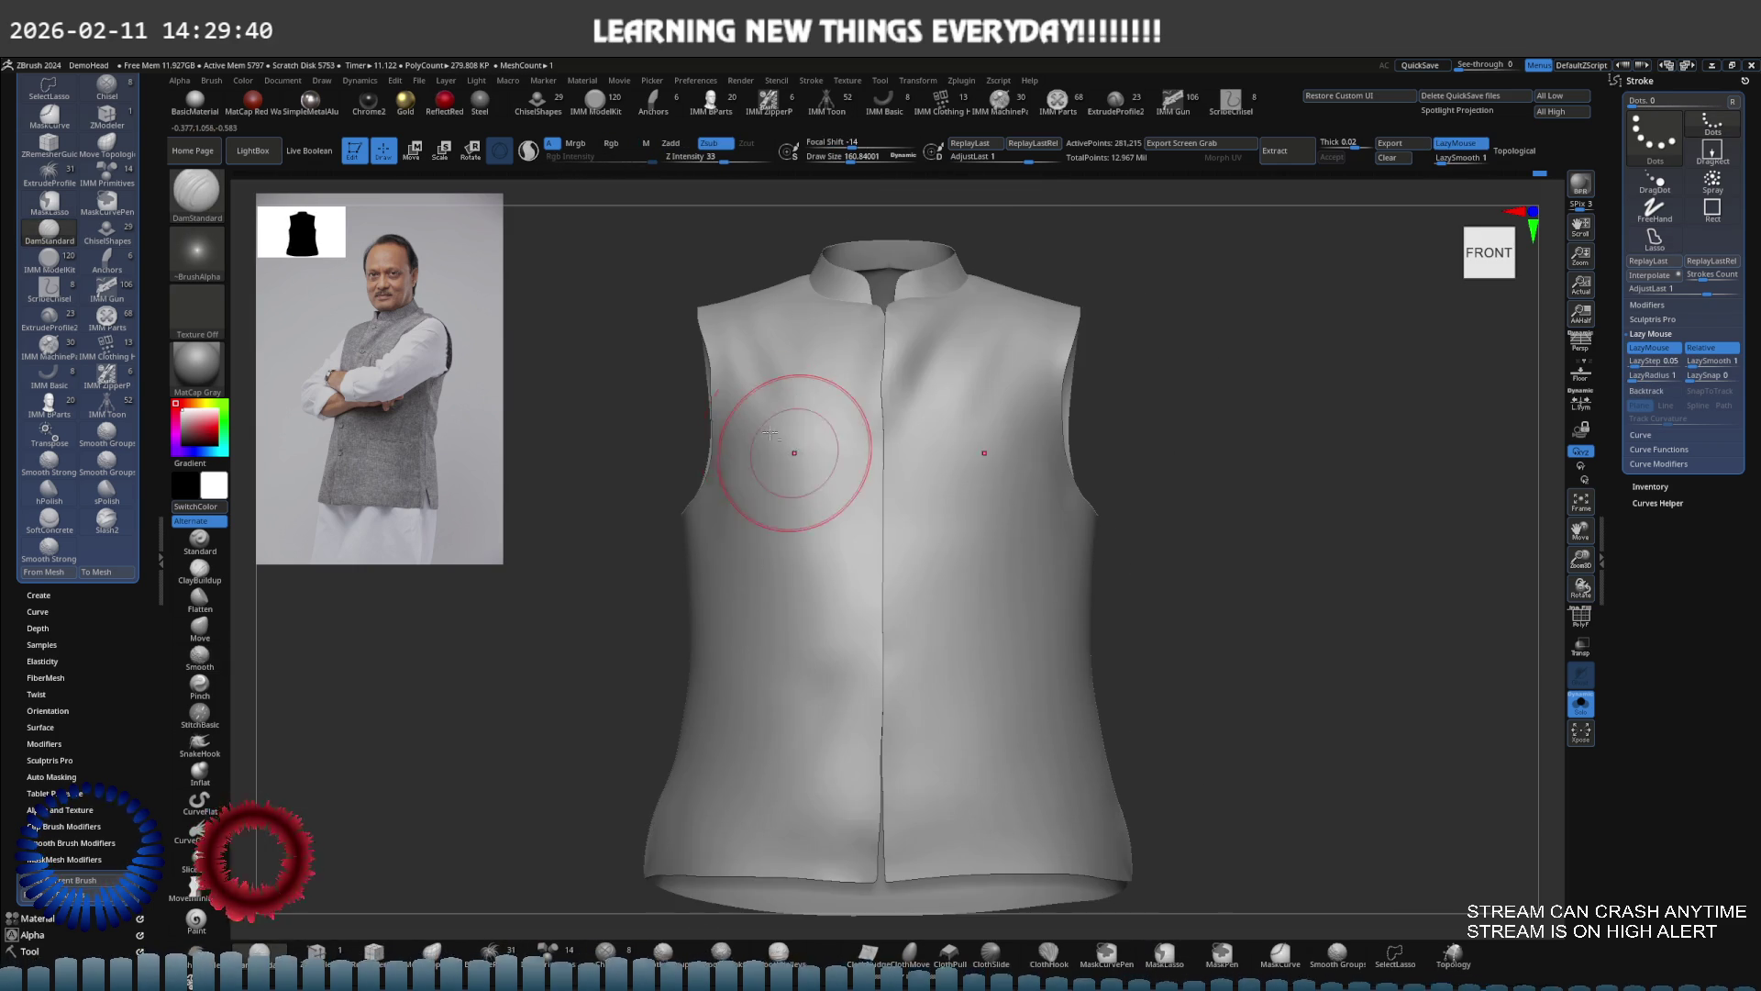
alt+right_drag(865, 455, 804, 480)
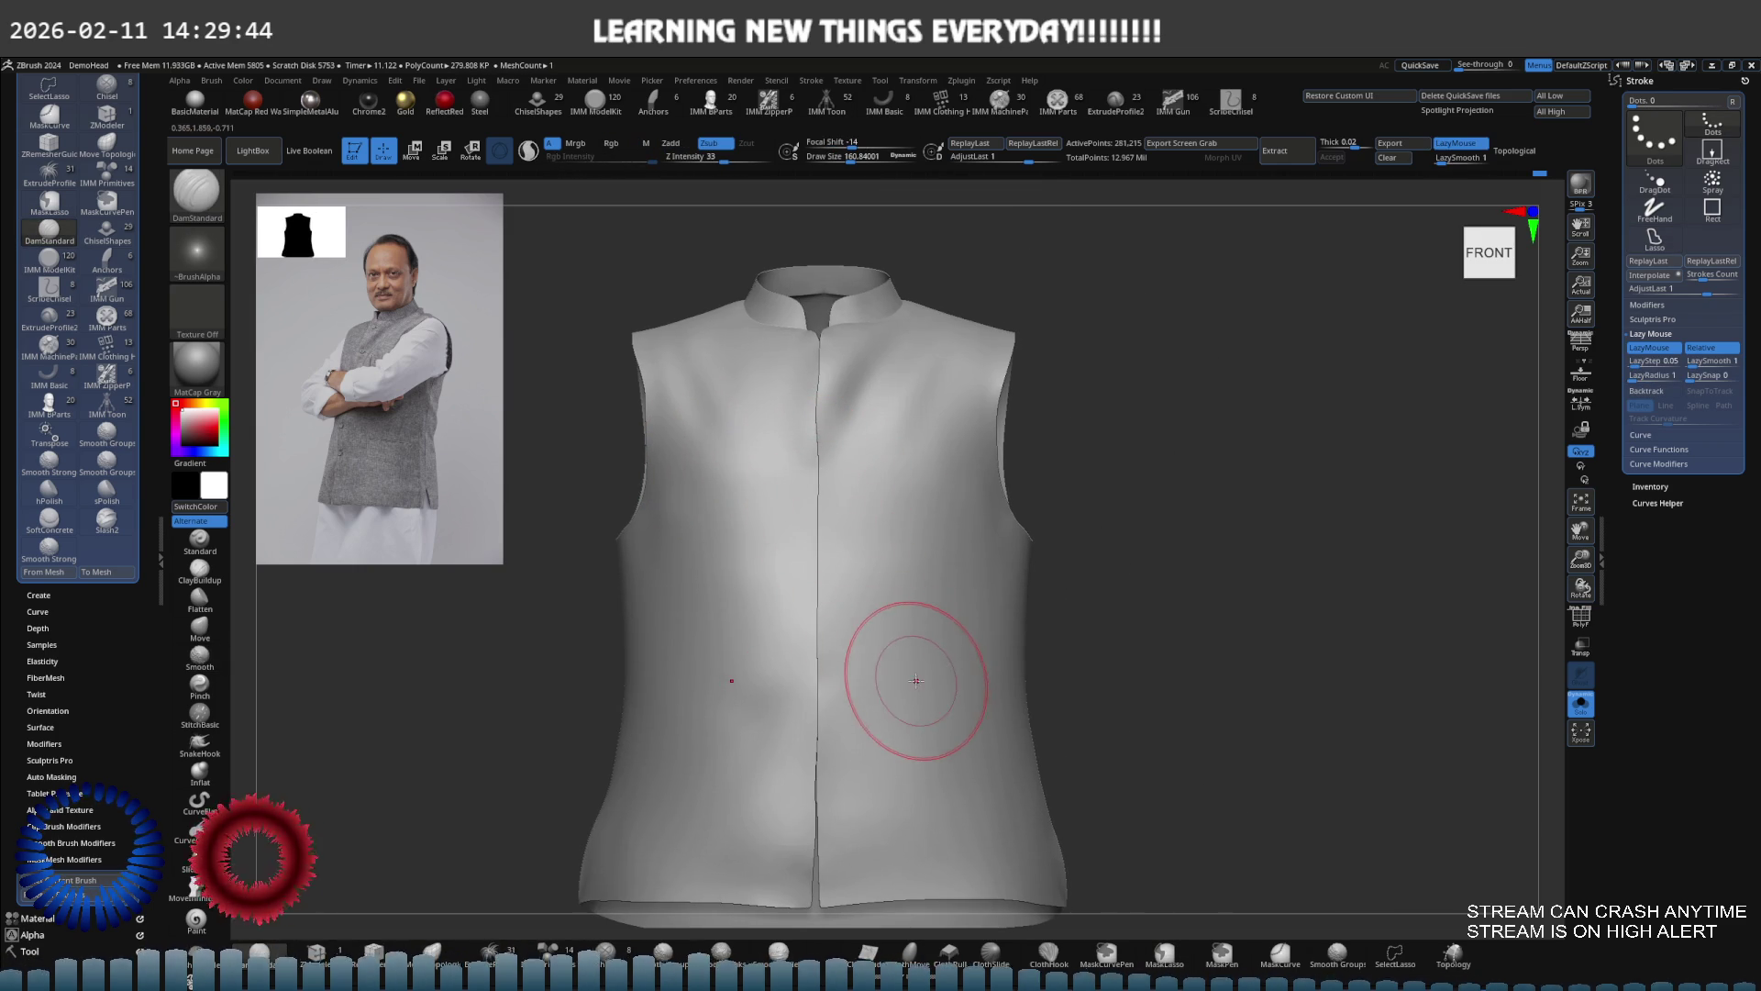
key(ctrl+d)
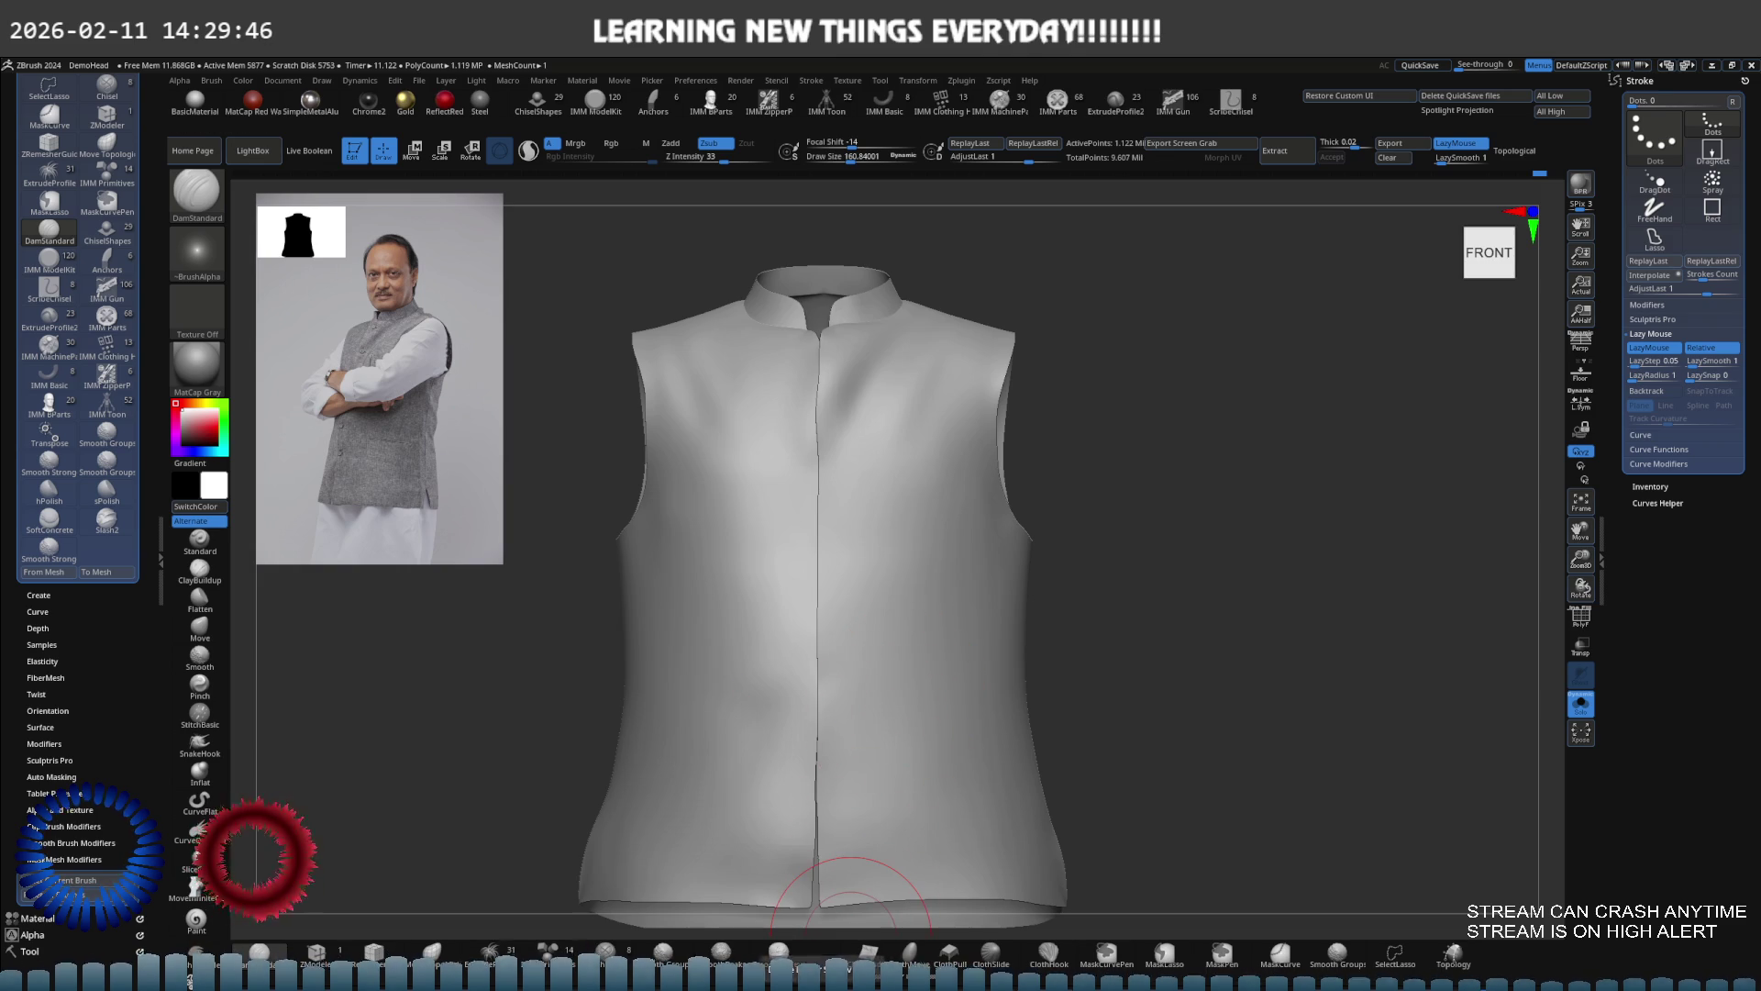
Smooth the chest surface and orbit to look down into the vest
mouse_move(786, 369)
ctrl+right_down()
mouse_move(825, 314)
mouse_move(812, 459)
ctrl+right_up()
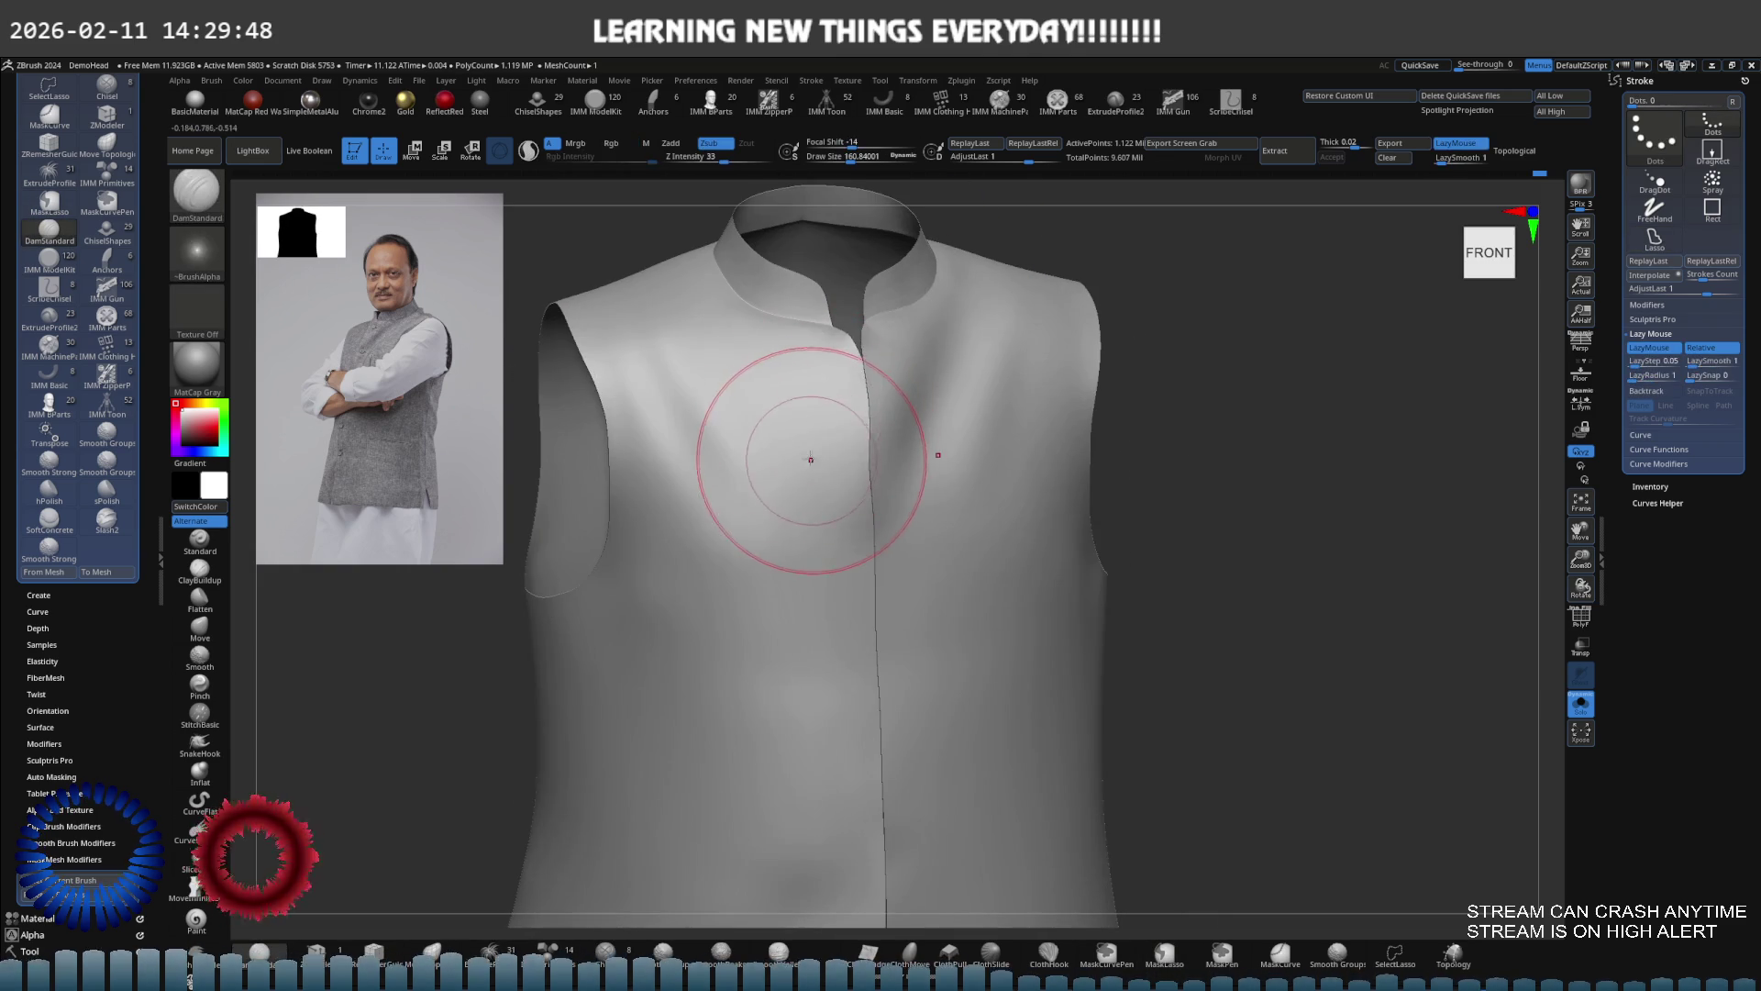
key(shift)
mouse_move(646, 548)
right_down()
mouse_move(641, 405)
mouse_move(807, 405)
mouse_move(786, 375)
mouse_move(878, 404)
right_up()
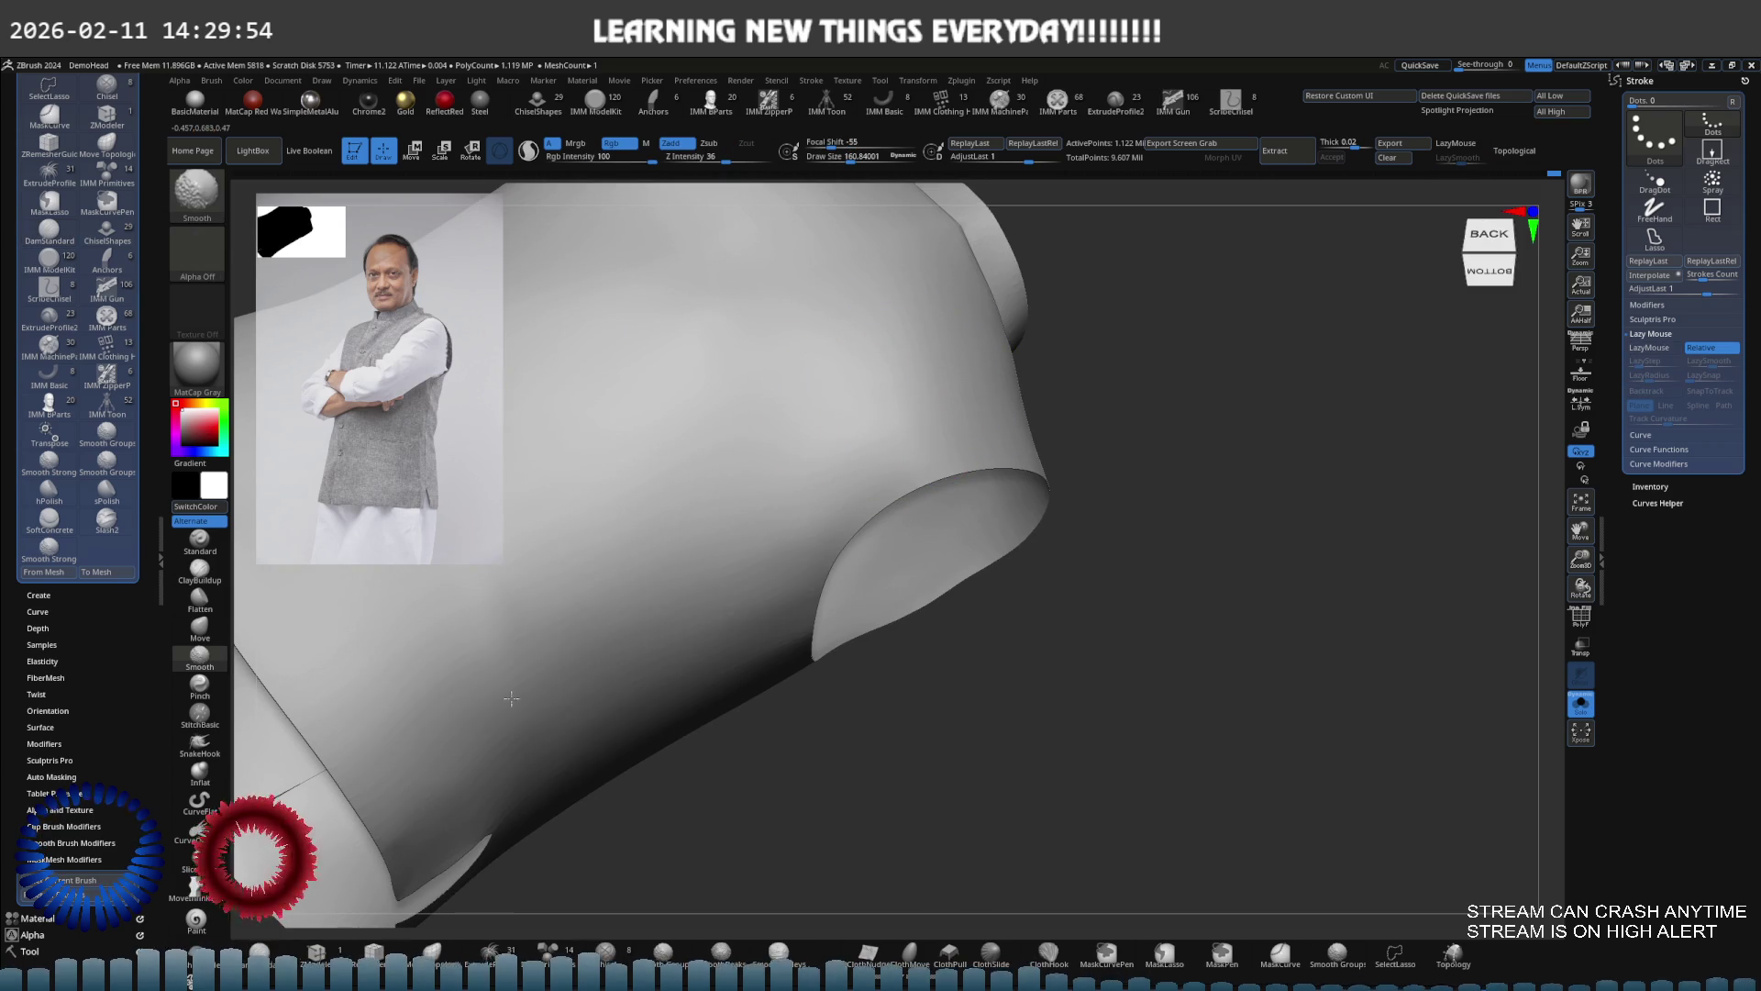
Toggle the wireframe and polygroup display and orbit to the vest's left side
key(shift+f)
mouse_move(735, 472)
alt+right_down()
mouse_move(780, 441)
mouse_move(728, 404)
mouse_move(806, 515)
mouse_move(788, 436)
mouse_move(689, 428)
alt+right_up()
key(shift+f)
shift+right_drag(670, 512, 669, 550)
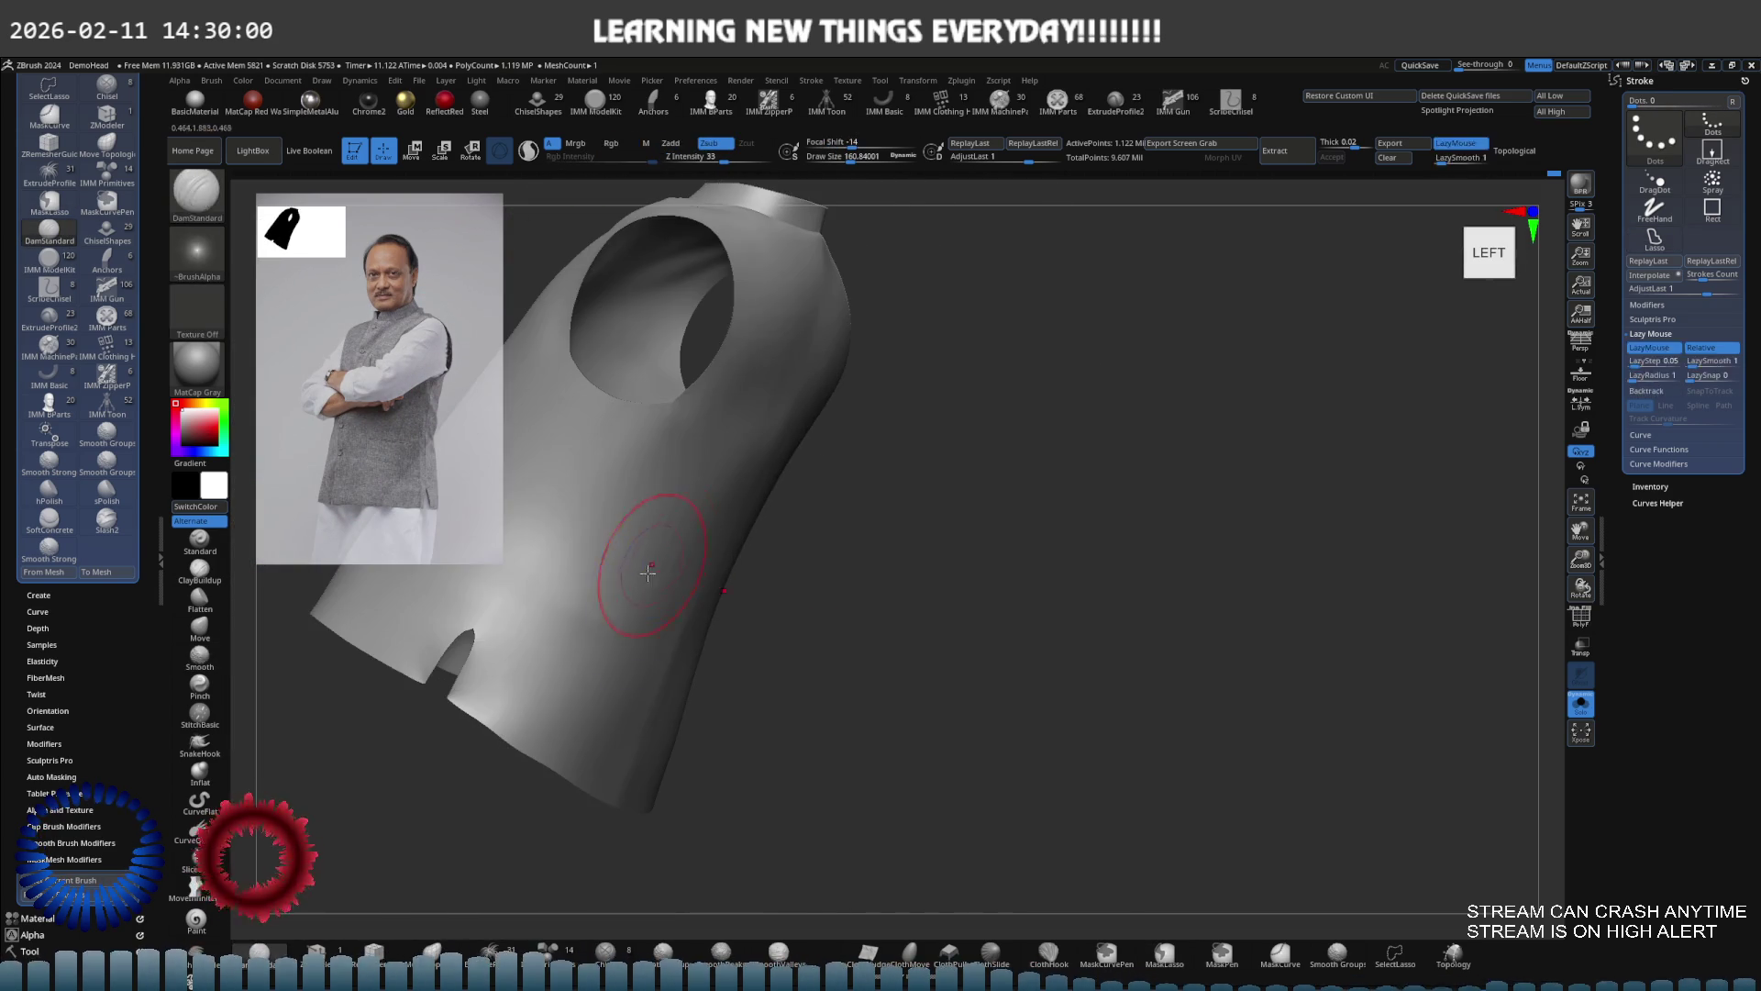
mouse_move(597, 609)
right_down()
mouse_move(684, 471)
mouse_move(774, 491)
mouse_move(747, 504)
right_up()
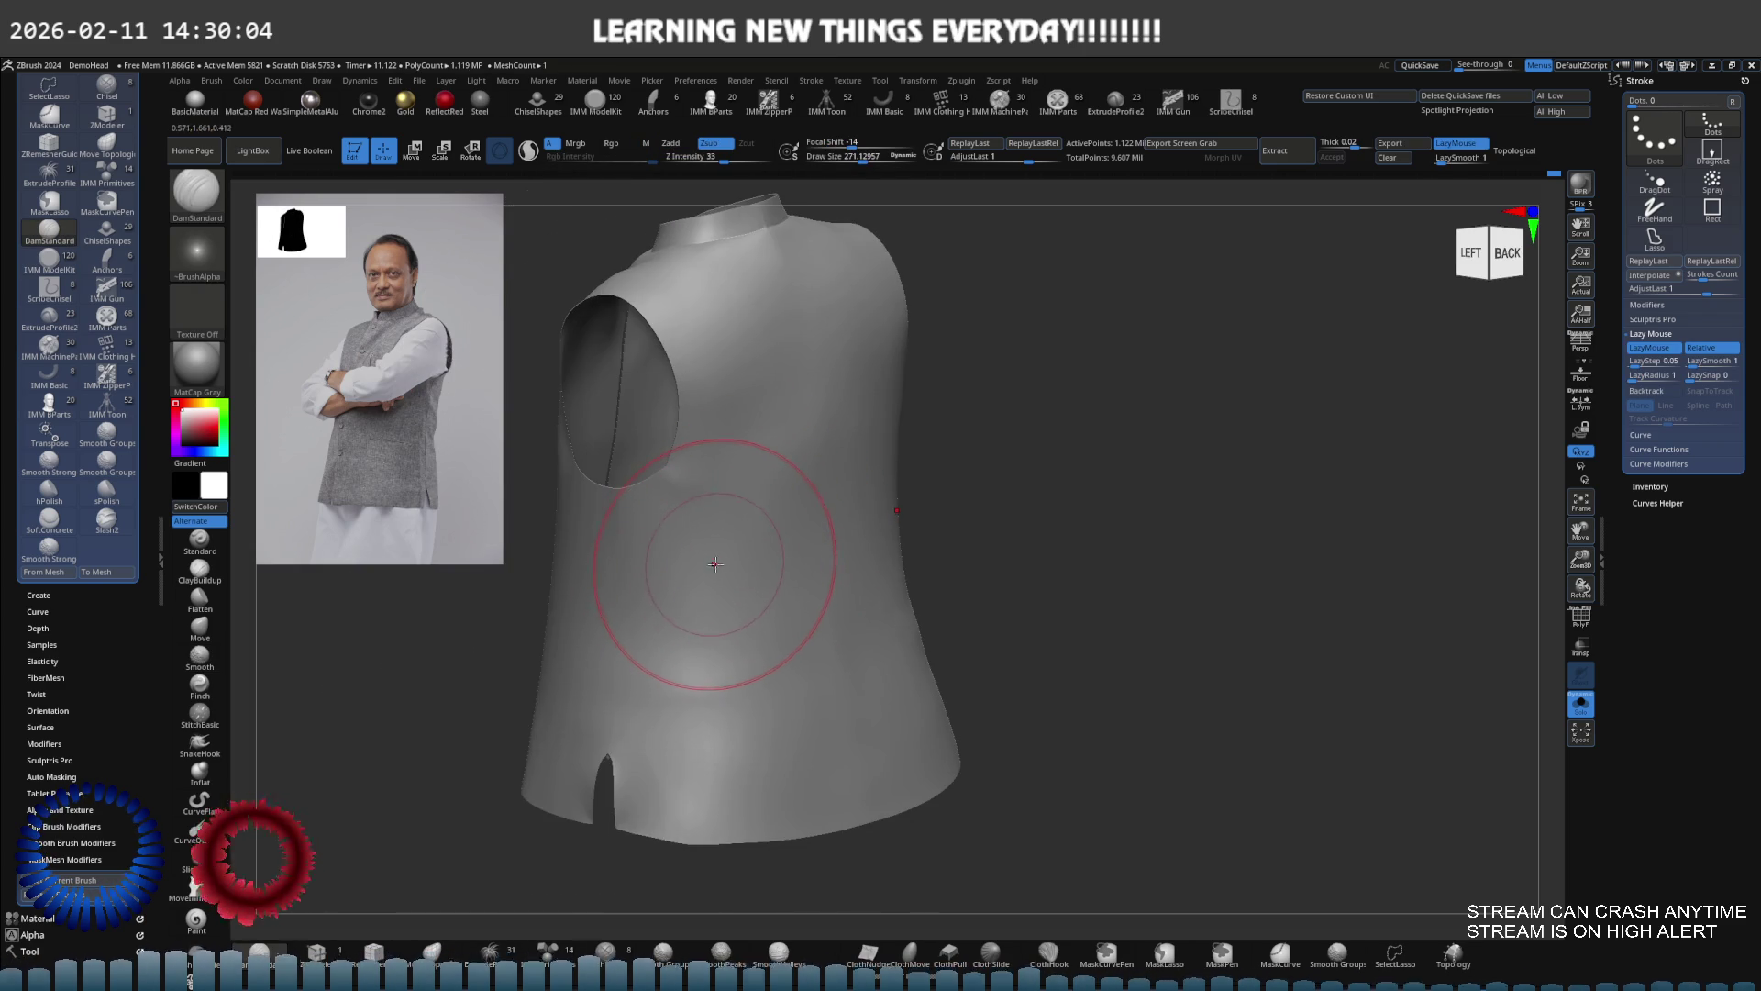
right_drag(684, 550, 693, 545)
Drop to the lowest subdivision, pick the Standard brush and smooth the vest's back surface
key(shift+d)
key(shift+d)
key(bracketleft)
key(shift+d)
key(bracketleft)
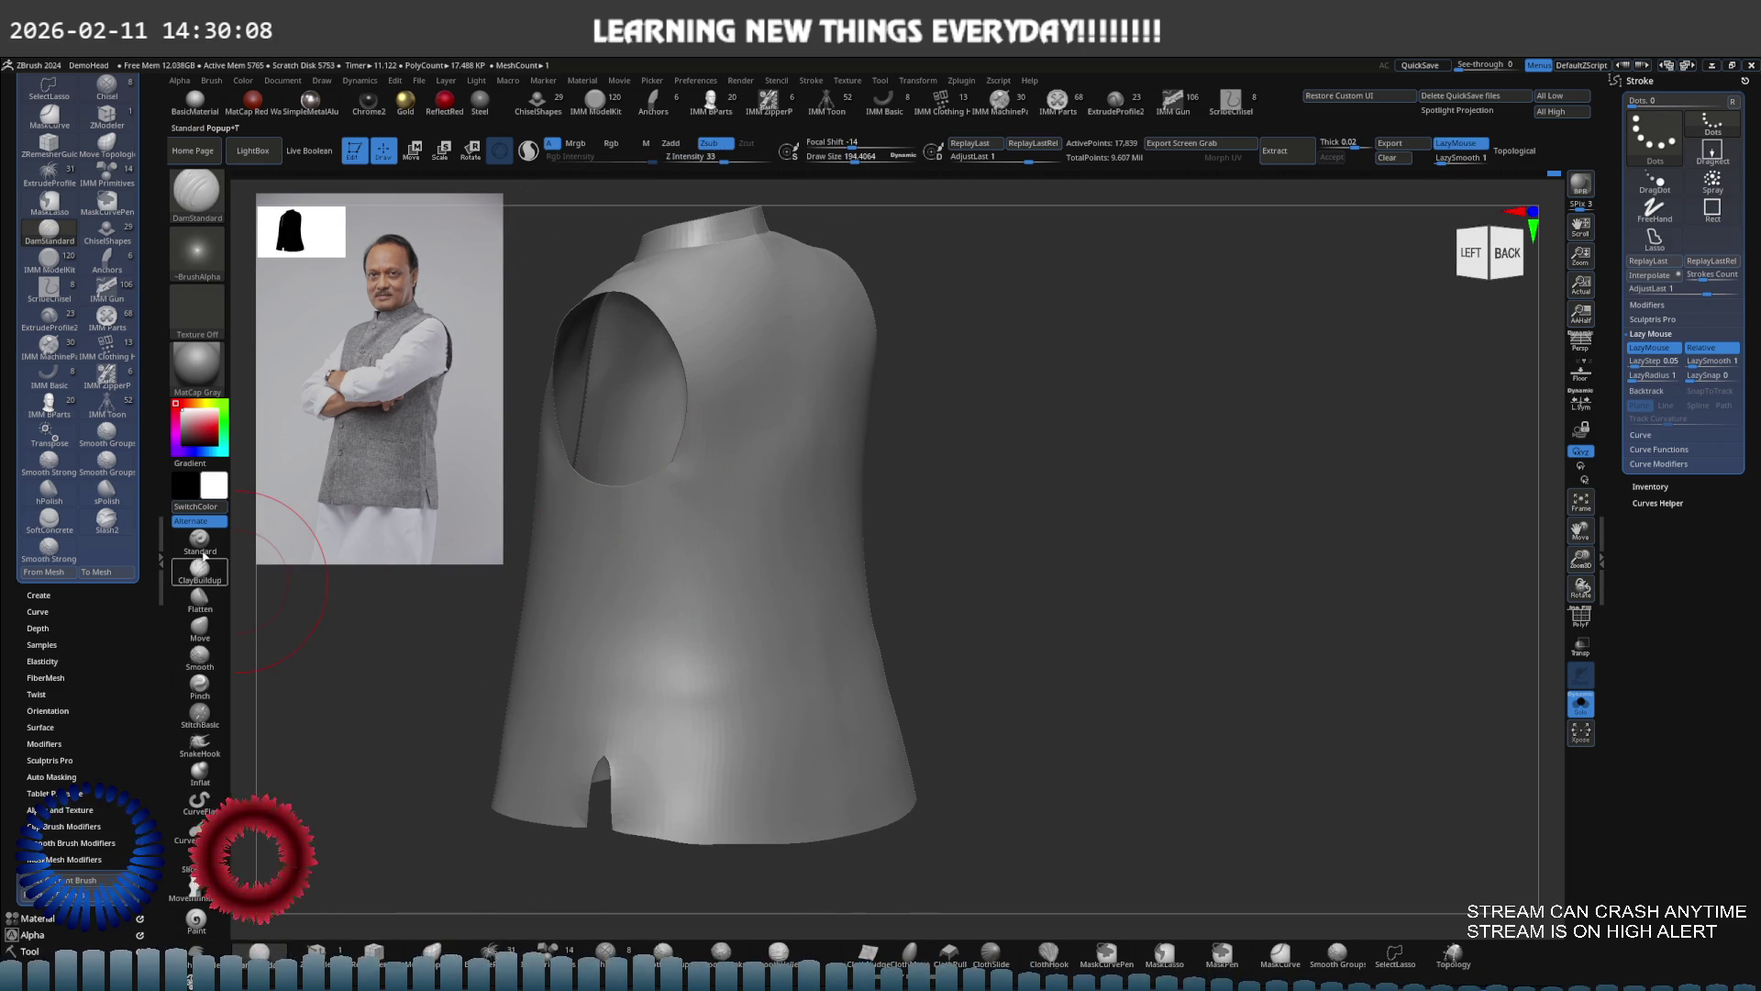
click(199, 539)
mouse_move(680, 531)
right_down()
mouse_move(775, 504)
mouse_move(775, 468)
right_up()
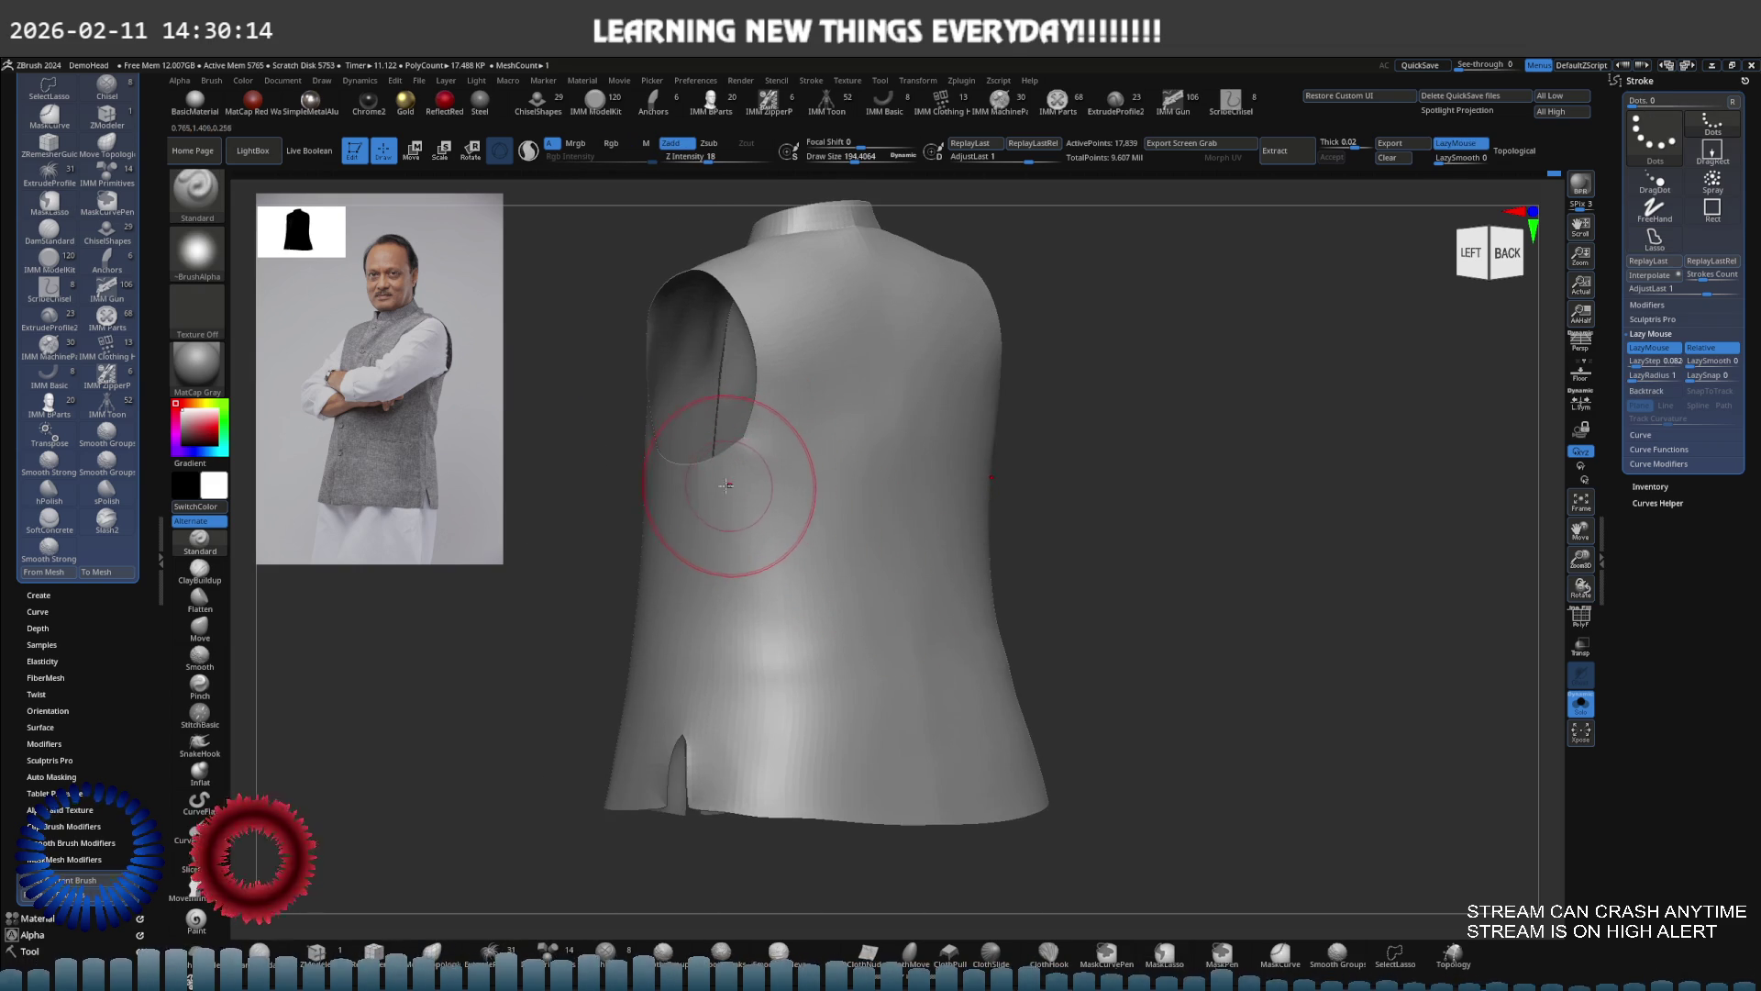
right_drag(844, 589, 699, 498)
mouse_move(884, 619)
shift+right_down()
mouse_move(873, 528)
mouse_move(793, 552)
shift+right_up()
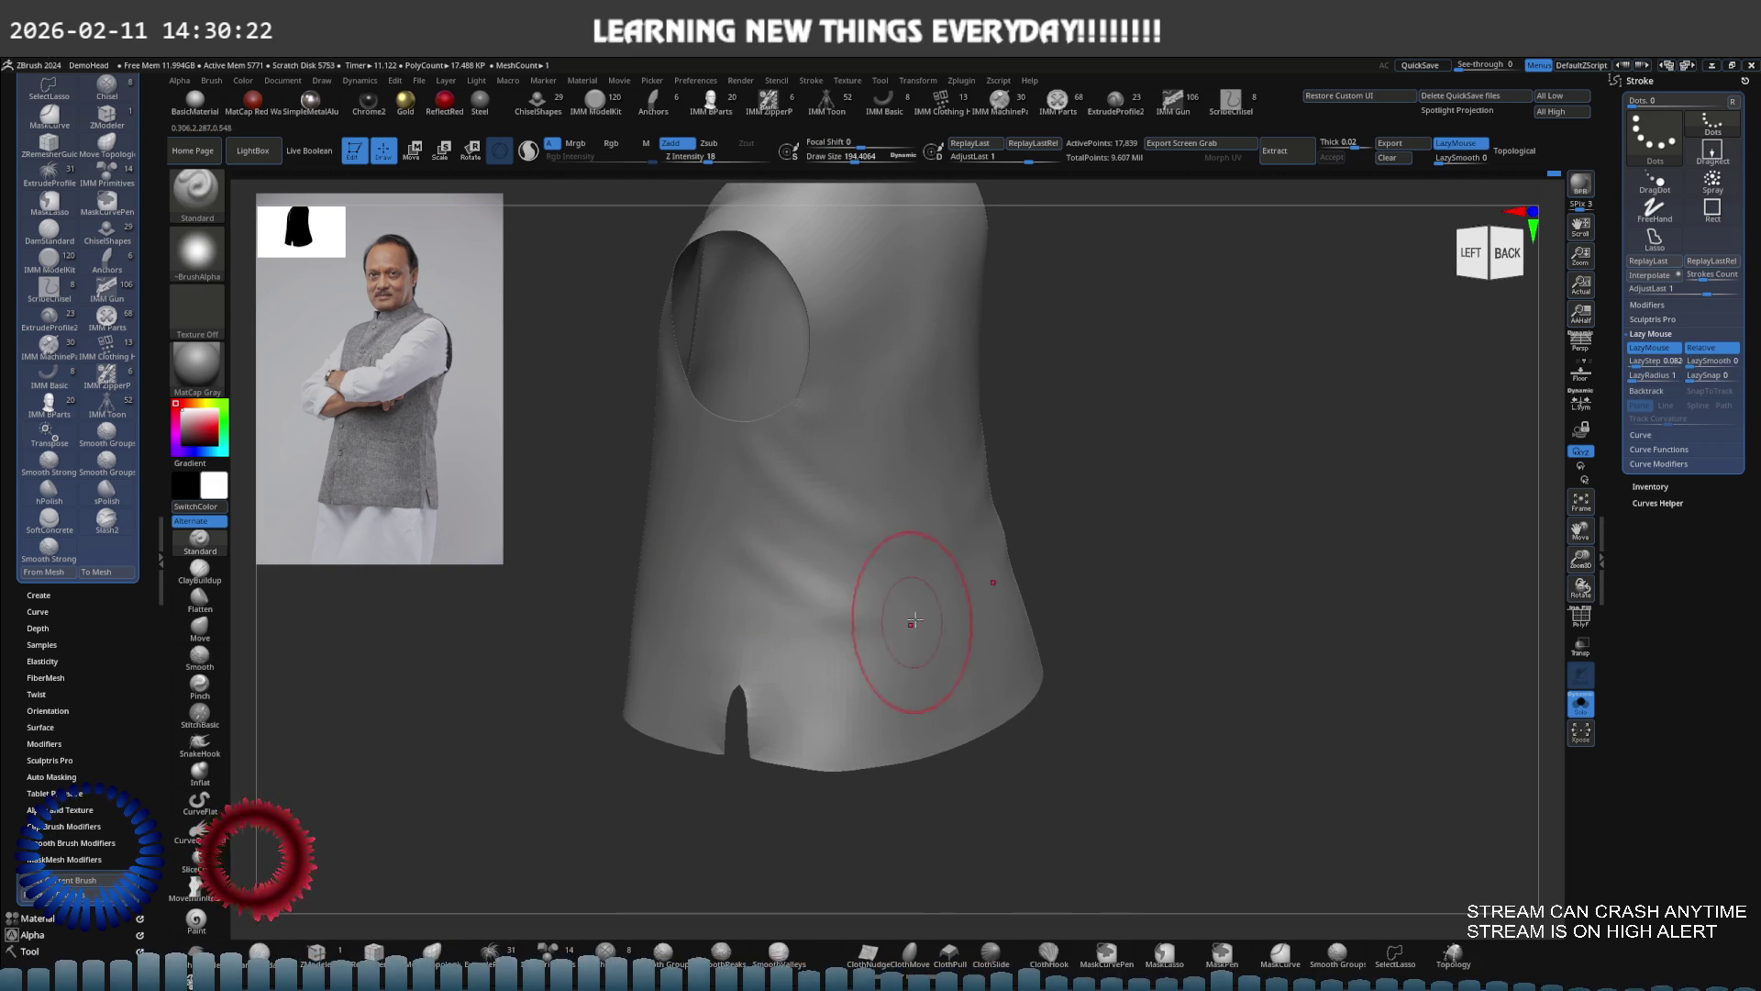
Shrink the brush to about 116 and smooth the side panel, checking from the left
key(s)
drag(881, 582, 854, 583)
key(shift)
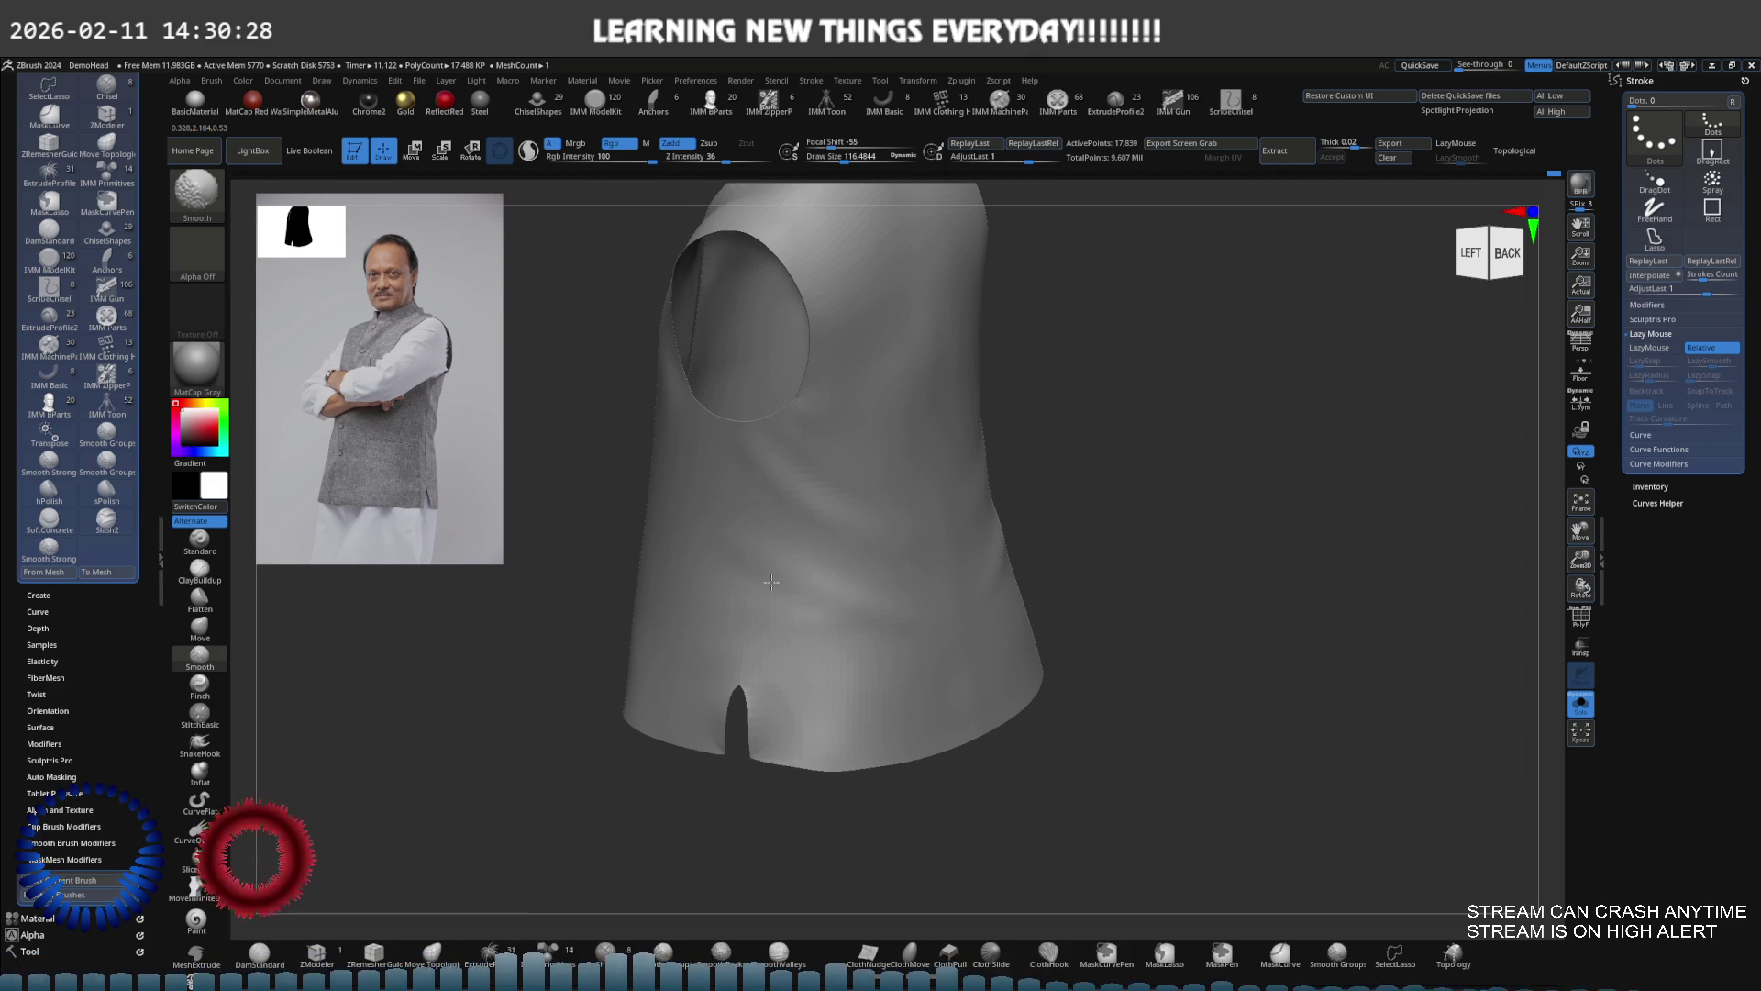
mouse_move(806, 622)
right_down()
mouse_move(911, 480)
mouse_move(805, 520)
mouse_move(845, 492)
mouse_move(849, 511)
right_up()
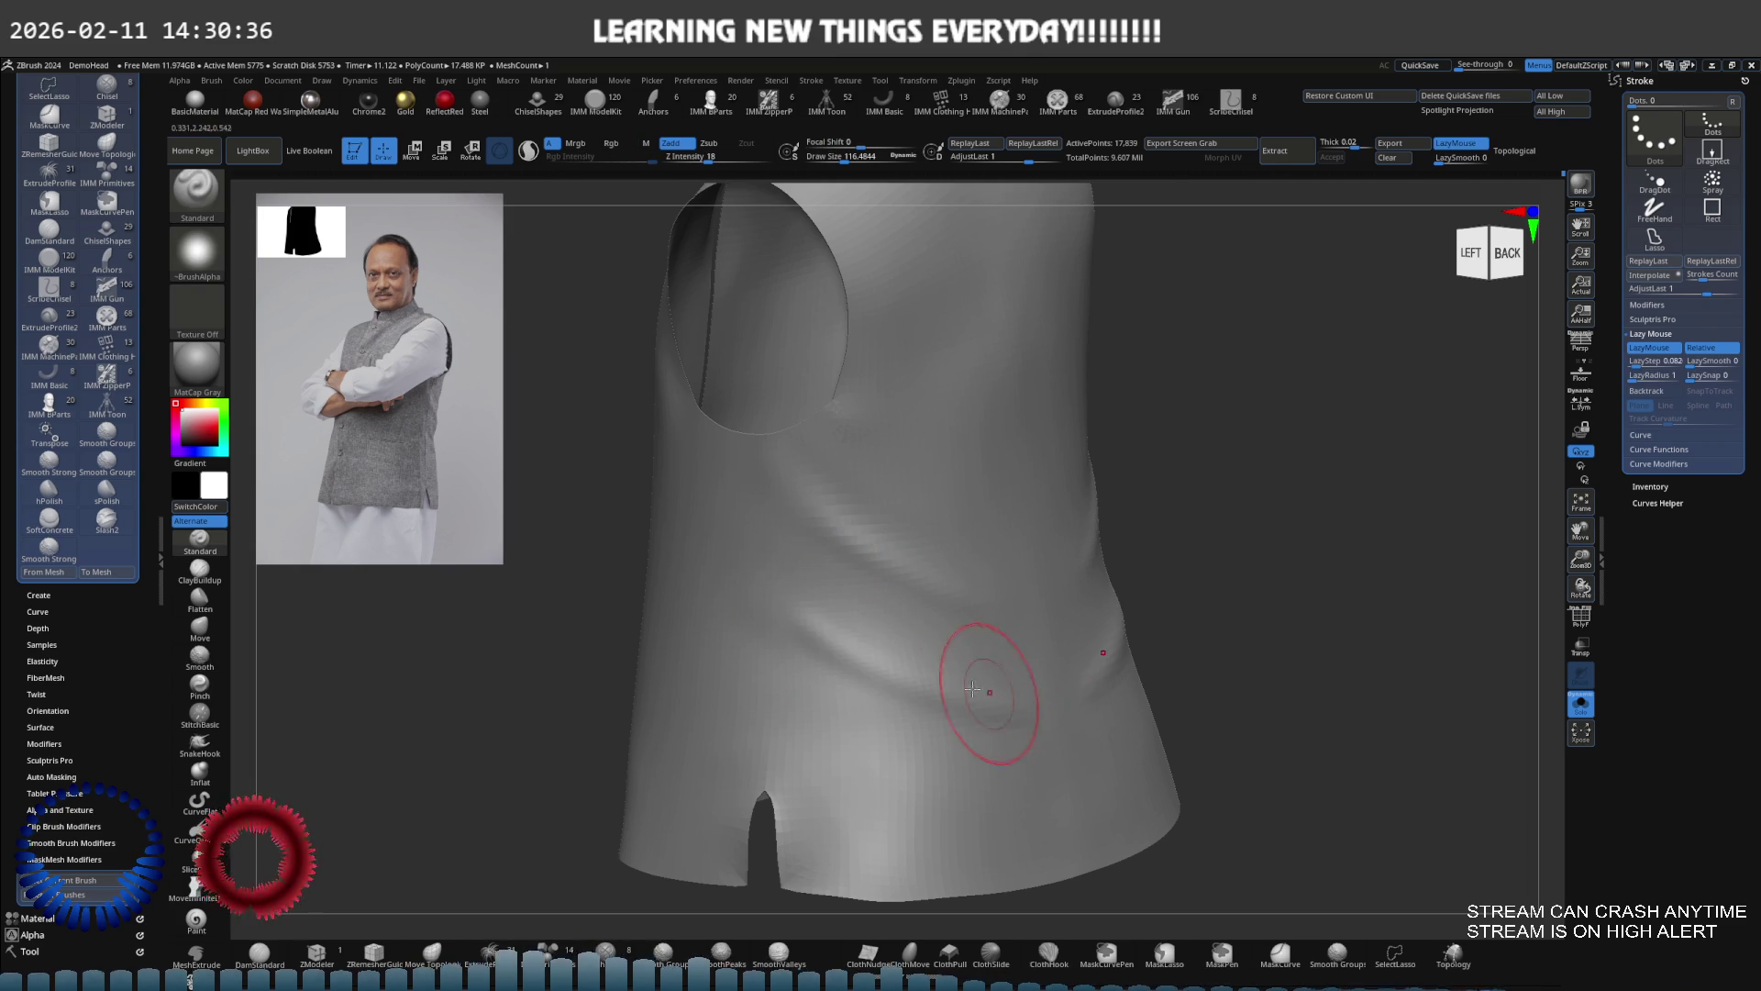
right_drag(1009, 695, 906, 652)
right_drag(802, 629, 806, 601)
Smooth the vest's side near the armhole and lower slit from several angles
key(ctrl)
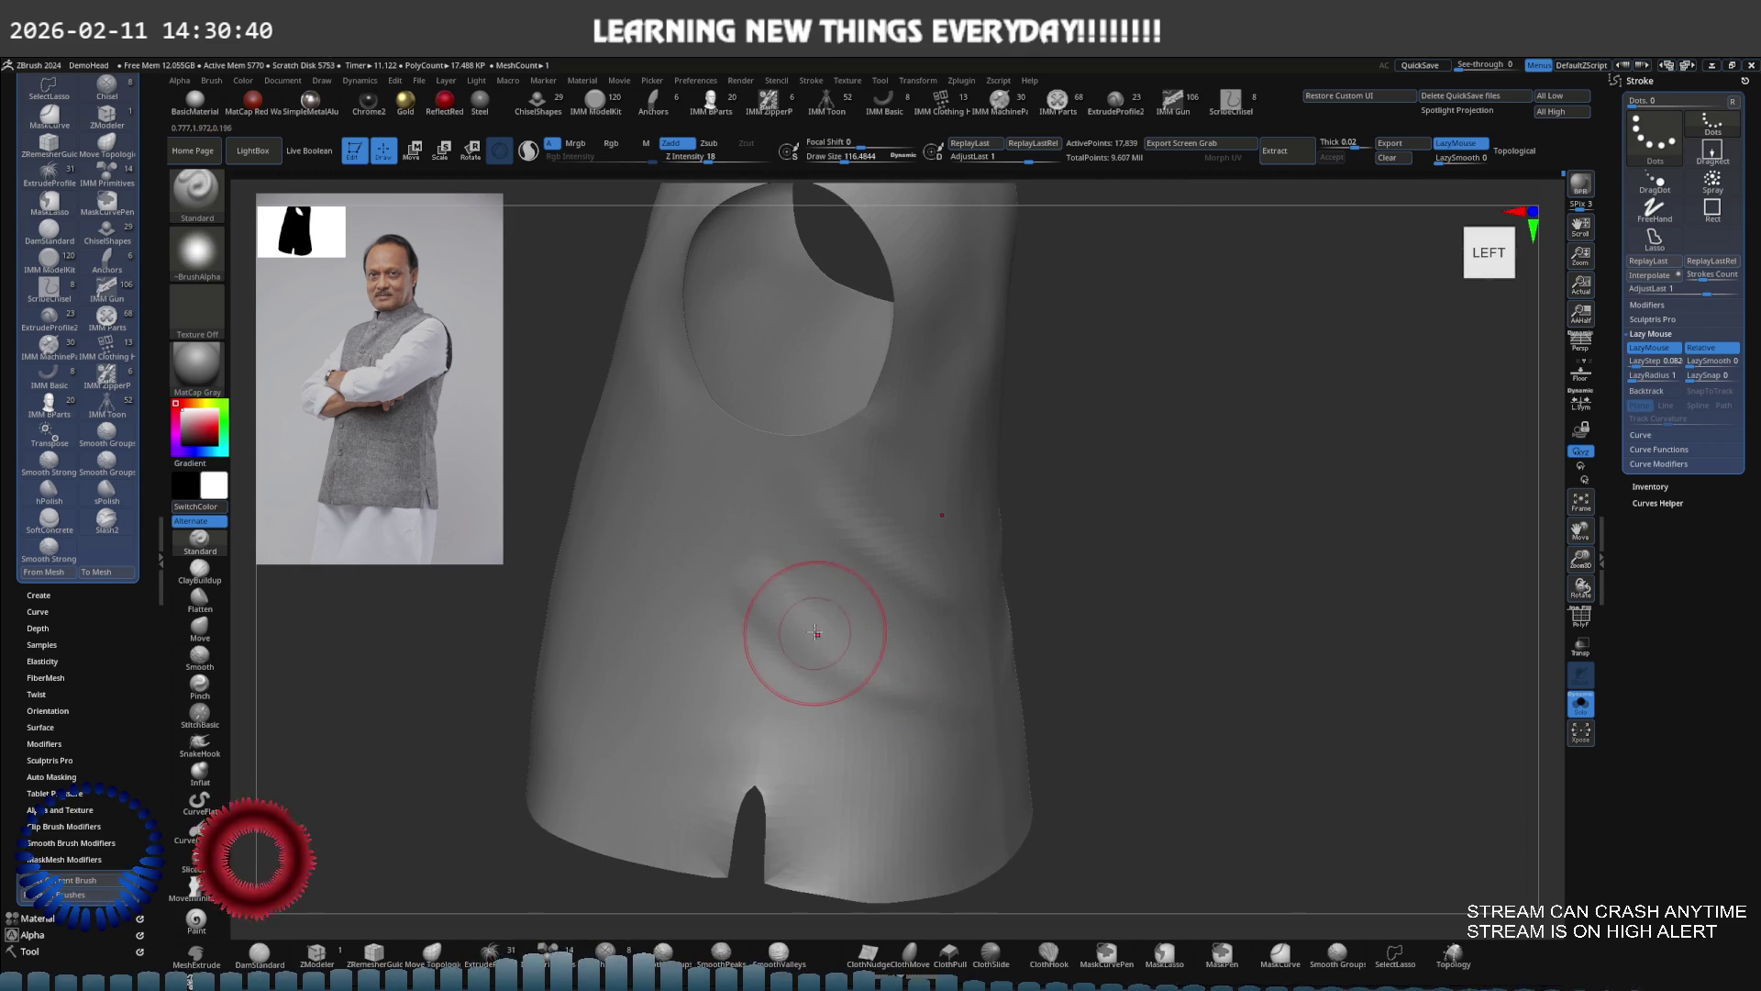
key(shift+r)
key(a)
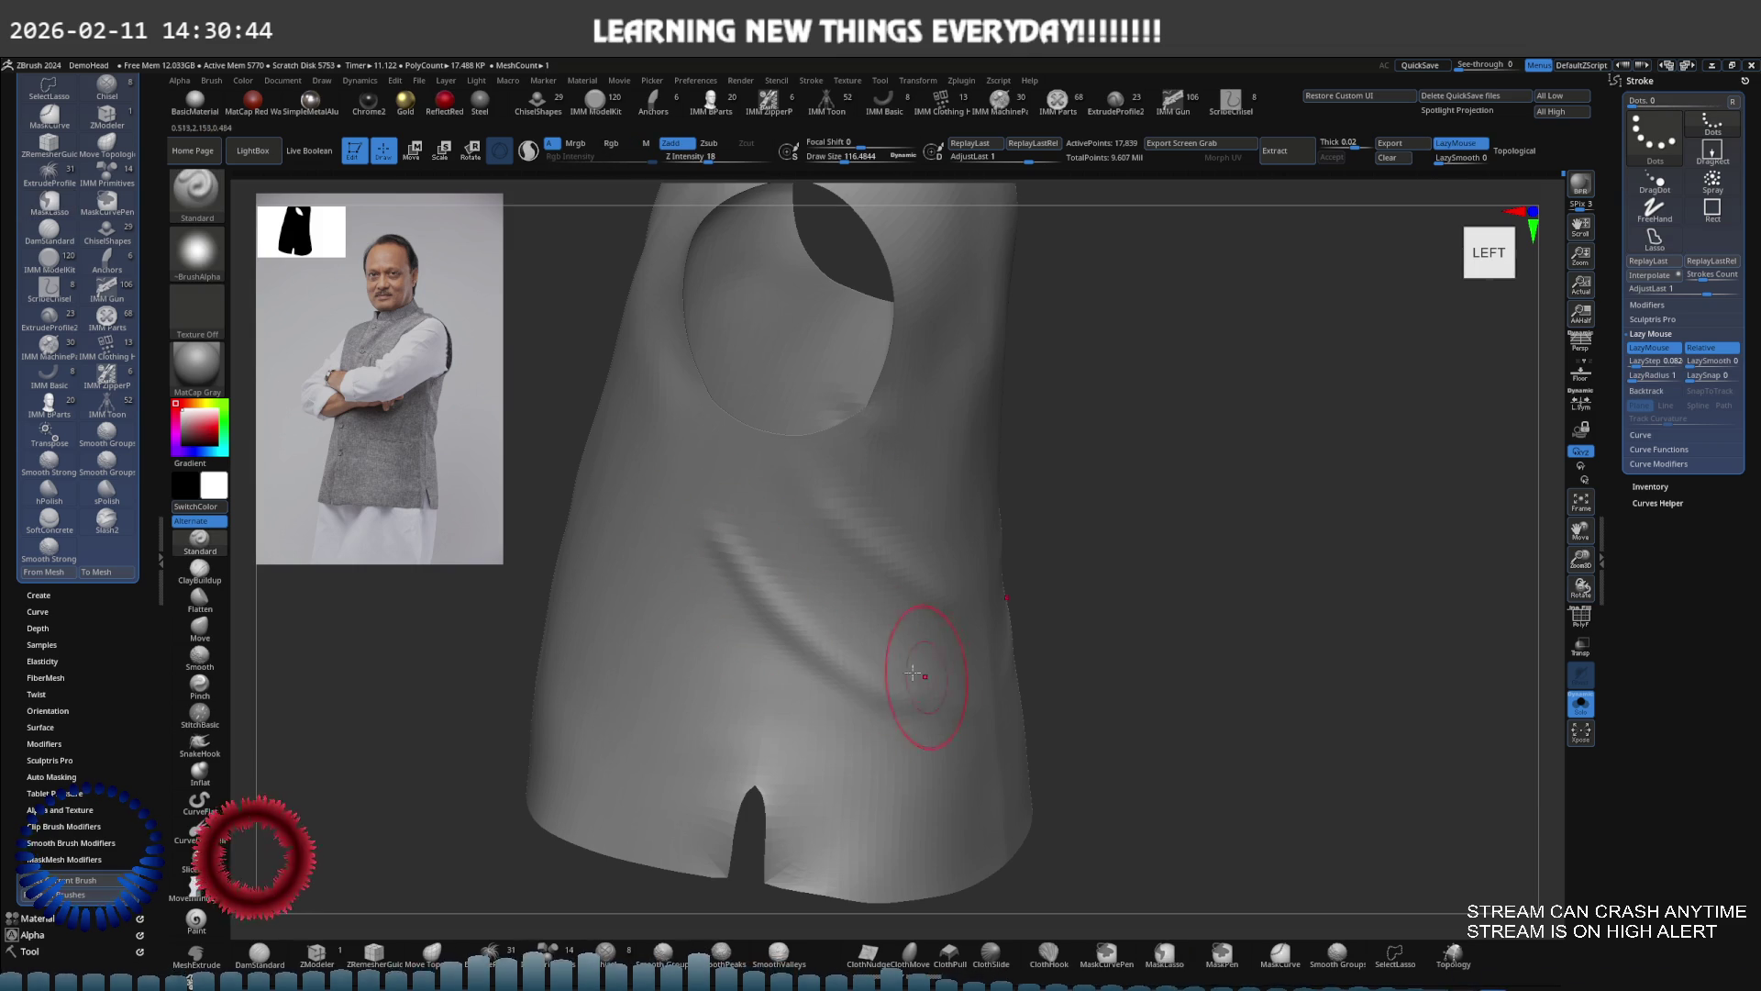
key(shift)
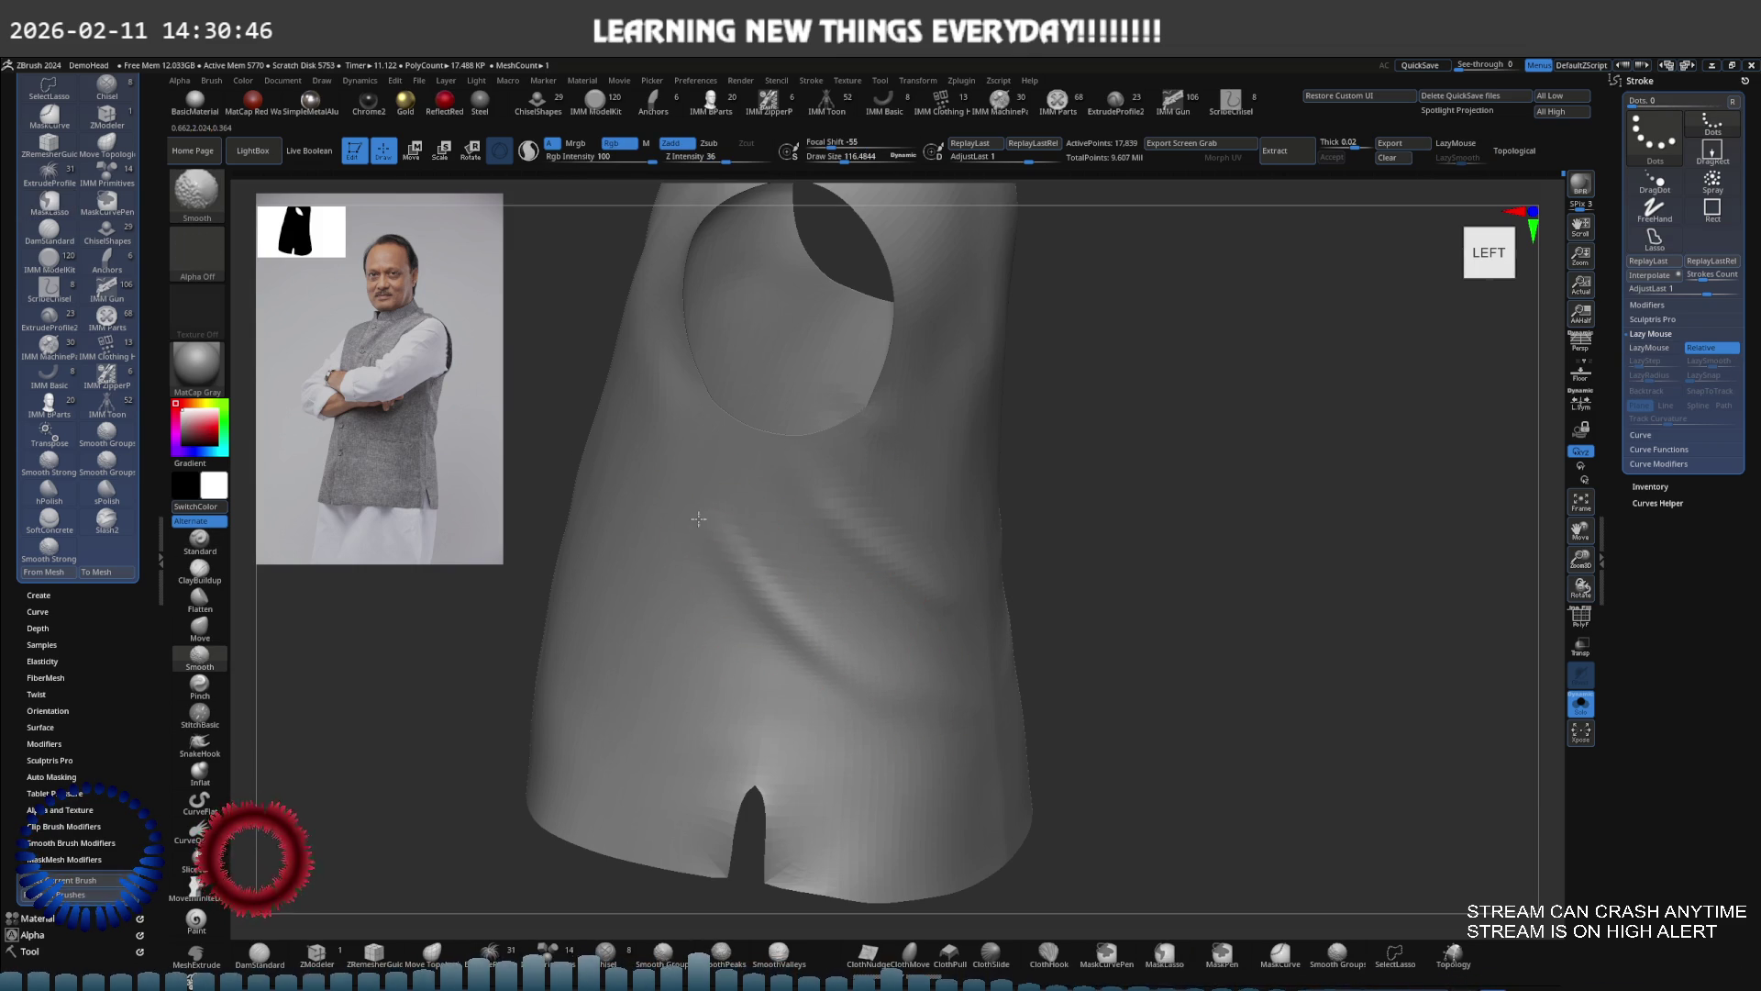
mouse_move(840, 568)
mouse_down()
mouse_move(899, 511)
mouse_move(806, 530)
mouse_move(900, 535)
mouse_up()
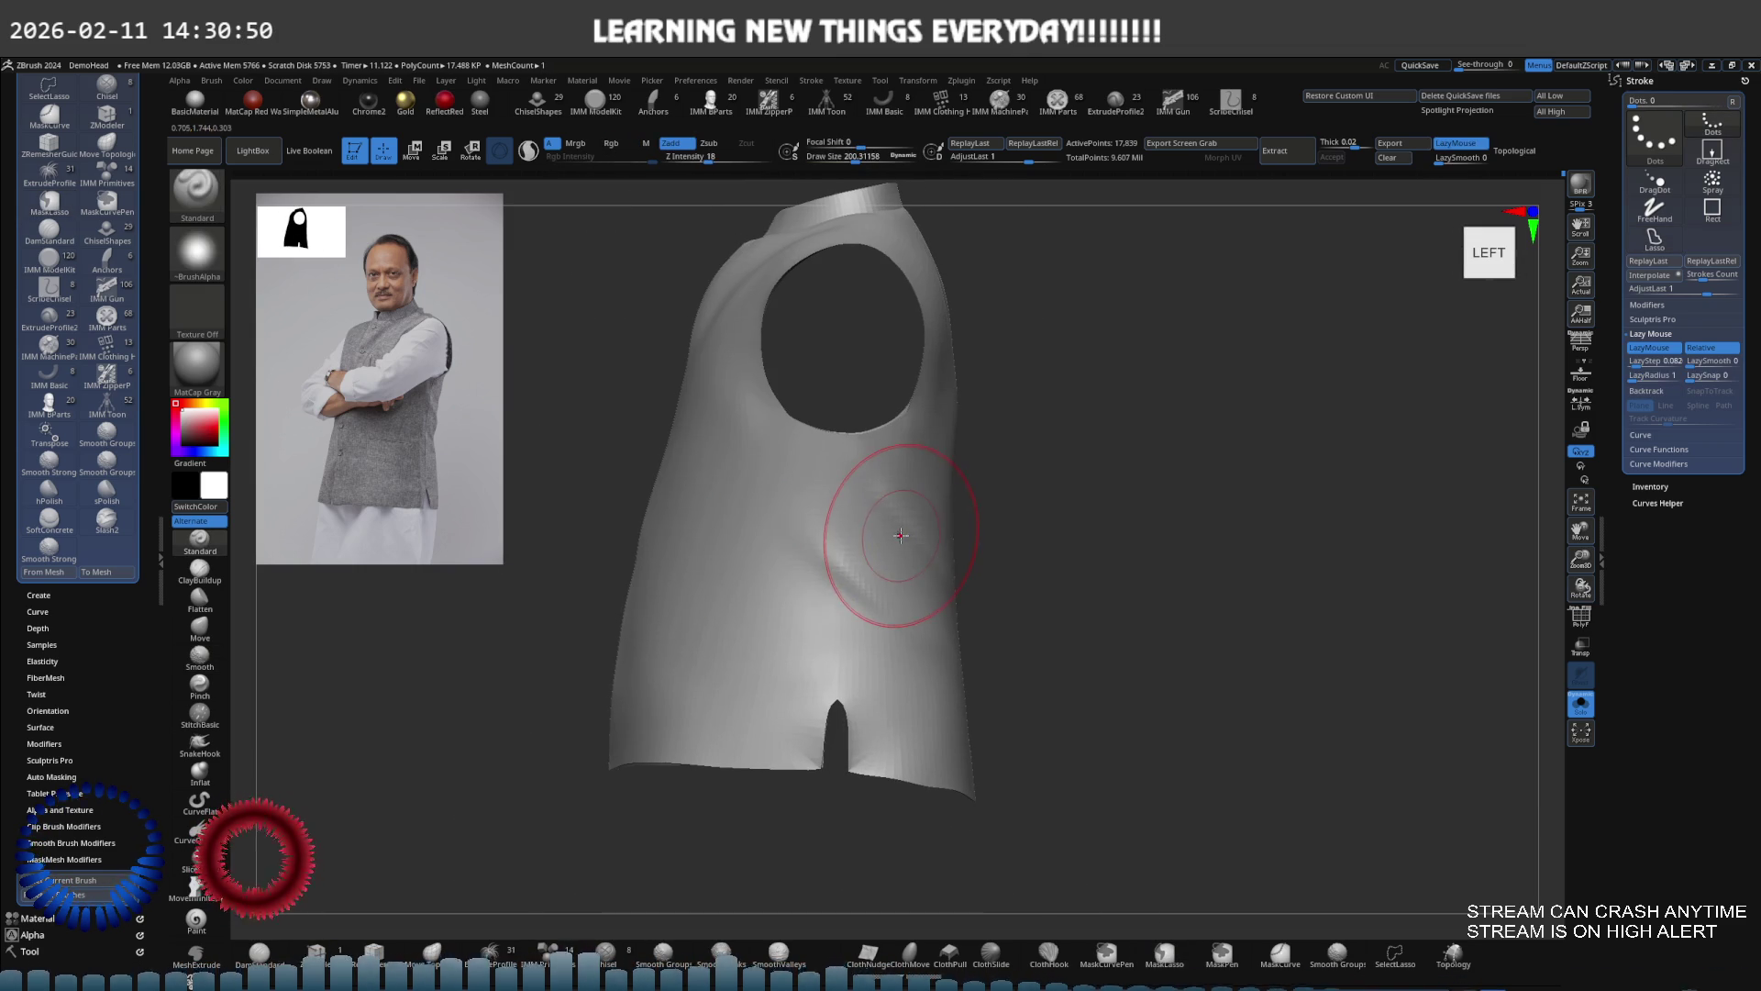
mouse_move(932, 550)
right_down()
mouse_move(958, 515)
mouse_move(931, 551)
mouse_move(801, 555)
mouse_move(794, 508)
mouse_move(814, 538)
mouse_move(826, 432)
right_up()
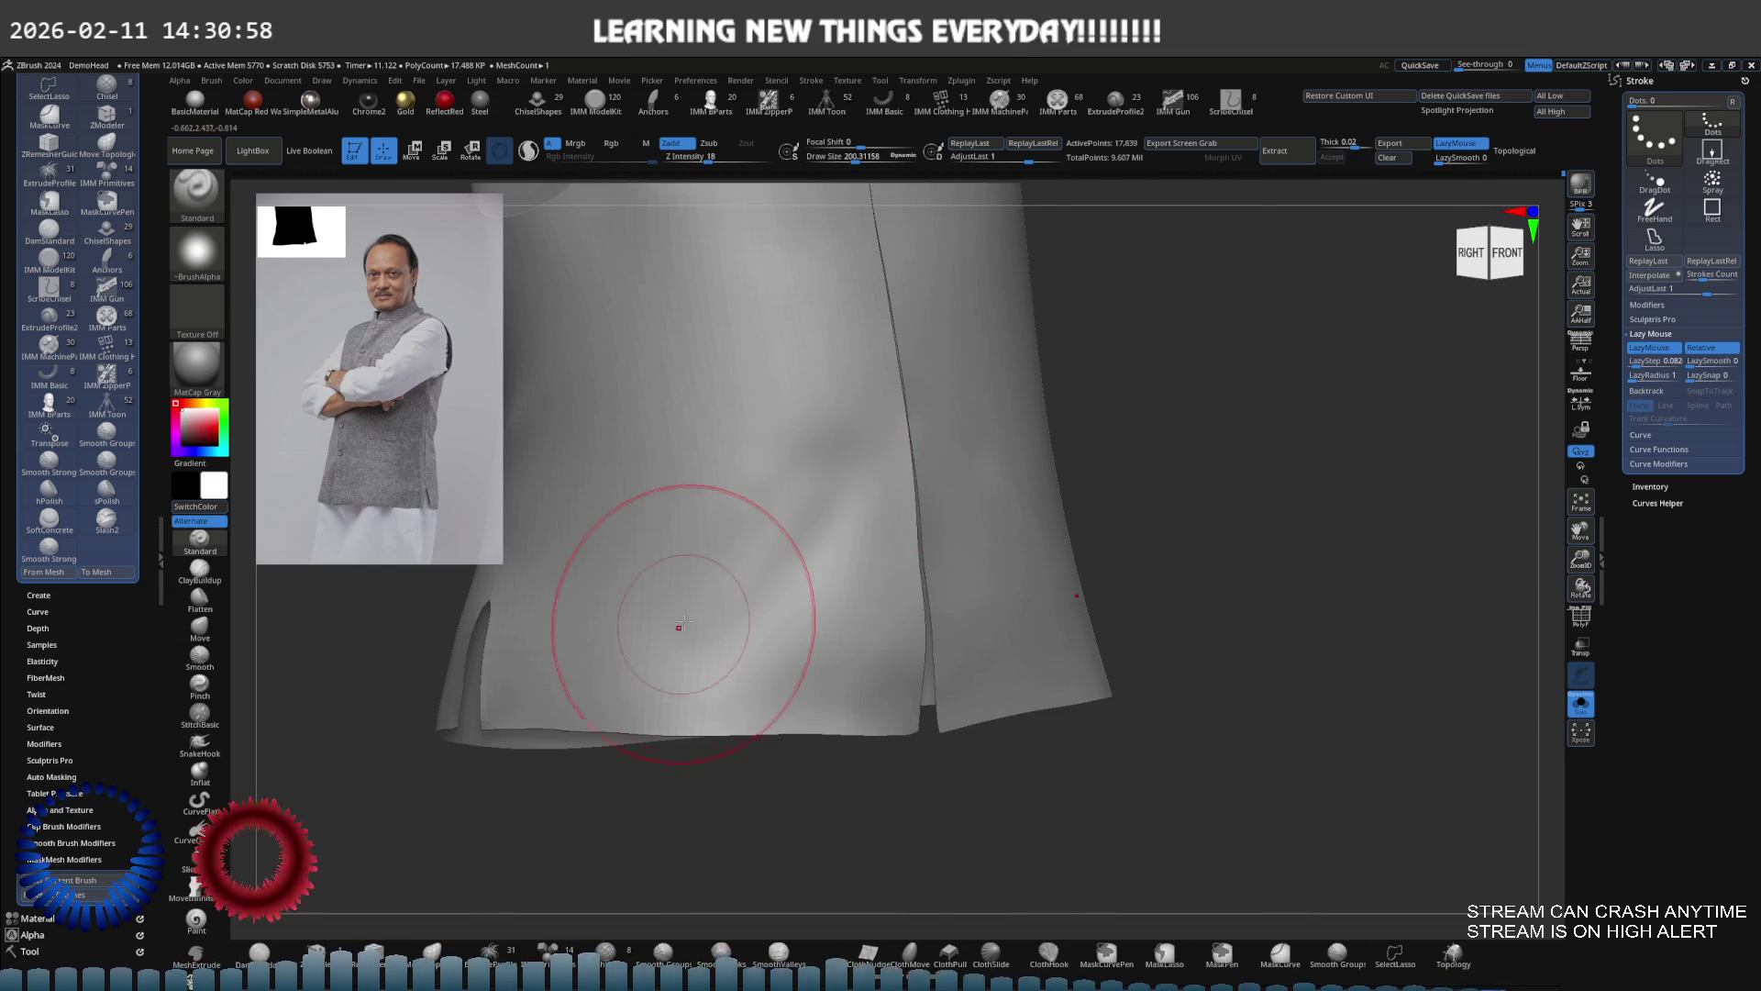
key(ctrl)
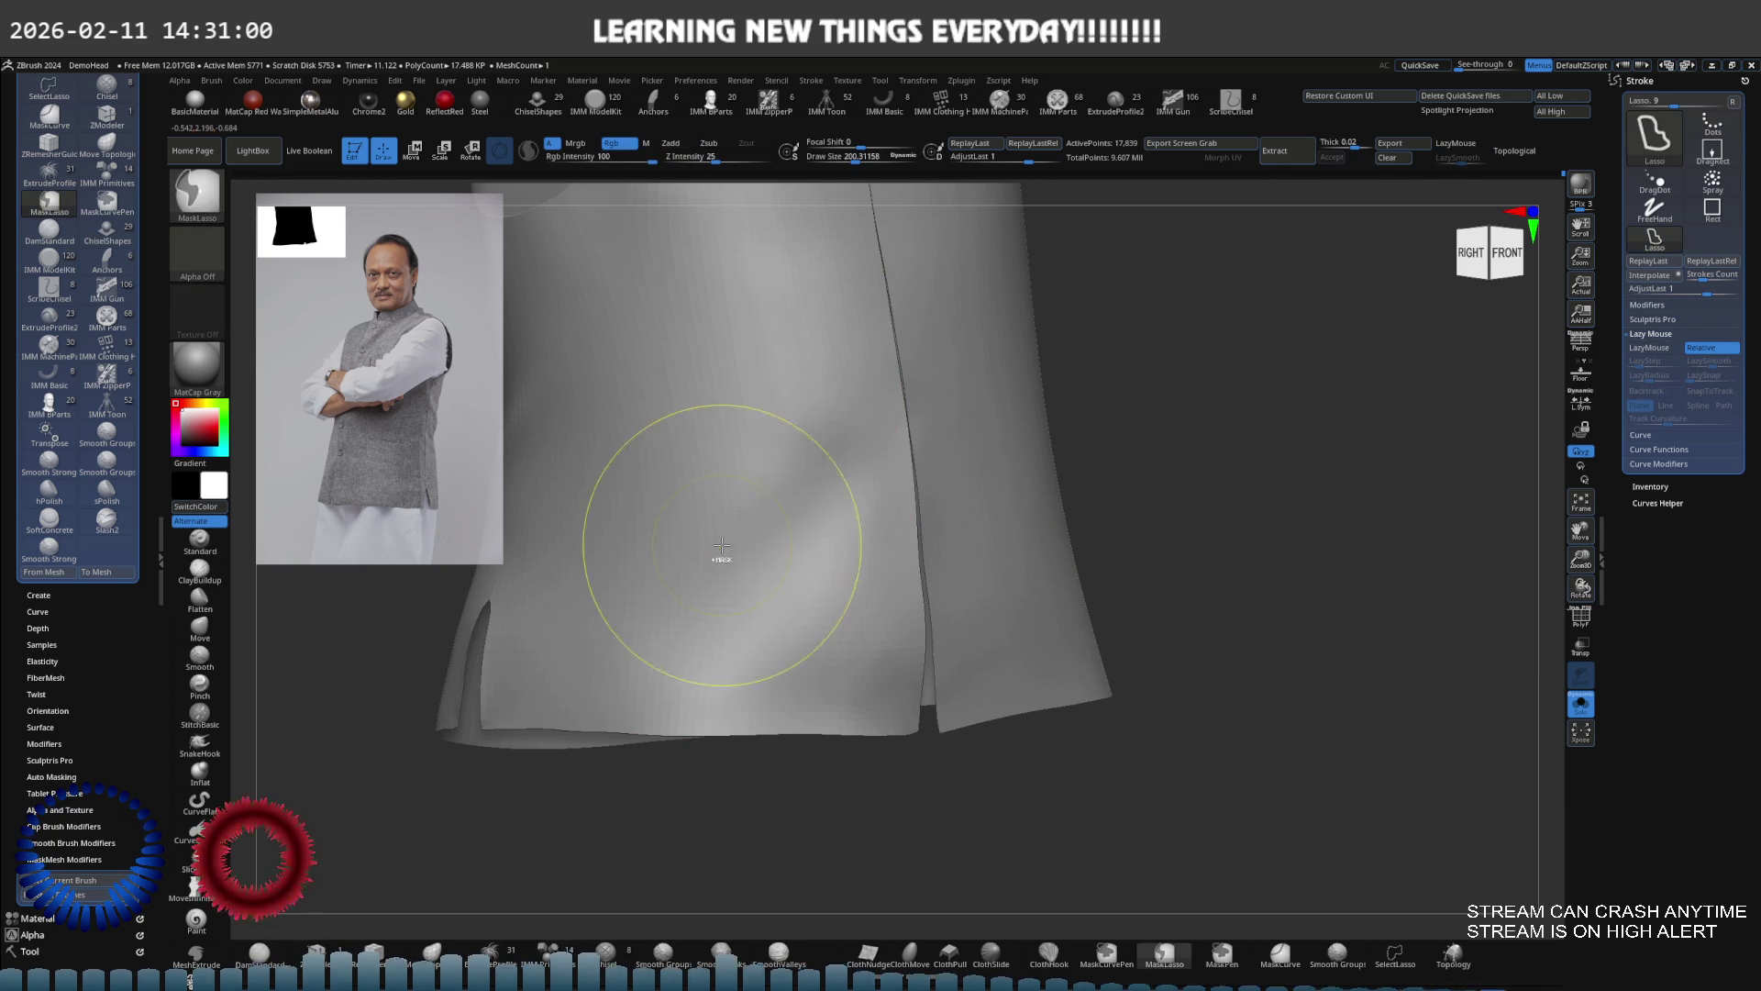
Deepen a side-panel crease, enlarge the brush to about 300, and divide the vest once
drag(814, 425, 751, 496)
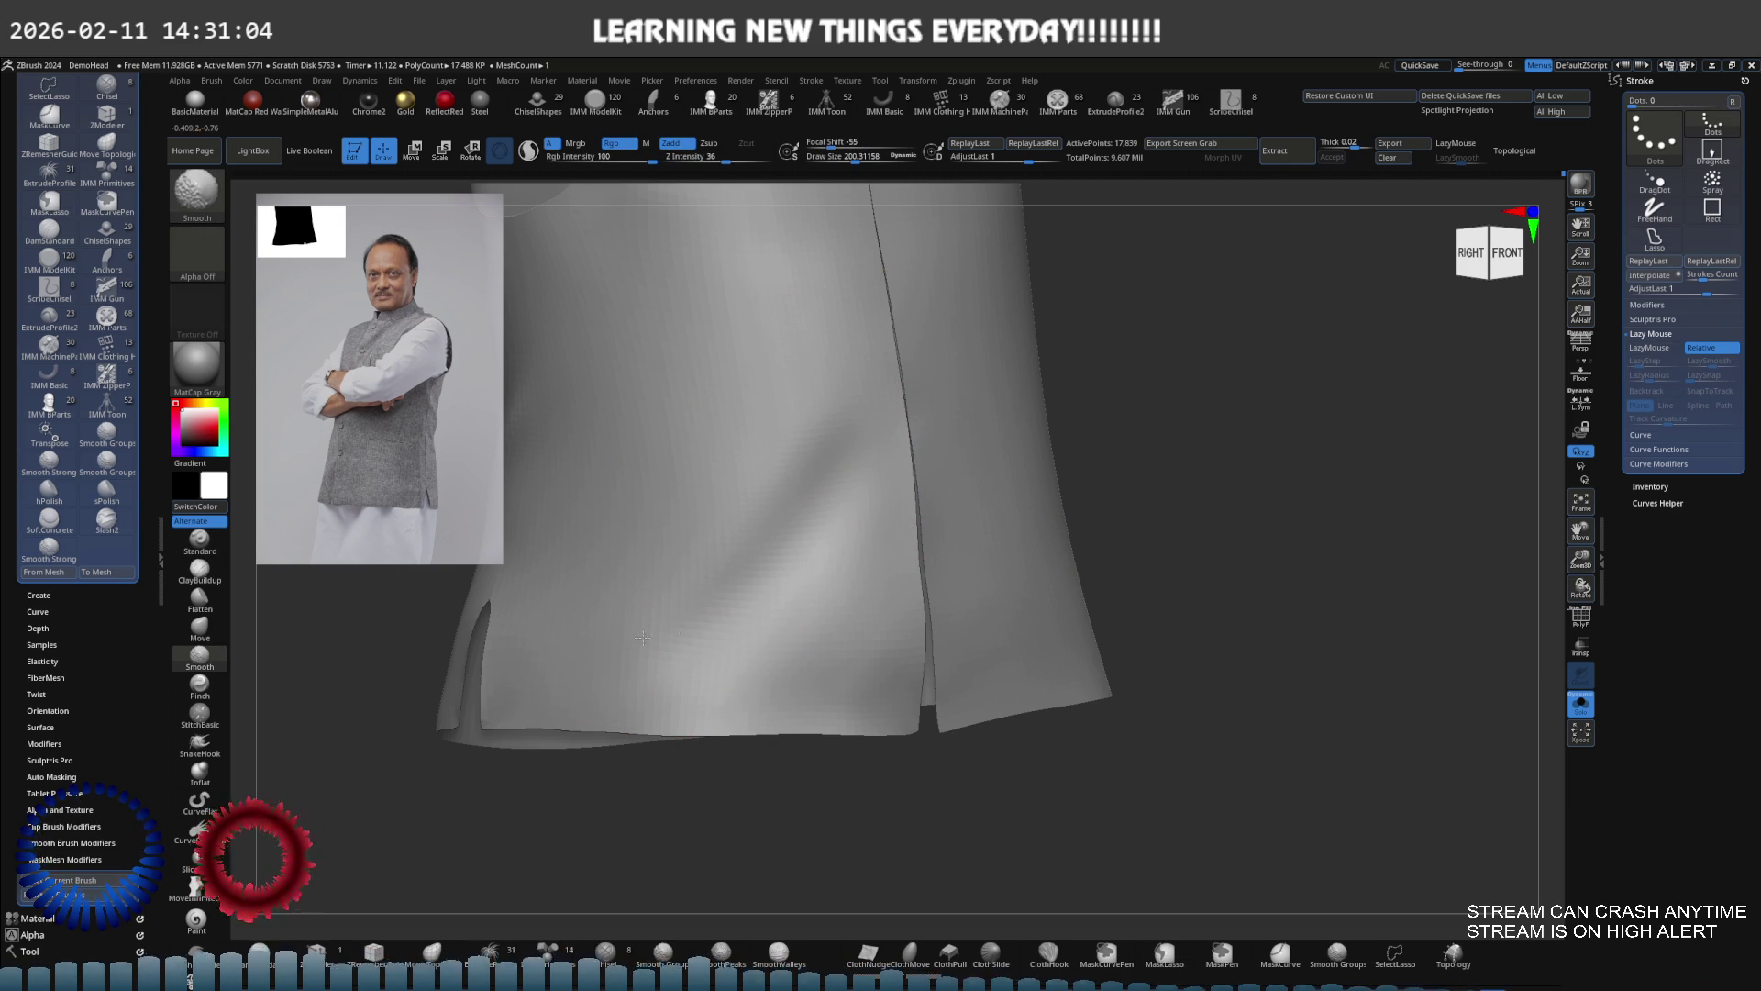
mouse_move(717, 581)
right_down()
mouse_move(732, 480)
mouse_move(757, 575)
mouse_move(736, 535)
right_up()
mouse_move(708, 612)
right_down()
mouse_move(719, 551)
mouse_move(668, 594)
right_up()
key(space)
drag(668, 593, 684, 593)
mouse_move(708, 531)
right_down()
mouse_move(780, 540)
mouse_move(707, 539)
mouse_move(767, 472)
mouse_move(708, 465)
mouse_move(761, 519)
mouse_move(807, 507)
mouse_move(794, 691)
mouse_move(817, 523)
mouse_move(932, 523)
mouse_move(871, 551)
mouse_move(952, 531)
mouse_move(894, 456)
mouse_move(912, 602)
right_up()
key(ctrl+d)
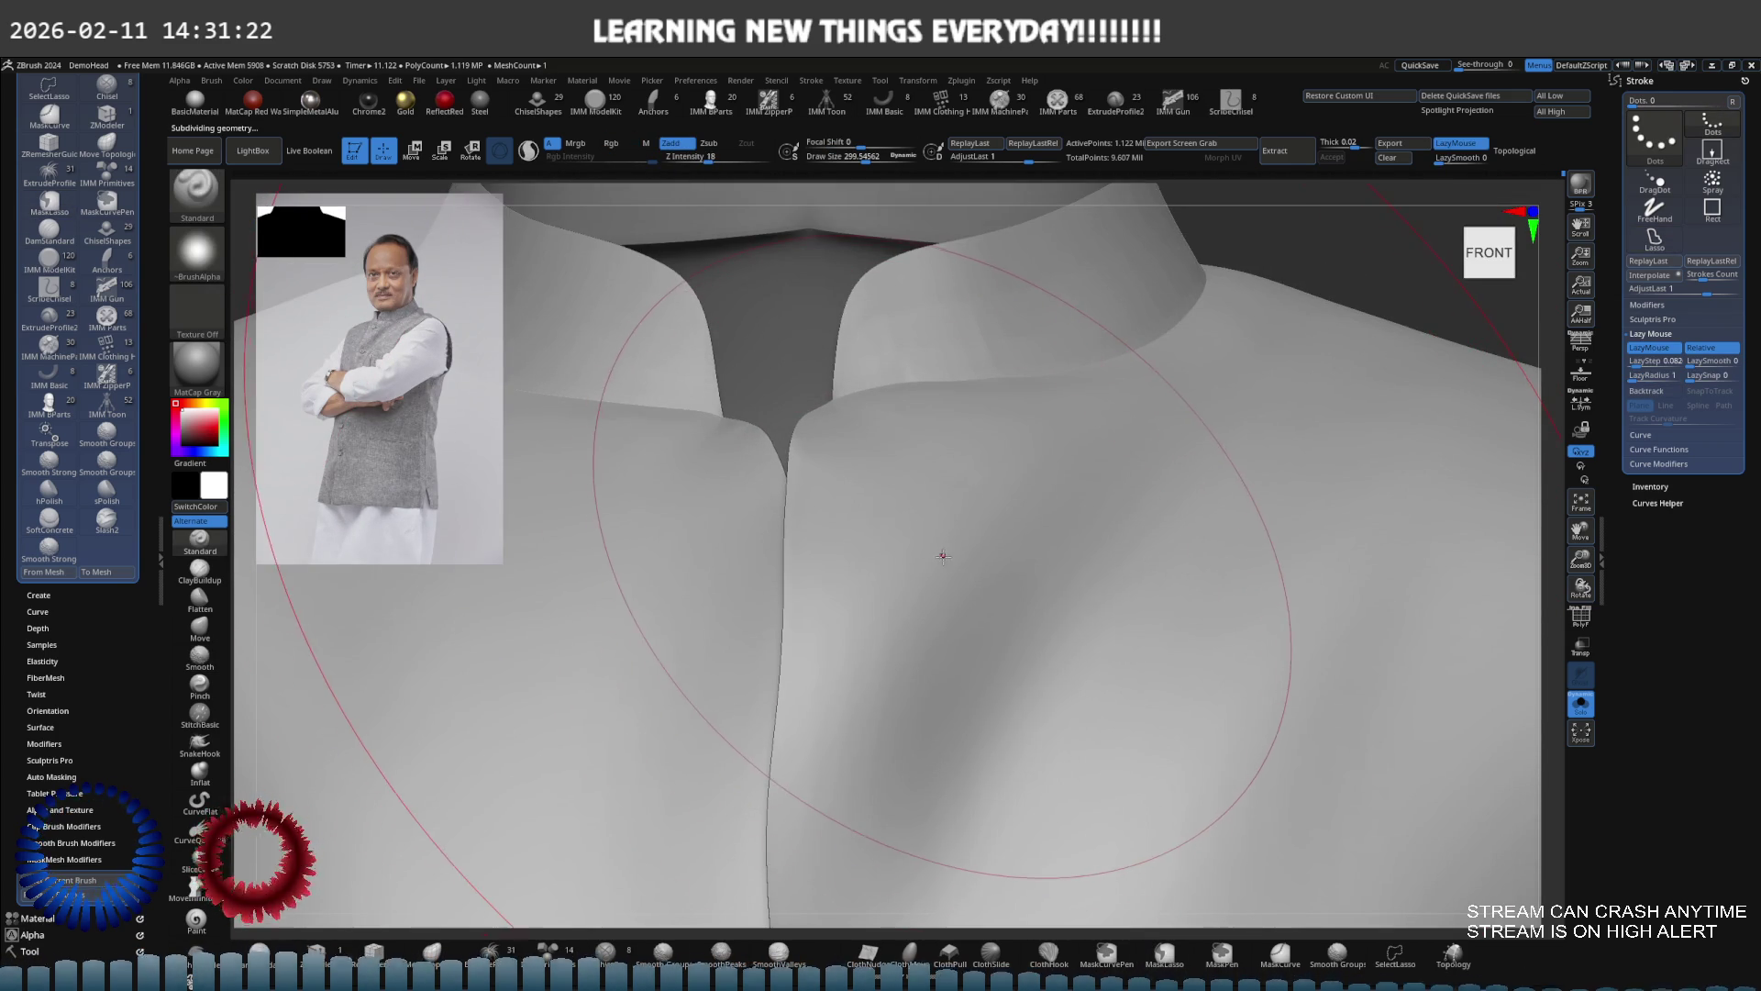
With a small DamStandard brush, carve a short buttonhole slit just below the collar
key(s)
drag(917, 550, 894, 558)
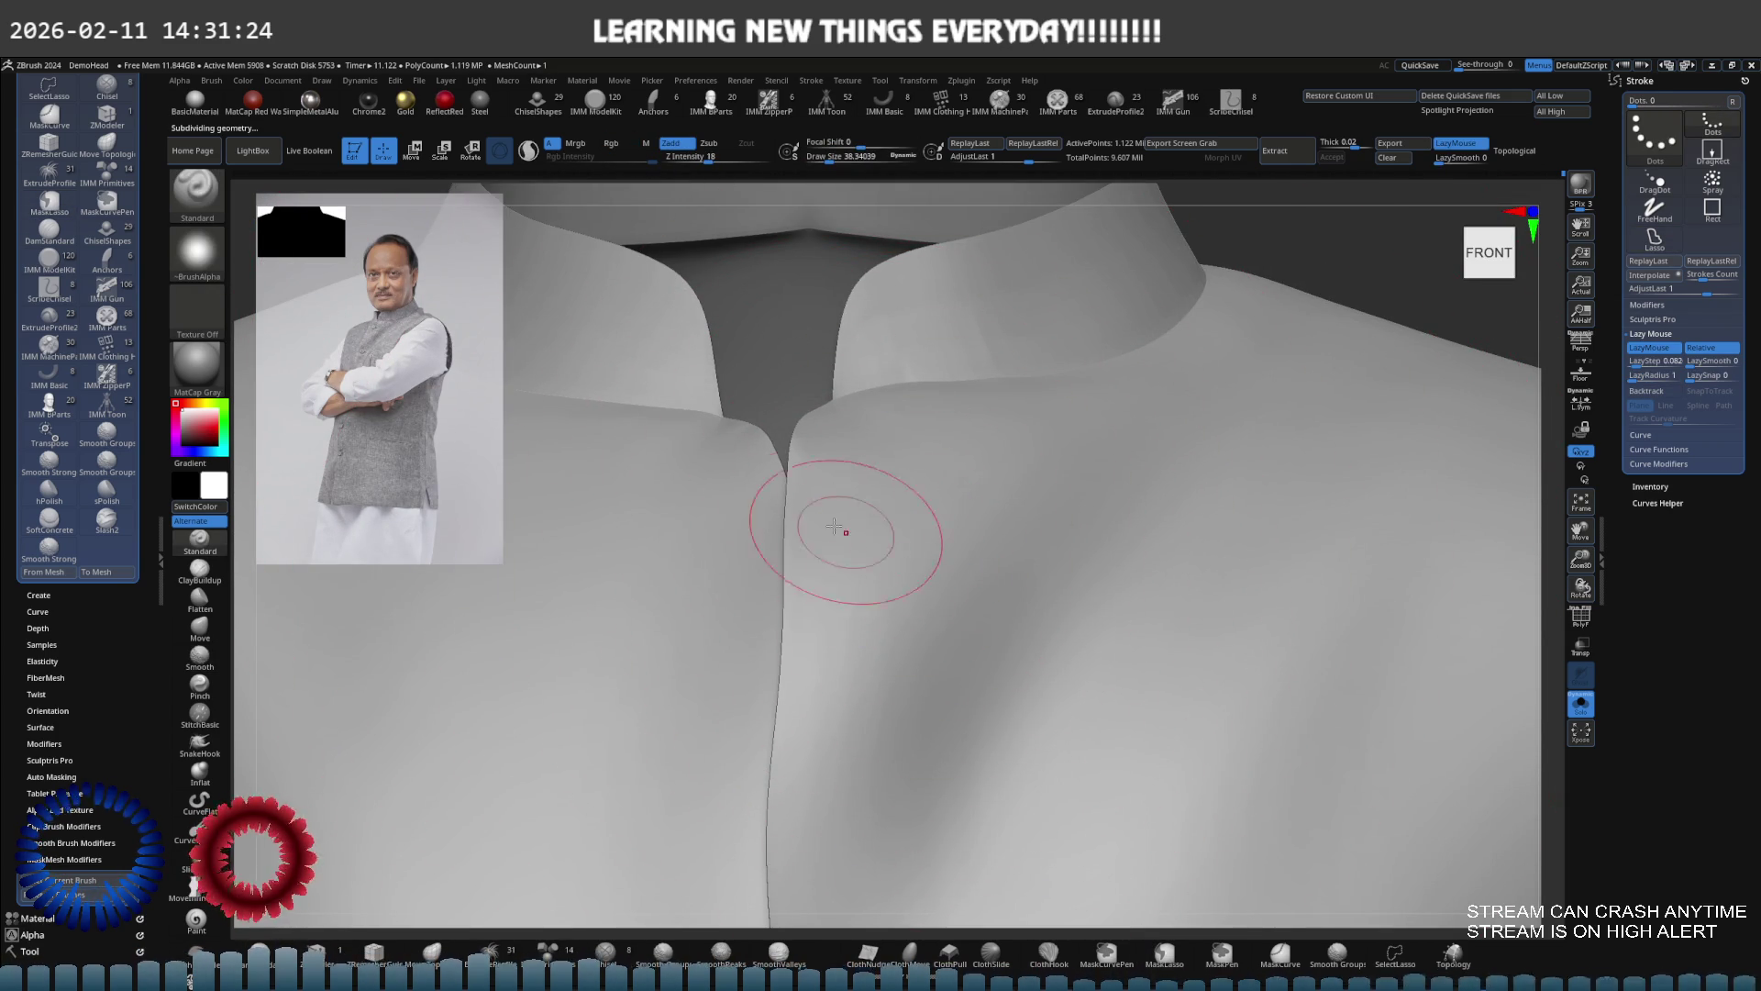
key(b)
key(d)
key(s)
mouse_move(811, 490)
right_down()
mouse_move(881, 500)
mouse_move(858, 502)
mouse_move(871, 493)
mouse_move(845, 472)
mouse_move(841, 486)
right_up()
drag(829, 492, 854, 496)
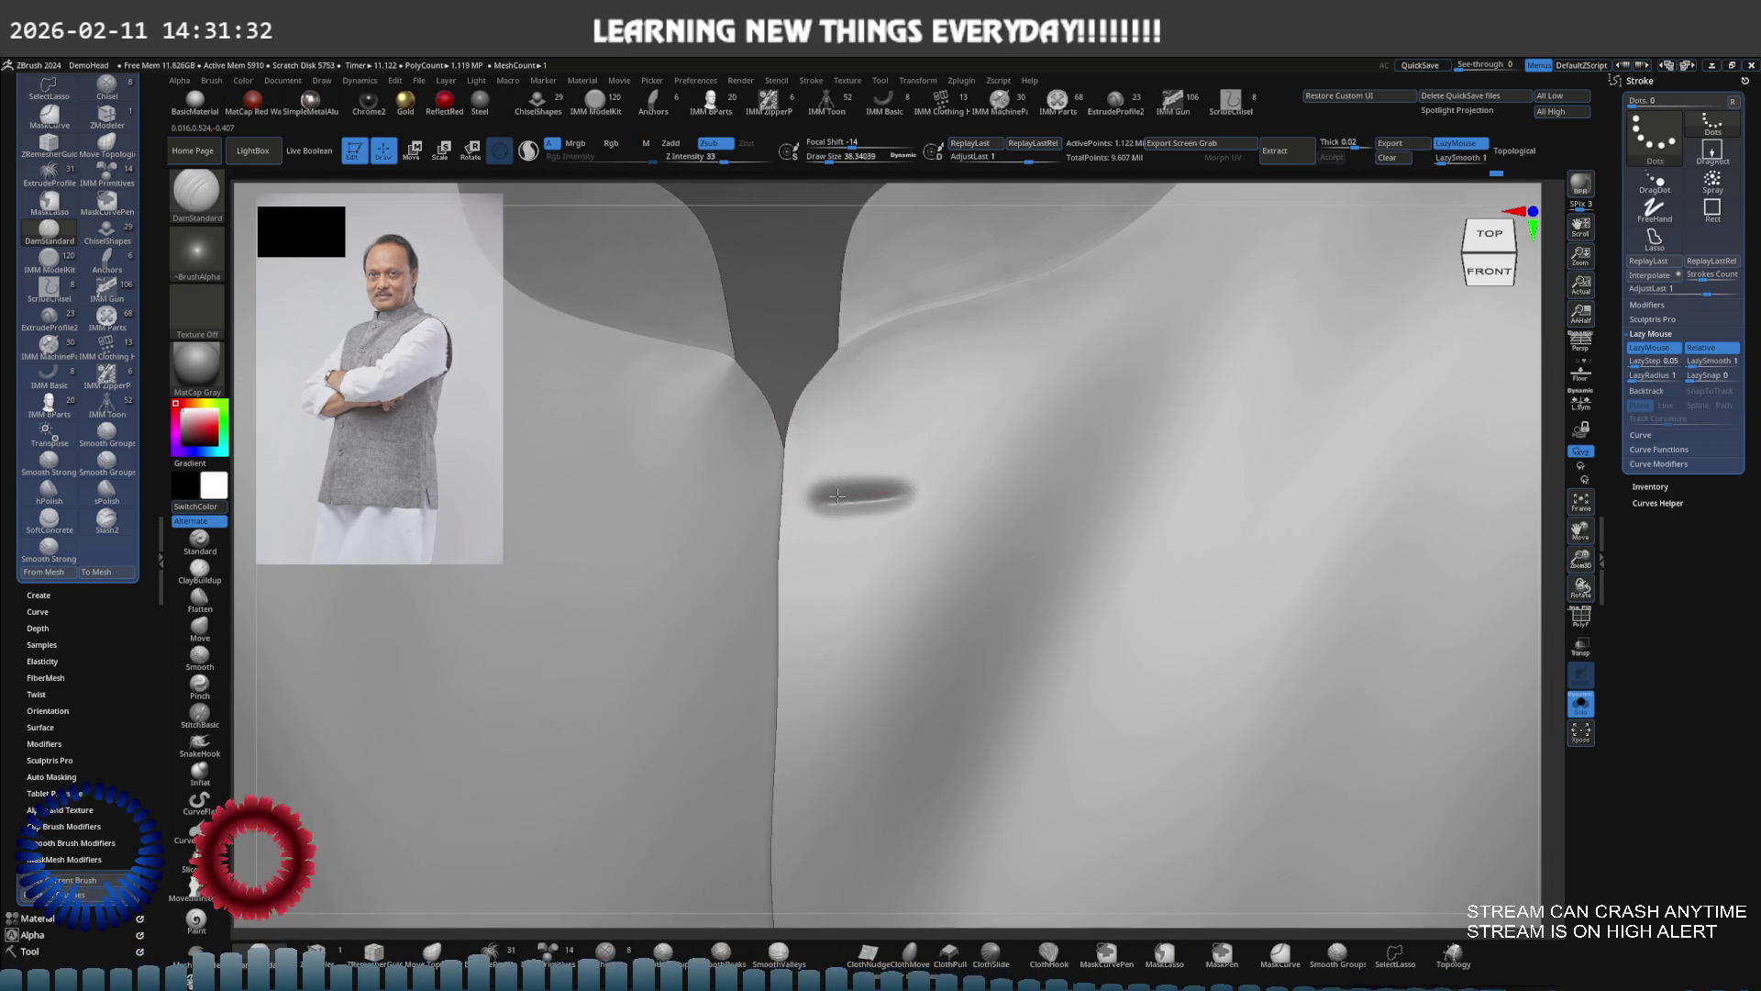
Carve two more buttonhole slits further down the front placket
shift+right_drag(1004, 452, 775, 473)
mouse_move(961, 515)
ctrl+right_down()
mouse_move(1034, 531)
mouse_move(885, 425)
mouse_move(849, 631)
mouse_move(838, 444)
mouse_move(790, 444)
mouse_move(798, 397)
ctrl+right_up()
key(b)
key(d)
key(s)
key([)
key([)
key([)
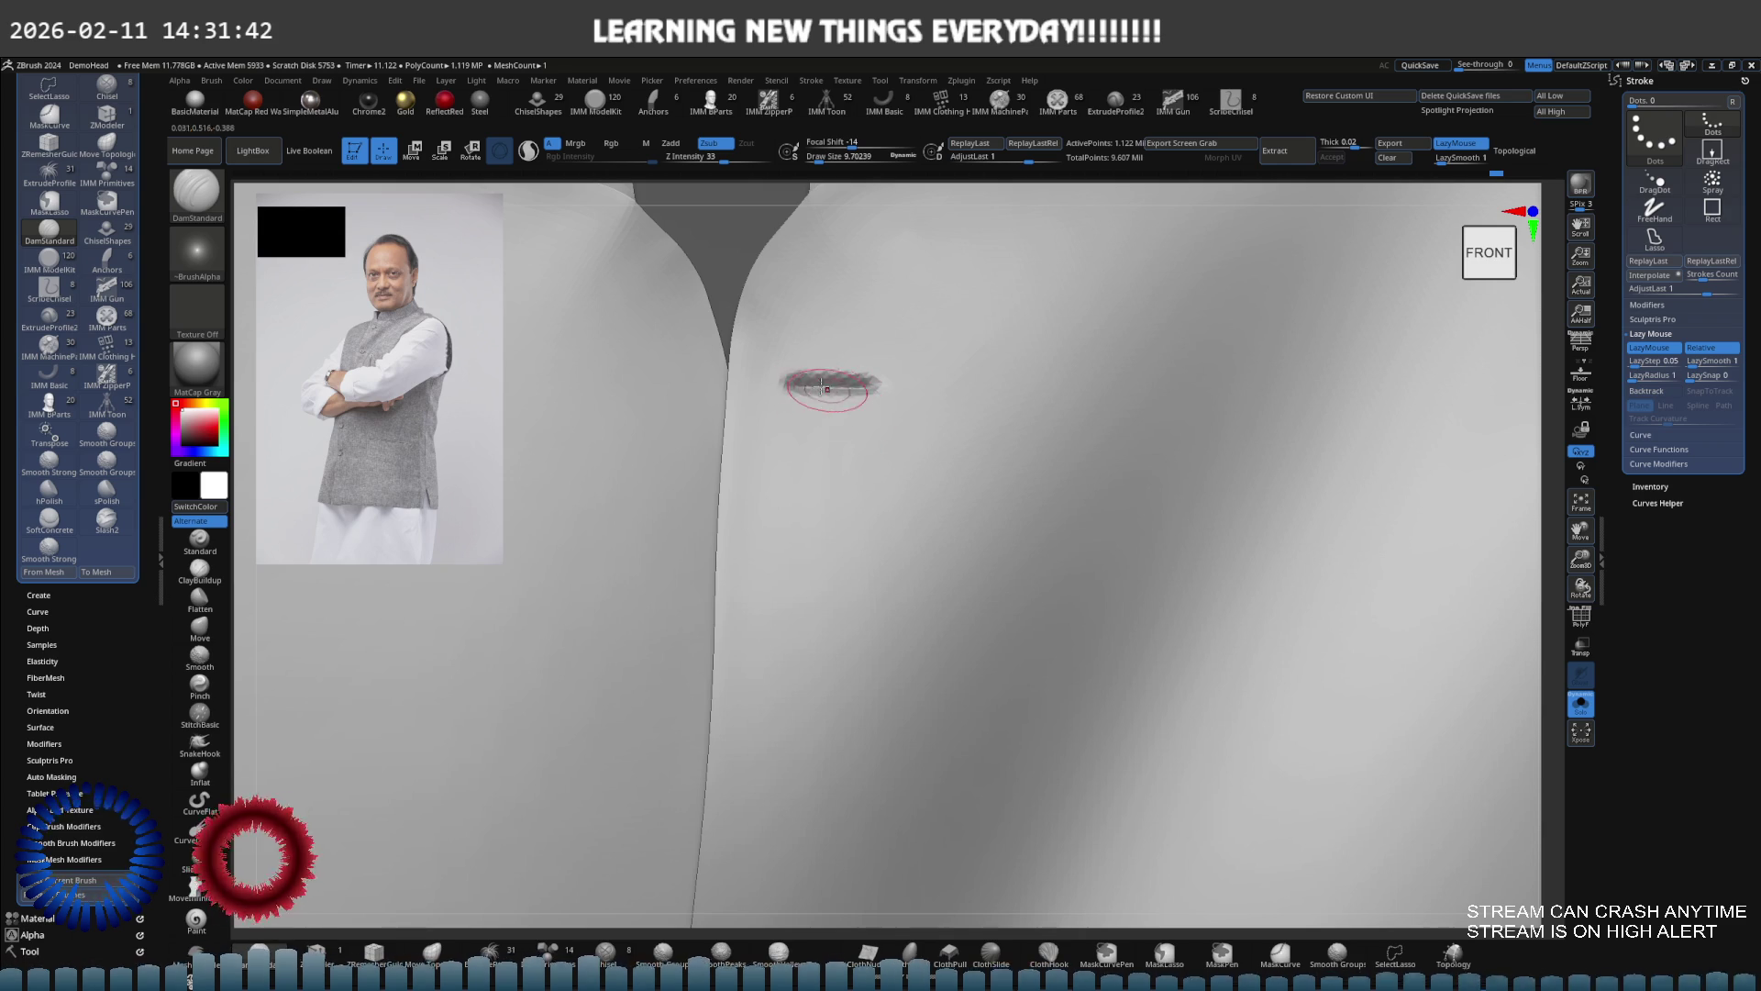
mouse_move(924, 365)
ctrl+right_down()
mouse_move(824, 470)
mouse_move(927, 471)
mouse_move(800, 481)
mouse_move(842, 471)
ctrl+right_up()
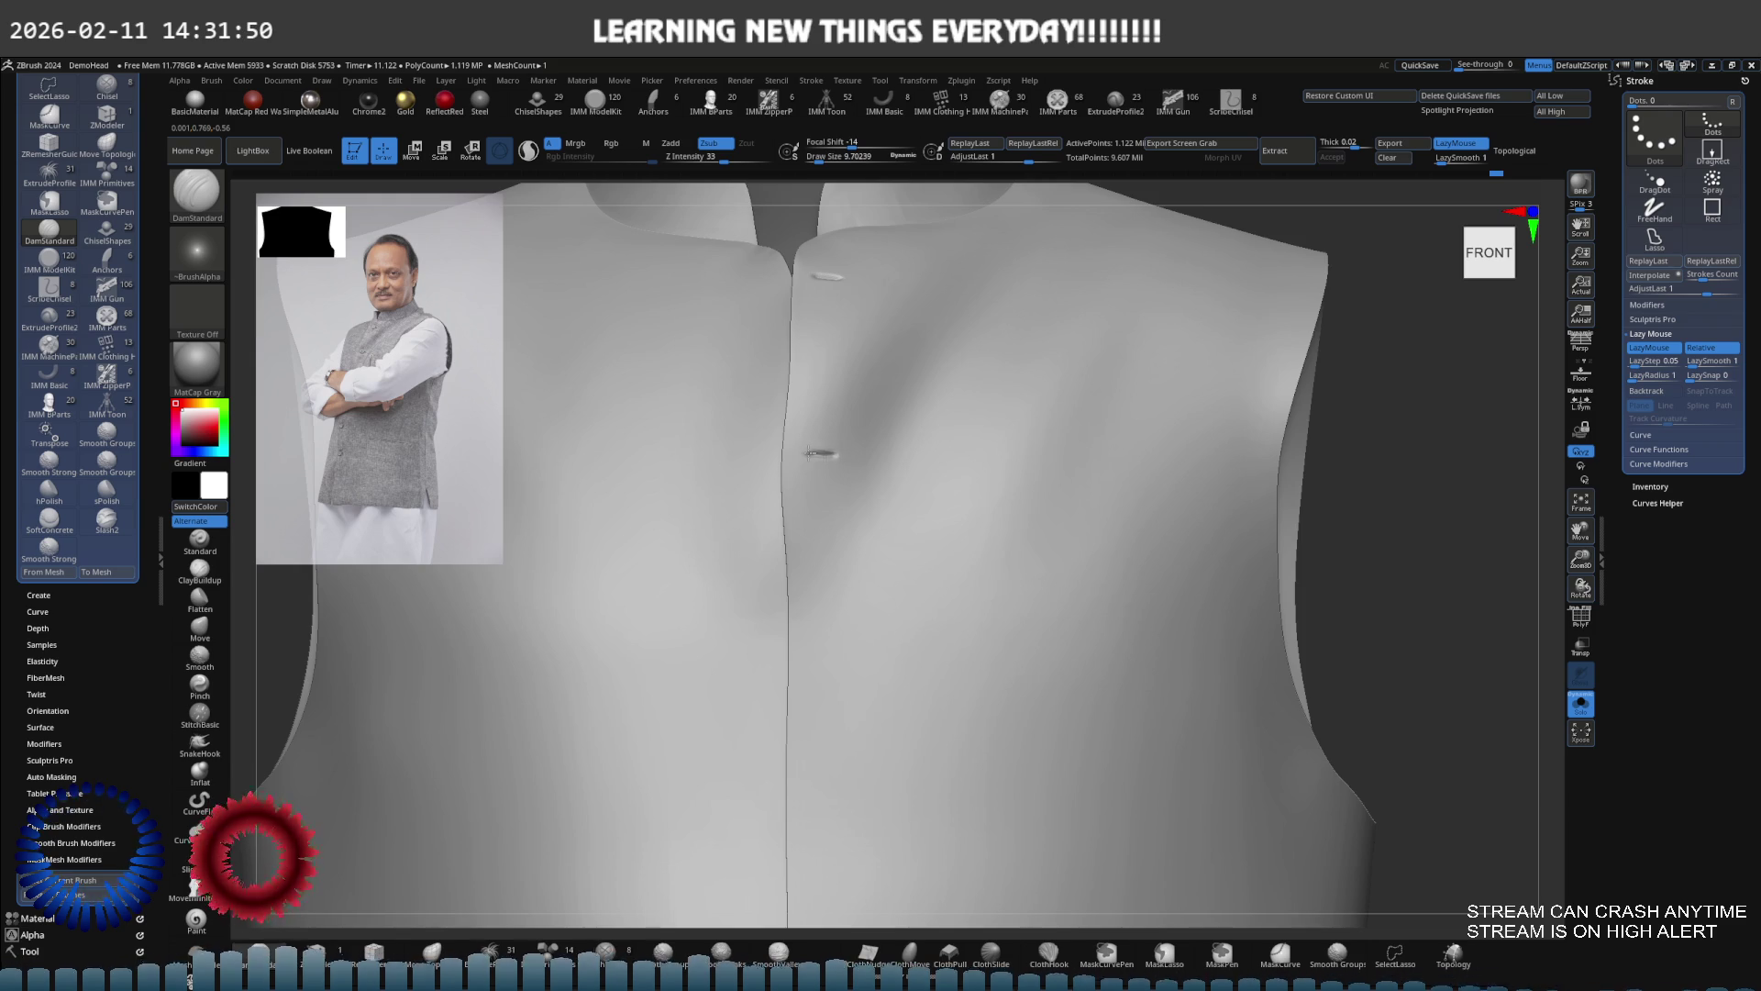
ctrl+right_drag(824, 454, 848, 493)
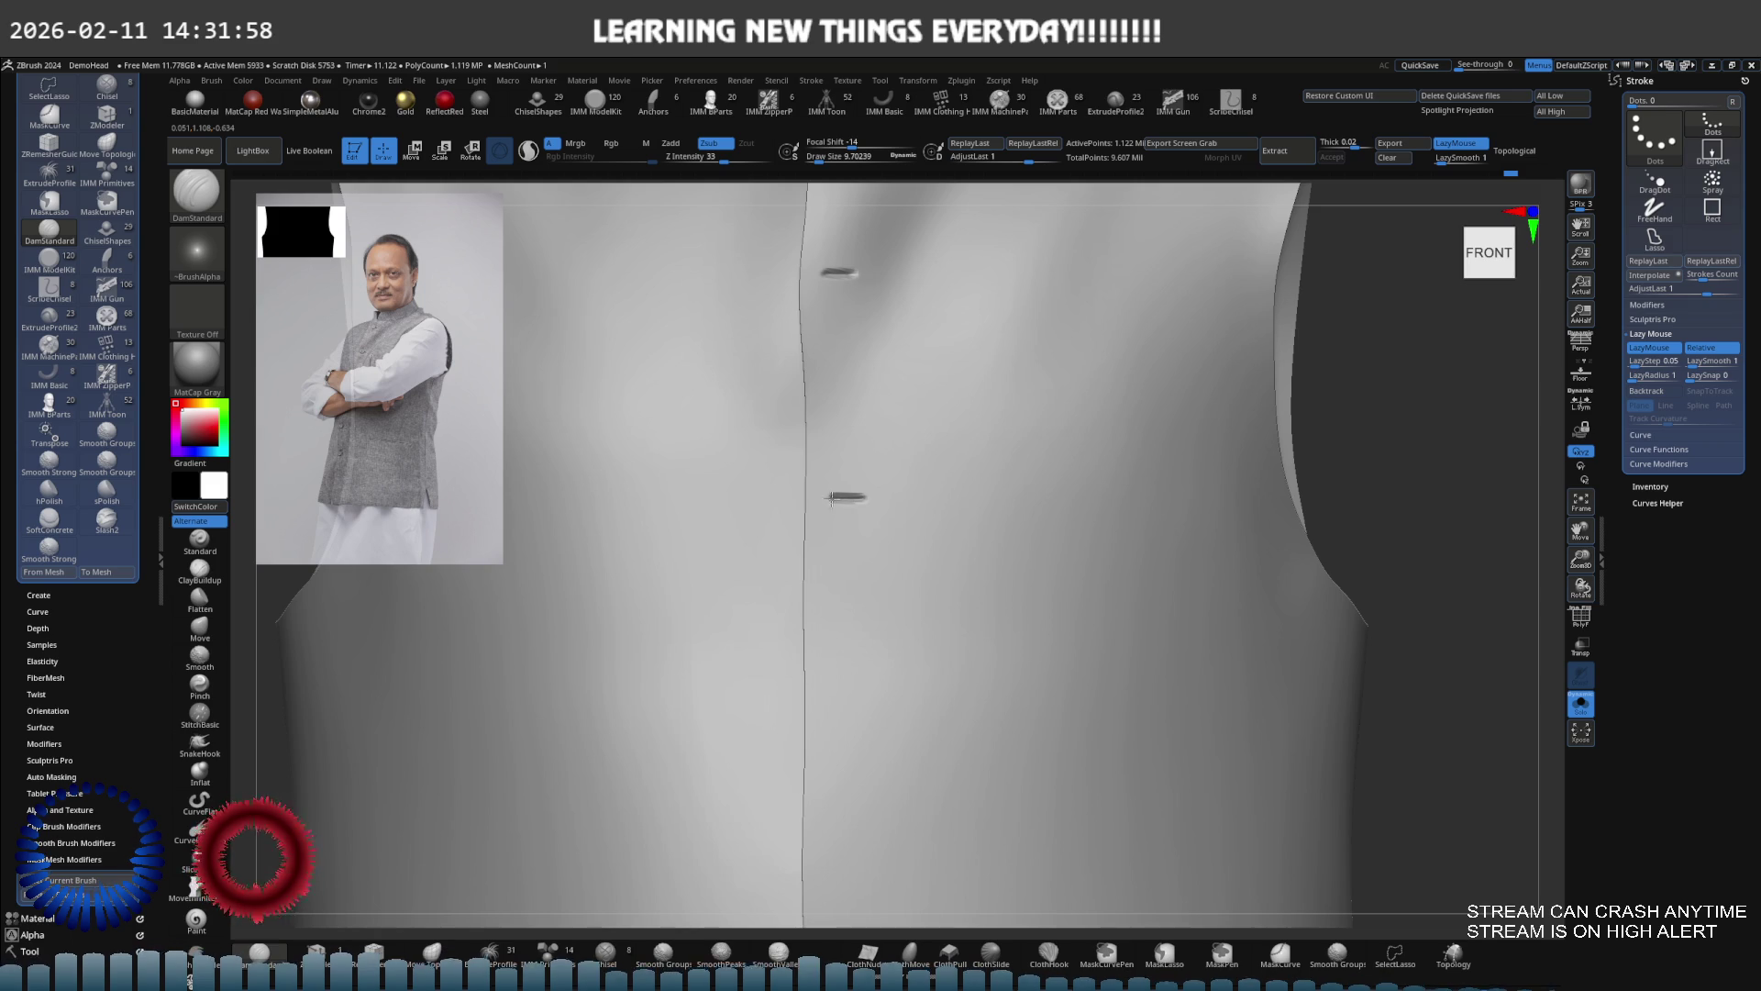
ctrl+right_drag(842, 497, 829, 546)
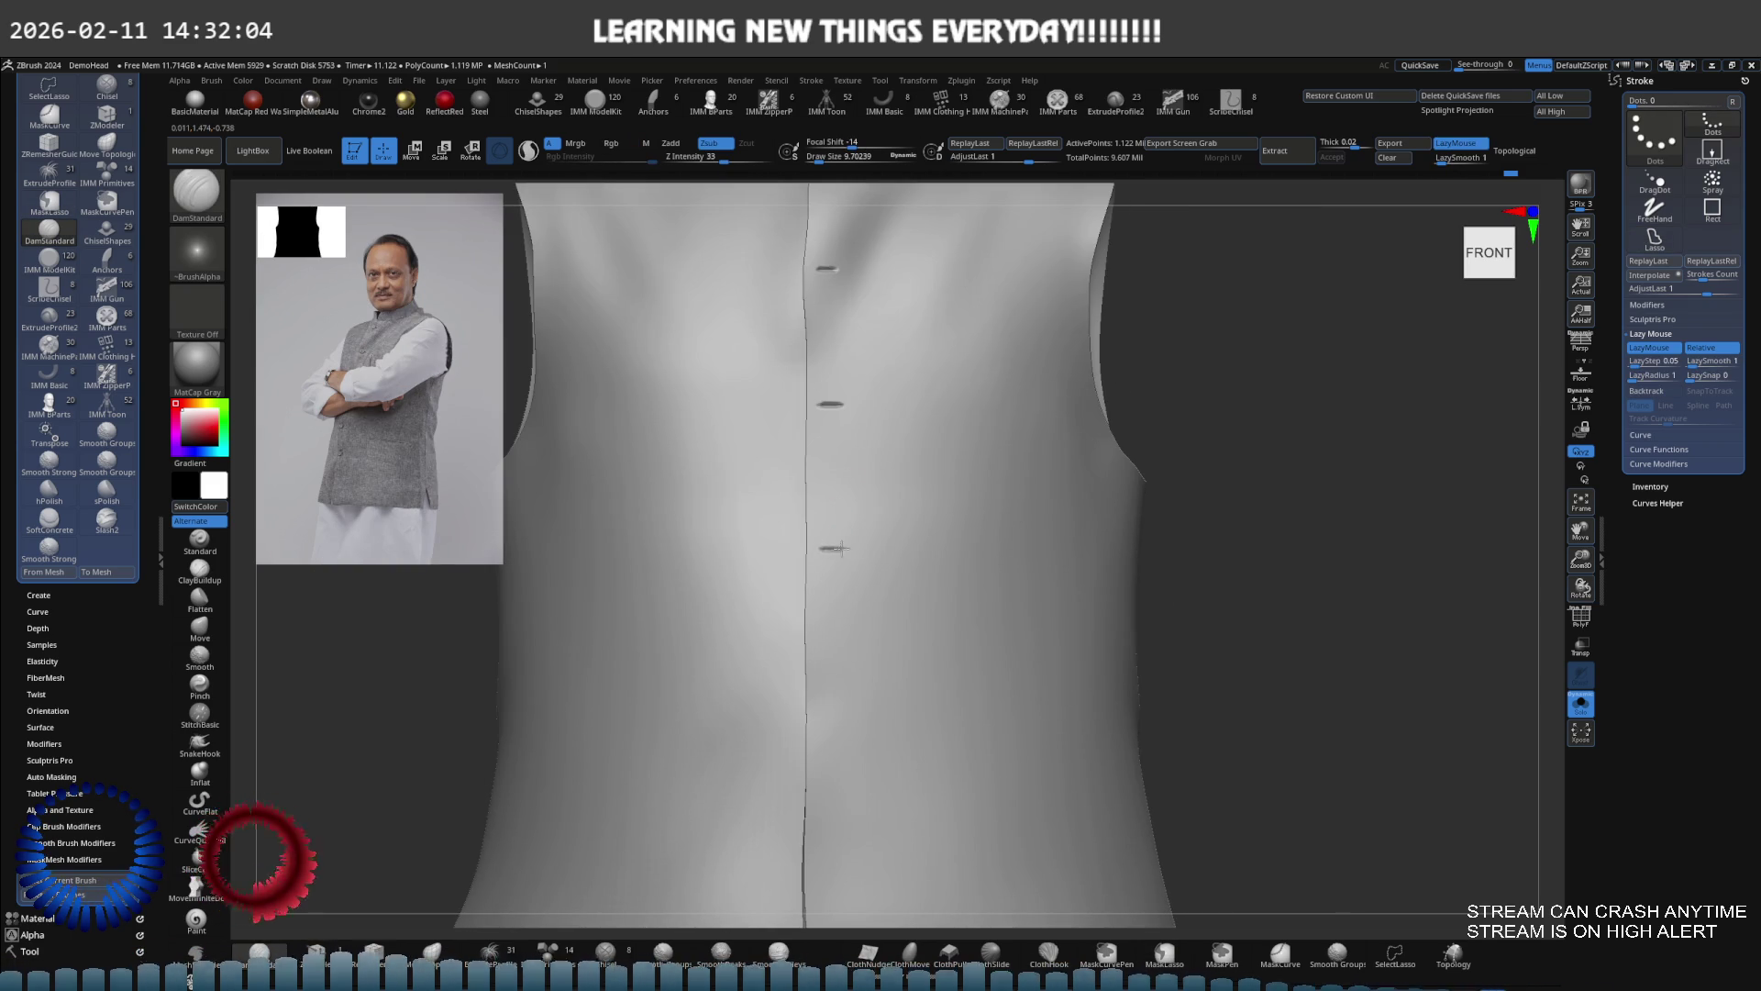
Frame the vest to inspect the slits, zoom on the collar and shrink the brush to about 49
ctrl+right_drag(831, 548, 834, 489)
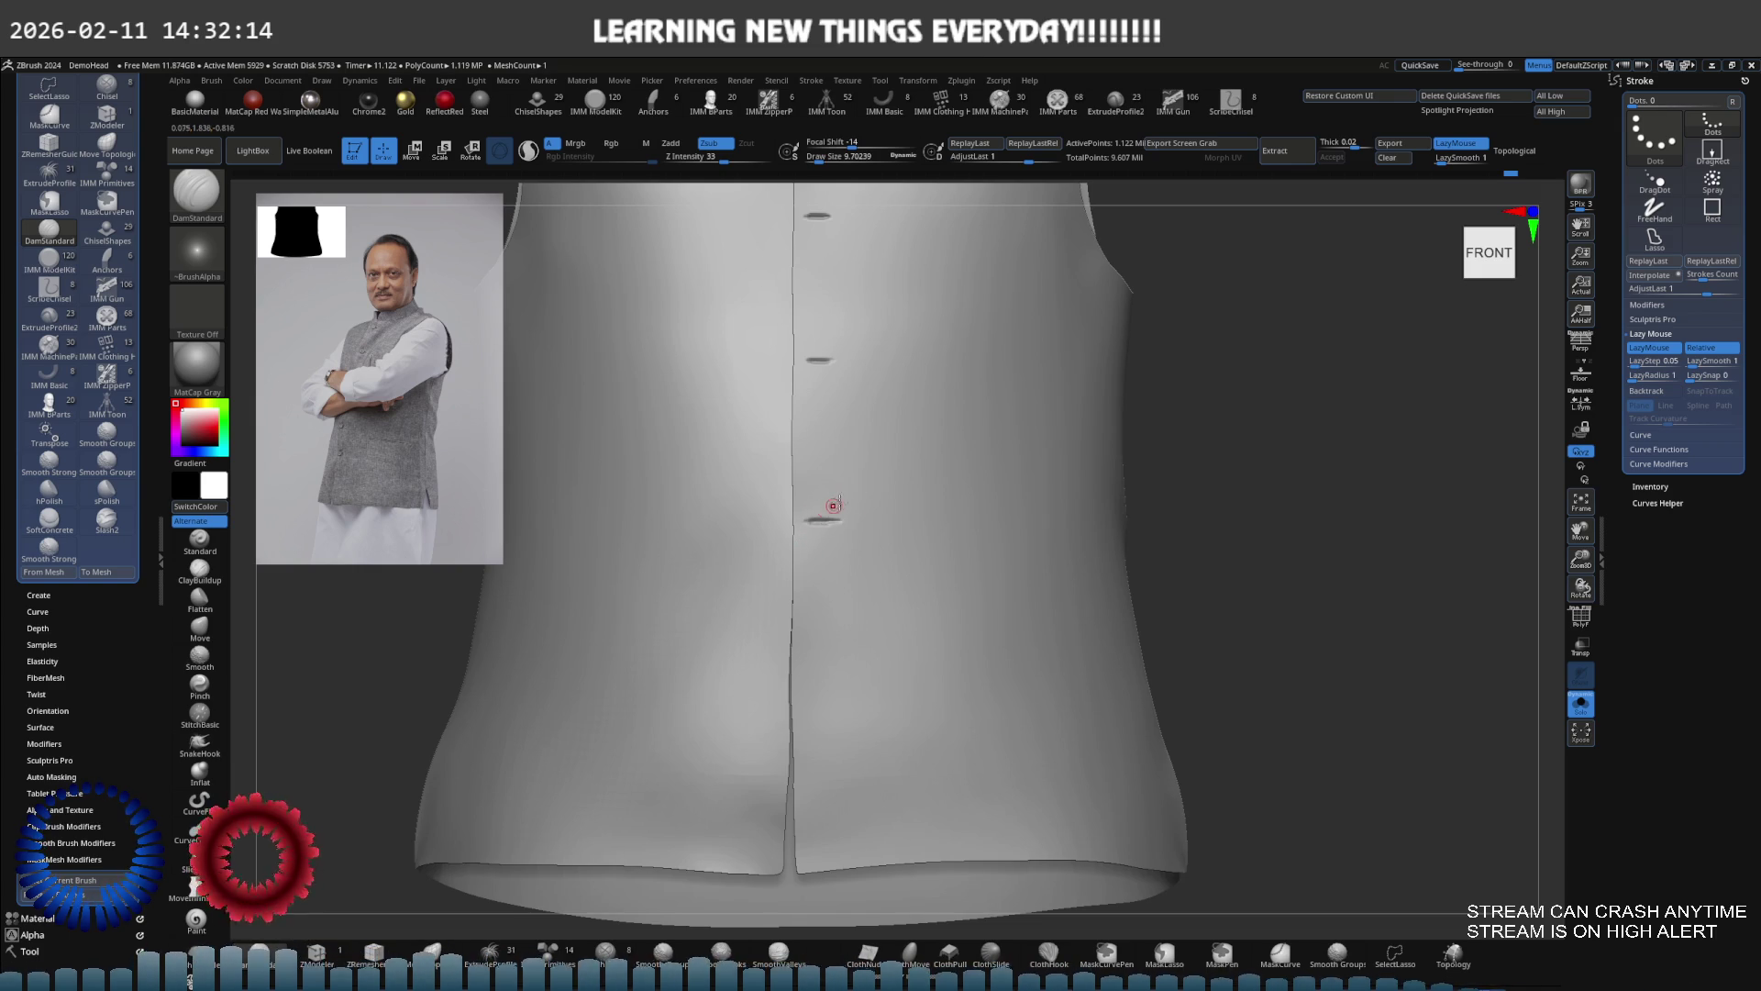
ctrl+right_drag(876, 491, 830, 478)
key(f)
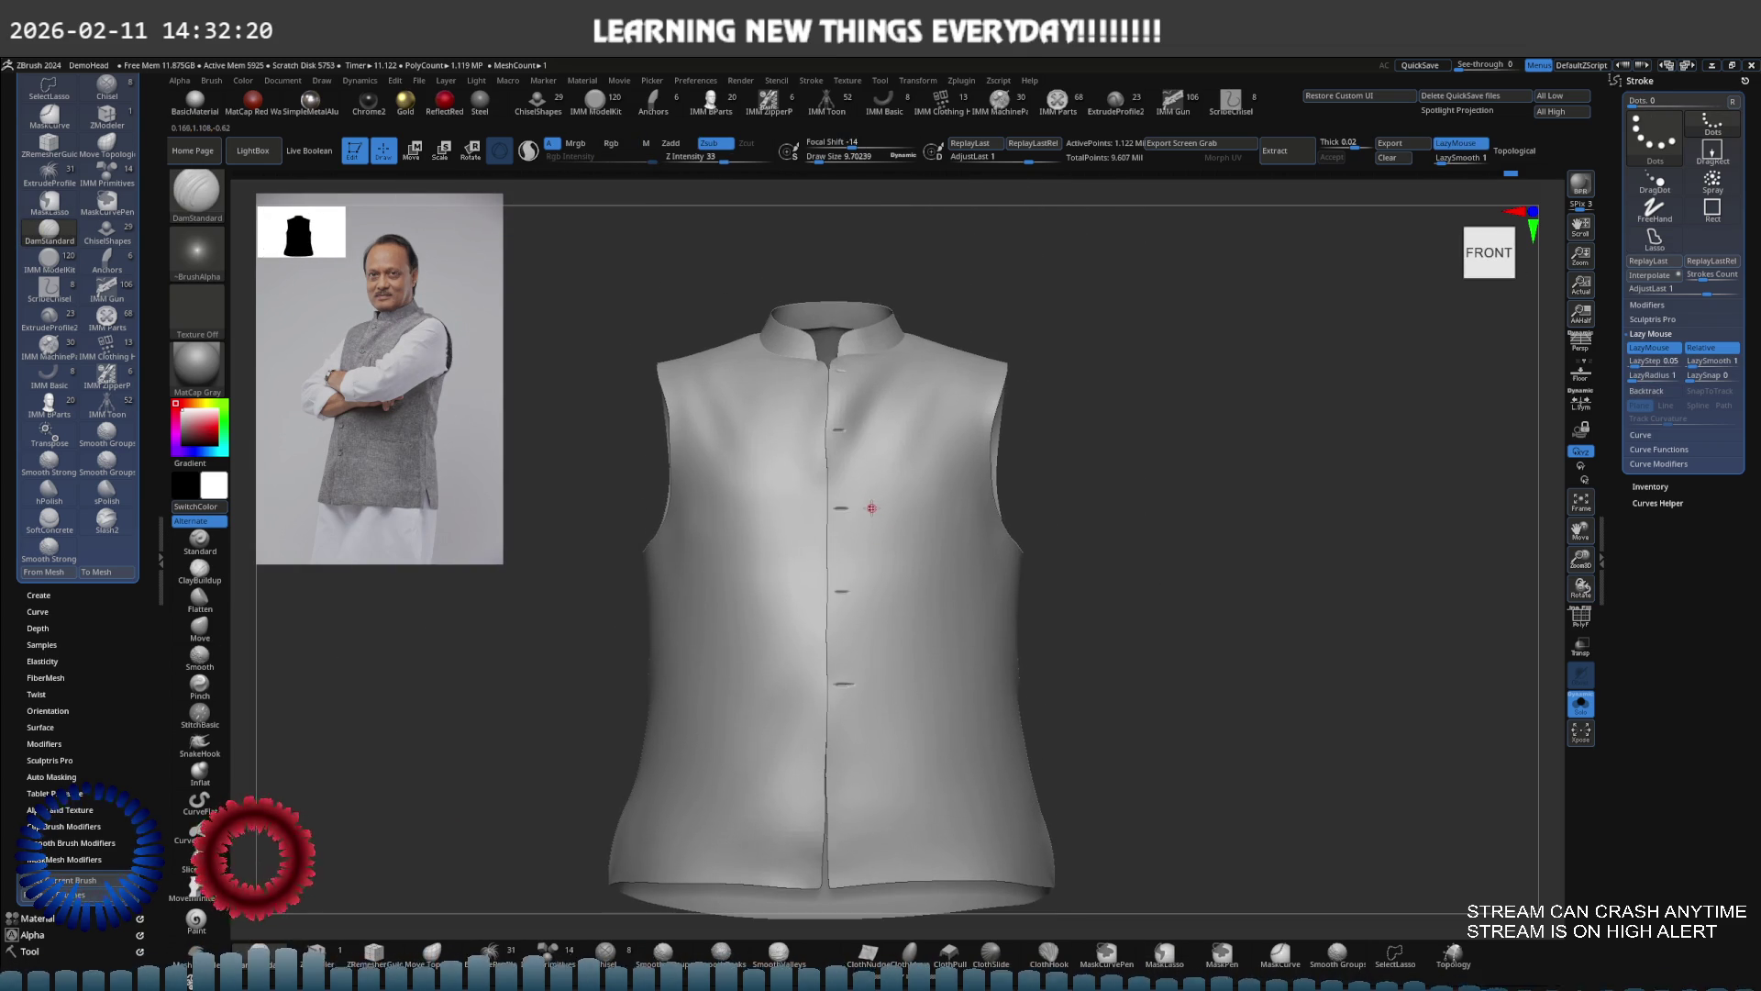
mouse_move(863, 508)
right_down()
mouse_move(876, 543)
mouse_move(870, 511)
right_up()
key(bracketright)
key(bracketright)
key(bracketright)
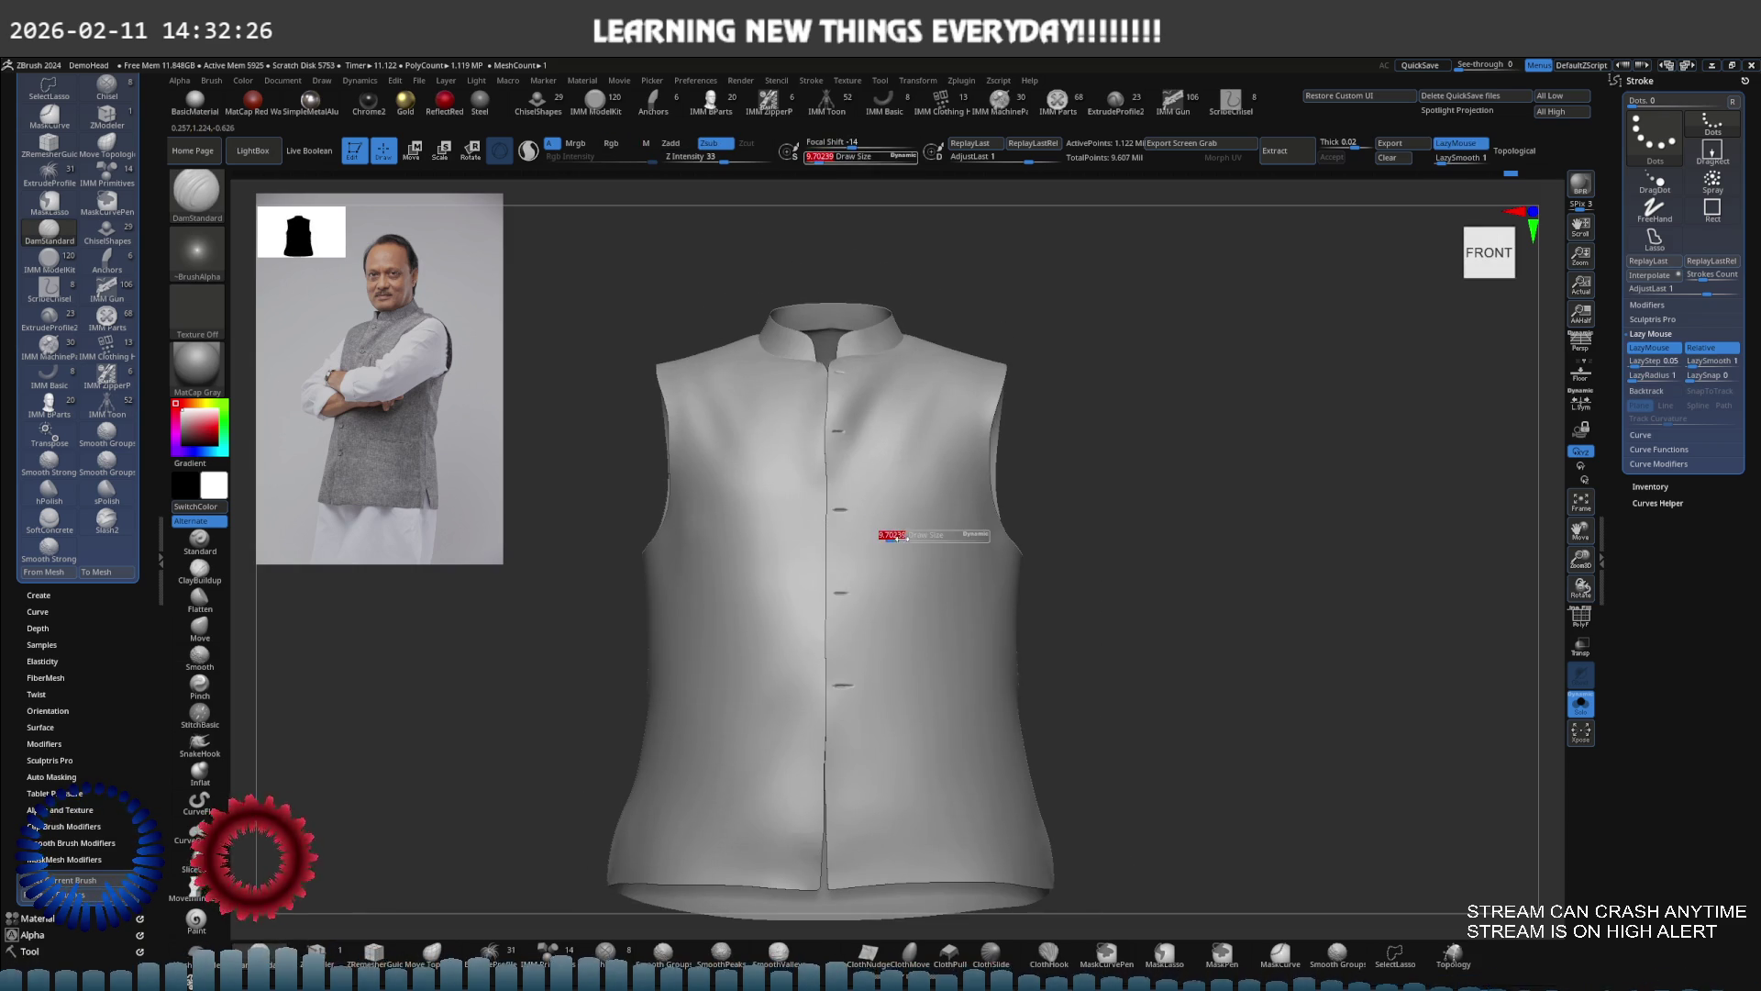
mouse_move(875, 577)
right_down()
mouse_move(833, 569)
mouse_move(934, 499)
mouse_move(826, 528)
mouse_move(883, 556)
right_up()
key(s)
drag(883, 556, 854, 558)
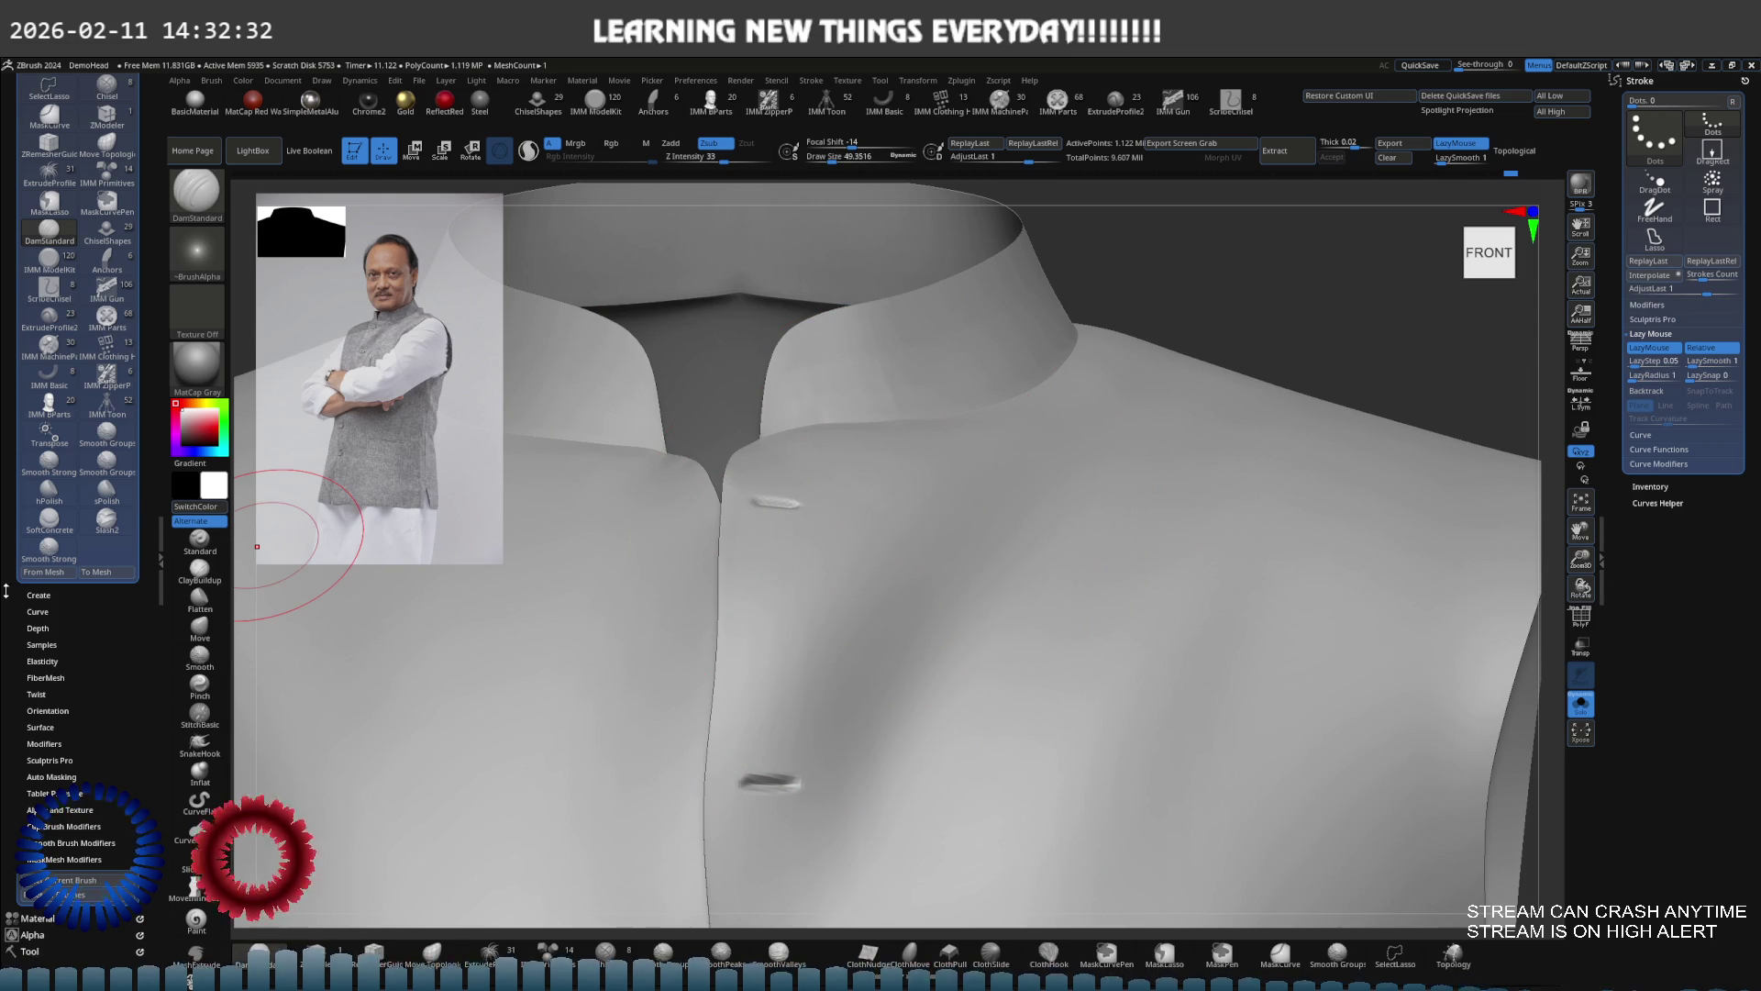
In Tool > Subtool, duplicate the circle subtool with Ctrl+Shift+D
scroll(44, 598, up, 5)
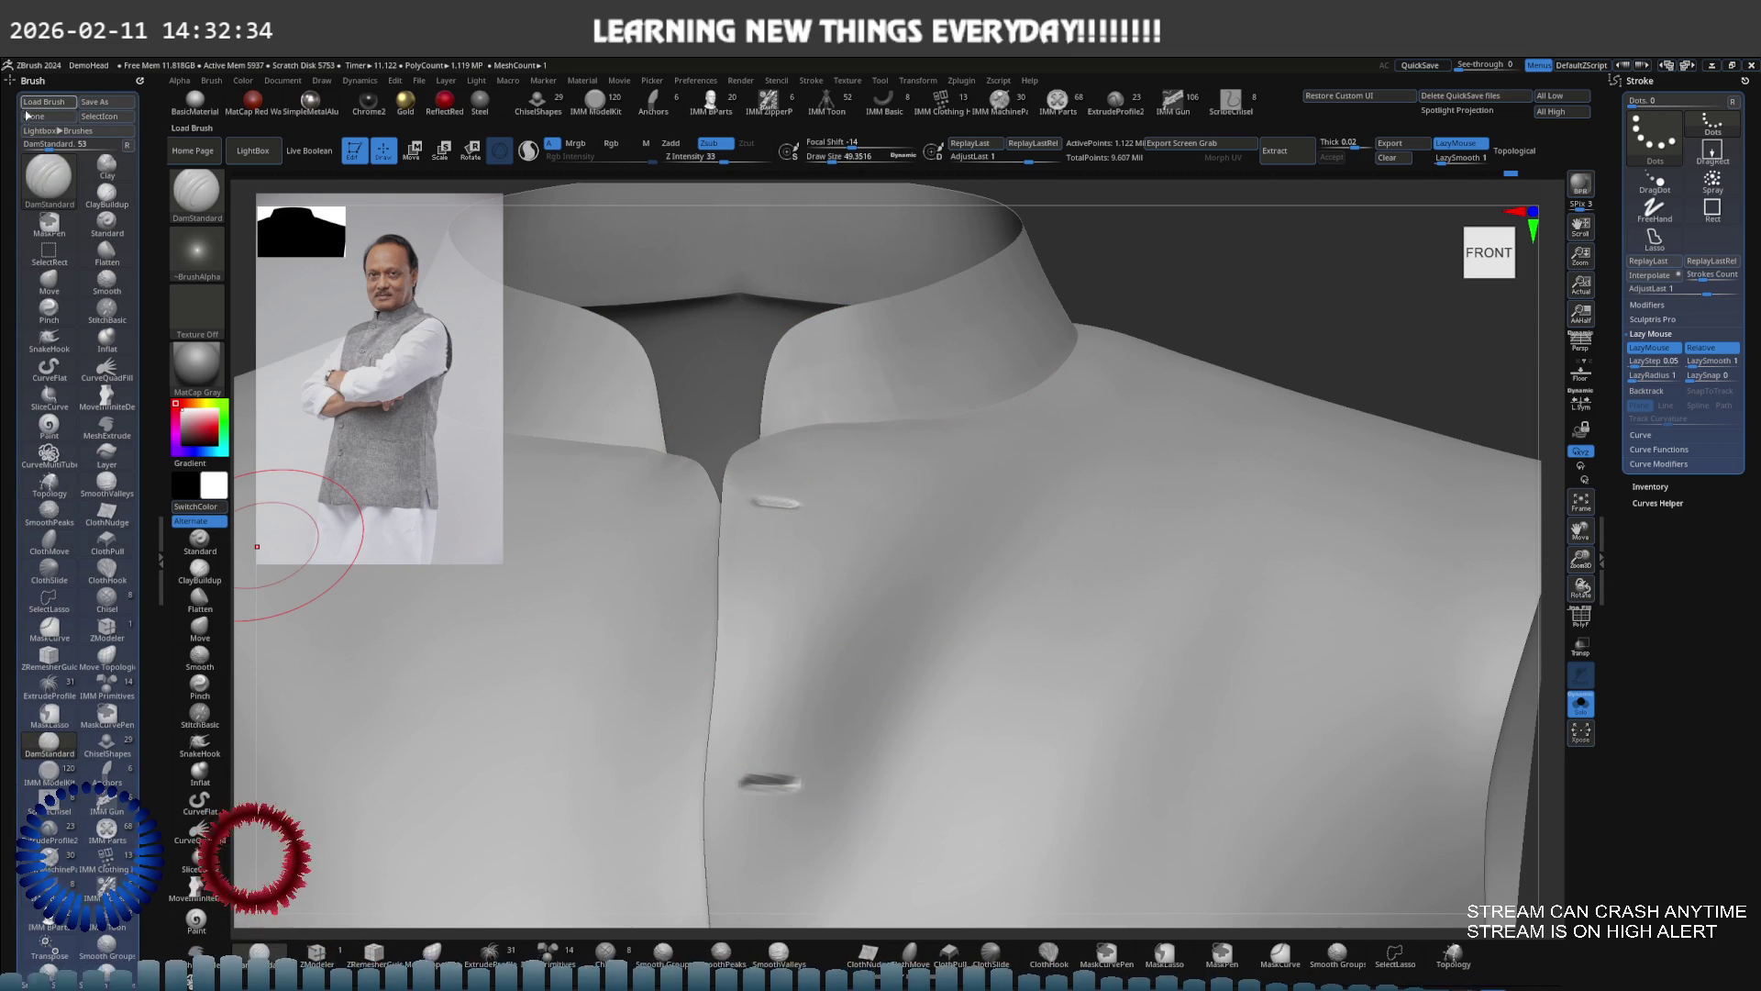
click(33, 81)
click(30, 129)
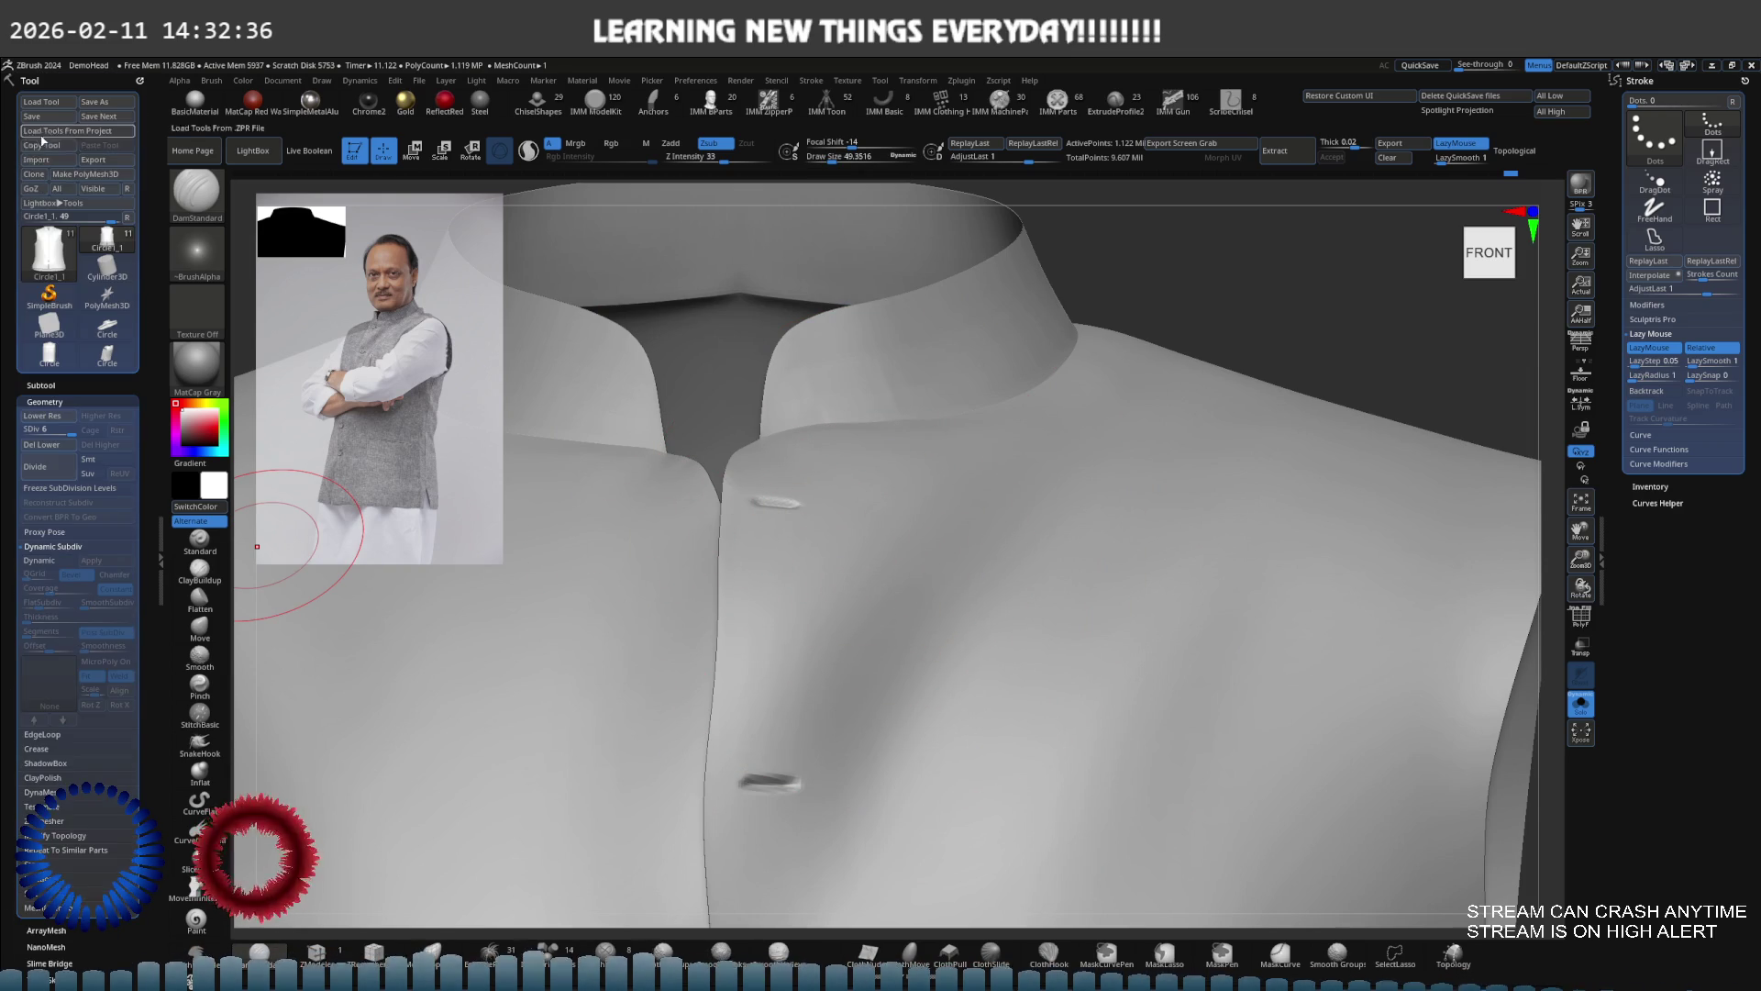
scroll(55, 390, down, 3)
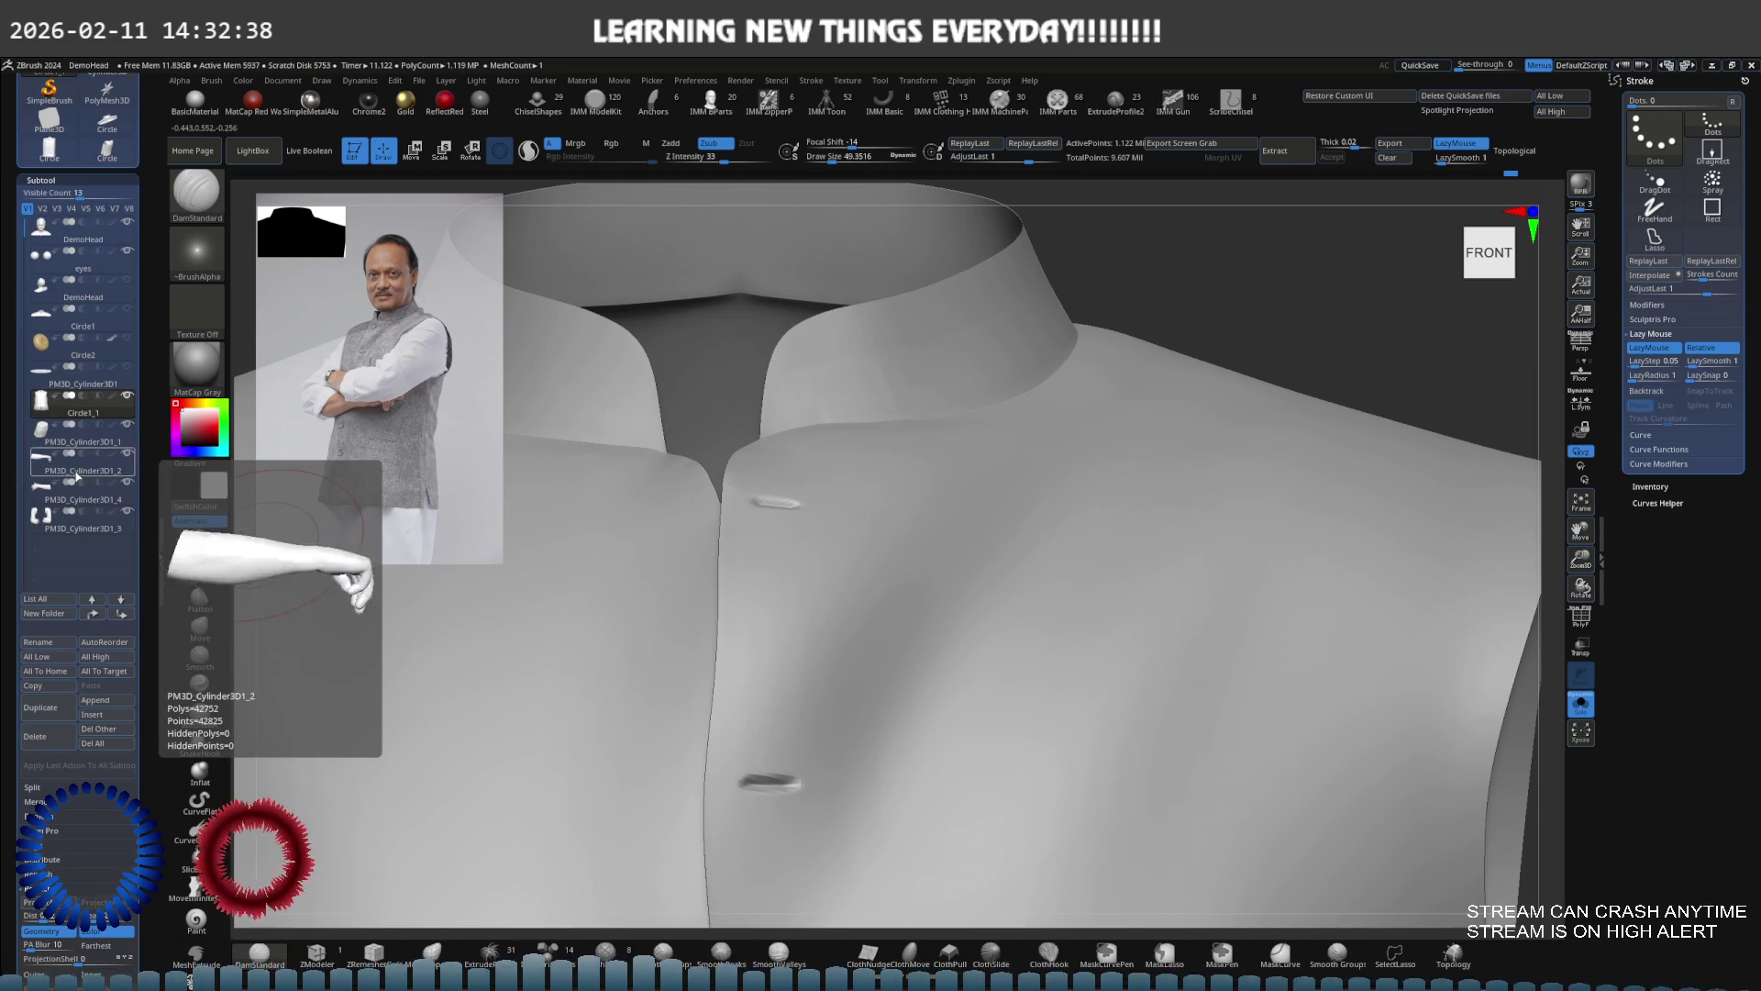
key(ctrl)
key(ctrl+shift+d)
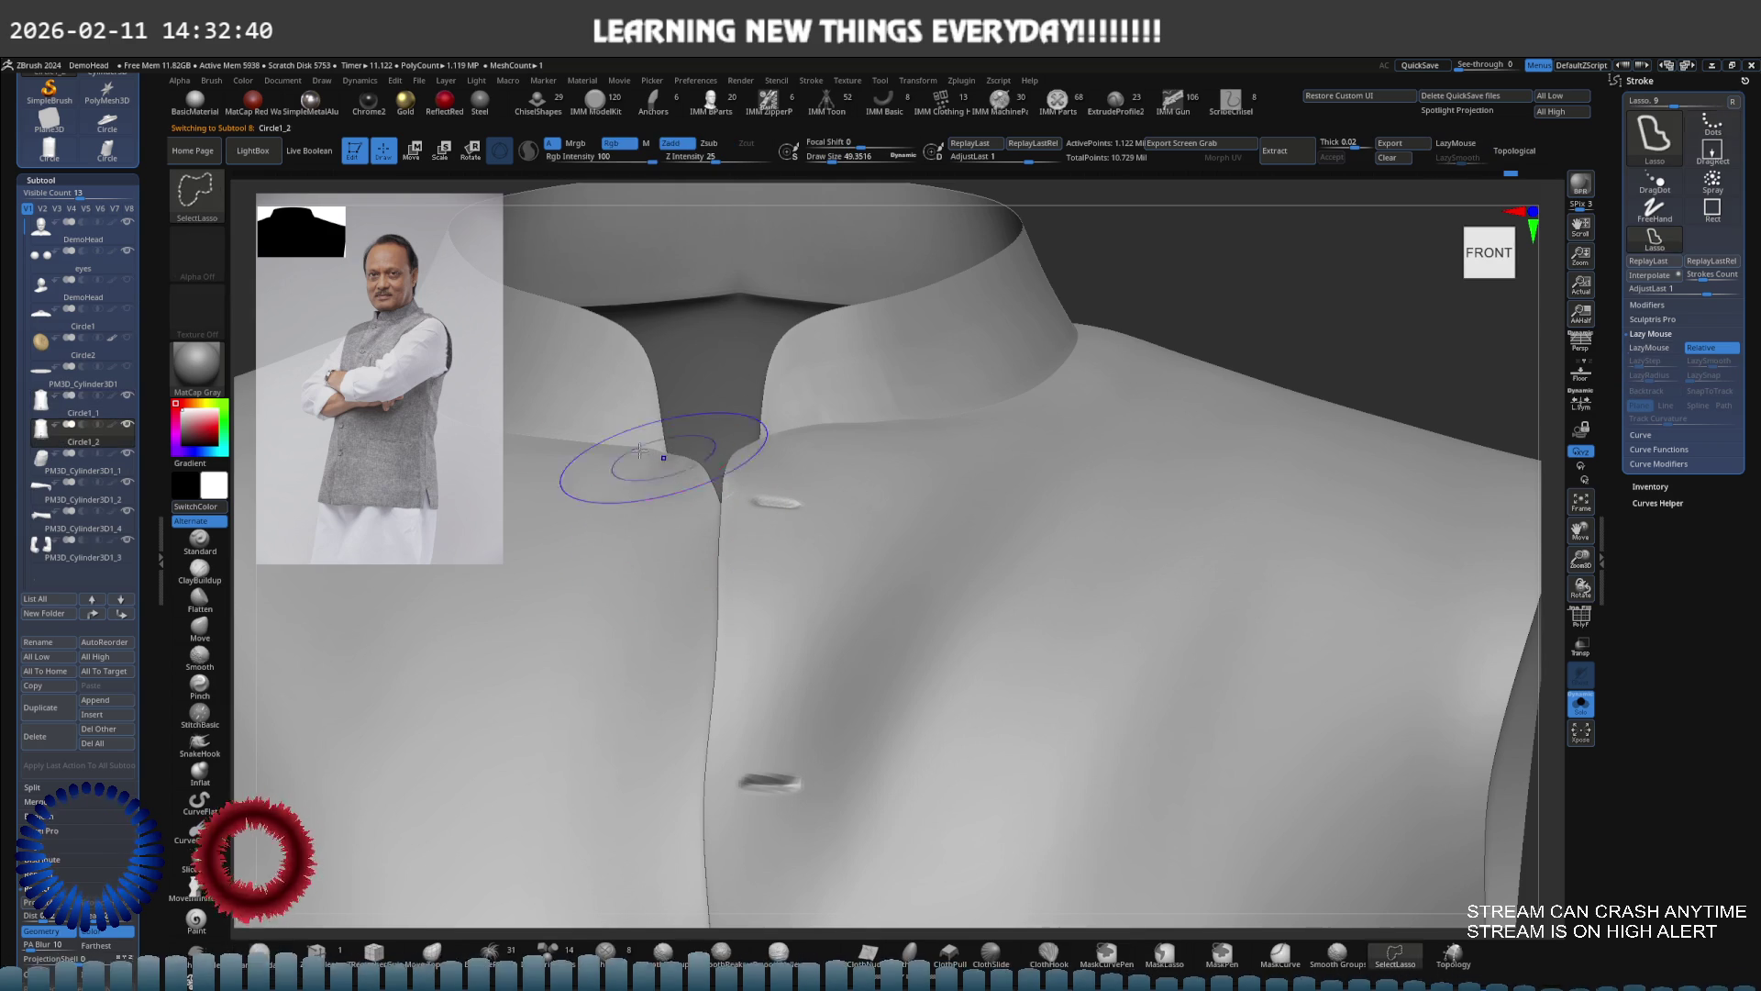
Insert the Fasteners_12 button from the IMM strip at the top buttonhole slit
key(f)
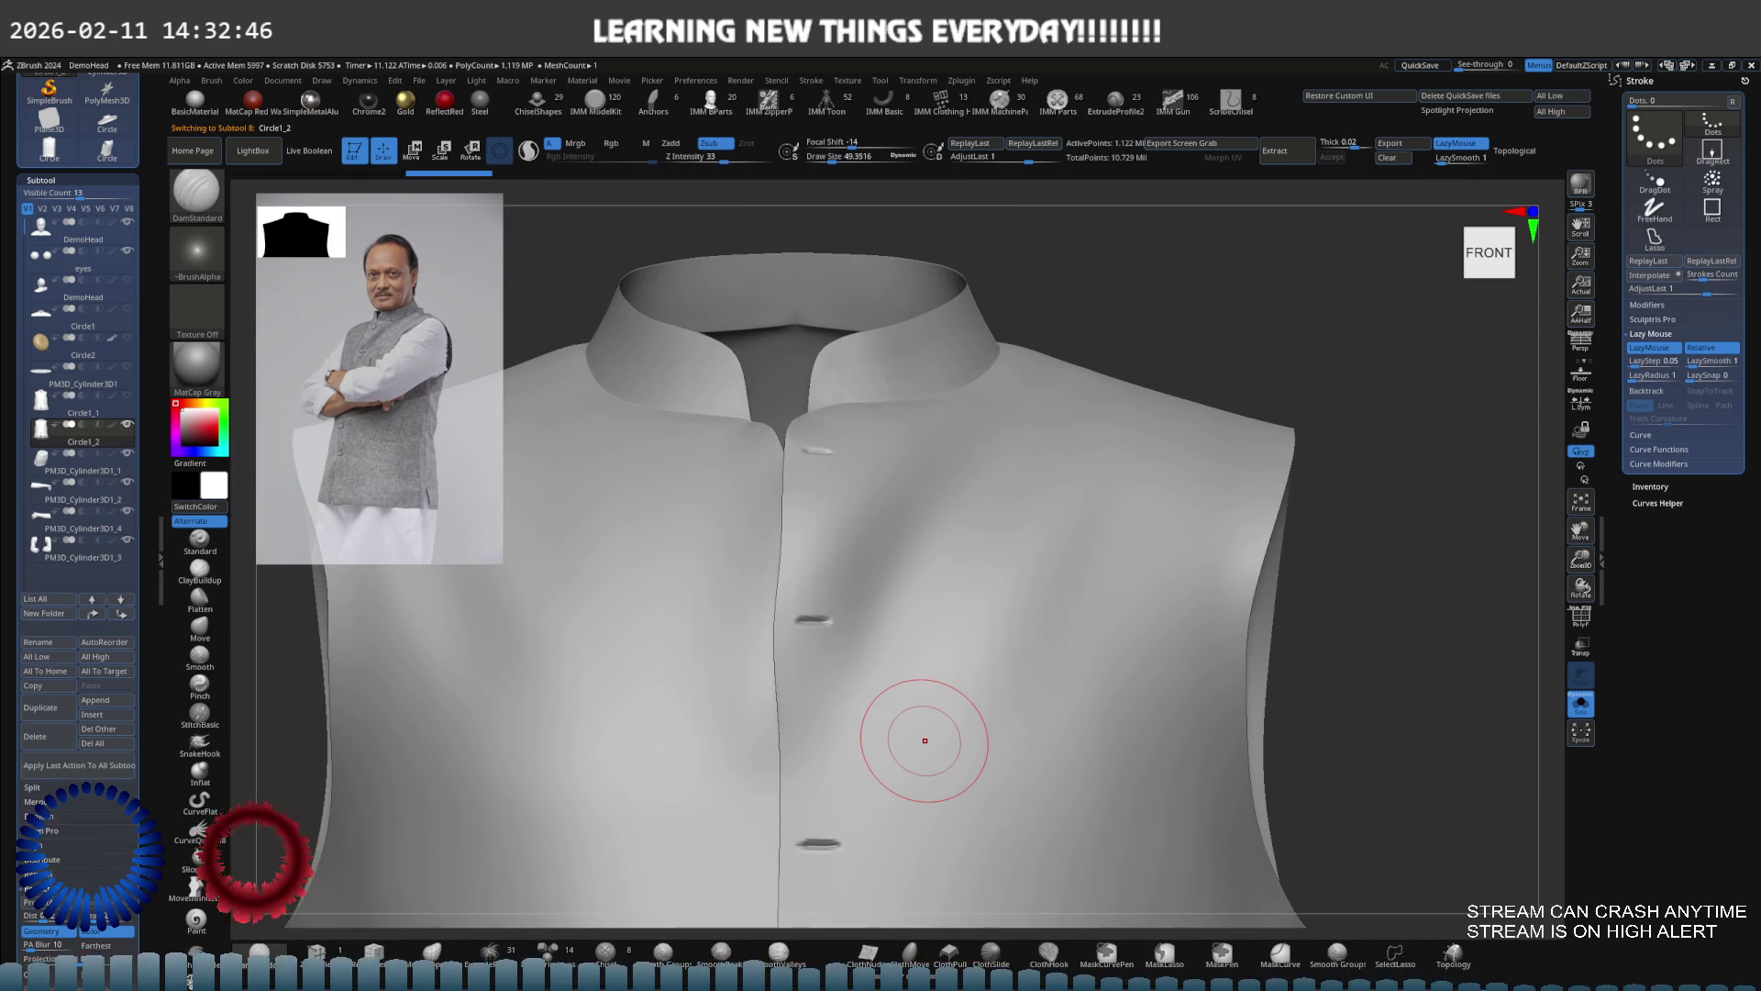
scroll(936, 496, up, 5)
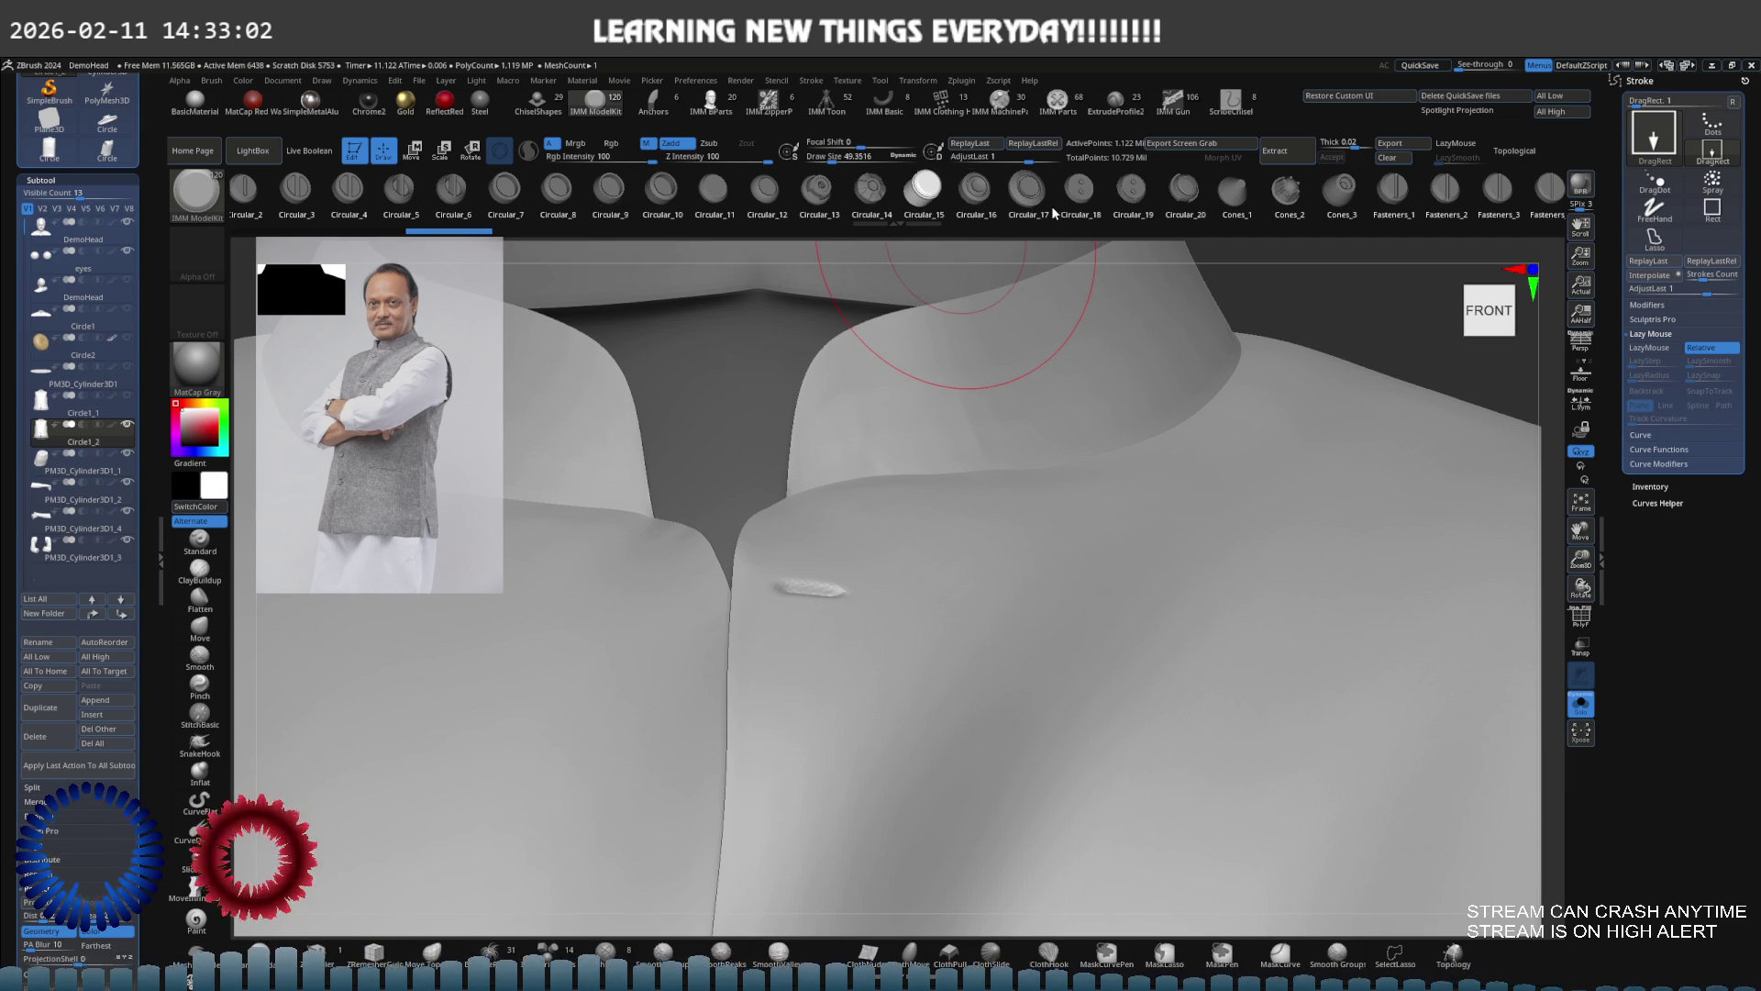
drag(1073, 193, 575, 216)
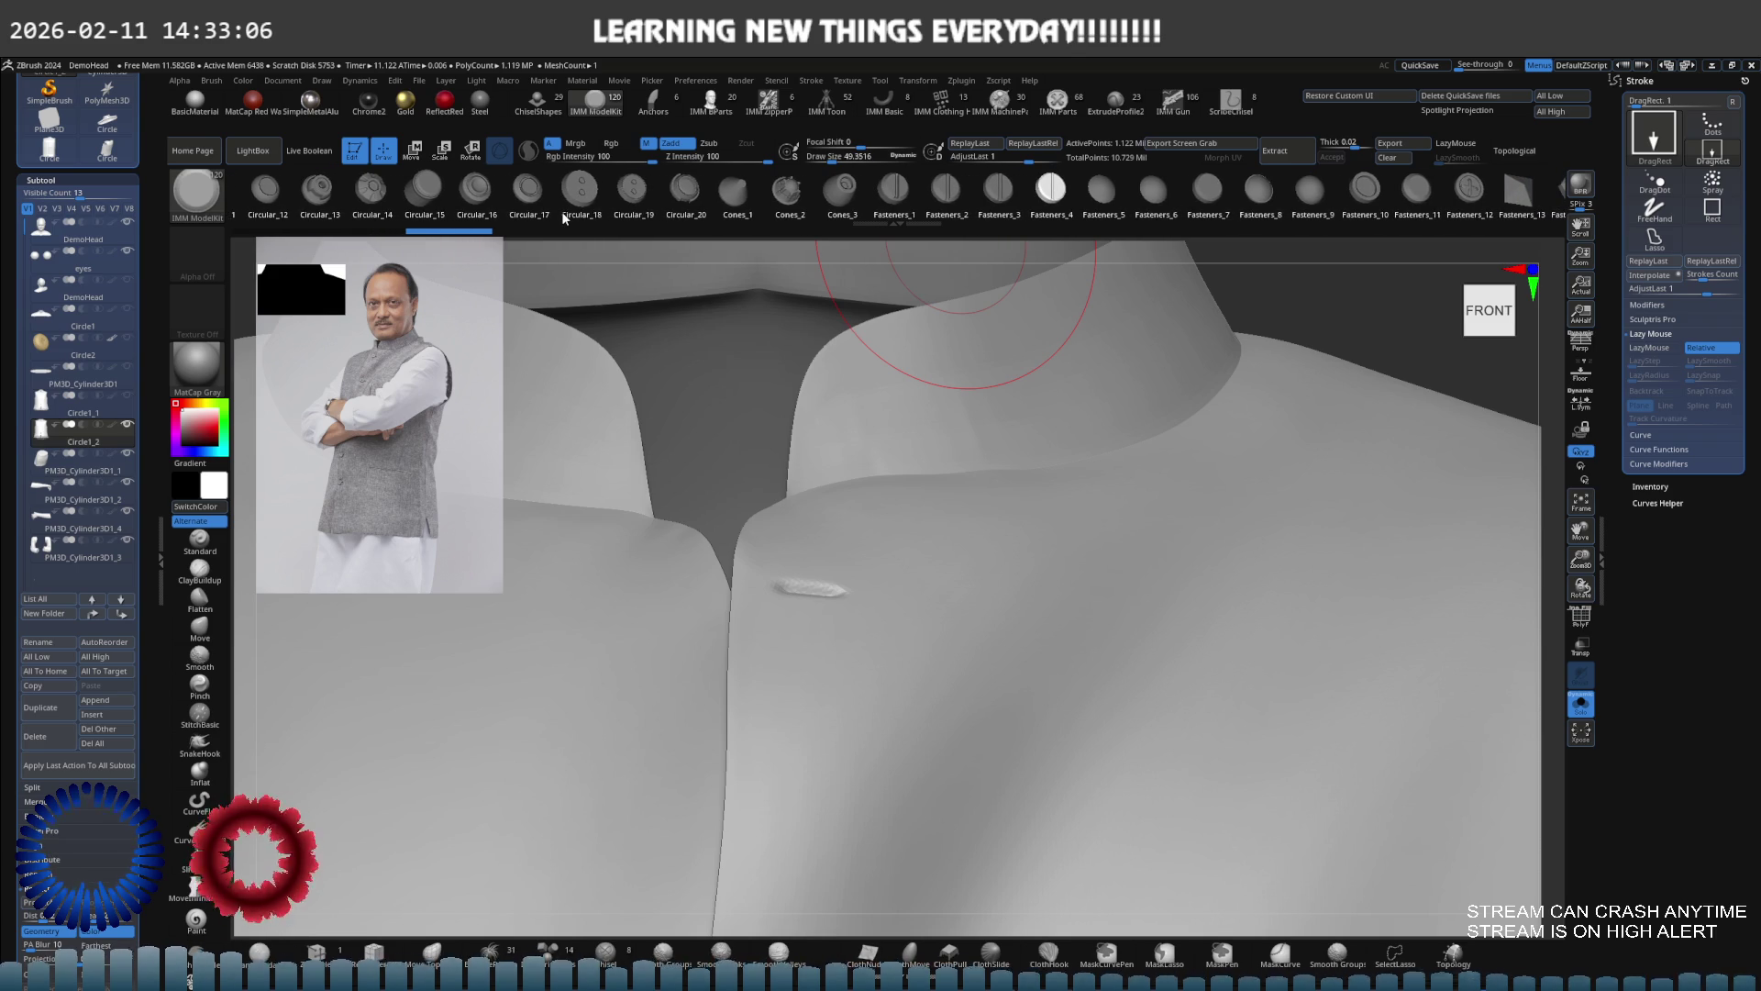
click(1472, 197)
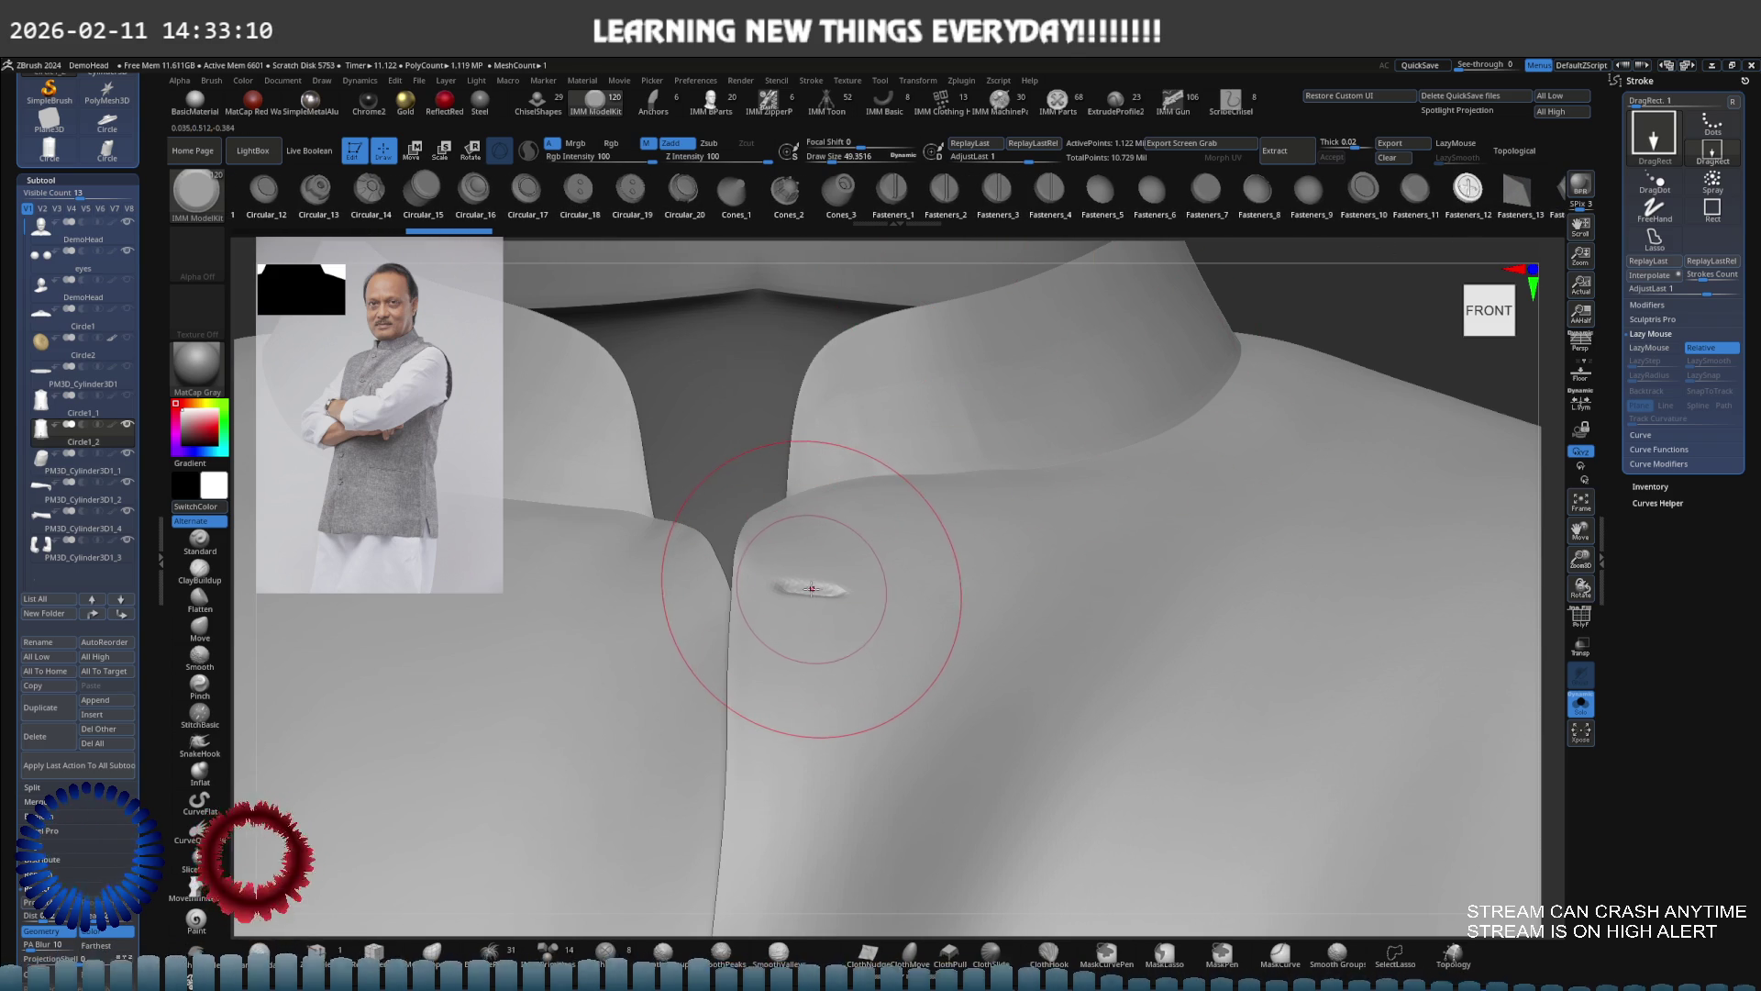
drag(812, 588, 808, 588)
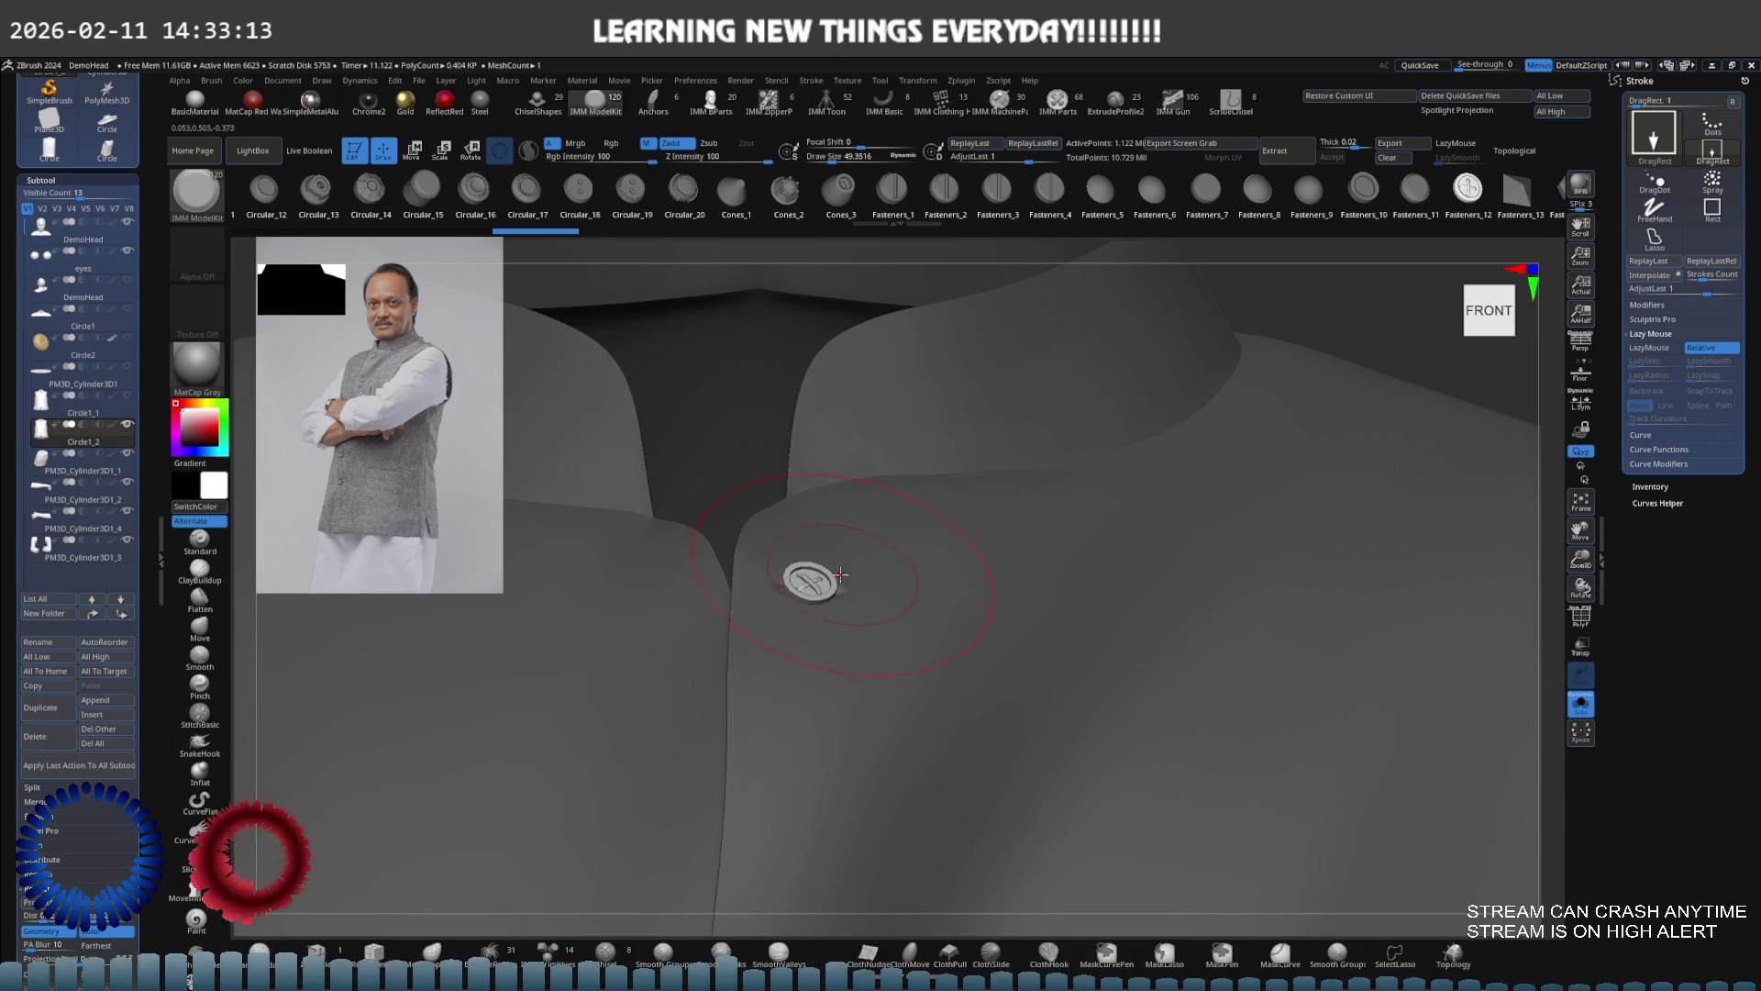
Check the inserted button from several angles and place the transform gizmo on it
drag(812, 591, 775, 583)
right_drag(775, 583, 795, 615)
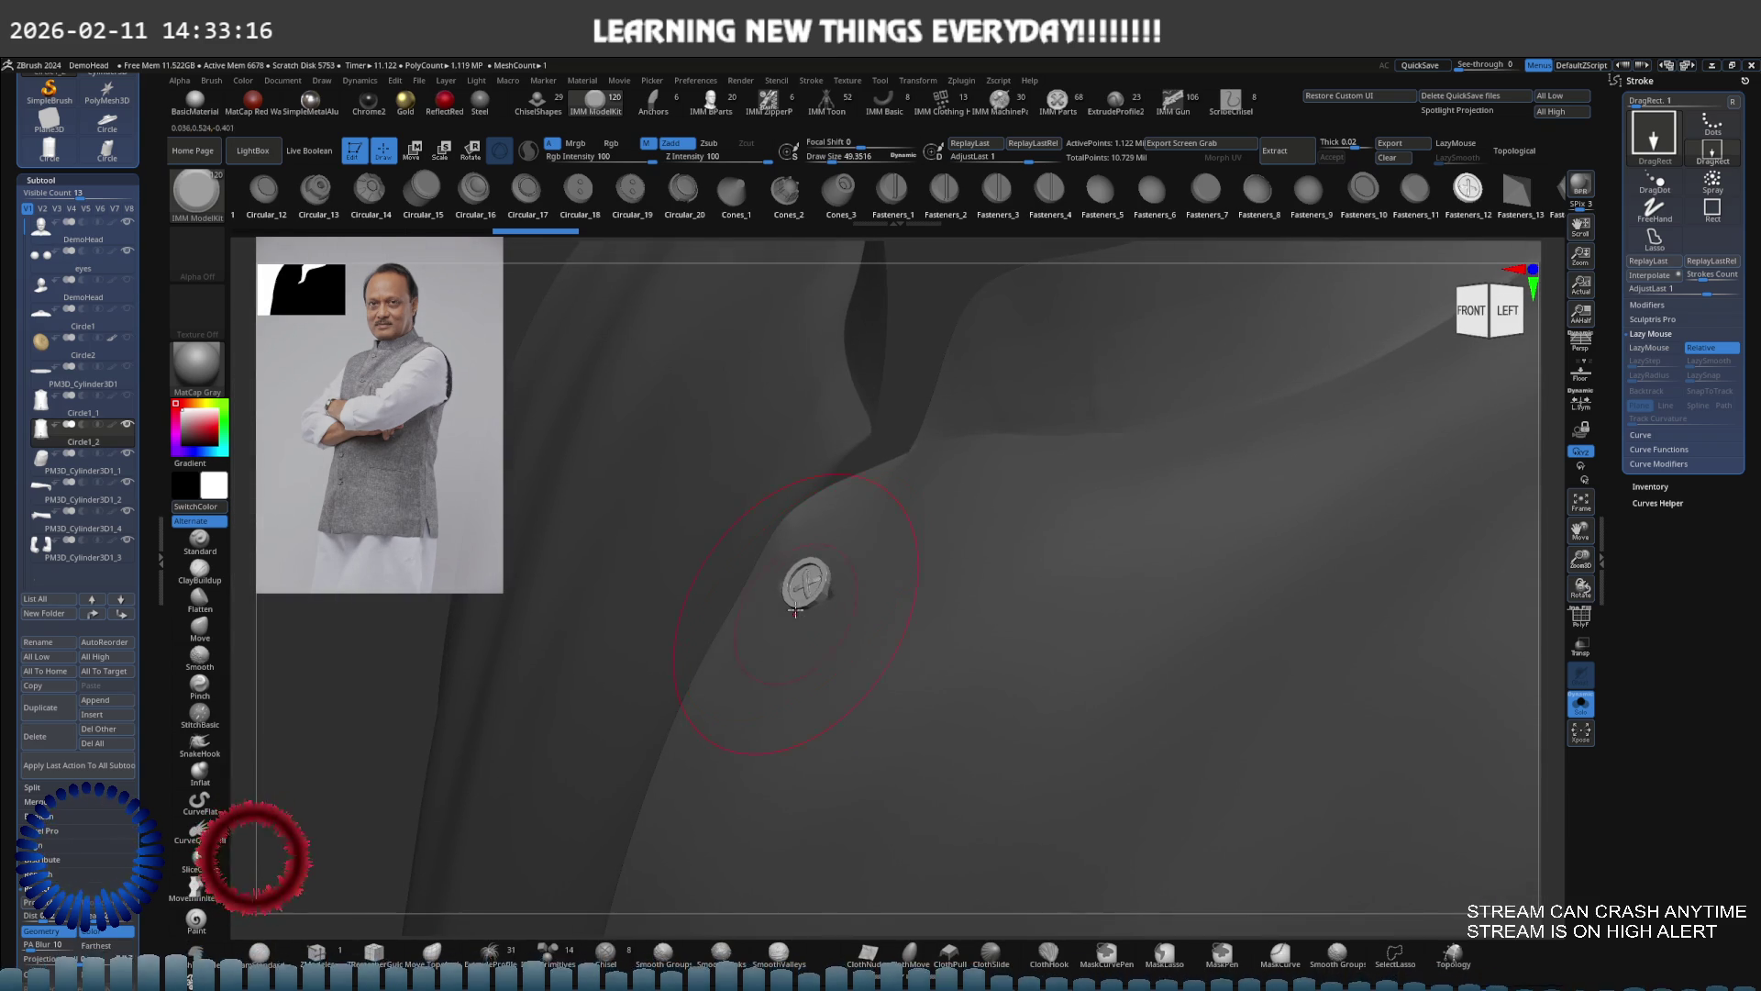
mouse_move(940, 519)
shift+right_down()
mouse_move(808, 524)
mouse_move(894, 555)
mouse_move(975, 492)
mouse_move(967, 523)
mouse_move(1062, 498)
mouse_move(952, 503)
mouse_move(985, 542)
mouse_move(1180, 511)
mouse_move(1159, 471)
mouse_move(1091, 482)
shift+right_up()
key(e)
mouse_move(1202, 332)
ctrl+mouse_down()
mouse_move(1054, 460)
mouse_move(1028, 598)
ctrl+mouse_up()
mouse_move(1027, 598)
right_down()
mouse_move(1103, 556)
mouse_move(1080, 594)
right_up()
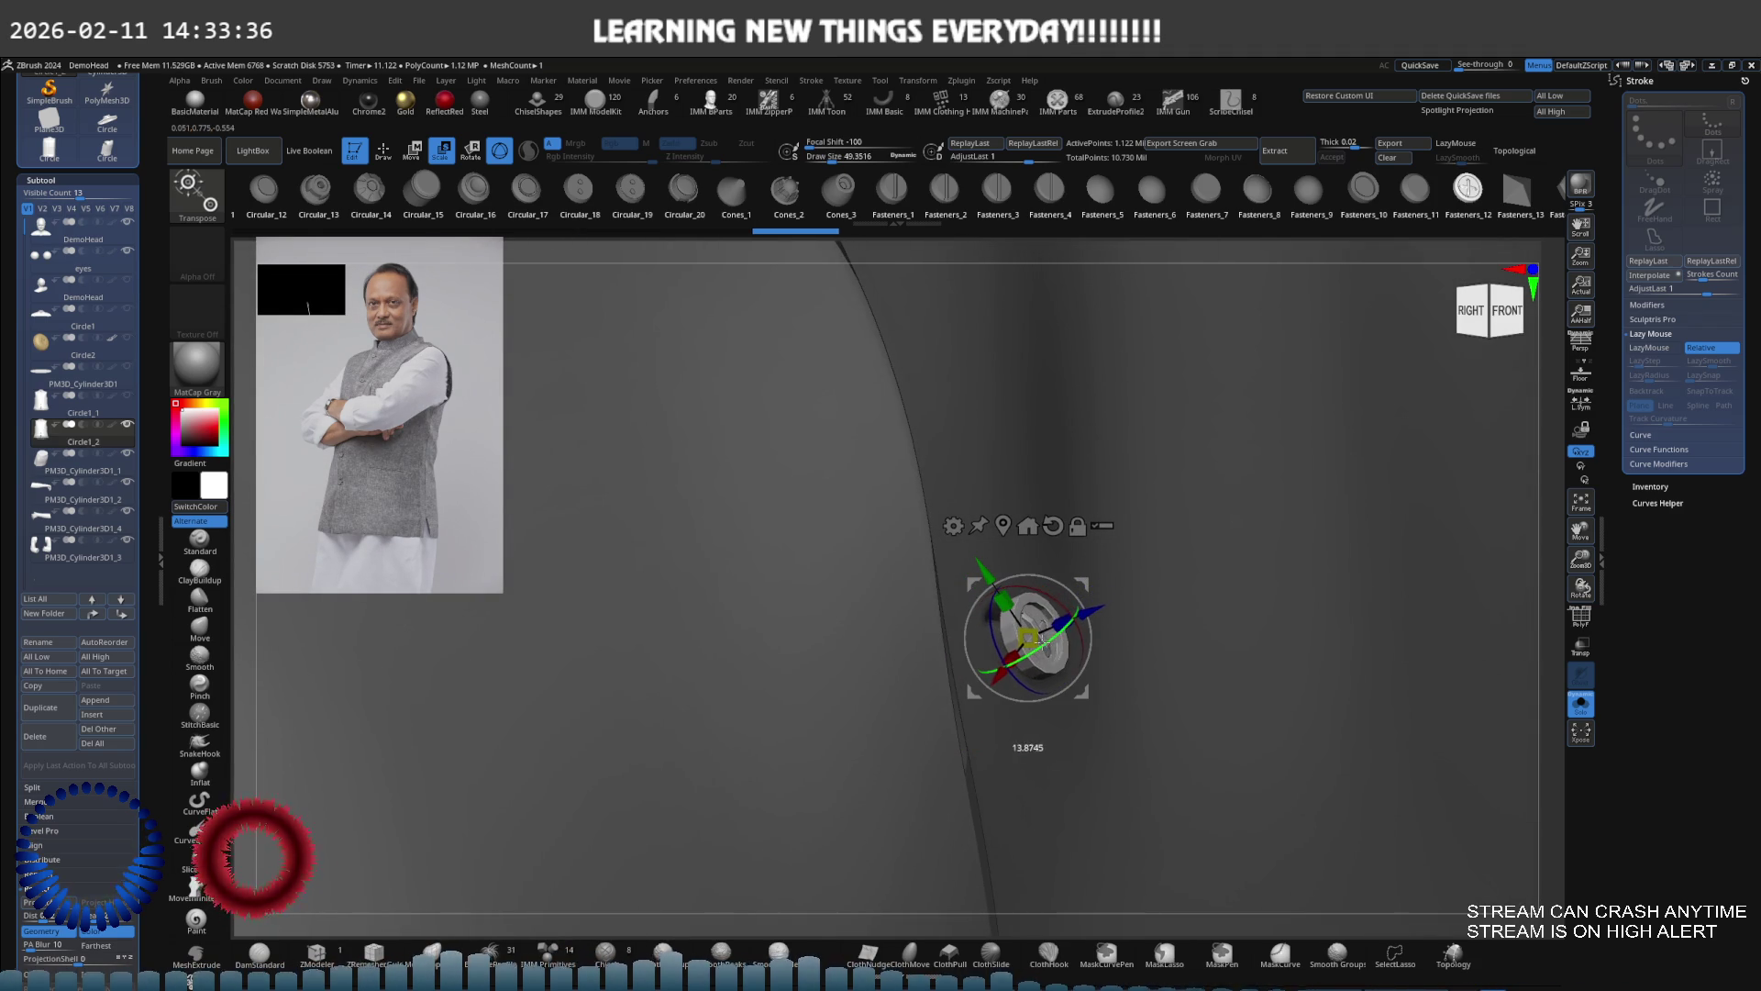
mouse_move(1063, 559)
right_down()
mouse_move(923, 587)
mouse_move(1008, 624)
right_up()
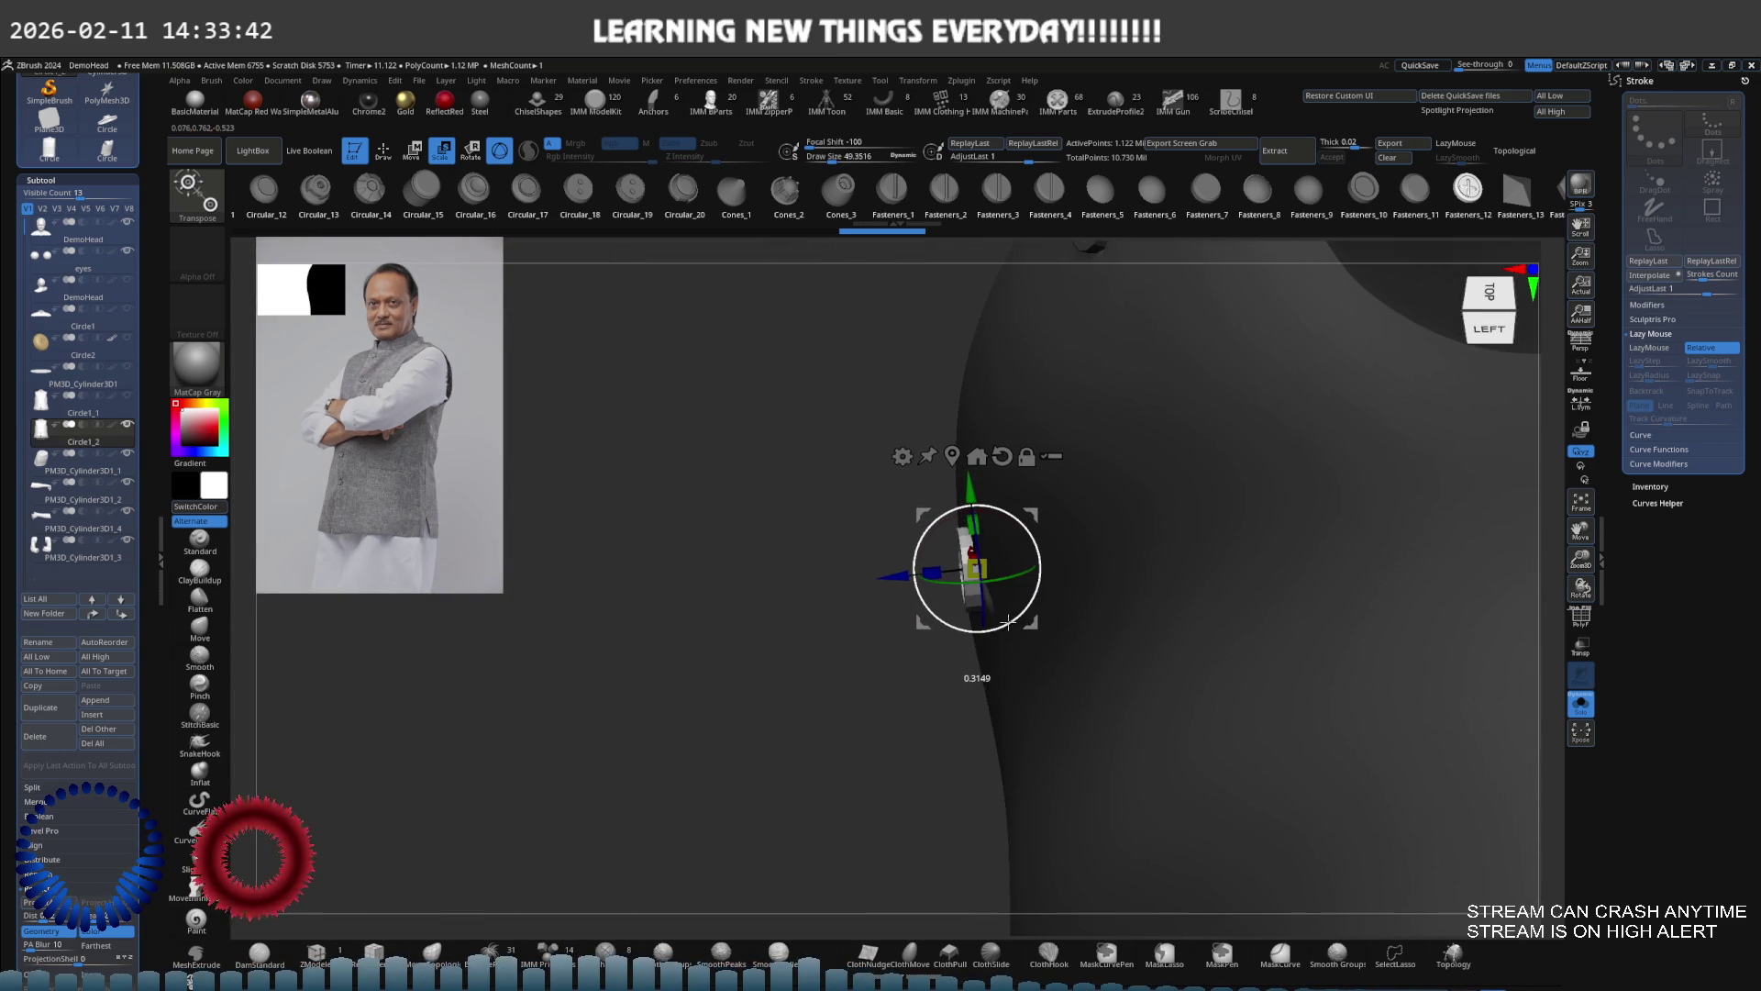
mouse_move(1032, 517)
right_down()
mouse_move(1113, 488)
mouse_move(1140, 424)
mouse_move(987, 548)
mouse_move(967, 400)
right_up()
Align the button over the top buttonhole and copy it down toward the next slit
alt+drag(946, 349, 960, 653)
mouse_move(961, 653)
right_down()
mouse_move(1065, 664)
mouse_move(1035, 654)
mouse_move(1104, 688)
mouse_move(1038, 616)
right_up()
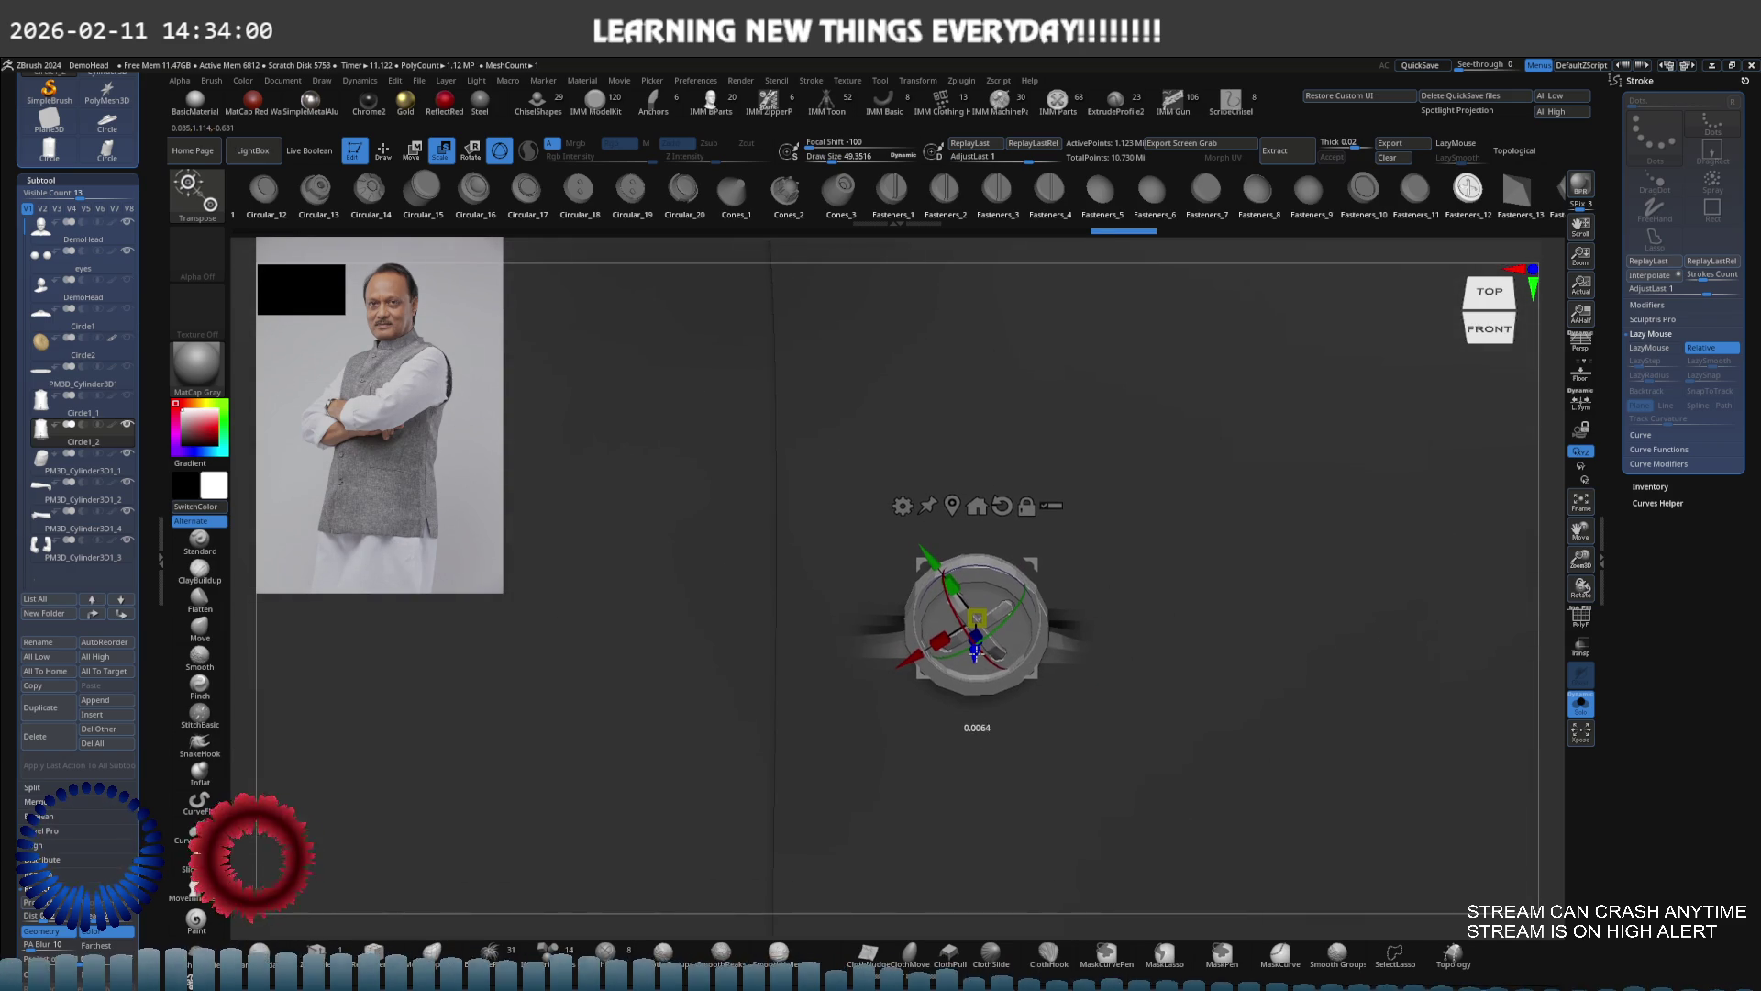
mouse_move(975, 651)
right_down()
mouse_move(1072, 555)
mouse_move(949, 450)
mouse_move(1019, 414)
right_up()
drag(1043, 320, 1051, 625)
mouse_move(1051, 615)
shift+right_down()
mouse_move(1132, 602)
mouse_move(1073, 607)
mouse_move(1069, 653)
mouse_move(1113, 662)
mouse_move(1110, 691)
shift+right_up()
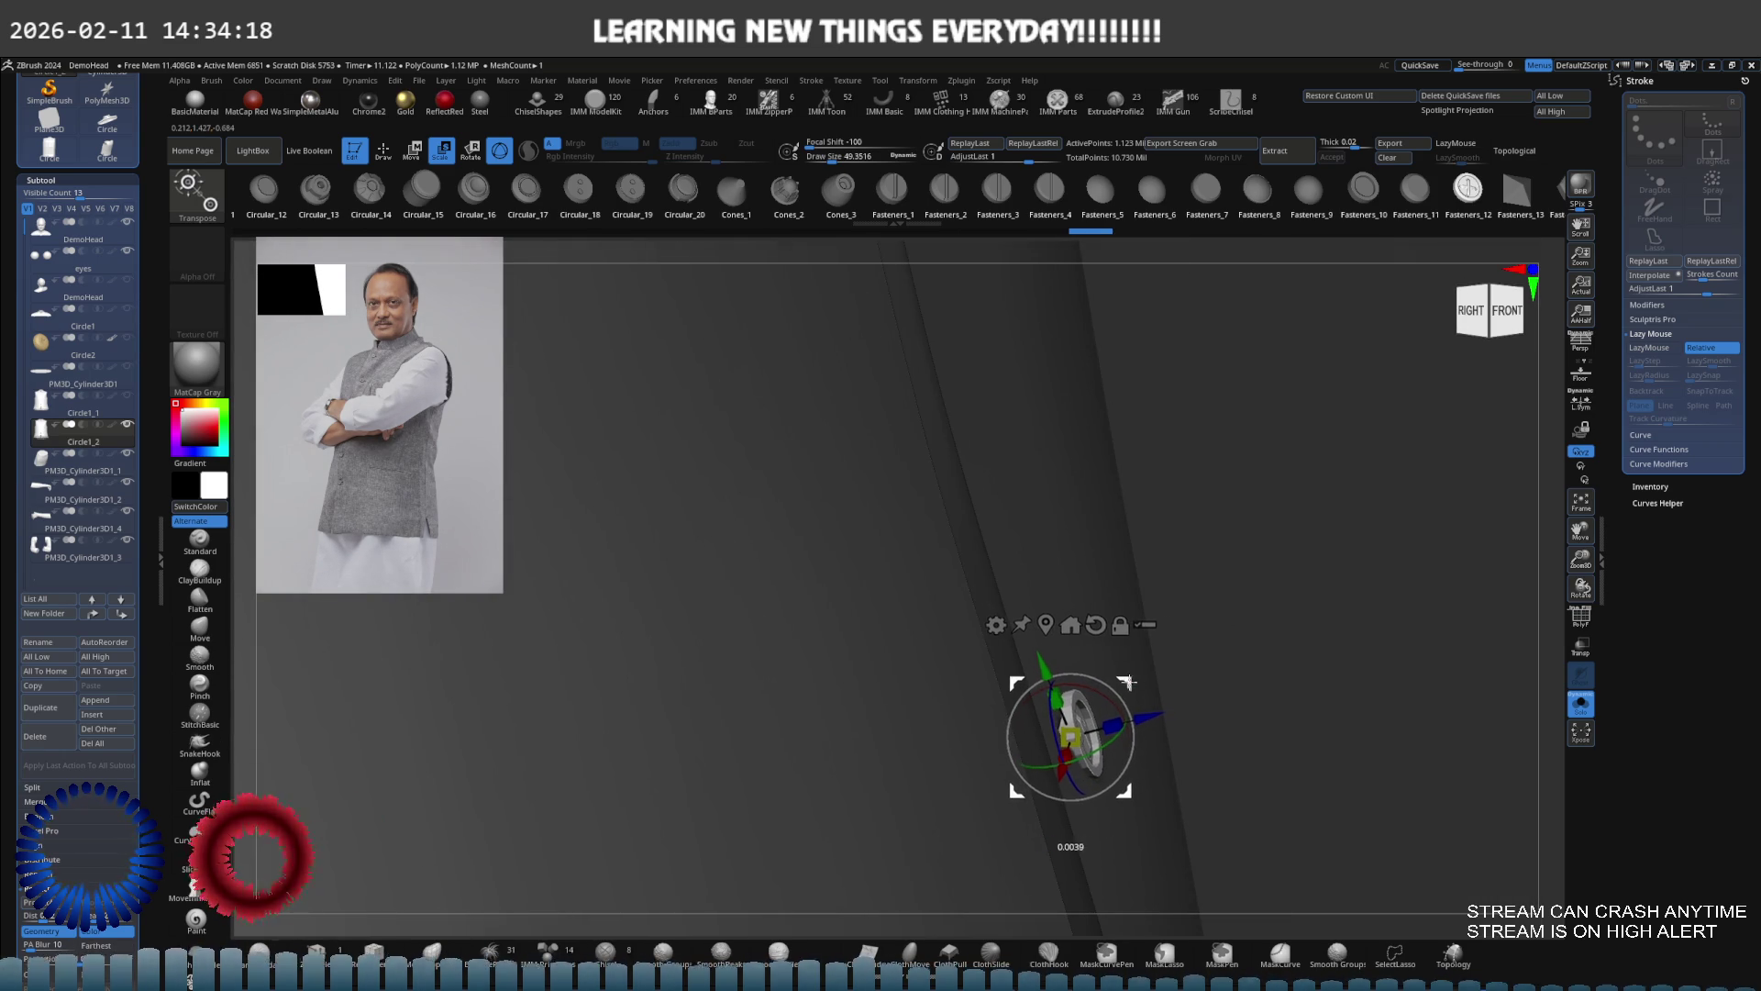
mouse_move(1121, 626)
shift+right_down()
mouse_move(1105, 637)
mouse_move(1358, 532)
mouse_move(1412, 376)
mouse_move(1349, 339)
shift+right_up()
mouse_move(949, 414)
ctrl+mouse_down()
mouse_move(971, 541)
mouse_move(959, 642)
ctrl+mouse_up()
Frame the vest, raise Draw Size to about 91, mask and unmask it, and turn on Polyframe
key(f)
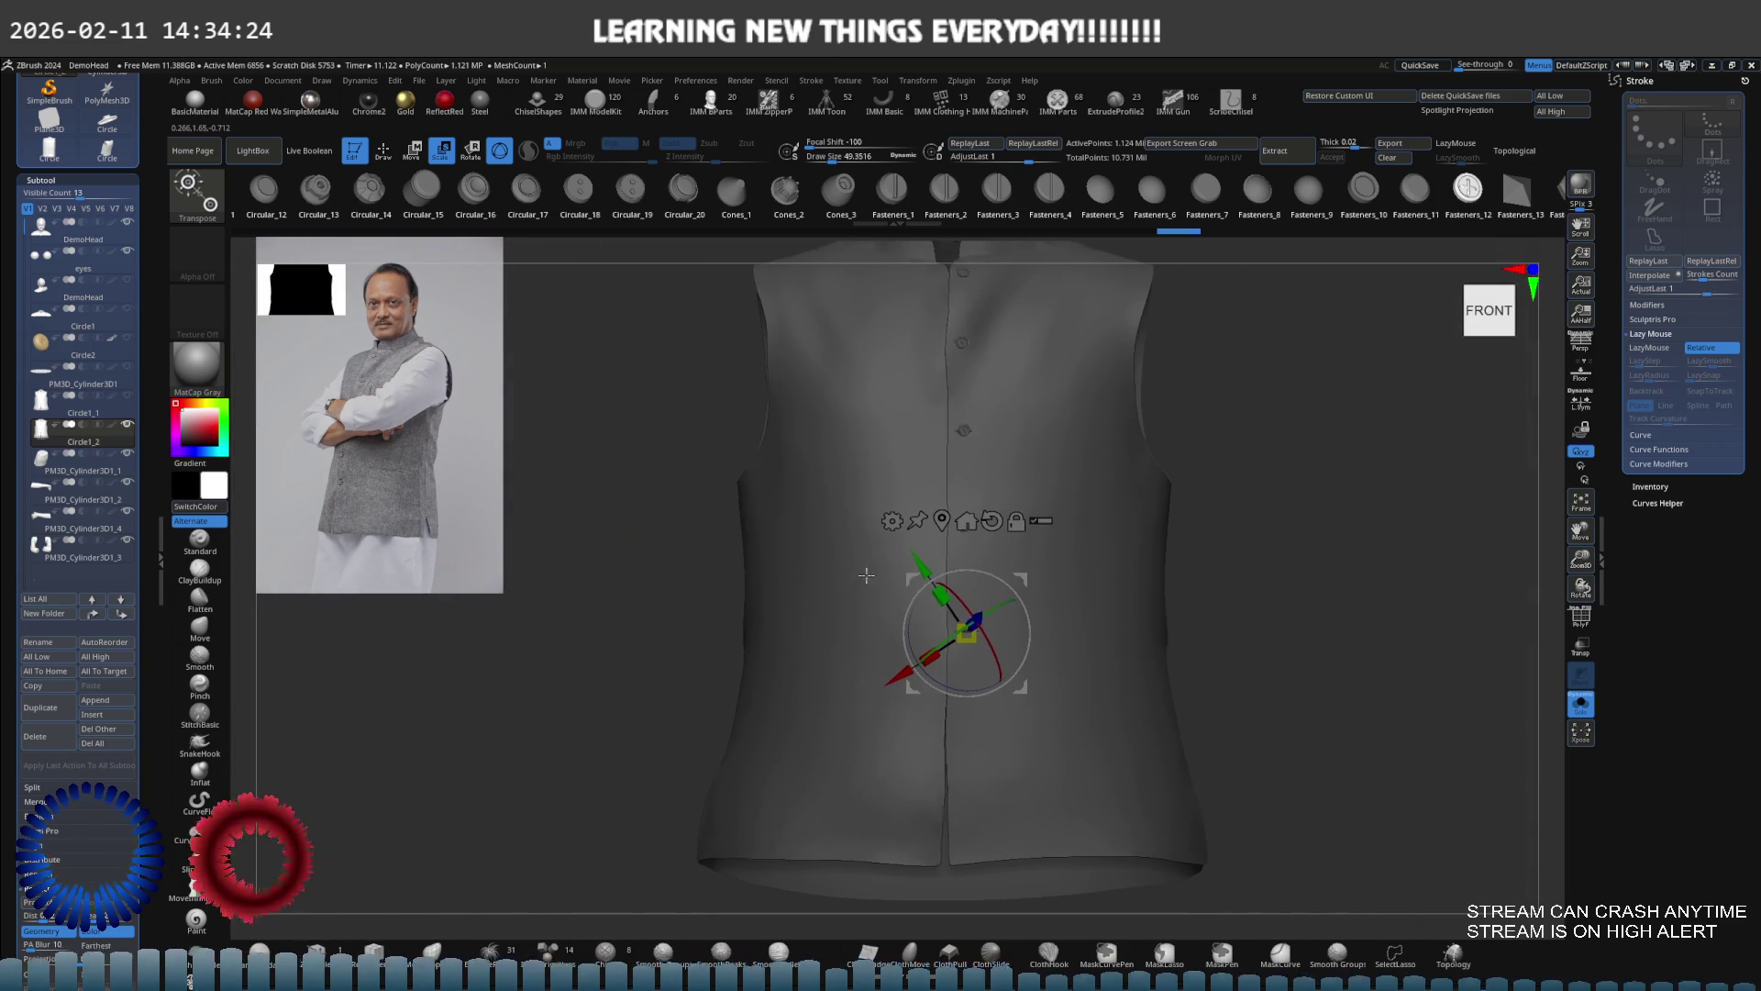
scroll(1032, 619, up, 8)
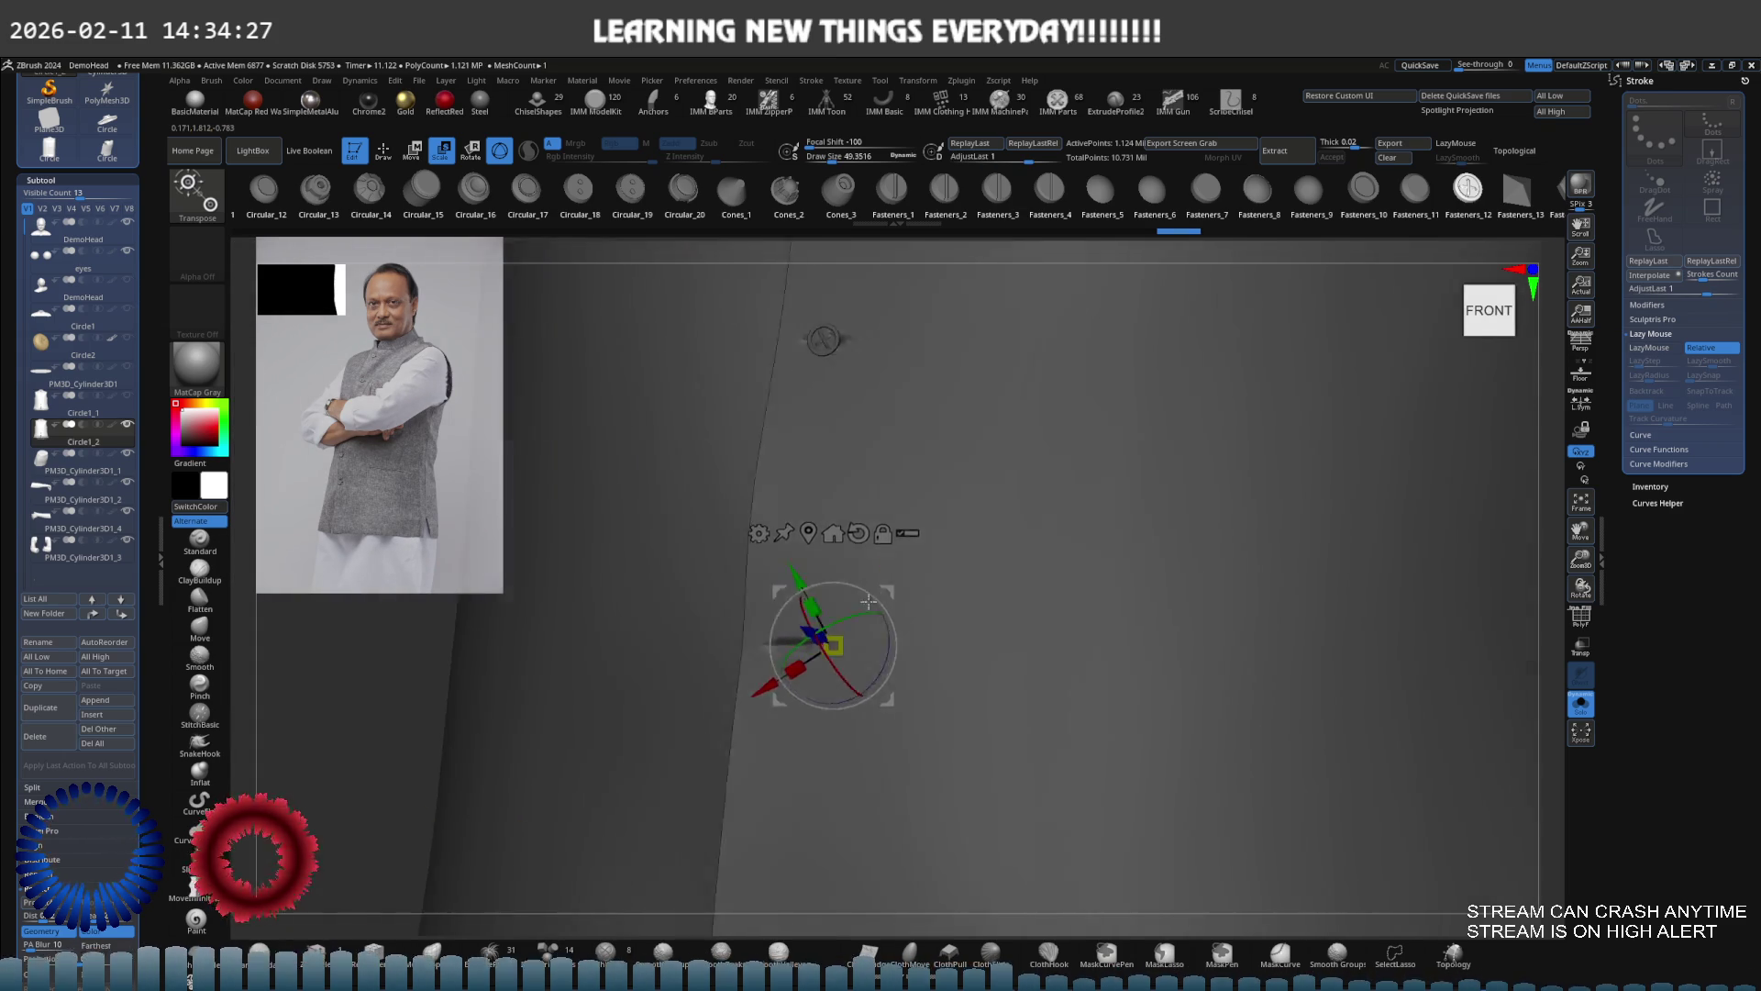
mouse_move(869, 602)
shift+mouse_down()
mouse_move(858, 626)
mouse_move(775, 623)
shift+mouse_up()
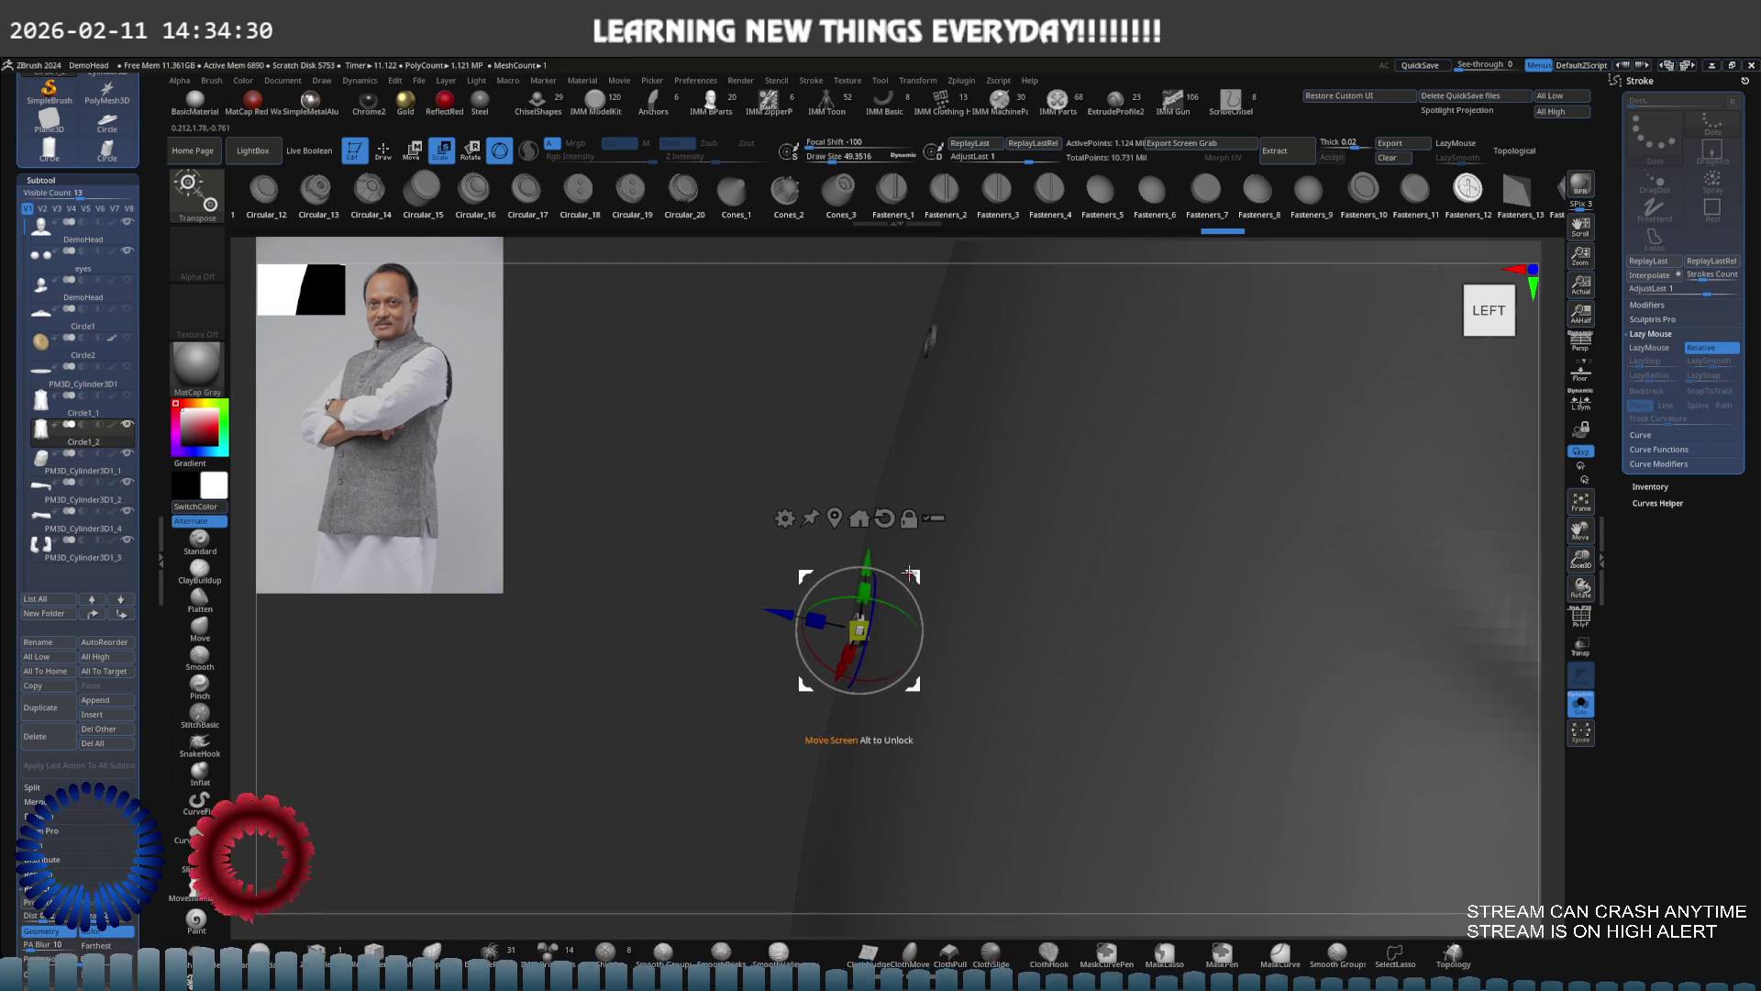
shift+drag(917, 582, 954, 584)
mouse_move(750, 629)
alt+mouse_down()
mouse_move(892, 603)
mouse_move(831, 637)
mouse_move(802, 630)
mouse_move(821, 587)
mouse_move(918, 576)
mouse_move(903, 567)
alt+mouse_up()
key(q)
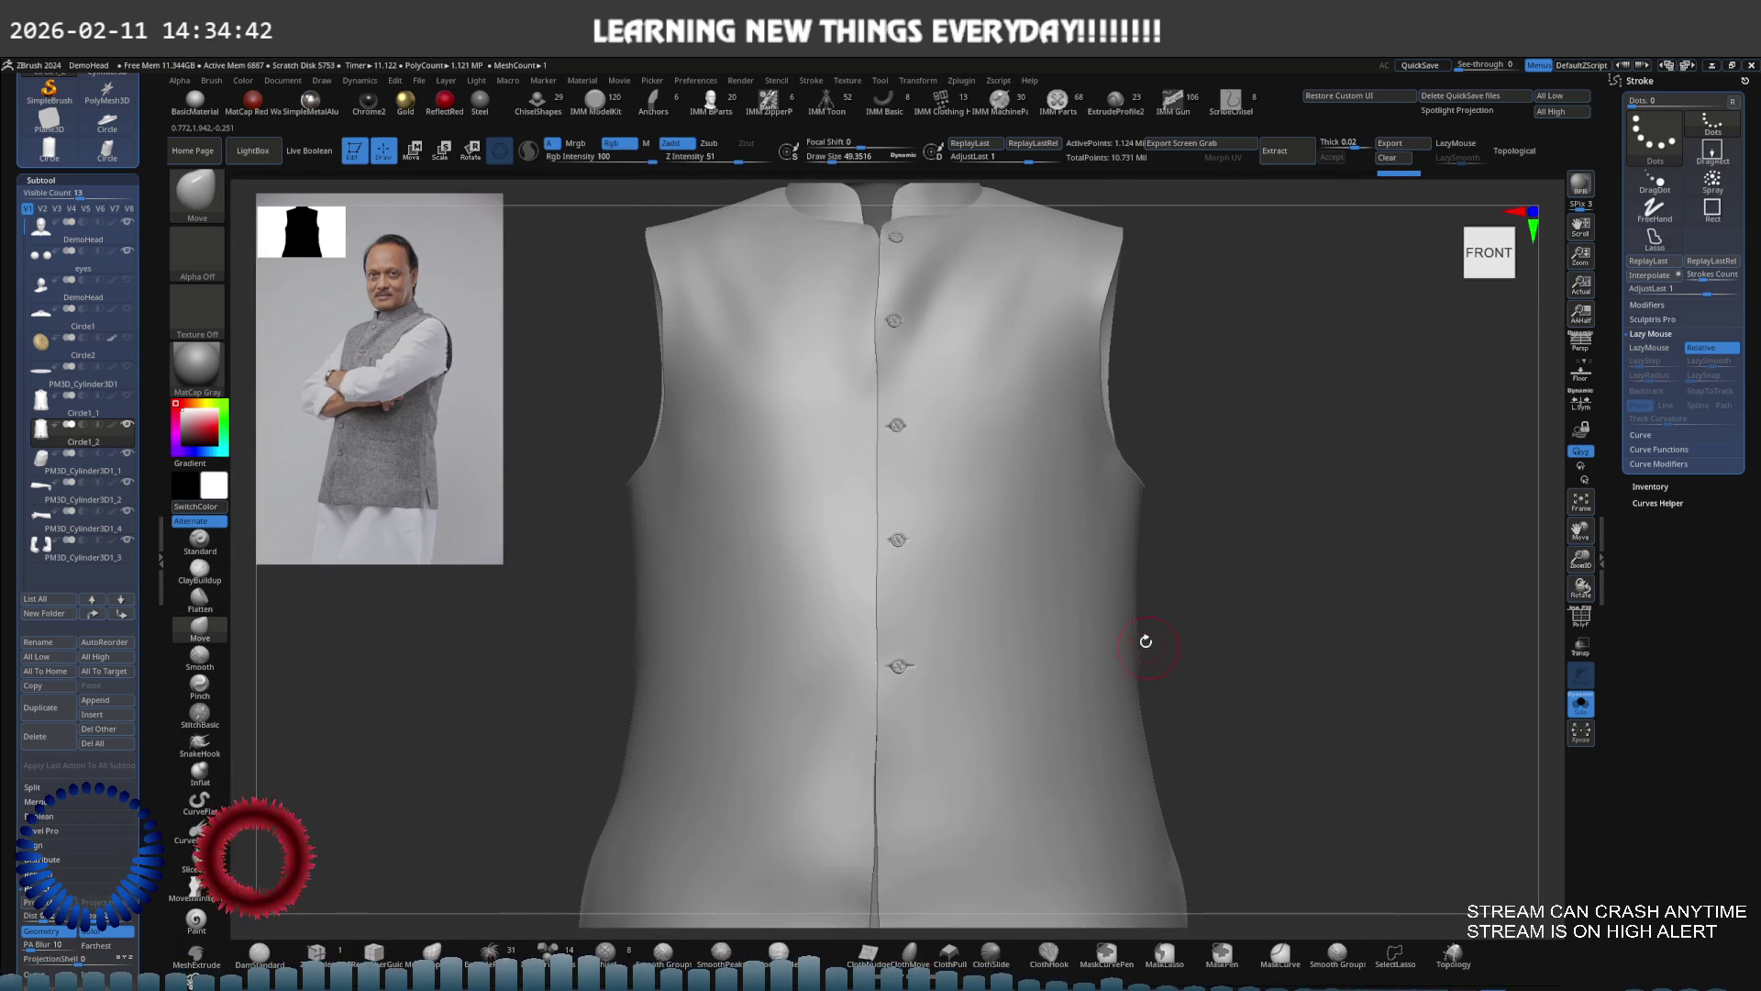
key(bracketright)
key(bracketright)
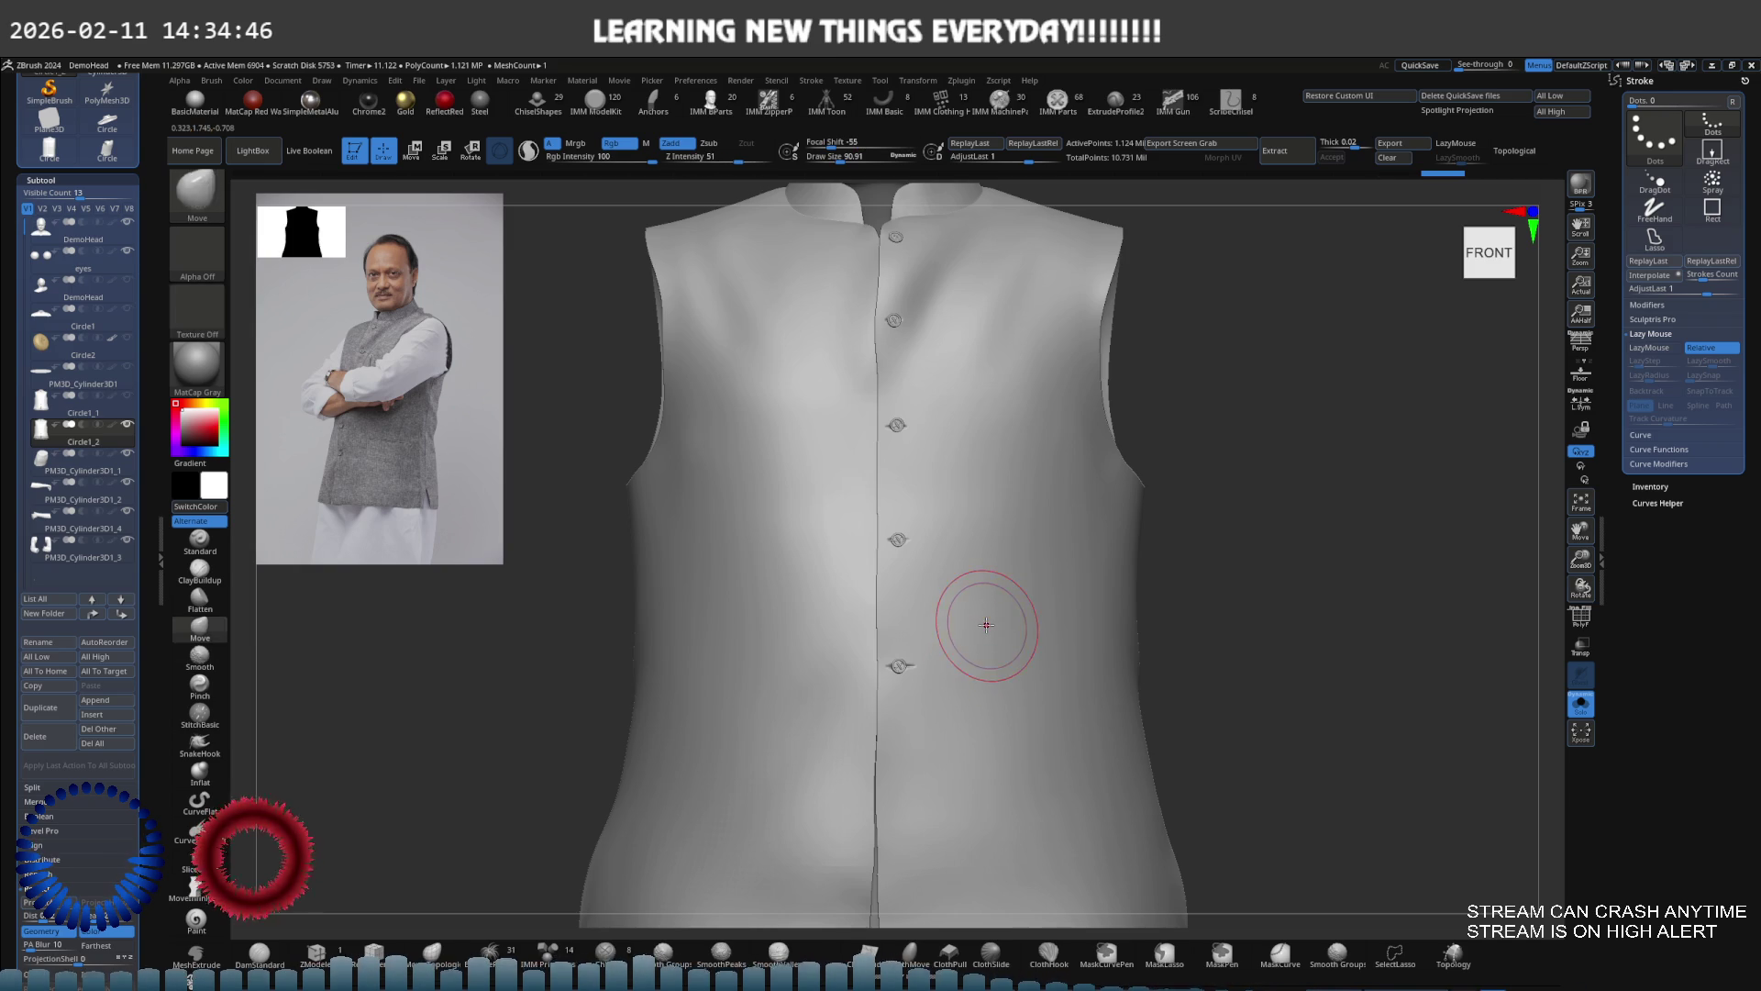
key(ctrl+a)
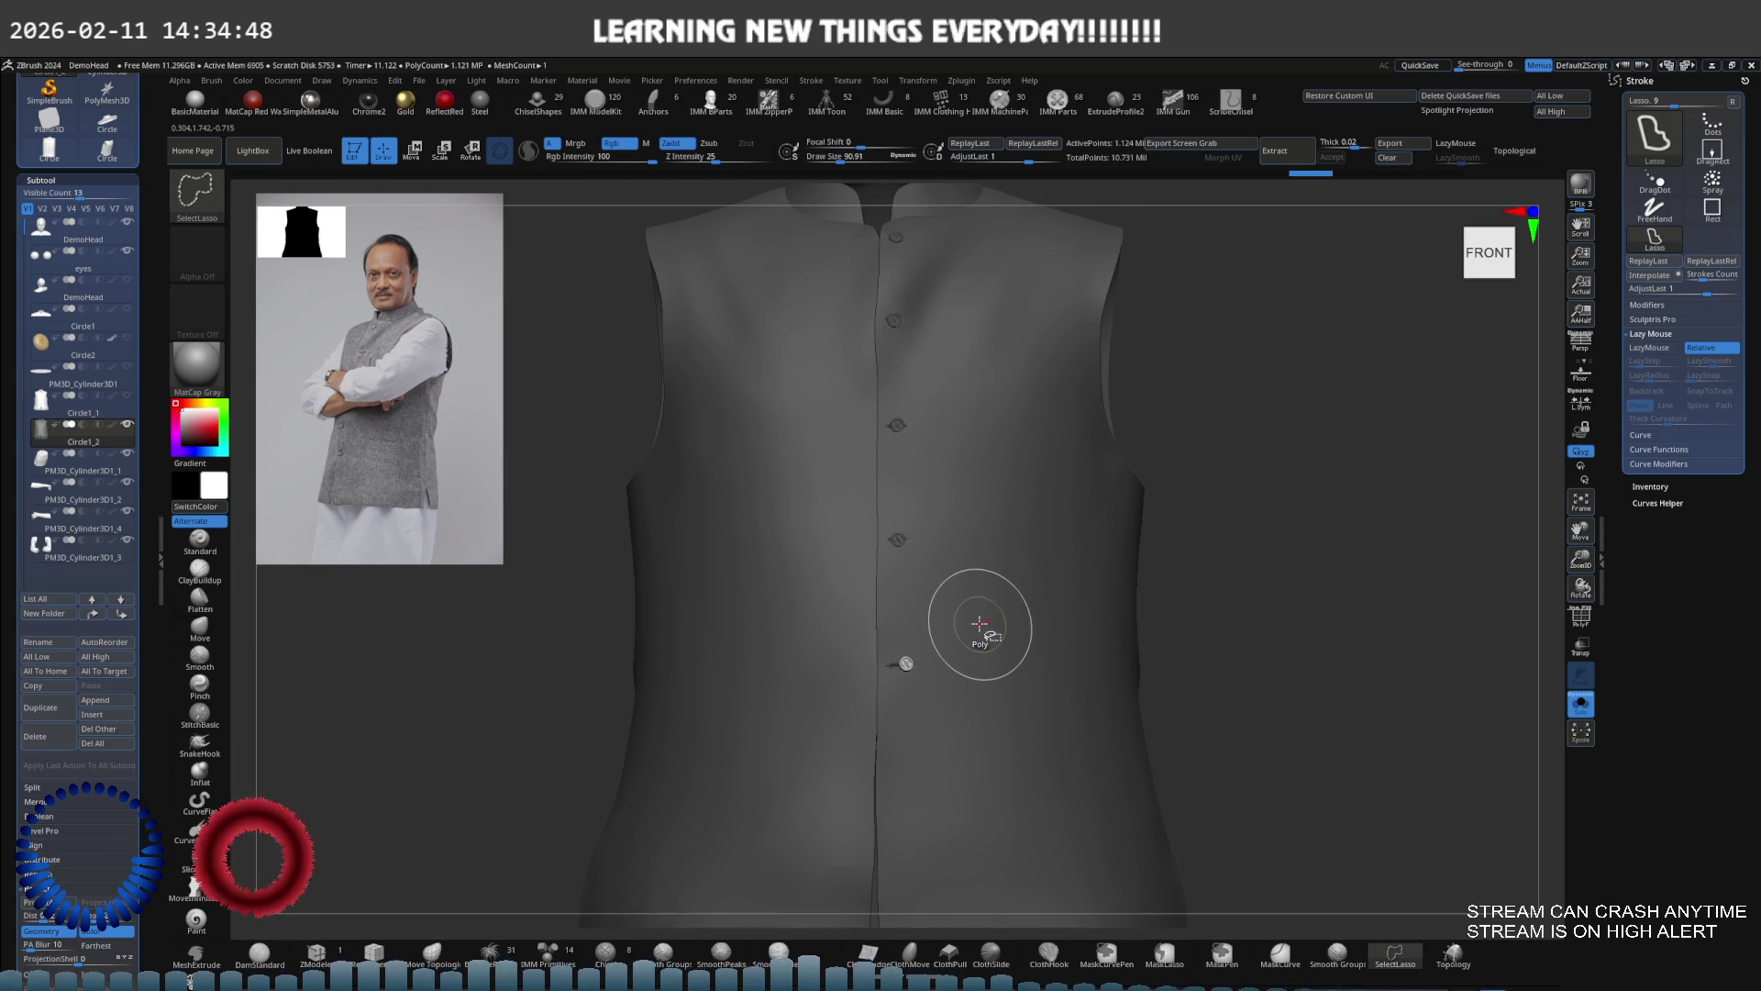
key(ctrl+shift+a)
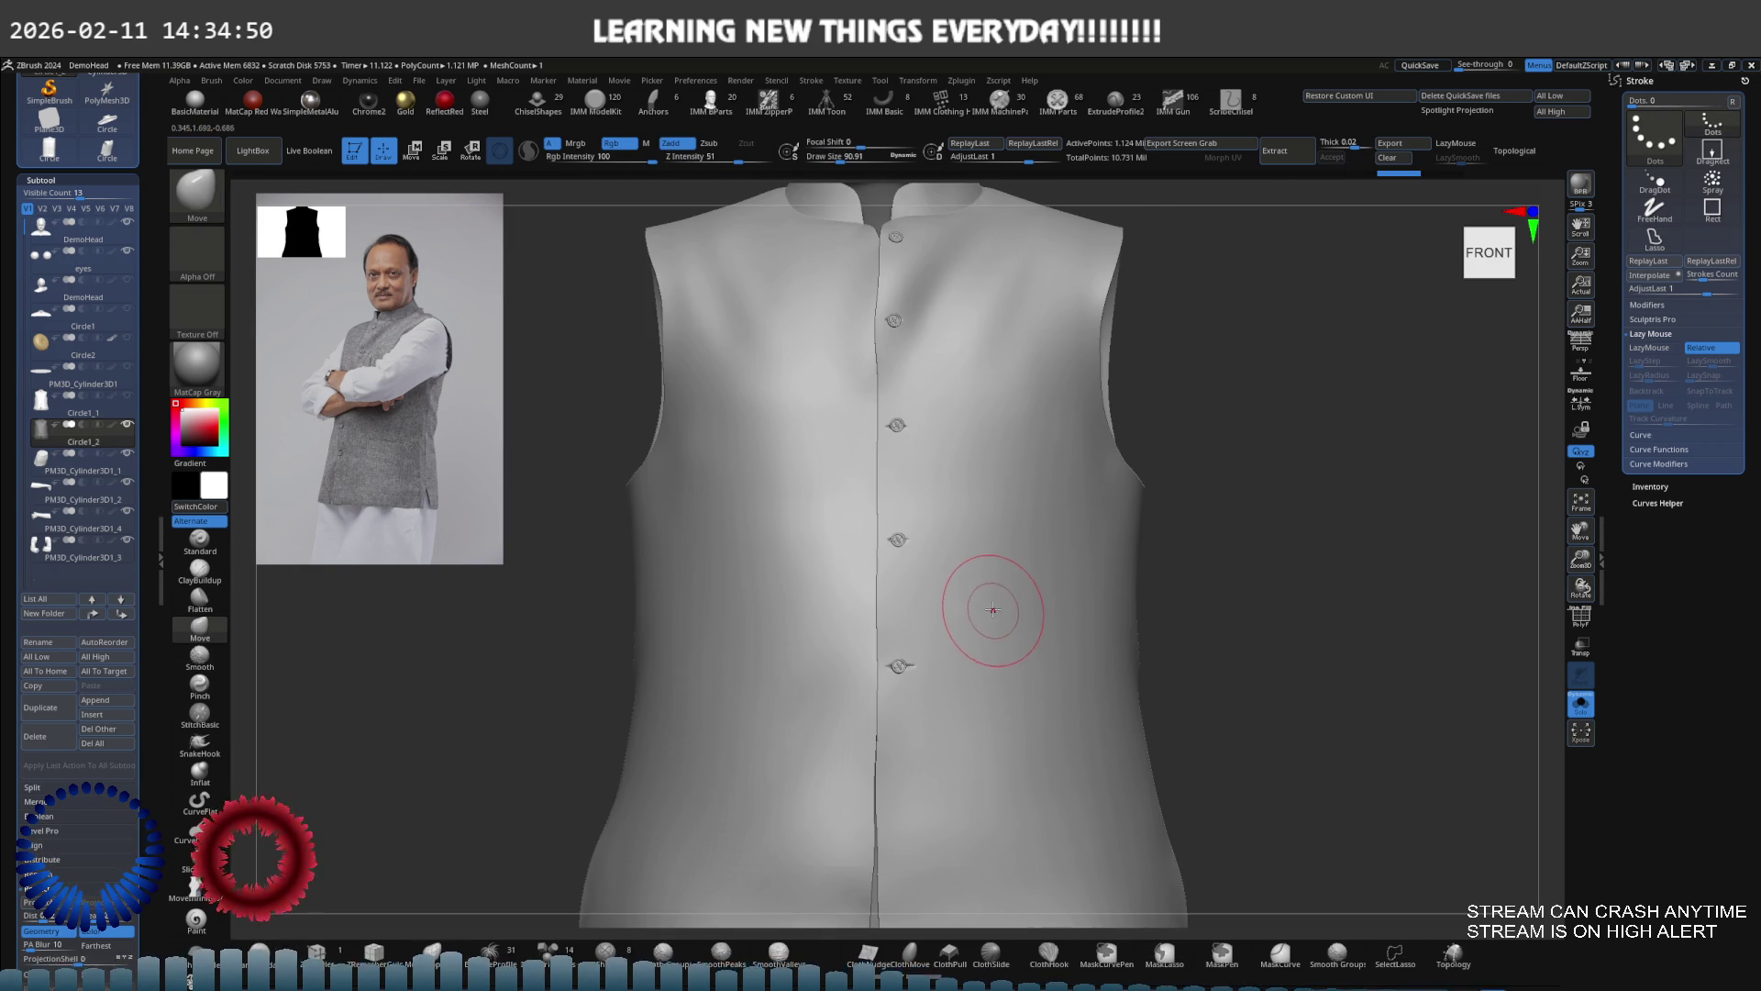
key(shift+f)
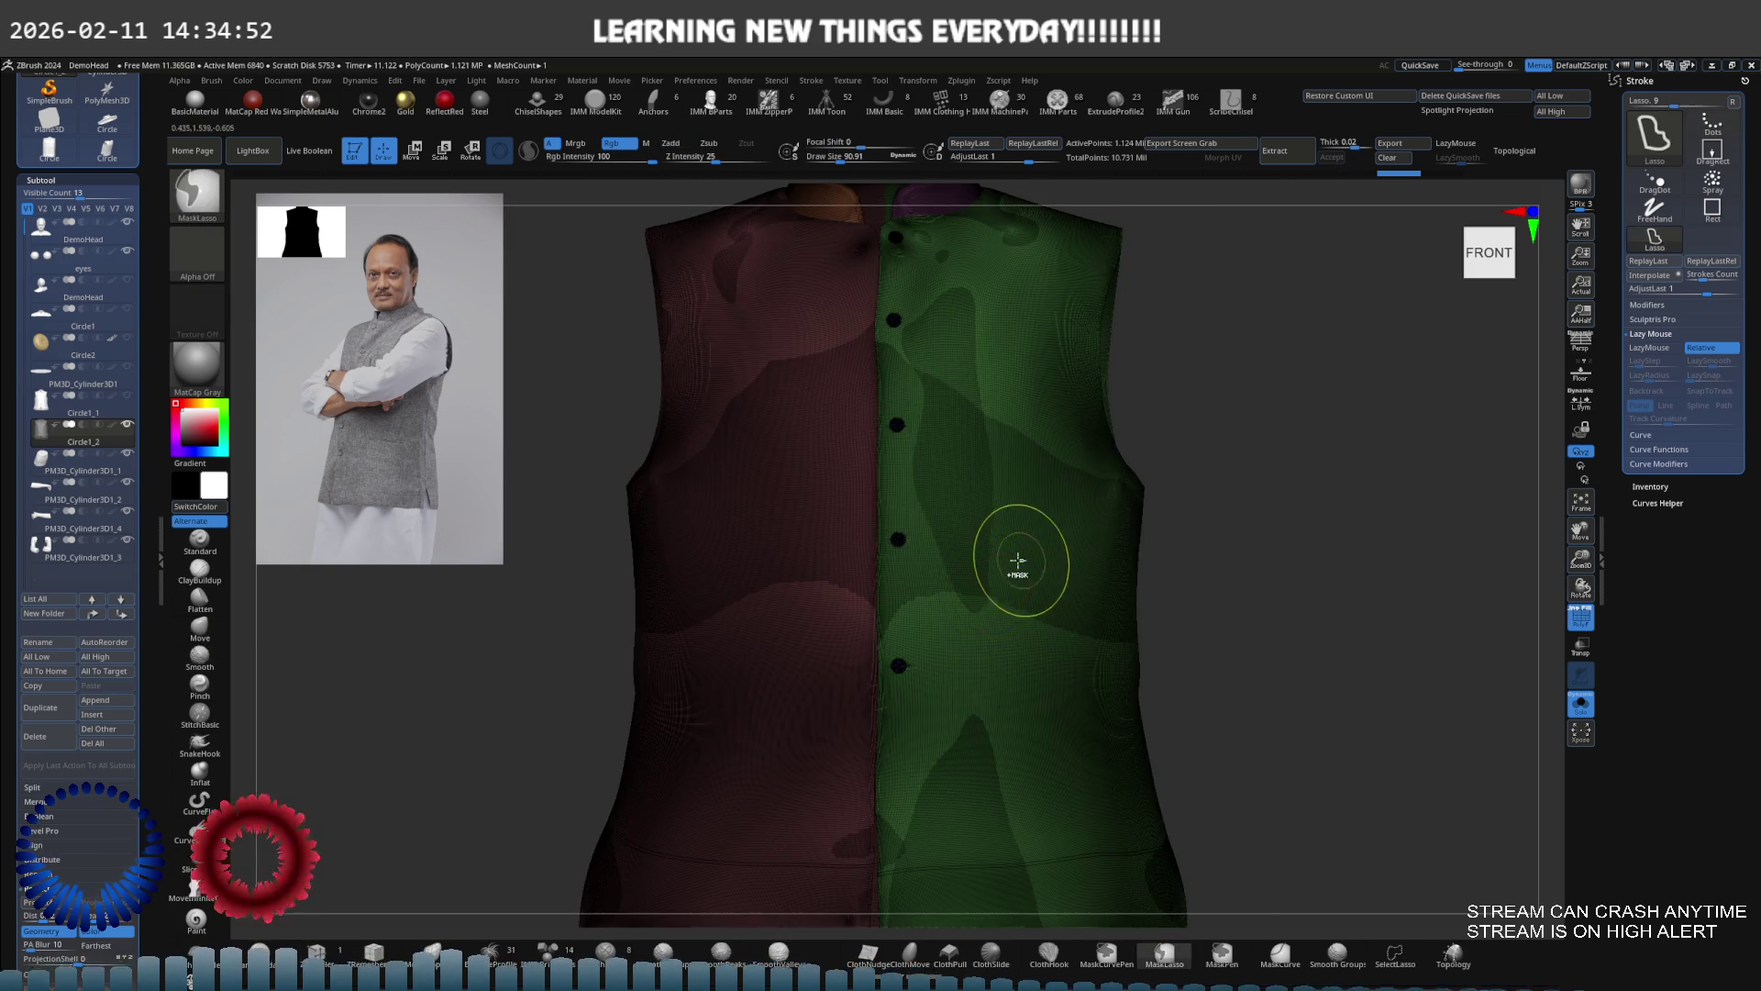
Hide the vest's green and red halves and collar polygroups, leaving only the button dots
ctrl+shift+click(1014, 569)
ctrl+shift+click(1006, 576)
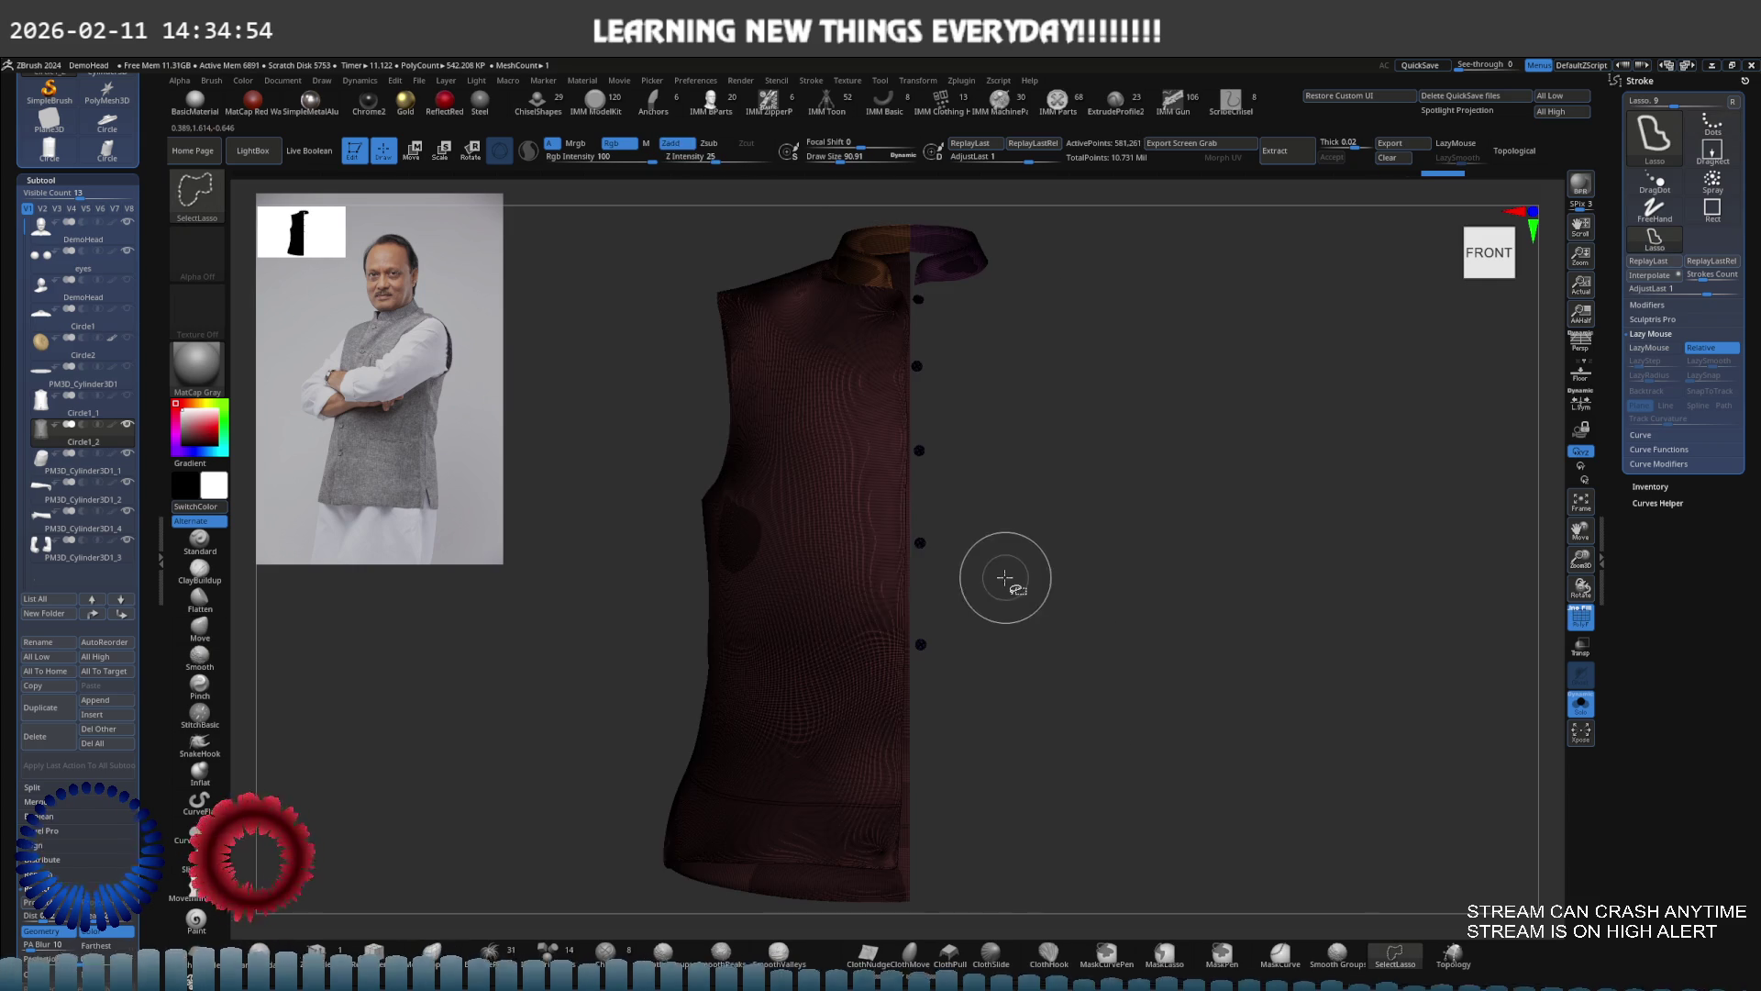
ctrl+alt+shift+click(855, 580)
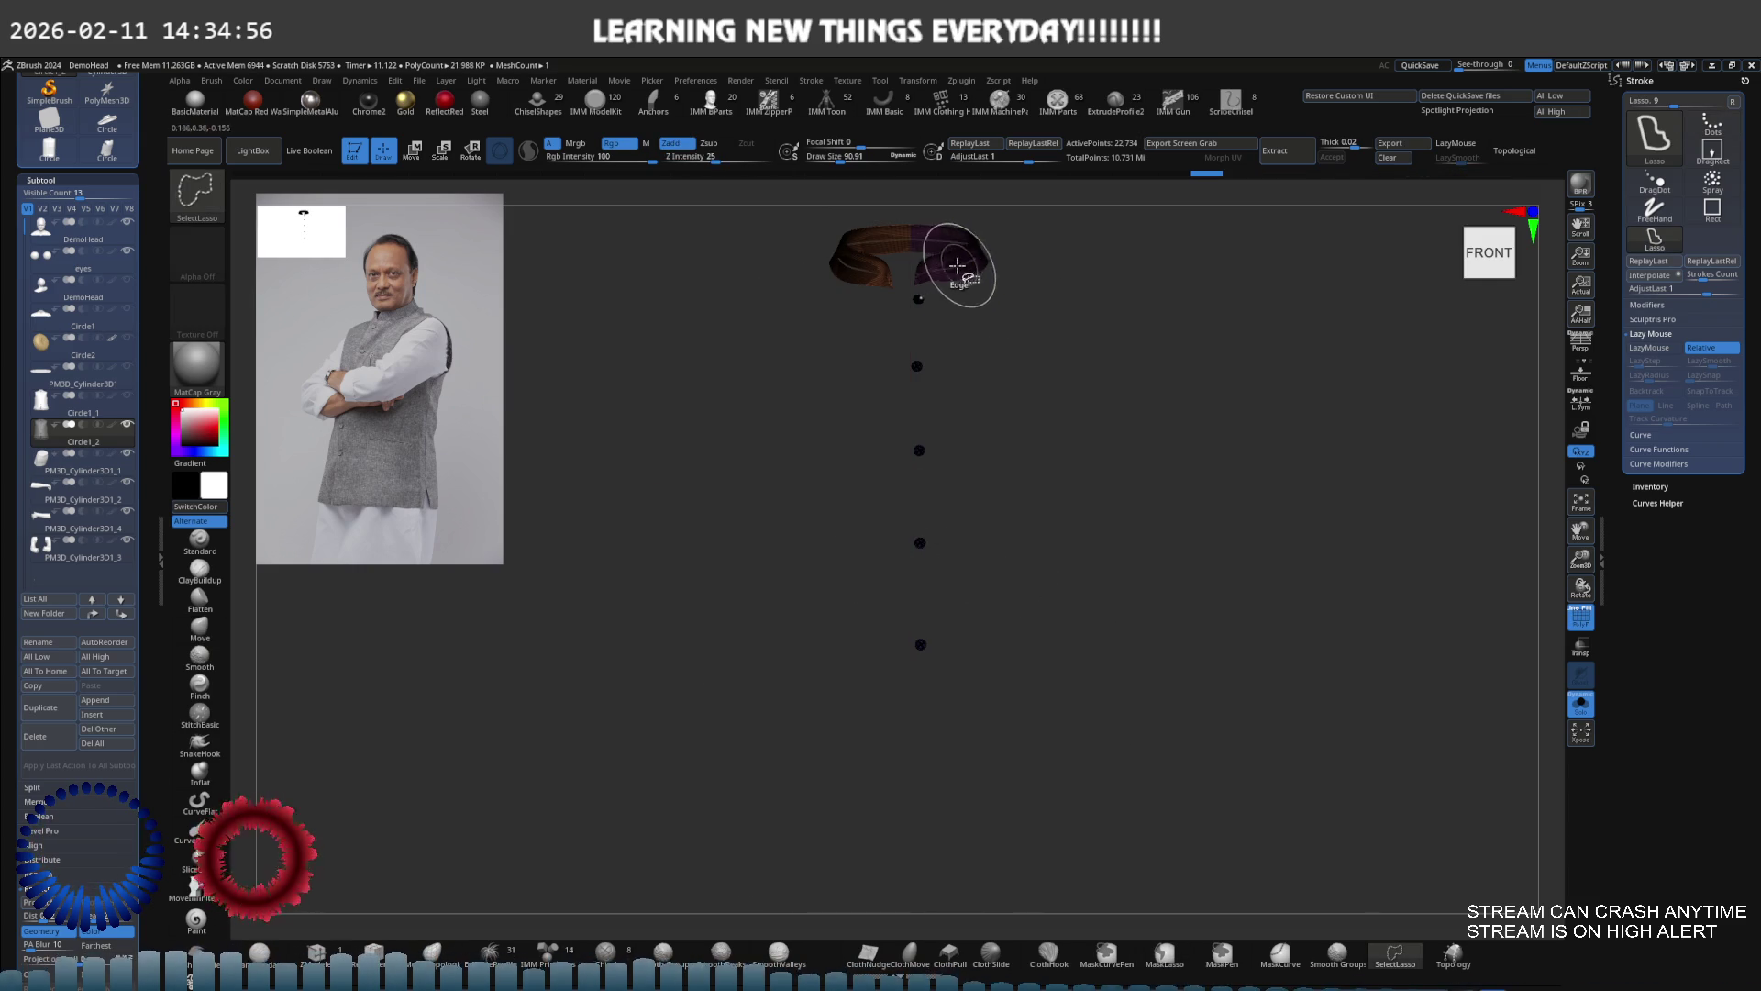
ctrl+shift+click(894, 267)
ctrl+shift+click(869, 267)
ctrl+shift+click(870, 267)
ctrl+shift+click(972, 260)
ctrl+shift+drag(981, 276, 972, 753)
Mask the button dots, split them into the new subtool Circle1_3, and reselect the vest
mouse_move(1003, 244)
ctrl+mouse_down()
mouse_move(1082, 333)
mouse_move(747, 668)
mouse_move(1034, 676)
ctrl+mouse_up()
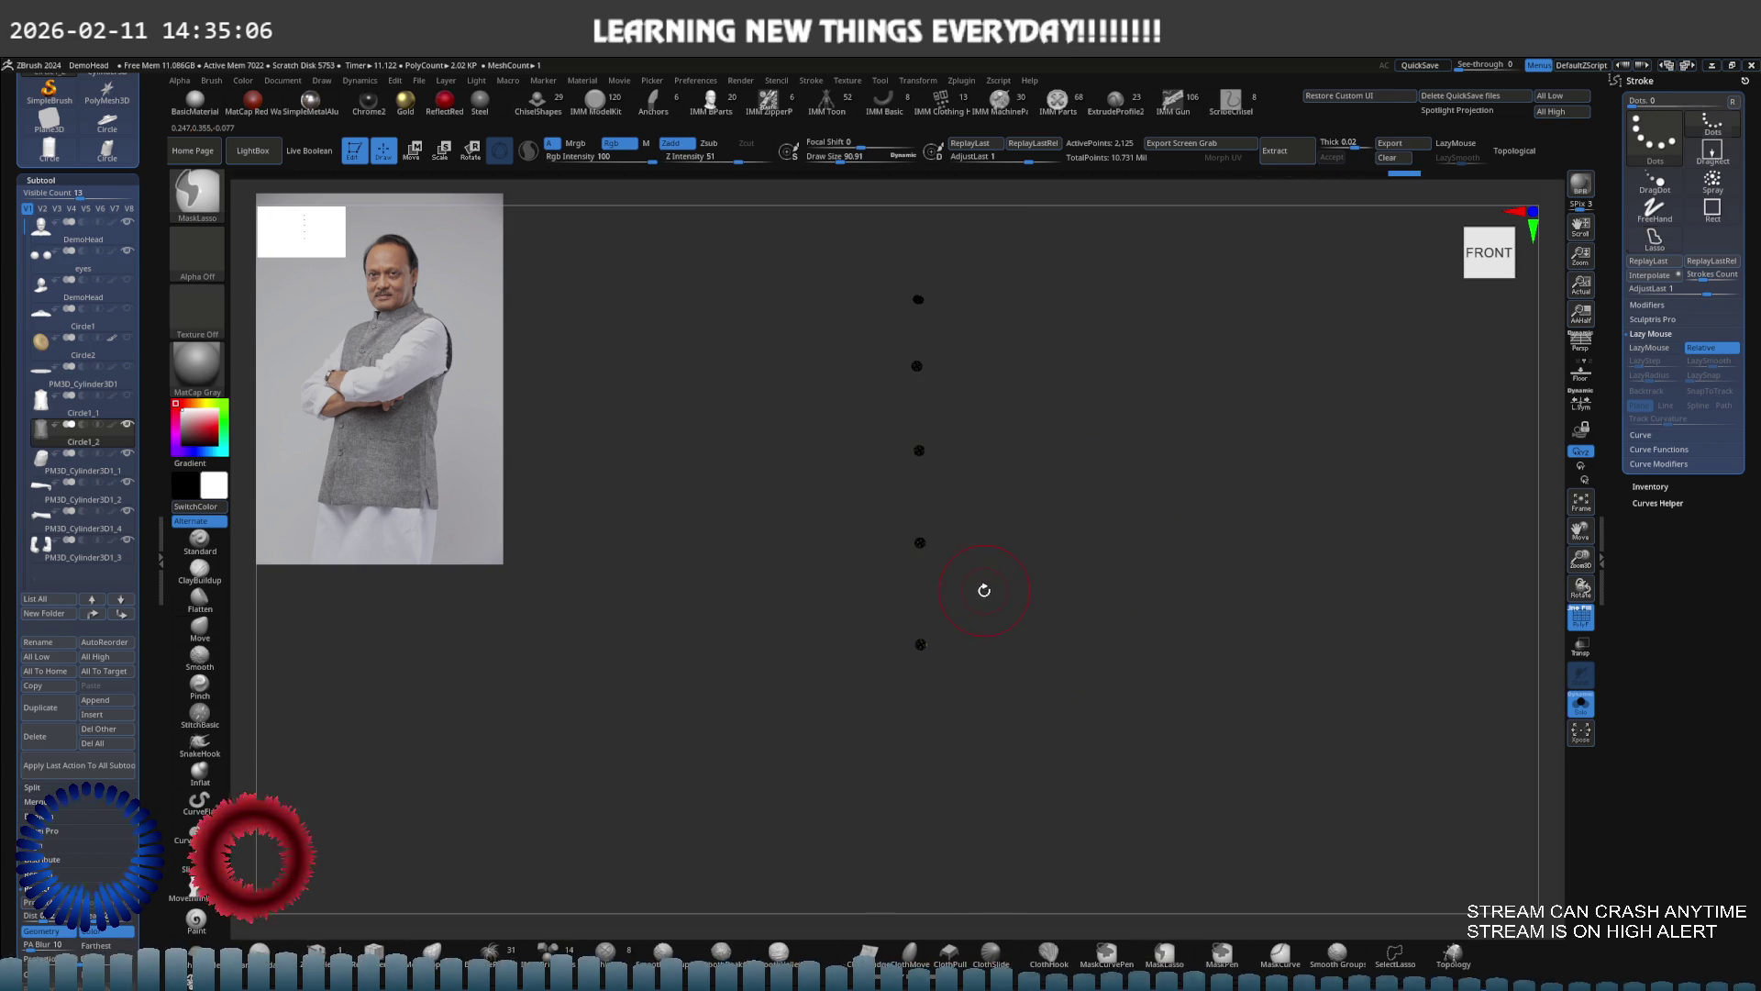
ctrl+drag(987, 574, 999, 492)
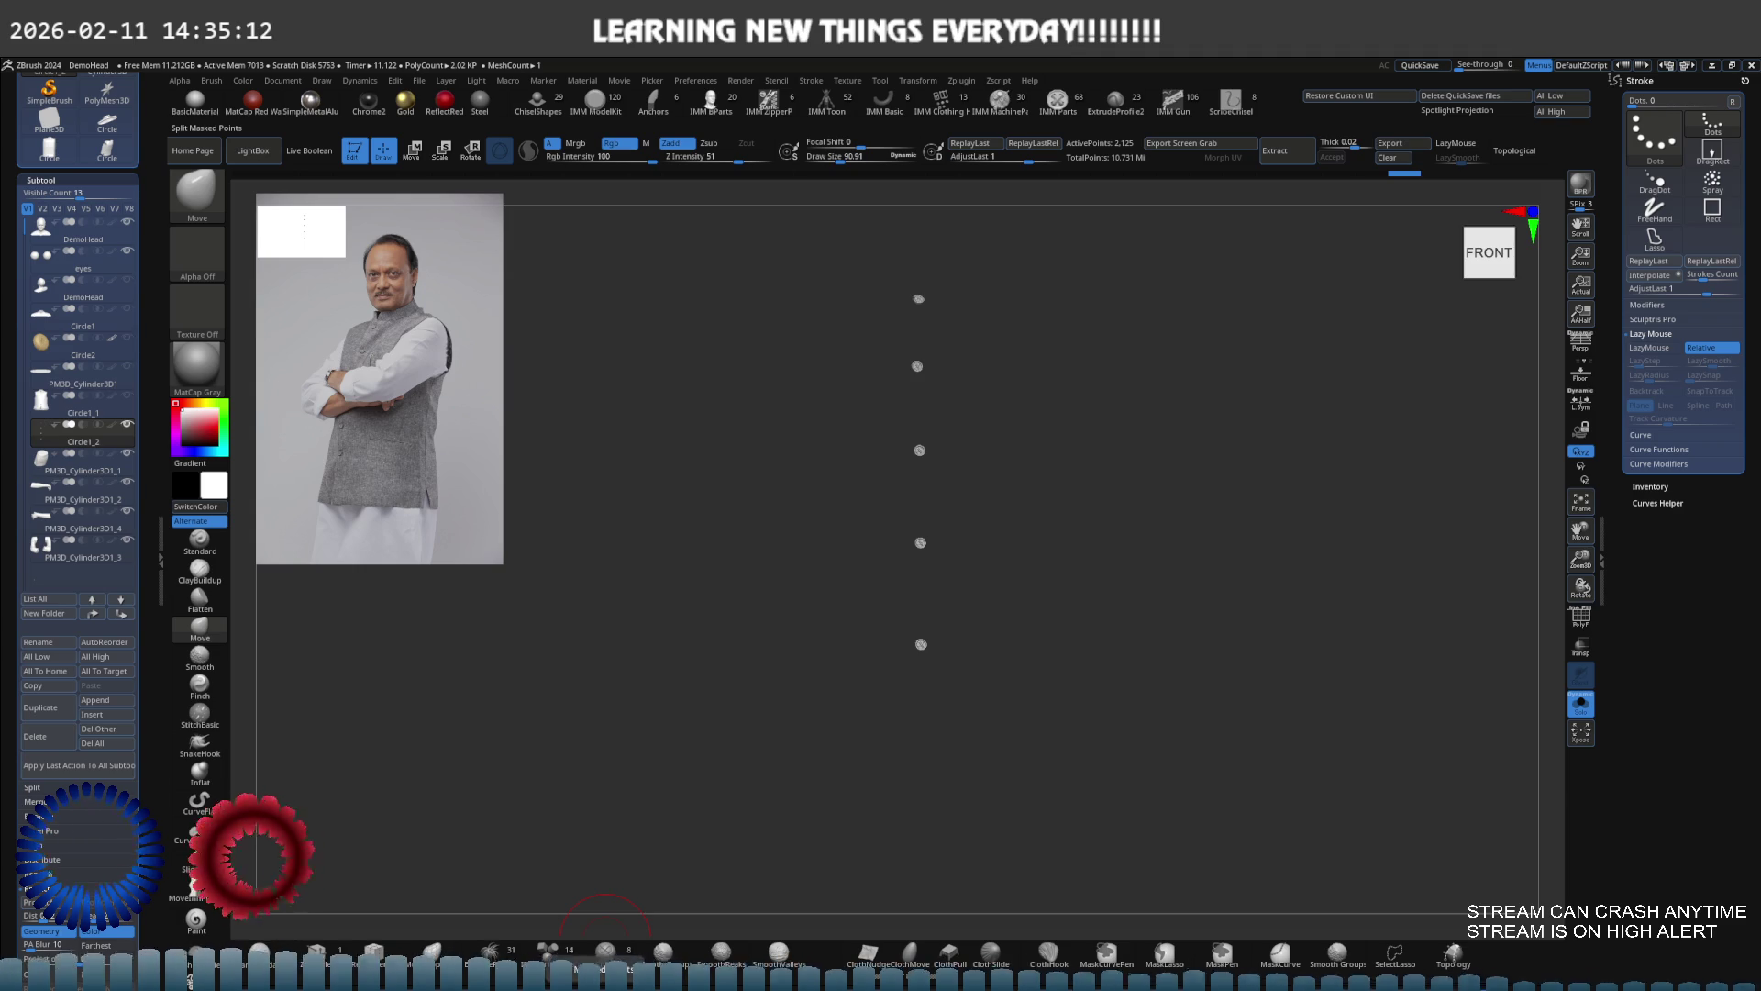
key(ctrl+shift+d)
click(99, 472)
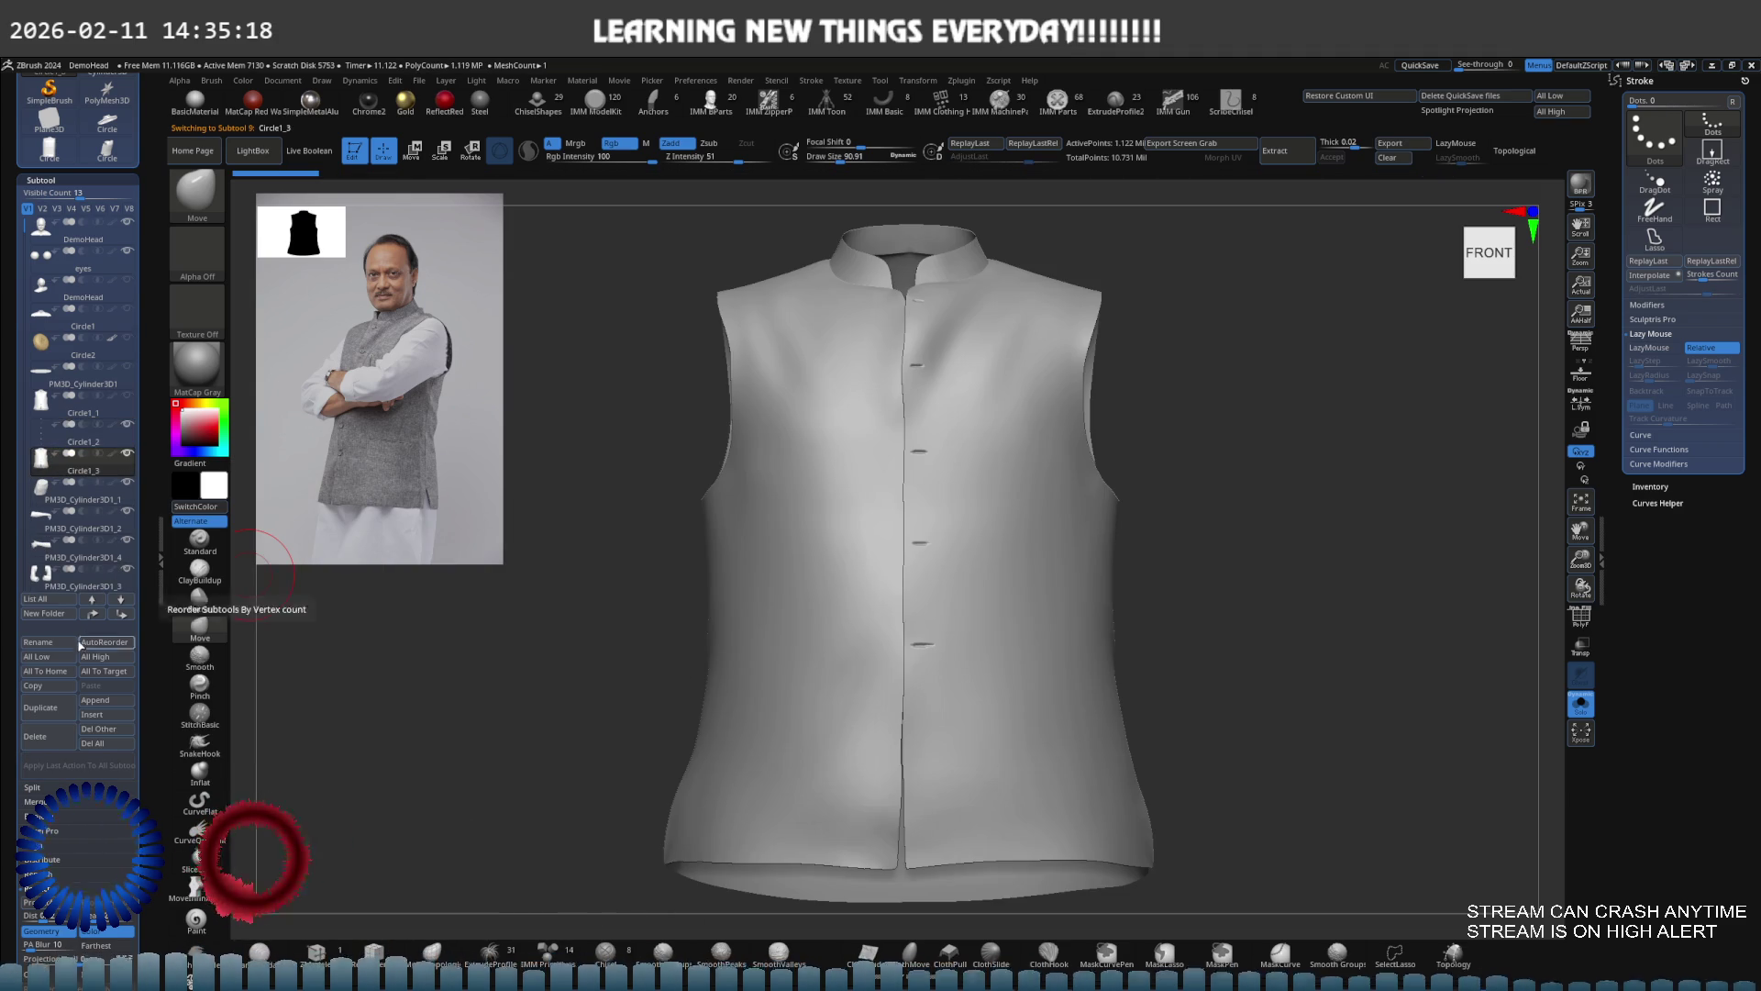
Delete the Circle1_3 subtool, select Circle1_2, turn off Solo, and make Circle1_1 visible
click(199, 627)
key(ctrl+z)
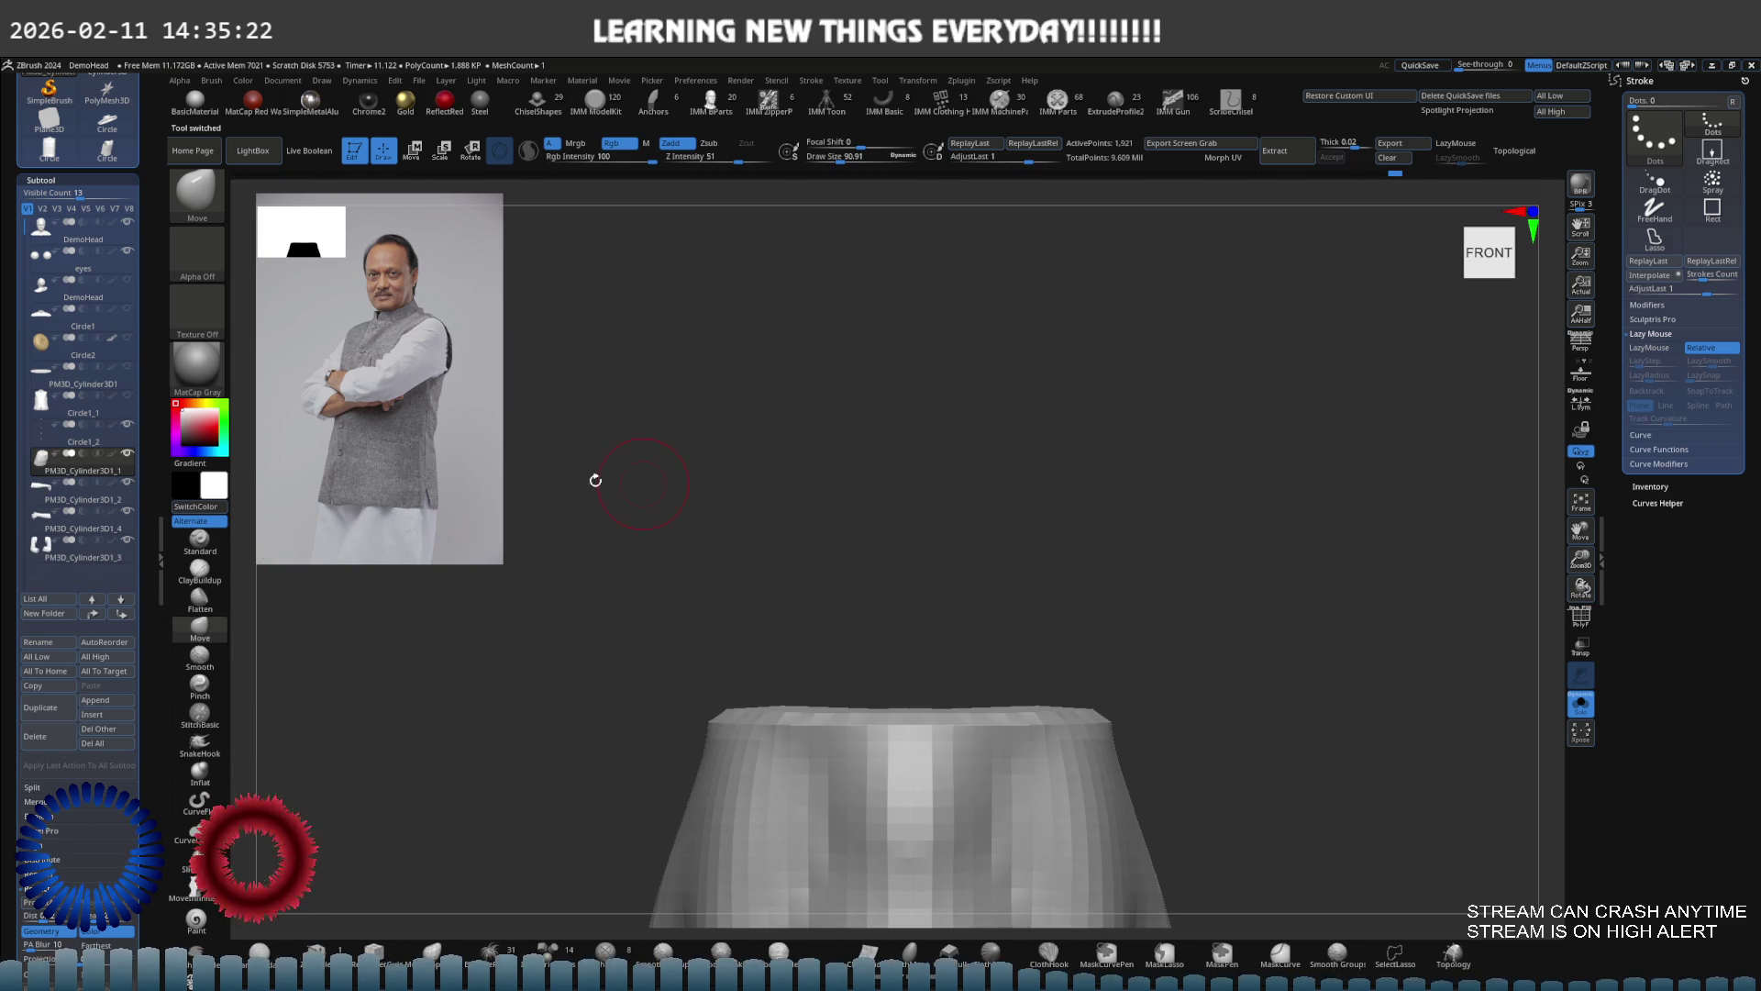
click(110, 444)
mouse_move(973, 470)
mouse_down()
mouse_move(1026, 452)
mouse_move(217, 404)
mouse_up()
key(ctrl+shift+s)
click(129, 395)
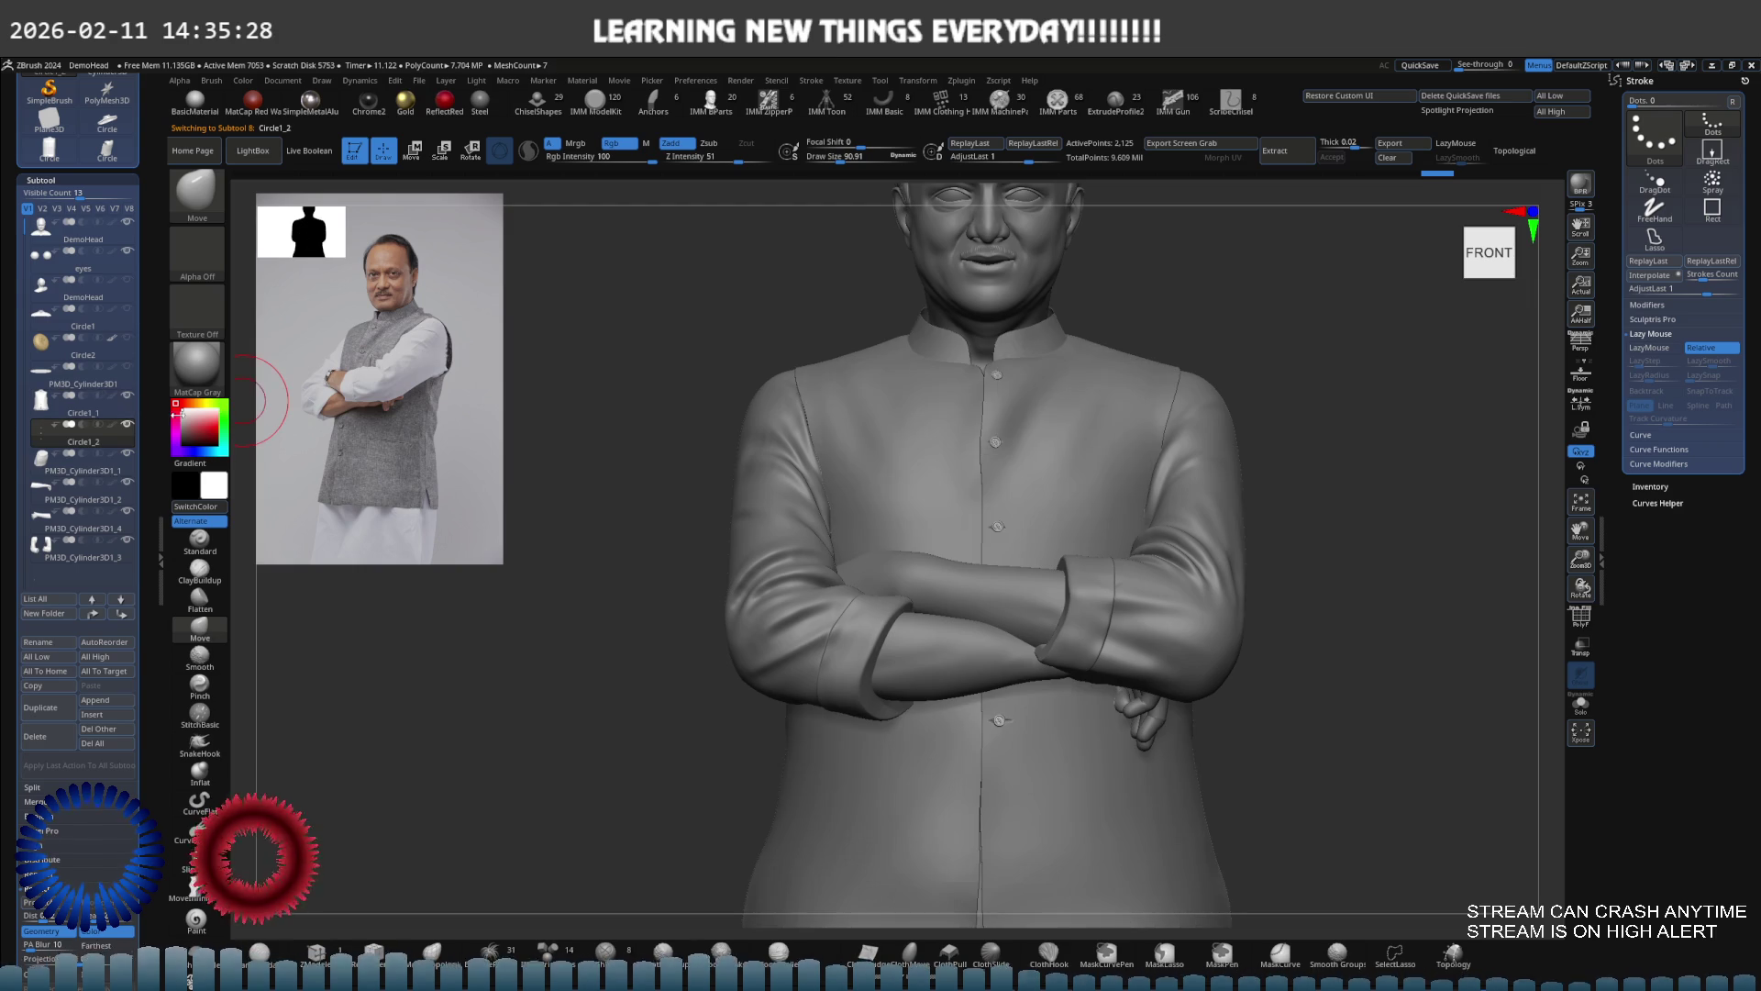
mouse_move(1002, 440)
mouse_down()
mouse_move(1037, 431)
mouse_move(1014, 435)
mouse_up()
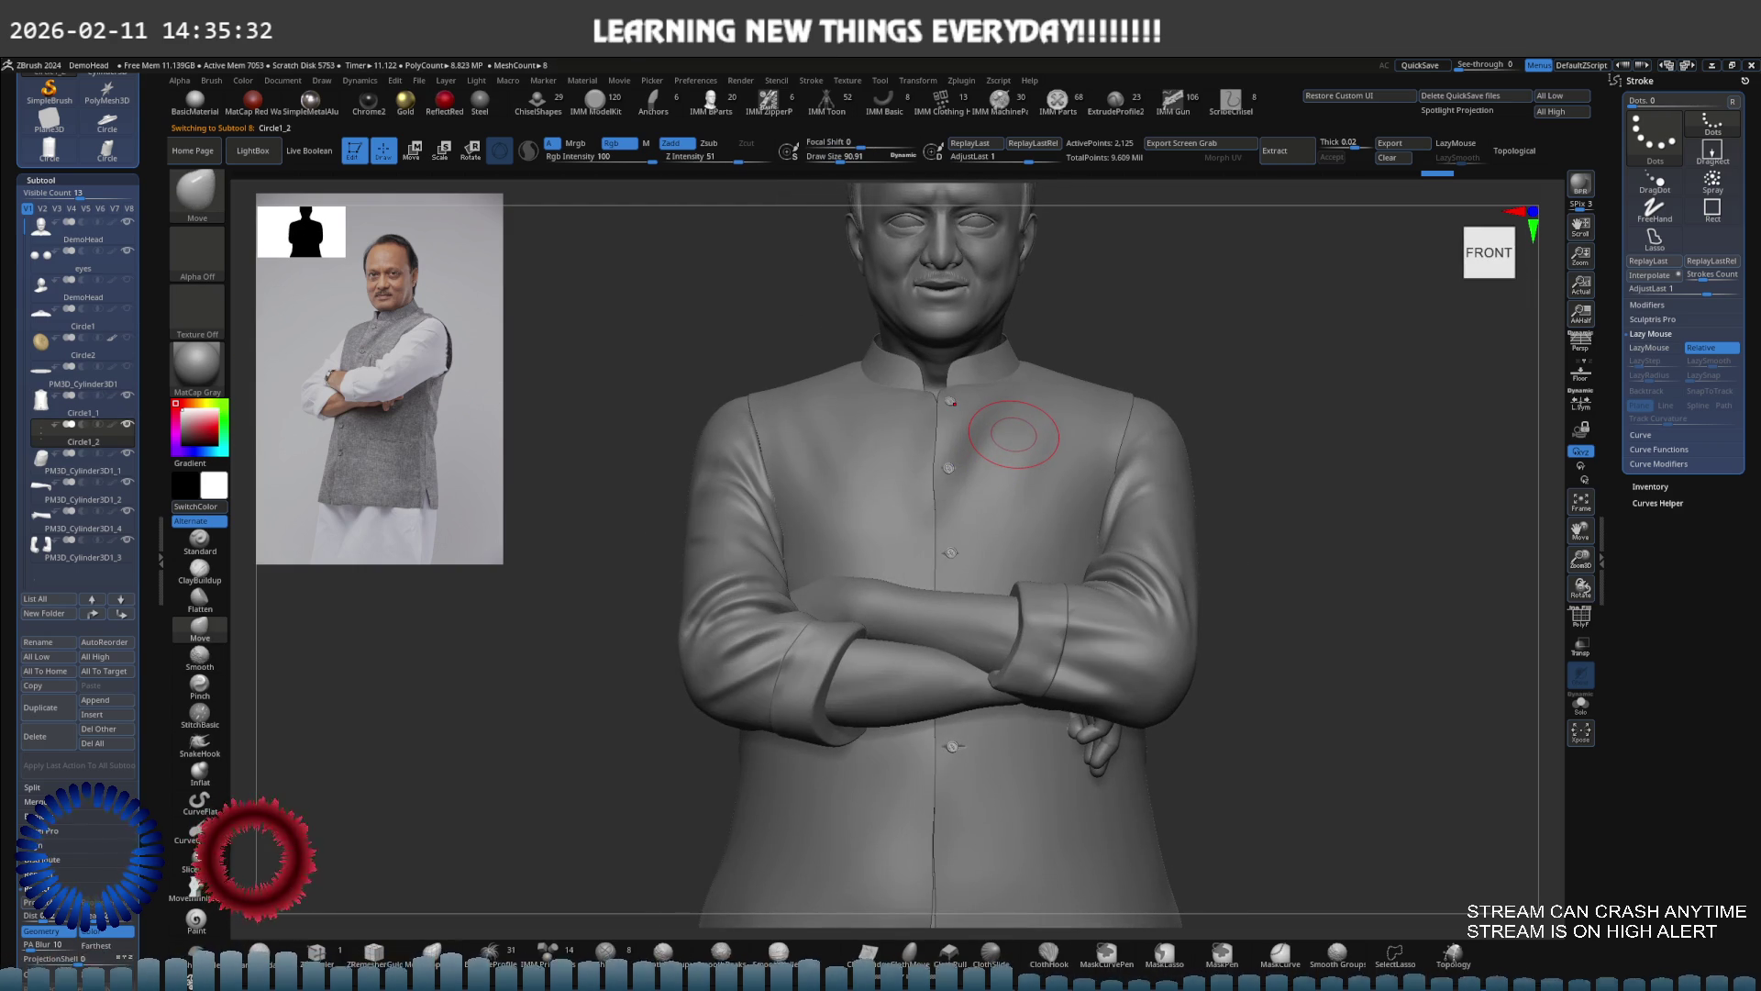
Zoom in on the kurta's front buttons and adjust the brush size
ctrl+scroll(1074, 447, up, 10)
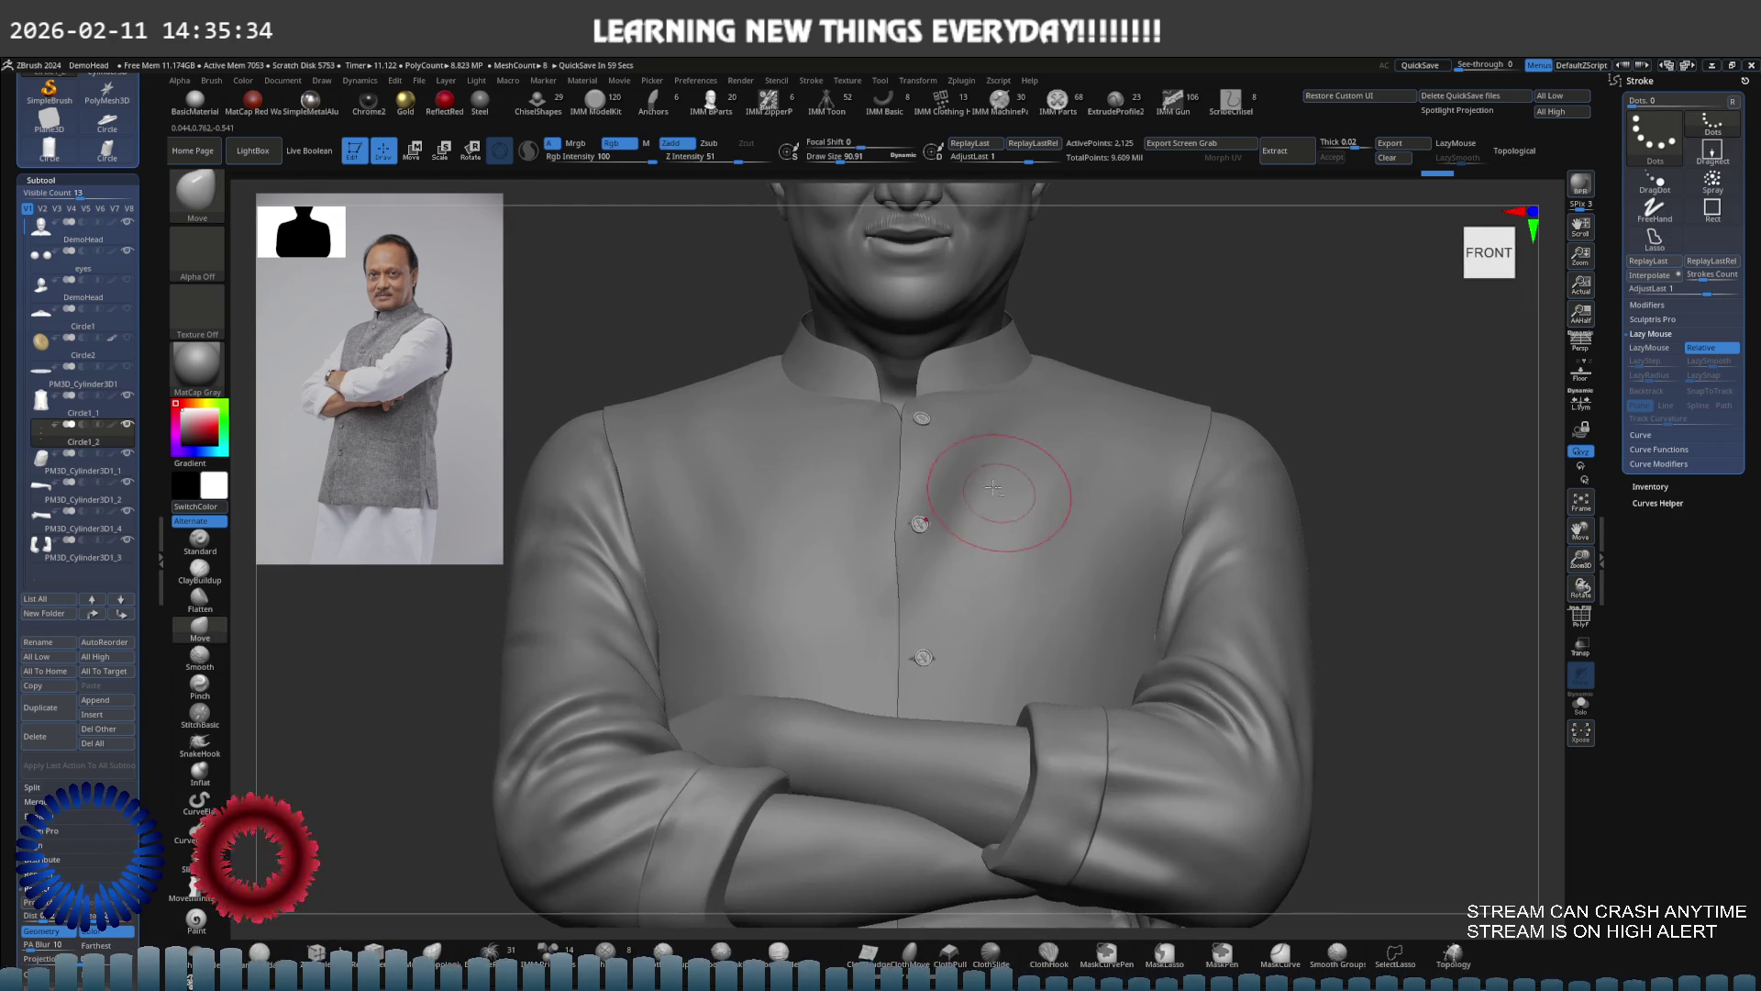
ctrl+scroll(1043, 456, up, 2)
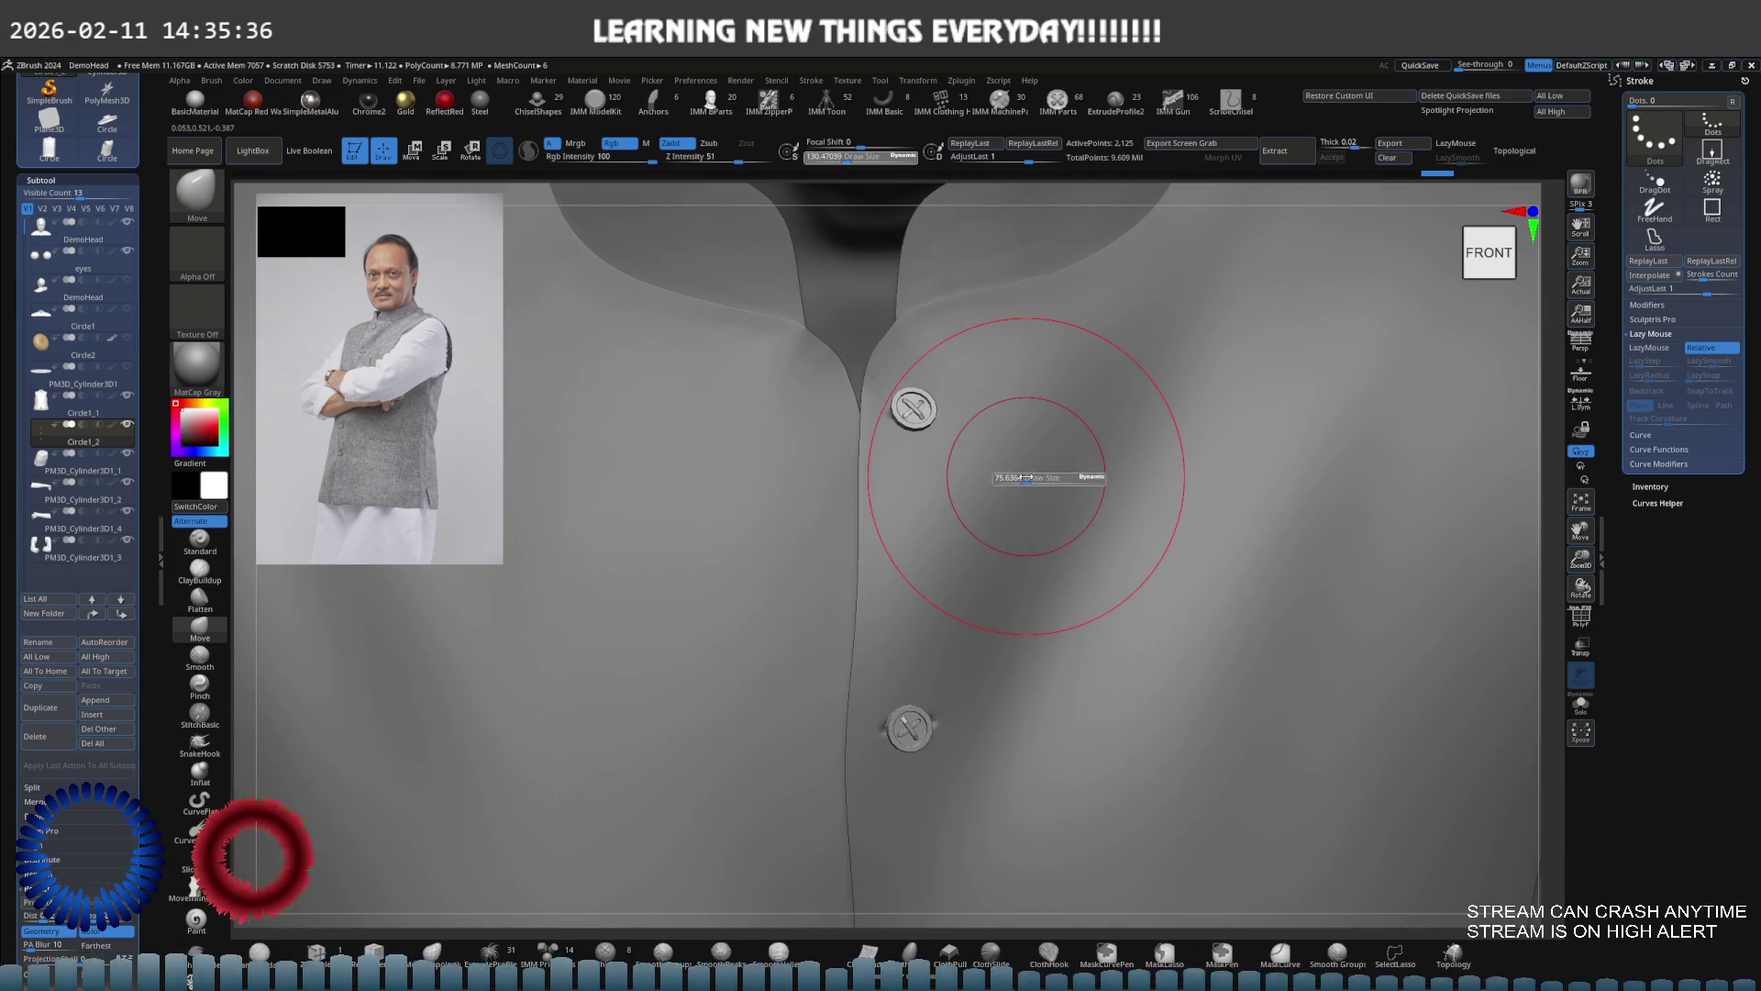
scroll(950, 587, down, 2)
scroll(958, 578, down, 1)
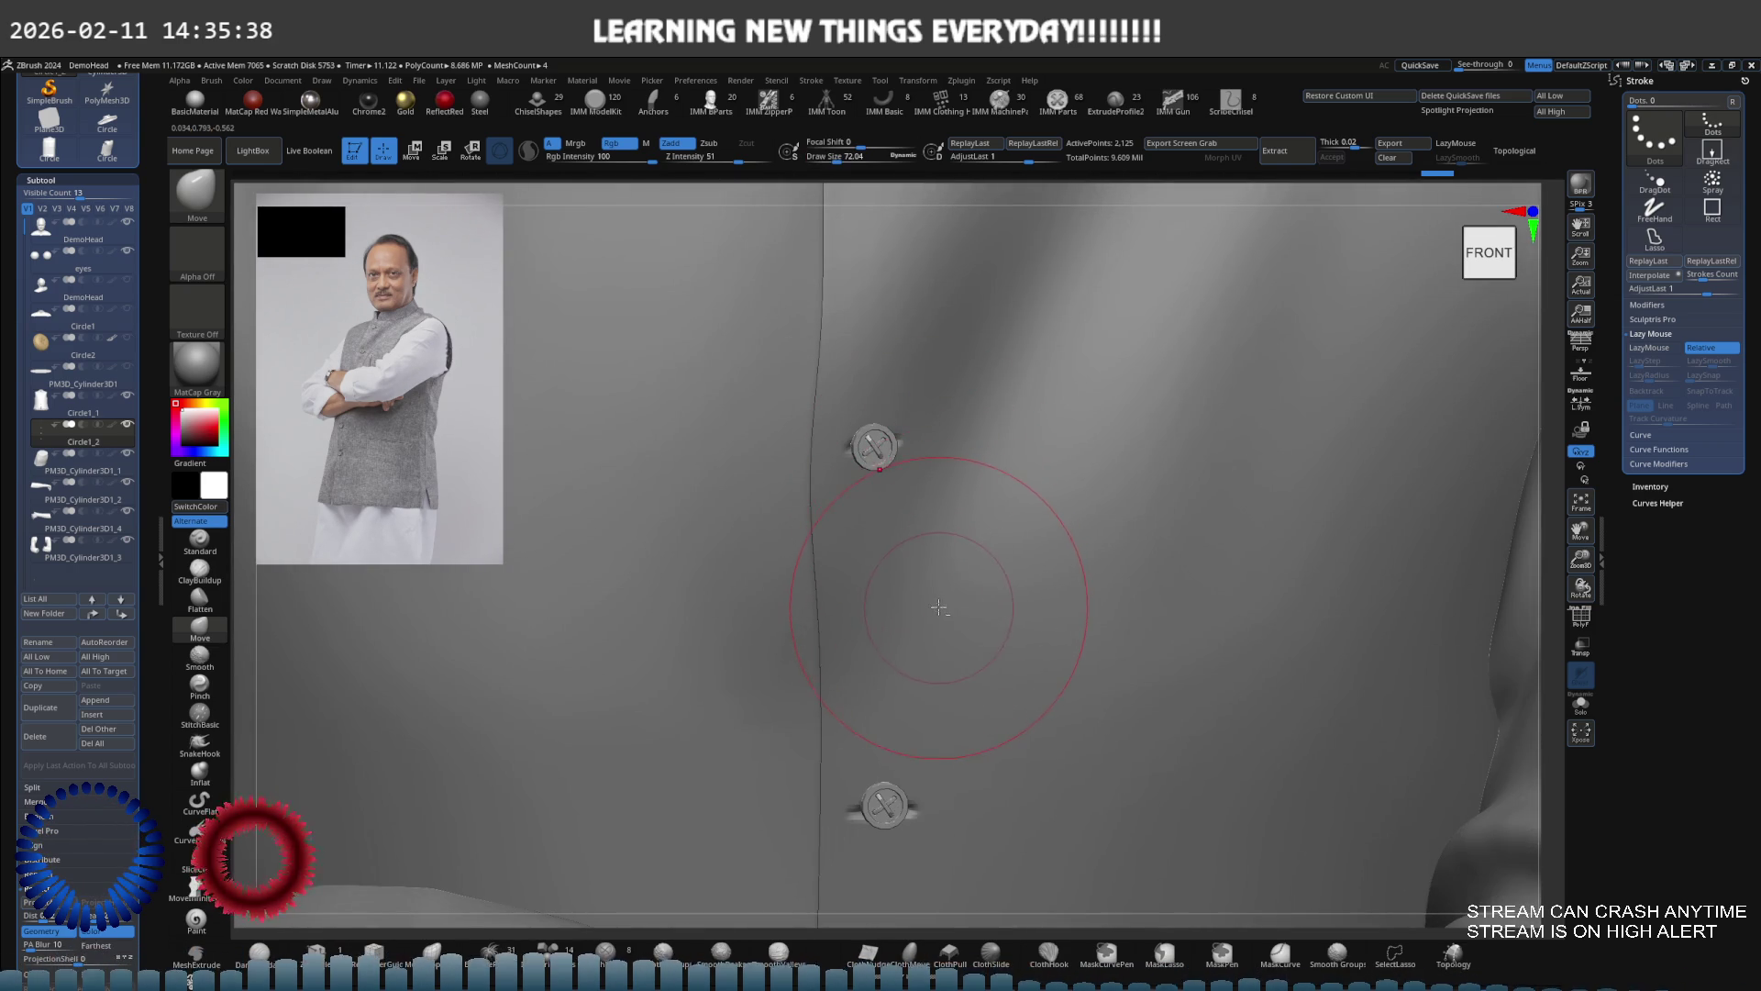
scroll(939, 608, down, 5)
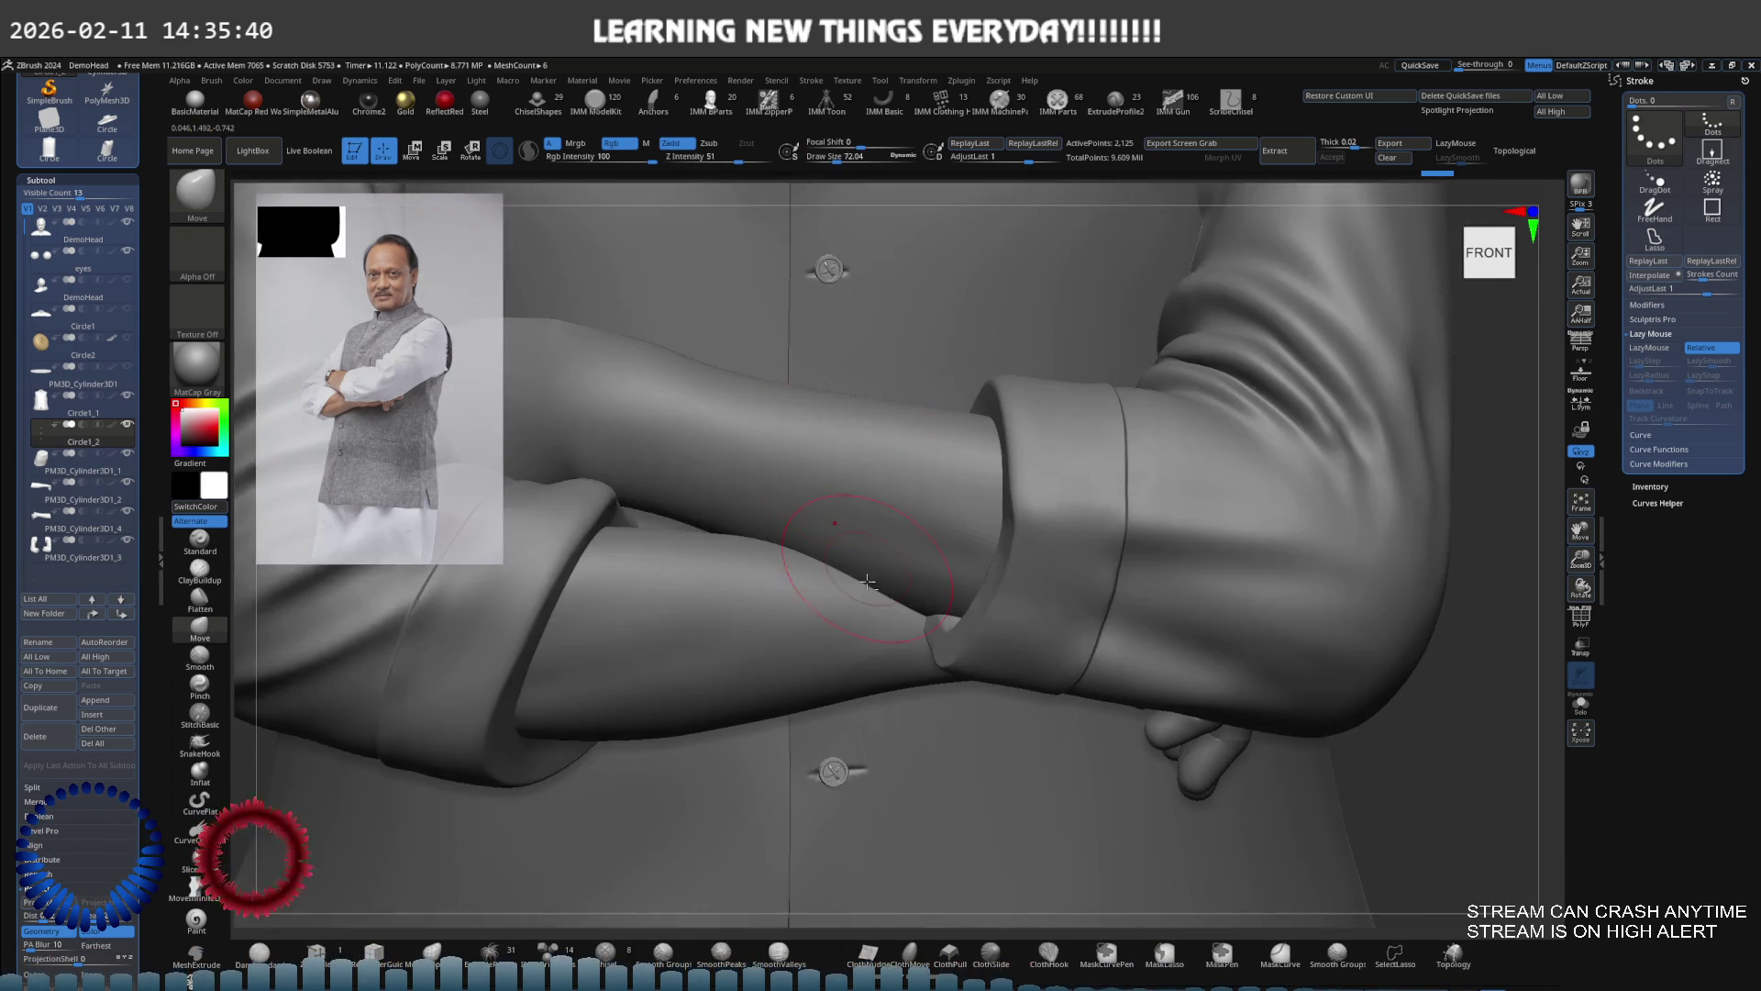
scroll(867, 541, down, 3)
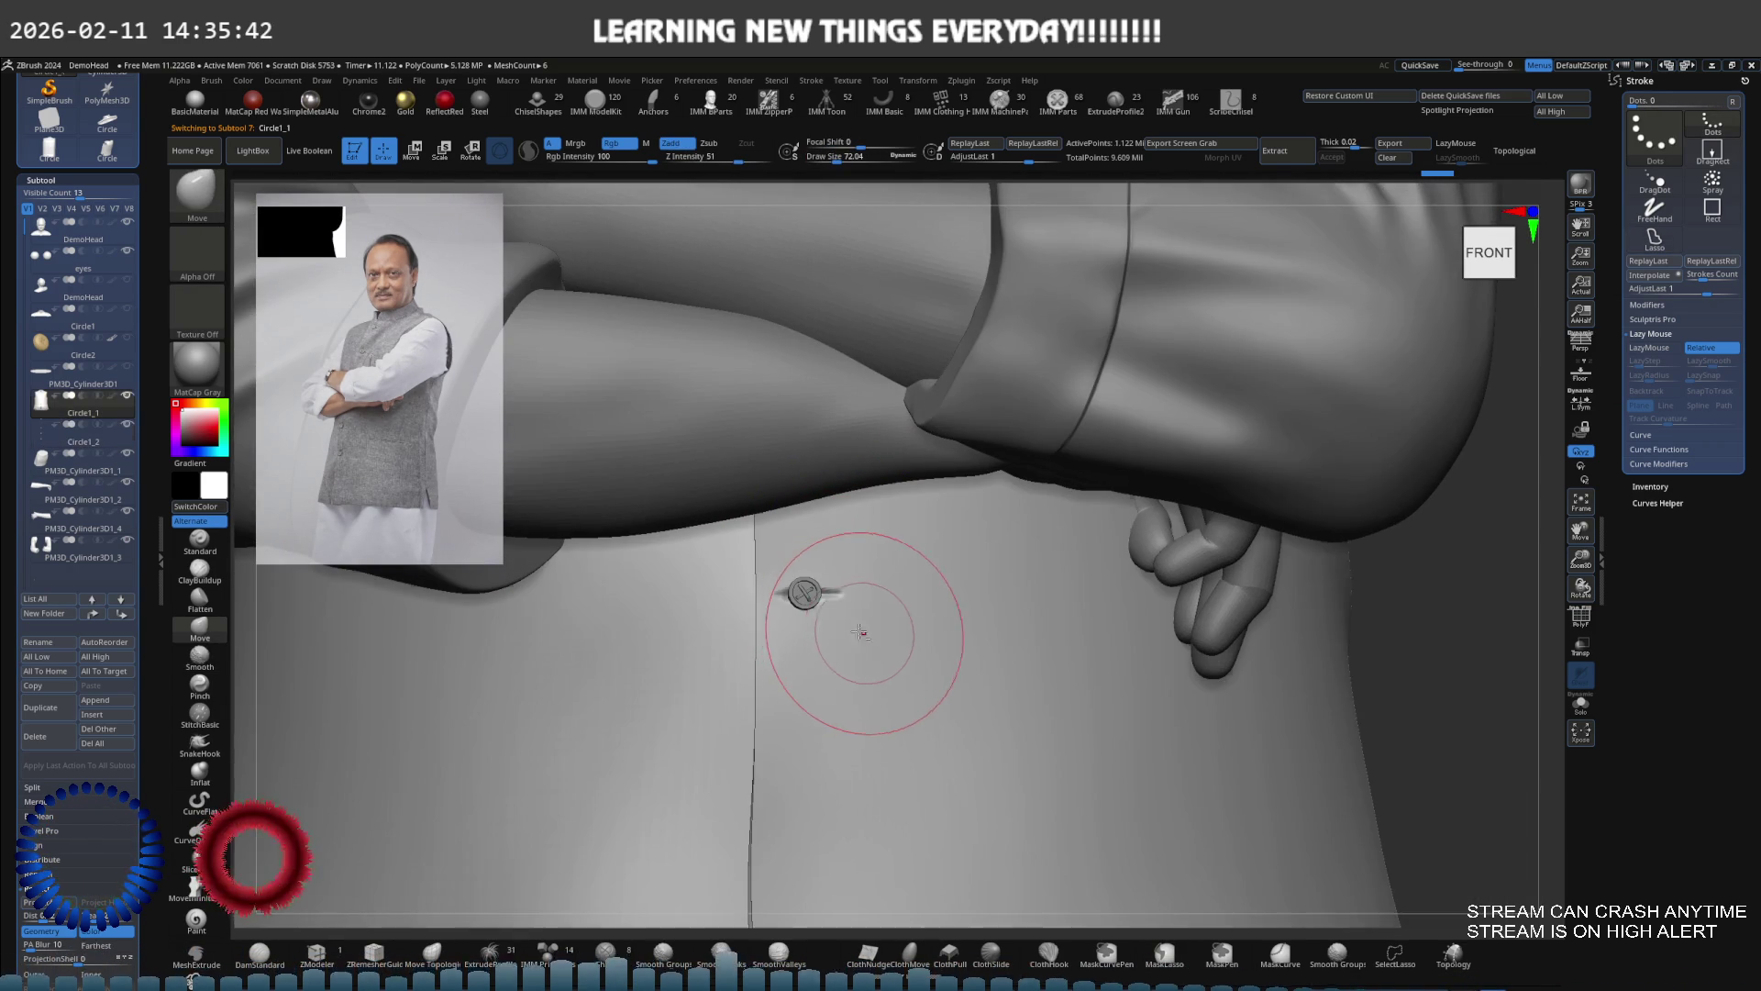
scroll(923, 515, up, 3)
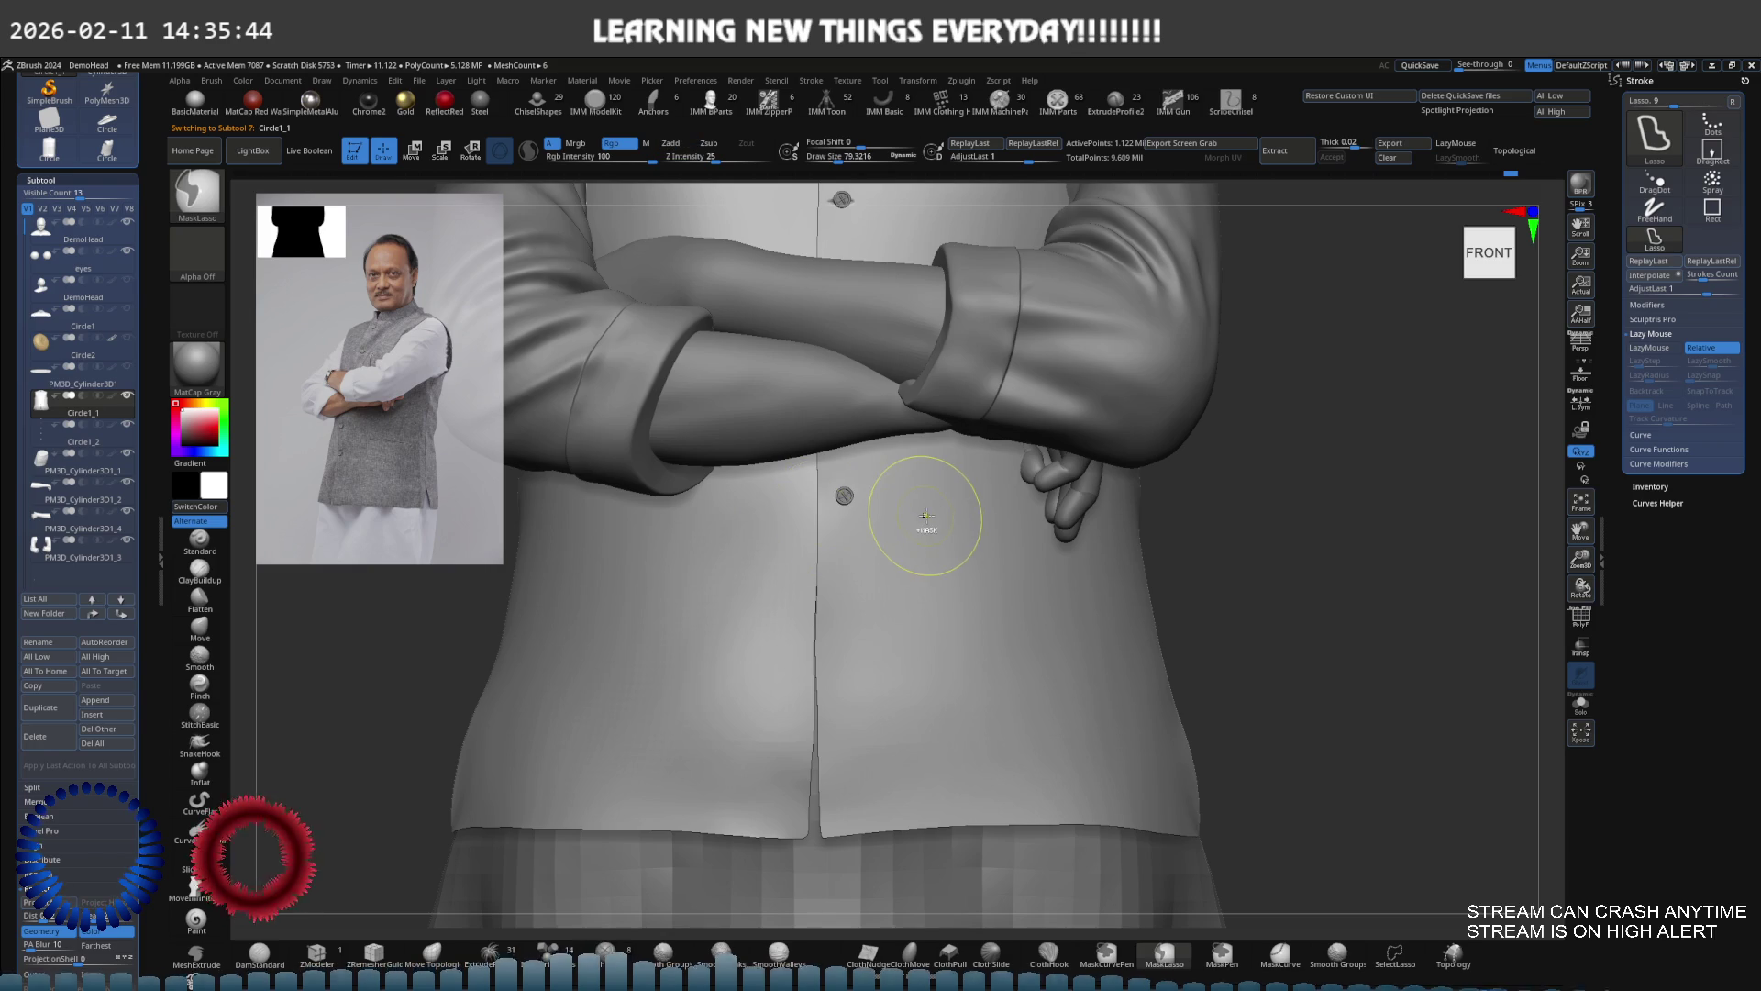
scroll(874, 517, up, 5)
key(s)
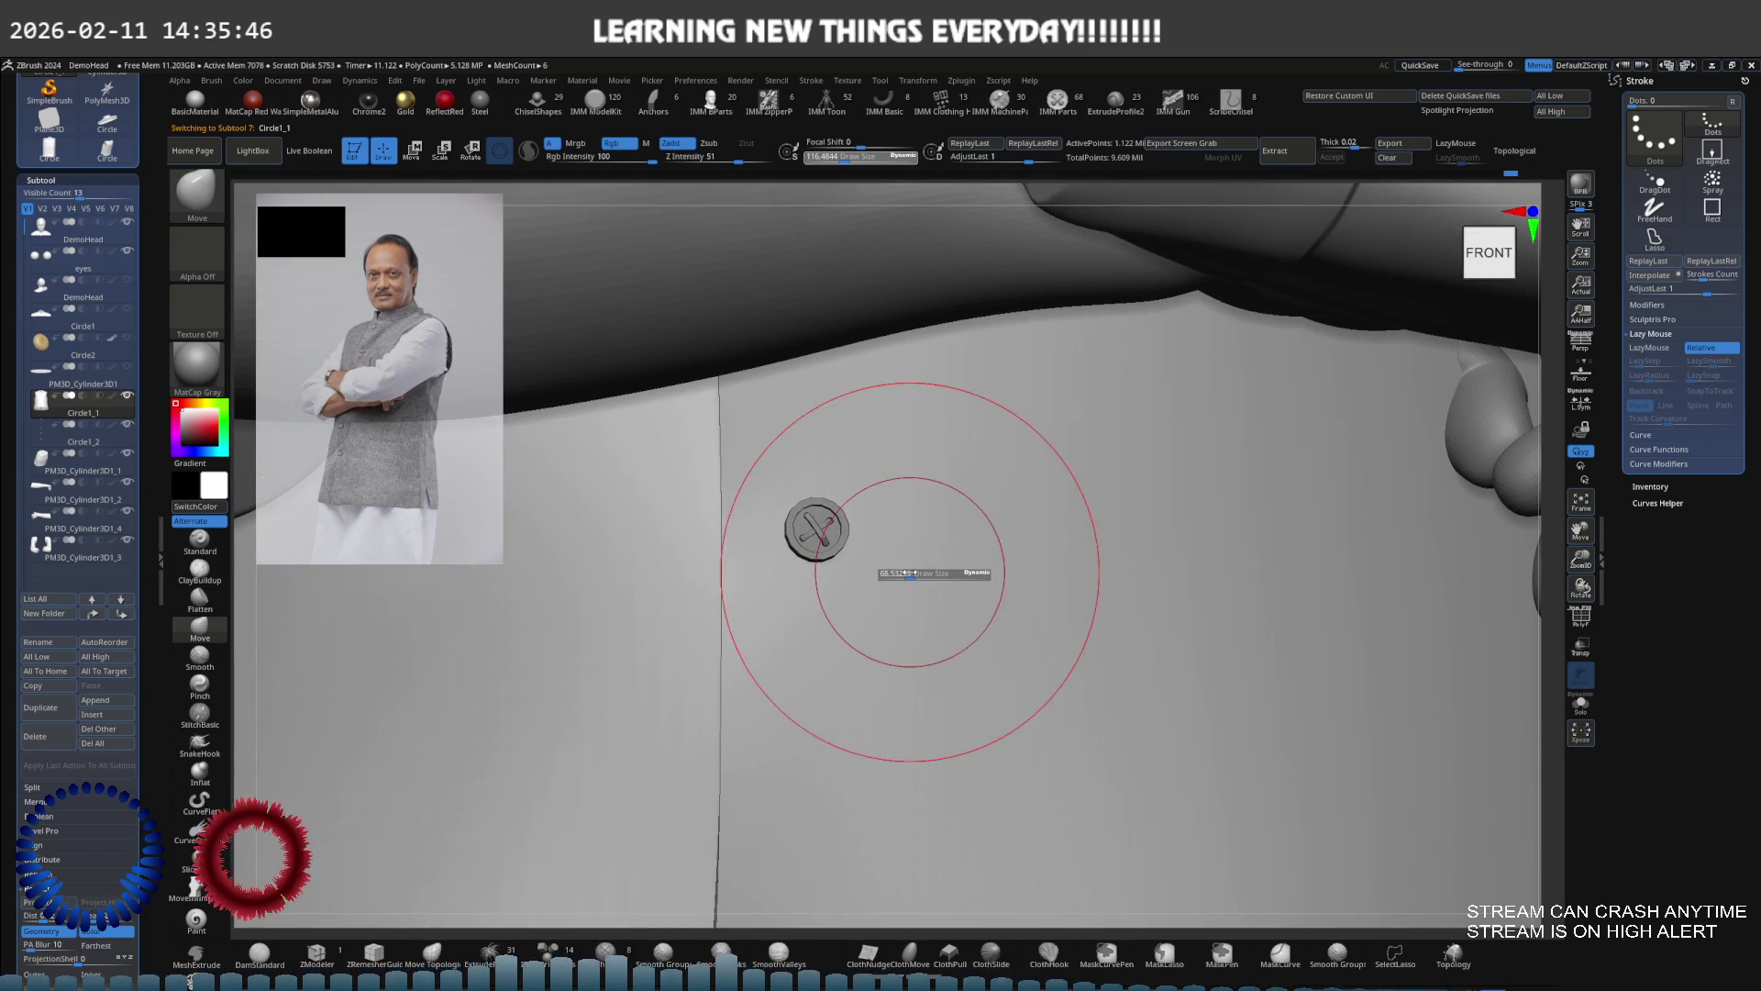
scroll(819, 562, up, 3)
Select DamStandard with Zsub and LazyMouse, resize it, and orbit to the front and left
key(b)
key(d)
key(s)
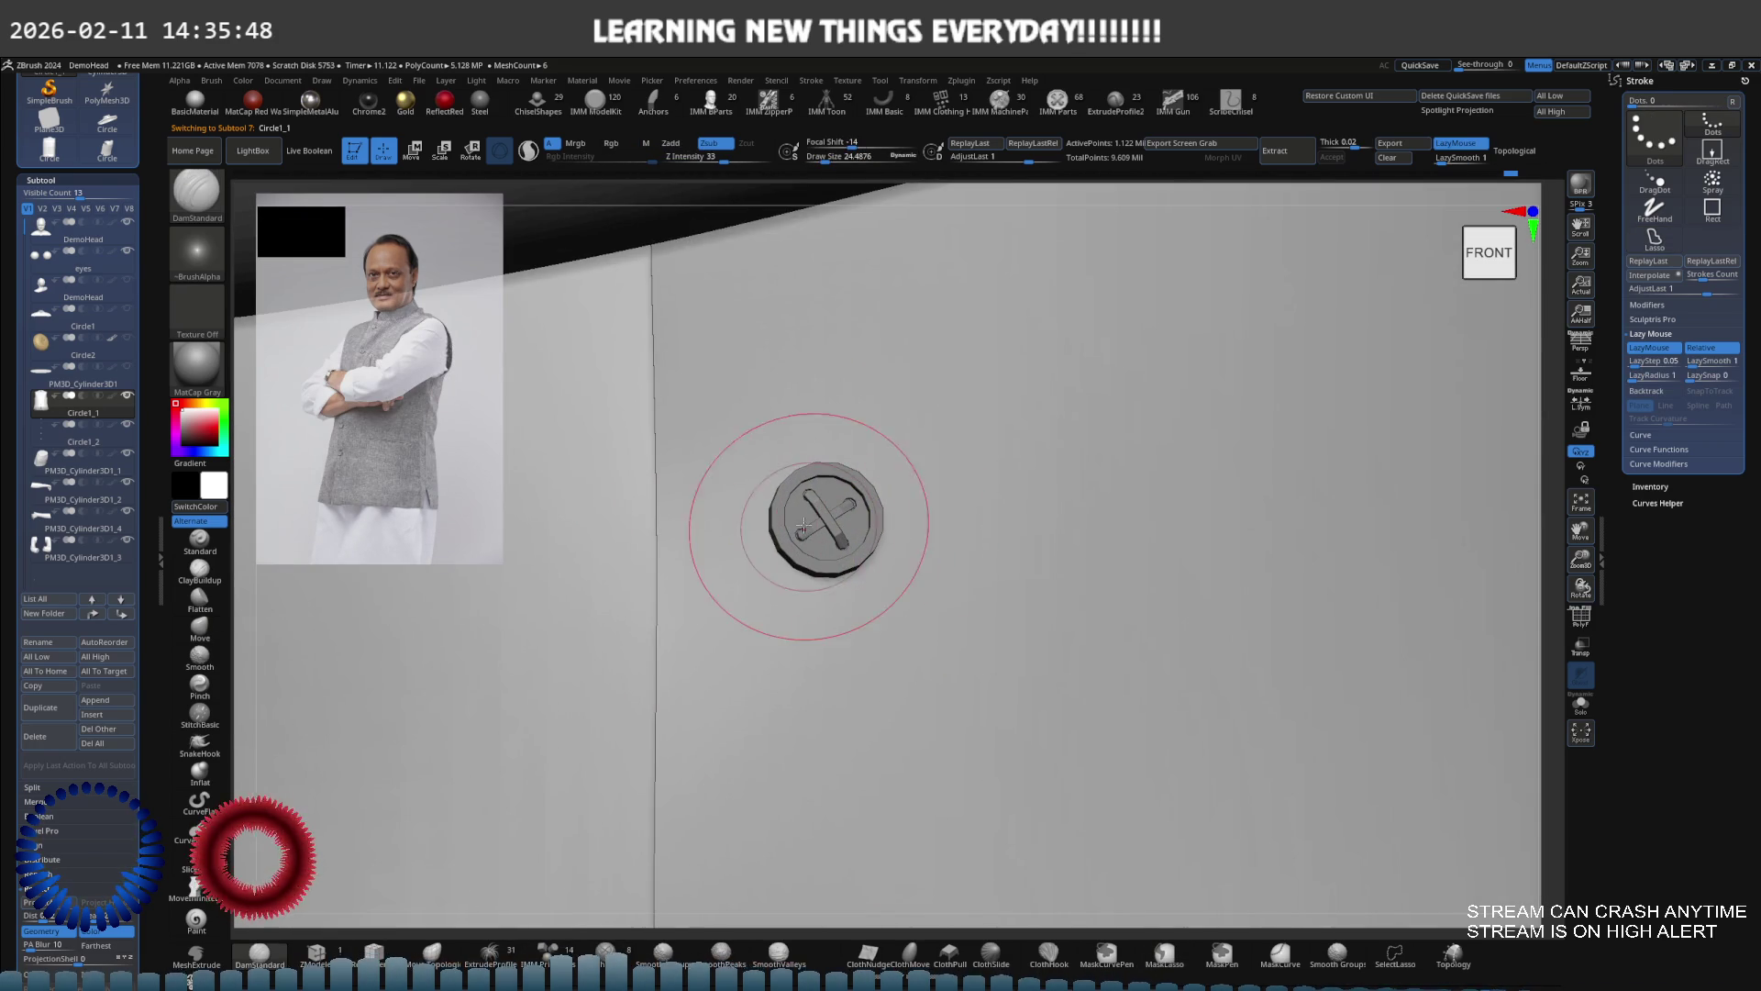
key(s)
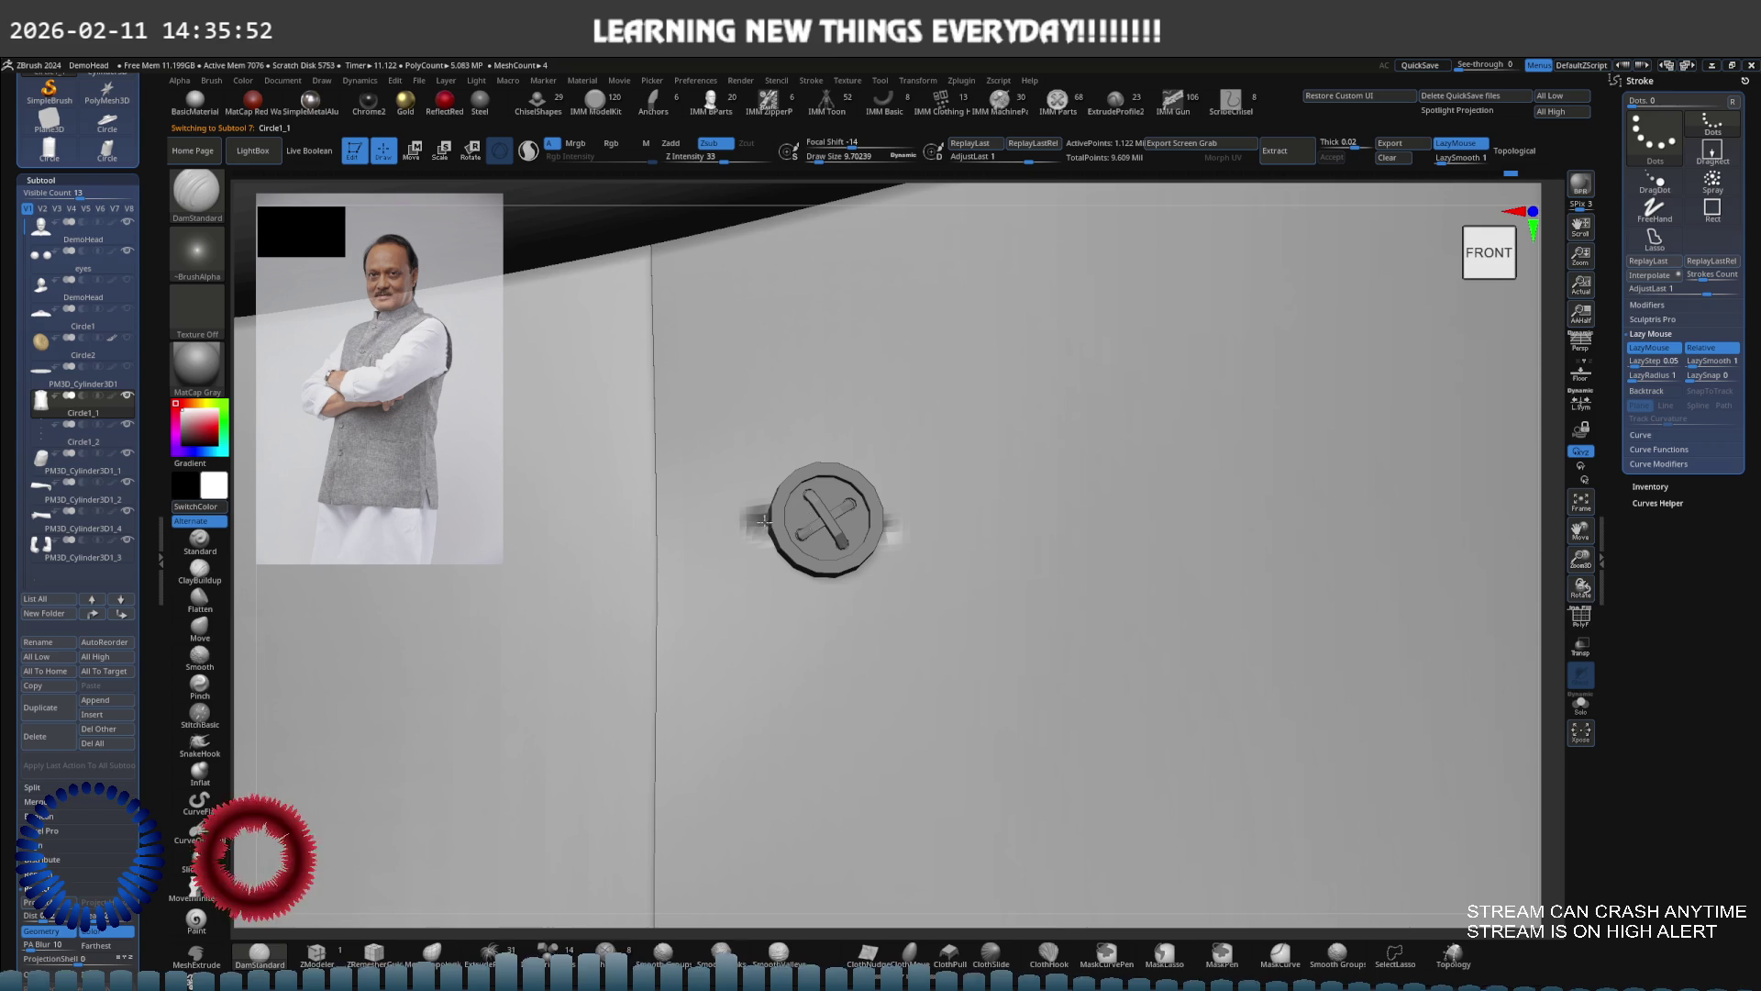
scroll(851, 504, down, 6)
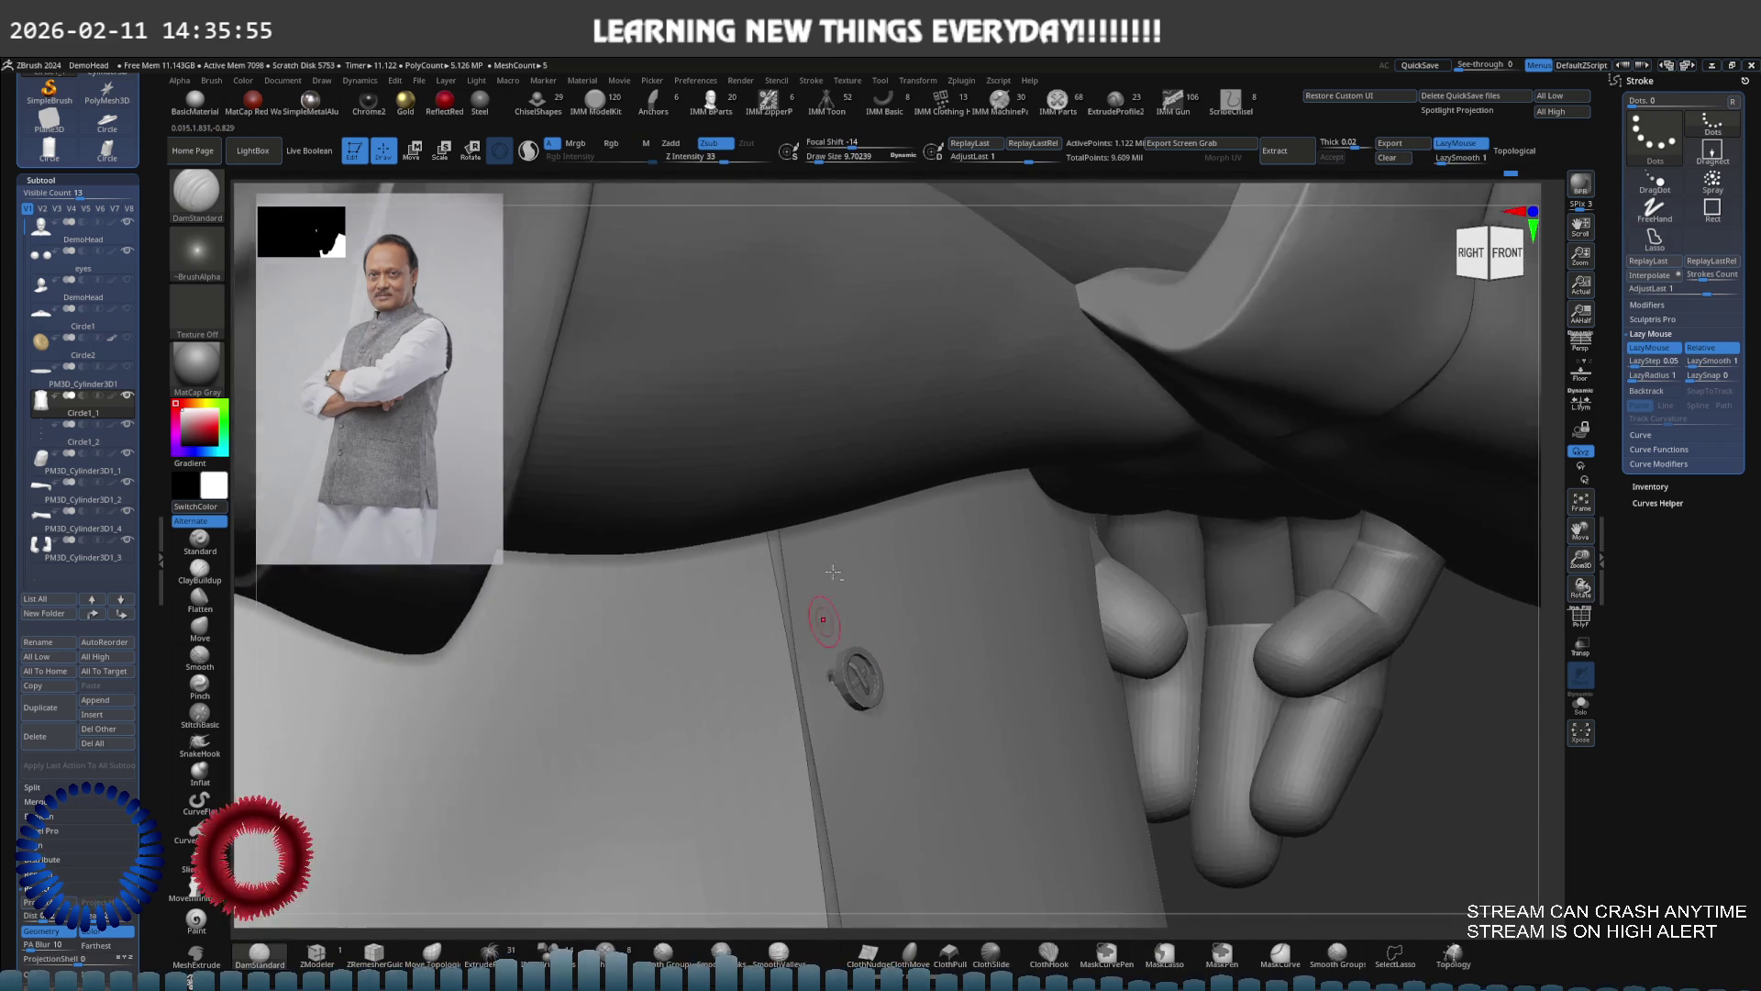
mouse_move(833, 573)
right_down()
mouse_move(826, 499)
mouse_move(881, 515)
mouse_move(764, 505)
mouse_move(778, 552)
right_up()
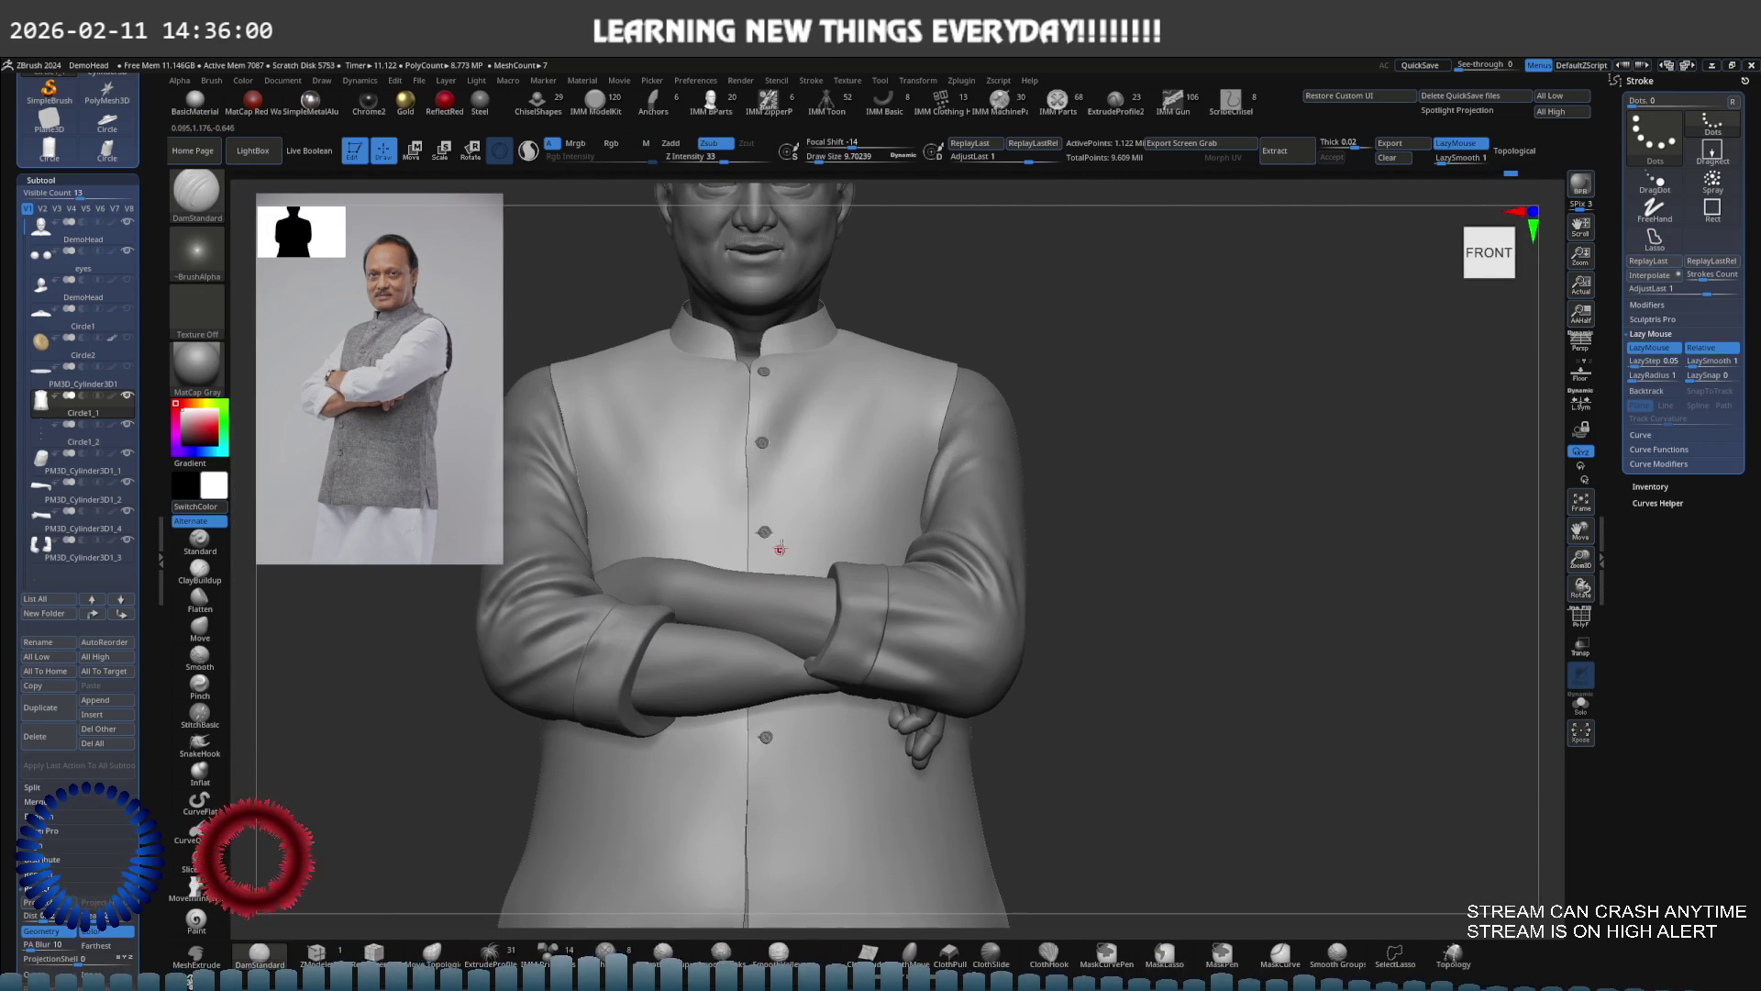
mouse_move(890, 520)
right_down()
mouse_move(838, 523)
mouse_move(880, 519)
mouse_move(908, 477)
right_up()
Solo the vest, orbit to its lower side slit, and set up Flatten at about 76
mouse_move(791, 364)
alt+right_down()
mouse_move(750, 468)
mouse_move(776, 495)
alt+right_up()
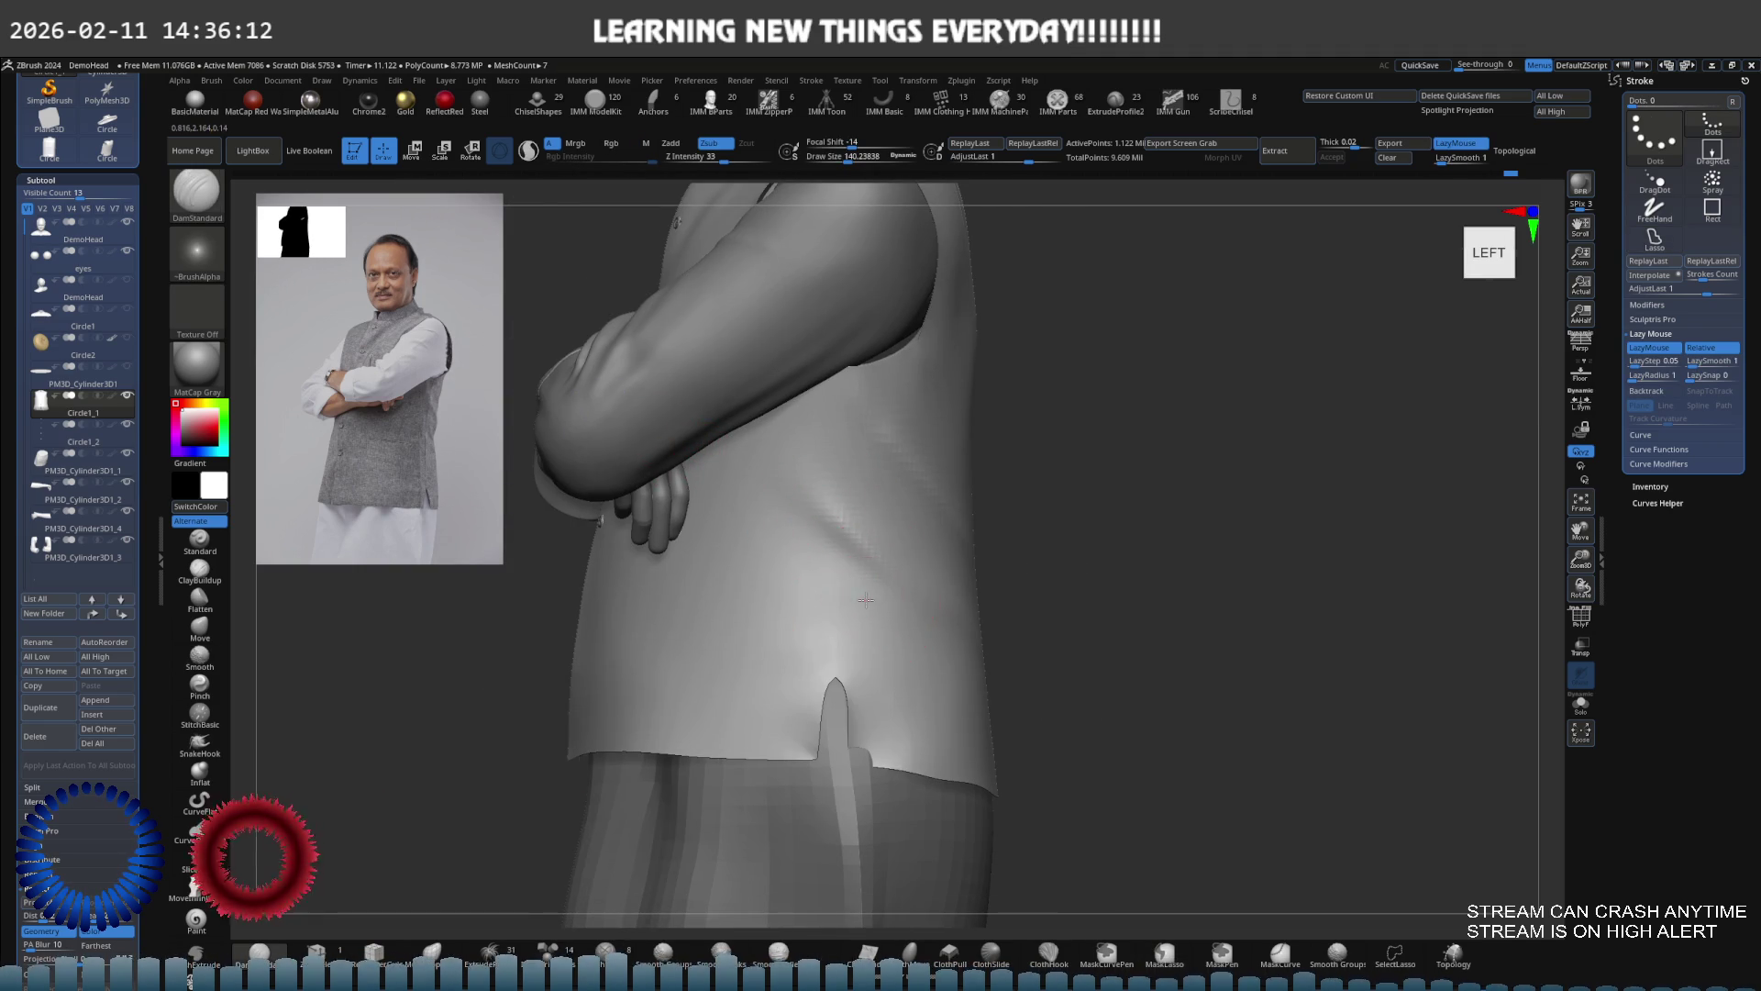
key(alt+s)
right_drag(844, 746, 896, 609)
key(b)
key(m)
key(v)
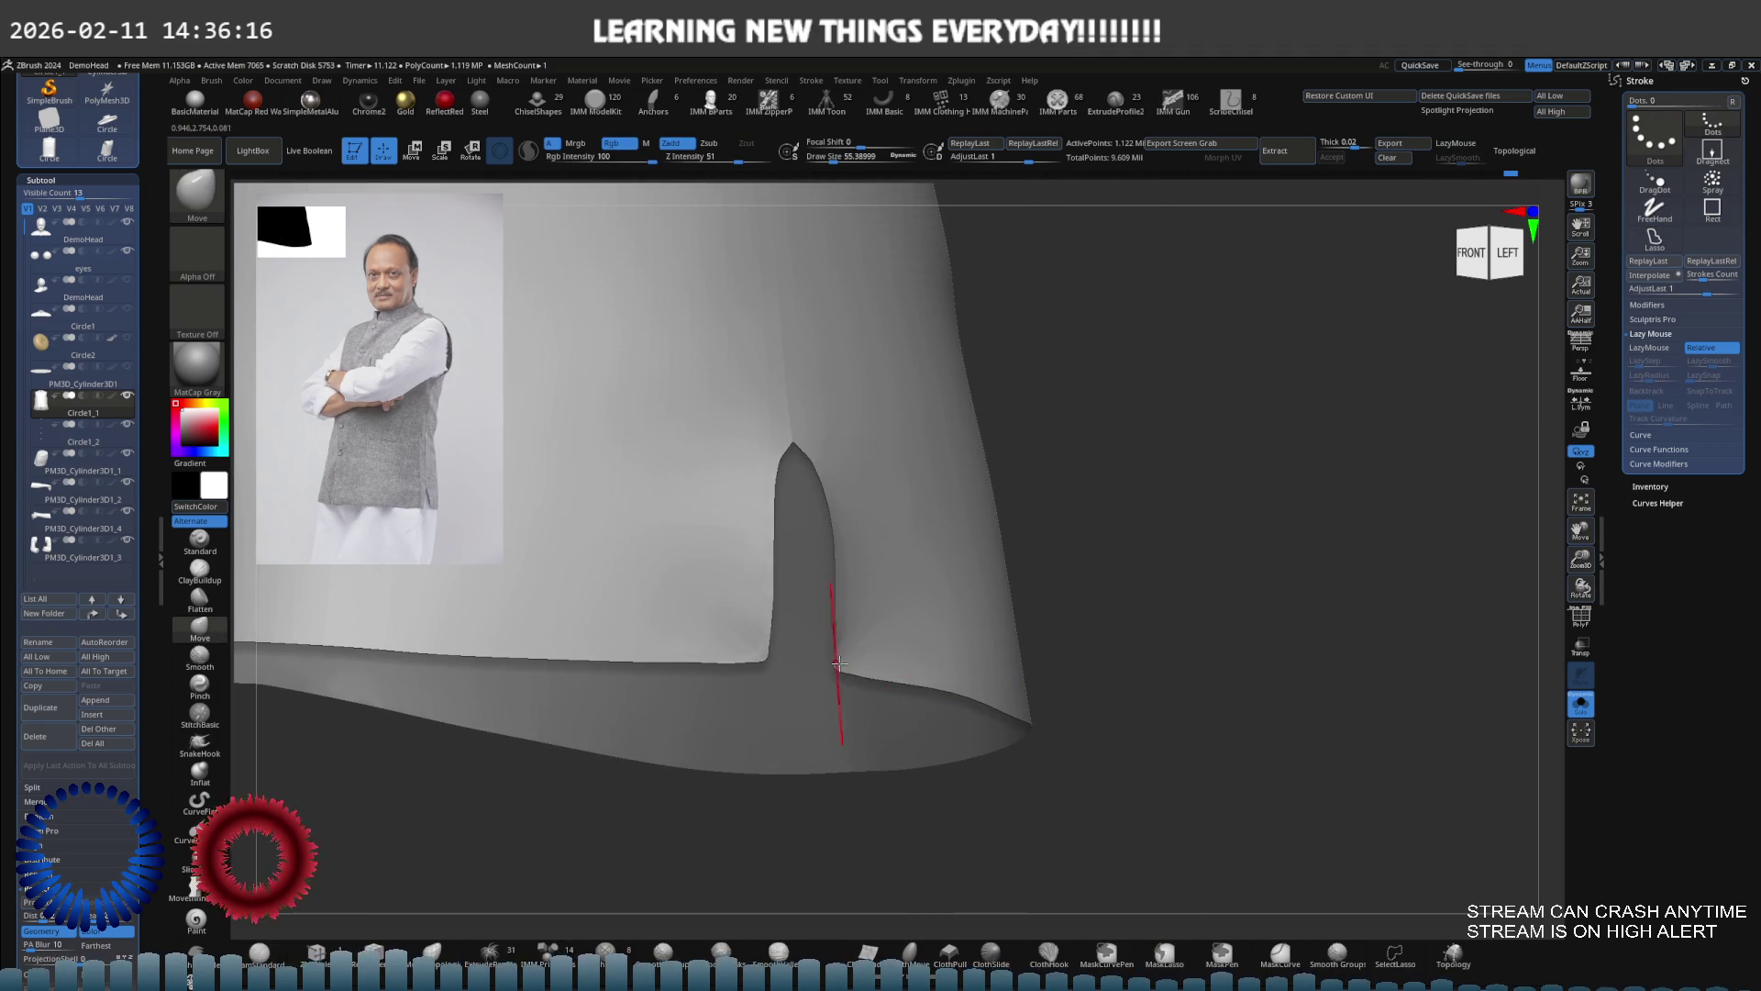
key(alt+s)
shift+right_drag(856, 662, 850, 662)
mouse_move(876, 636)
mouse_down()
mouse_move(858, 637)
mouse_move(904, 575)
mouse_up()
key(alt+s)
click(213, 608)
key(s)
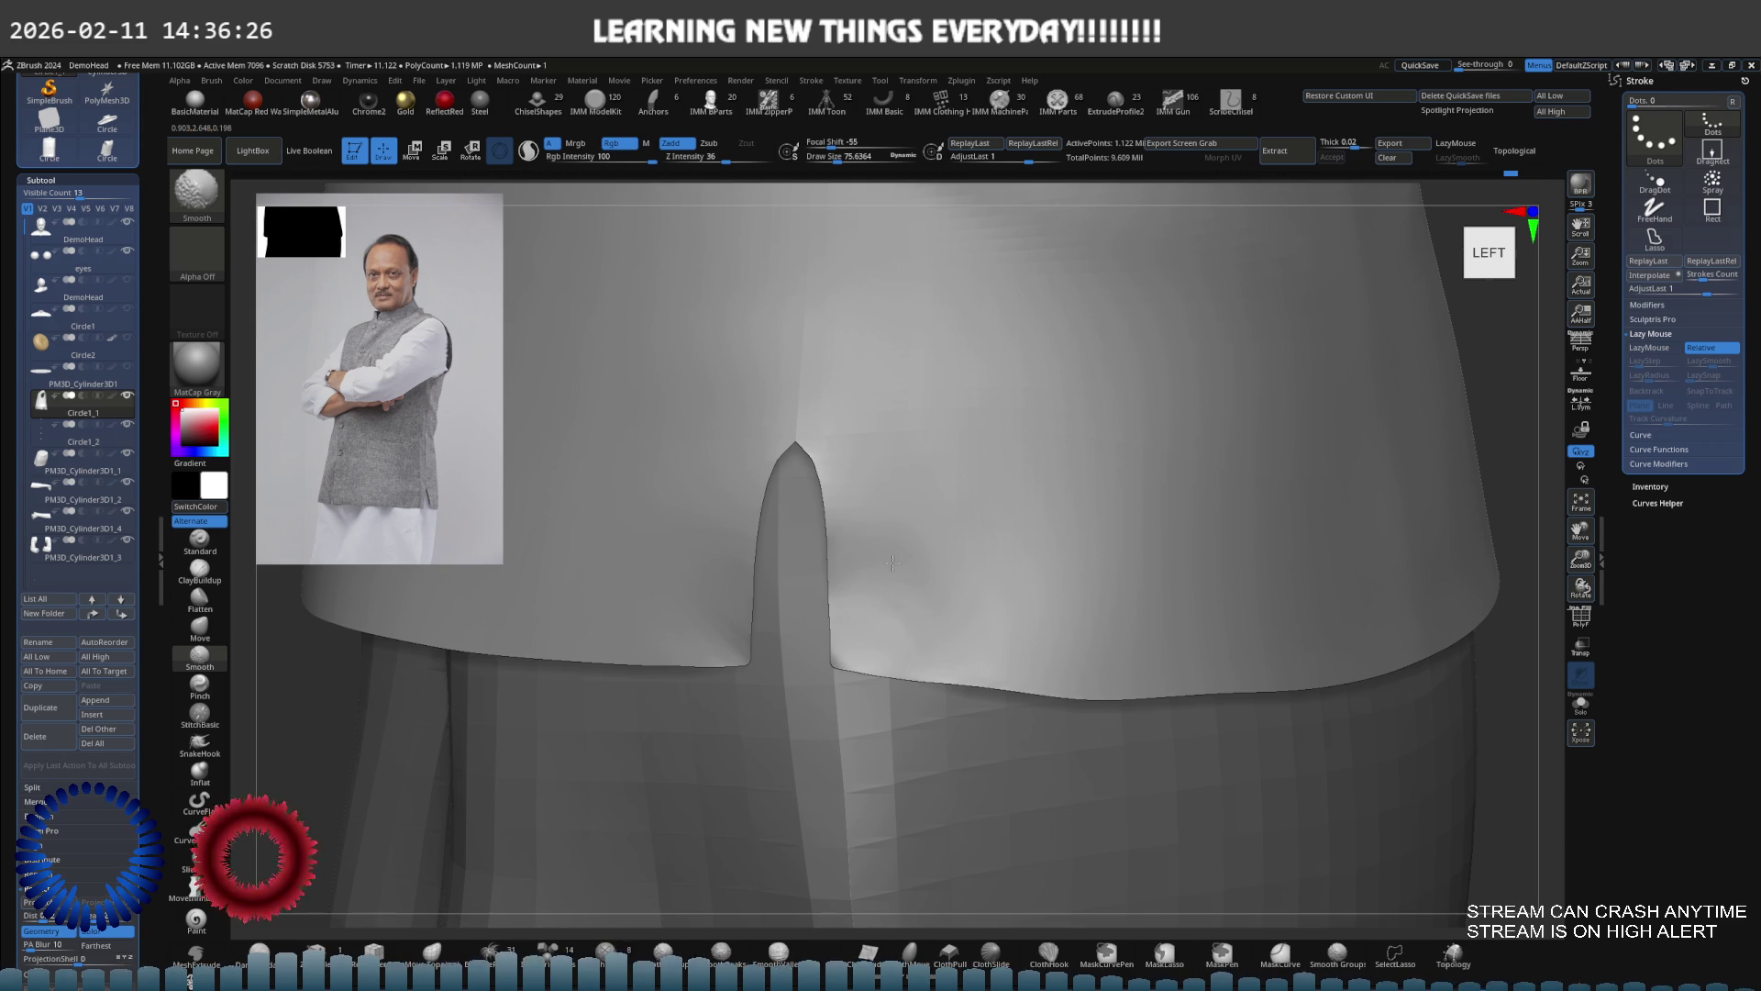
Switch to the Move brush at size about 20, smooth the slit, and turn on Polyframe
key(b)
key(m)
key(v)
scroll(888, 613, up, 3)
key(s)
drag(928, 629, 920, 626)
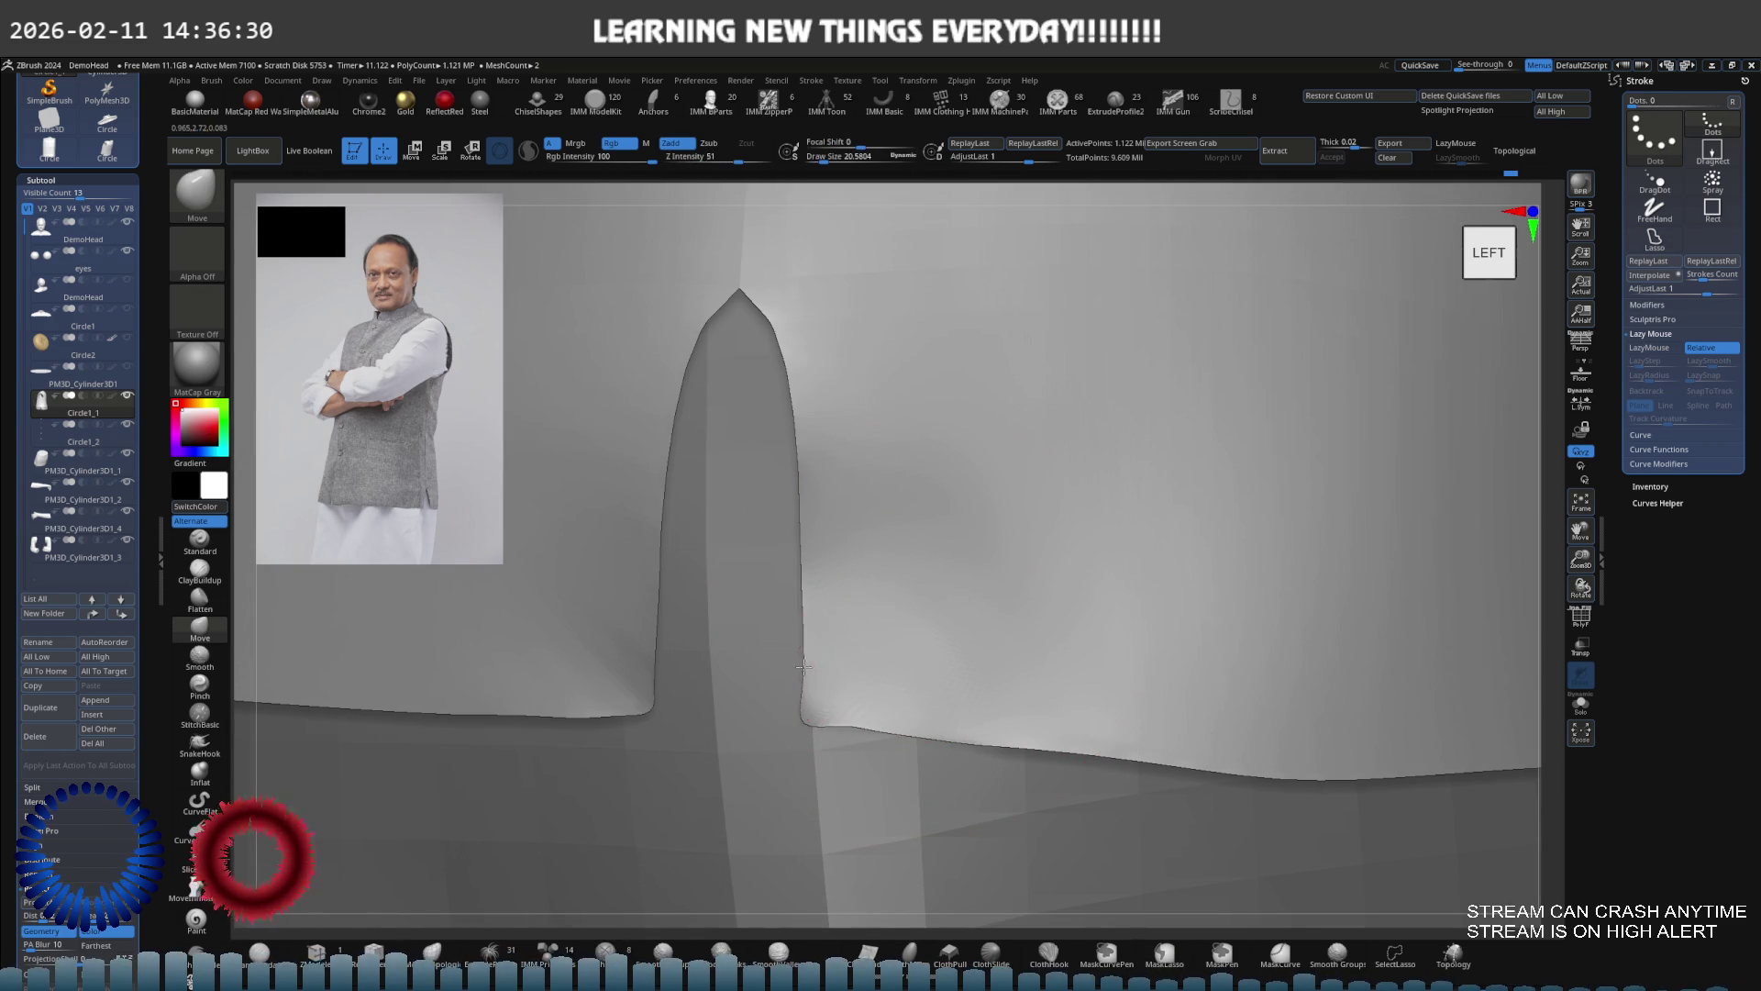
mouse_move(846, 725)
mouse_down()
mouse_move(941, 679)
mouse_move(845, 670)
mouse_up()
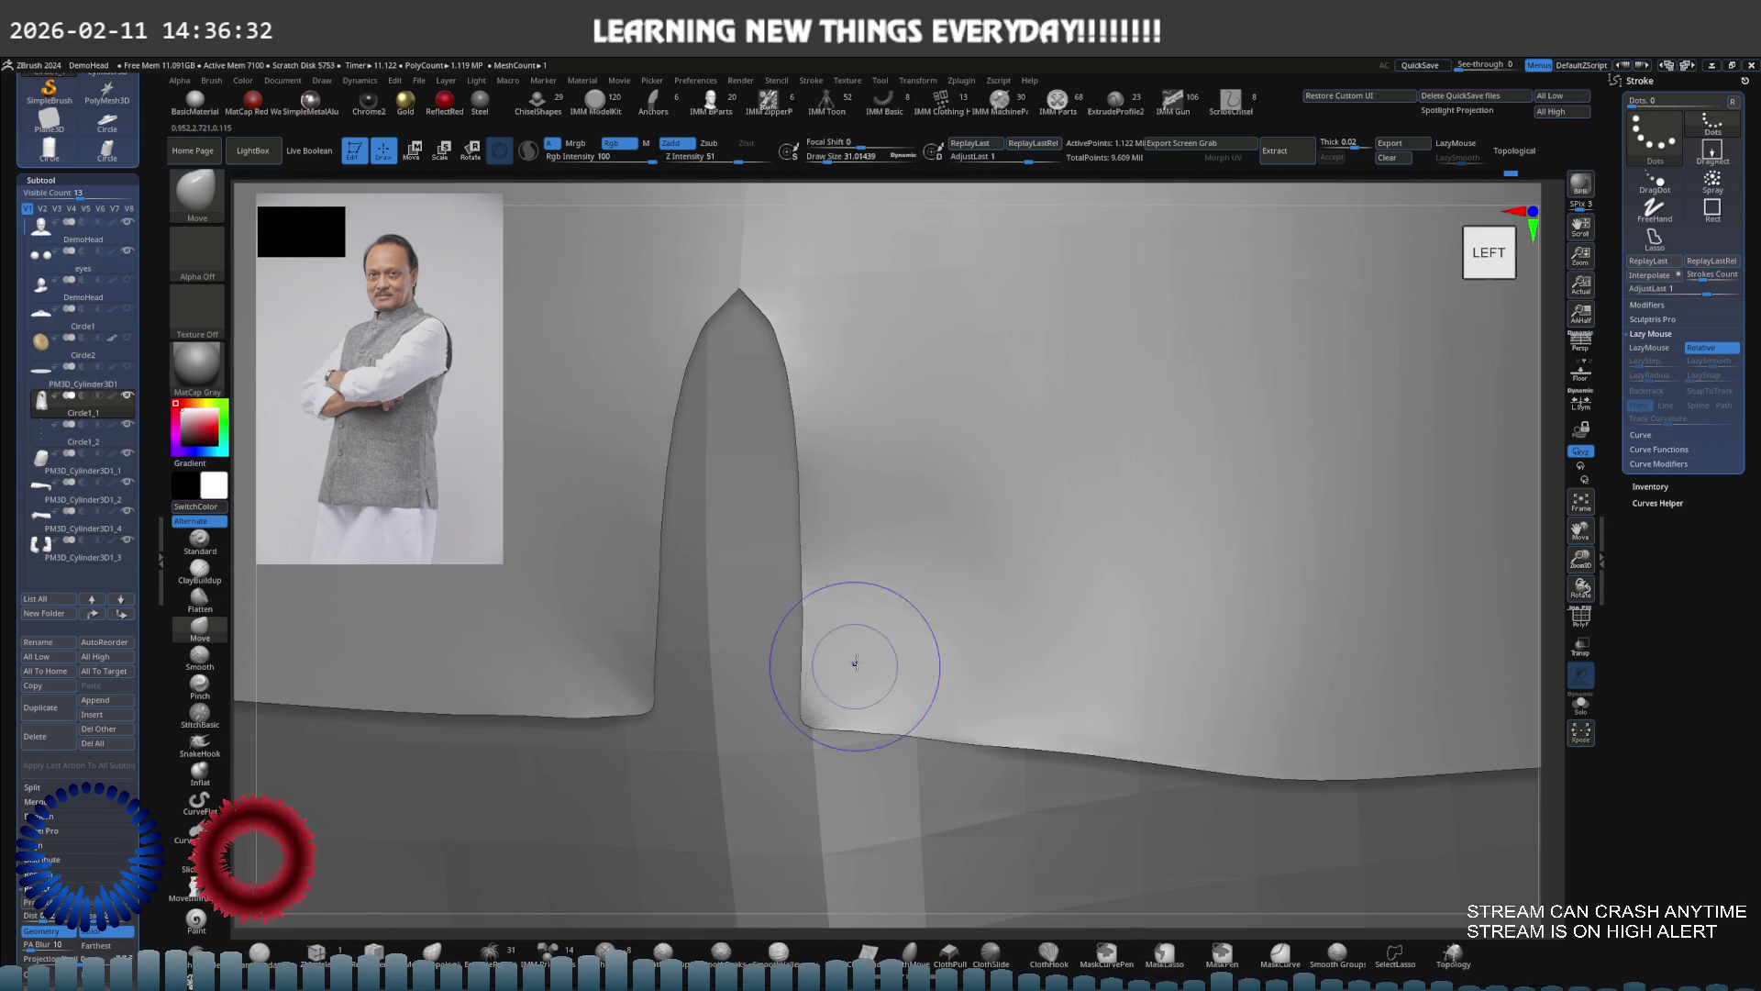
key(shift)
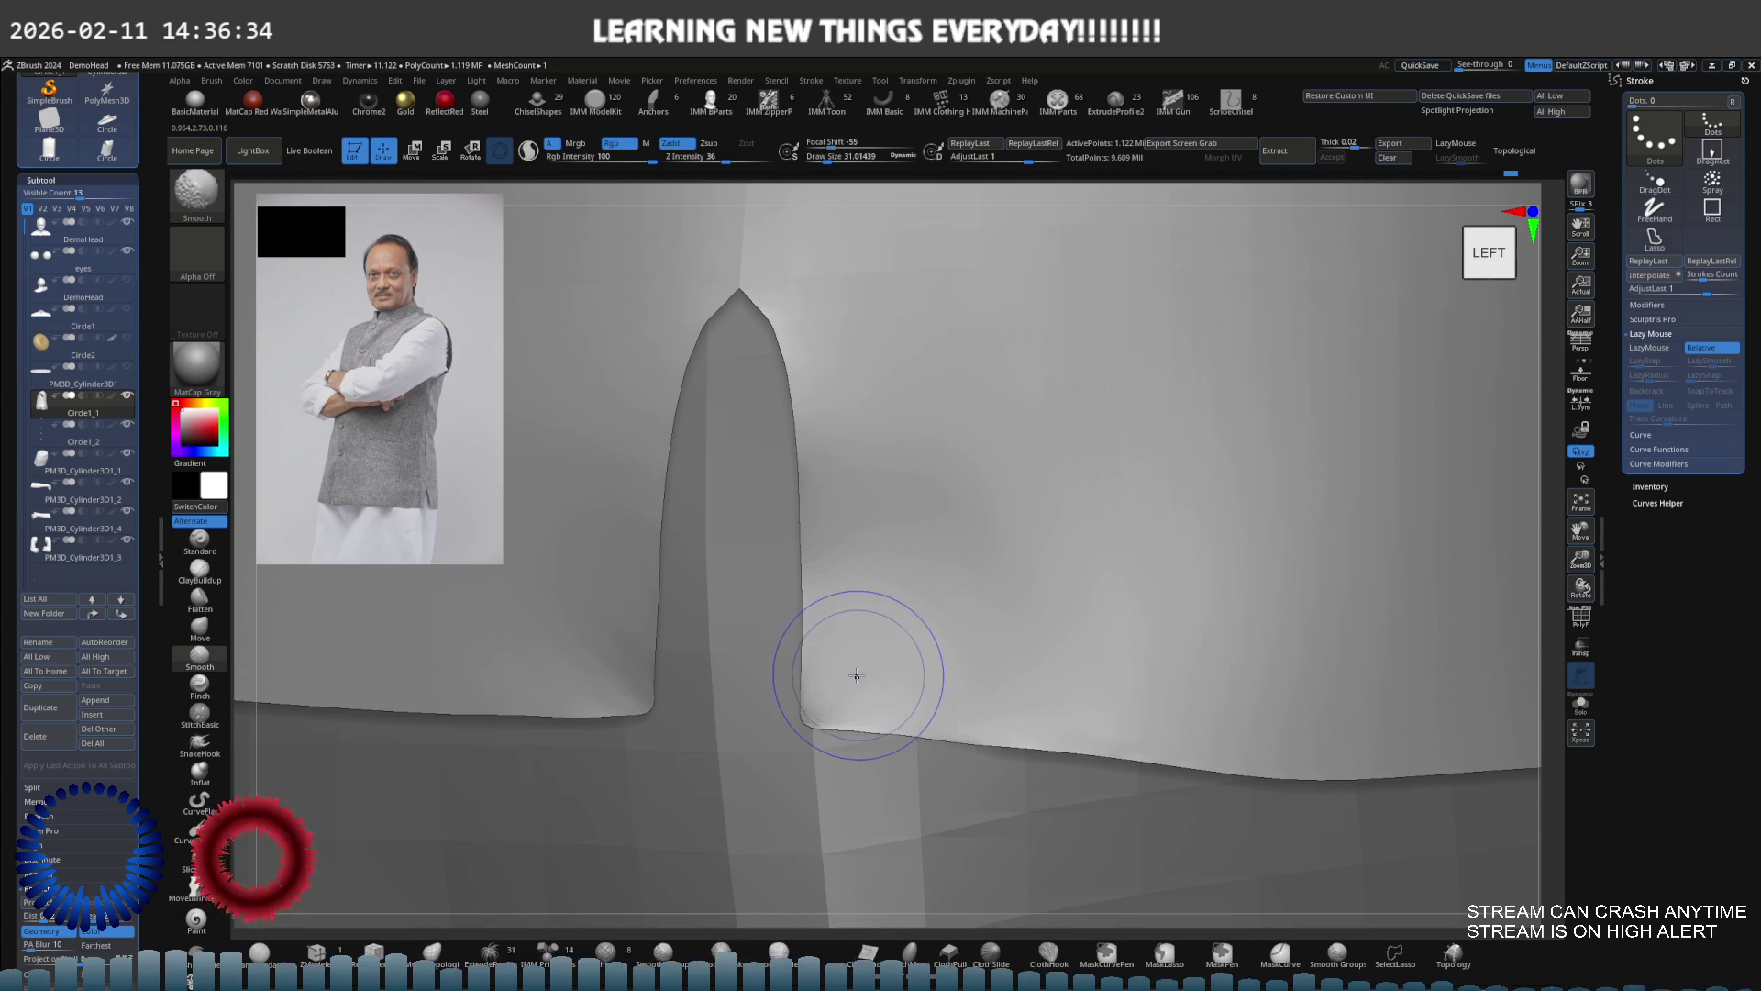
key(shift+f)
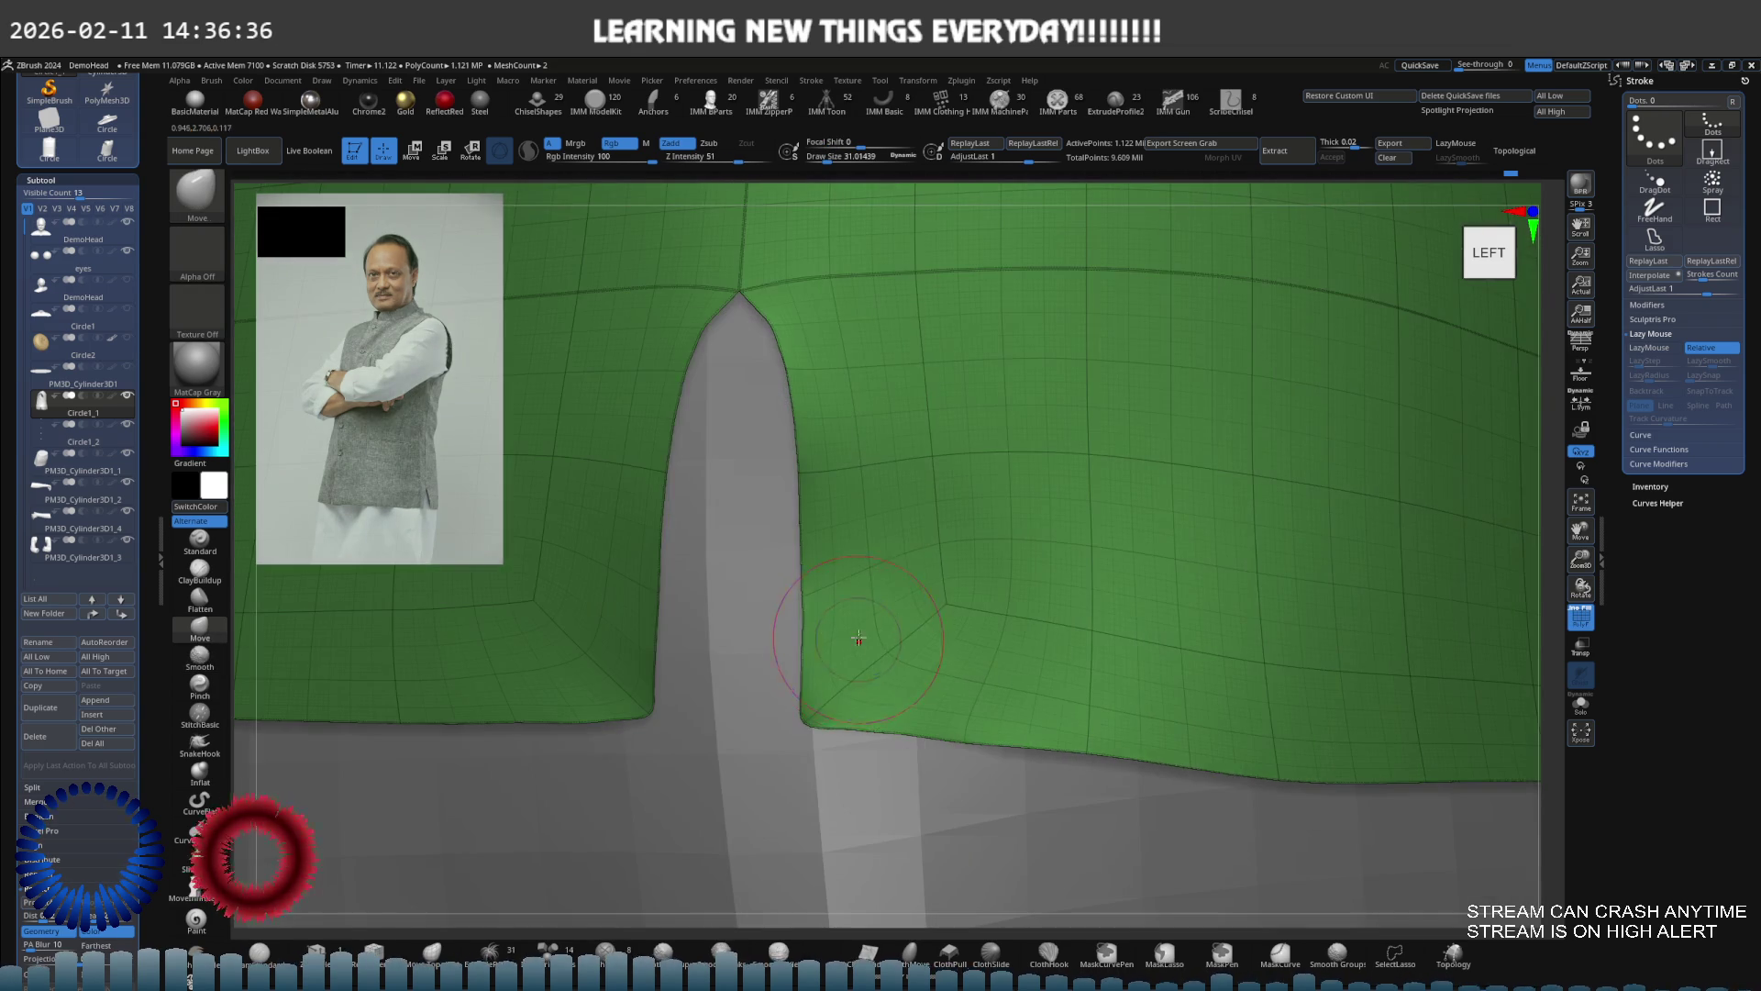
Raise the pointed top of the left side slit, then flatten it with a brush about 62
key(shift)
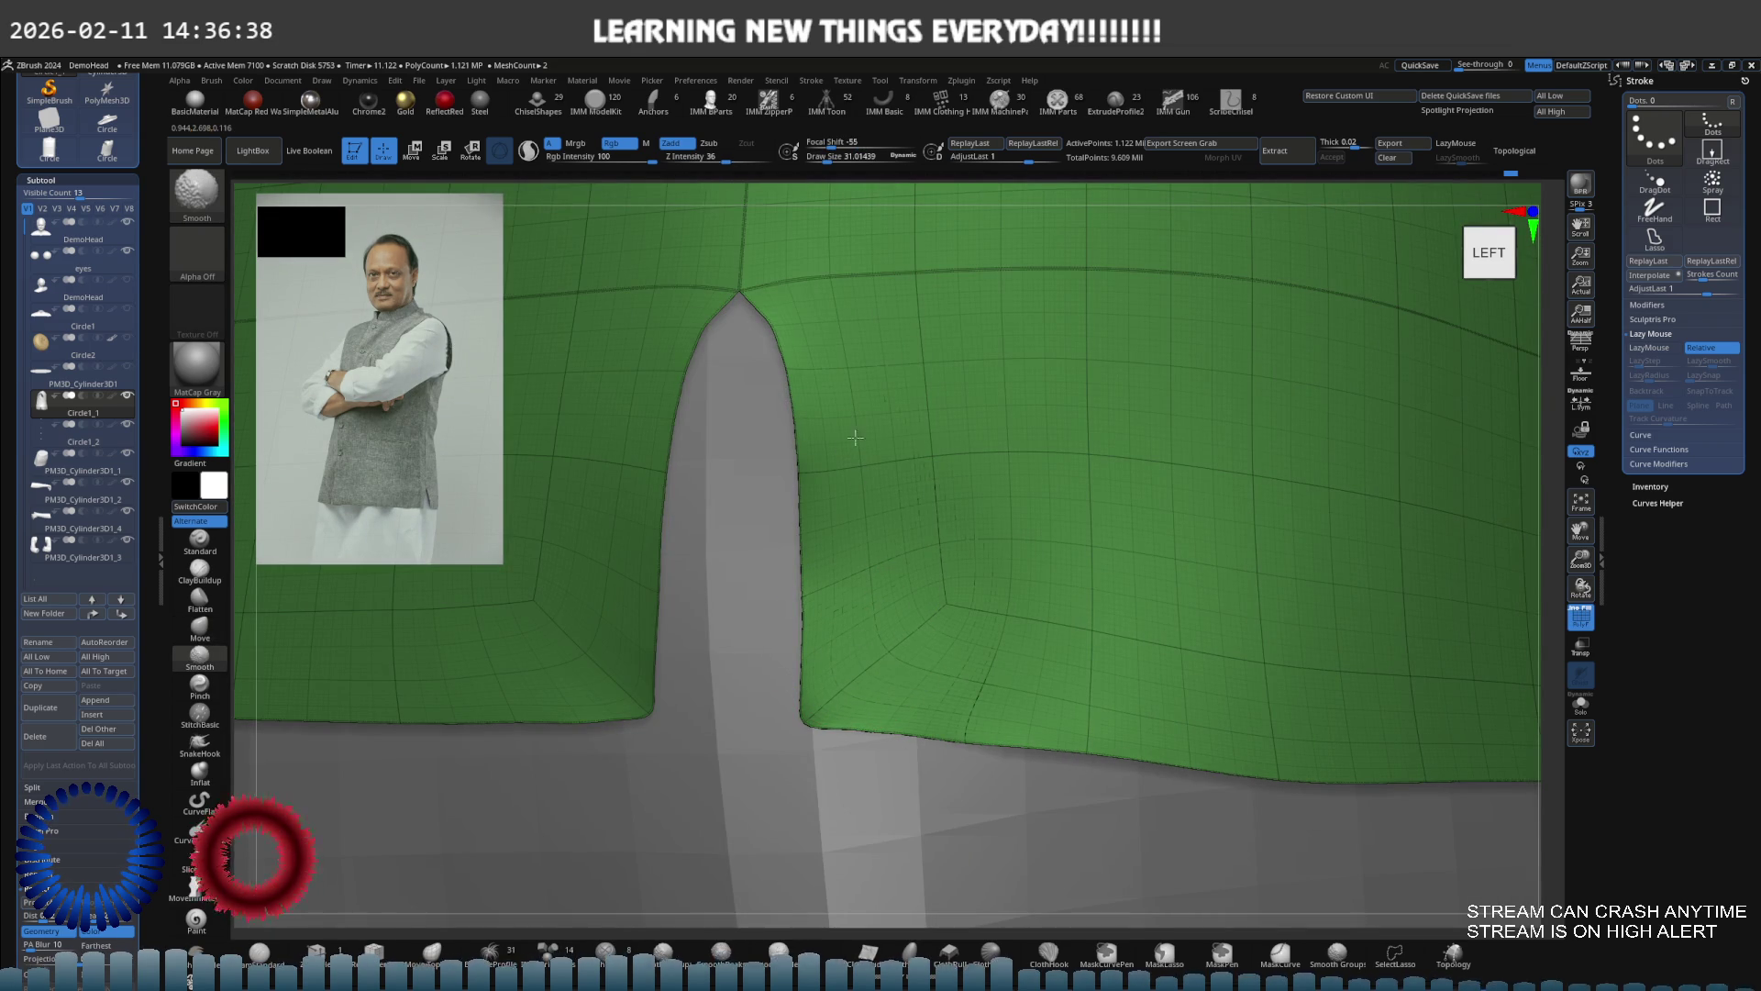
scroll(766, 293, up, 3)
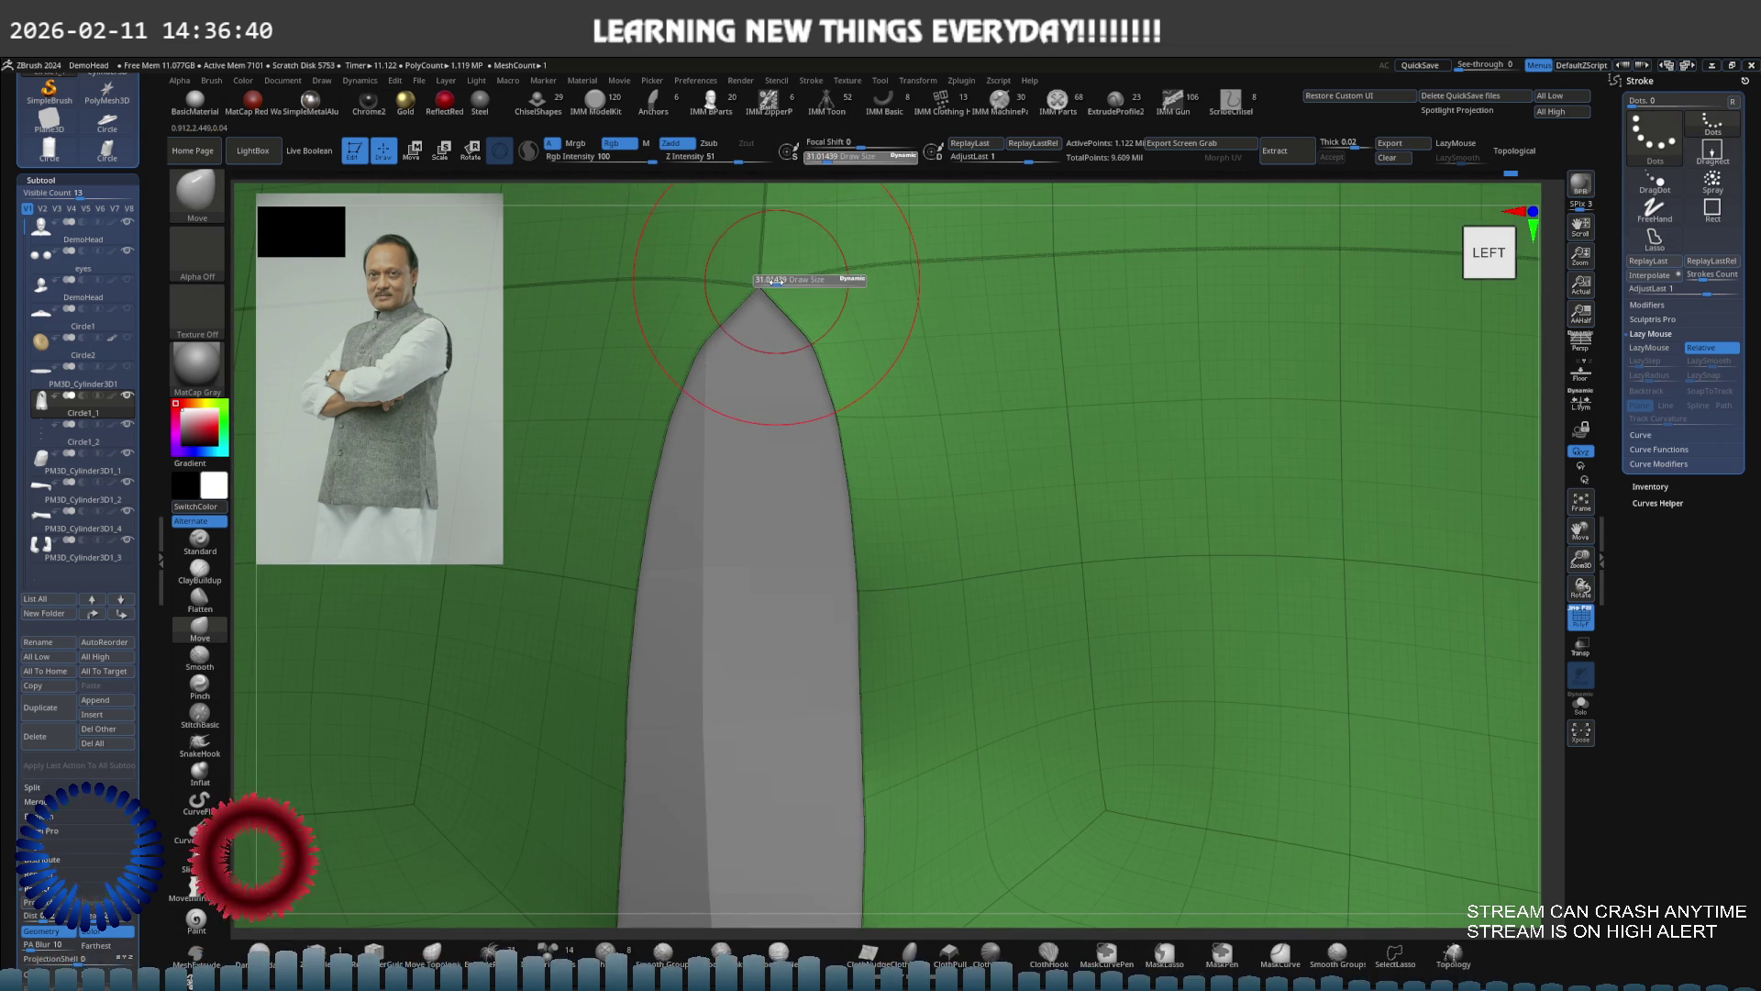
drag(763, 287, 762, 247)
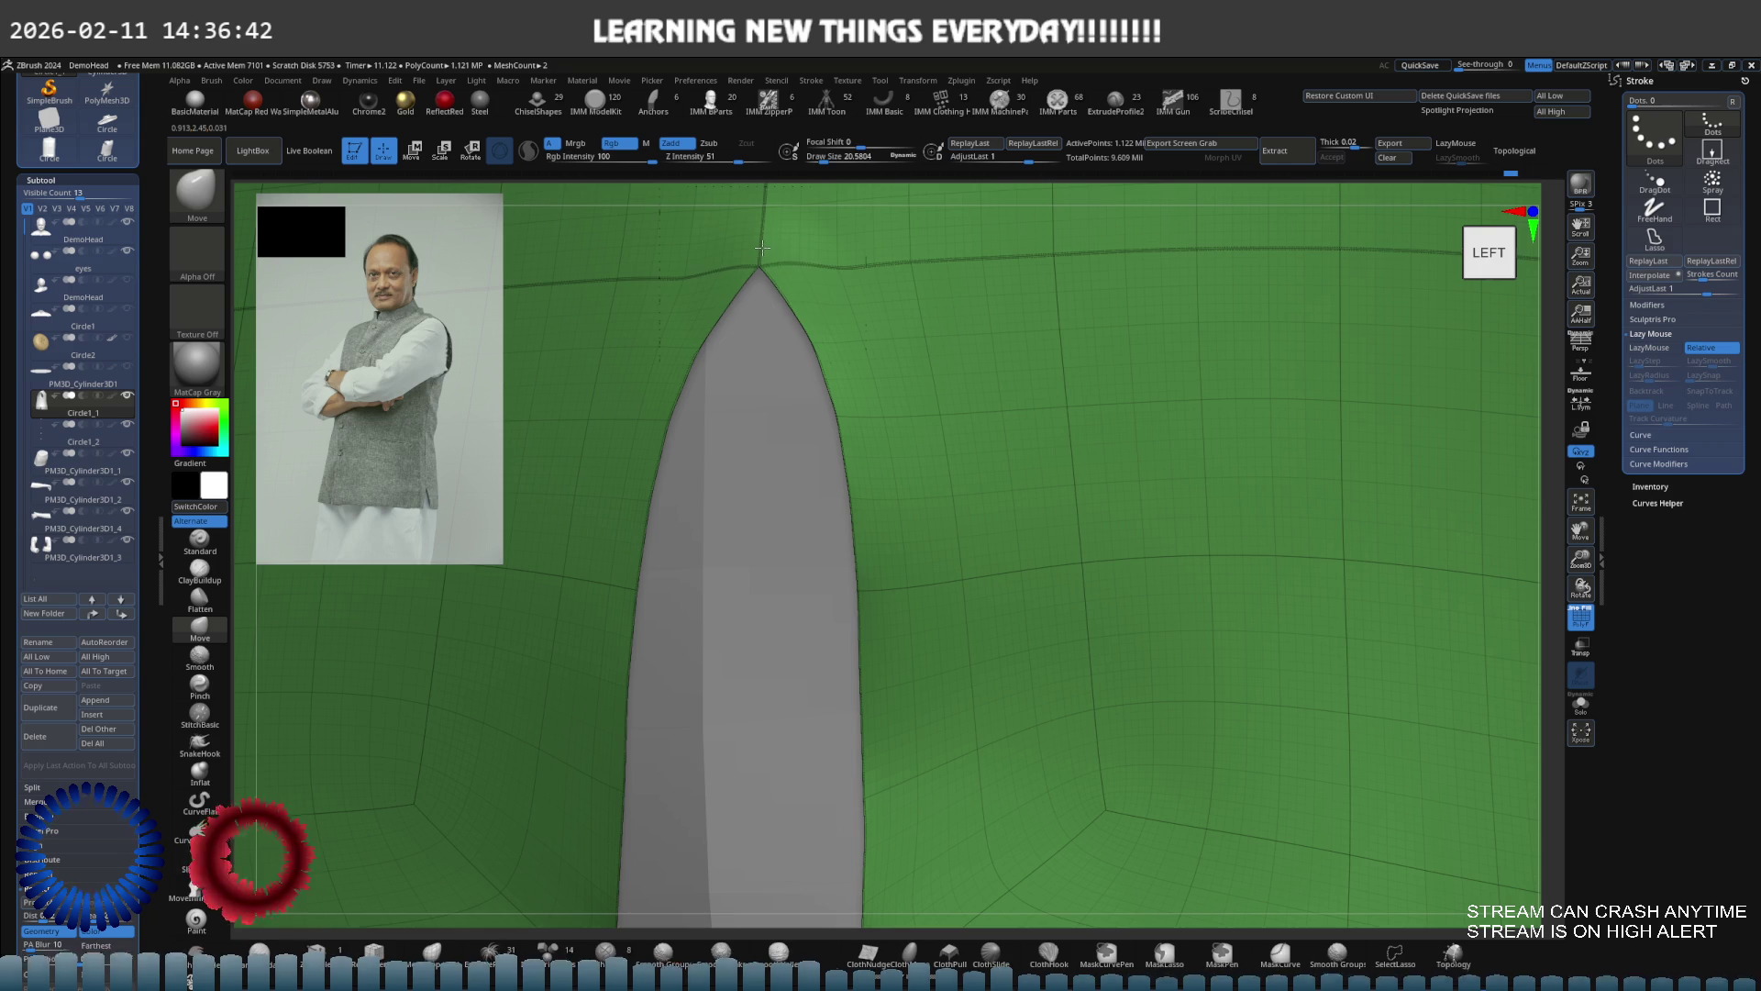
right_drag(763, 250, 771, 268)
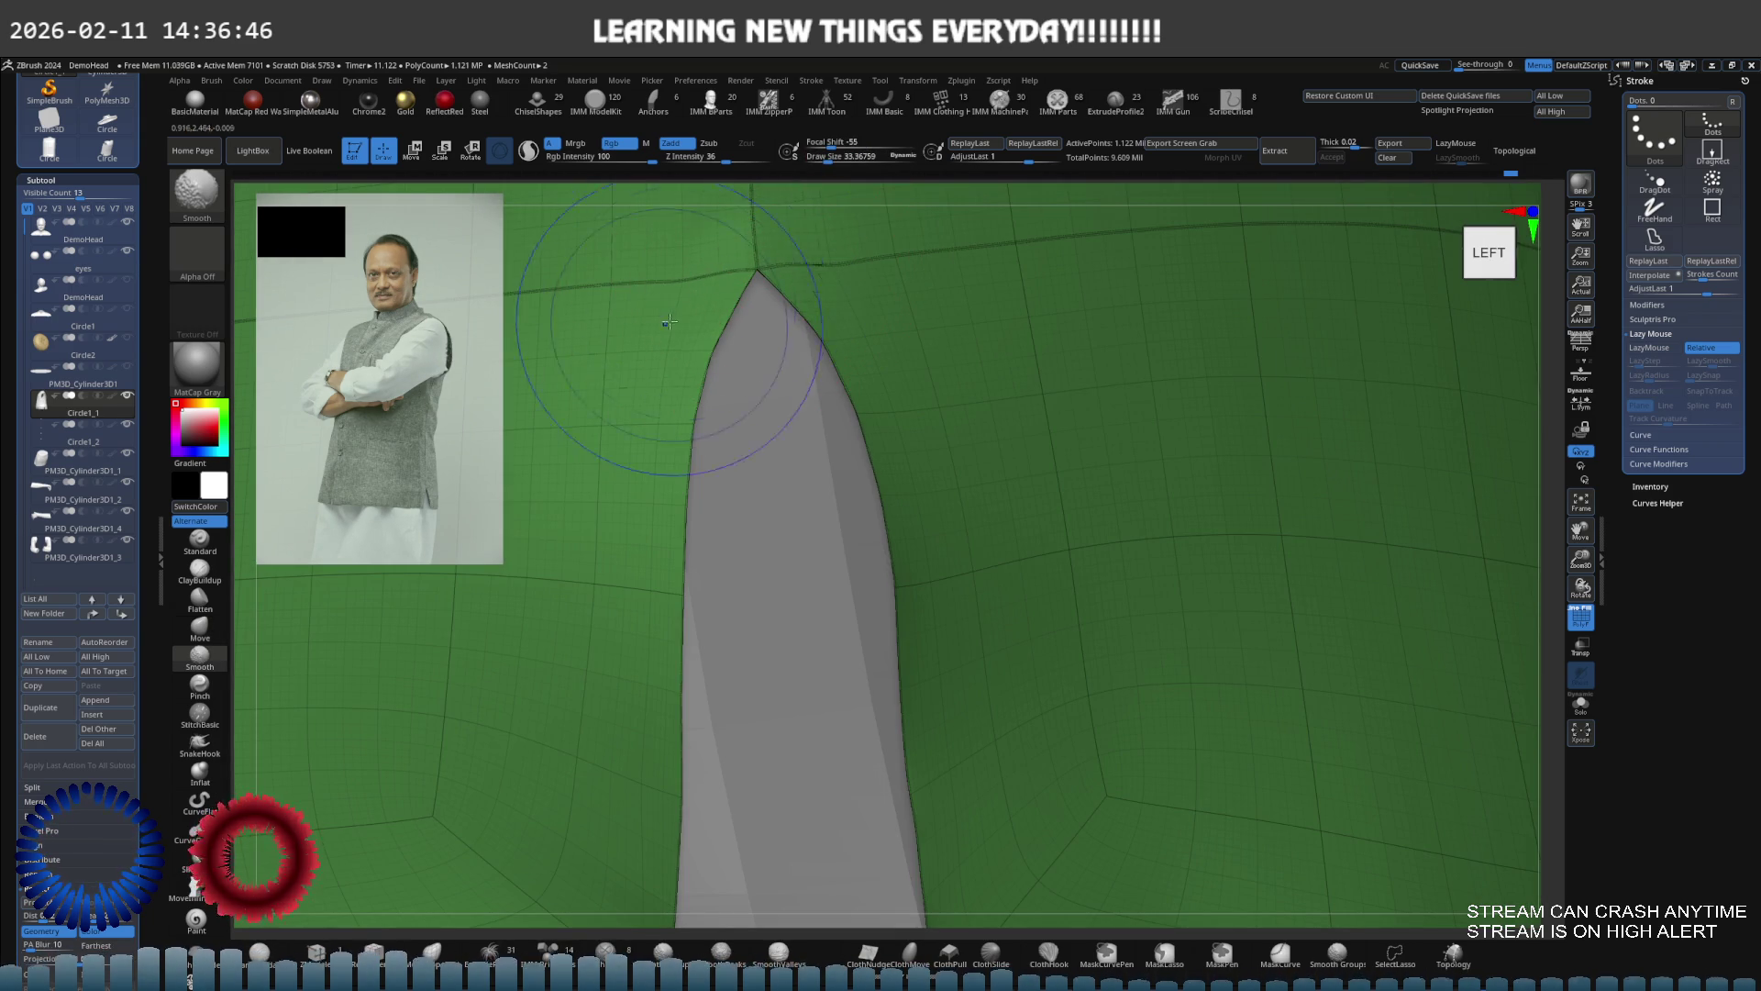
mouse_move(640, 424)
right_down()
mouse_move(598, 386)
mouse_move(895, 392)
right_up()
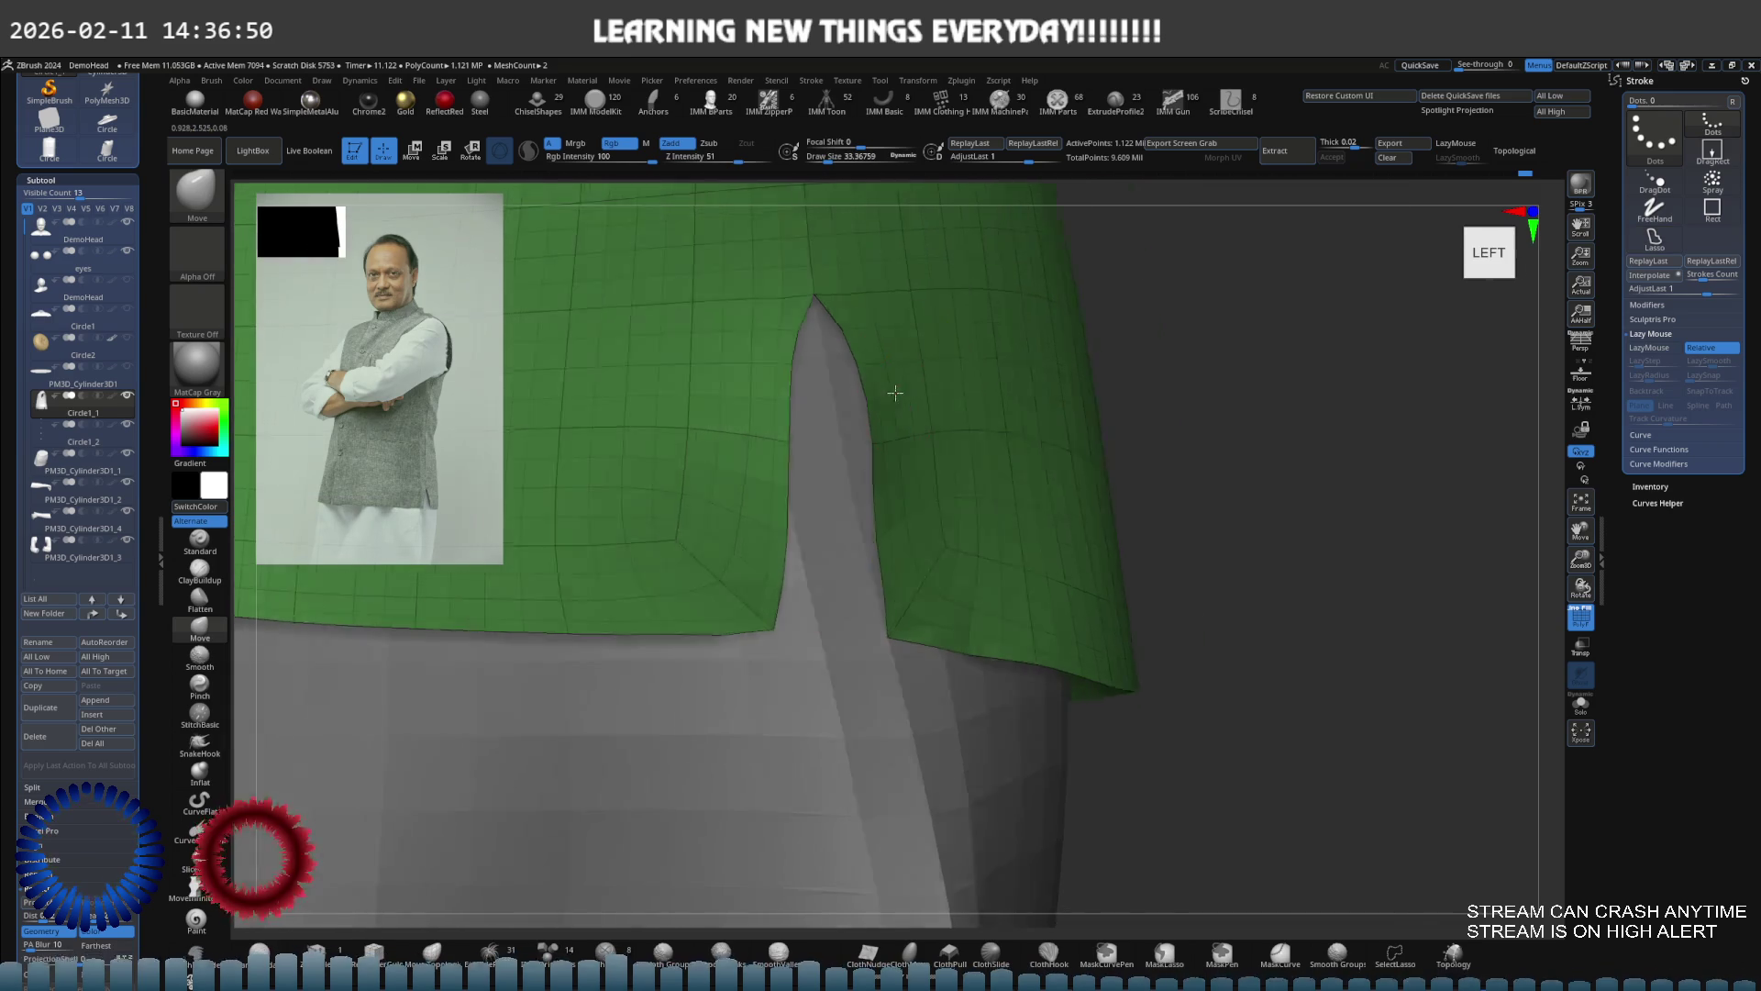
key(s)
drag(896, 393, 927, 385)
right_drag(896, 418, 753, 413)
click(199, 598)
key(s)
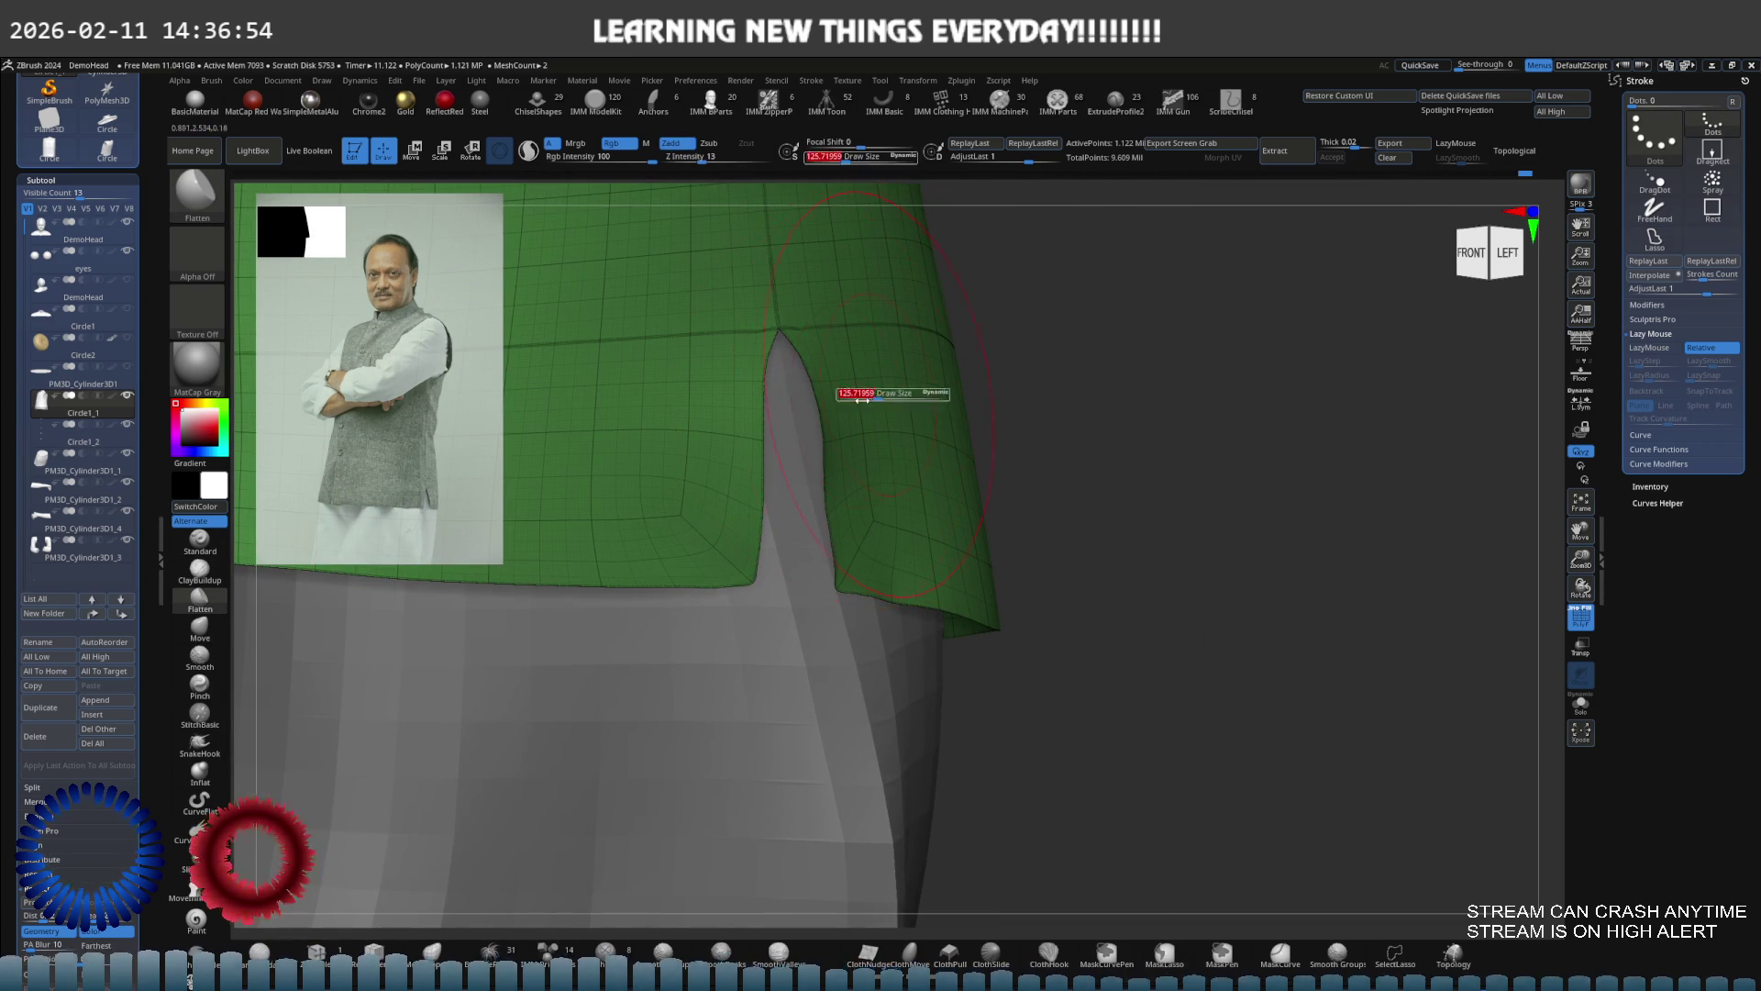
right_drag(719, 407, 681, 449)
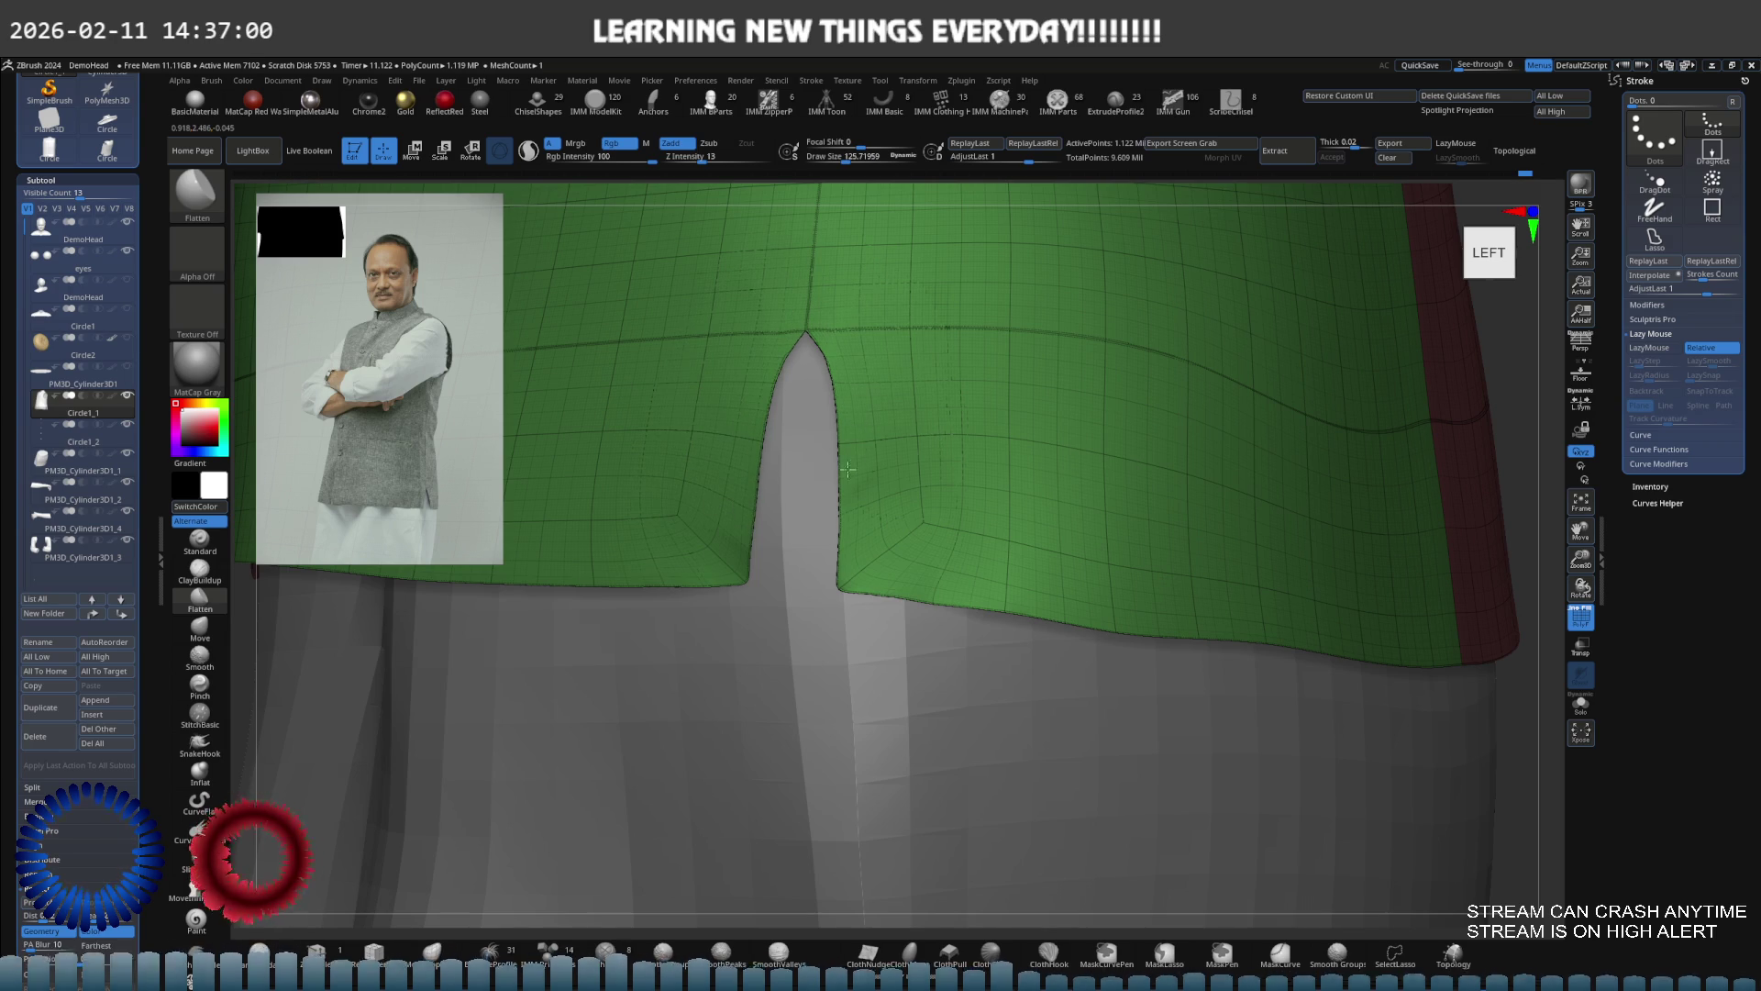
mouse_move(752, 433)
right_down()
mouse_move(863, 363)
mouse_move(1055, 395)
mouse_move(902, 413)
mouse_move(857, 377)
mouse_move(873, 393)
mouse_move(747, 434)
right_up()
Shape the right side slit with the Move brush at about 27, then orbit to the back
key(ctrl)
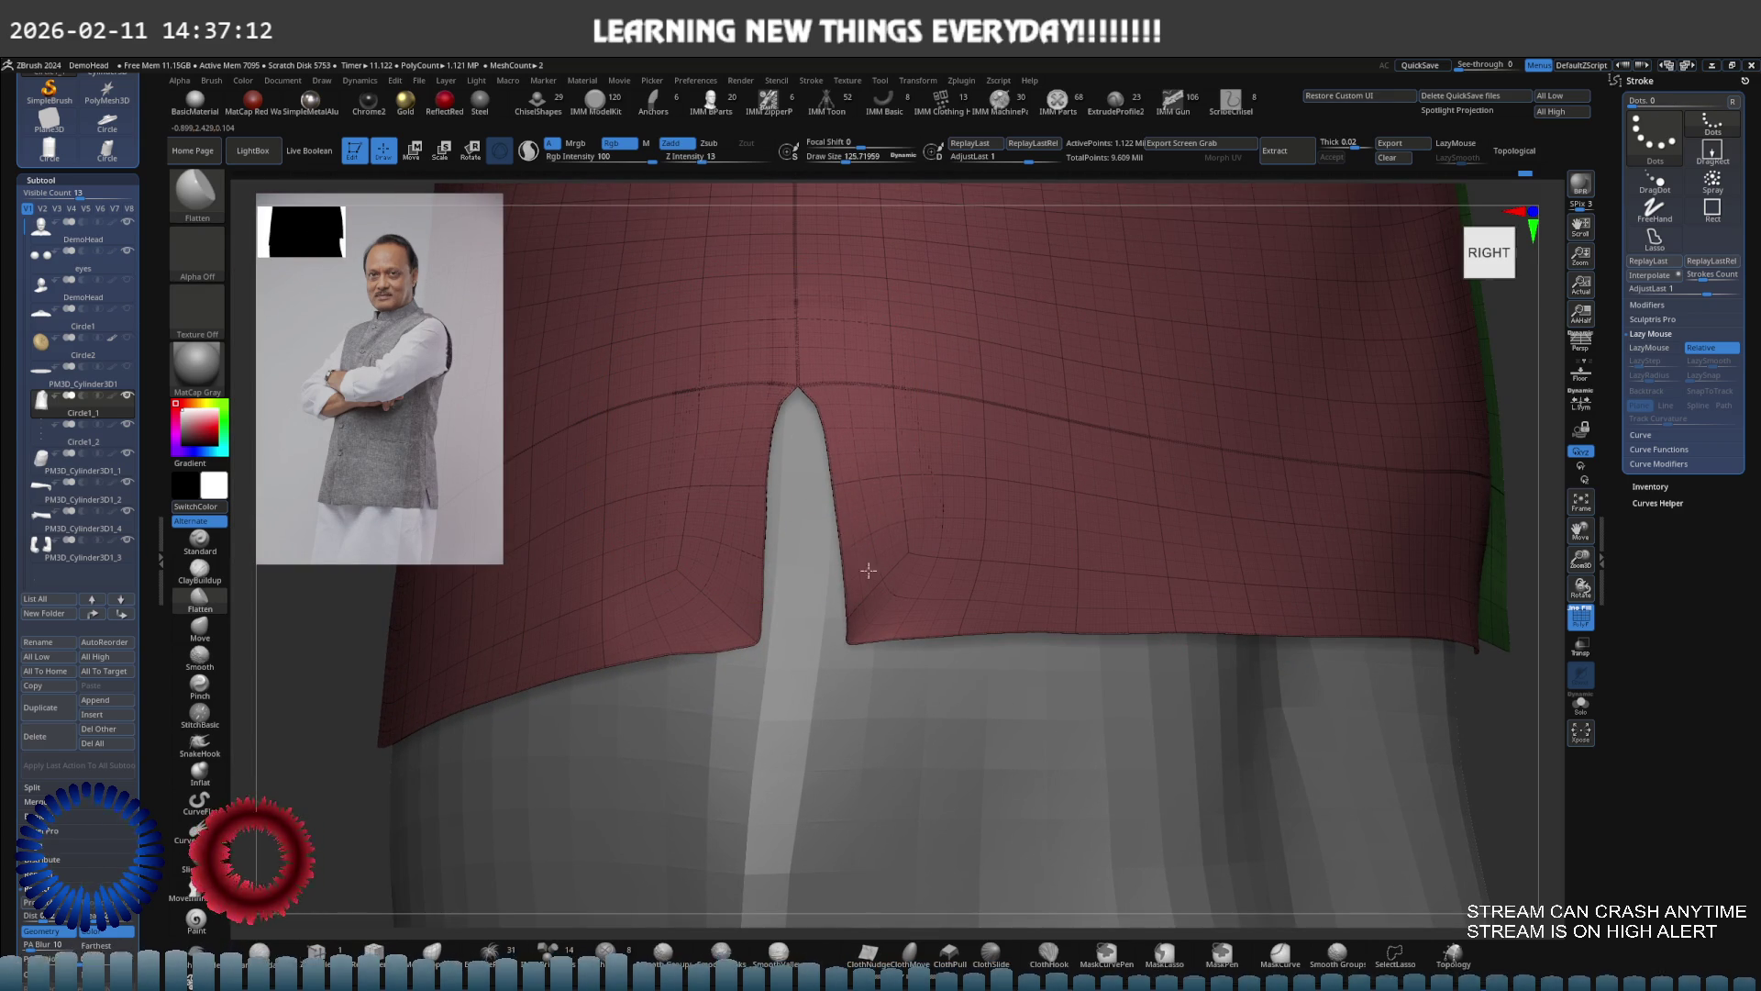
mouse_move(735, 536)
right_down()
mouse_move(829, 456)
mouse_move(825, 408)
mouse_move(763, 399)
mouse_move(807, 440)
mouse_move(728, 459)
mouse_move(954, 542)
right_up()
key(b)
key(m)
key(v)
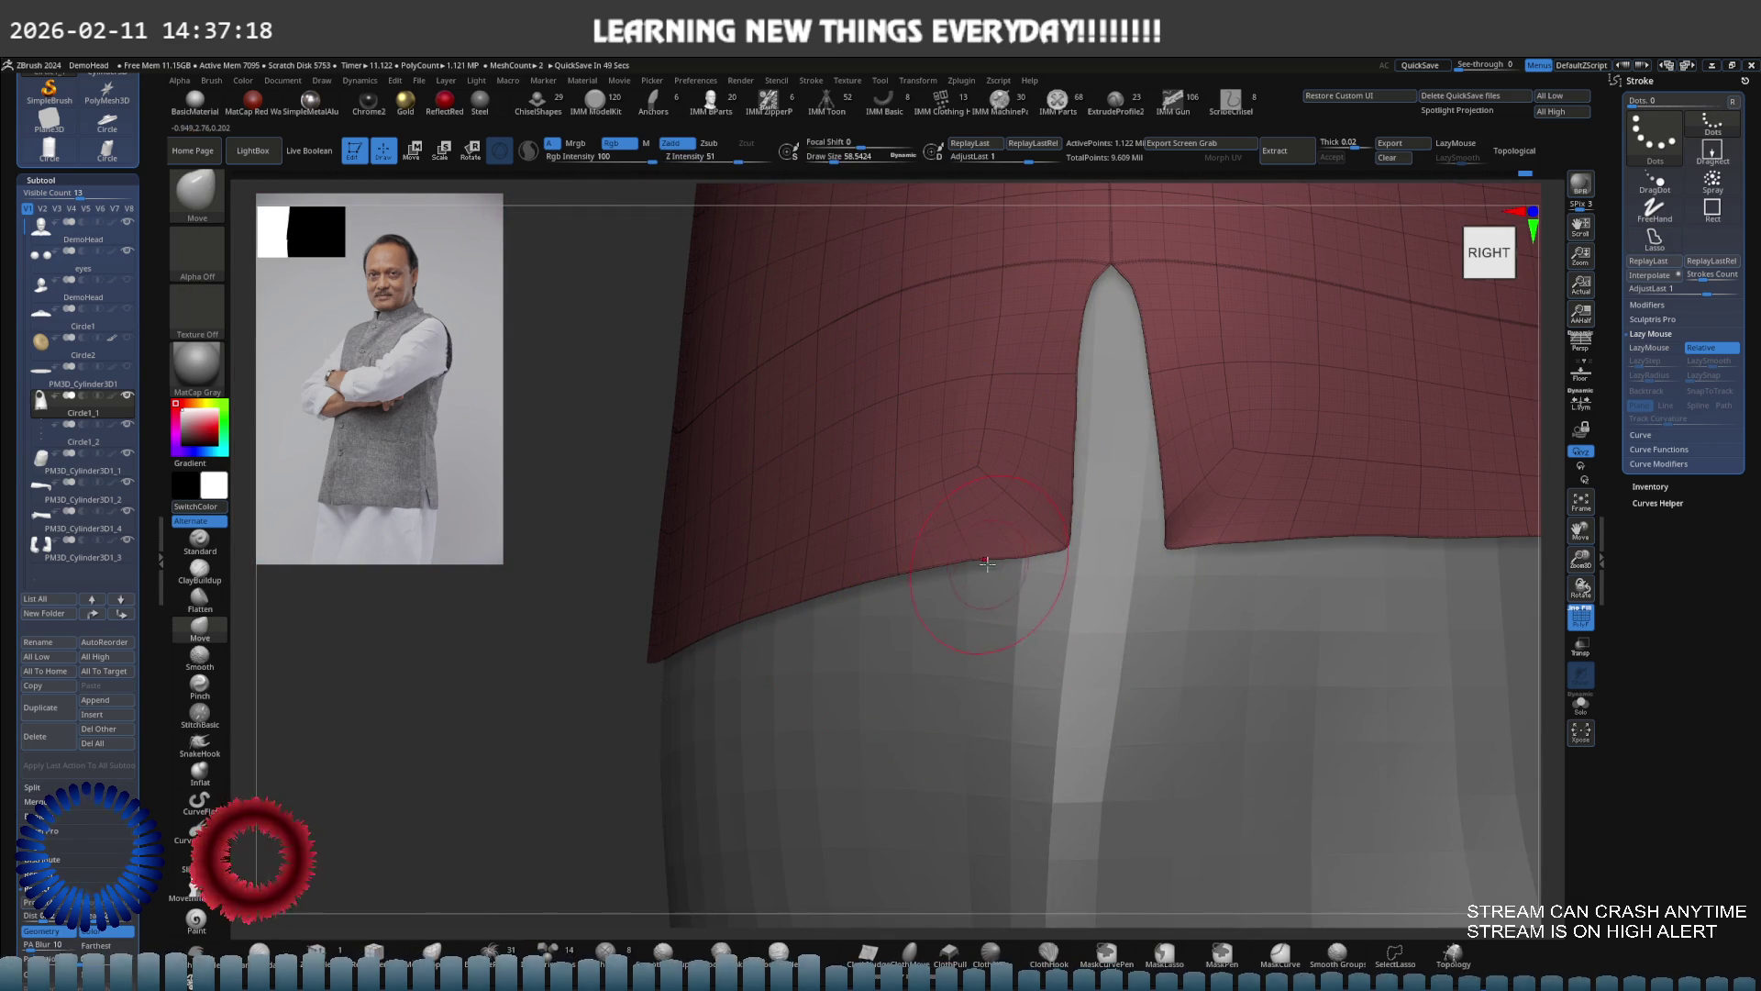
key(bracketleft)
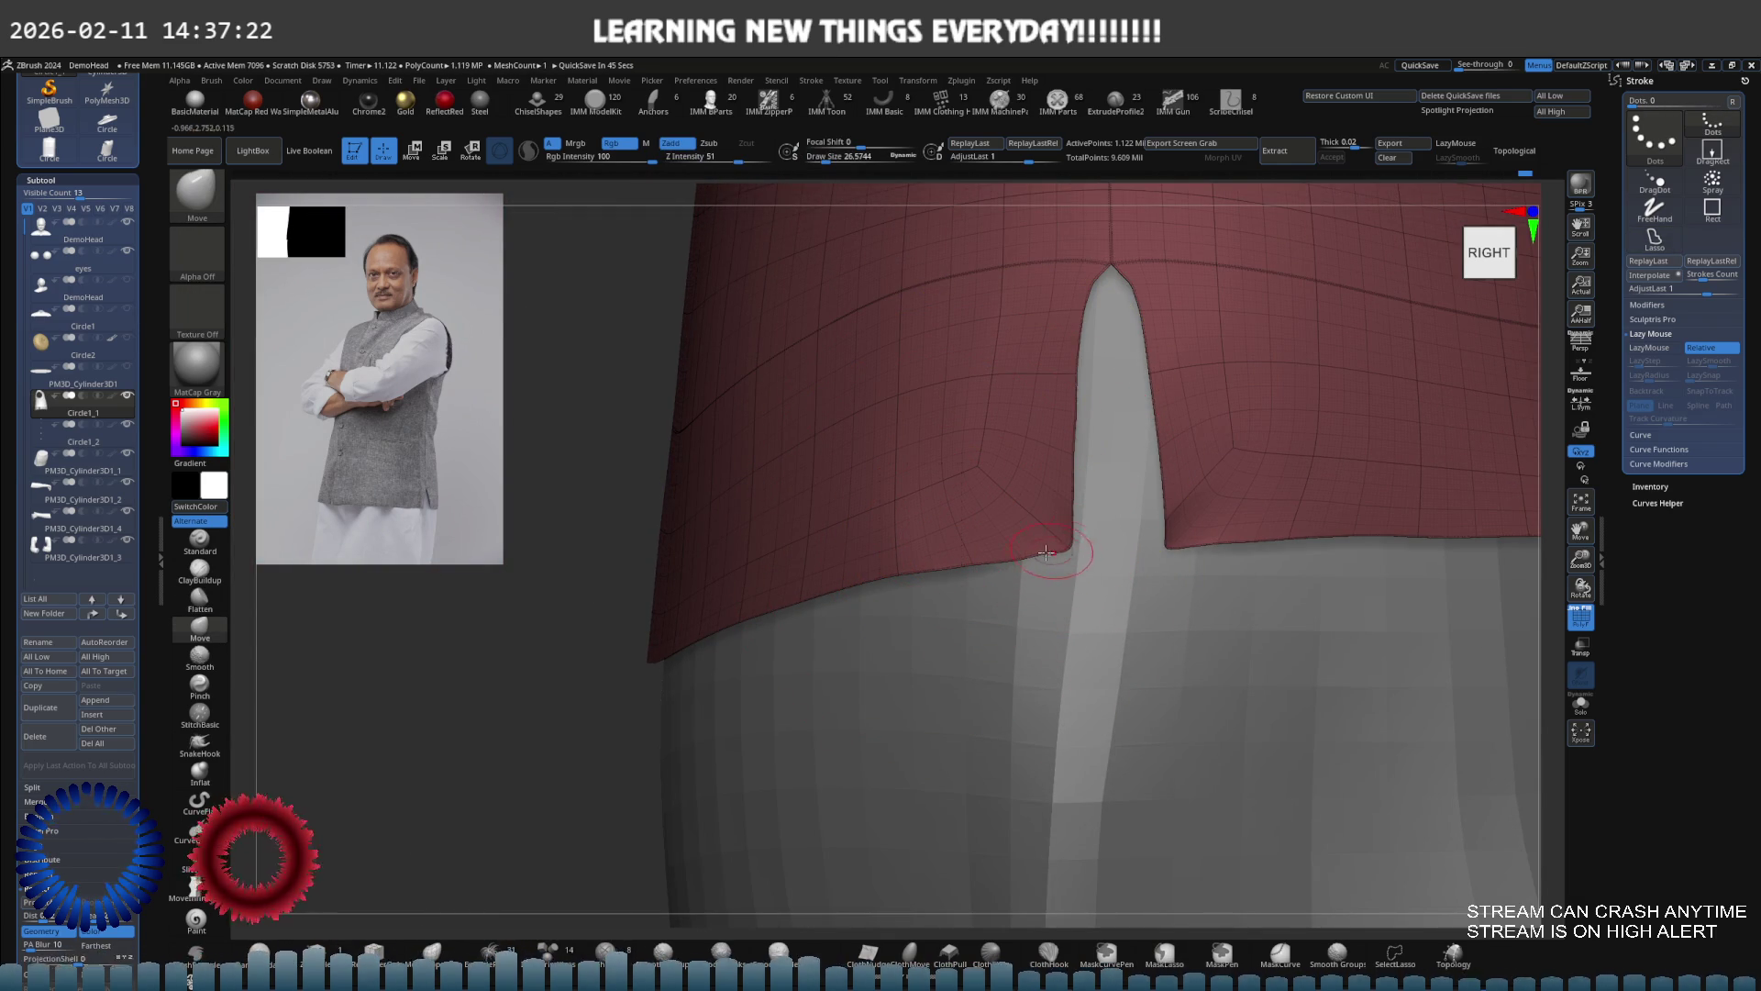
mouse_move(1017, 555)
right_down()
mouse_move(908, 472)
mouse_move(982, 448)
mouse_move(971, 431)
right_up()
key(shift)
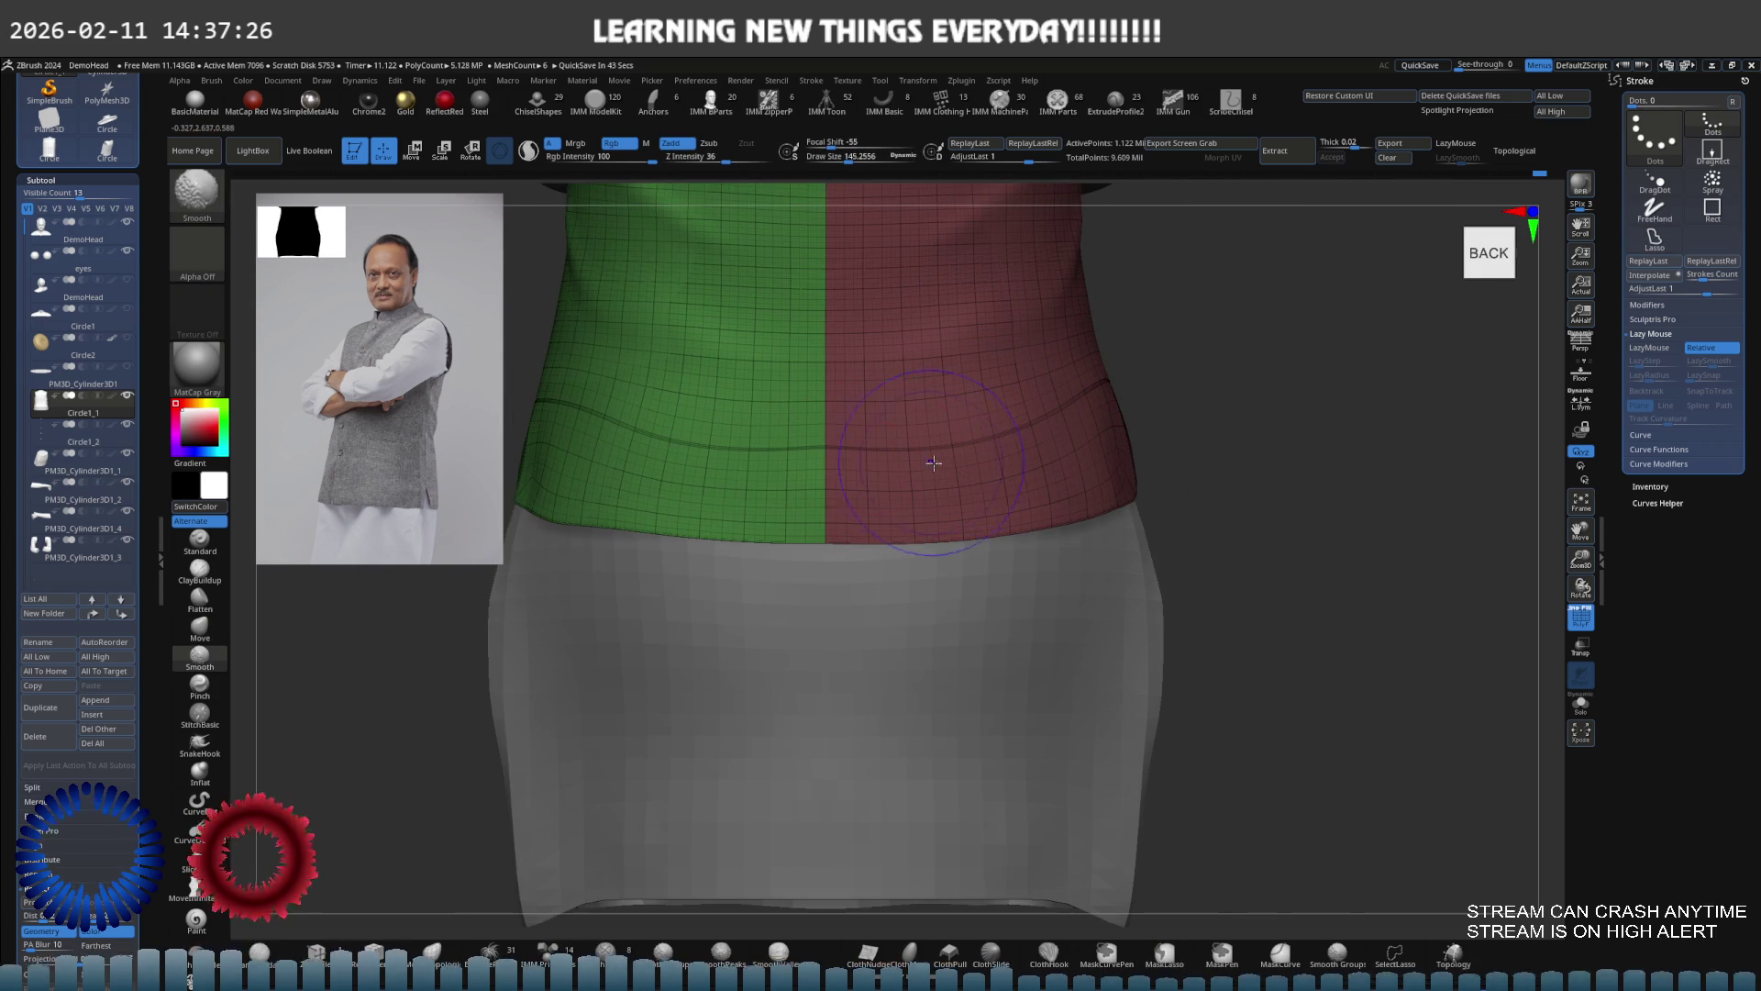
Zoom to the vest's lower edge and step its subdivision level down and back up
mouse_move(629, 477)
ctrl+right_down()
mouse_move(762, 475)
mouse_move(720, 530)
ctrl+right_up()
key(shift)
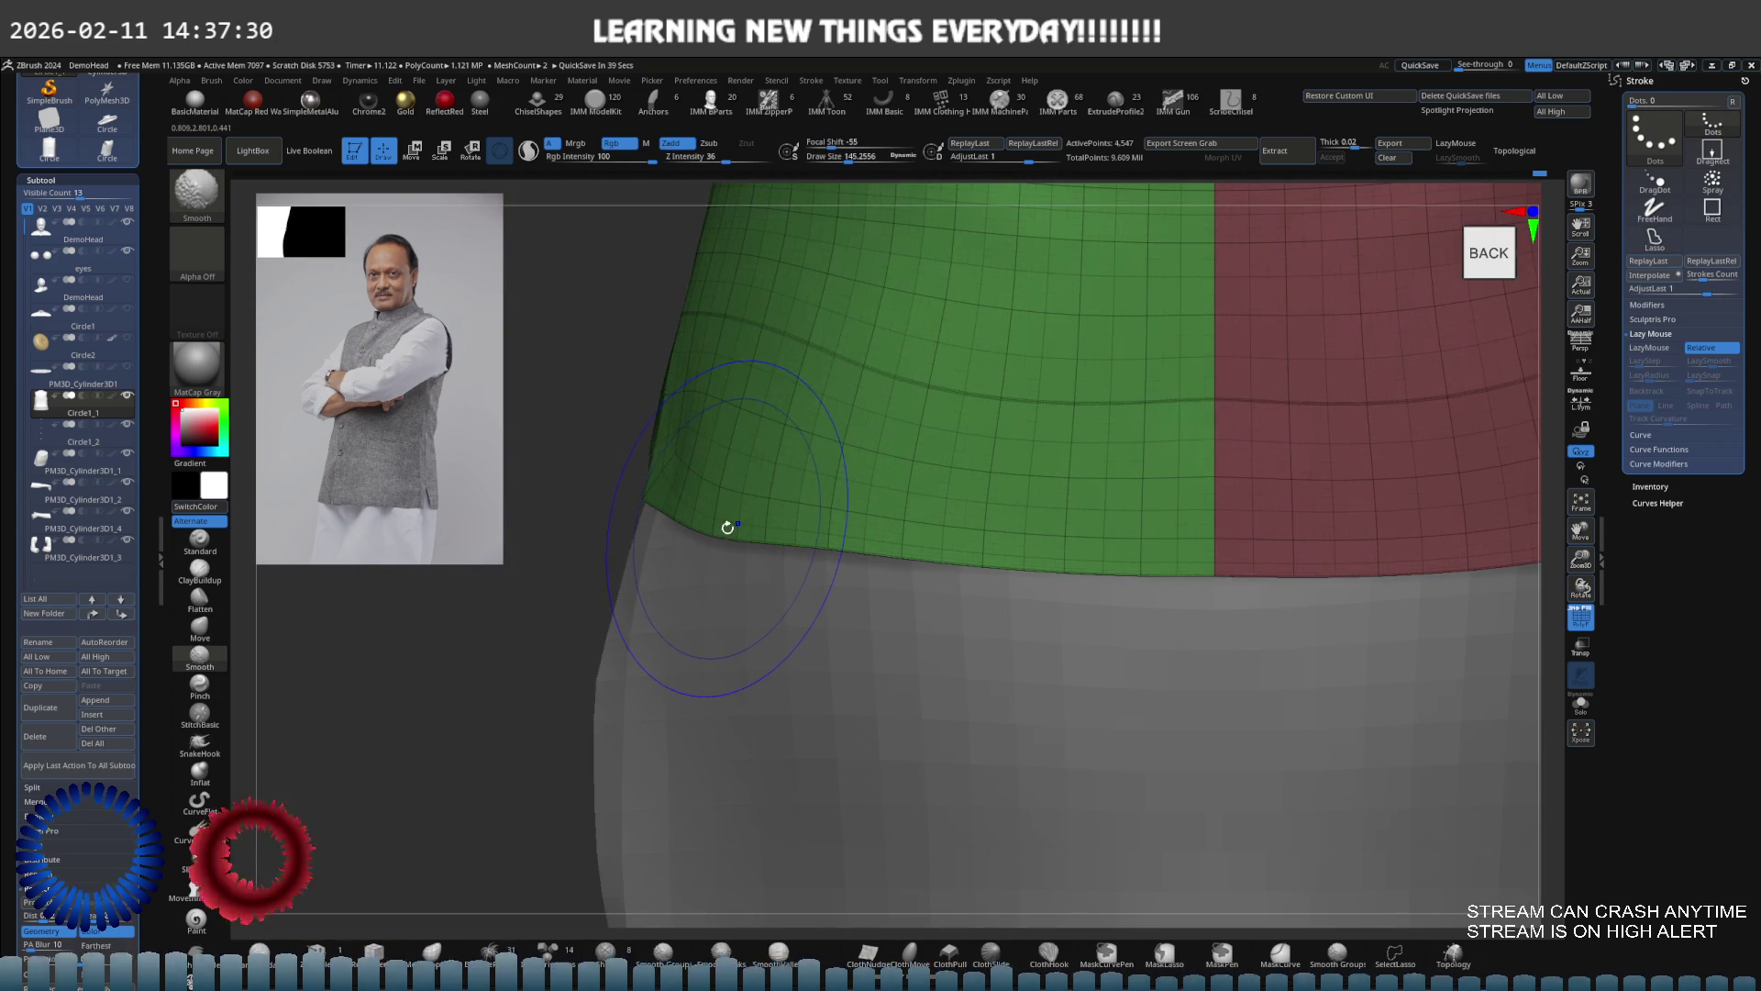
key(shift+d)
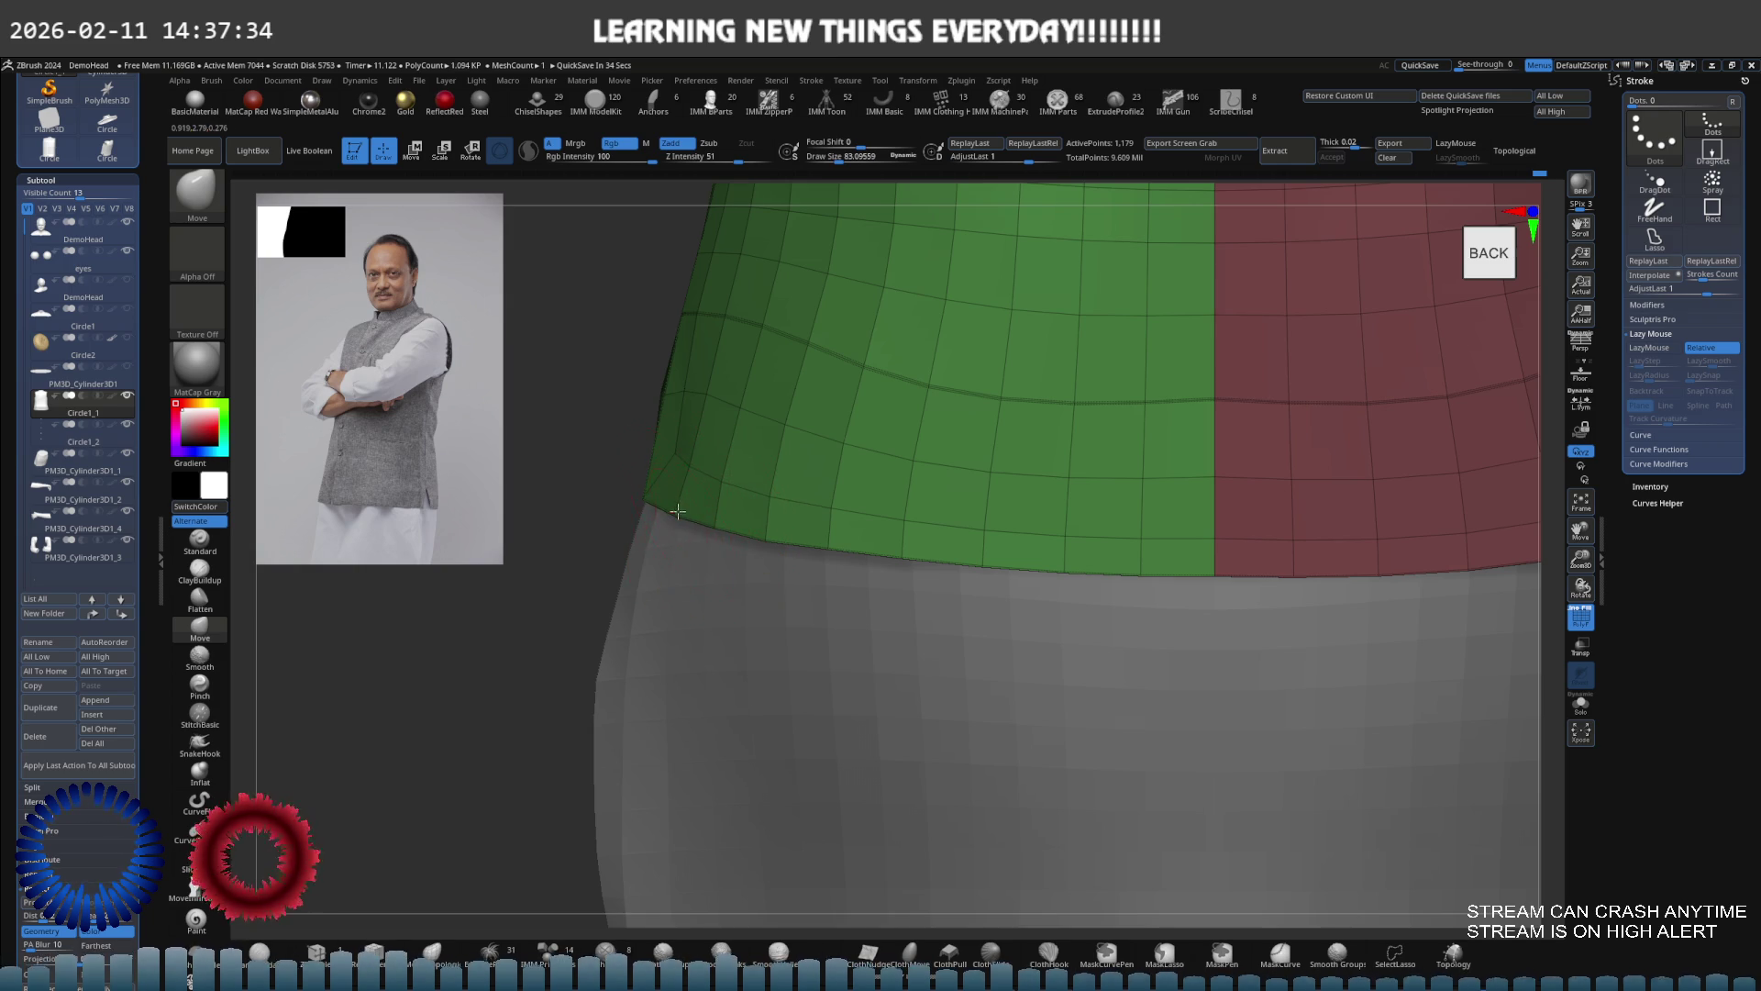
key(f)
mouse_move(822, 474)
shift+mouse_down()
mouse_move(865, 420)
mouse_move(825, 422)
mouse_move(944, 412)
mouse_move(881, 443)
mouse_move(842, 375)
mouse_move(1060, 550)
shift+mouse_up()
key(d)
key(d)
key(s)
scroll(841, 541, up, 5)
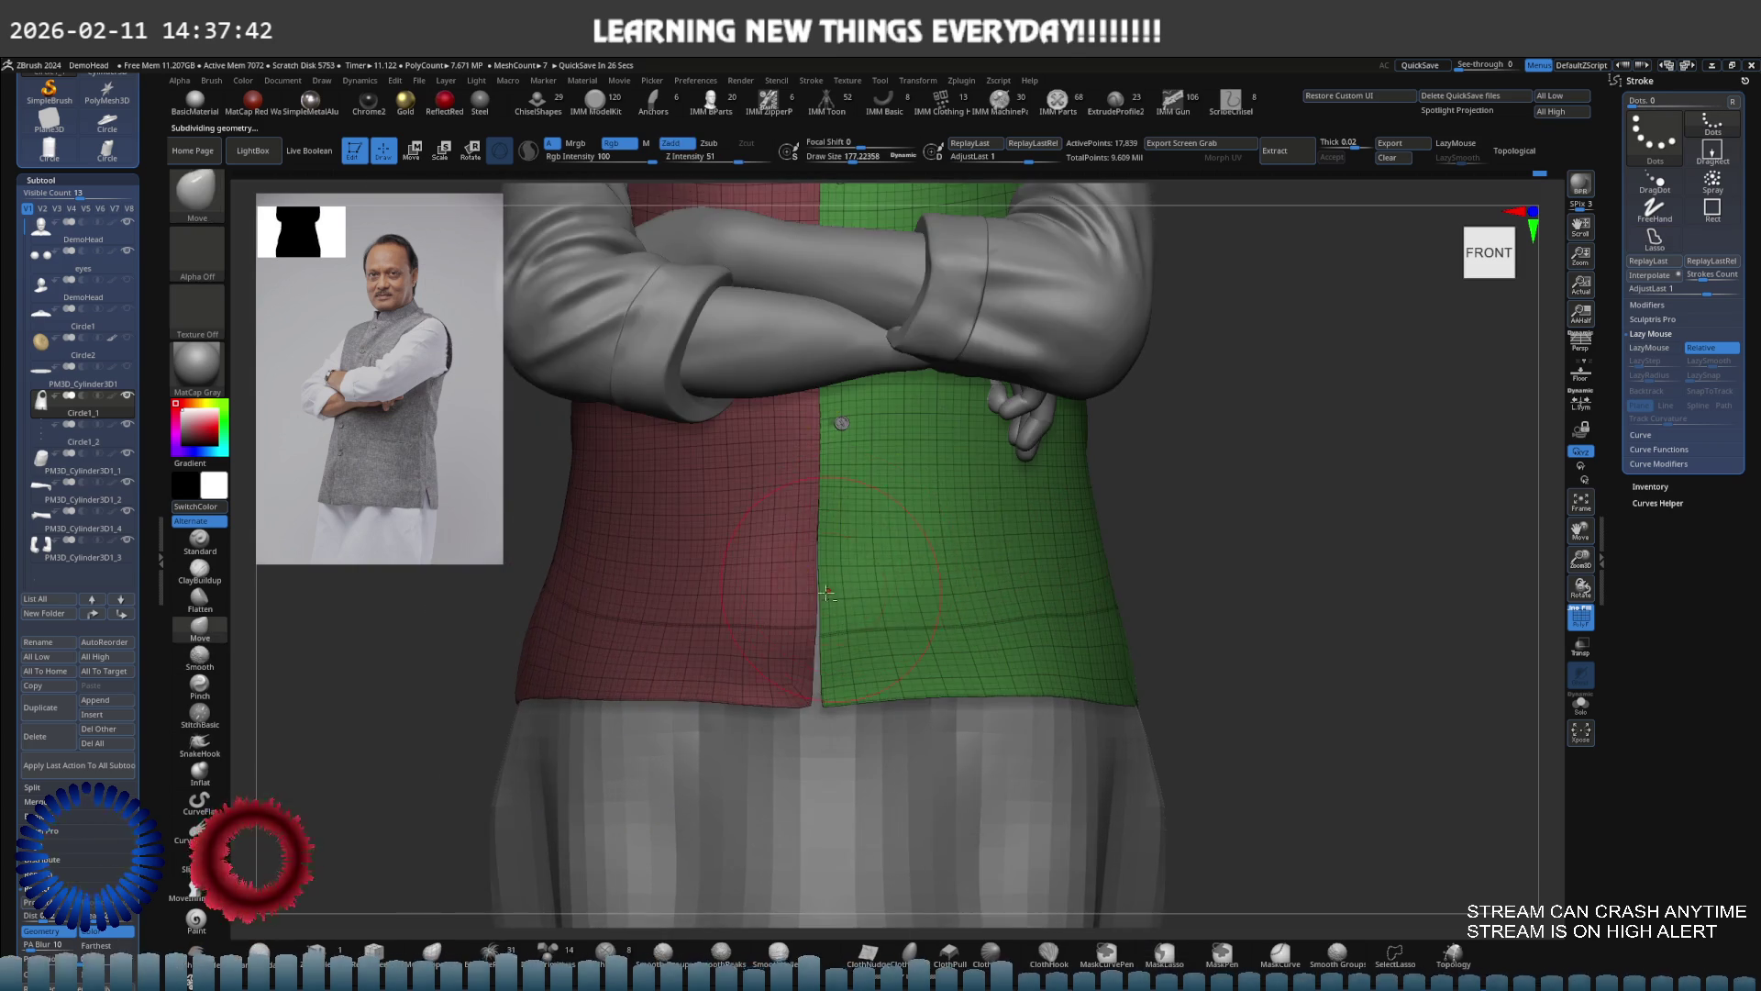
Hide the green half, reshape the red half's lower front corner at size 135, then unhide
ctrl+shift+click(841, 546)
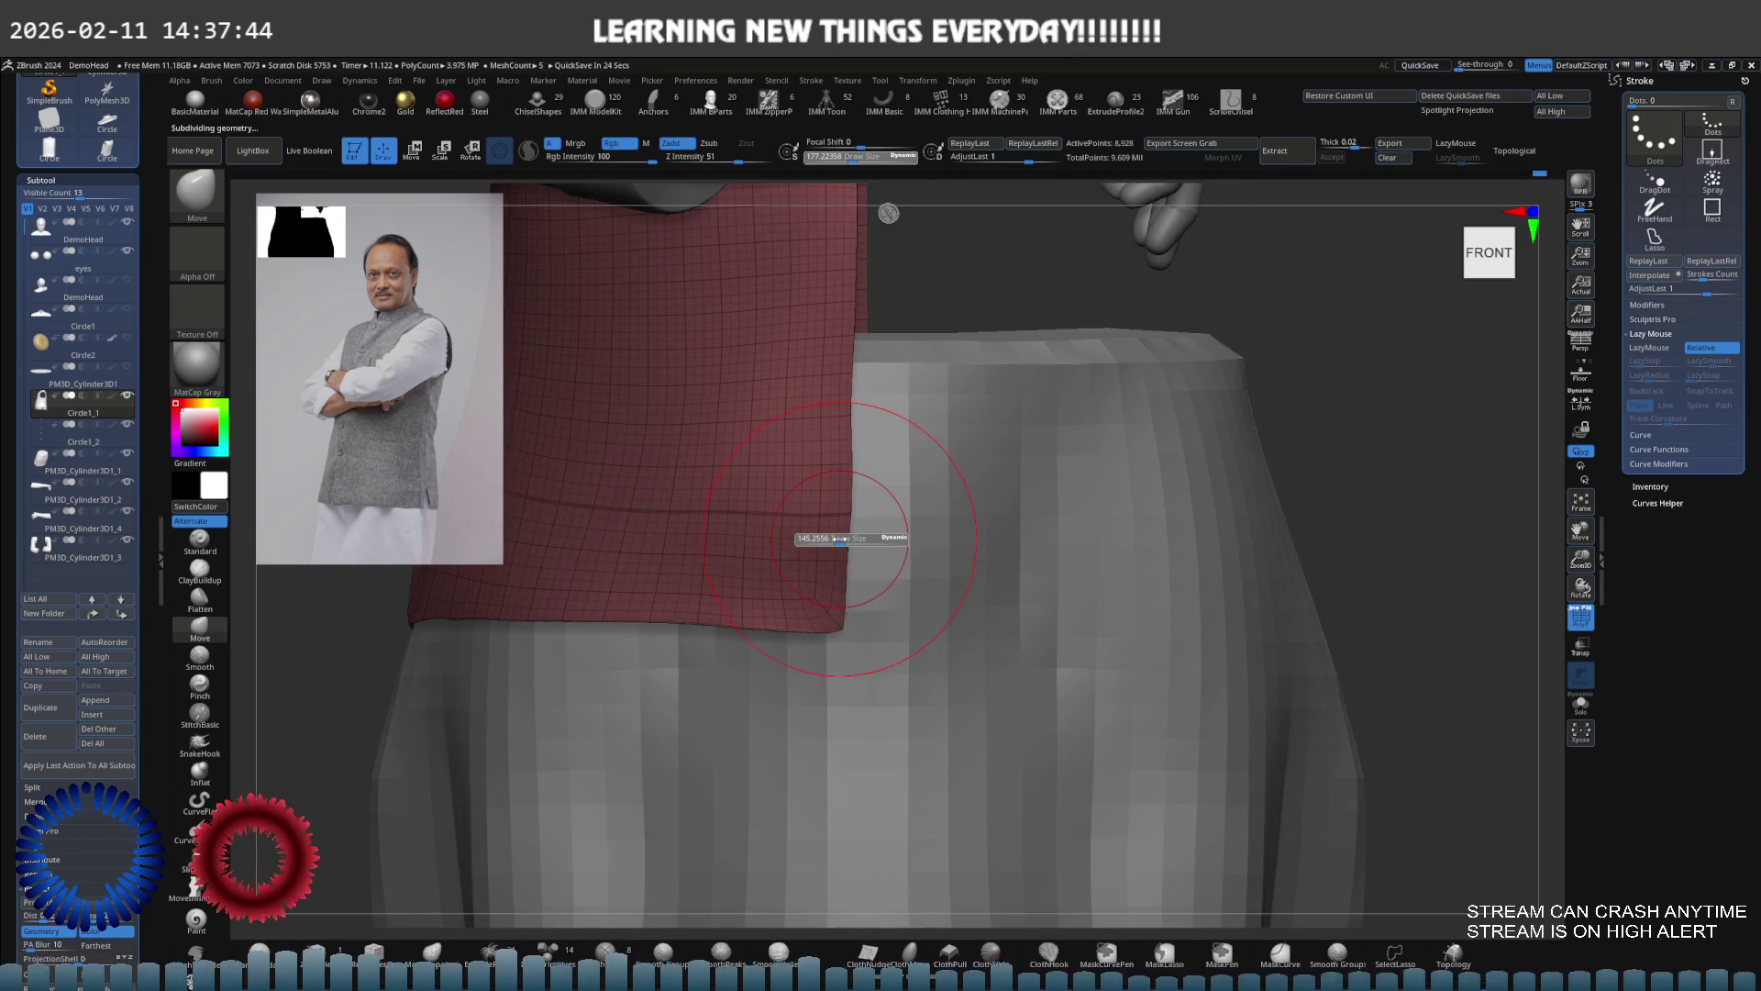
drag(814, 582, 840, 518)
drag(835, 445, 830, 440)
key([)
drag(829, 624, 840, 573)
mouse_move(833, 531)
shift+right_down()
mouse_move(771, 504)
mouse_move(826, 605)
shift+right_up()
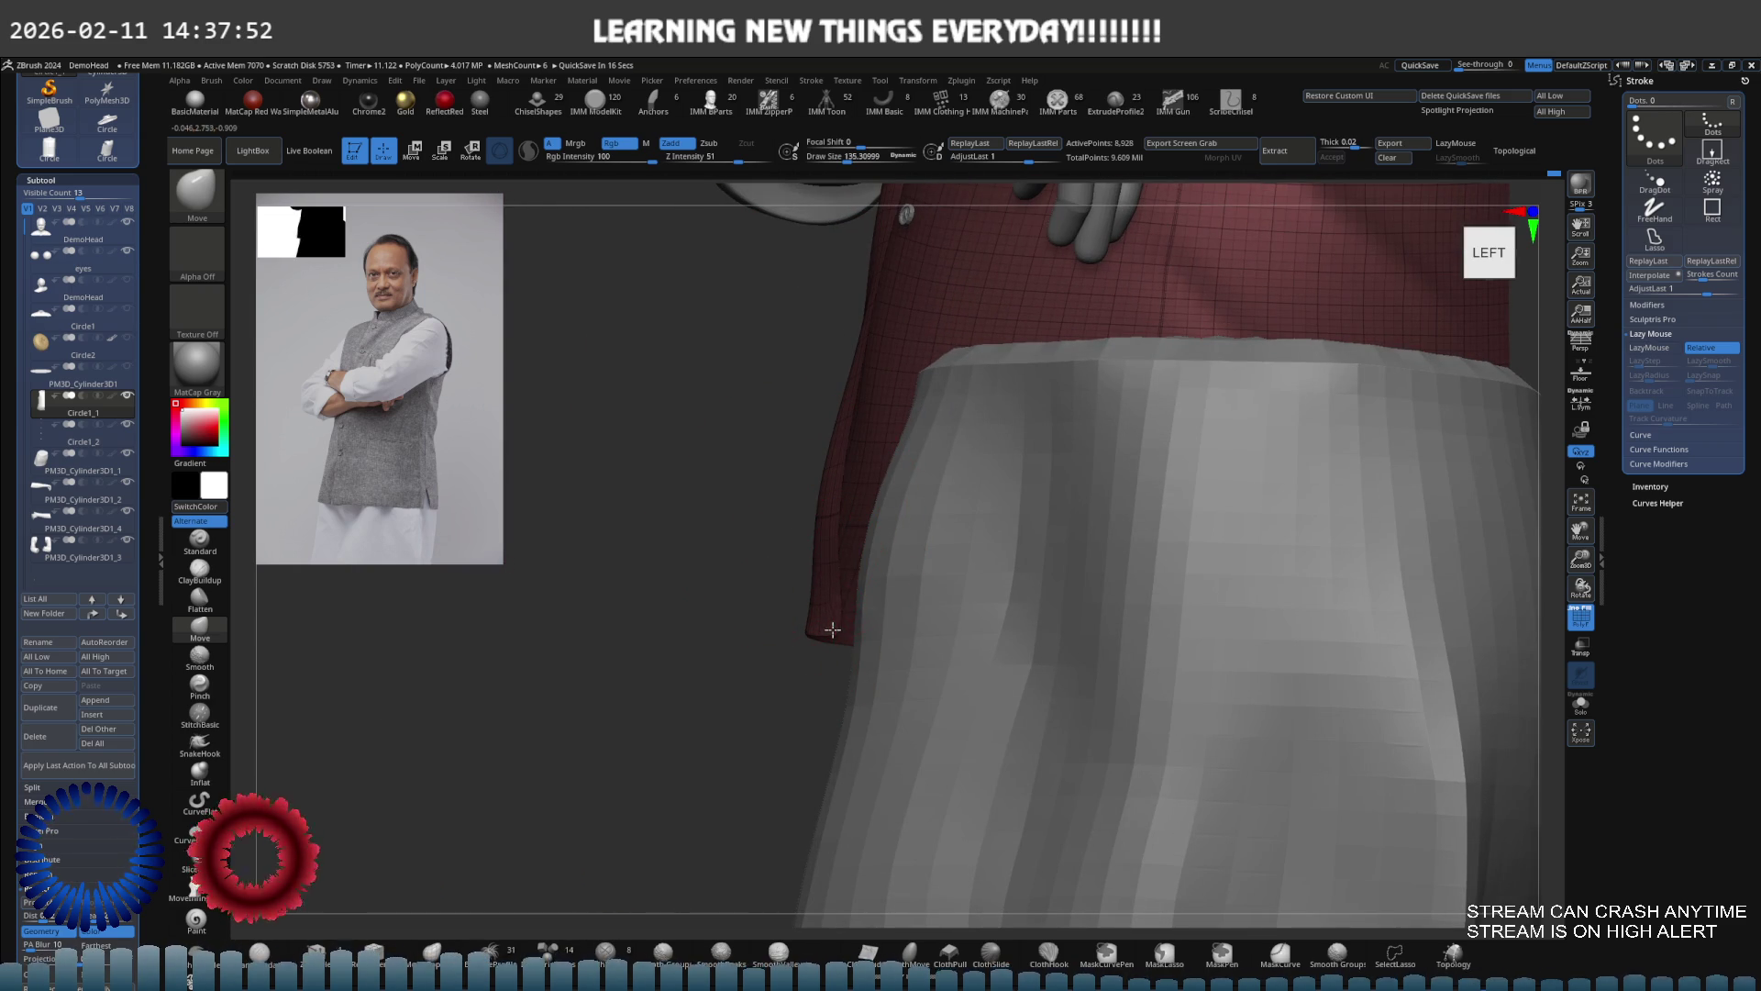
shift+right_drag(816, 626, 761, 526)
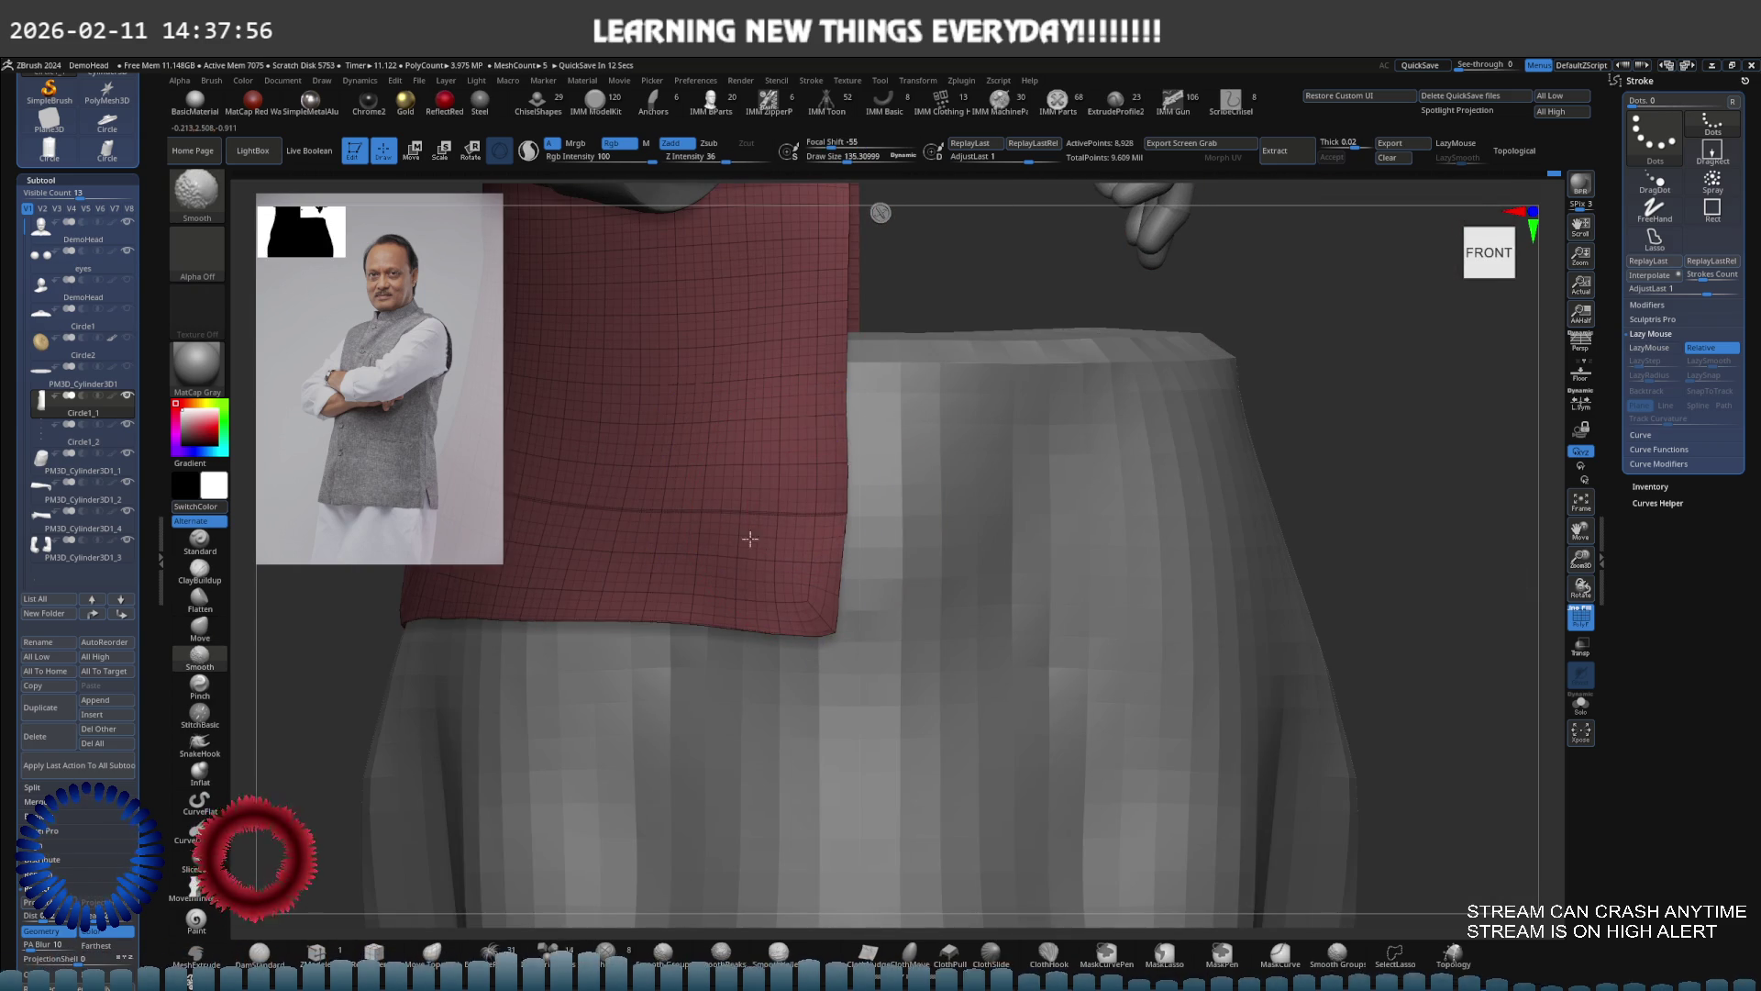
ctrl+shift+click(1396, 531)
ctrl+right_drag(1396, 531, 1144, 511)
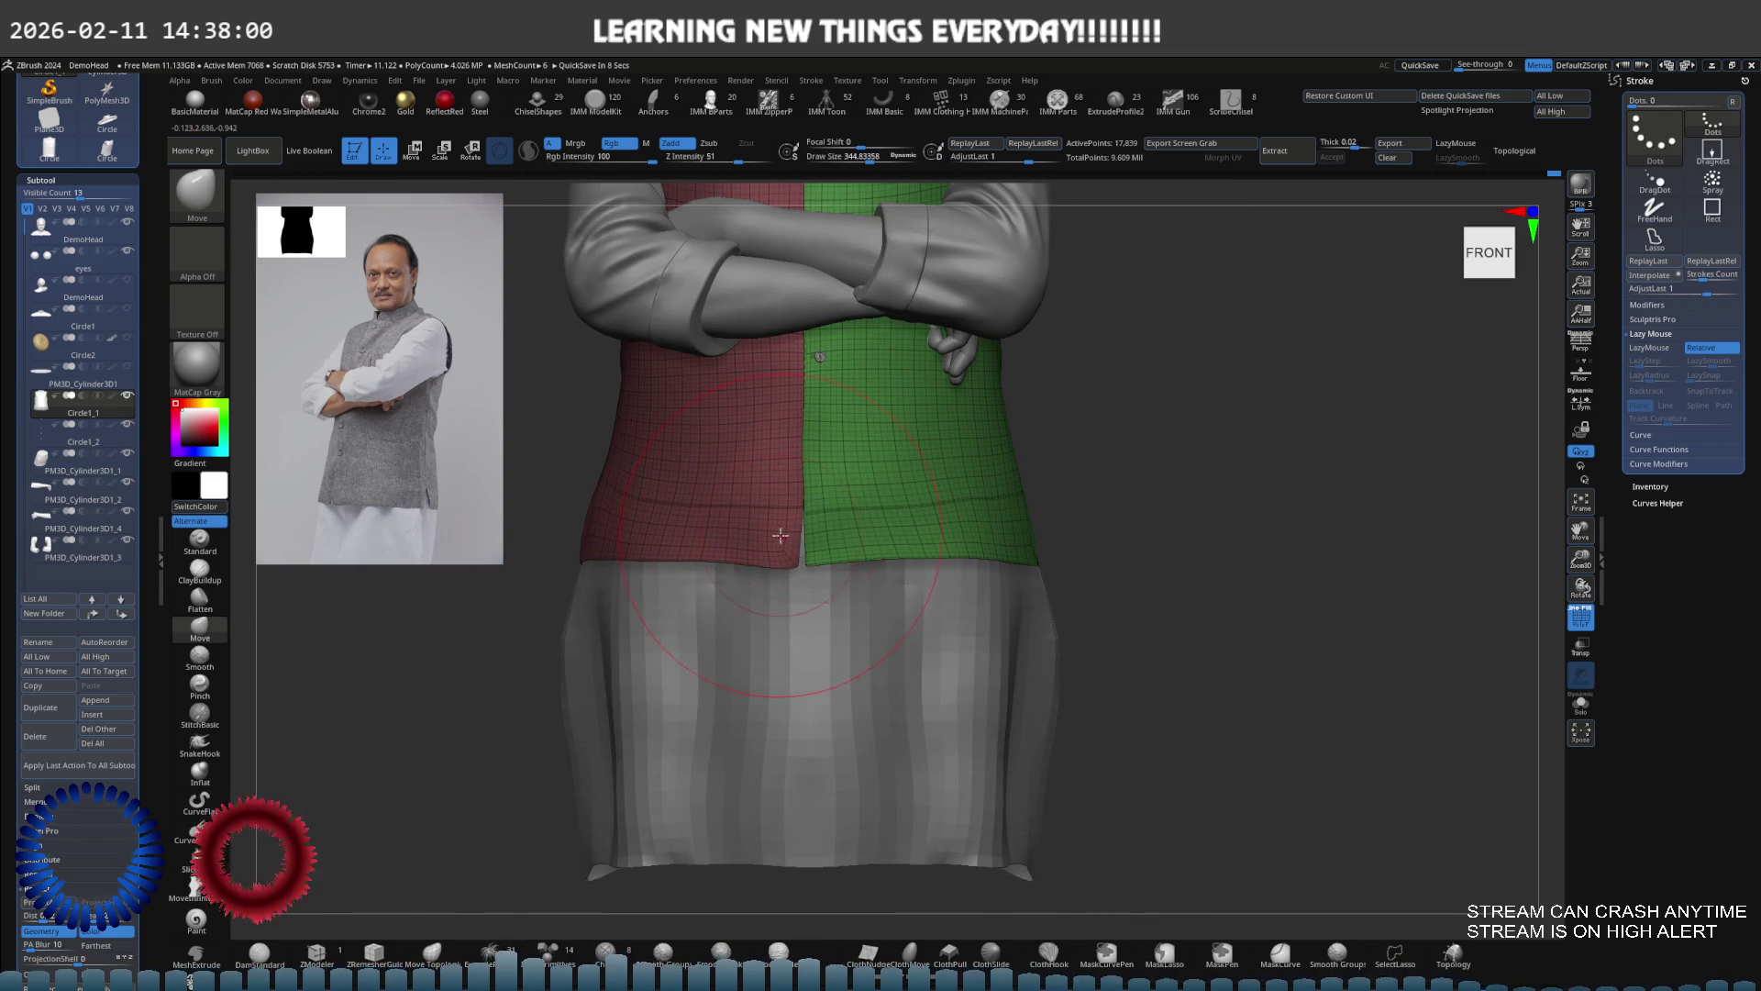
Hide the green half and refine the red panel's hem, shrinking the brush to about 156 then 103
ctrl+right_drag(817, 493, 825, 523)
ctrl+shift+click(803, 555)
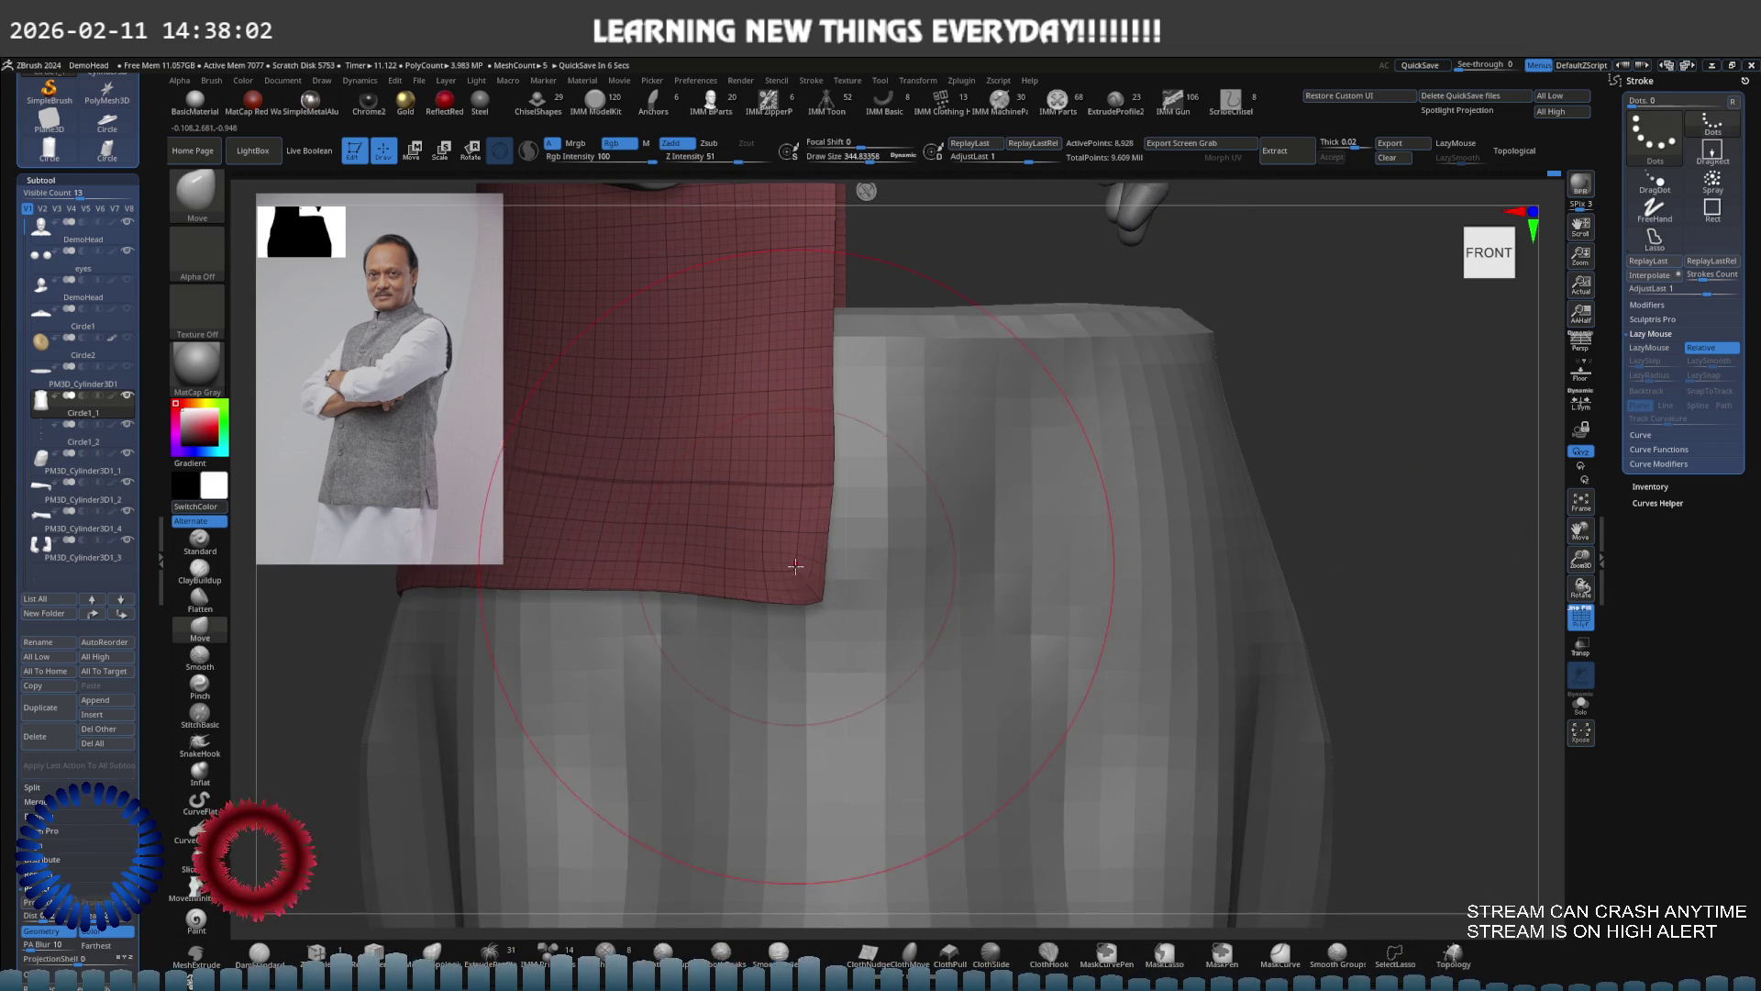
key(s)
drag(814, 563, 812, 563)
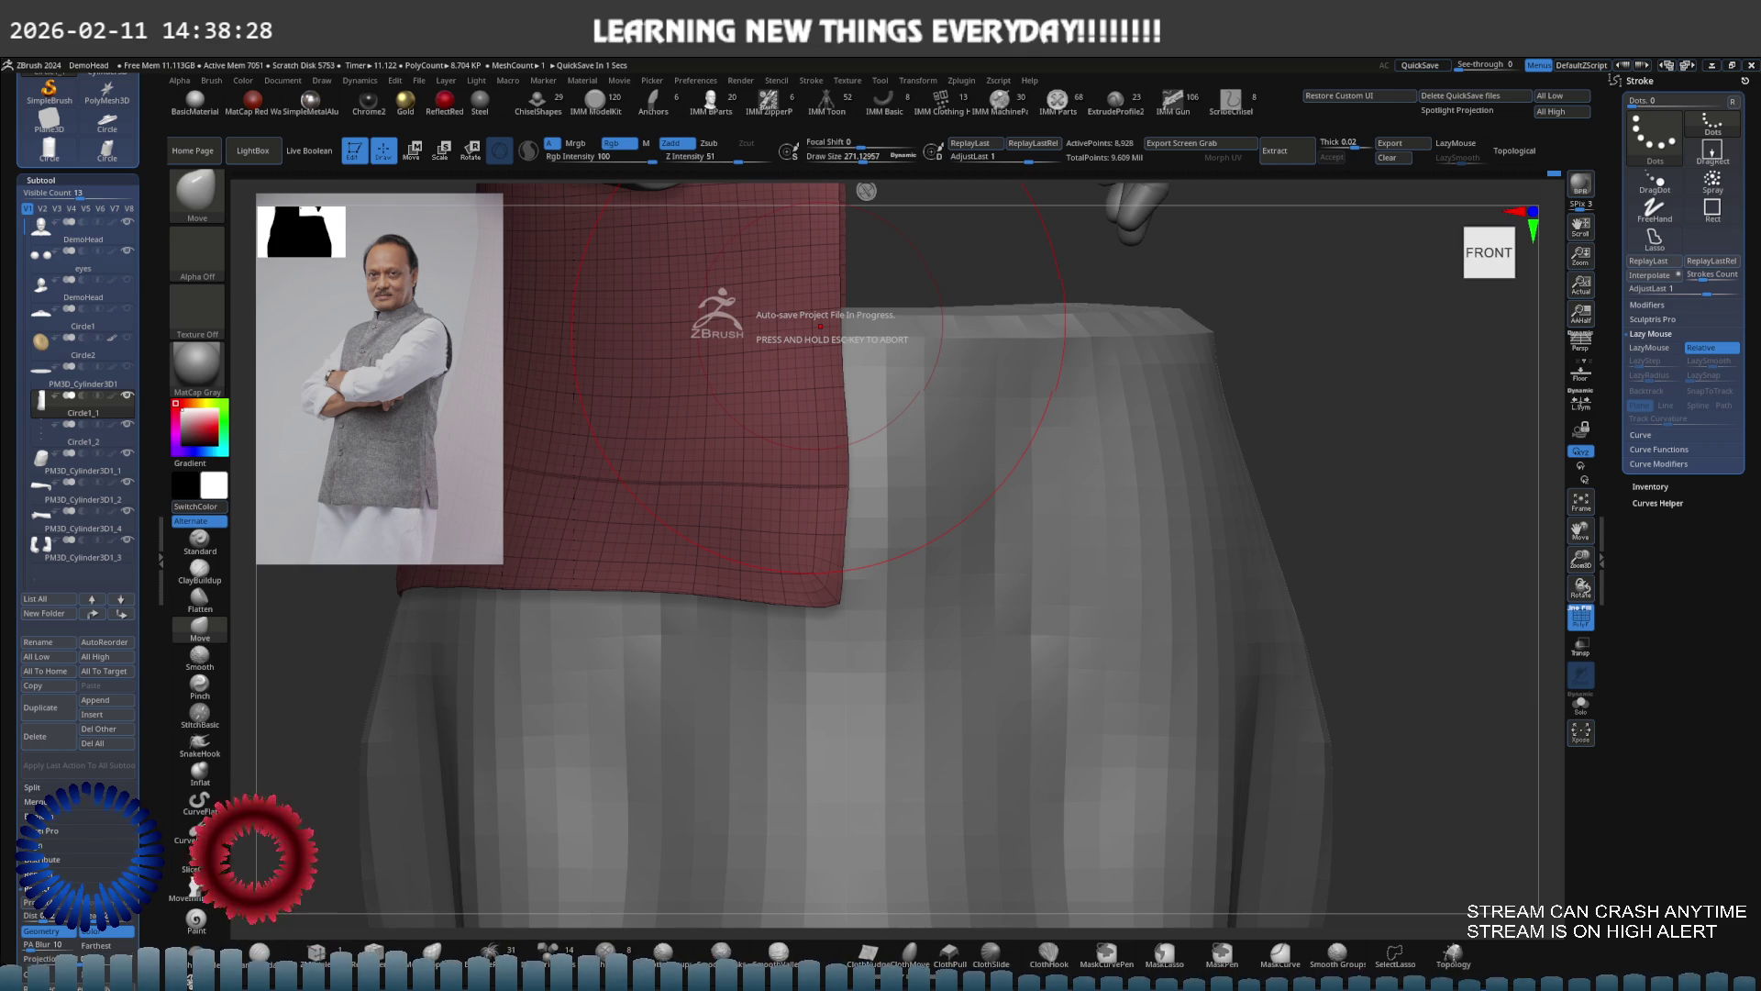
key(s)
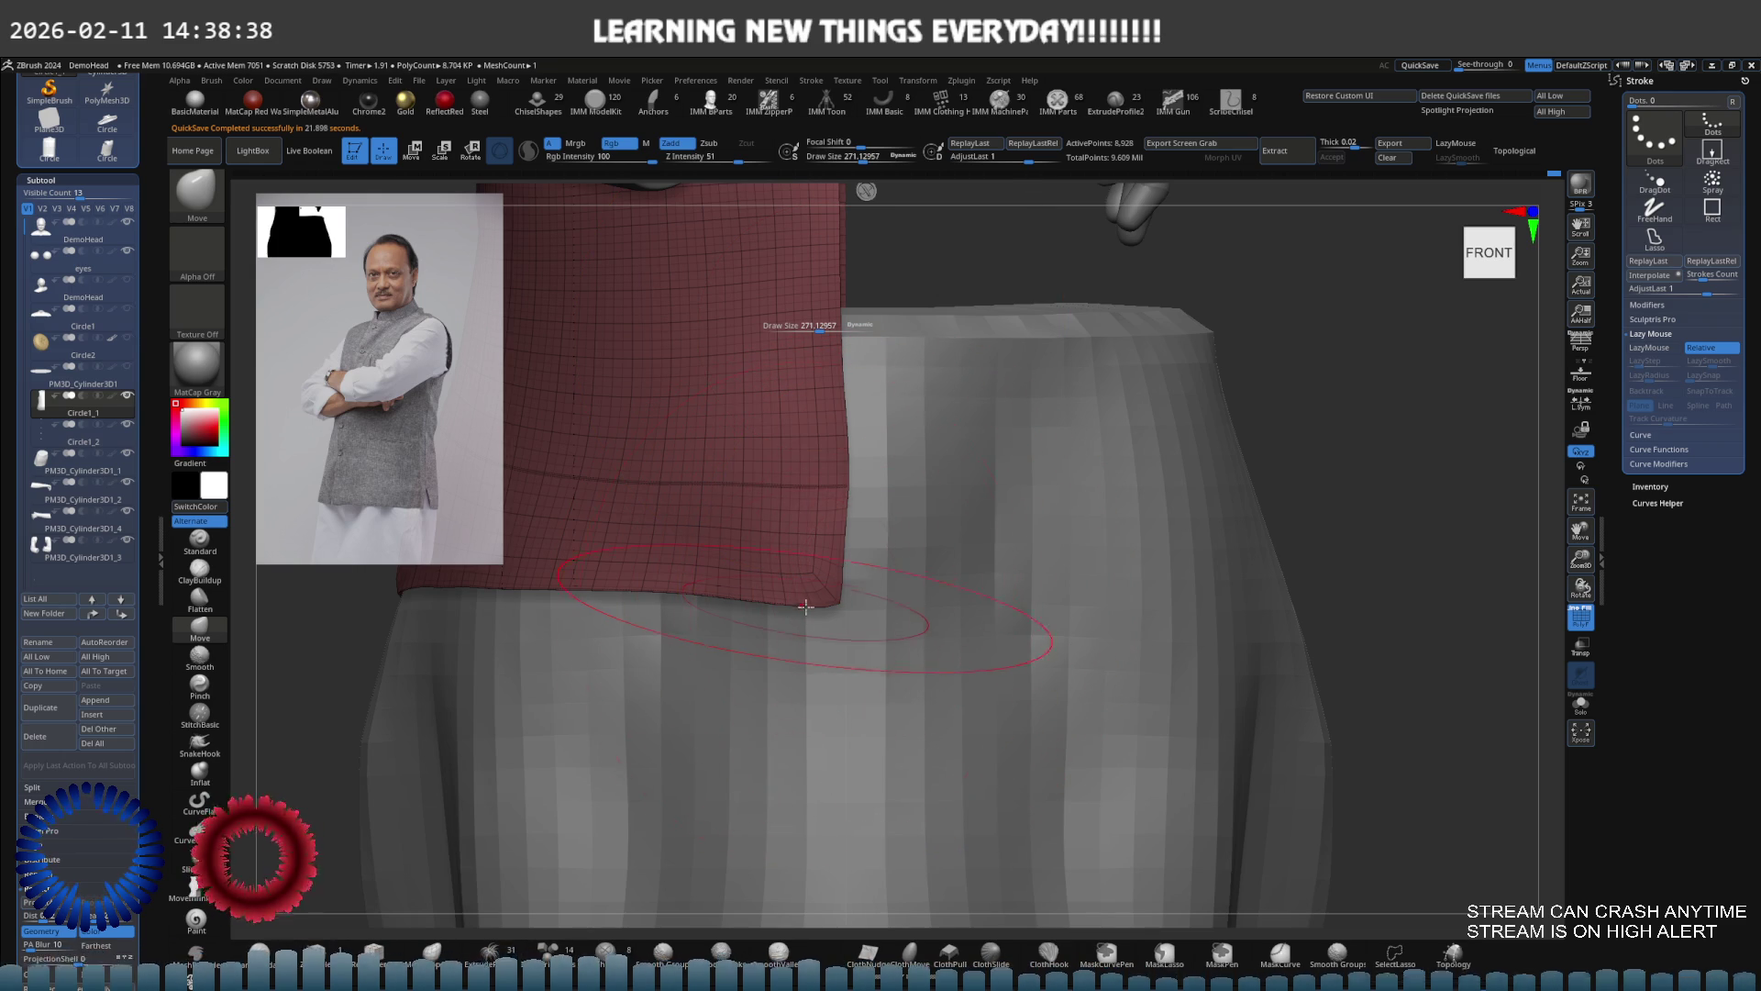
mouse_move(780, 457)
right_down()
mouse_move(841, 394)
mouse_move(817, 507)
mouse_move(817, 473)
mouse_move(794, 491)
right_up()
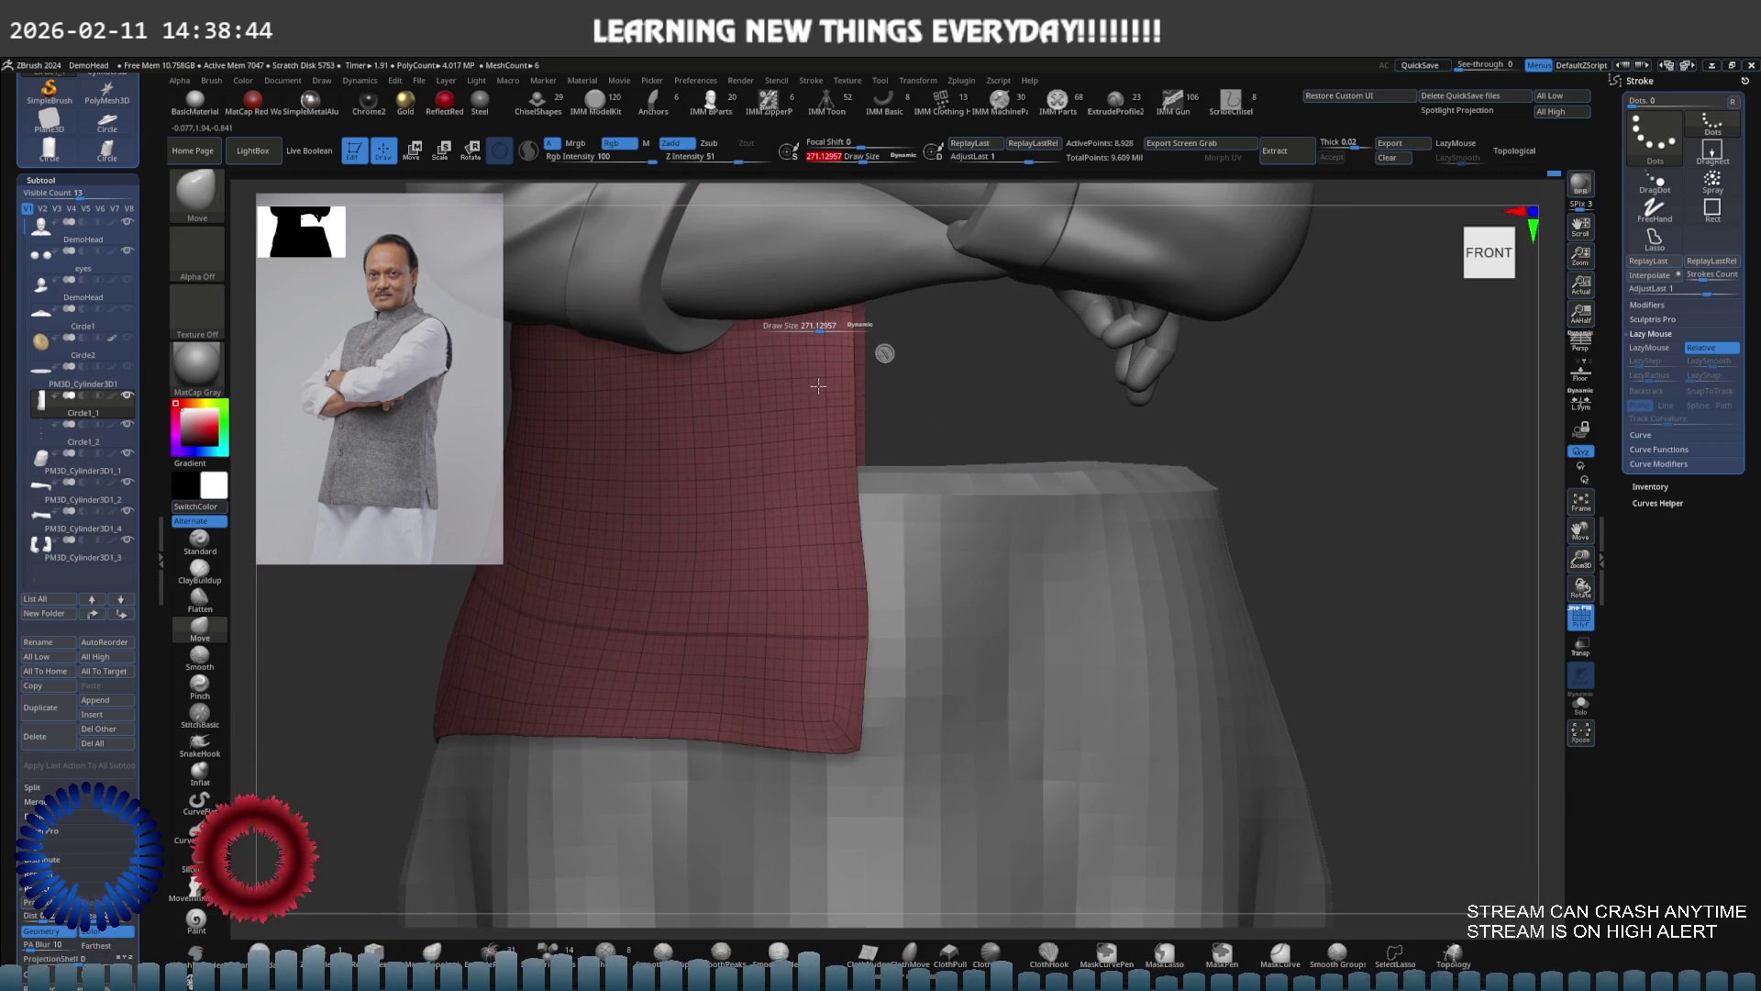
drag(821, 331, 800, 331)
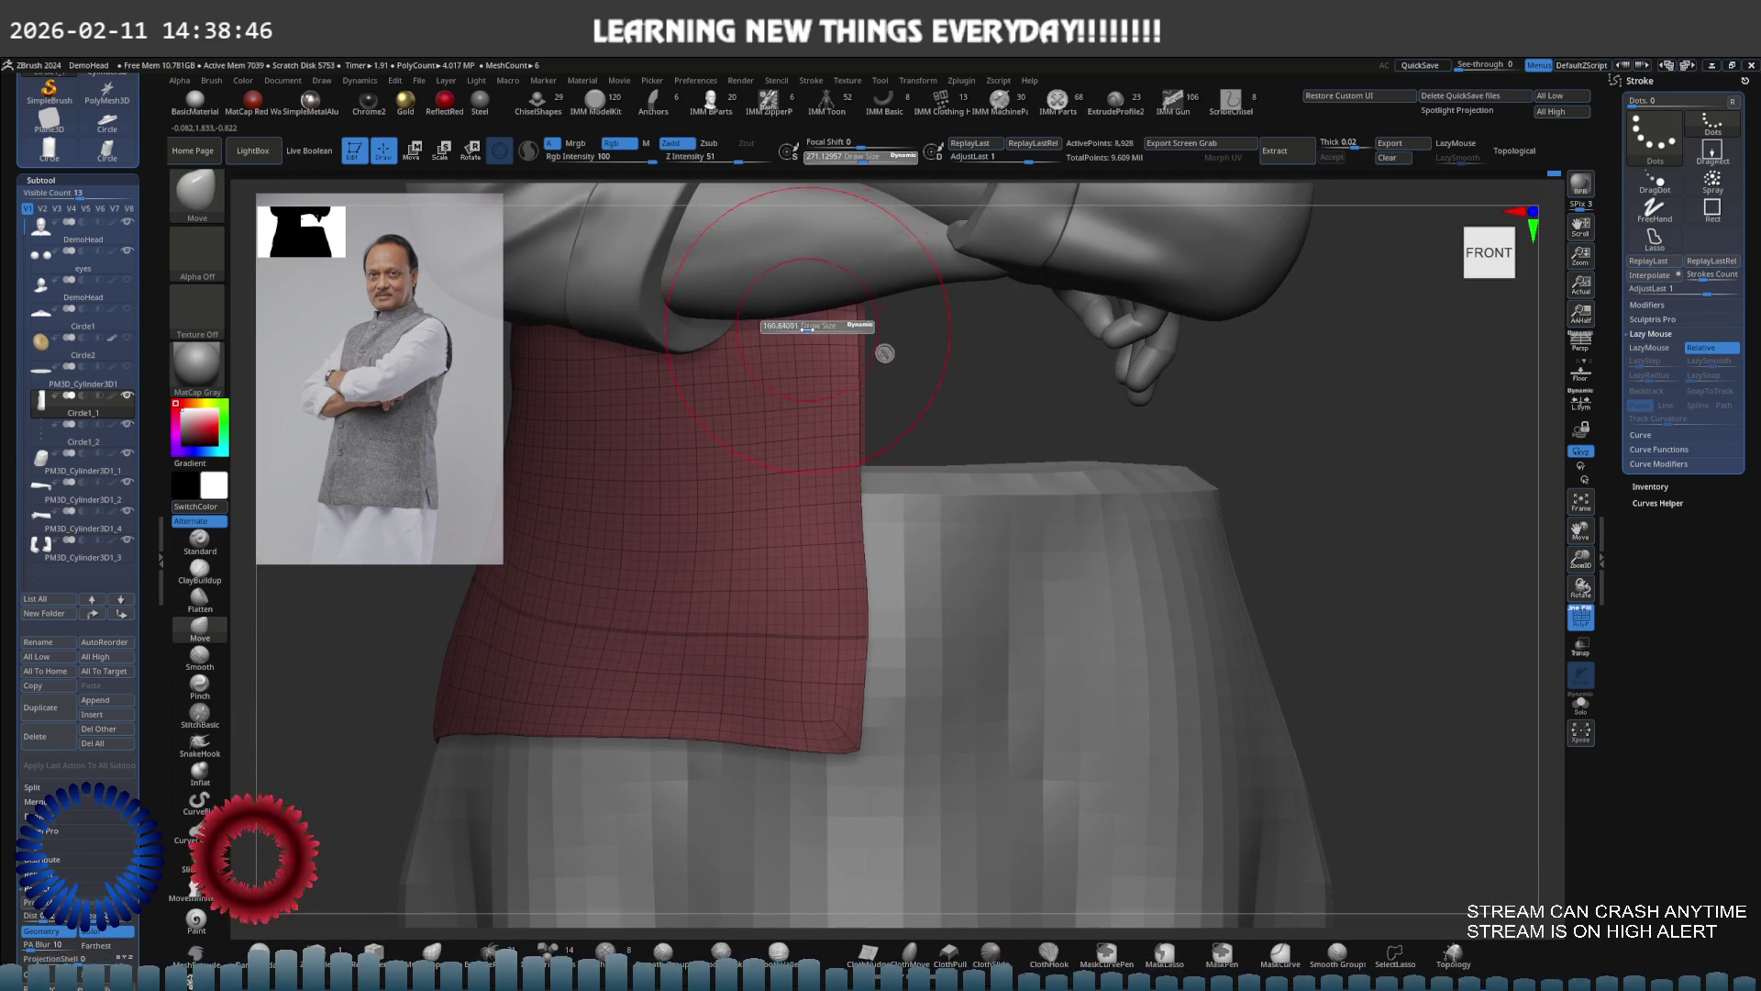
key(s)
drag(853, 432, 841, 432)
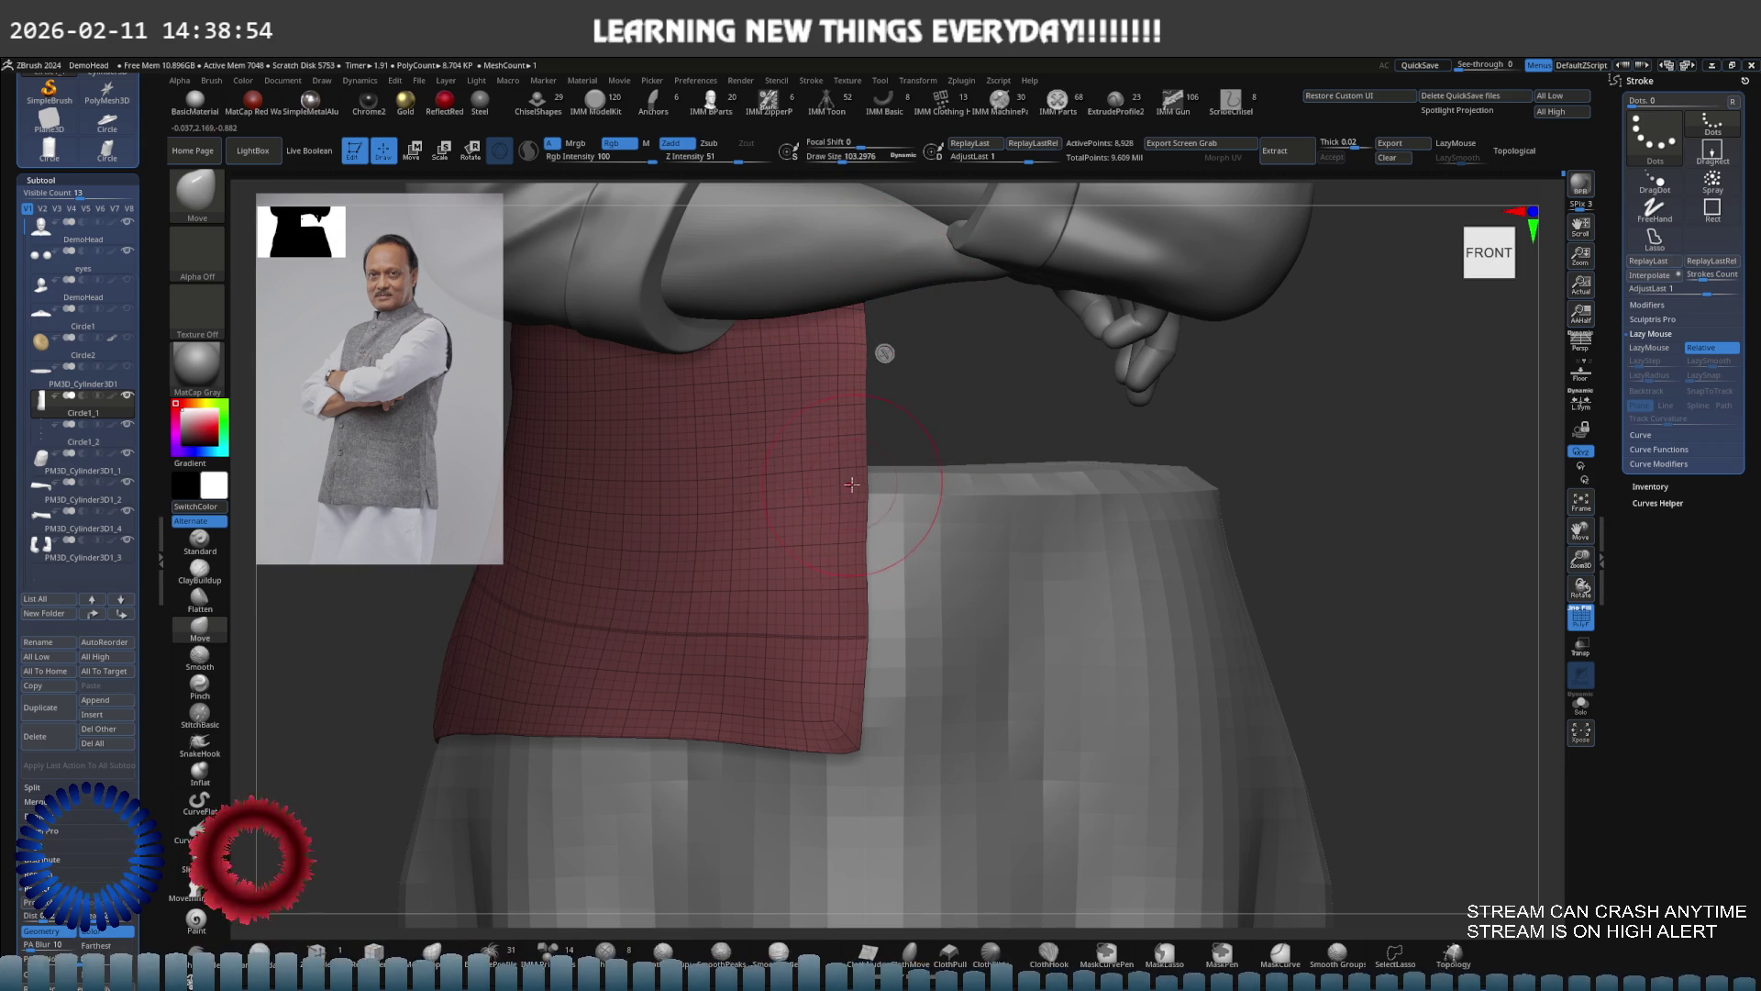
Show the green panel again and orbit to inspect the vest's side edge at the waist
alt+right_drag(862, 669, 859, 597)
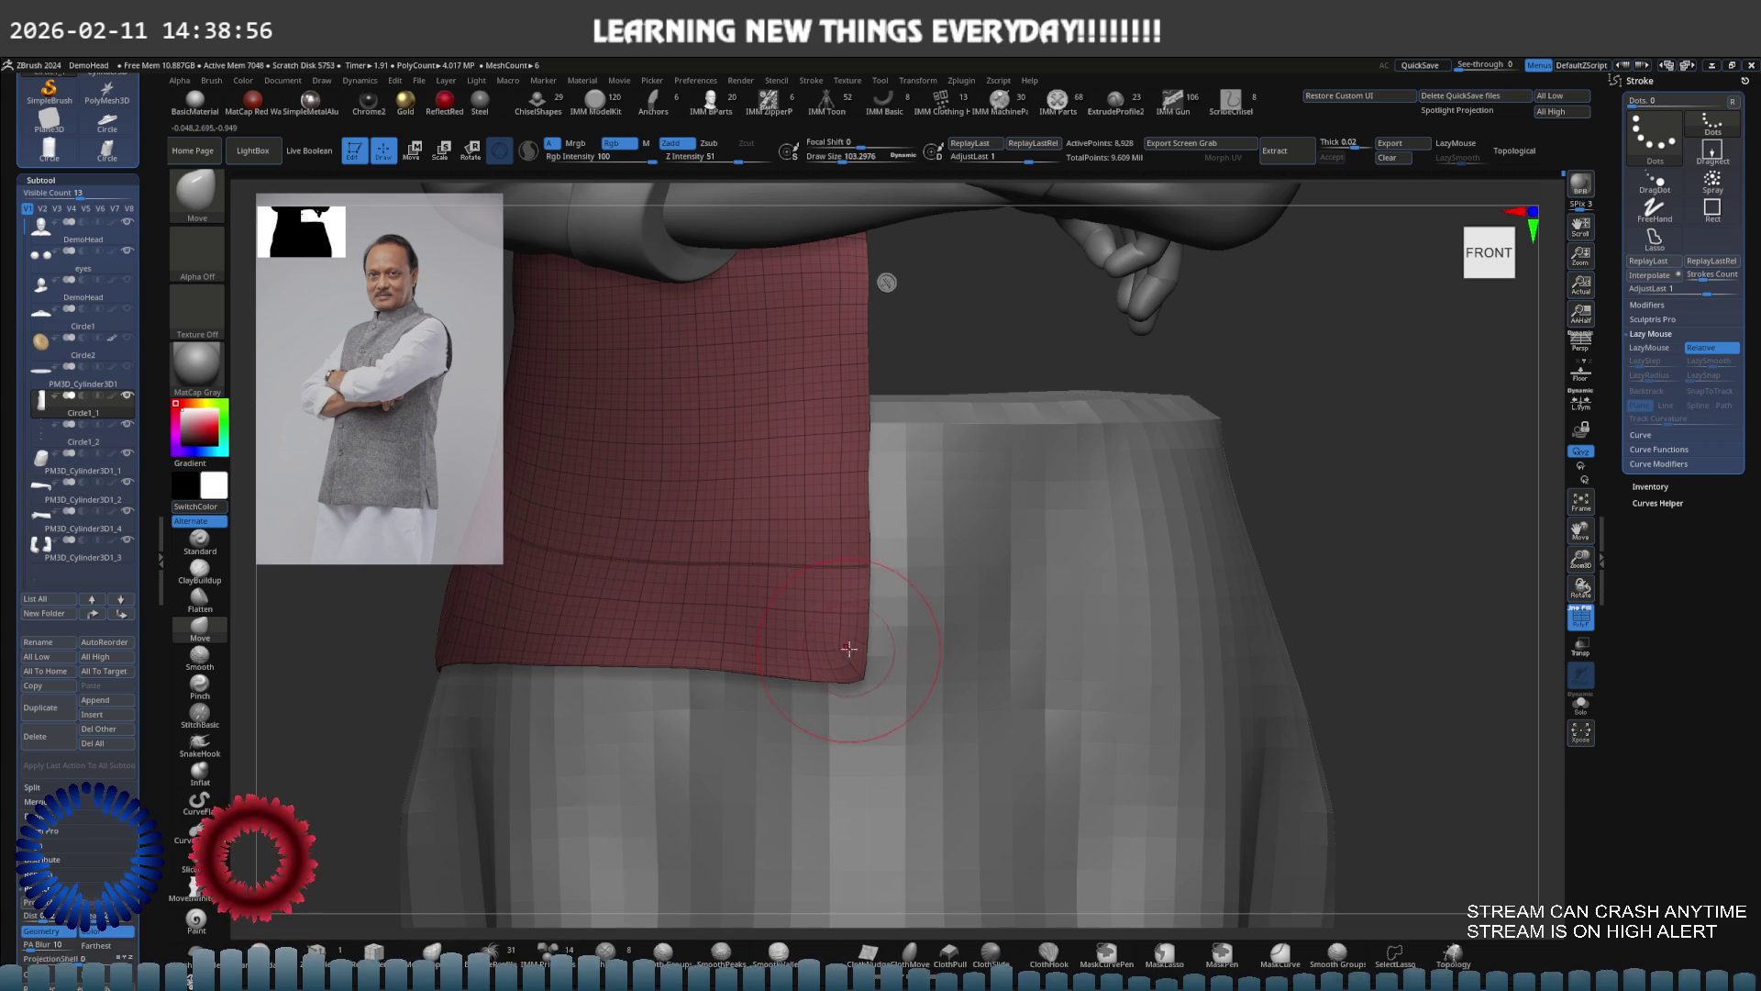
ctrl+shift+click(1325, 547)
mouse_move(1325, 546)
ctrl+right_down()
mouse_move(1230, 519)
mouse_move(1083, 549)
mouse_move(761, 746)
ctrl+right_up()
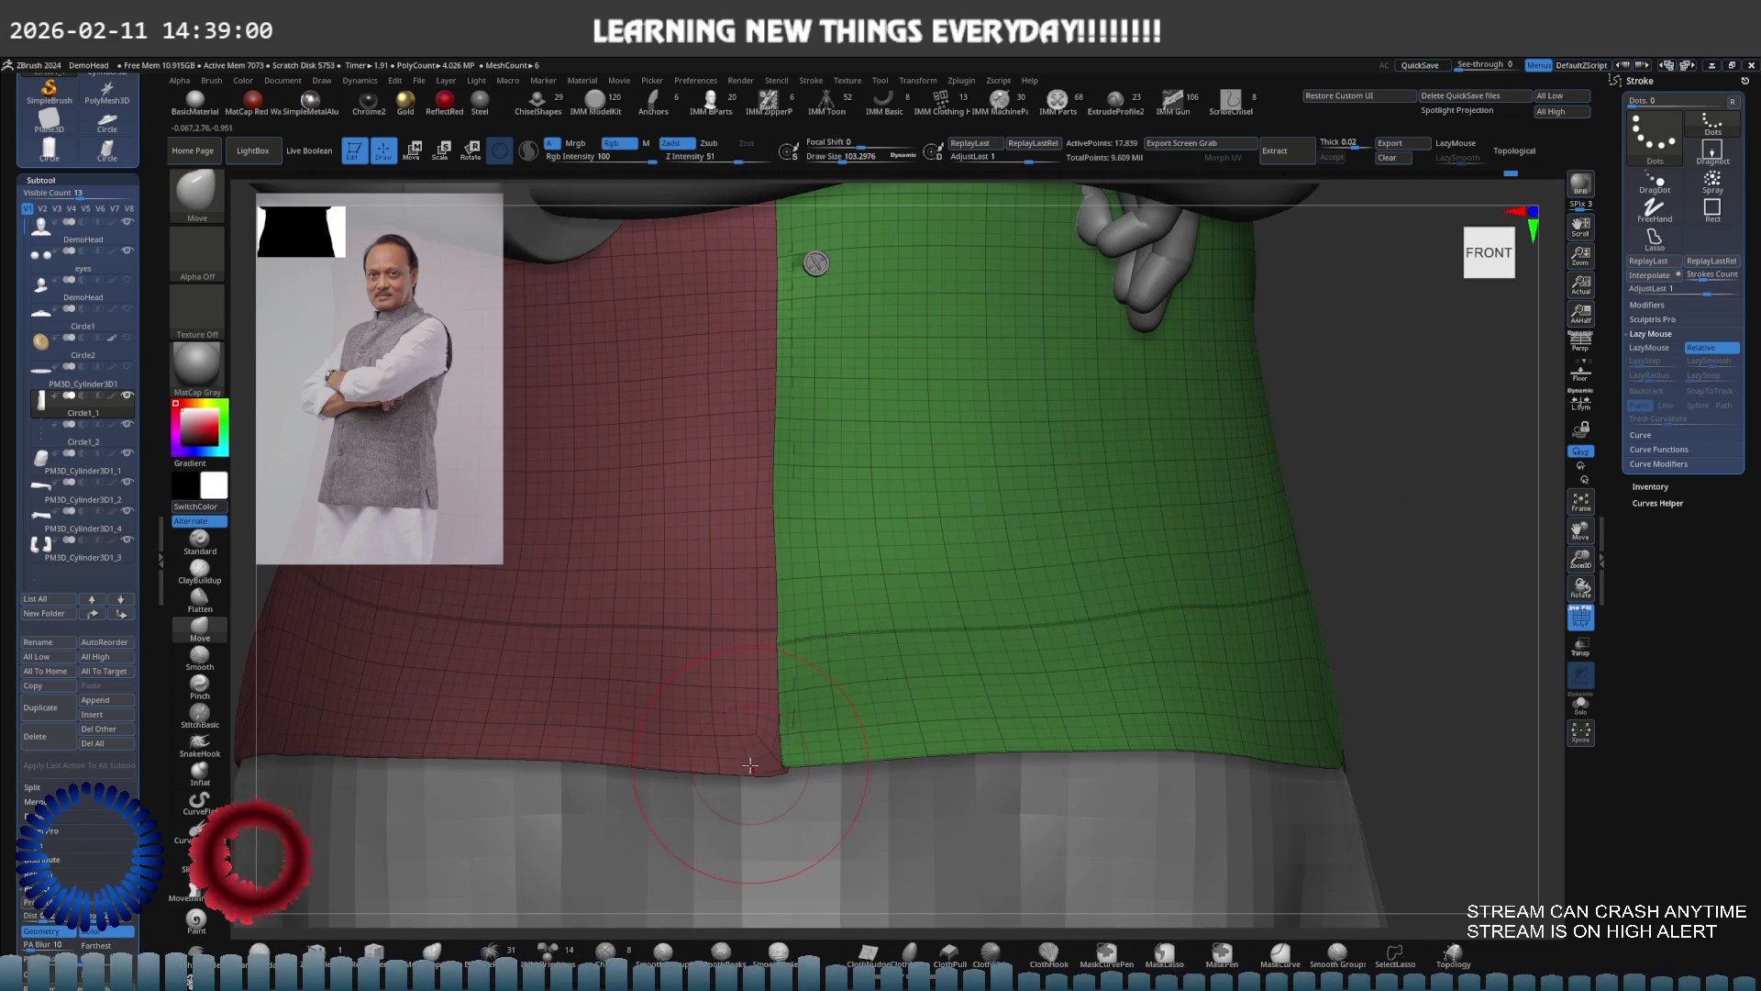
mouse_move(873, 609)
ctrl+right_down()
mouse_move(806, 555)
mouse_move(896, 531)
mouse_move(807, 514)
mouse_move(807, 495)
mouse_move(1010, 465)
mouse_move(959, 493)
ctrl+right_up()
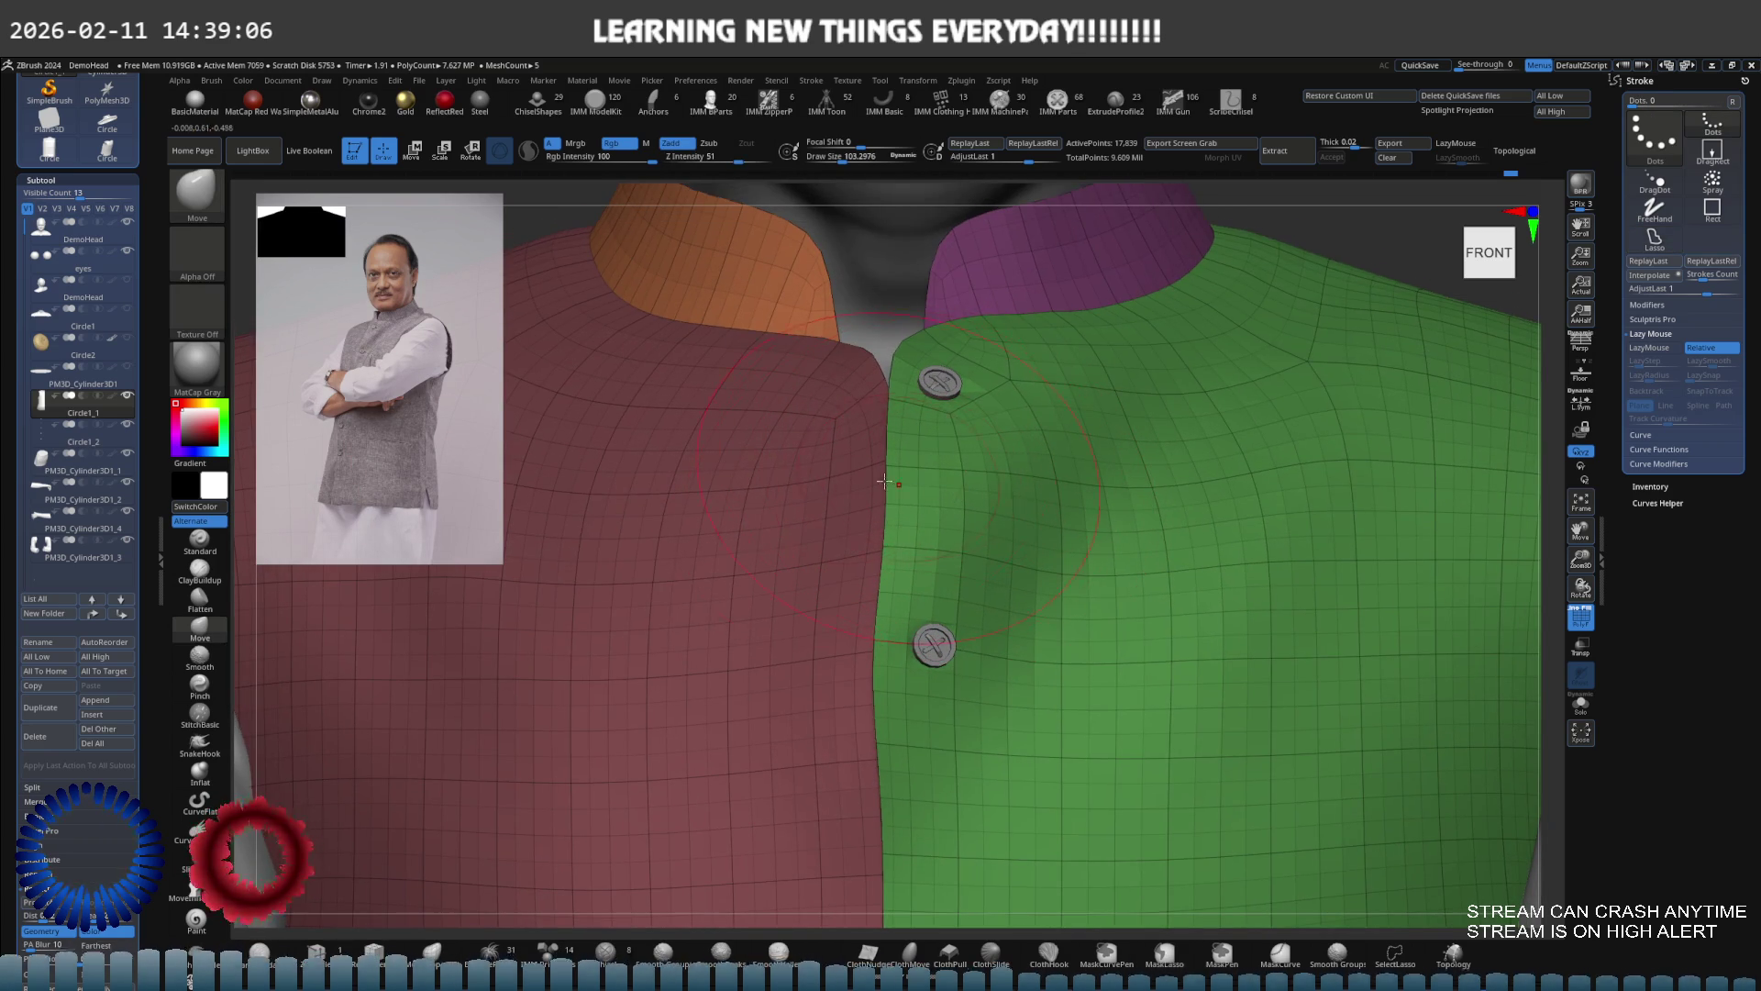
Isolate the red vest panel and pull its armhole edge inward with a size-36 brush
ctrl+shift+click(837, 483)
ctrl+right_drag(837, 483, 876, 396)
key(s)
mouse_move(876, 397)
mouse_down()
mouse_move(861, 397)
mouse_move(879, 336)
mouse_move(919, 376)
mouse_up()
key(s)
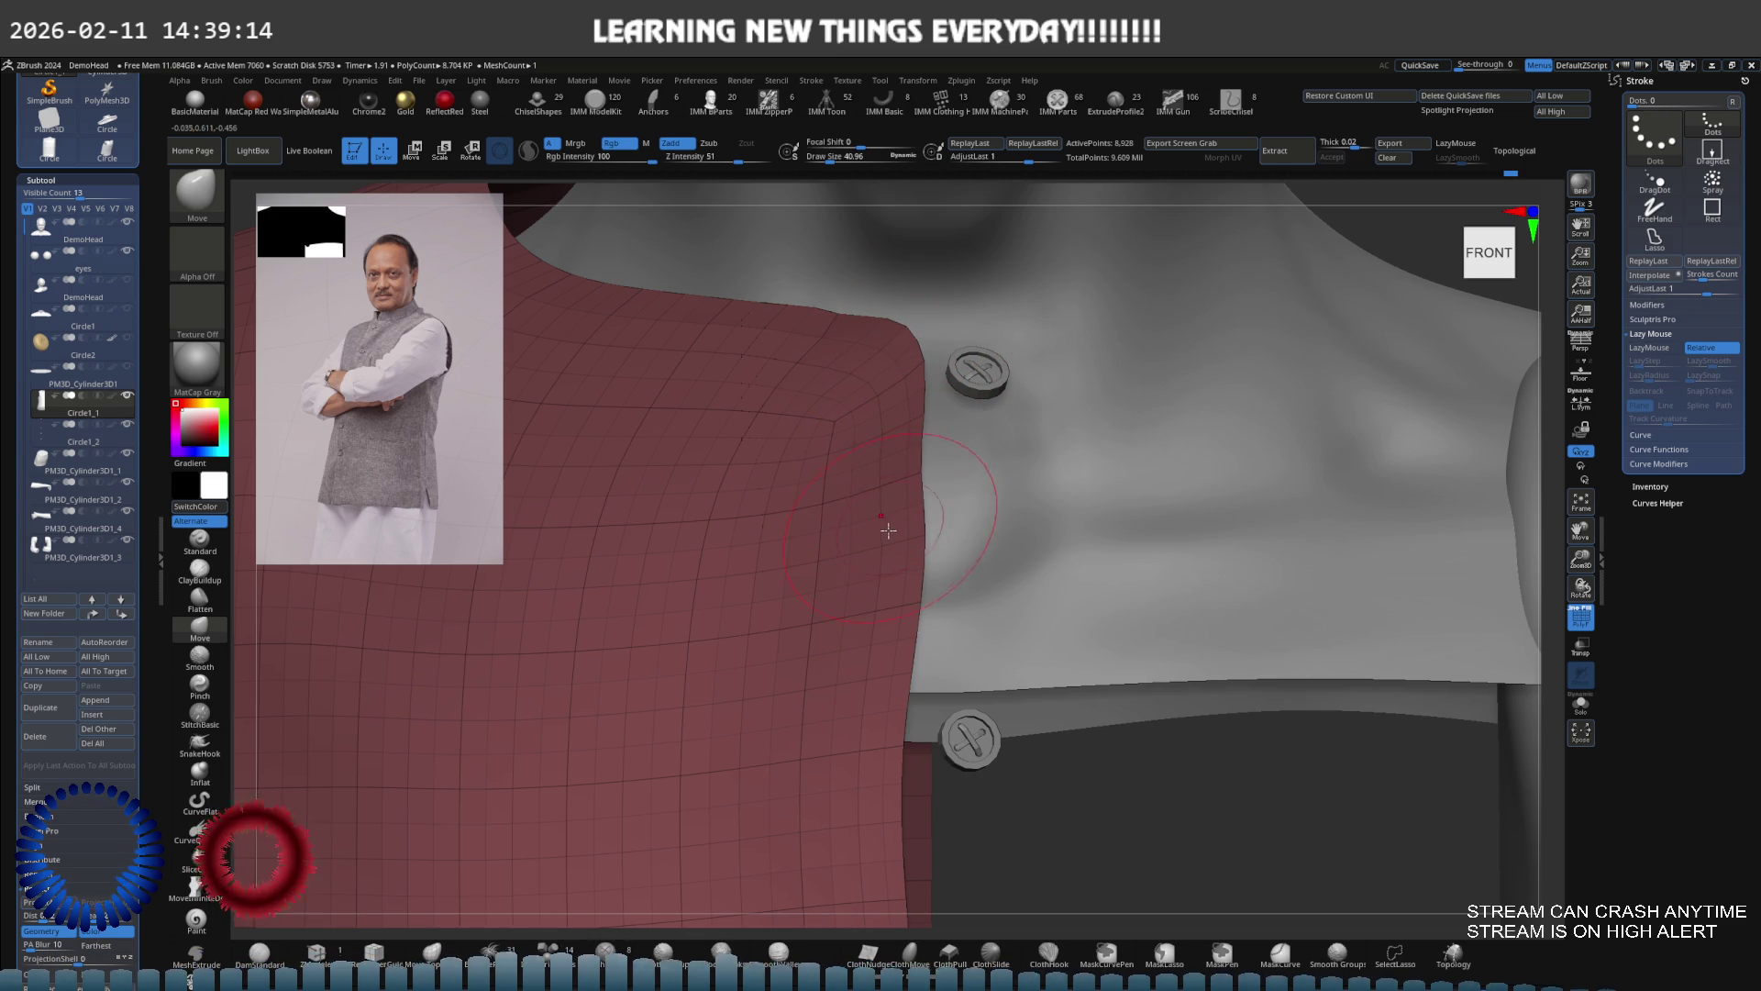
drag(877, 550, 854, 637)
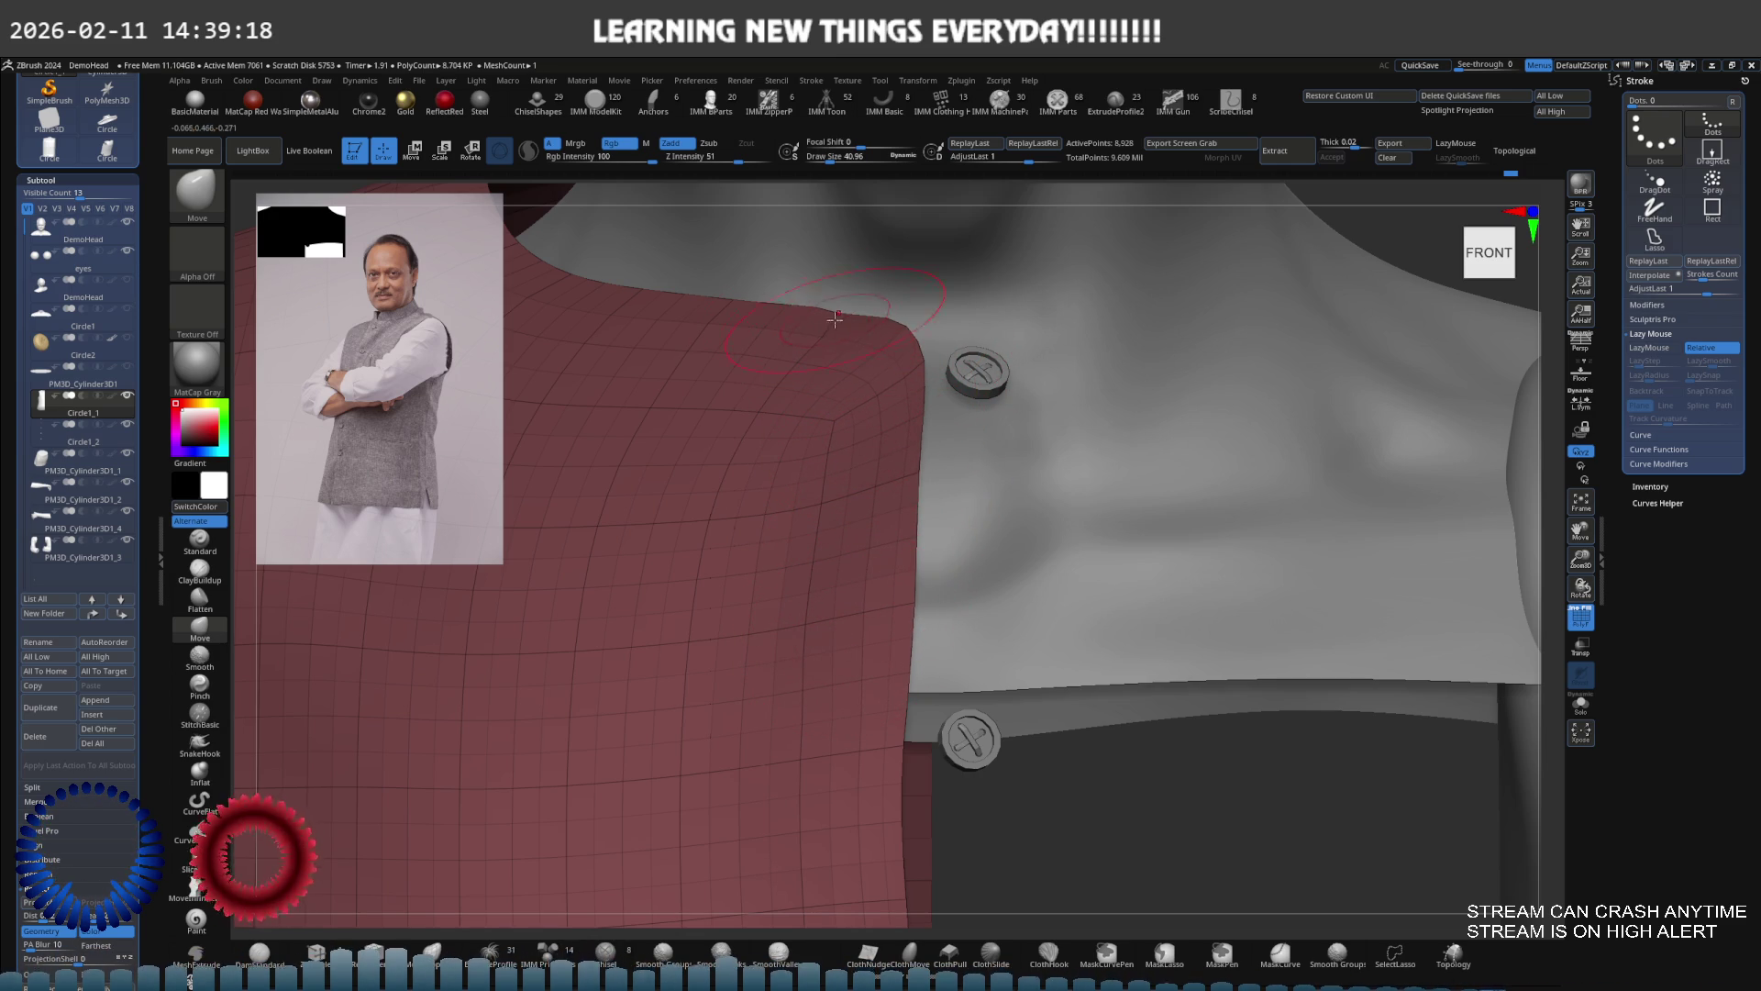
Refine the shoulder edge at size 20 with smoothing, then show all vest panels again
mouse_move(794, 321)
right_down()
mouse_move(862, 355)
mouse_move(853, 393)
mouse_move(819, 342)
mouse_move(822, 456)
mouse_move(866, 462)
right_up()
key(s)
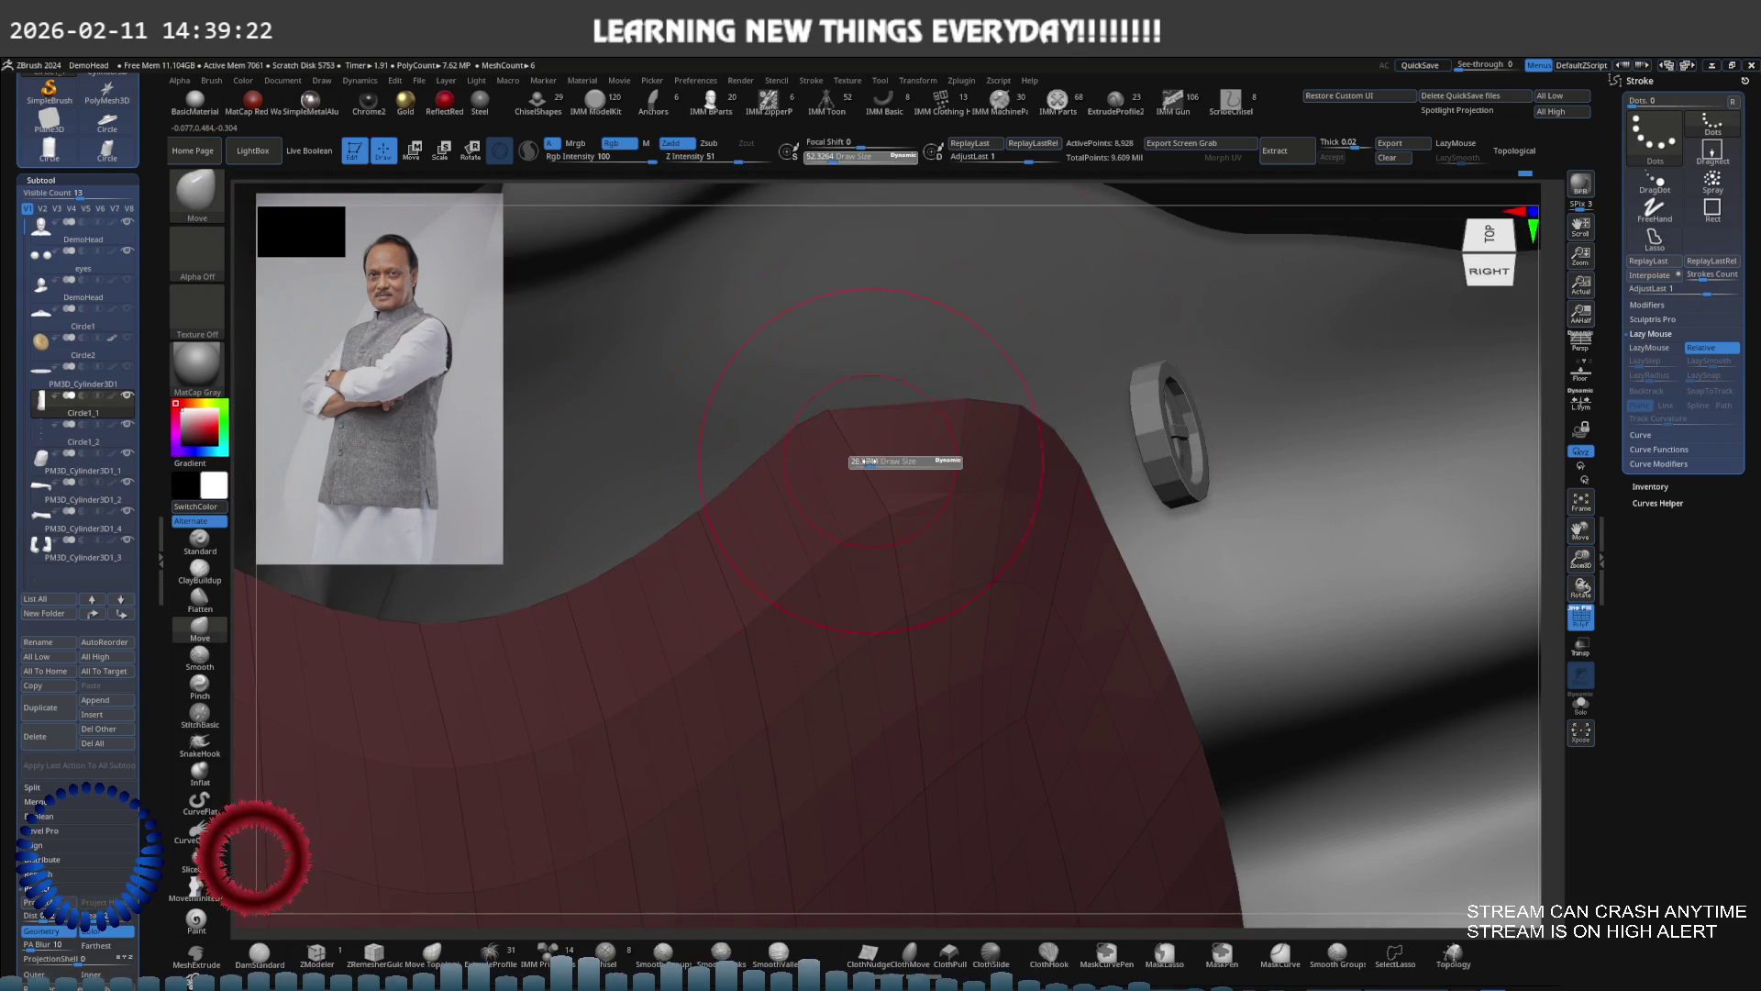
drag(866, 462, 853, 461)
mouse_move(853, 461)
right_down()
mouse_move(836, 423)
mouse_move(872, 441)
mouse_move(830, 472)
mouse_move(885, 463)
mouse_move(908, 505)
right_up()
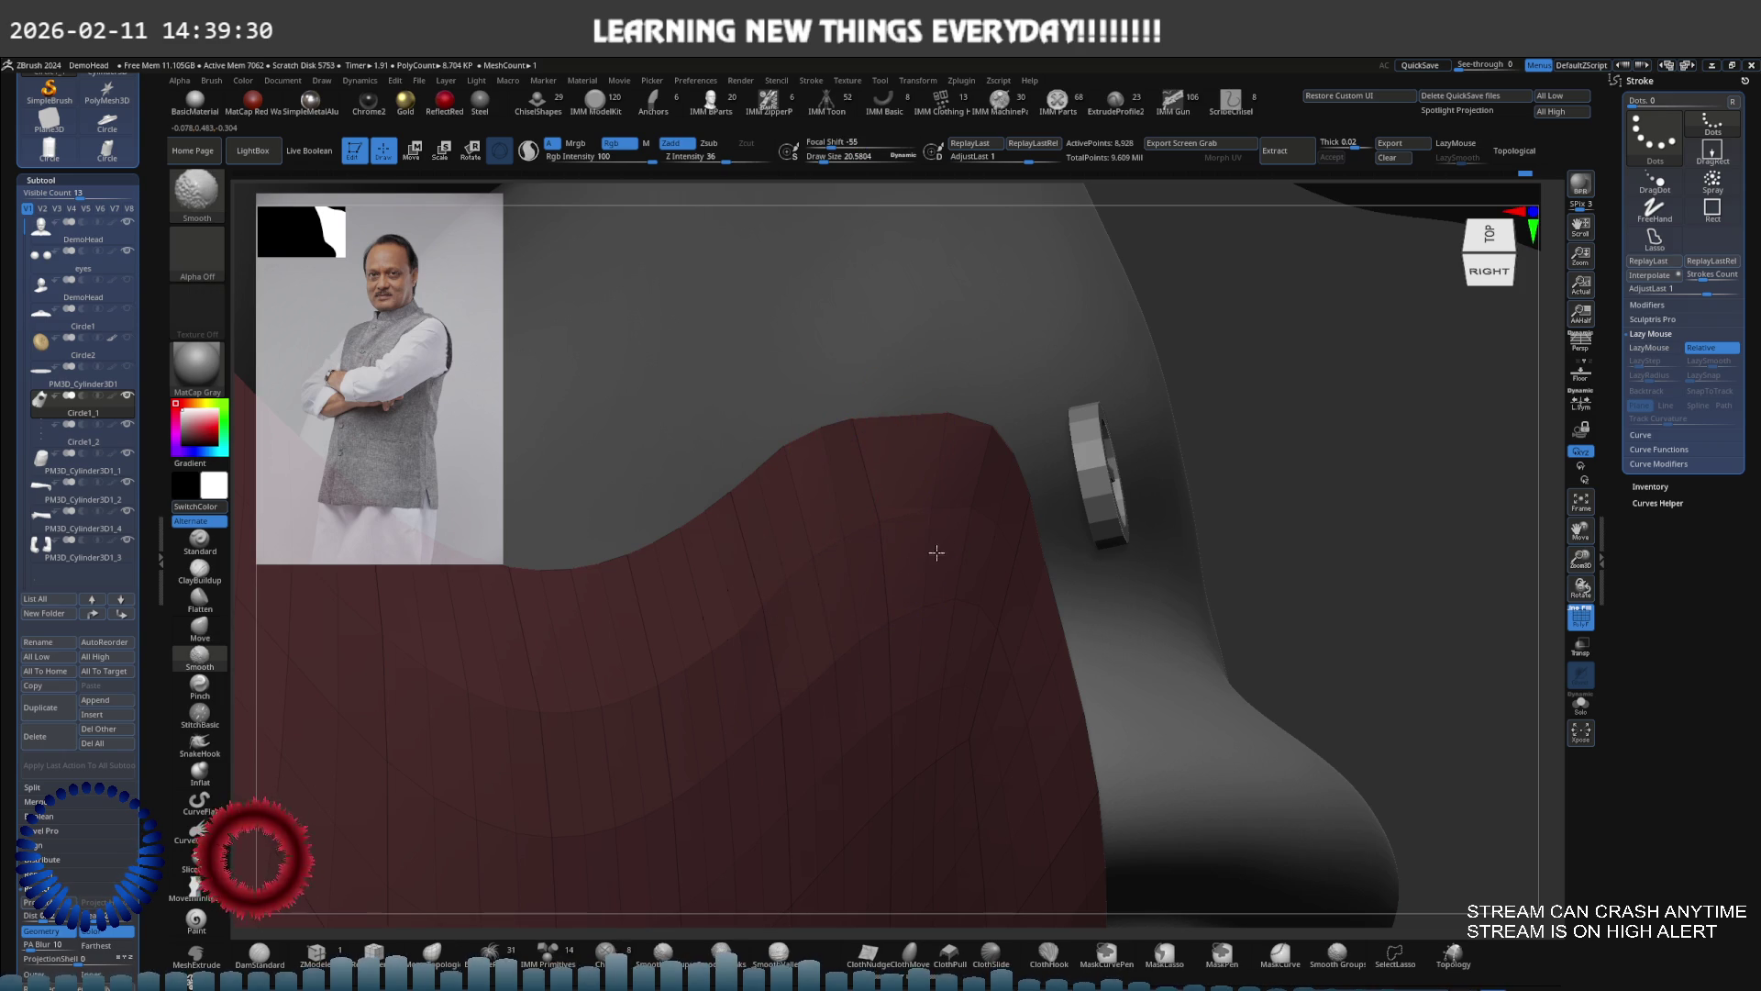
mouse_move(642, 731)
right_down()
mouse_move(729, 433)
mouse_move(793, 633)
mouse_move(1112, 523)
right_up()
key(s)
key(shift)
ctrl+shift+click(1146, 520)
right_drag(1000, 561, 915, 503)
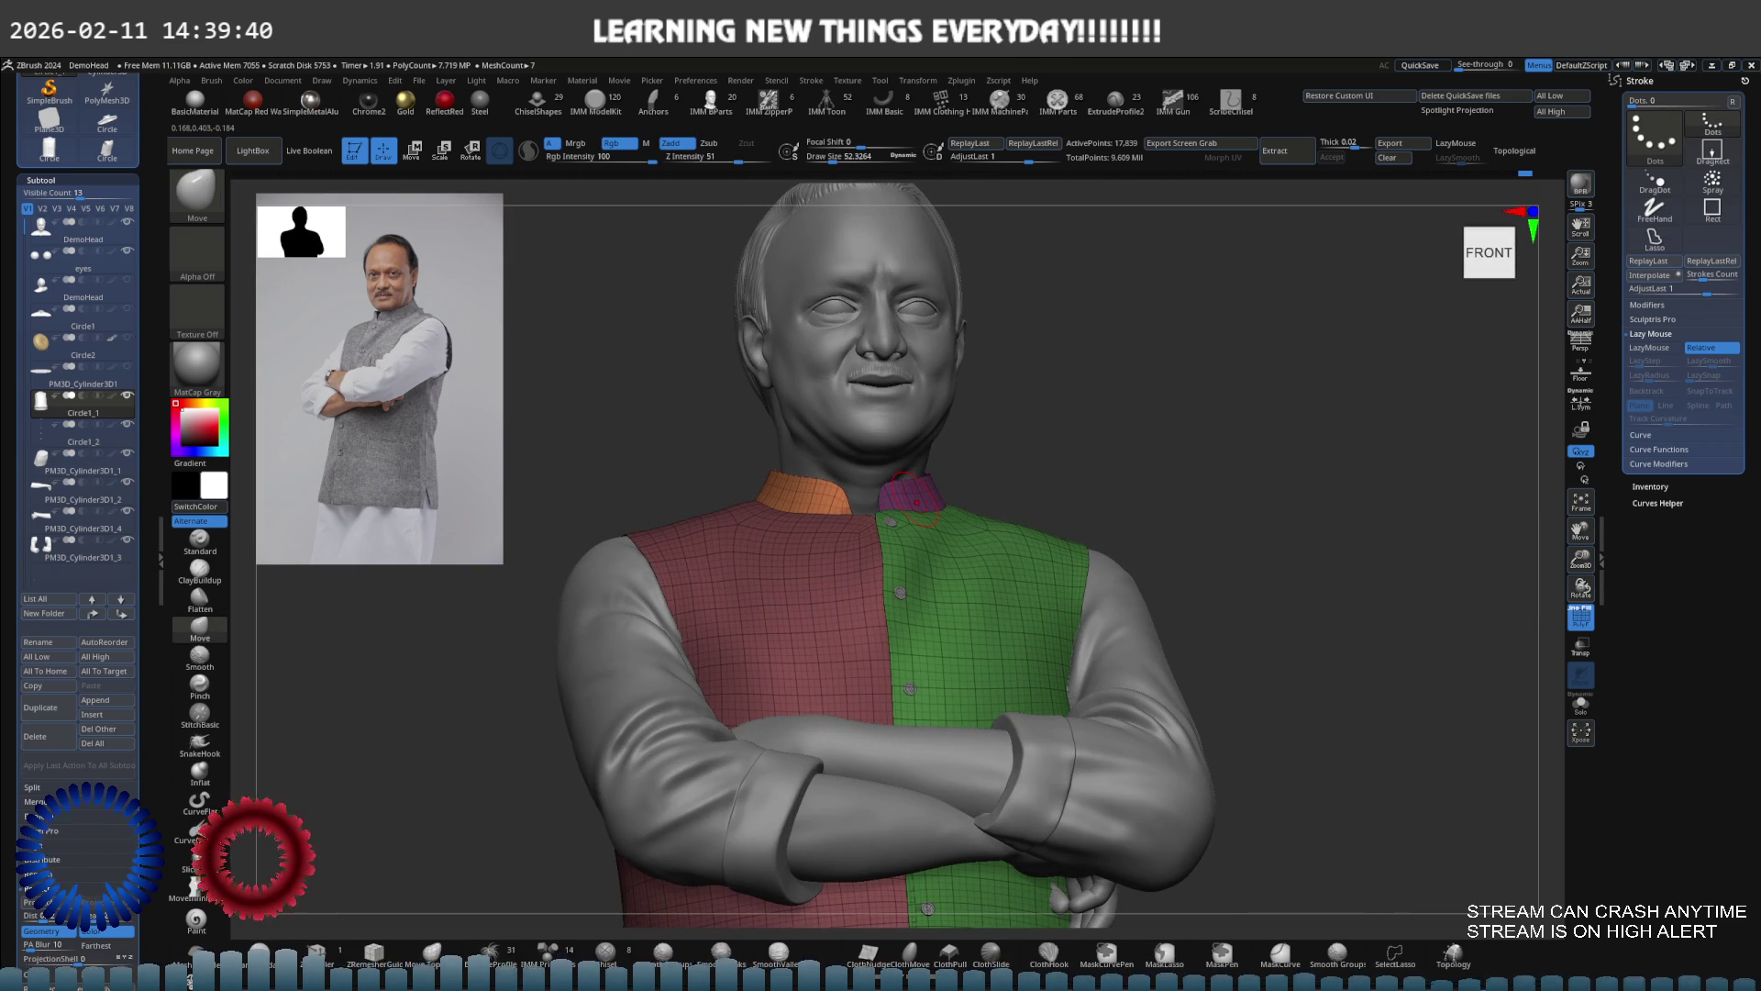
Hide the polyframe, solo the vest and subdivide it once with Ctrl+D
key(bracketright)
key(bracketright)
key(bracketright)
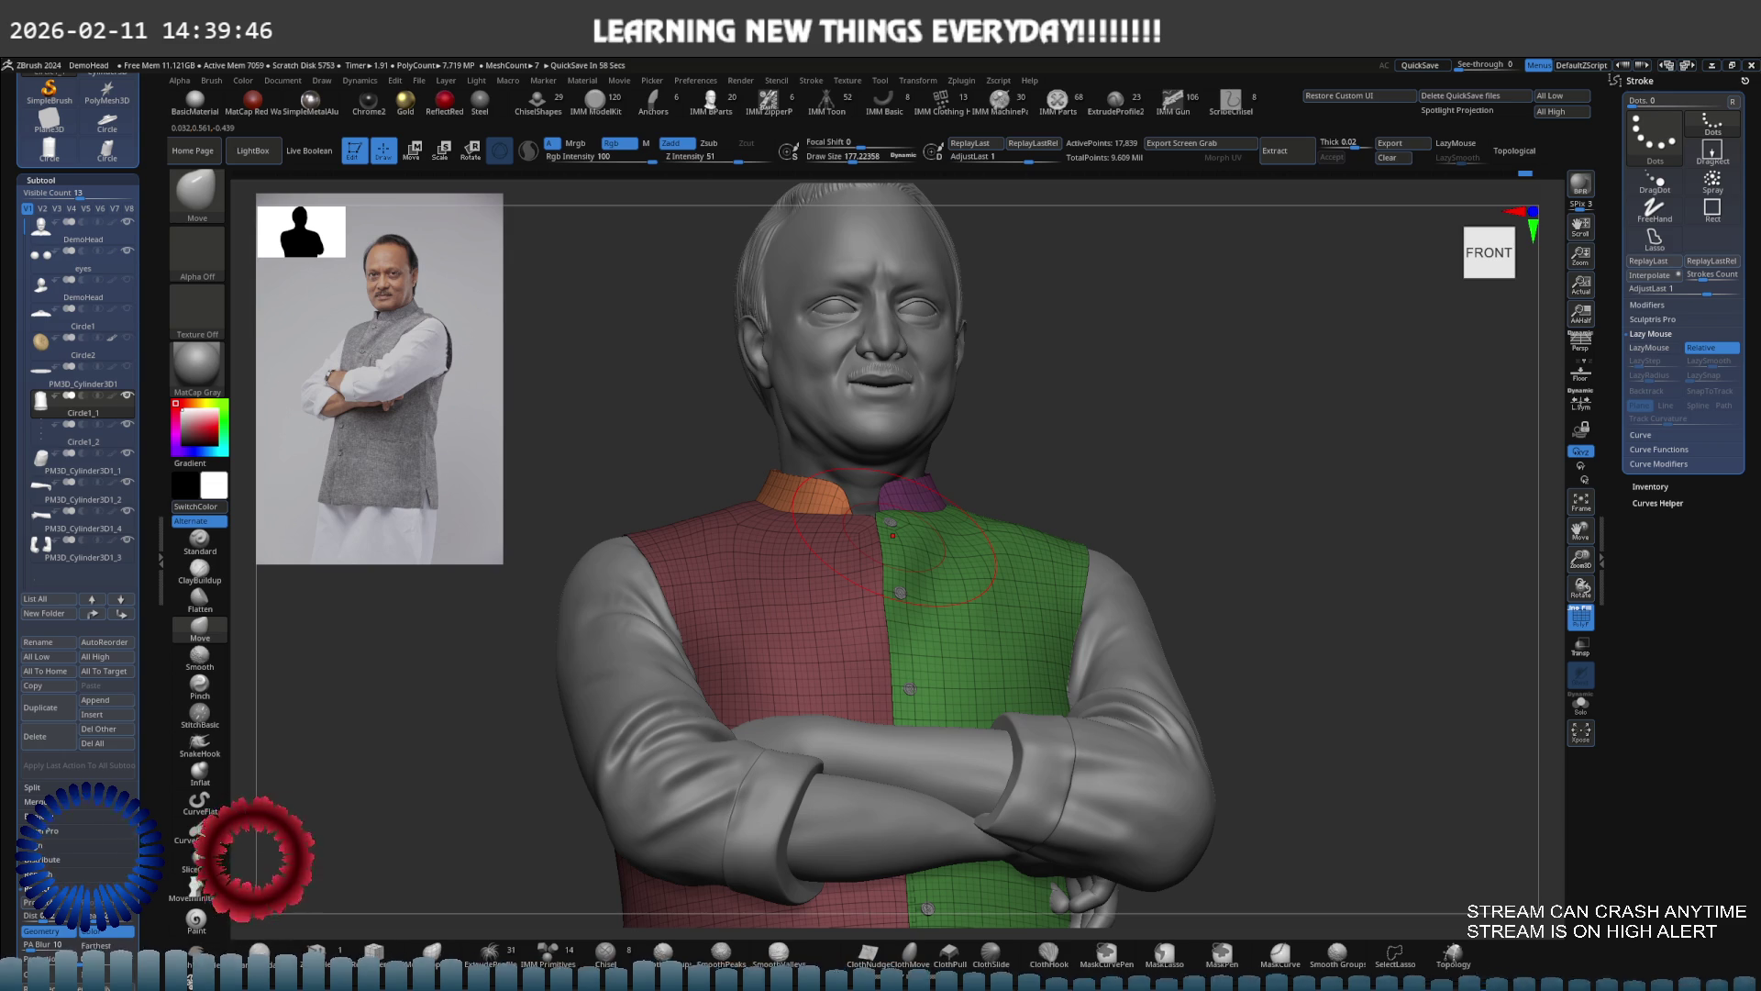
mouse_move(1003, 563)
right_down()
mouse_move(911, 492)
mouse_move(1027, 504)
mouse_move(872, 562)
mouse_move(892, 538)
right_up()
key(ctrl)
key(shift+f)
key(s)
drag(932, 523, 885, 522)
key(alt+s)
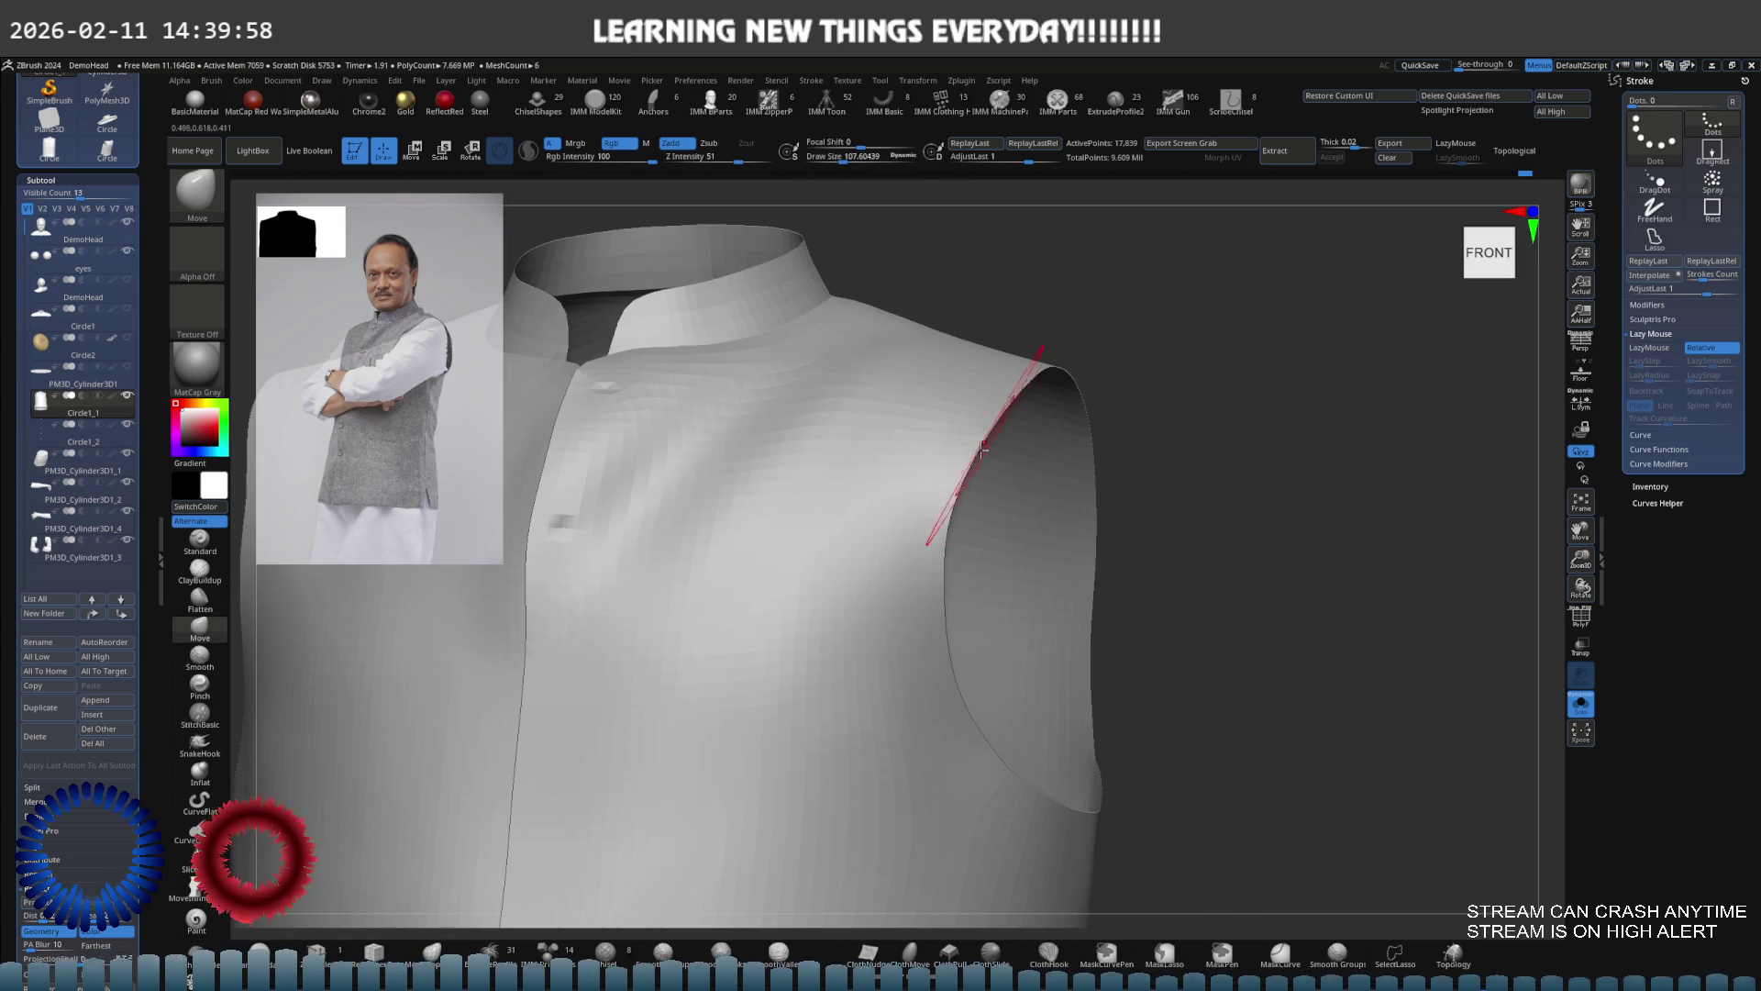
key(ctrl+d)
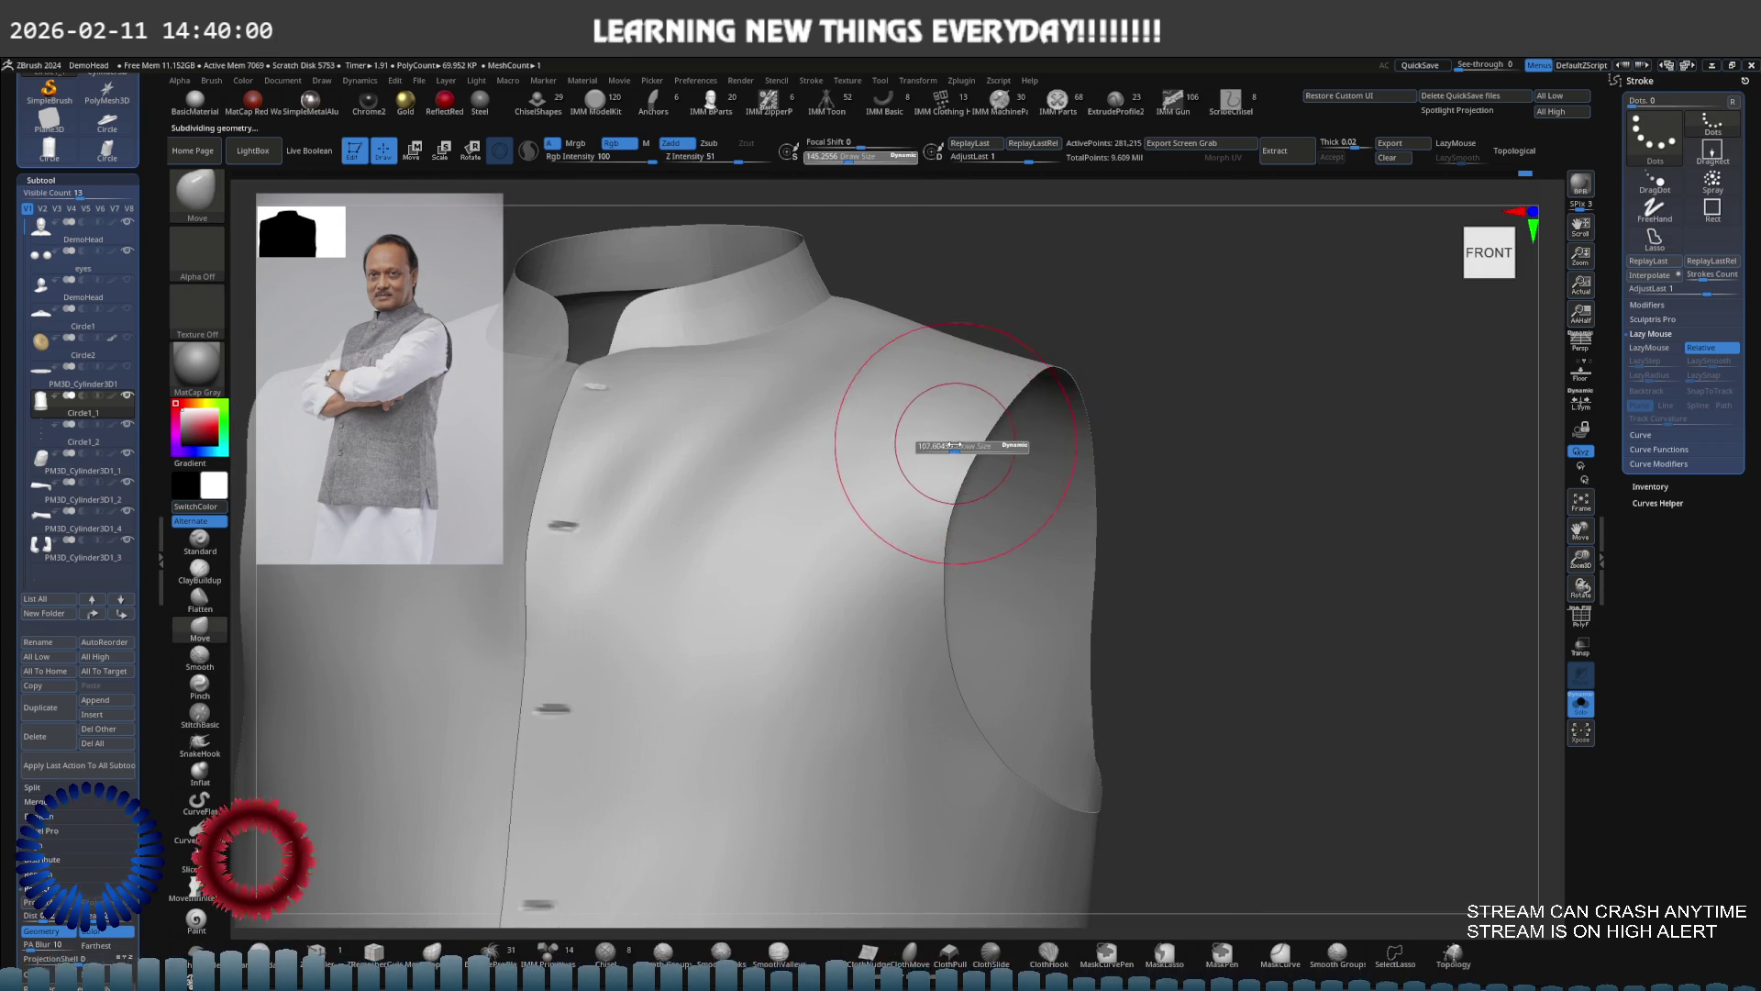
Sculpt a soft fold below the armhole with the Standard brush and smooth it
click(199, 540)
mouse_move(733, 405)
right_down()
mouse_move(904, 373)
mouse_move(954, 386)
right_up()
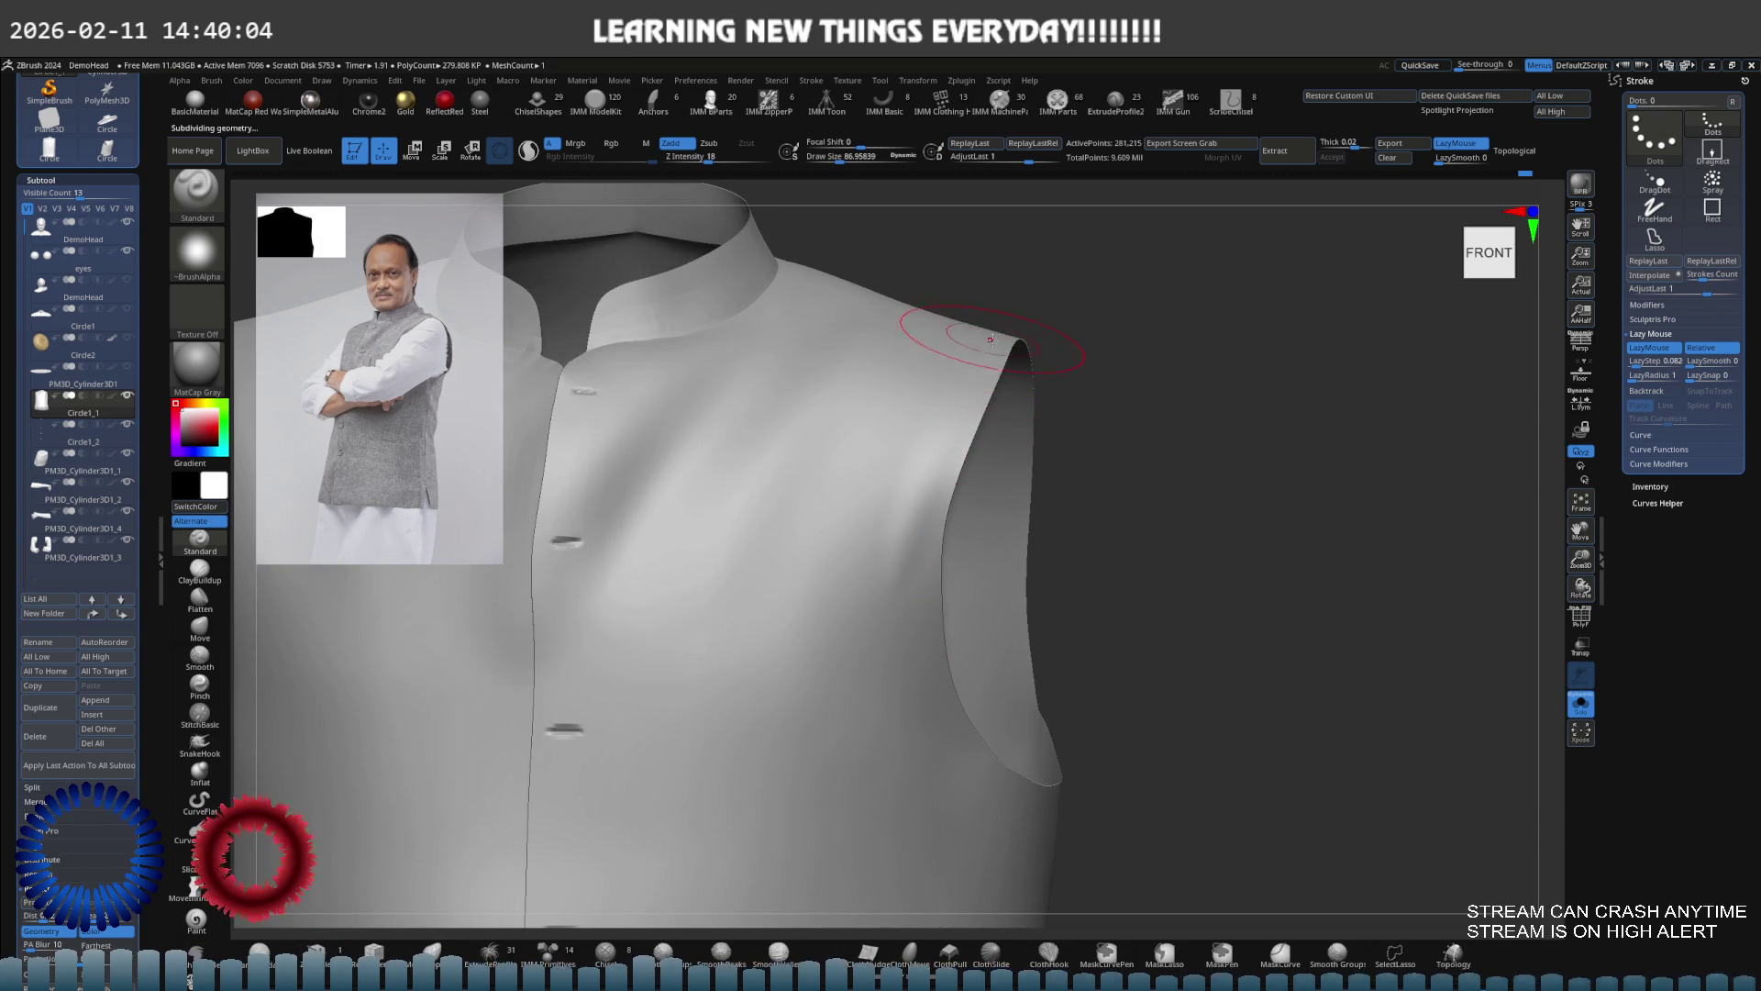
drag(905, 580, 876, 754)
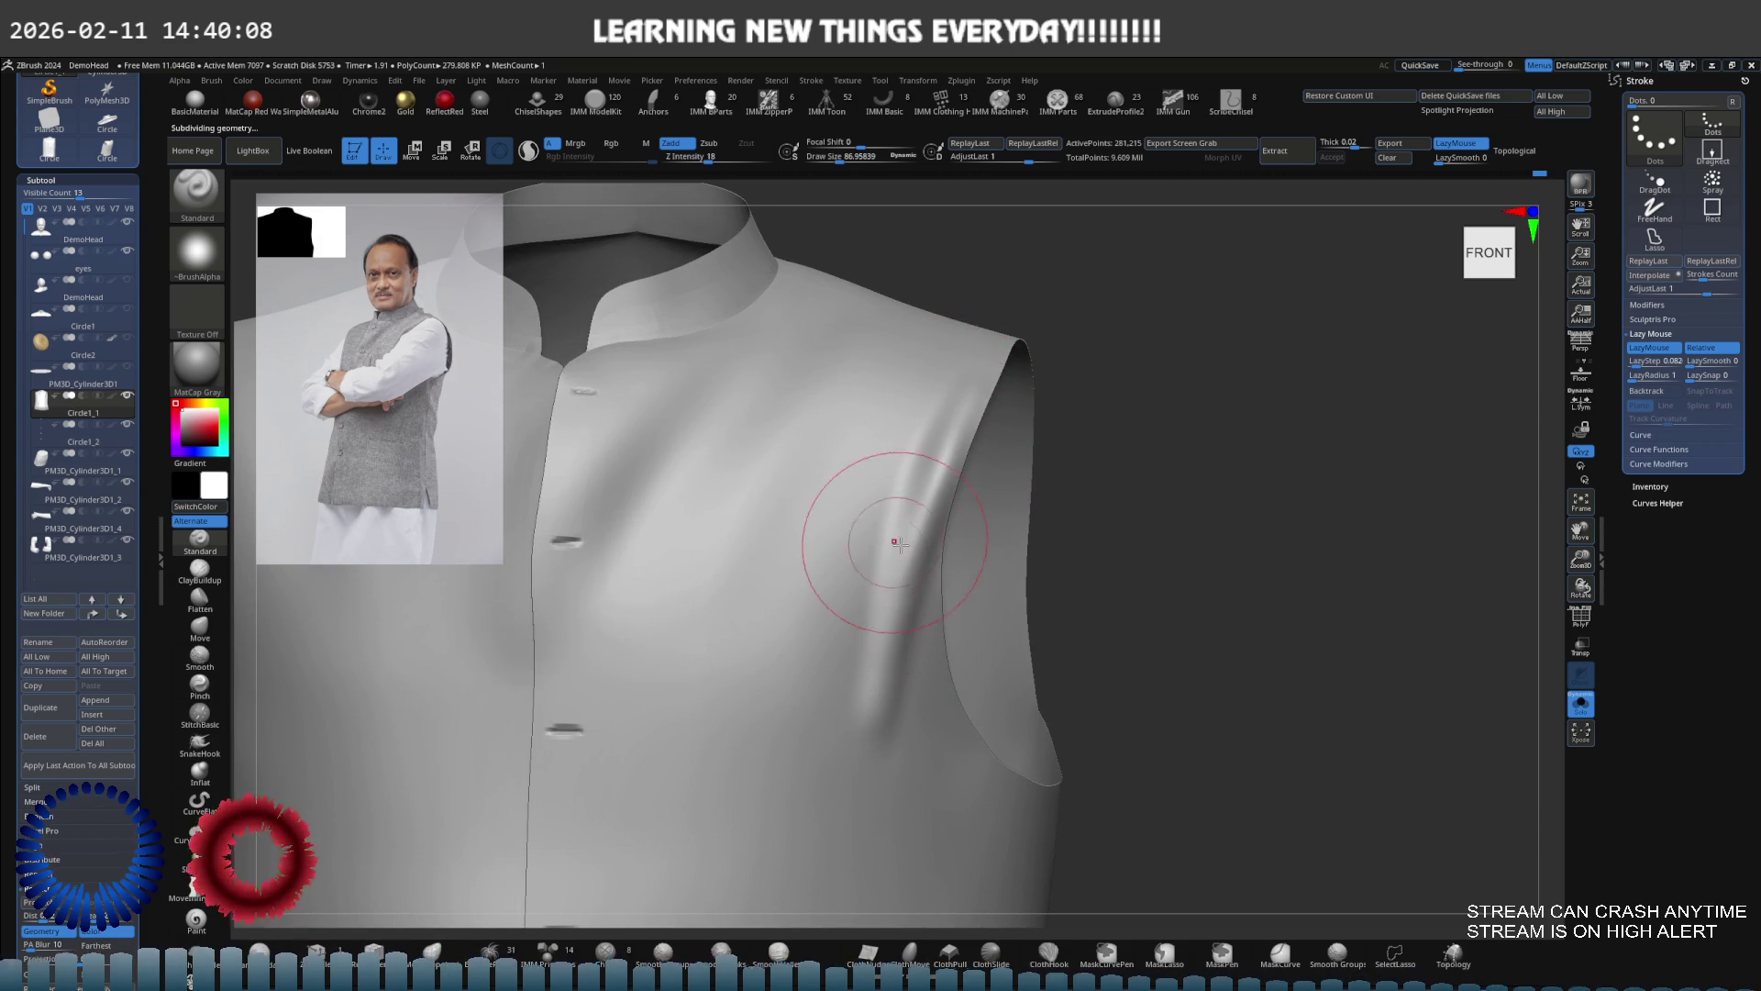
right_drag(892, 544, 892, 513)
key(shift)
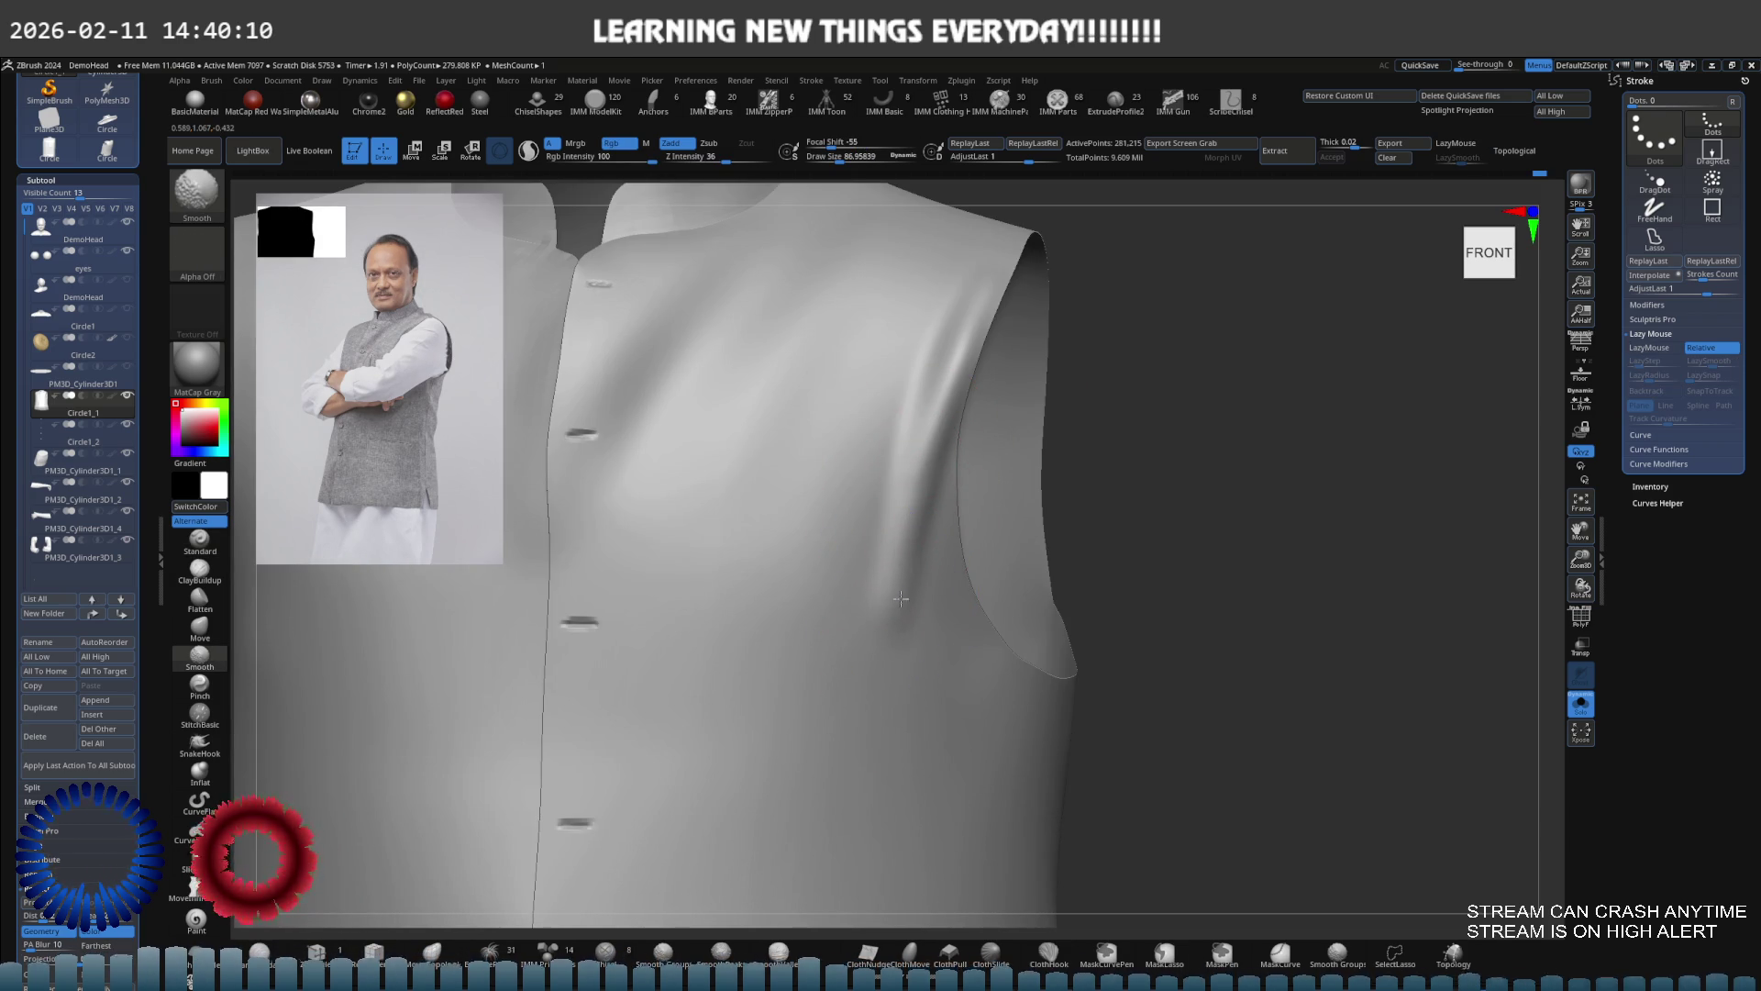
mouse_move(899, 659)
alt+right_down()
mouse_move(837, 570)
mouse_move(926, 510)
alt+right_up()
Unhide the body, smooth the vest shoulder, and check the folds from back and sides
key(ctrl+shift+s)
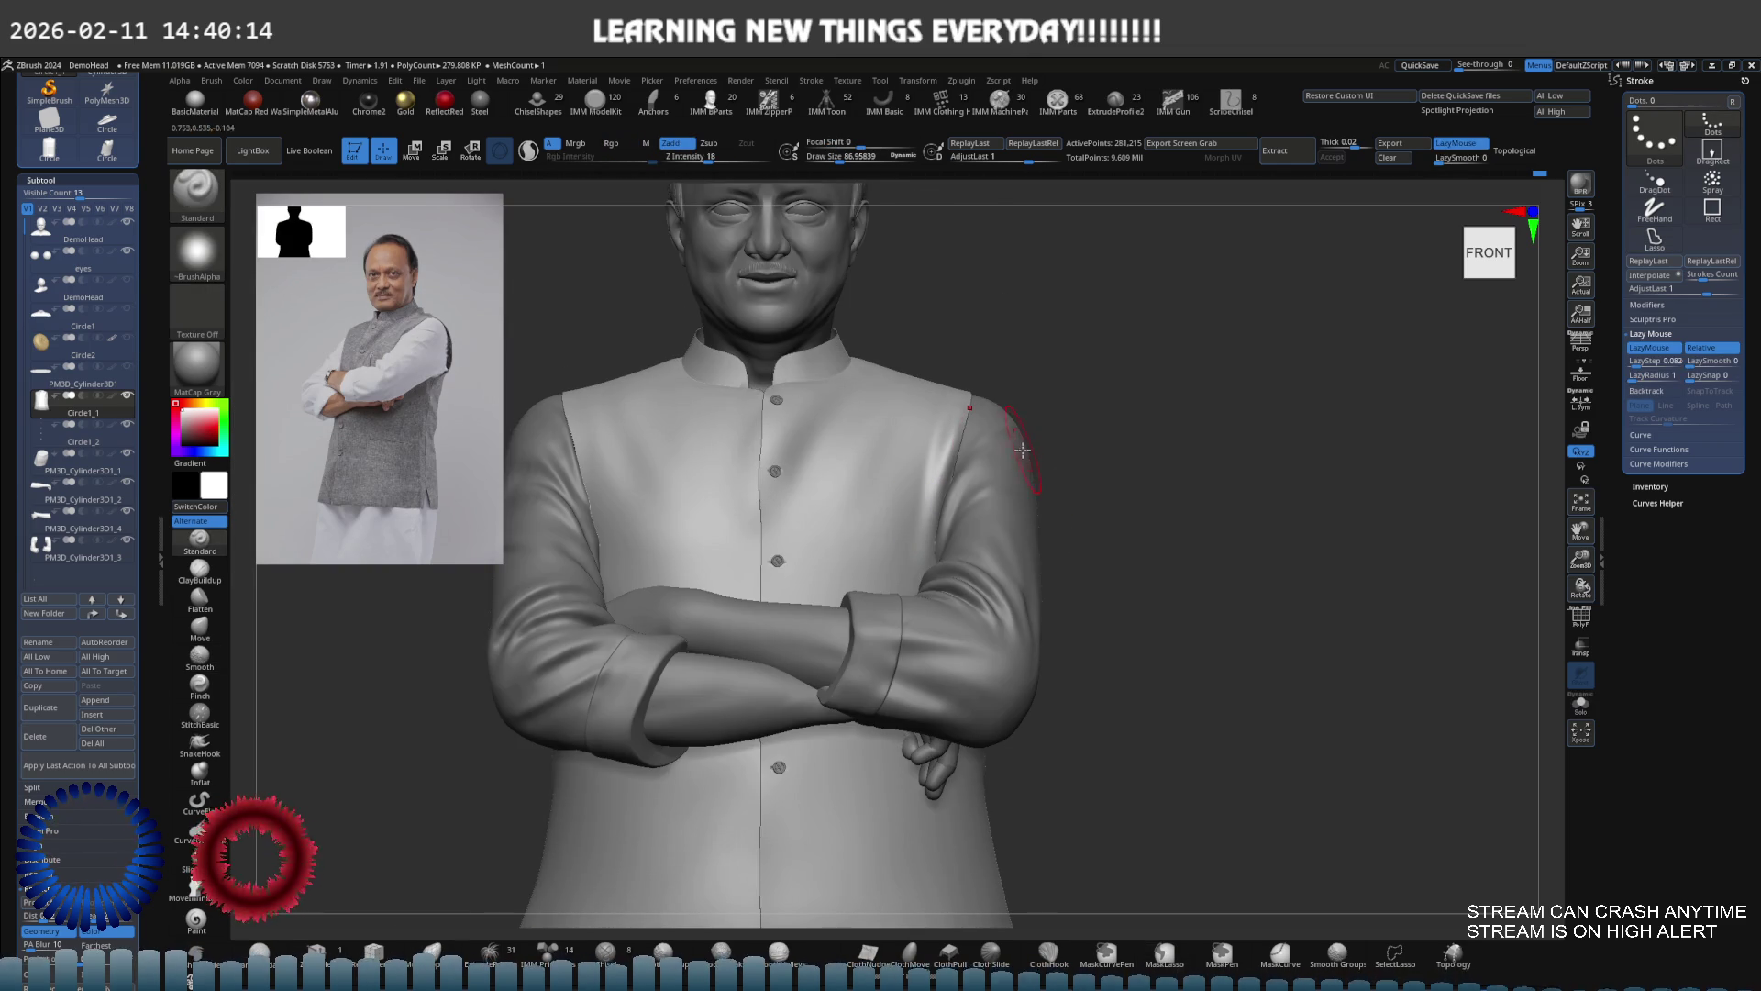
mouse_move(696, 444)
alt+right_down()
mouse_move(821, 428)
mouse_move(762, 403)
mouse_move(798, 422)
alt+right_up()
key(s)
shift+right_drag(875, 491, 834, 405)
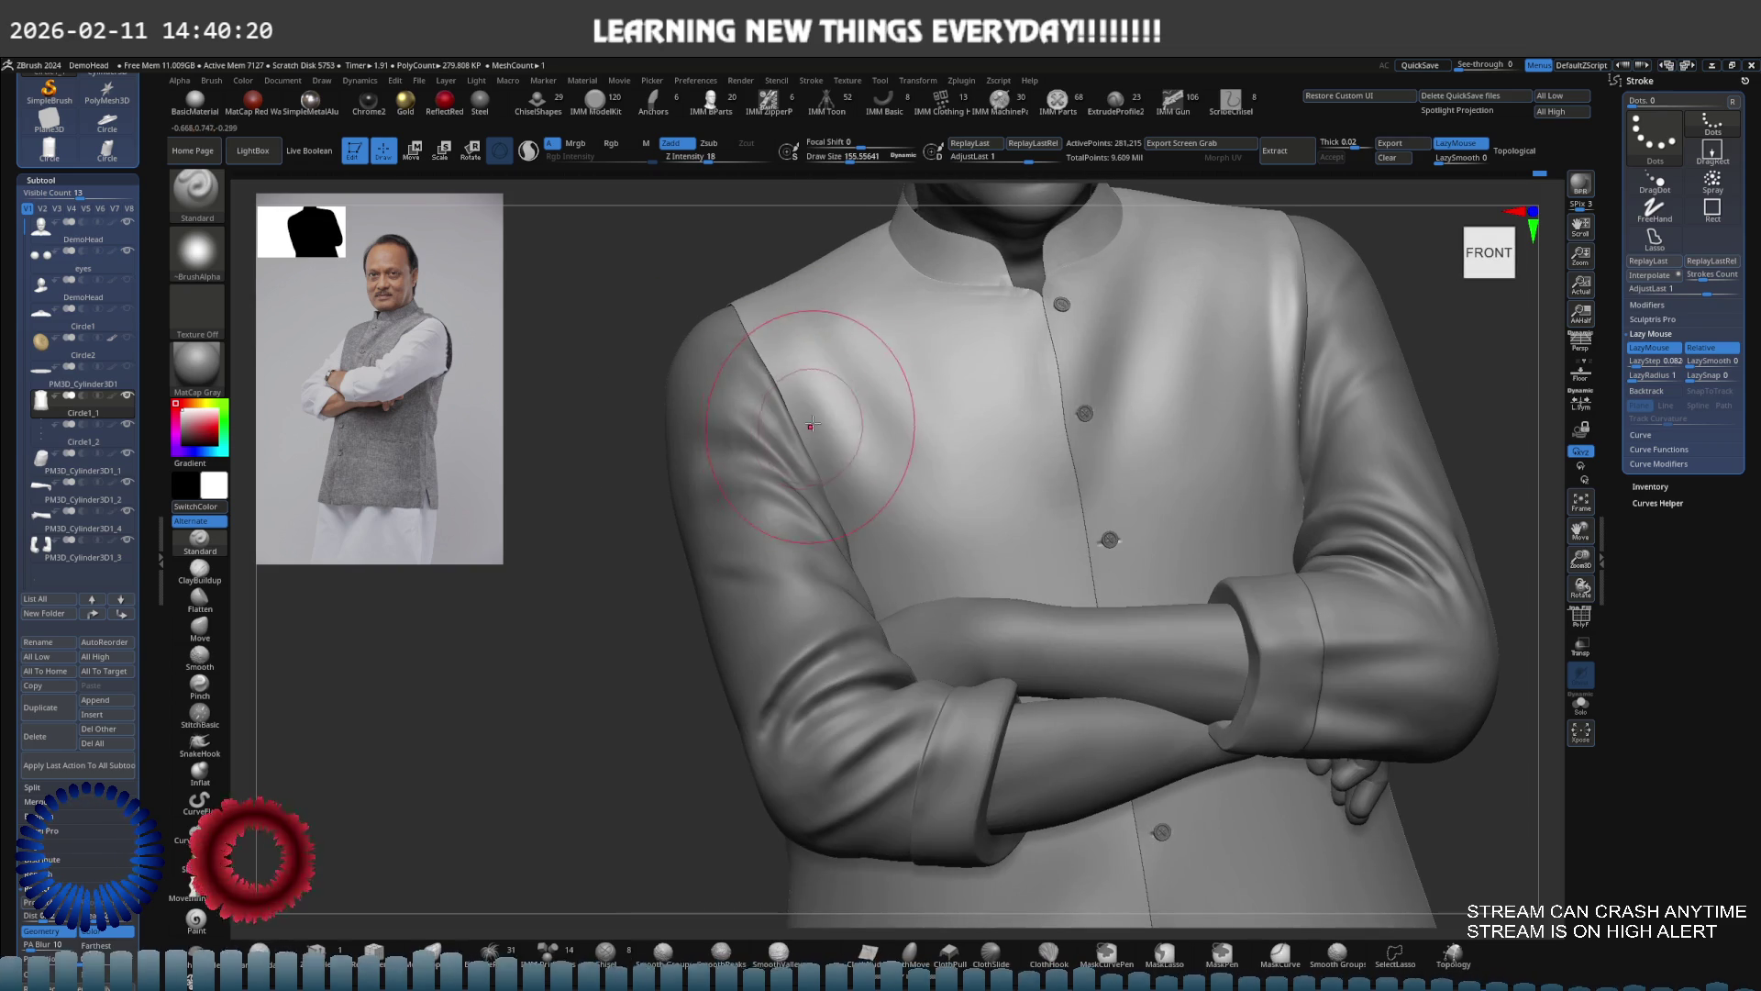
shift+right_drag(855, 533, 865, 413)
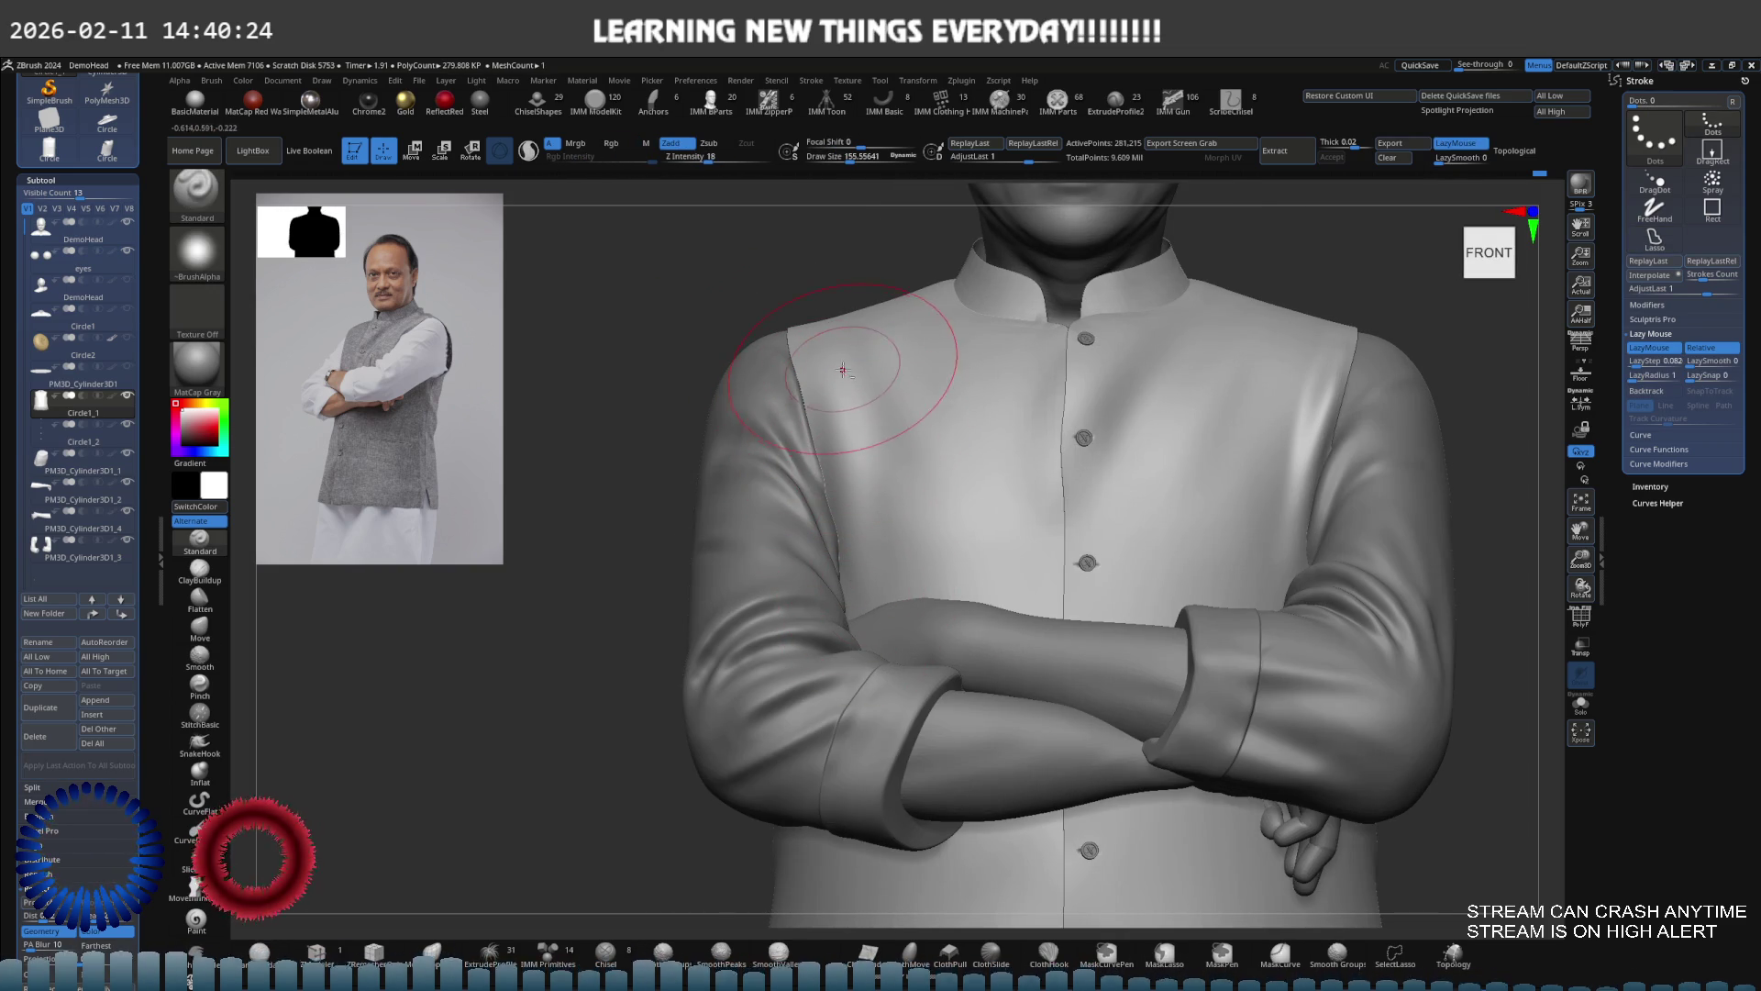
key(shift)
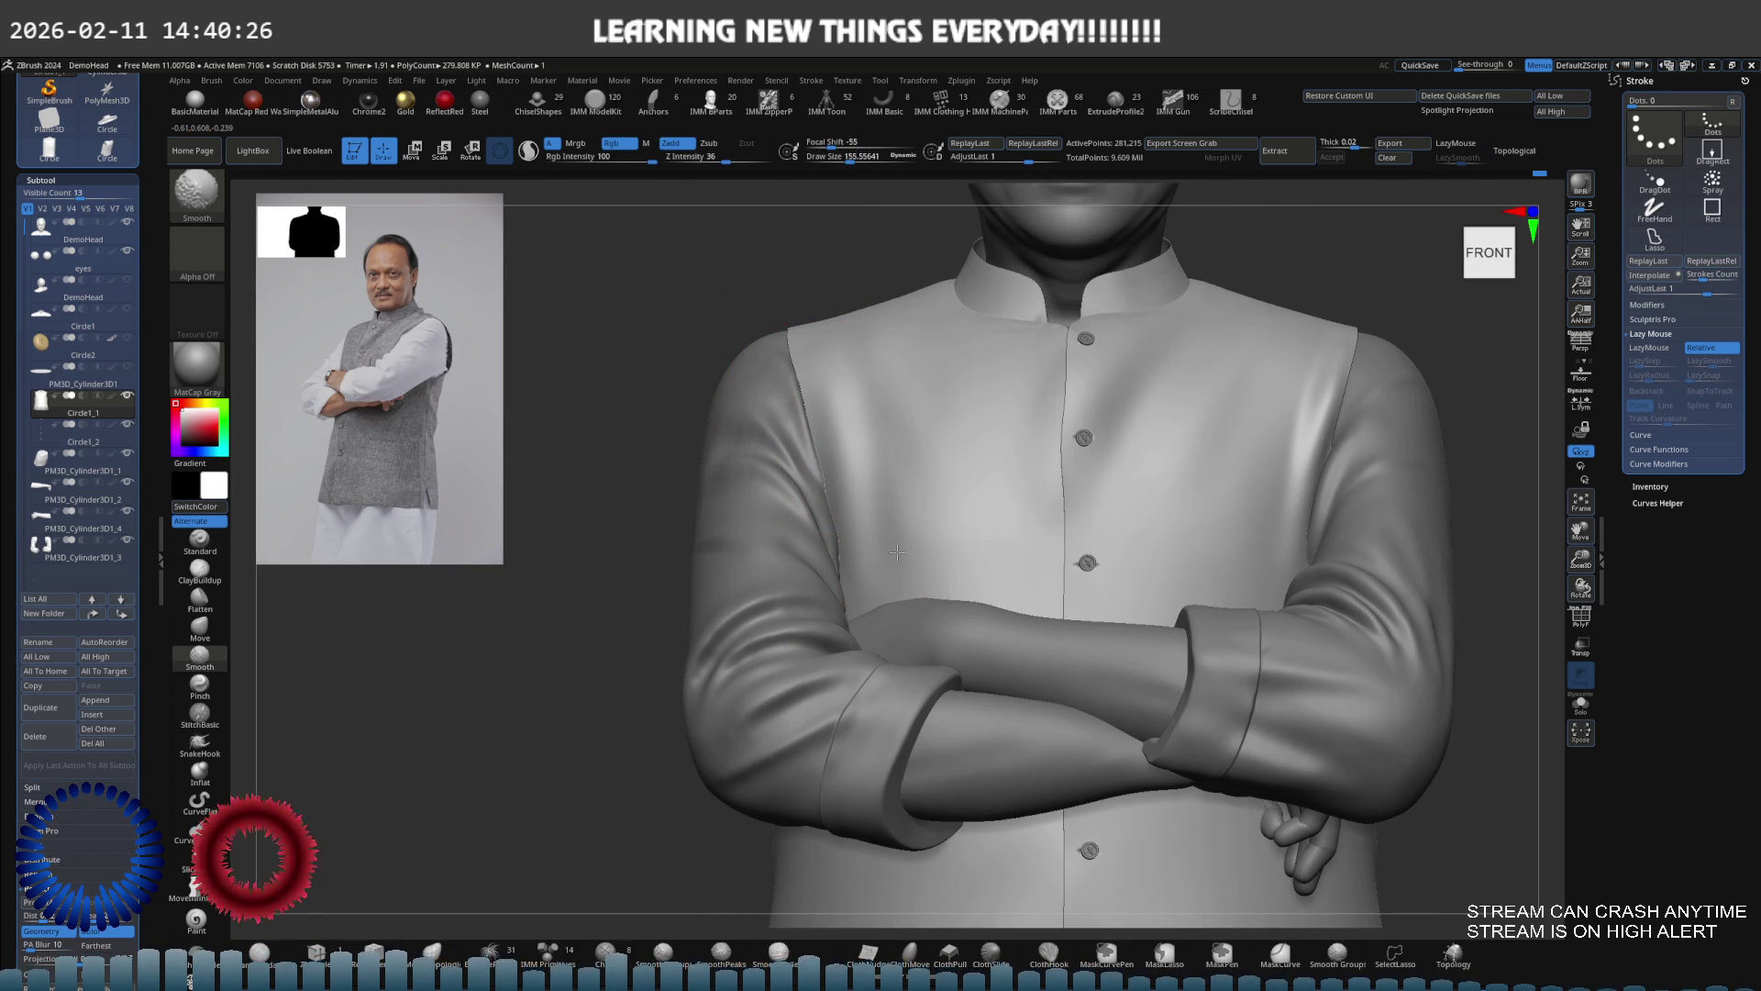
mouse_move(894, 535)
right_down()
mouse_move(881, 459)
mouse_move(913, 405)
mouse_move(975, 405)
mouse_move(909, 411)
right_up()
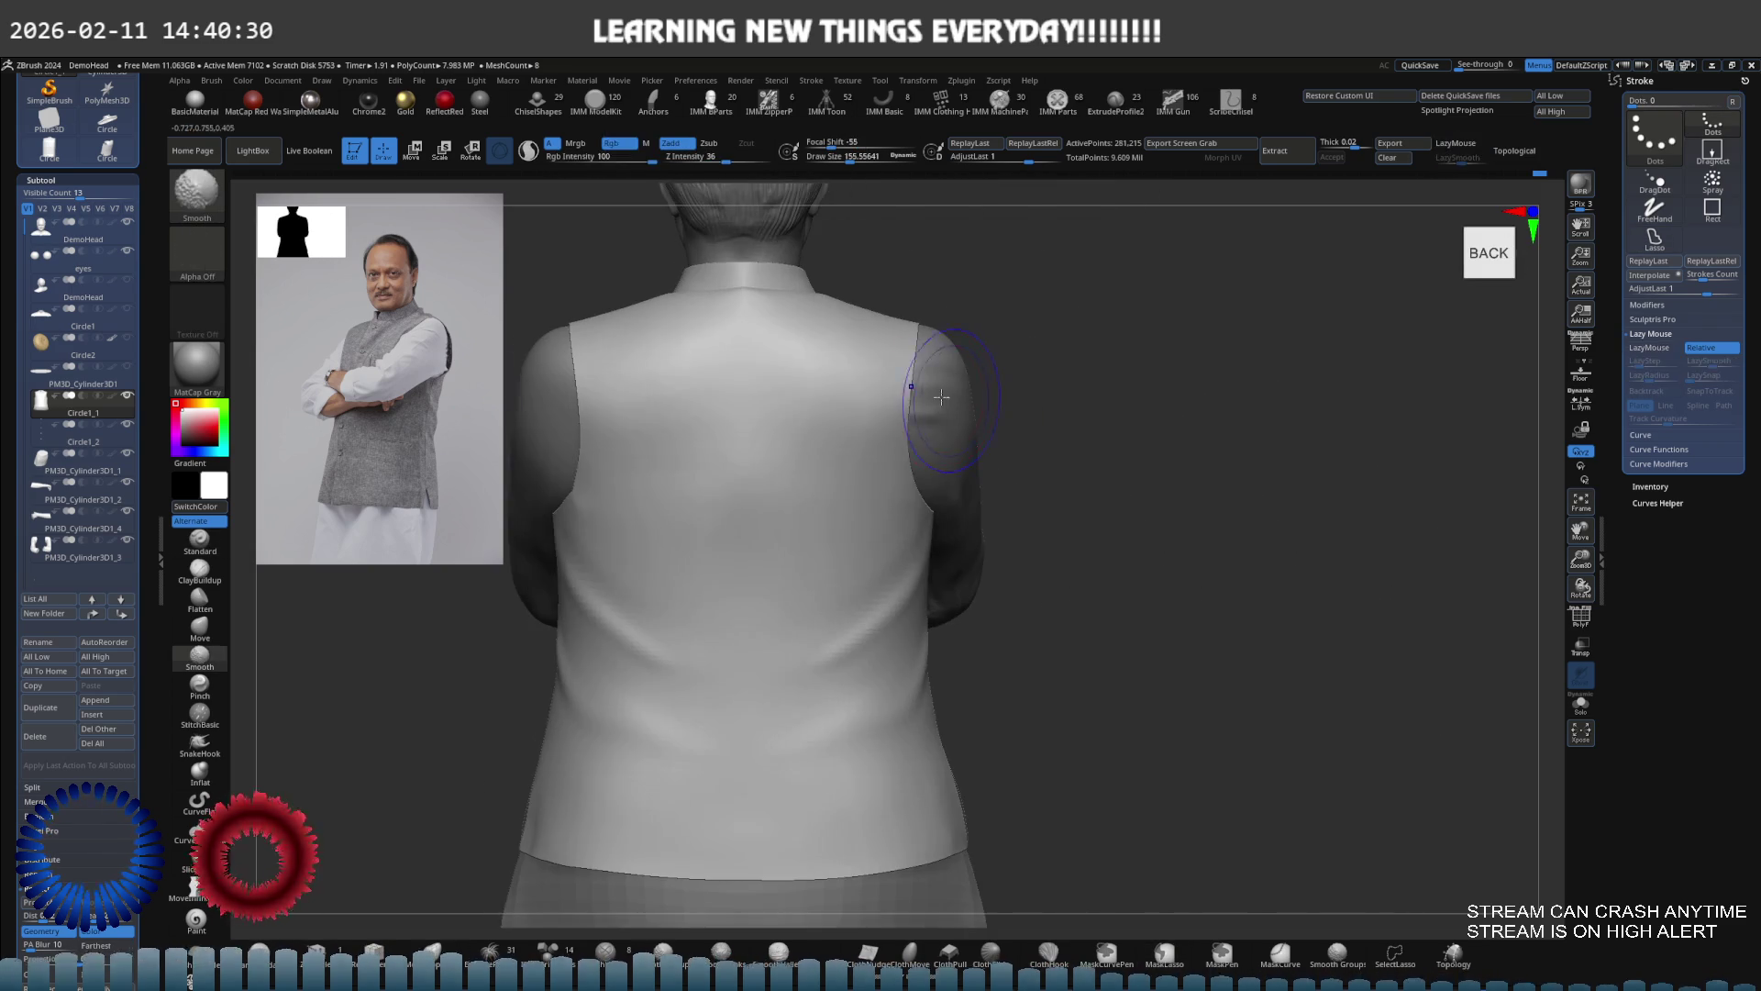
key(ctrl)
key(ctrl)
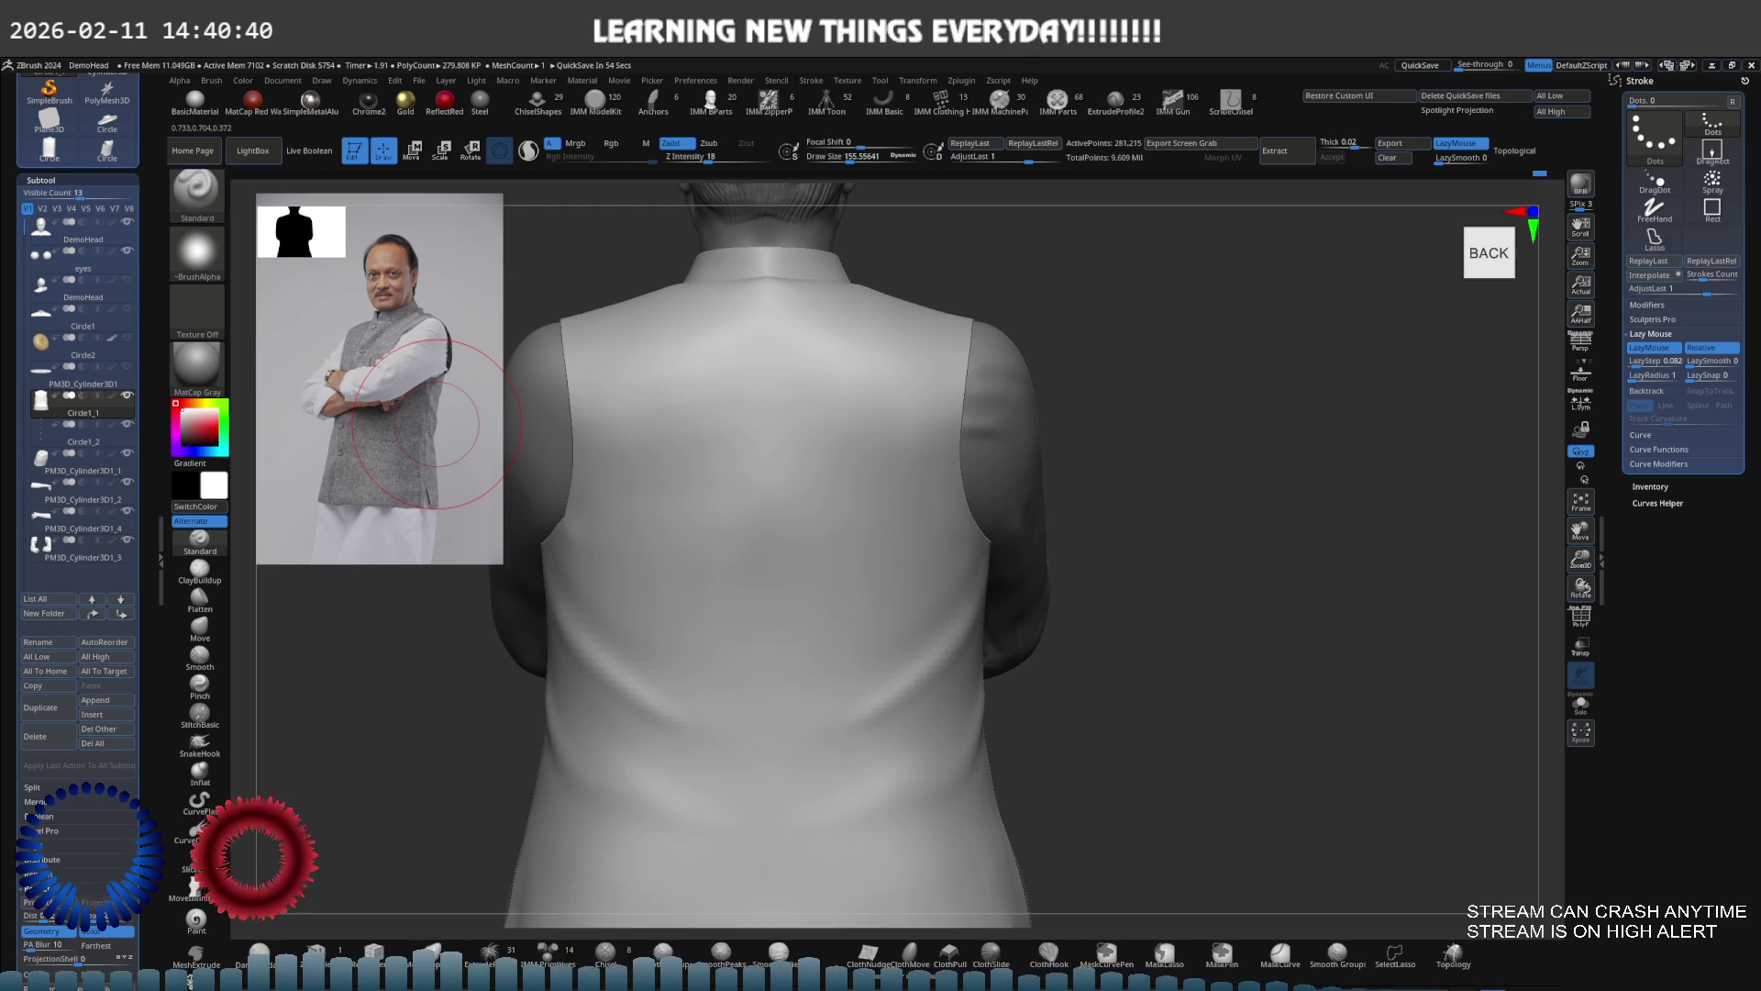
mouse_move(1065, 521)
right_down()
mouse_move(969, 516)
mouse_move(826, 444)
mouse_move(948, 511)
right_up()
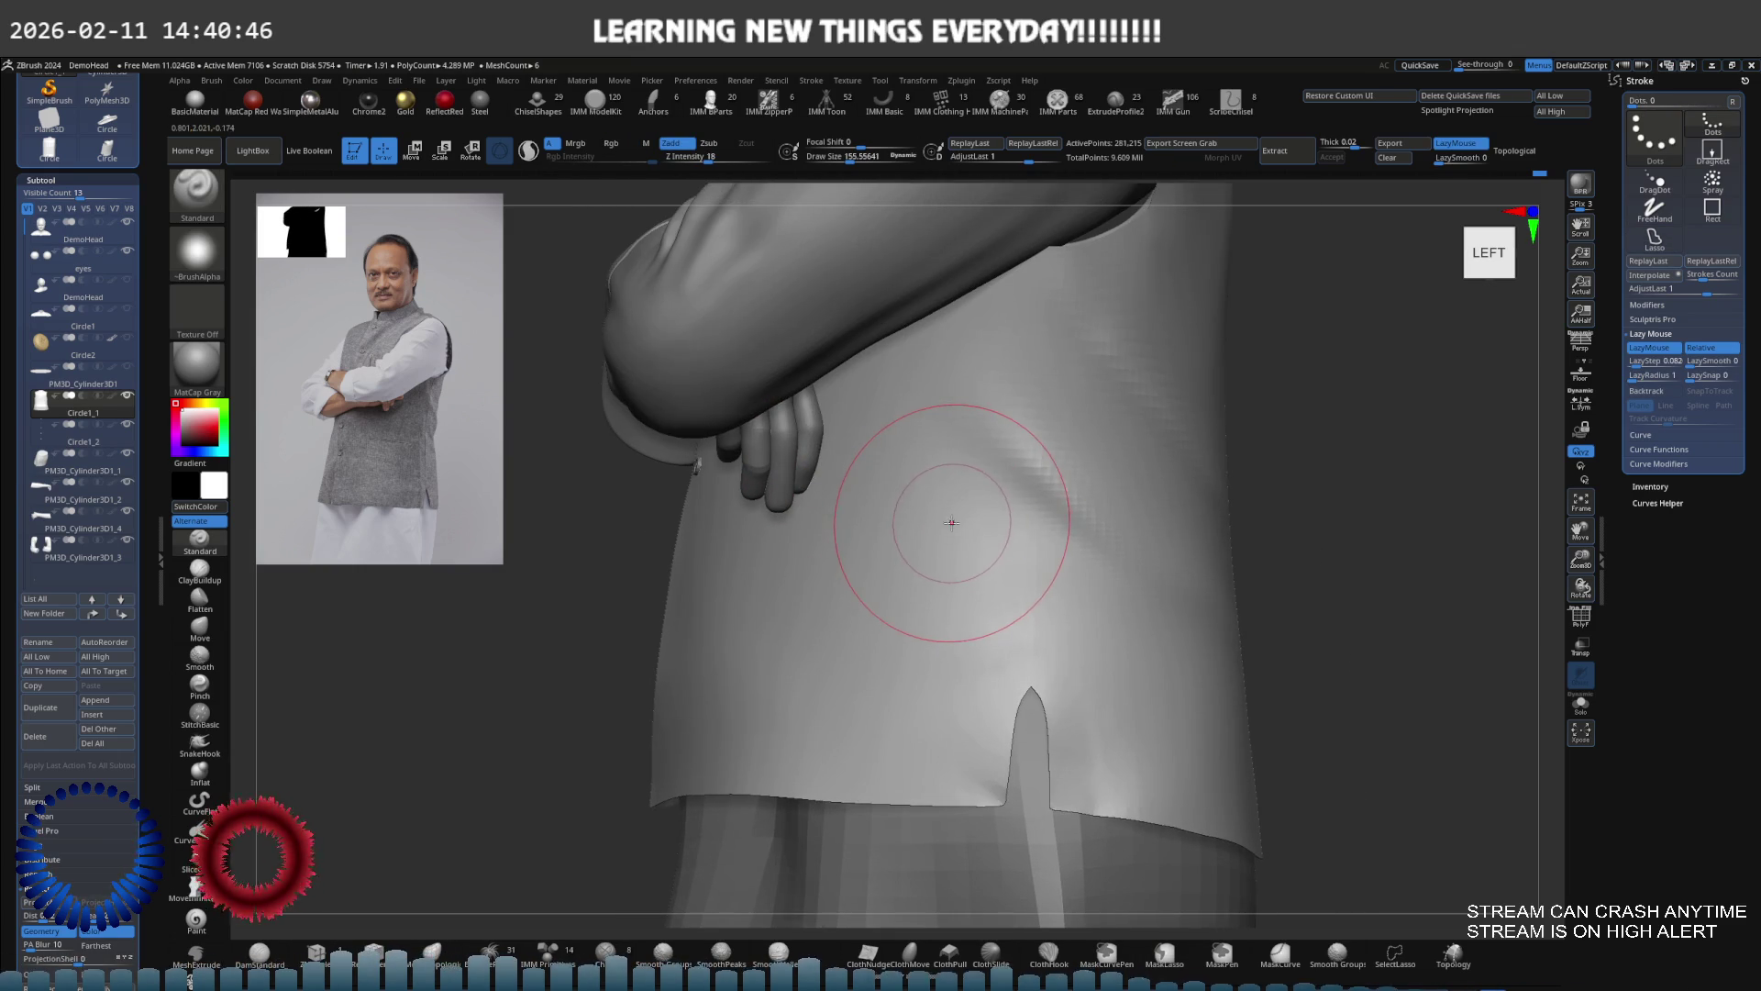
mouse_move(863, 559)
right_down()
mouse_move(883, 554)
mouse_move(814, 523)
mouse_move(954, 523)
mouse_move(896, 559)
mouse_move(904, 531)
right_up()
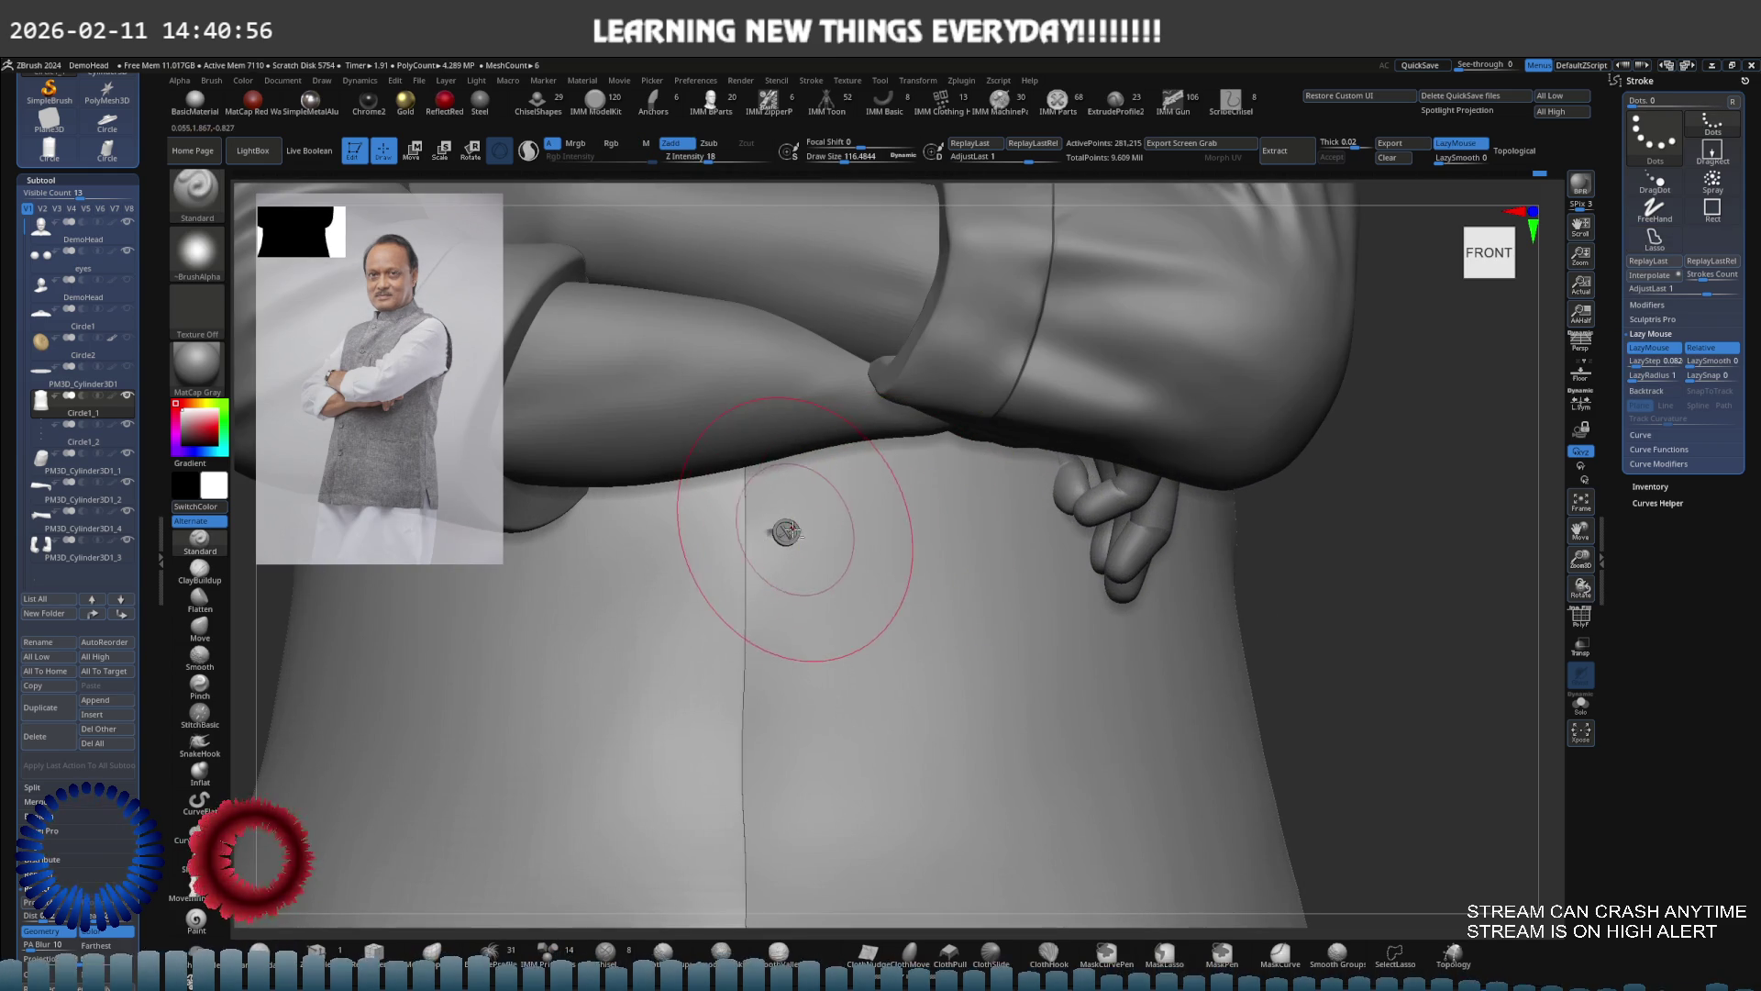
Solo the Circle1_2 button and use the gizmo to seat it against the vest front
alt+click(791, 533)
key(ctrl+shift+s)
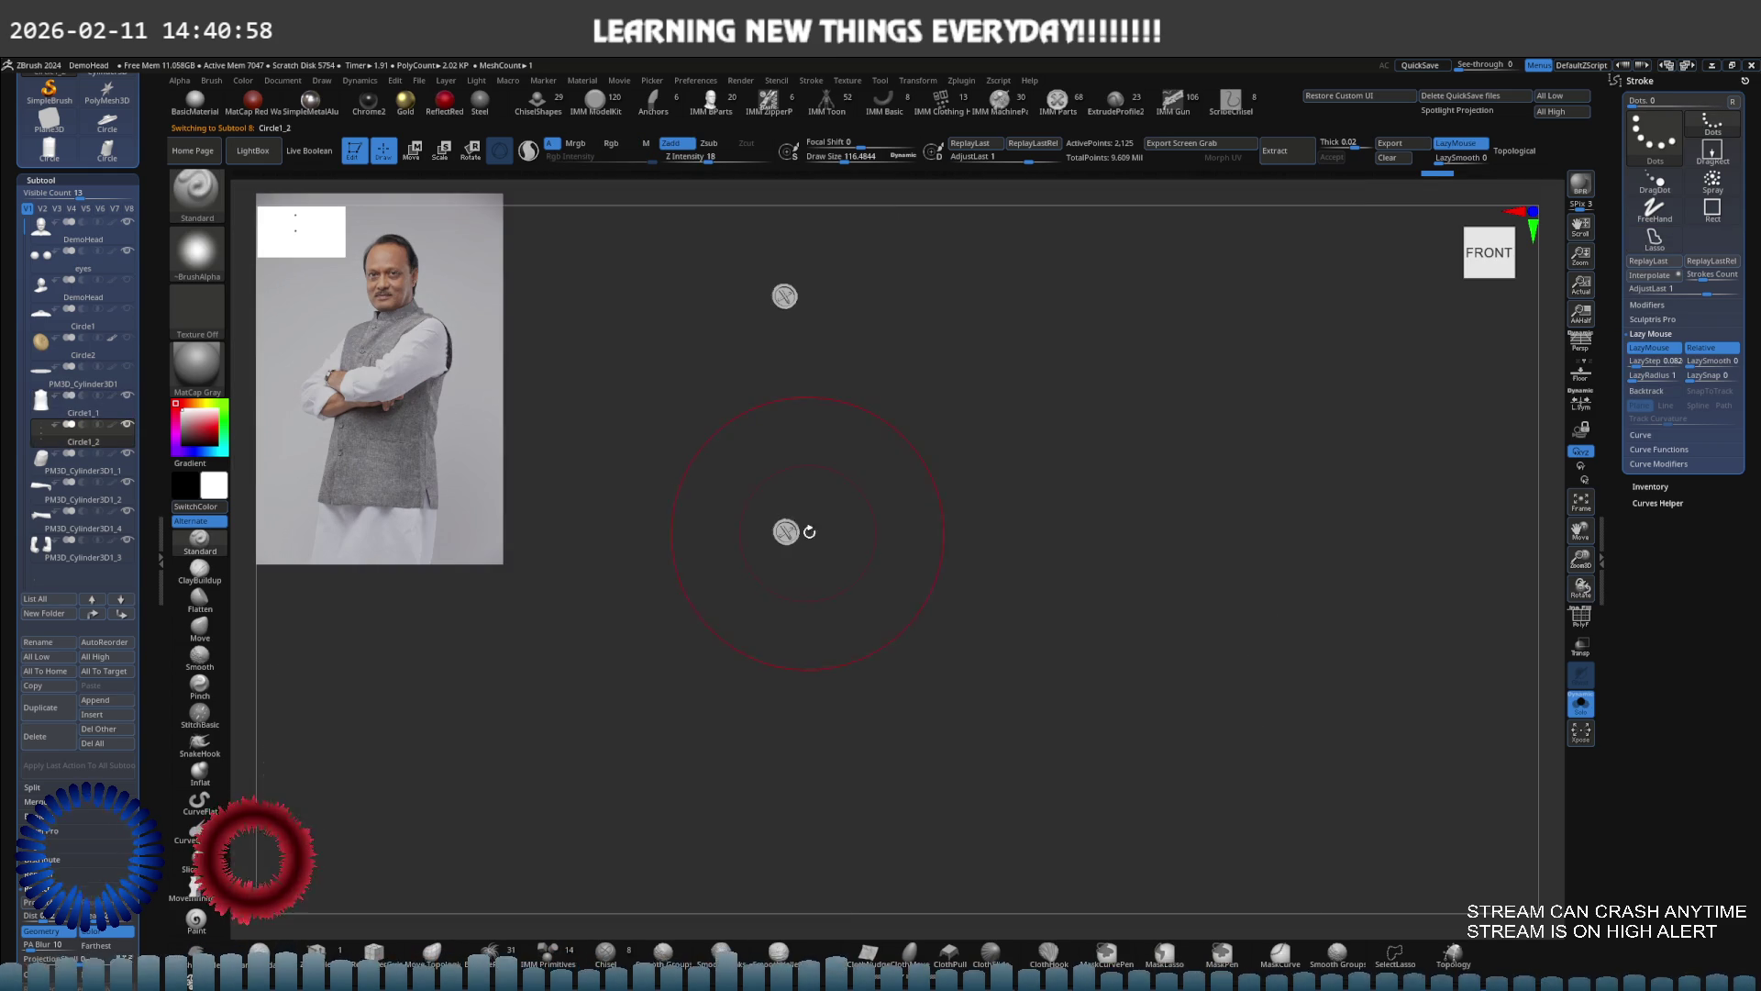
key(e)
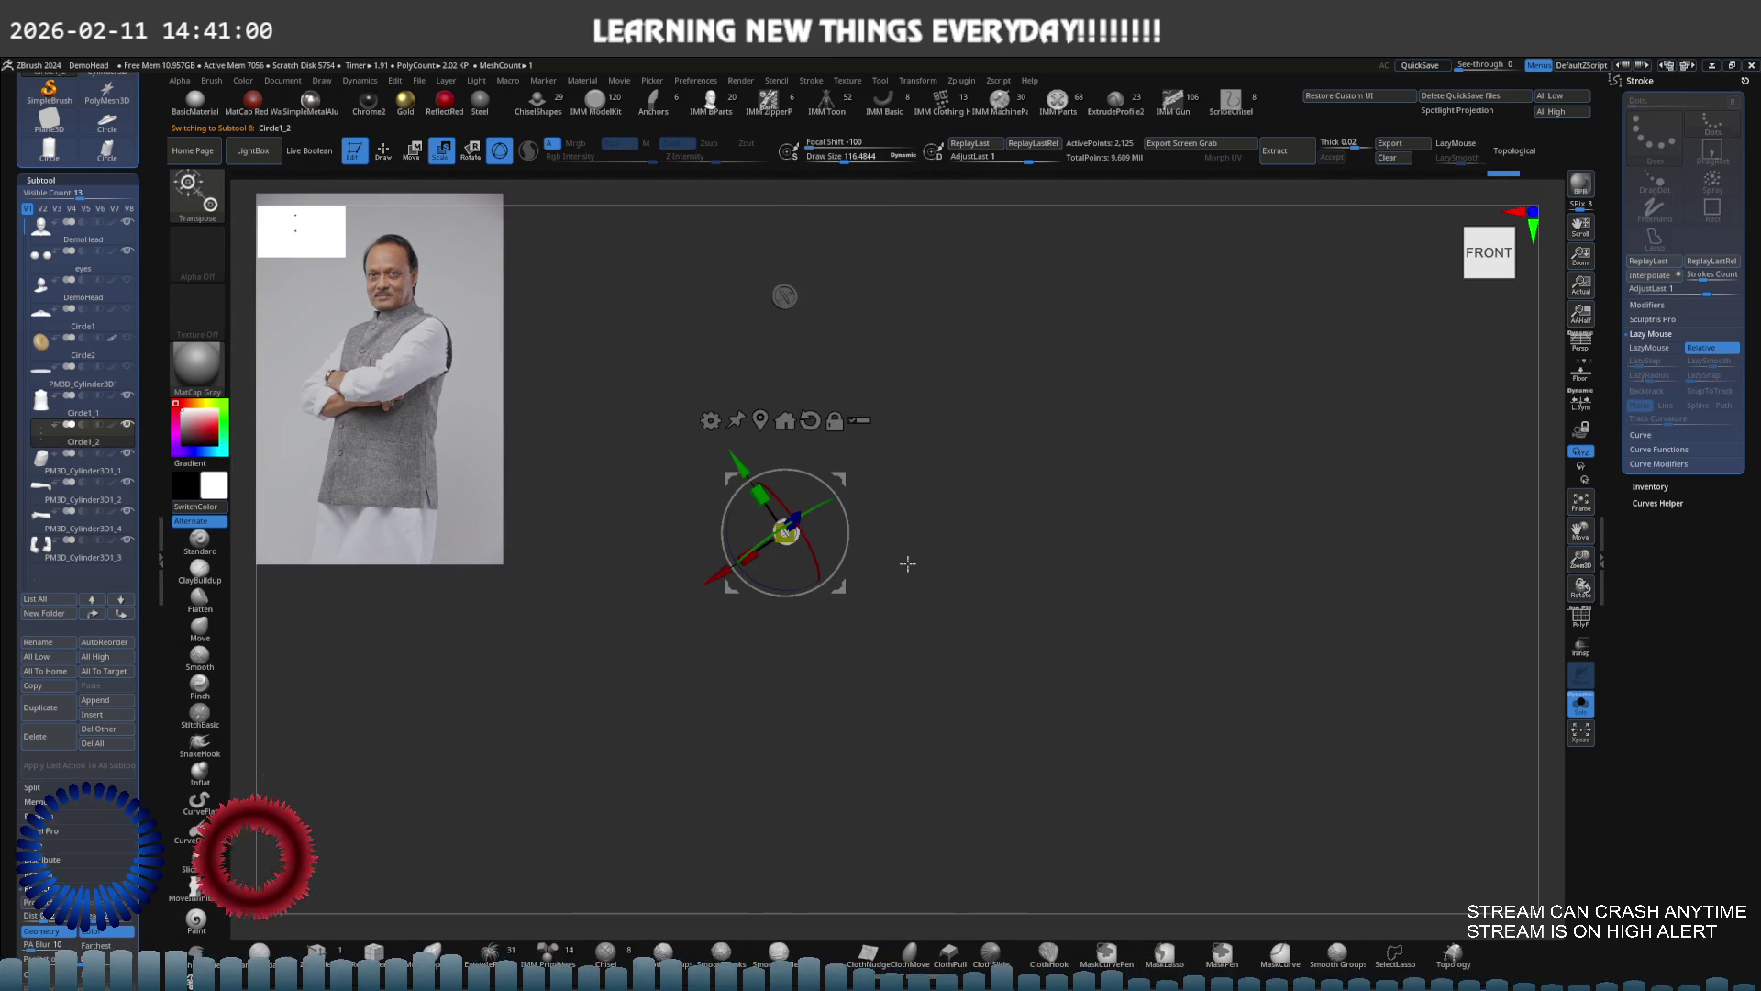
shift+drag(908, 562, 807, 548)
mouse_move(851, 480)
alt+mouse_down()
mouse_move(814, 486)
mouse_move(797, 572)
mouse_move(925, 559)
mouse_move(942, 601)
mouse_move(839, 598)
mouse_move(856, 586)
mouse_move(840, 627)
alt+mouse_up()
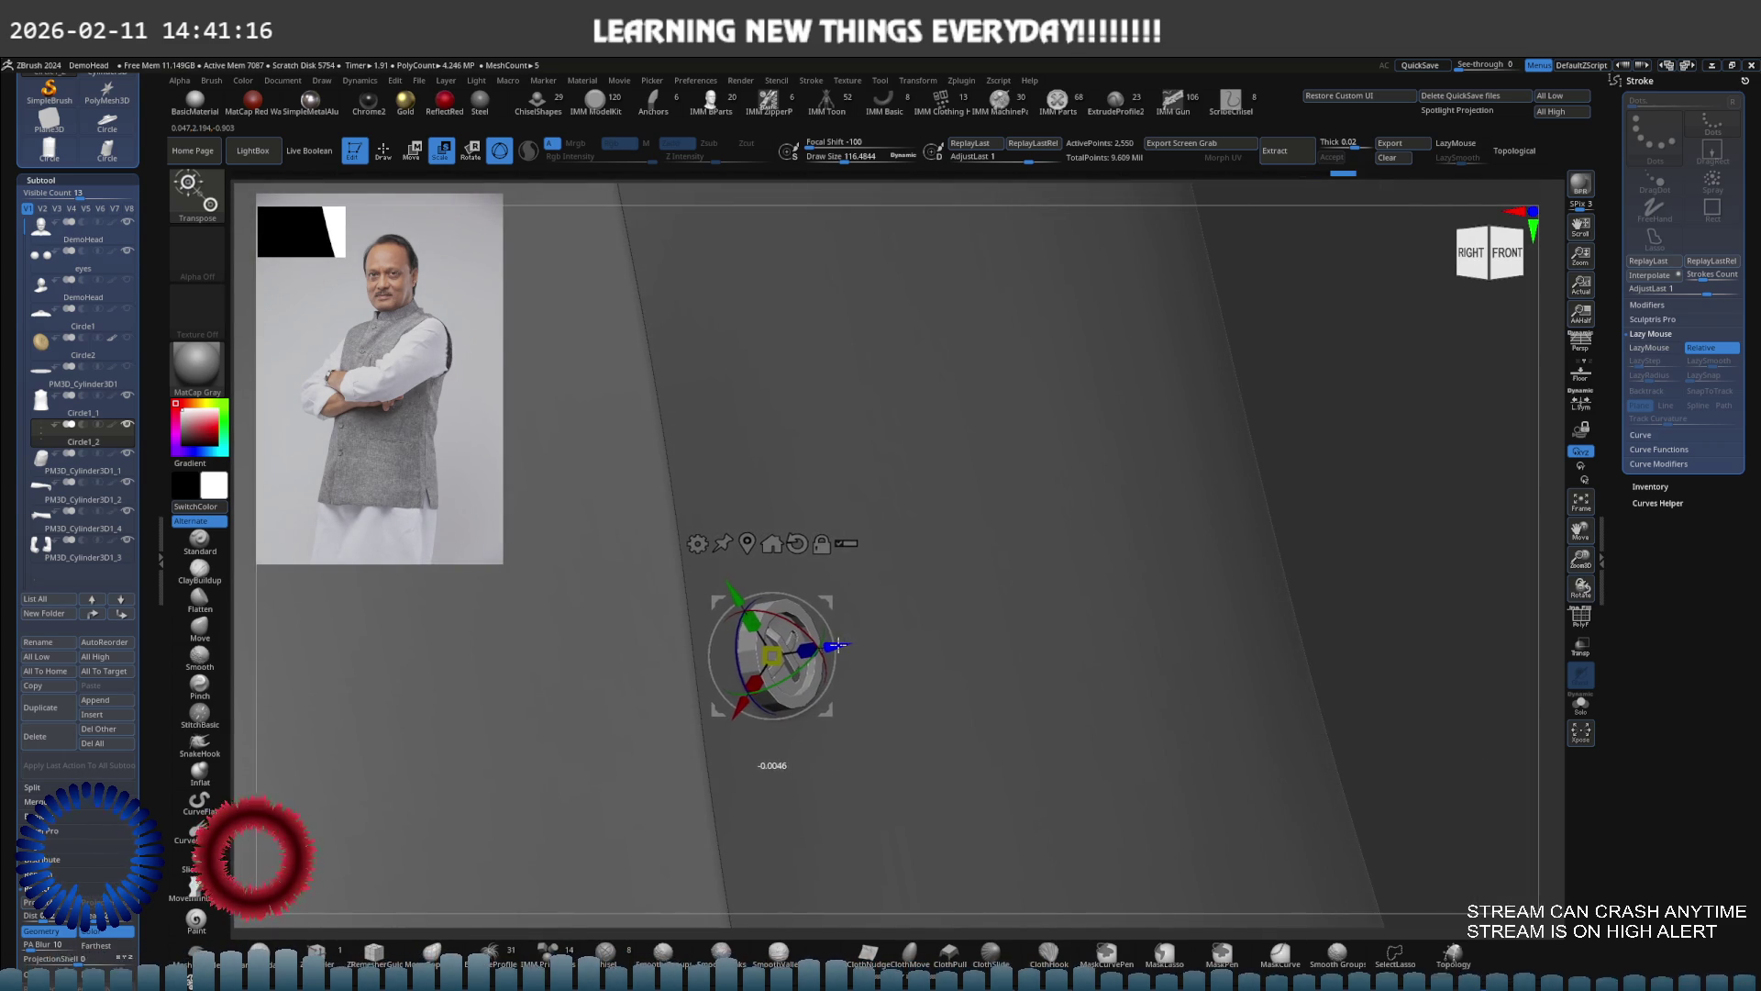
shift+drag(831, 639, 683, 587)
mouse_move(816, 584)
mouse_down()
mouse_move(870, 580)
mouse_move(823, 601)
mouse_move(827, 580)
mouse_move(948, 581)
mouse_up()
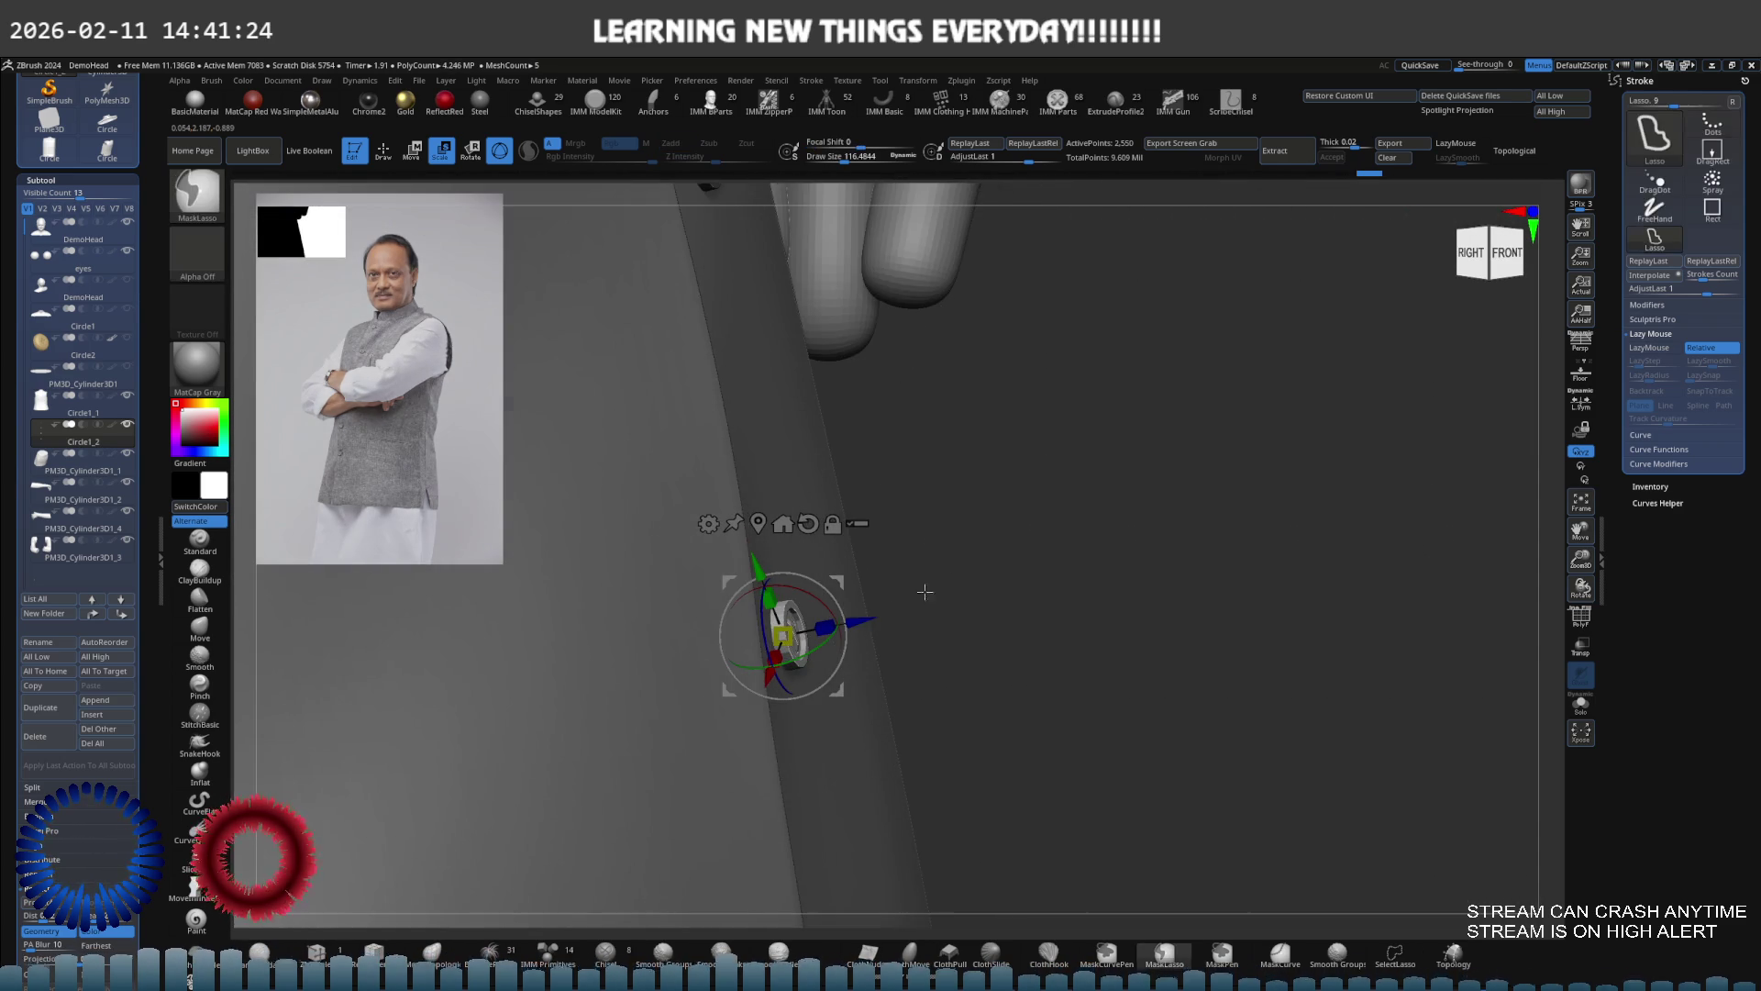
mouse_move(862, 620)
mouse_down()
mouse_move(880, 569)
mouse_move(811, 597)
mouse_up()
key(q)
key(s)
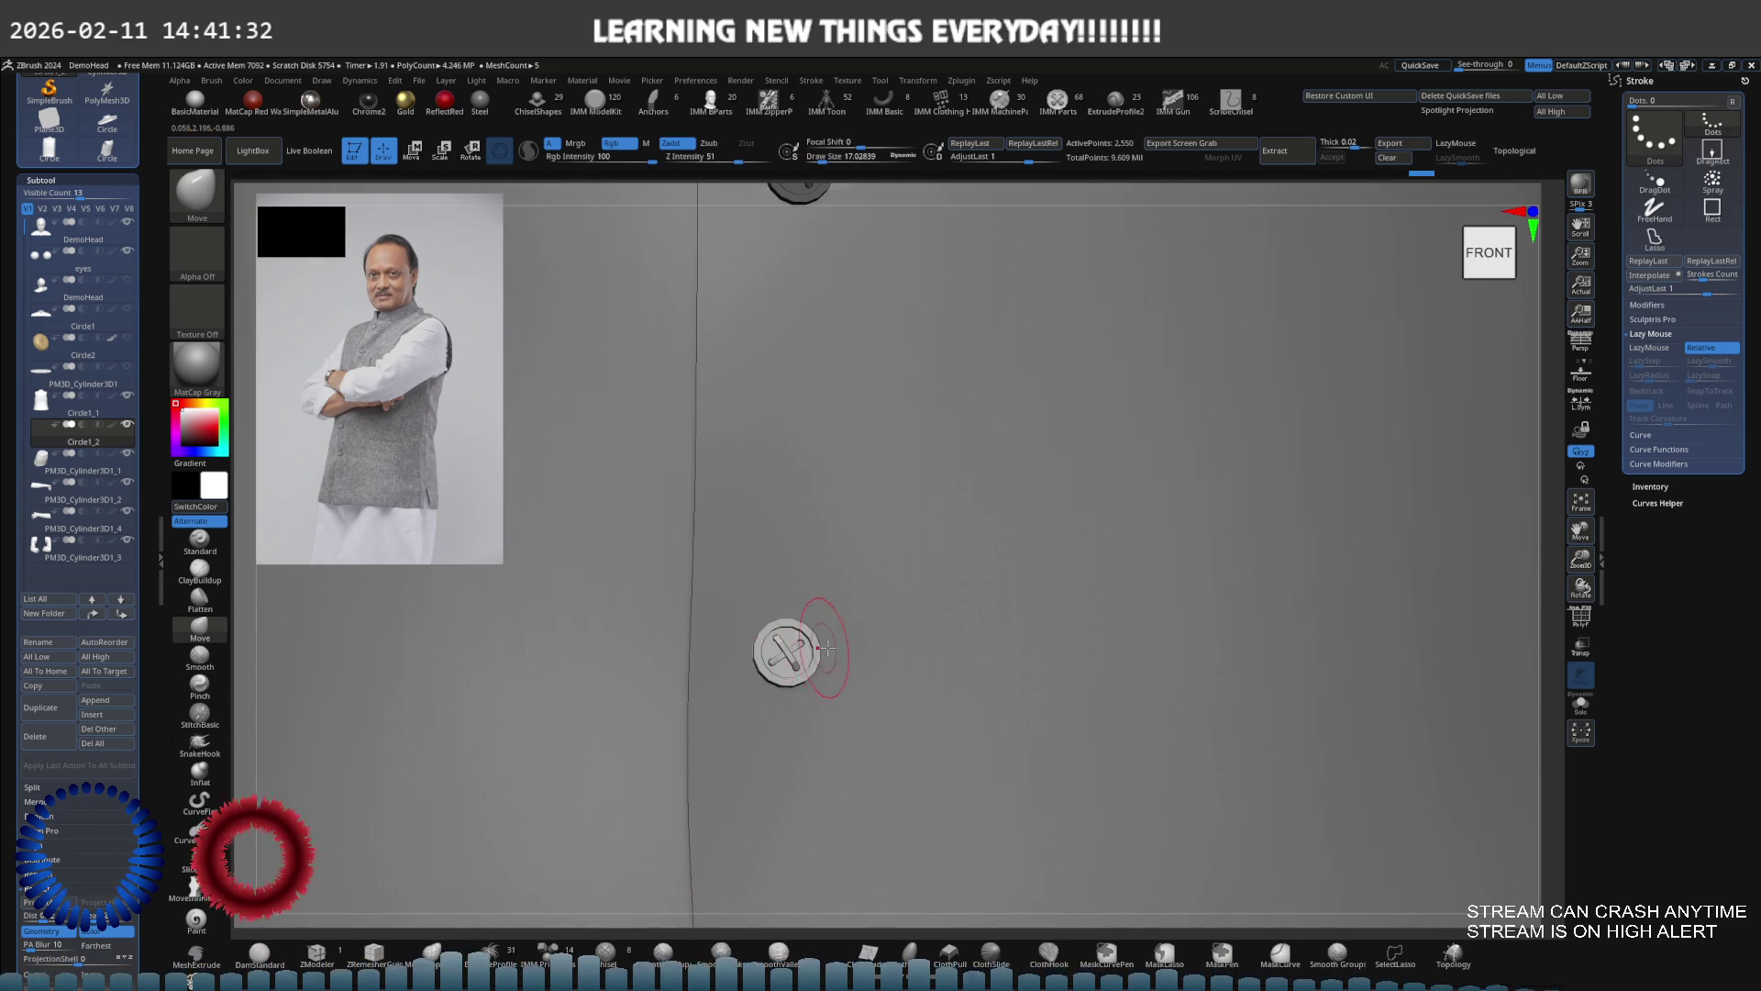
alt+click(814, 648)
Subdivide the button and shrink the brush to about 8.5
key(b)
key(d)
key(s)
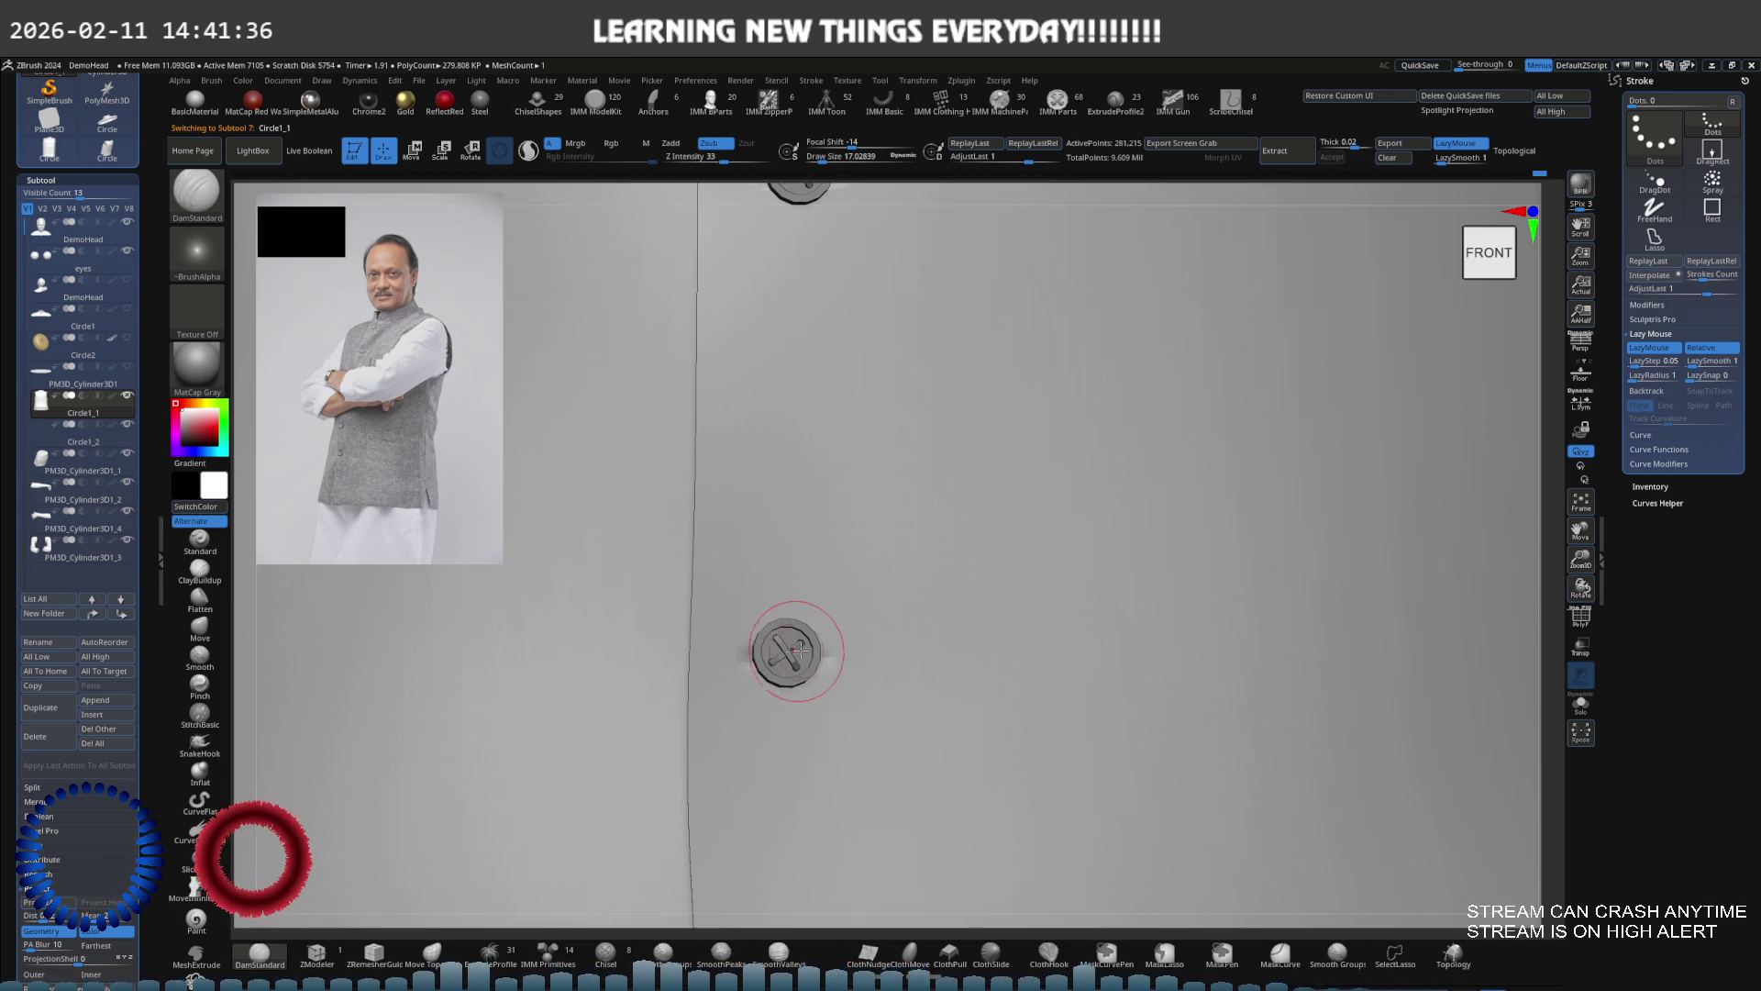
key(ctrl+d)
key(s)
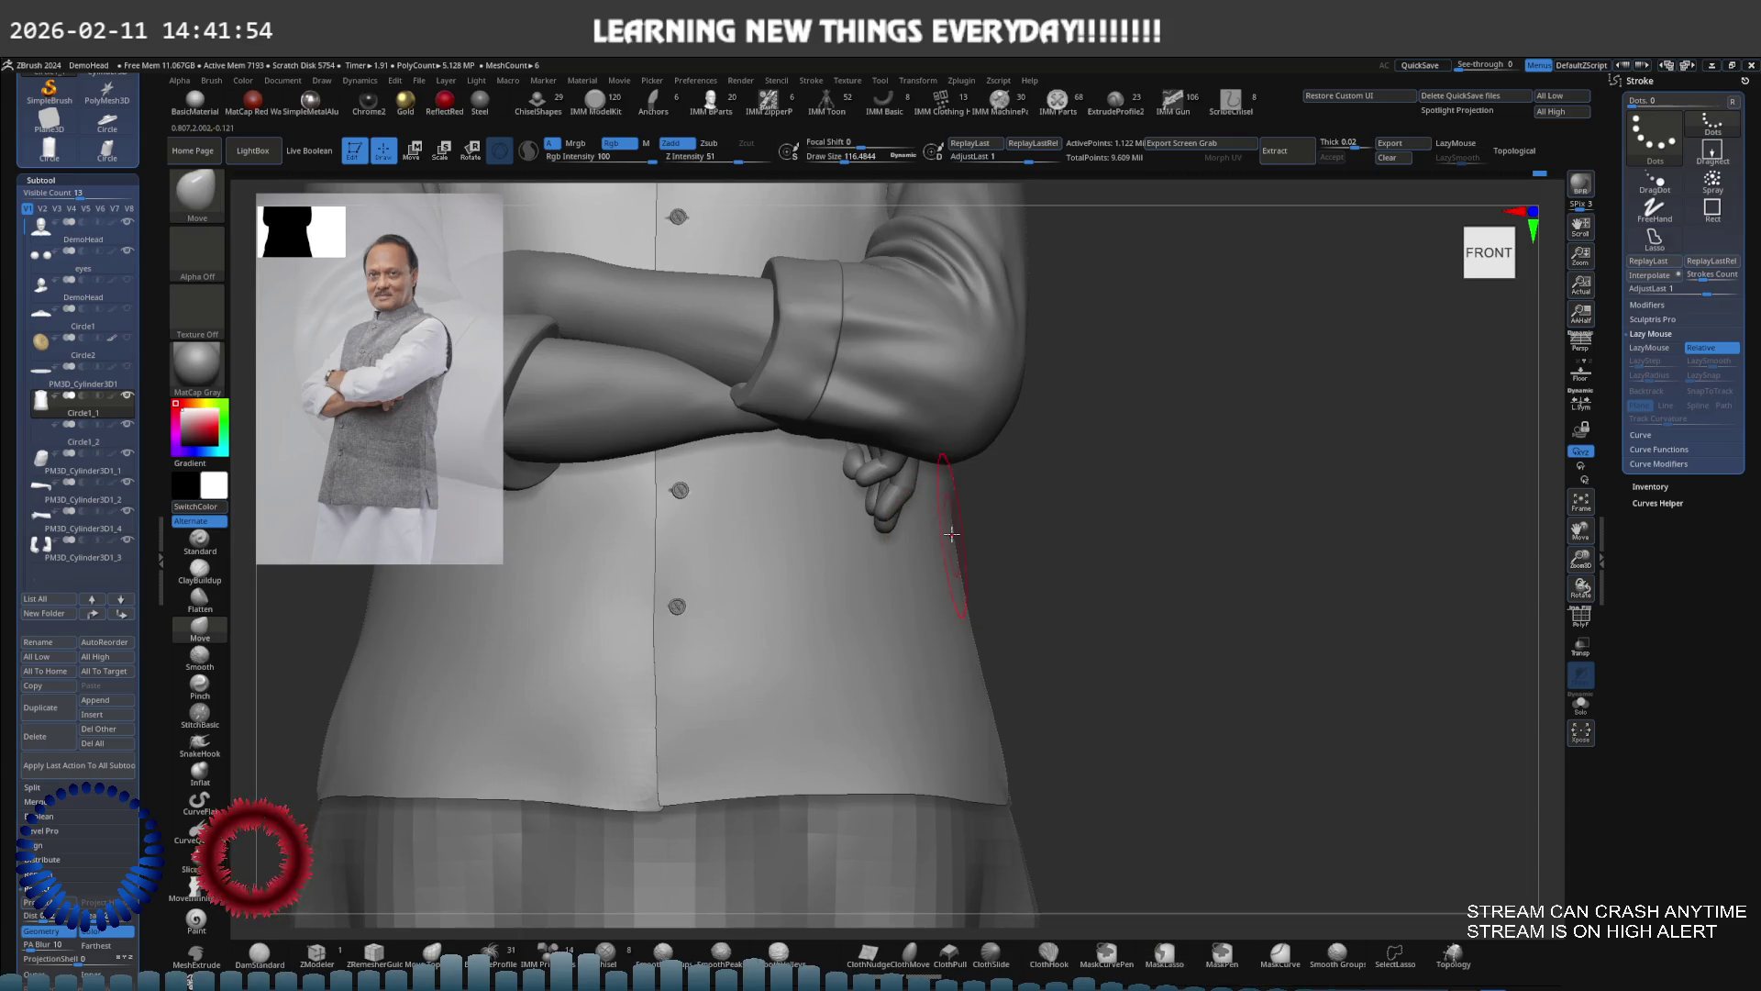
mouse_move(883, 500)
mouse_down()
mouse_move(927, 514)
mouse_move(865, 545)
mouse_up()
key(b)
key(m)
key(v)
right_drag(865, 545, 836, 581)
key(s)
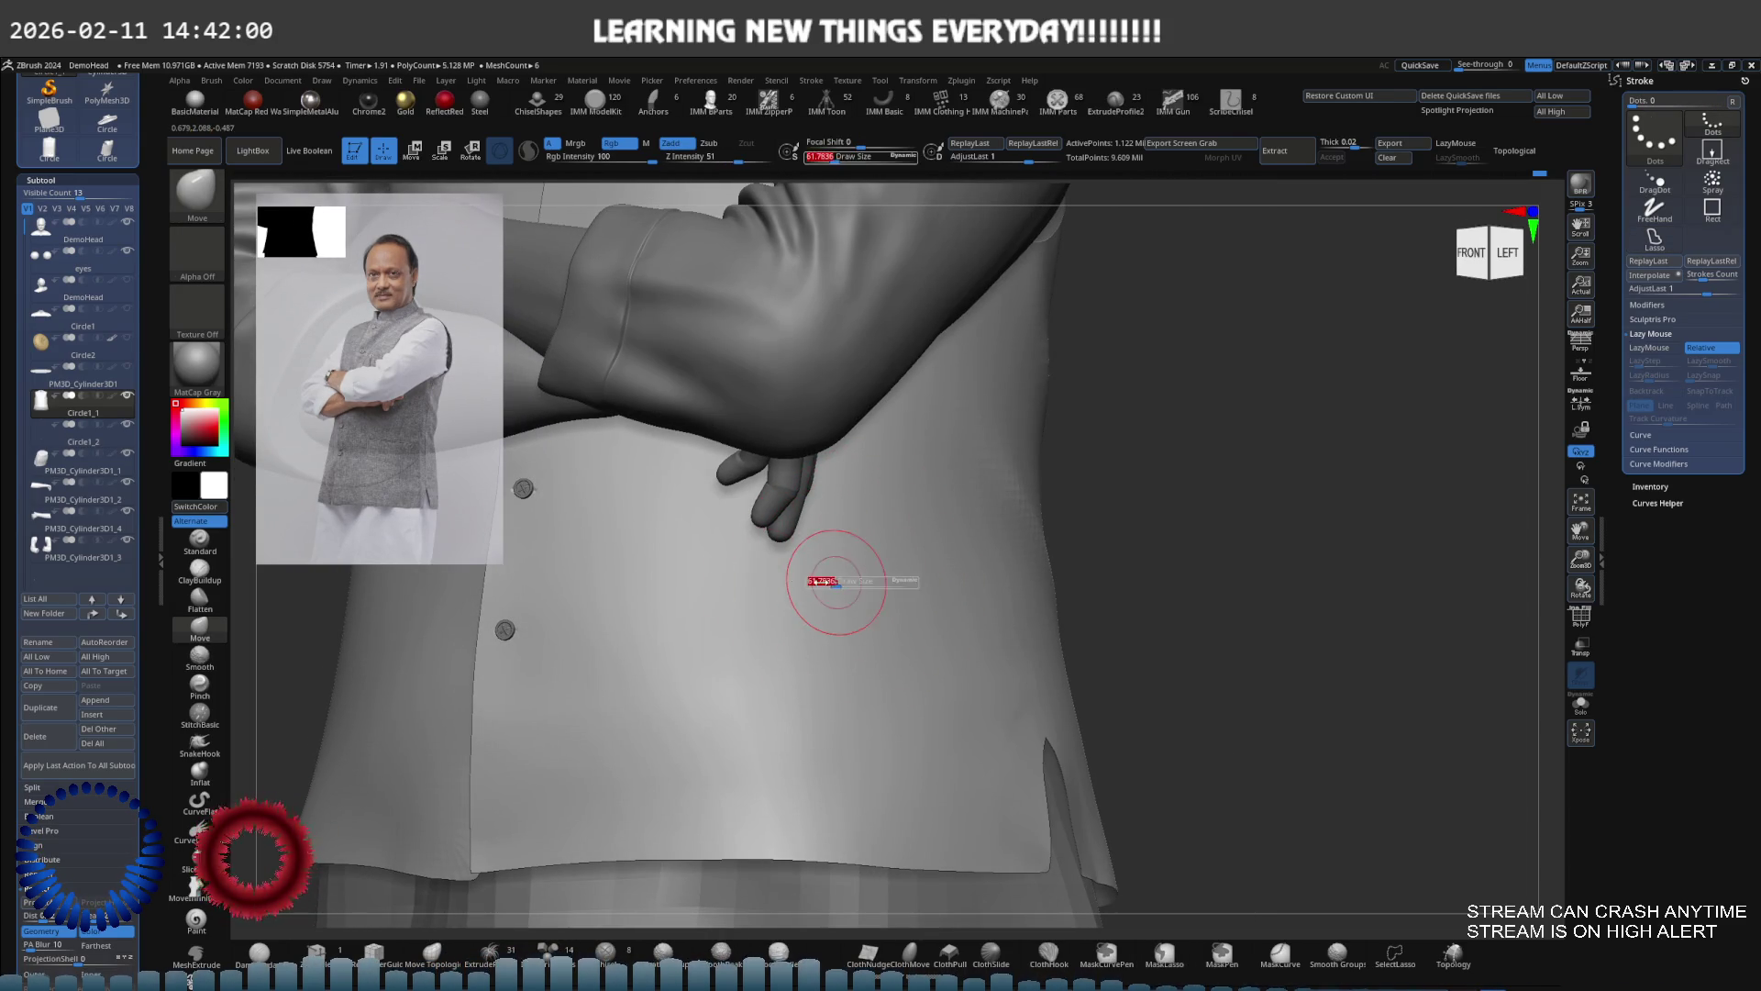
Carve a horizontal groove below the hand with DamStandard and LazyMouse, retracing it deeper
key(b)
key(d)
key(s)
key(l)
drag(689, 583, 886, 583)
key(ctrl+z)
key(ctrl+shift+z)
key(ctrl+z)
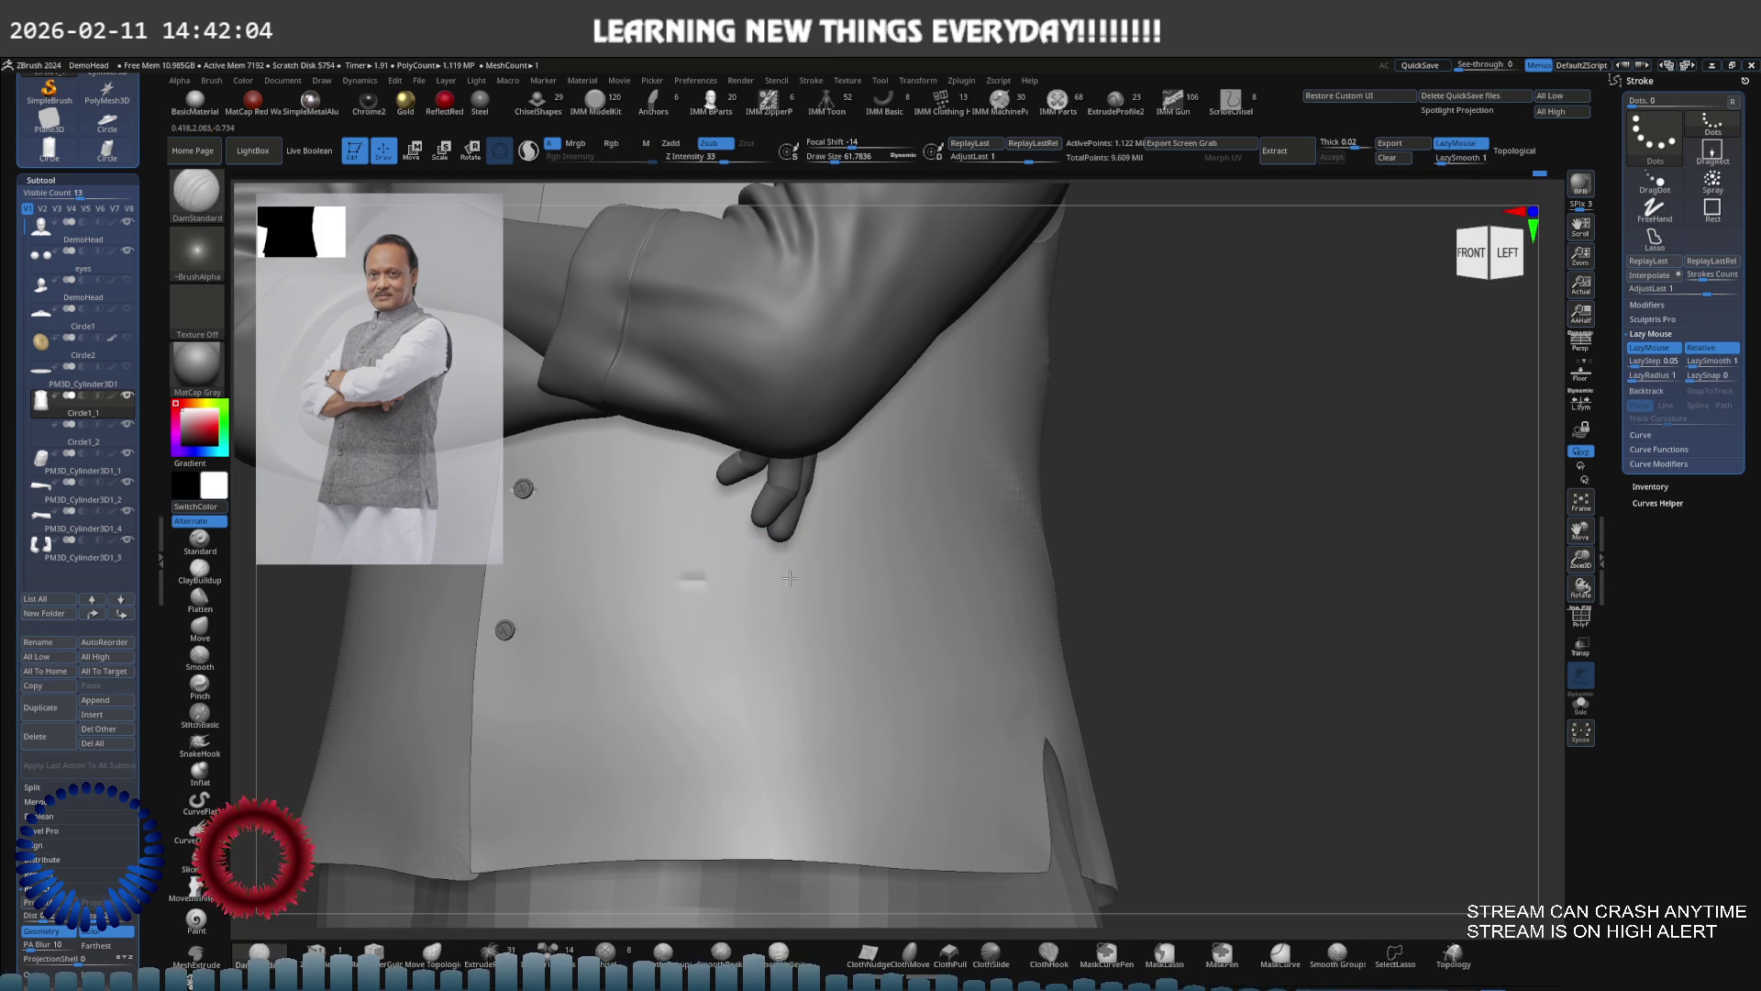
drag(688, 582, 867, 586)
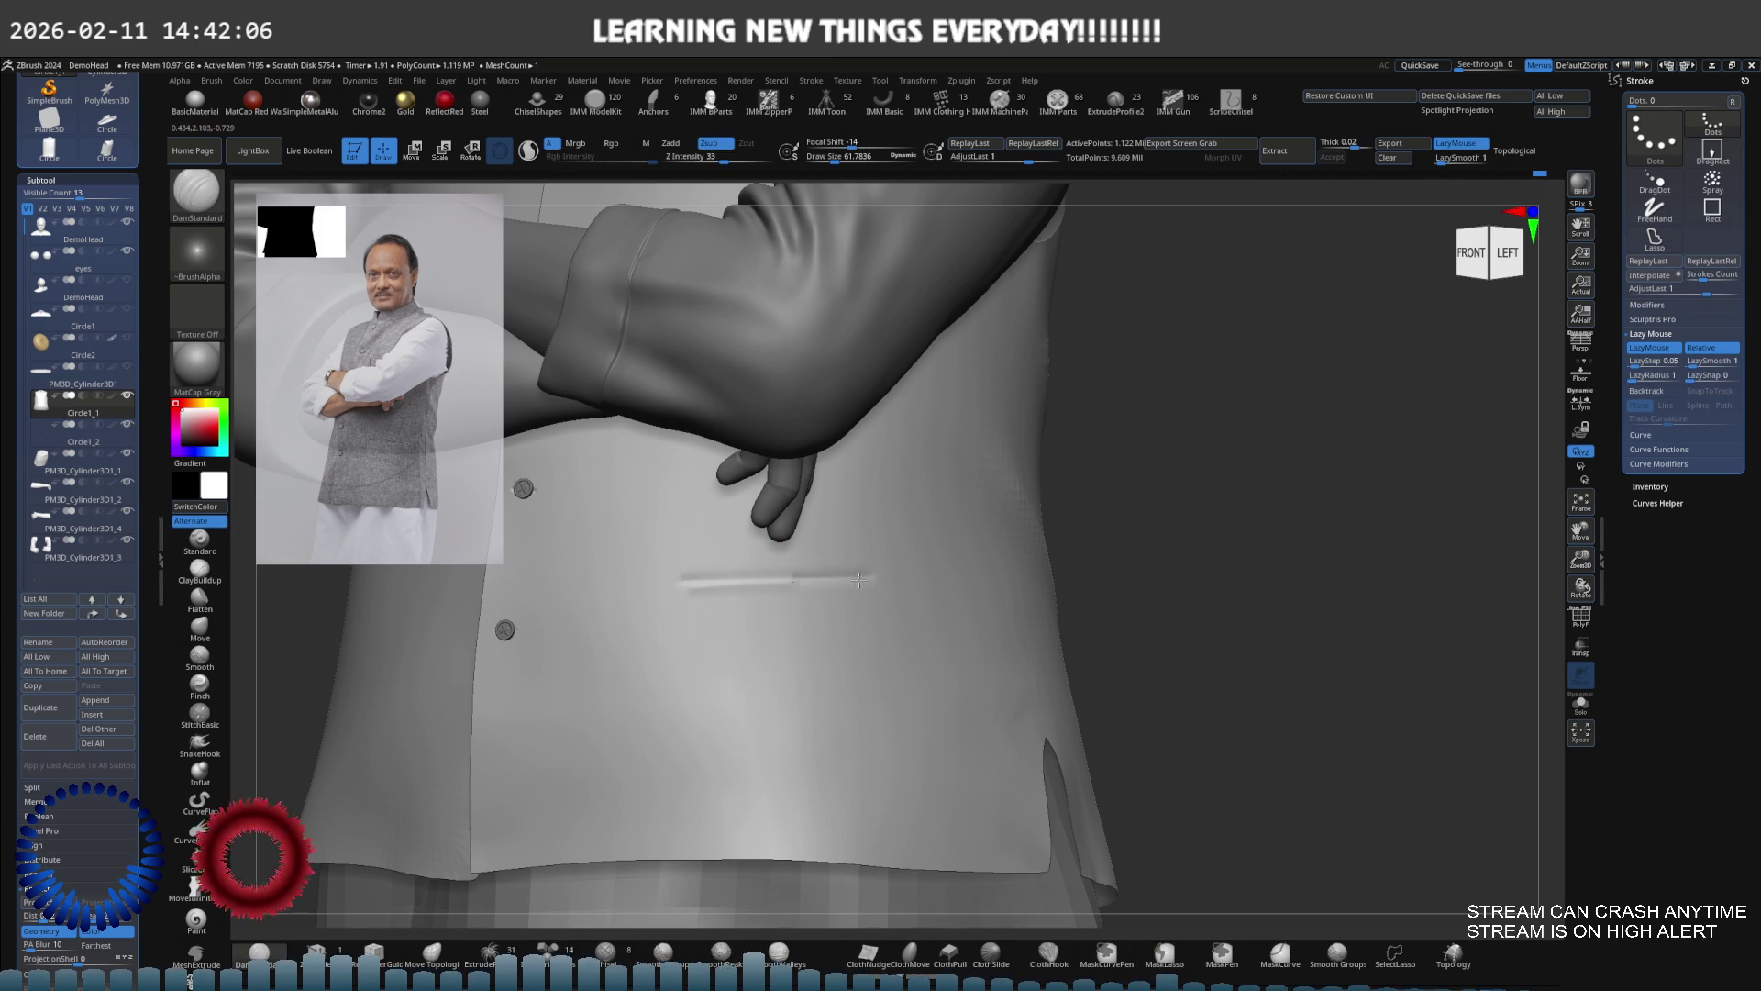
key(ctrl+z)
key(ctrl+shift+z)
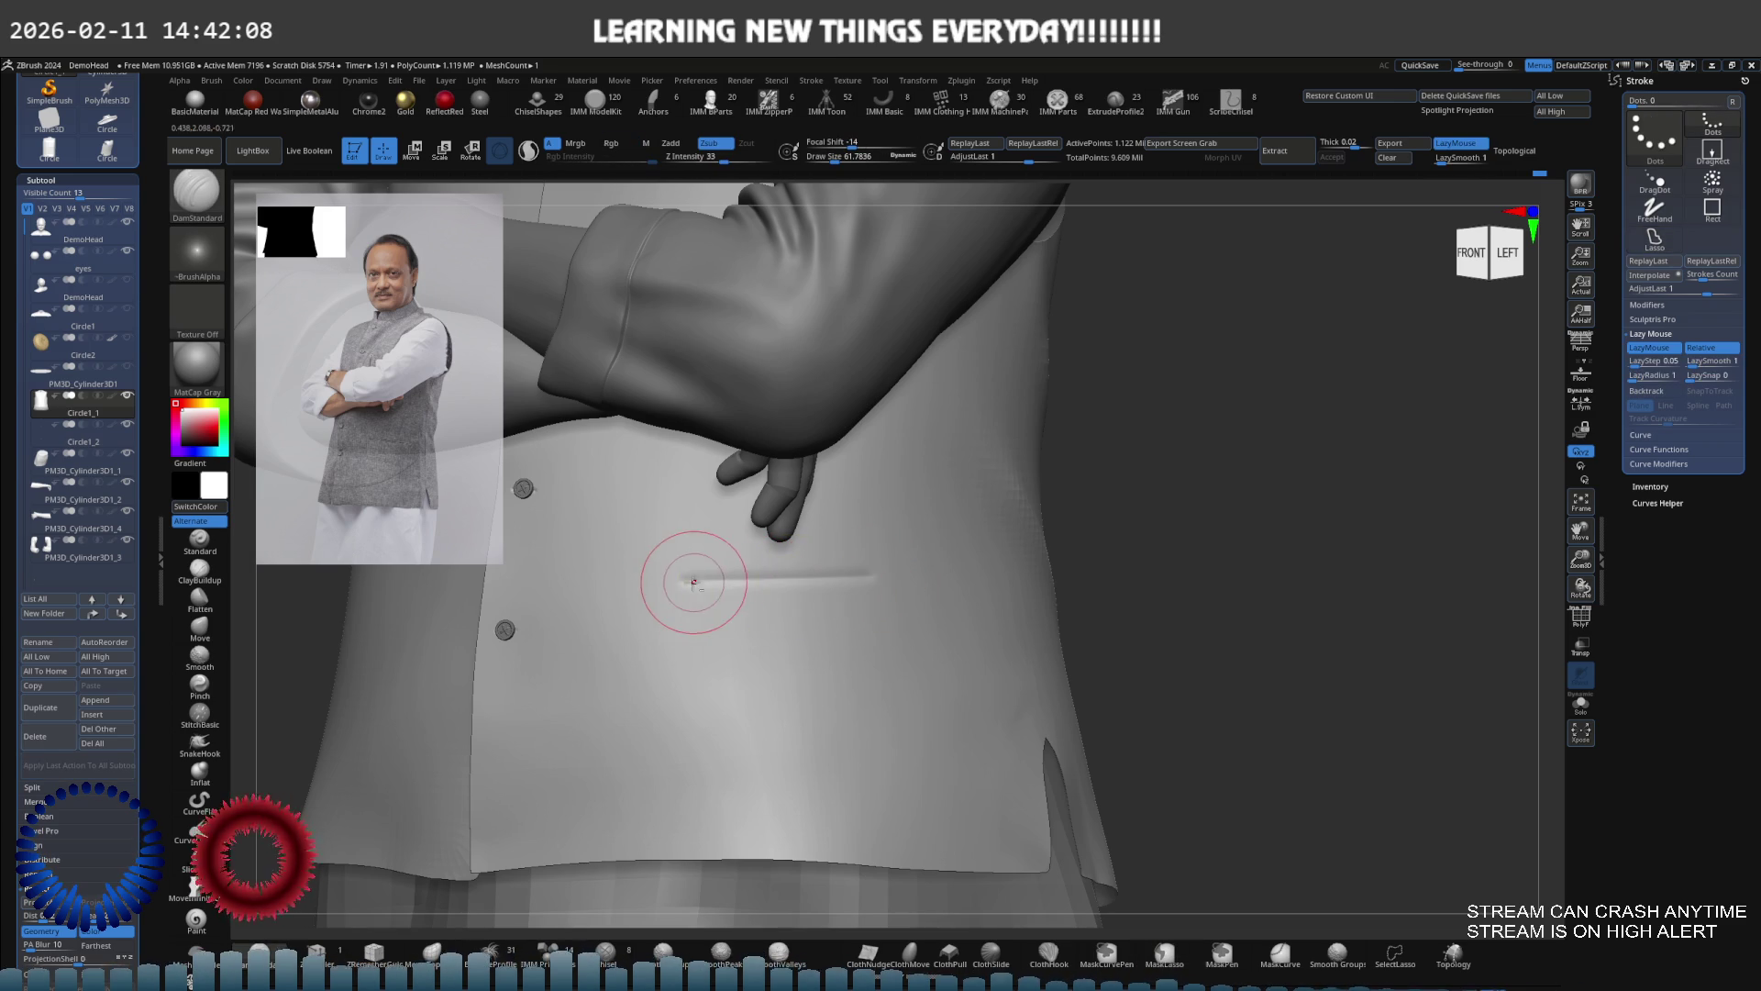
drag(688, 582, 877, 580)
mouse_move(782, 582)
right_down()
mouse_move(886, 630)
mouse_move(866, 570)
right_up()
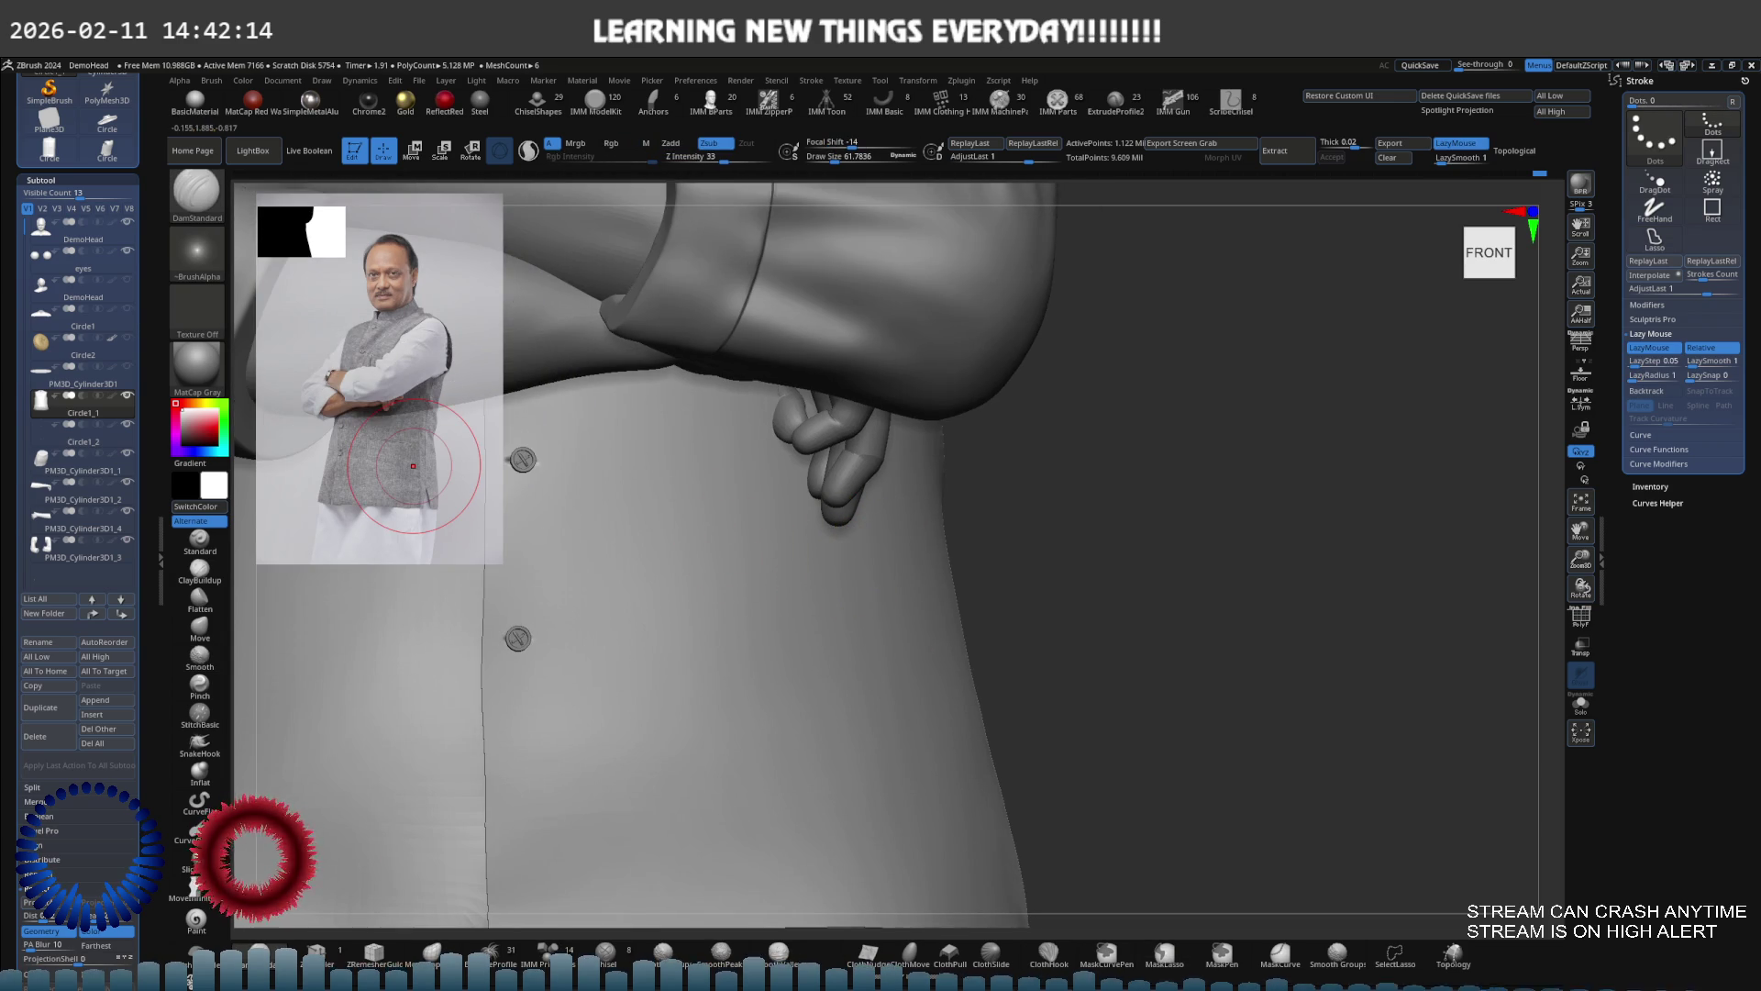
Choose the Slash2 brush from the brush library and cut a first slash across the torso
scroll(31, 323, up, 5)
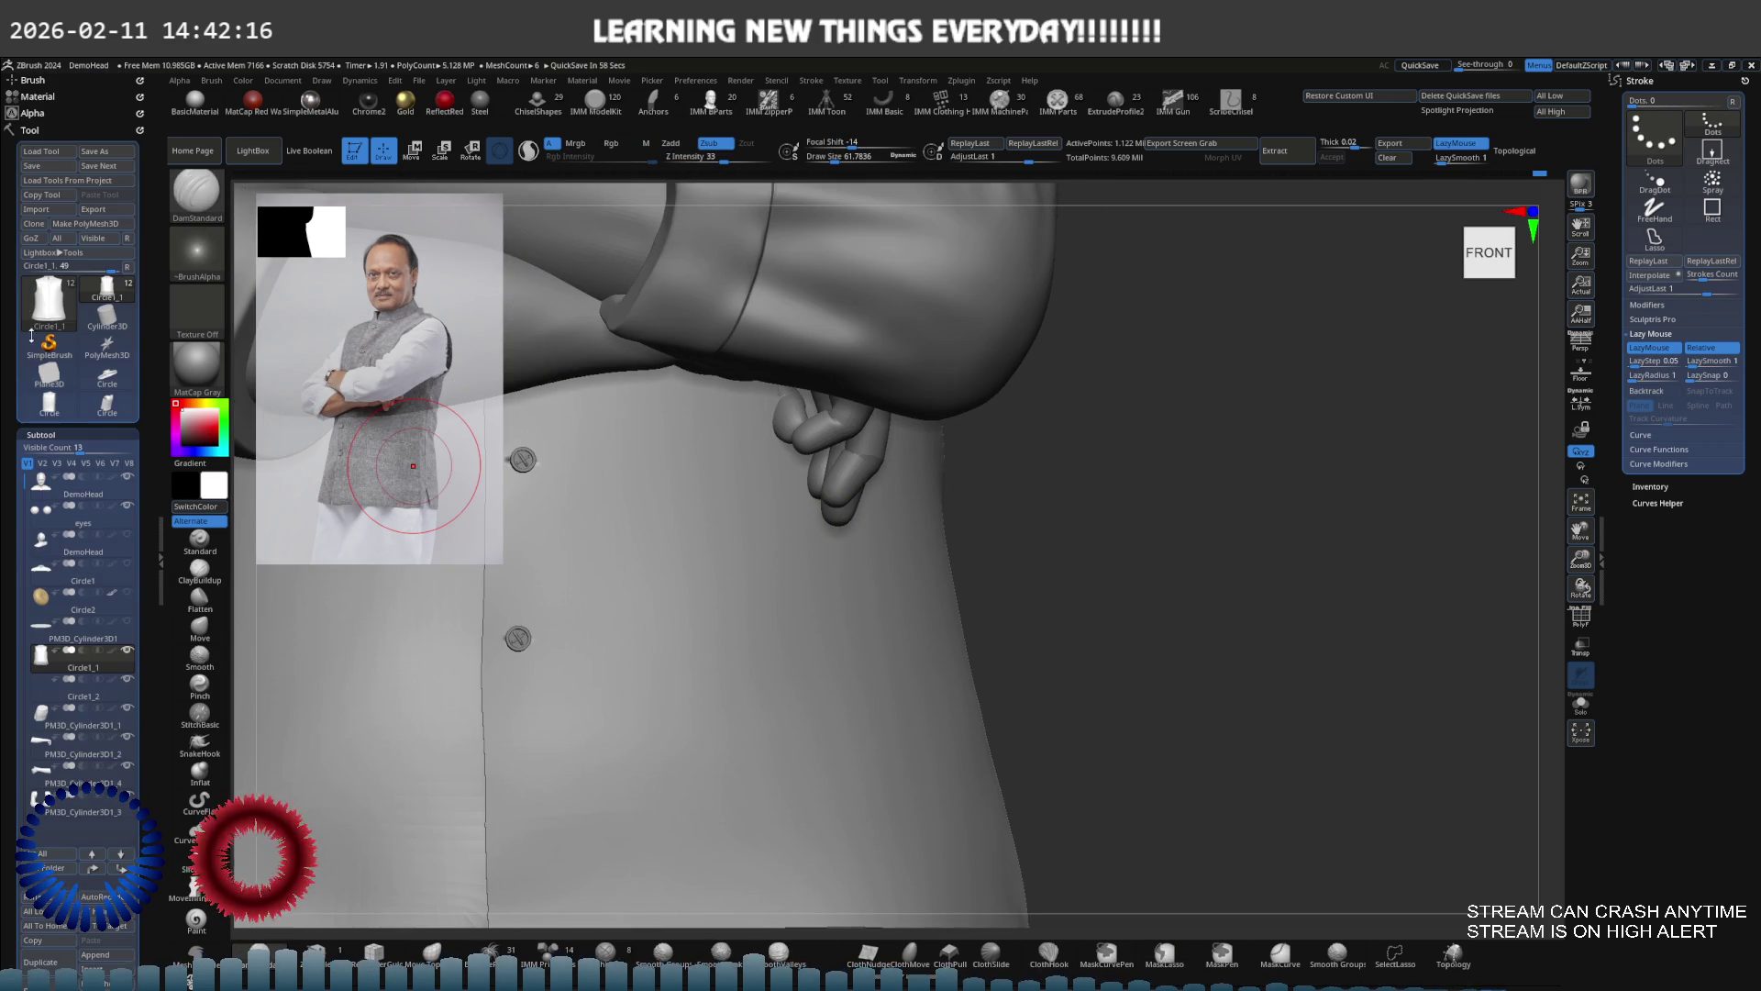
click(29, 131)
scroll(37, 119, up, 1)
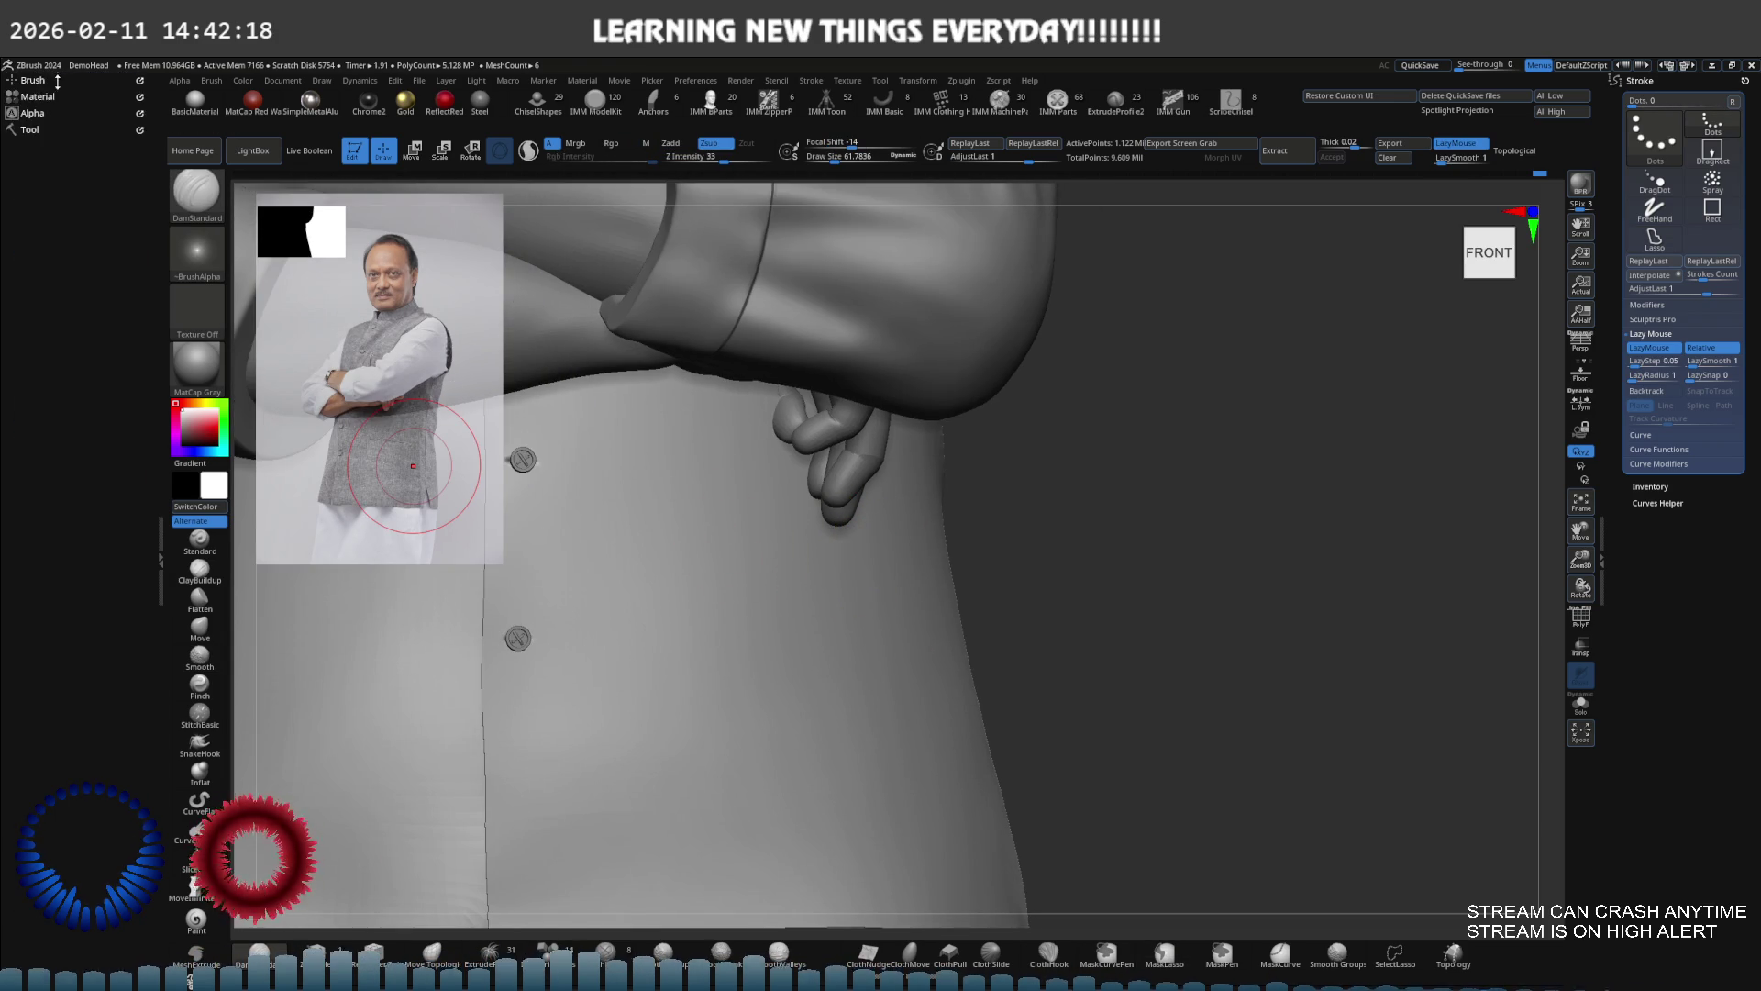
click(36, 84)
scroll(12, 603, down, 1)
scroll(13, 603, down, 2)
click(50, 611)
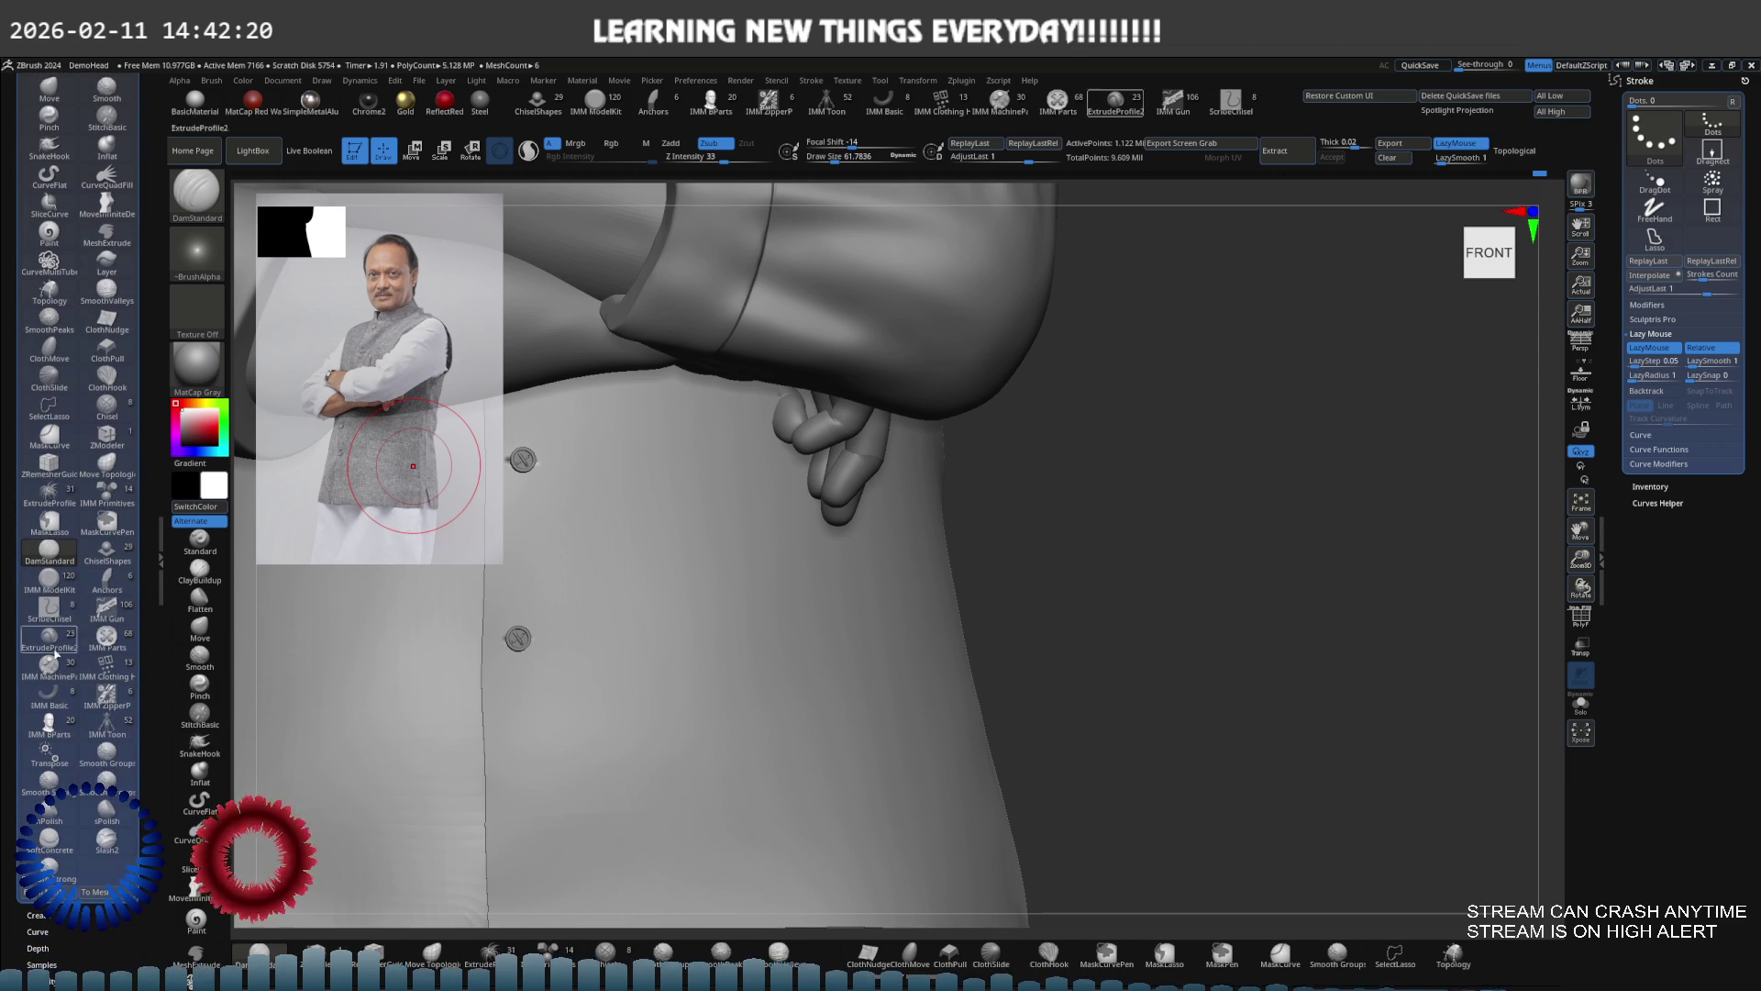
click(103, 846)
right_drag(761, 642, 781, 659)
drag(745, 686, 1025, 653)
mouse_move(1026, 653)
right_down()
mouse_move(838, 633)
mouse_move(1015, 621)
right_up()
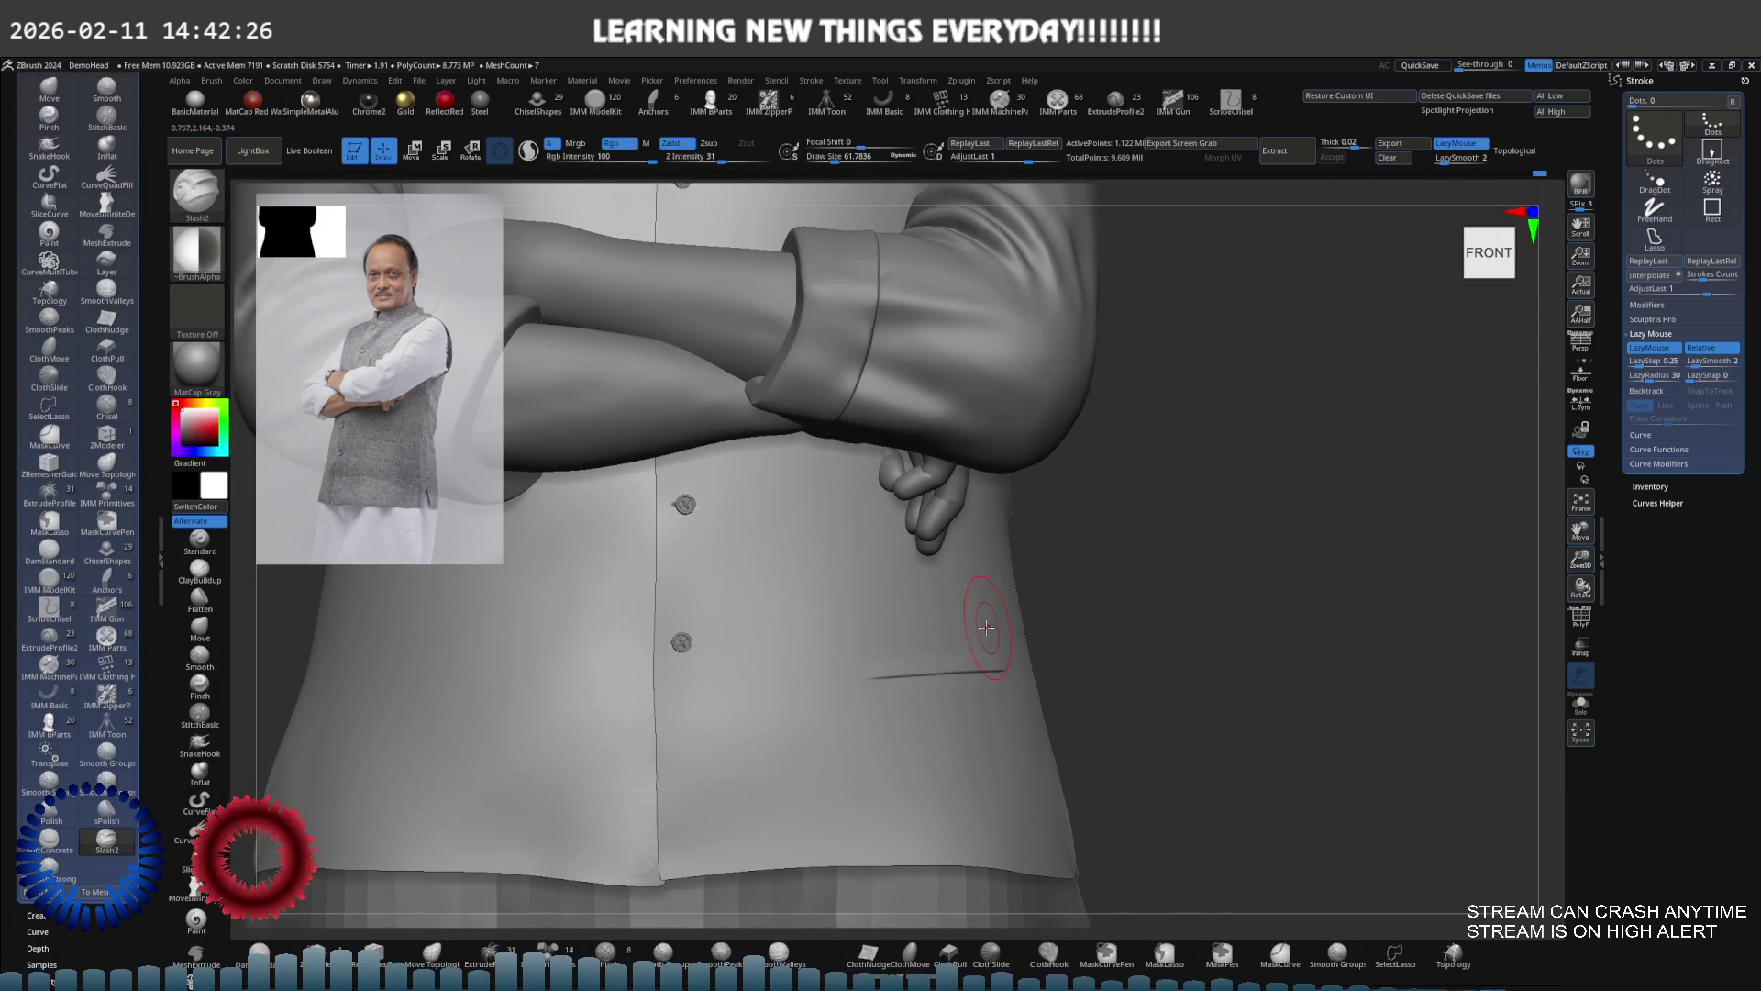
right_drag(904, 621, 865, 617)
Redraw the slash across the vest front, undoing and redoing to compare attempts
mouse_move(826, 636)
mouse_down()
mouse_move(1000, 633)
mouse_move(982, 621)
mouse_up()
key(ctrl+z)
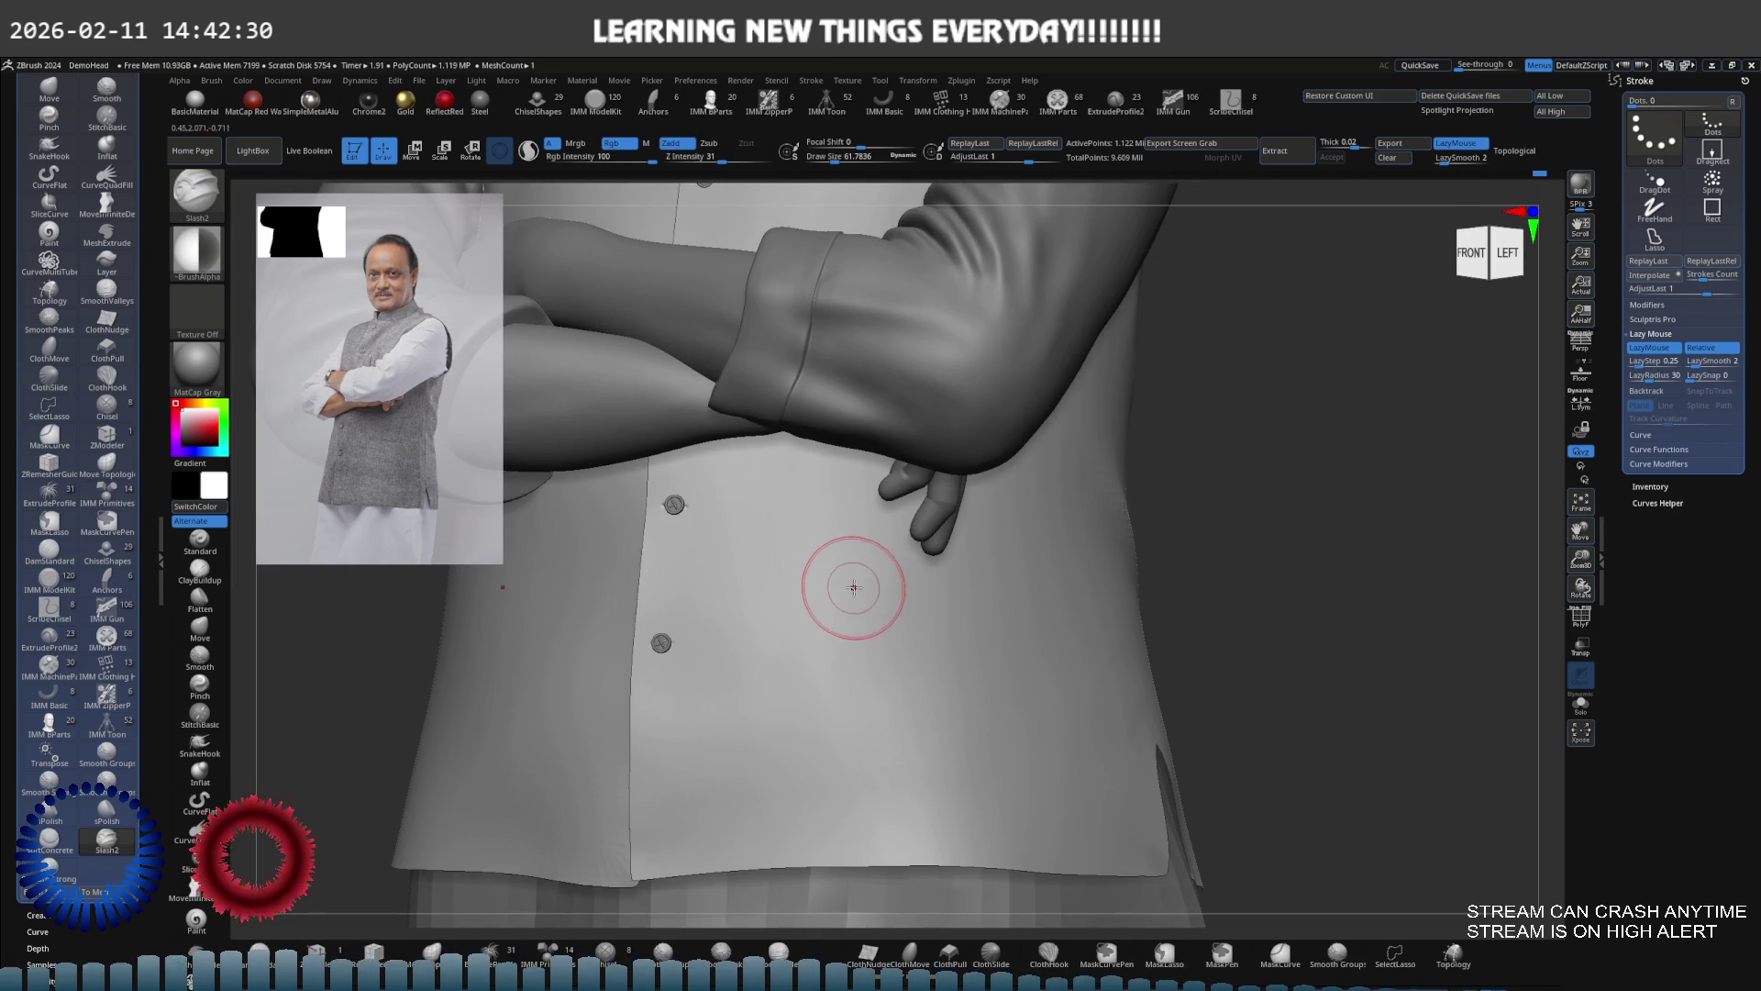
key(ctrl+shift+z)
right_drag(852, 587, 840, 576)
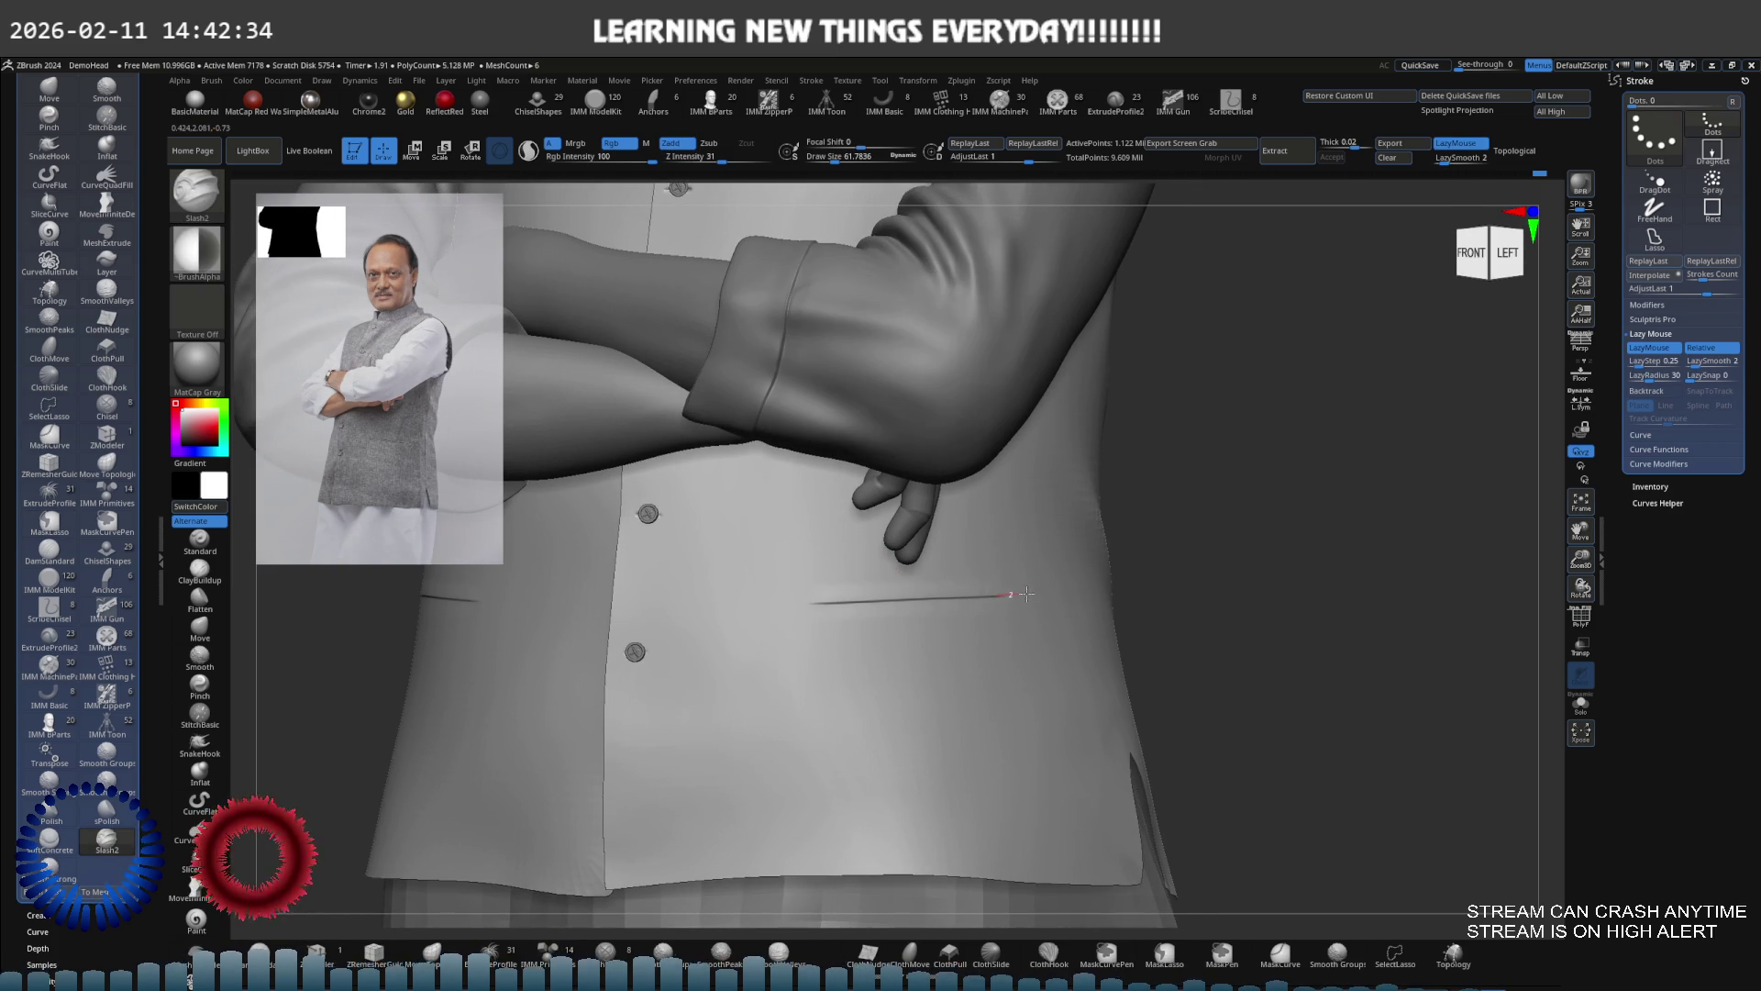
key(ctrl+z)
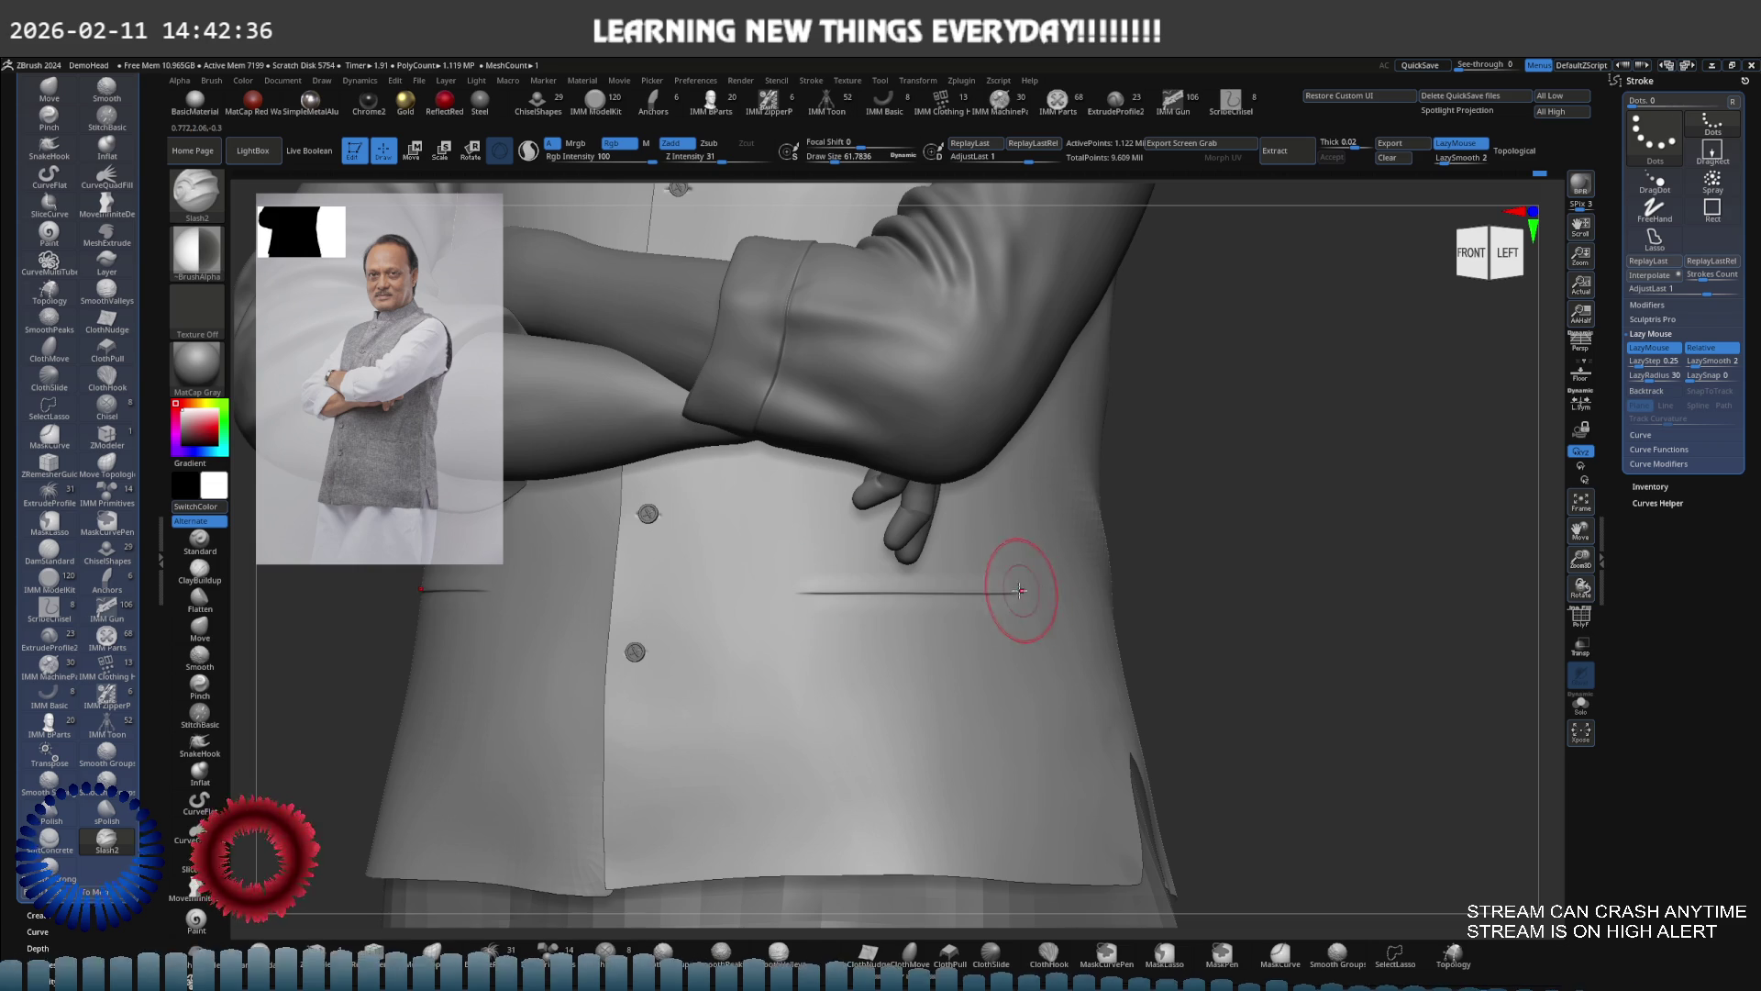
drag(897, 590, 1005, 592)
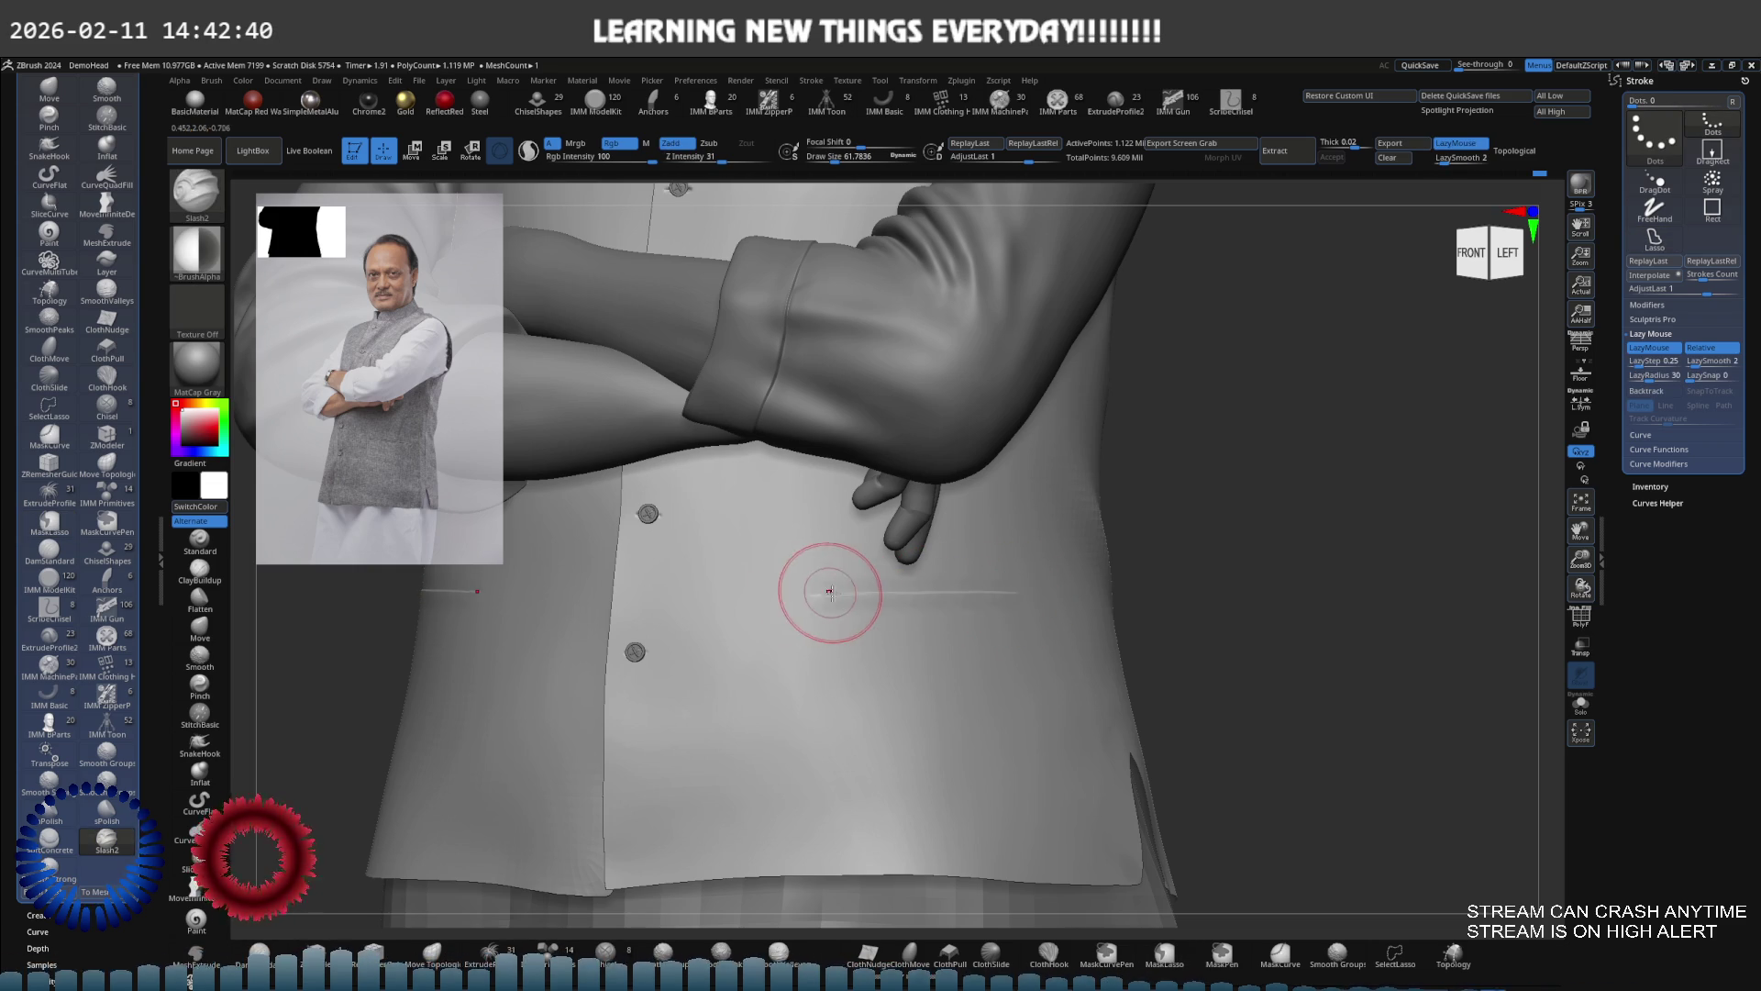
drag(824, 592, 826, 592)
mouse_move(825, 592)
ctrl+right_down()
mouse_move(856, 630)
mouse_move(981, 592)
mouse_move(1013, 656)
ctrl+right_up()
Redraw a shorter slash below the hand and extend it to its full length
key(shift)
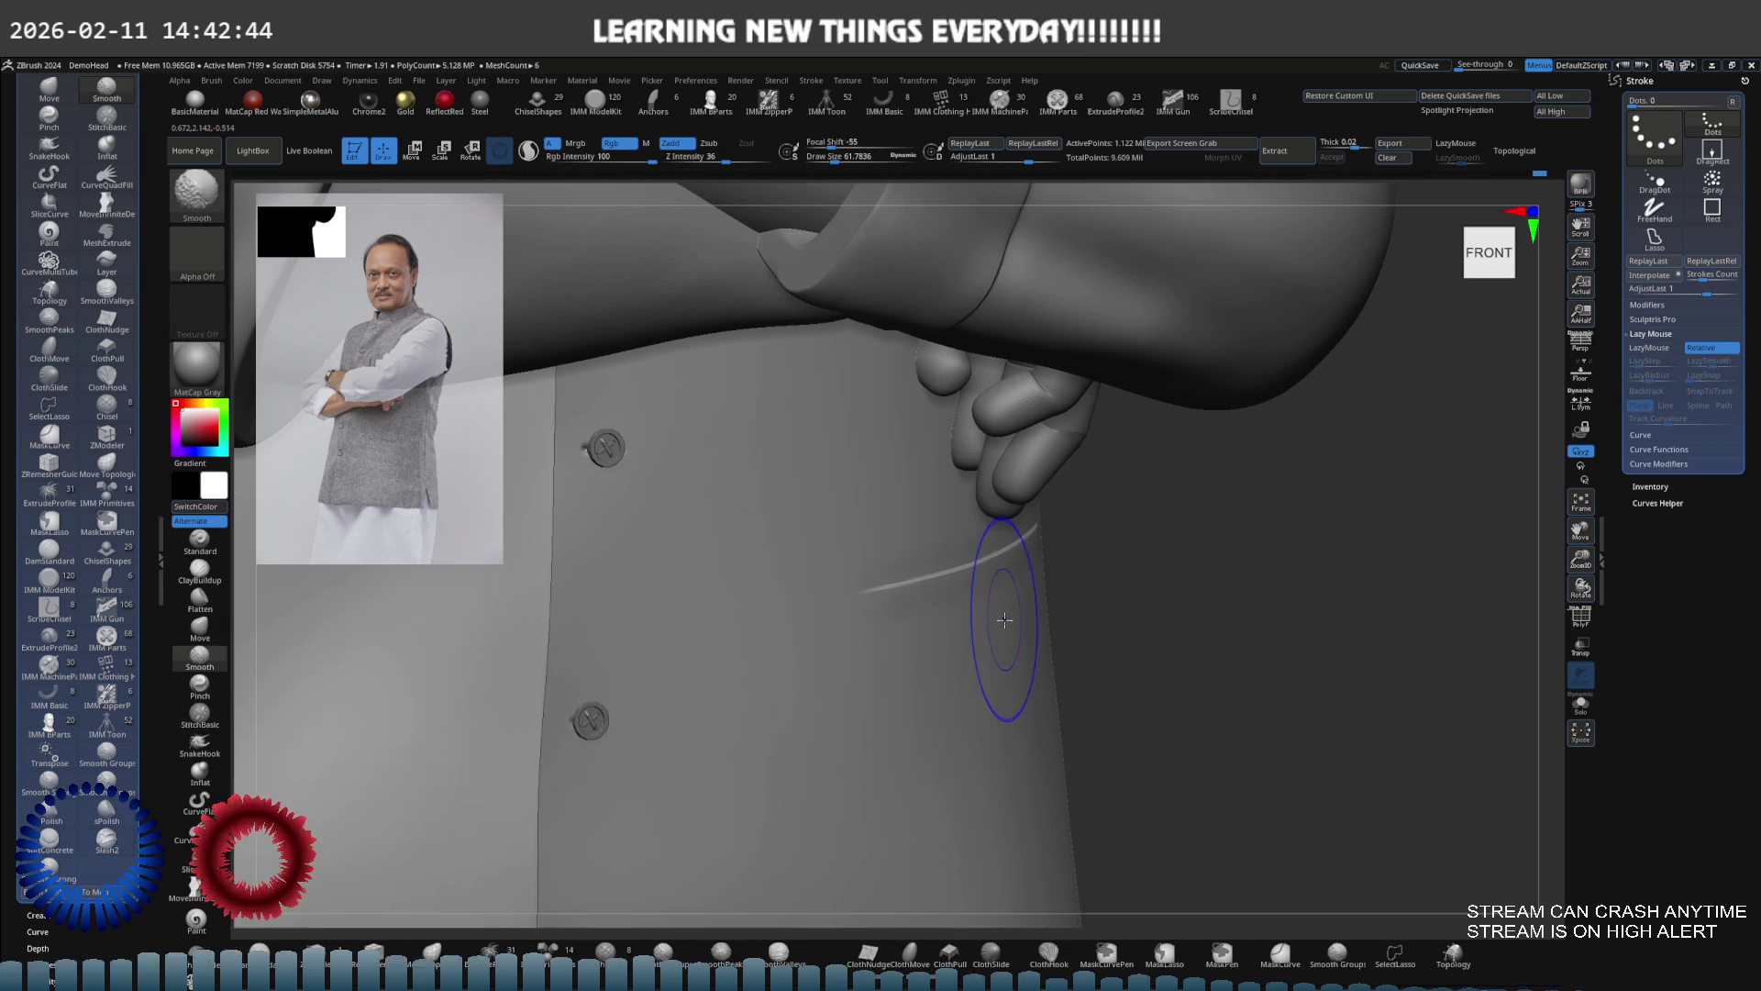
key(ctrl+z)
key(ctrl+z)
key(ctrl+z)
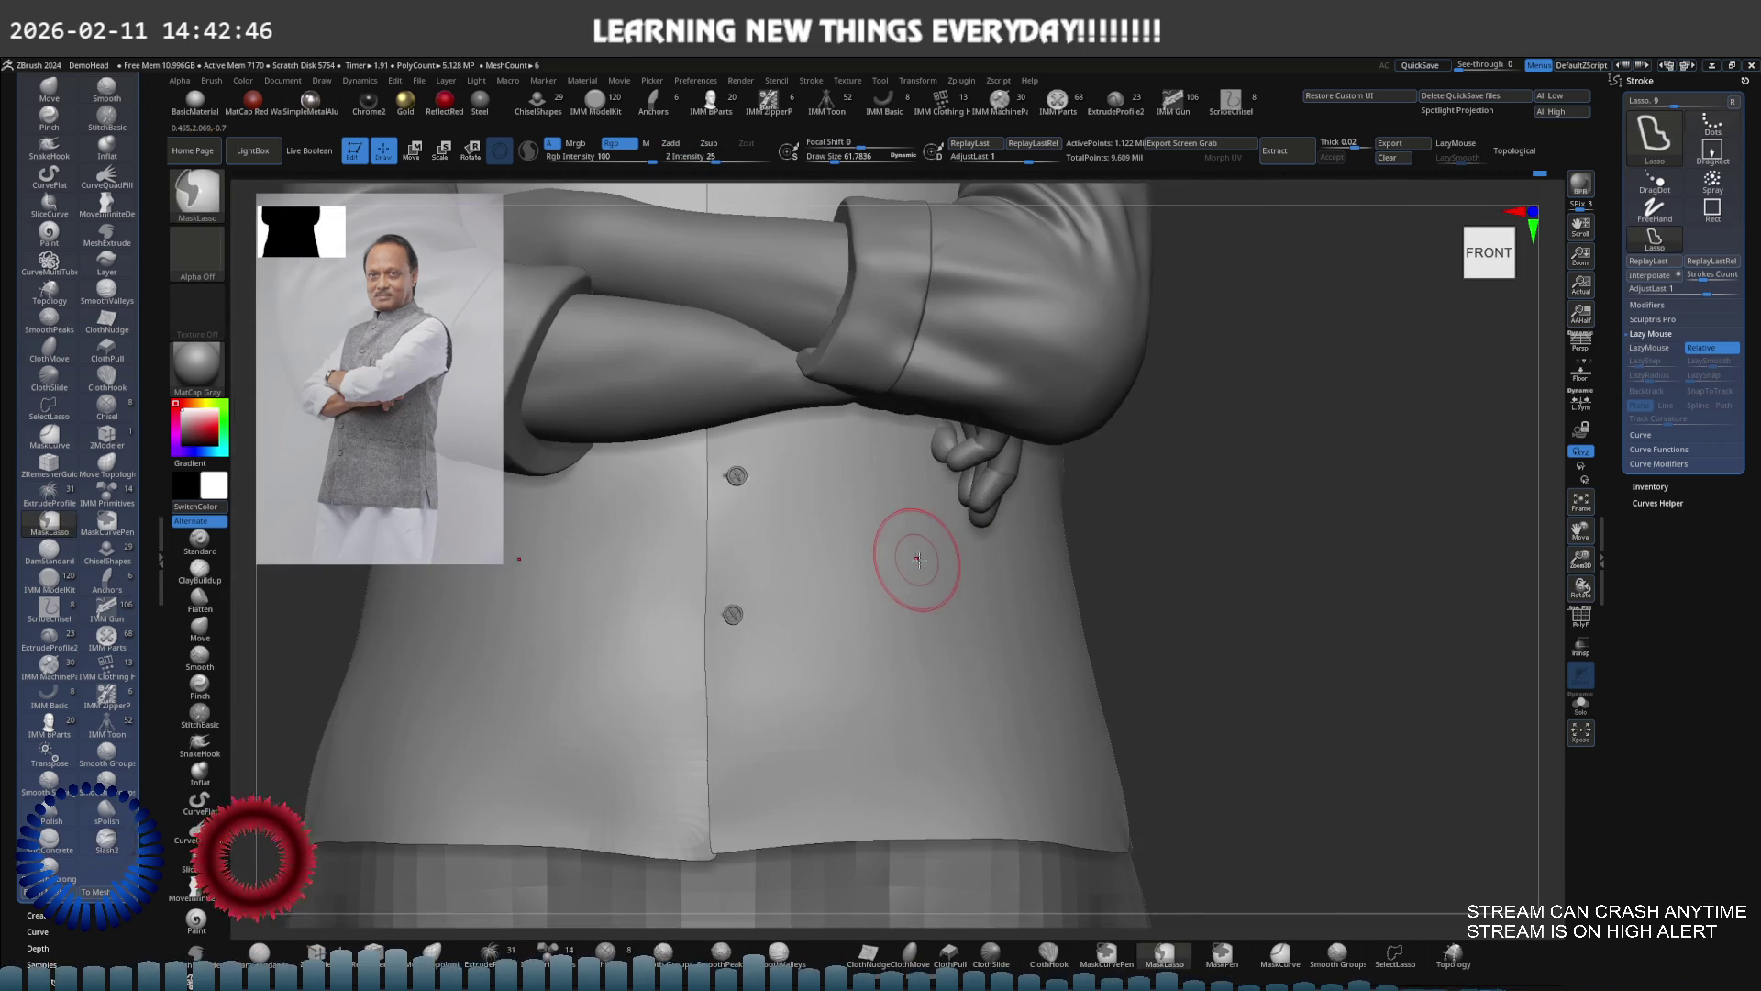
right_drag(996, 555, 973, 566)
key(ctrl+z)
drag(1051, 548, 870, 550)
mouse_move(851, 553)
right_down()
mouse_move(975, 551)
mouse_move(1037, 580)
mouse_move(846, 555)
right_up()
drag(847, 583, 865, 499)
mouse_move(865, 499)
right_down()
mouse_move(833, 511)
mouse_move(971, 532)
right_up()
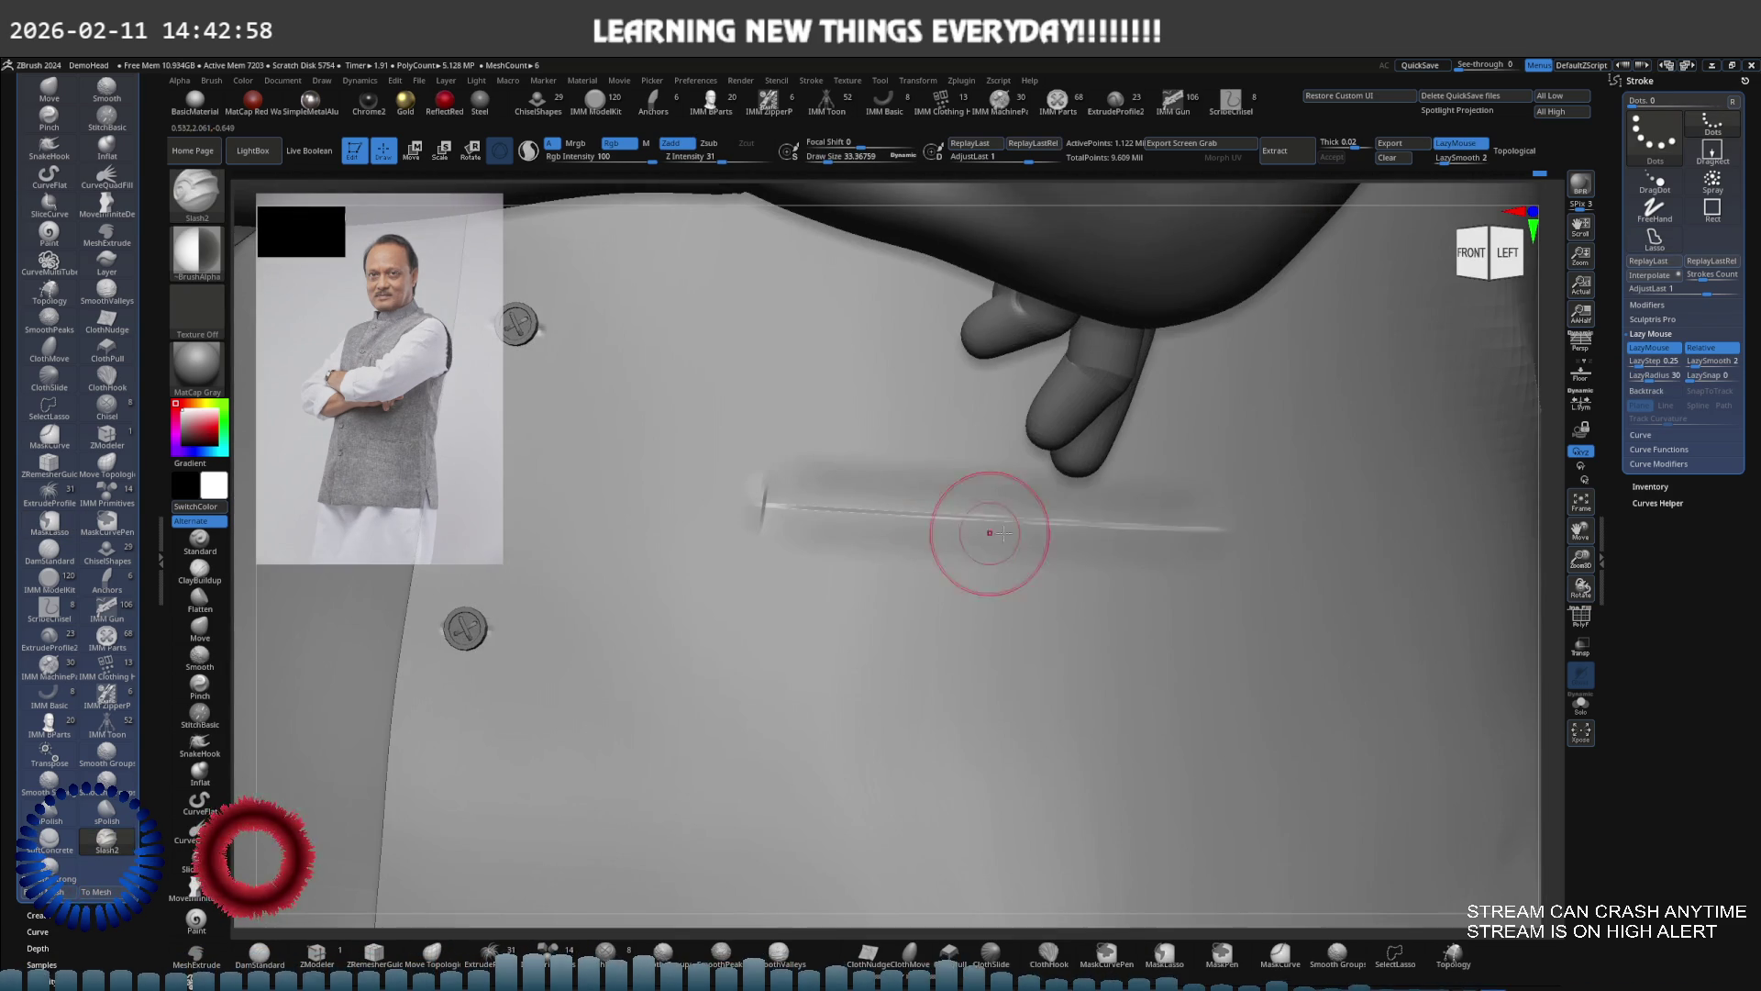
drag(1233, 520, 1232, 510)
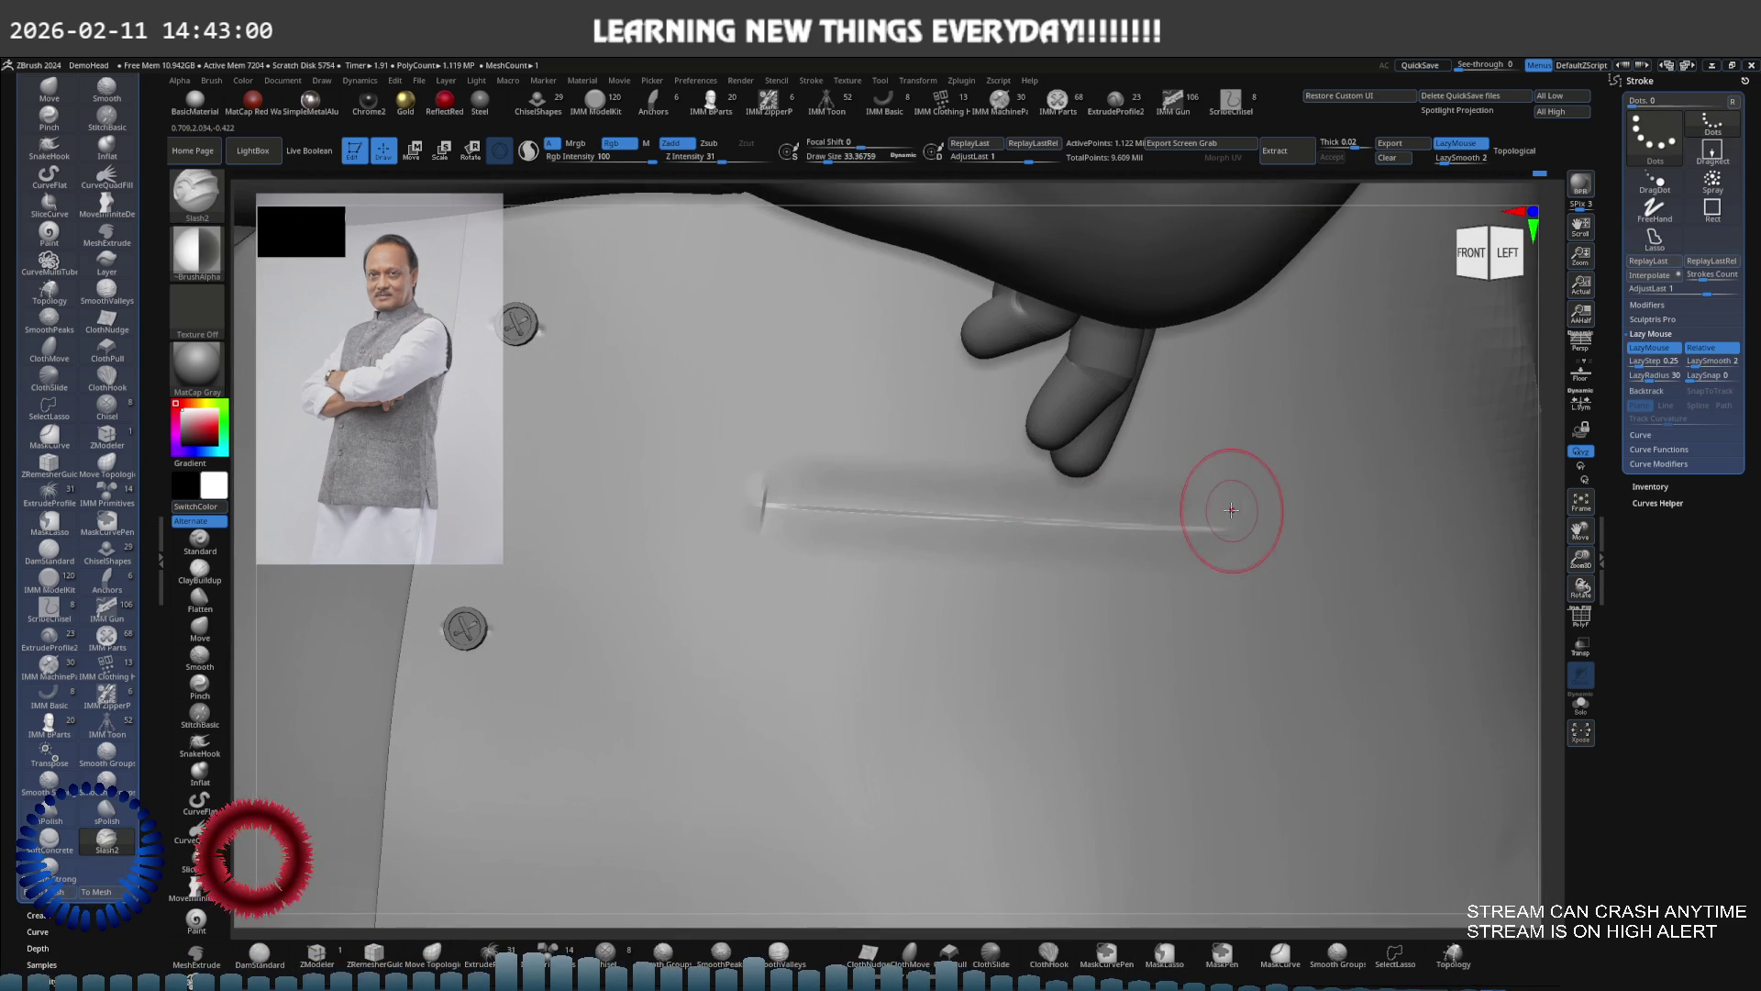
Set the brush size to 33, soften the slash edges, and pick the SmoothPeaks brush
key(ctrl+z)
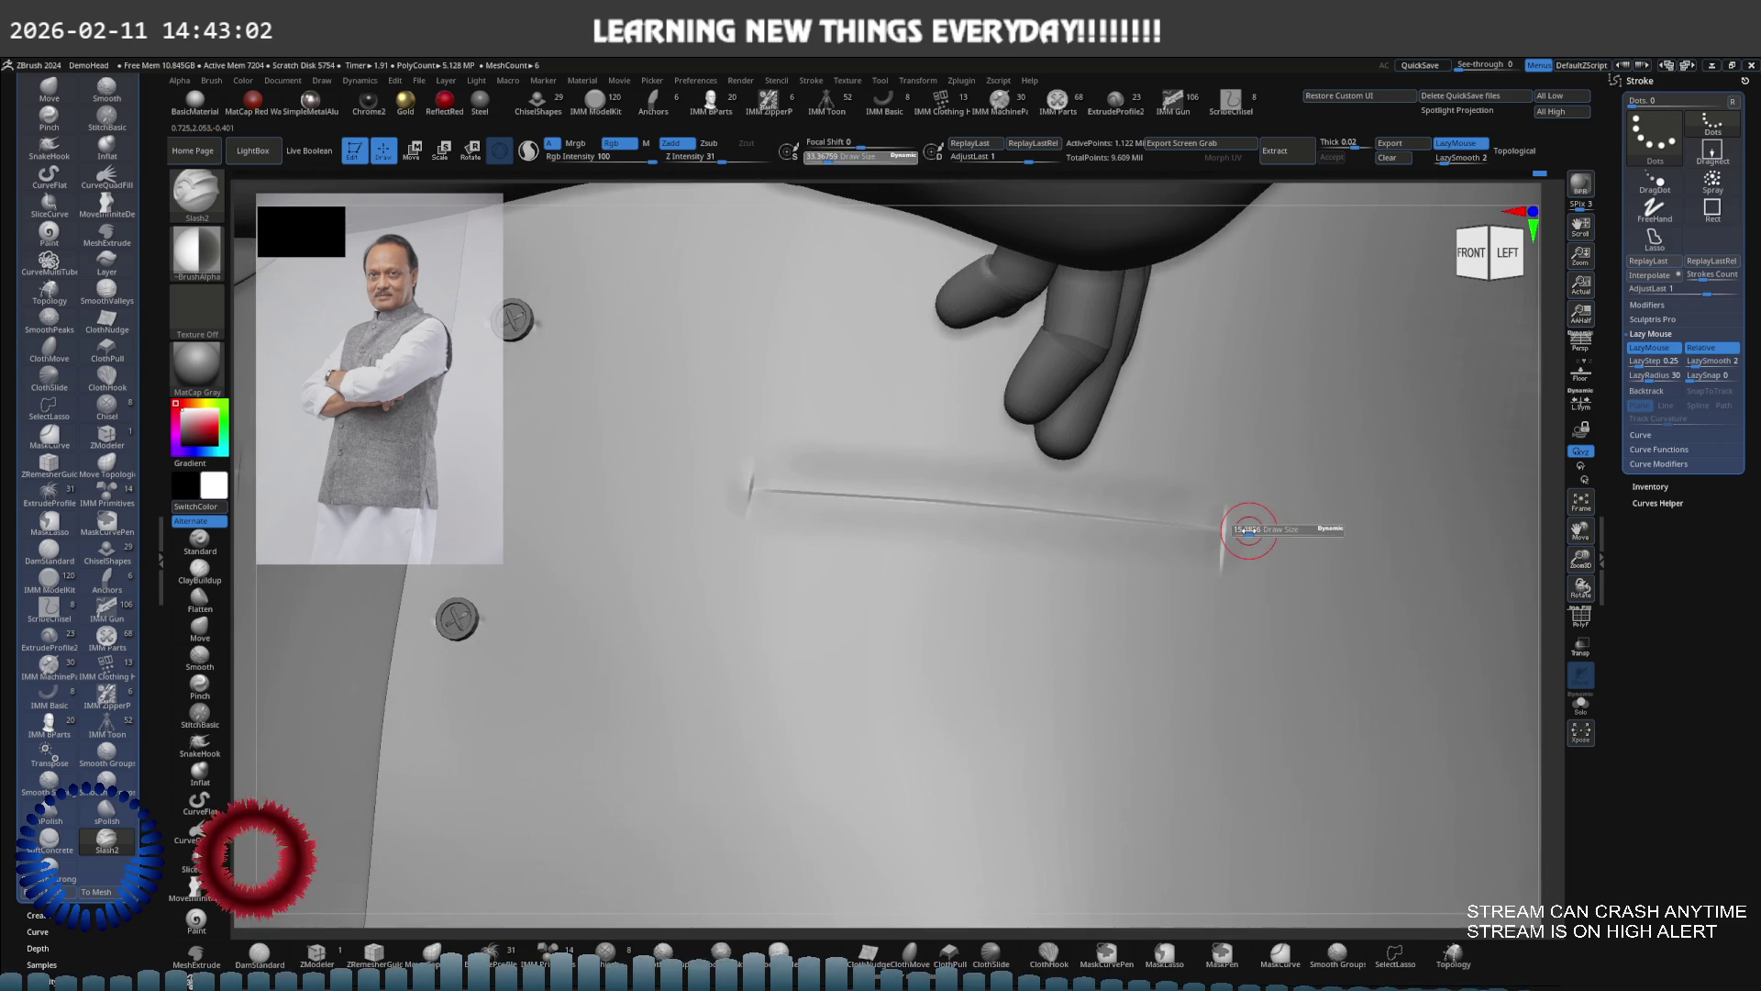
key(shift)
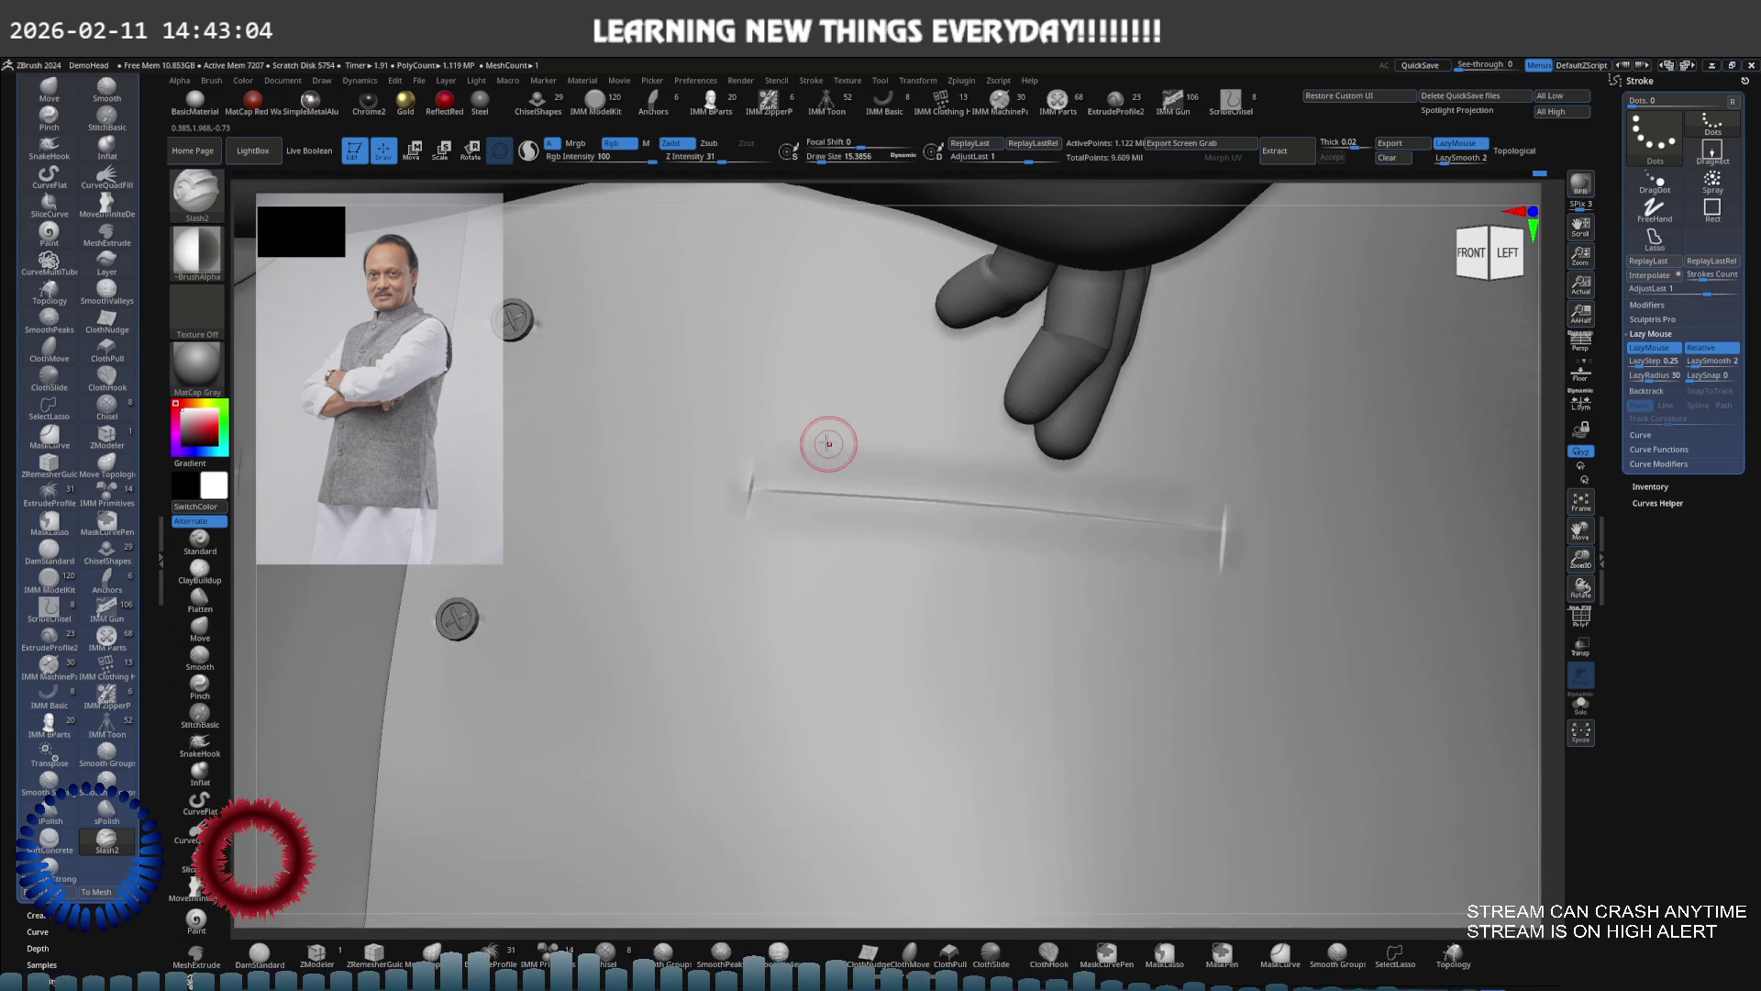
key(s)
drag(823, 440, 801, 444)
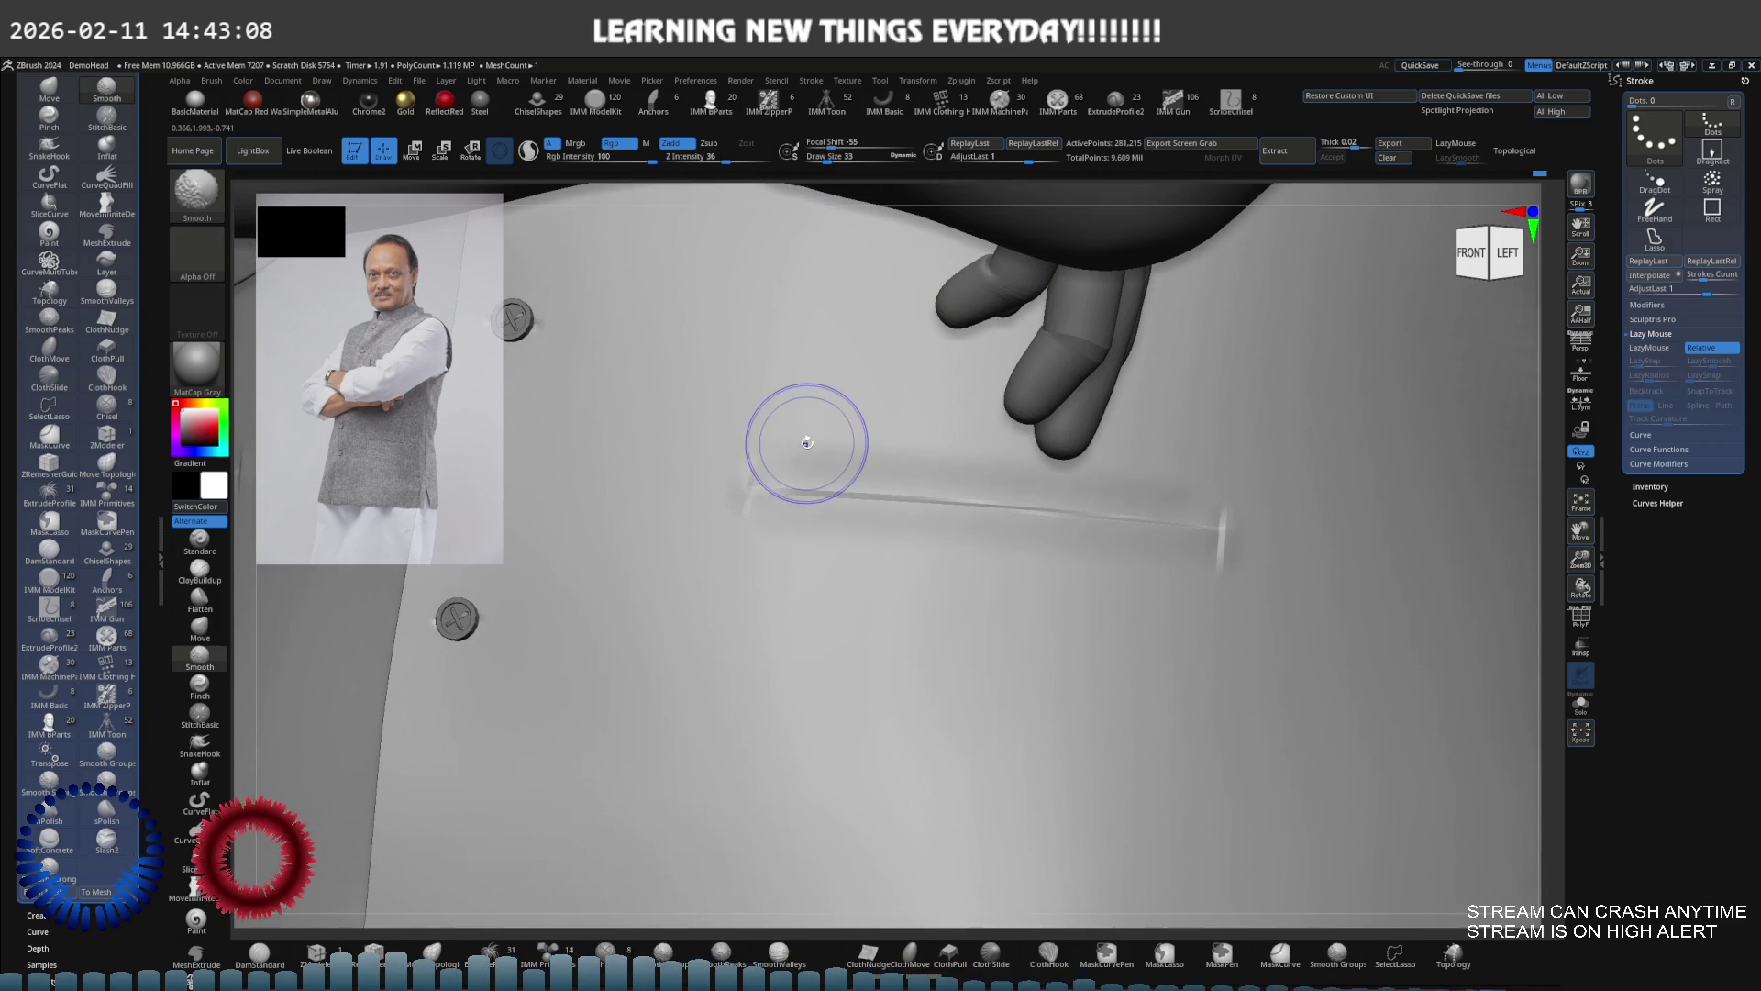
key(ctrl+z)
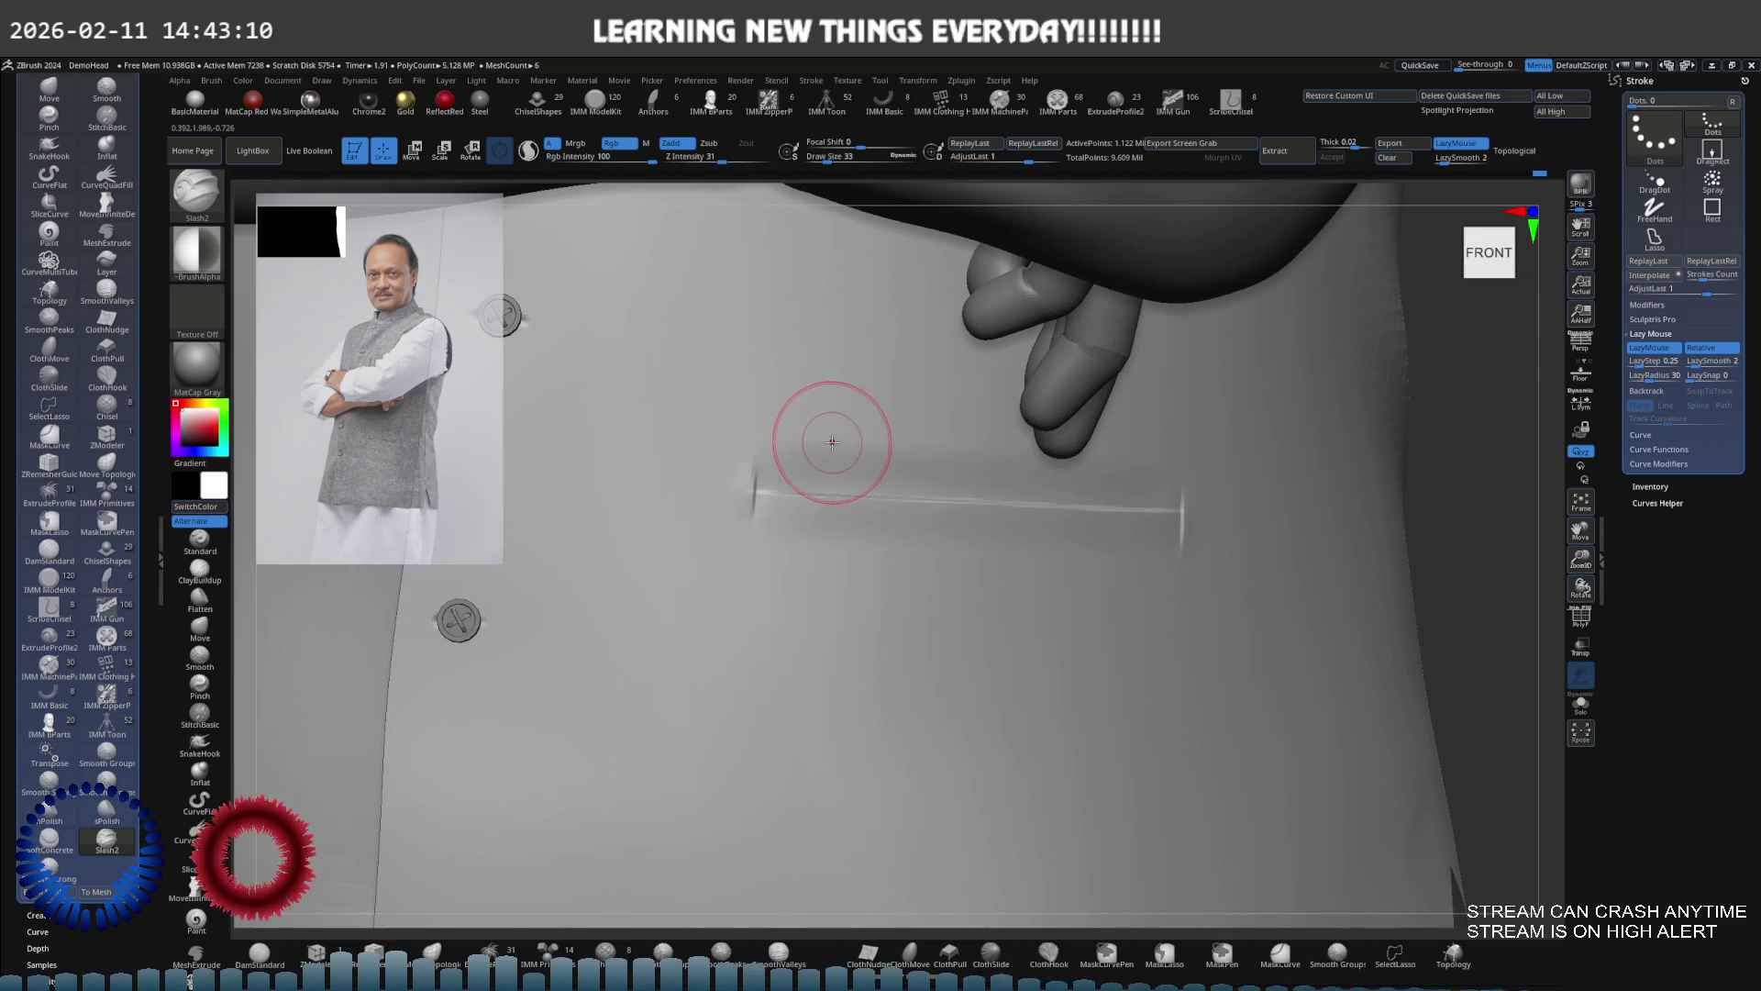
key(ctrl+z)
key(shift)
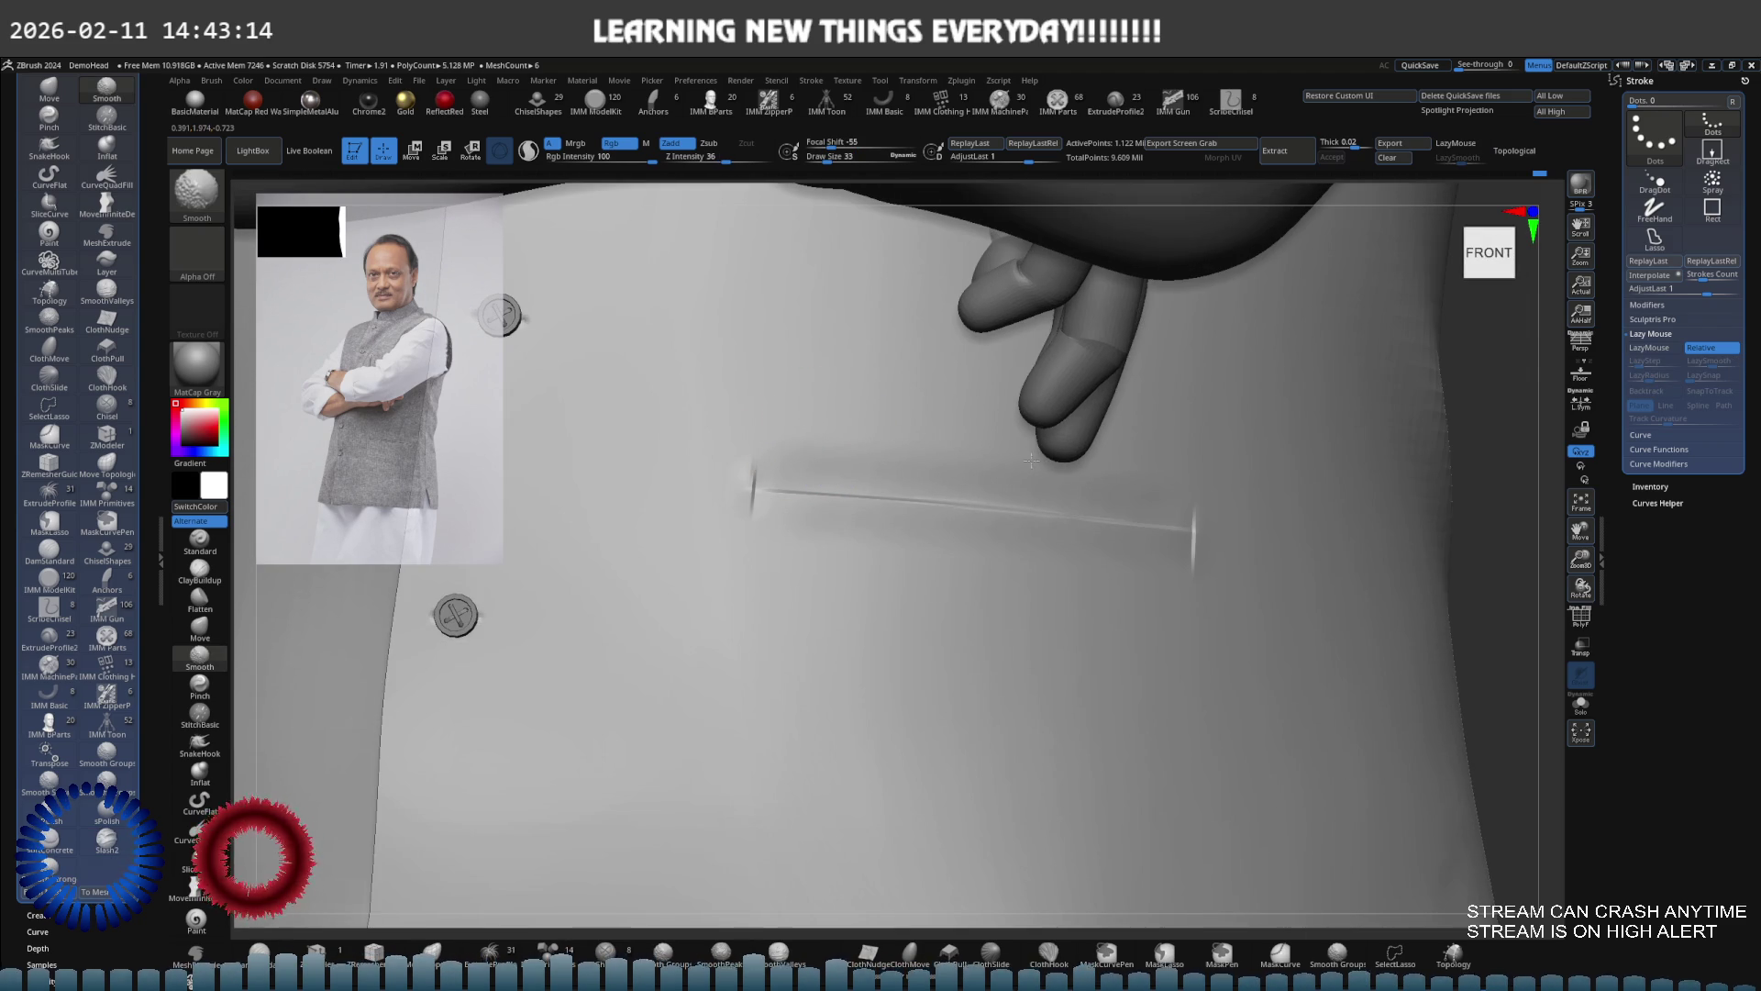
key(ctrl+shift+z)
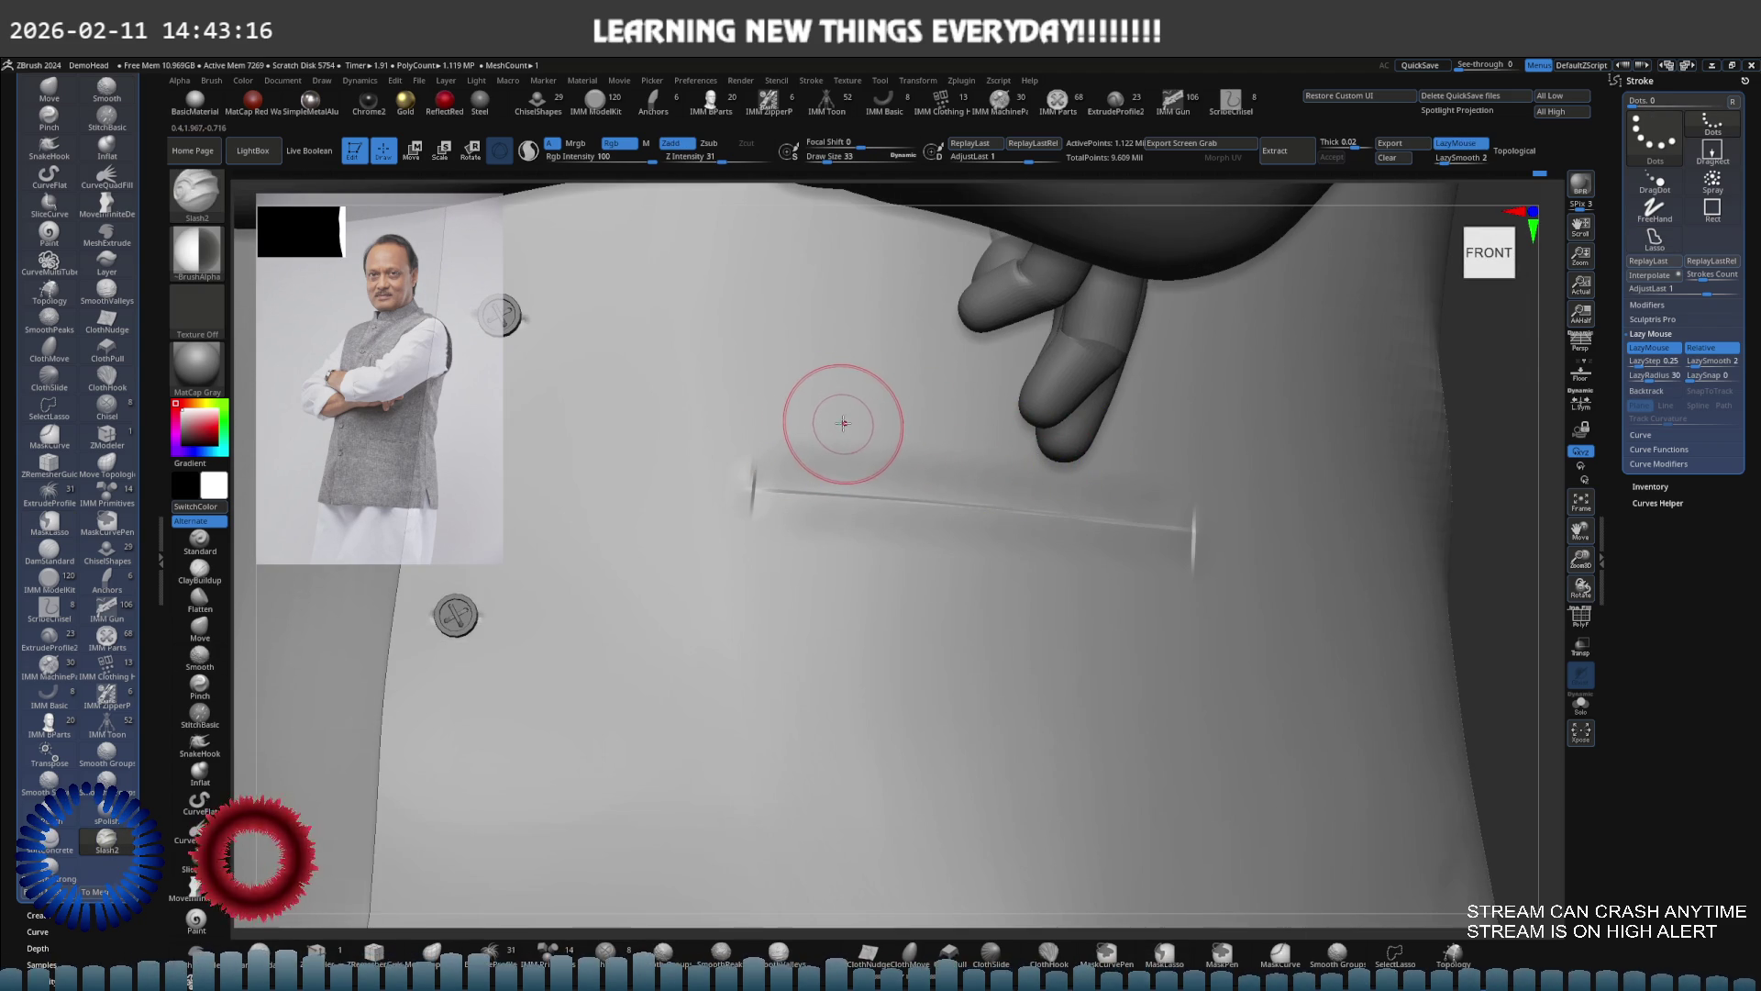
key(shift)
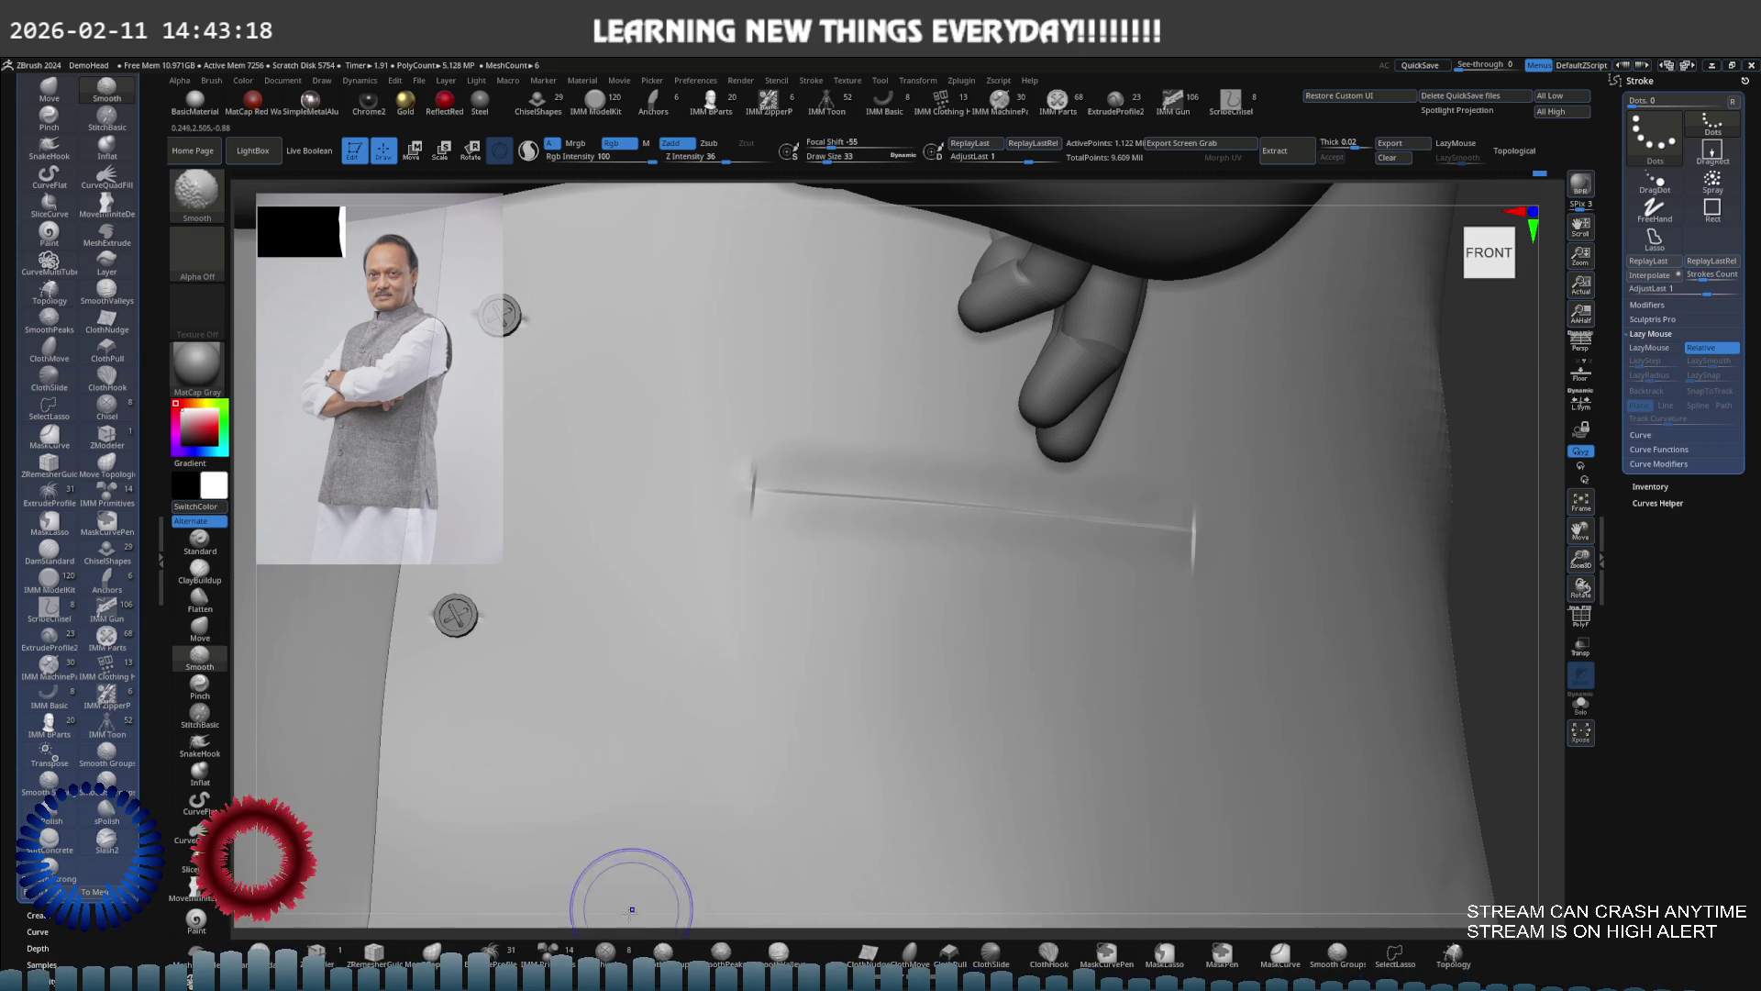
click(740, 959)
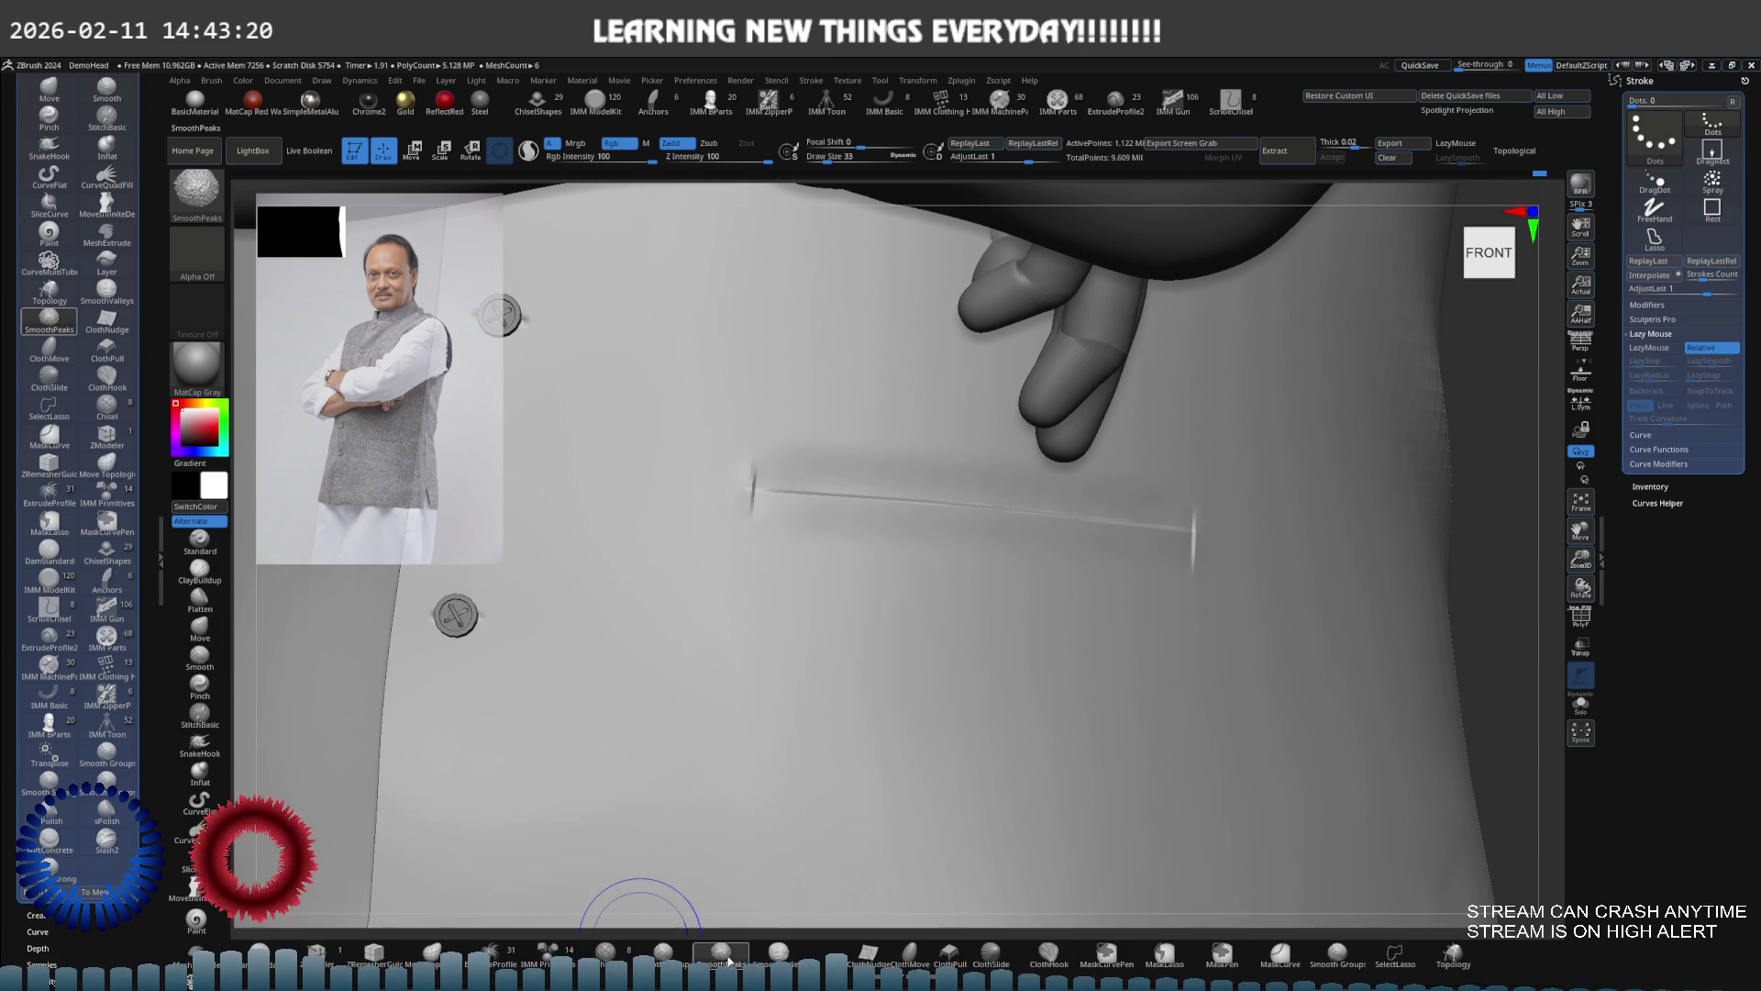
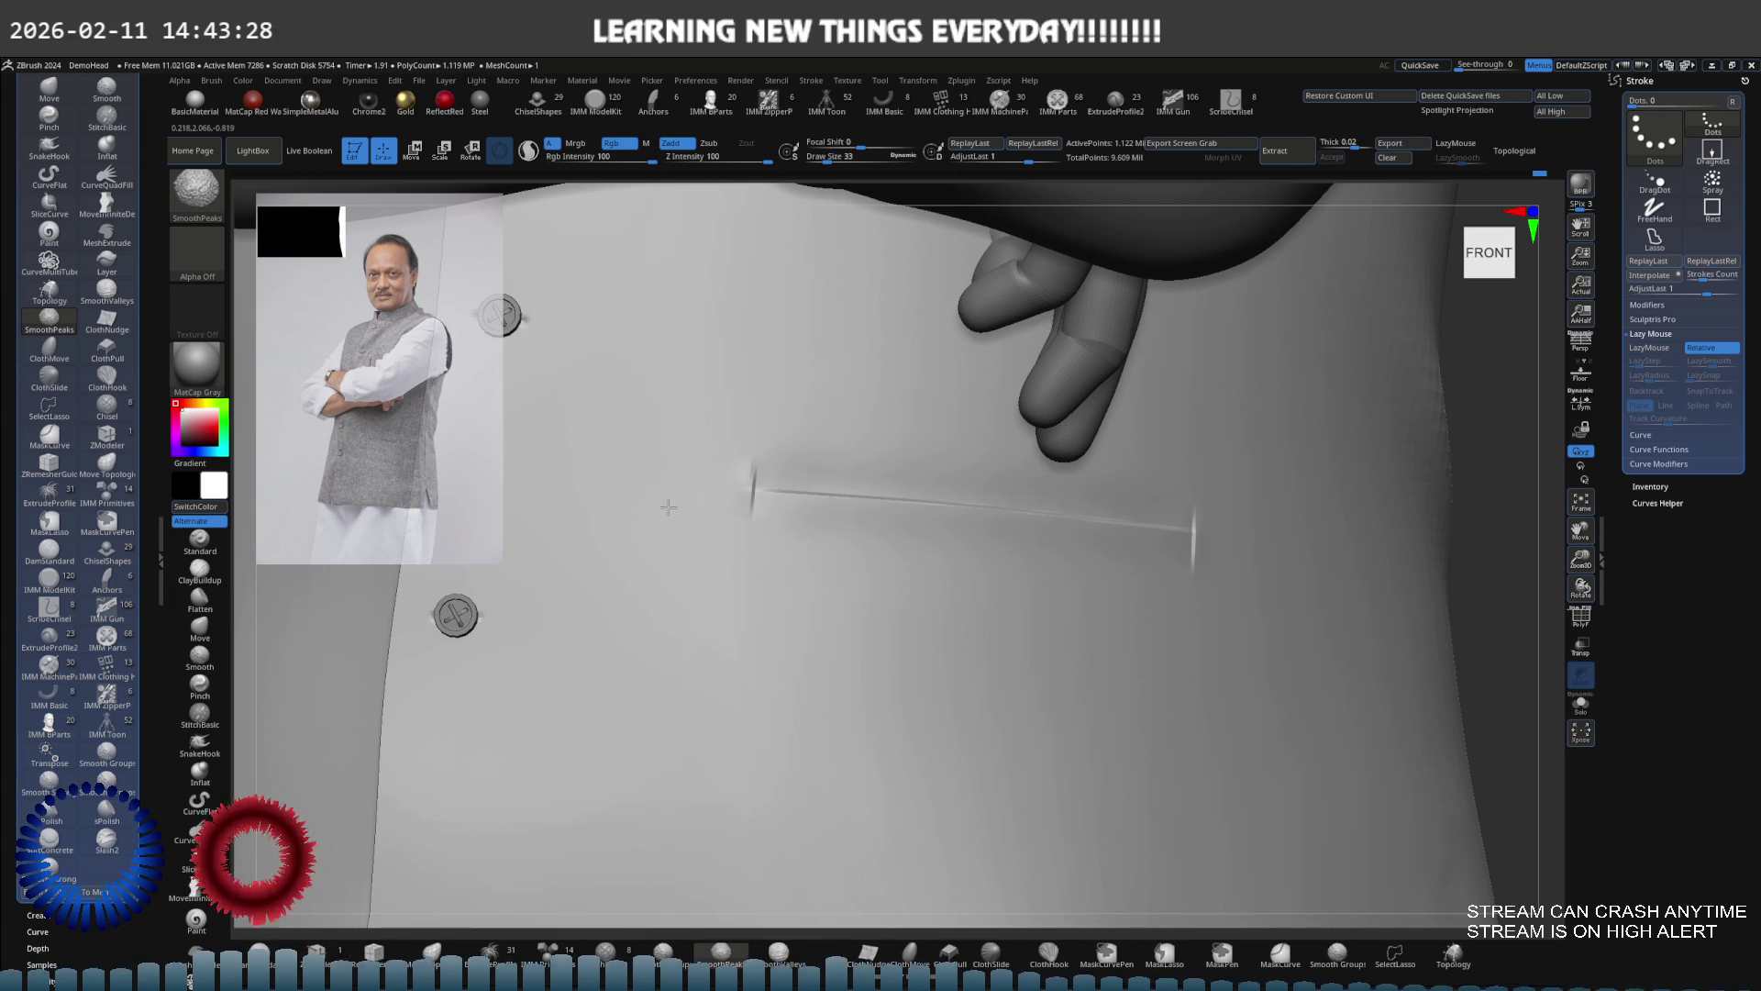
Cut the pocket slot into the vest front with a Slash2 stroke and two DamStandard creases
key(s)
mouse_move(806, 485)
right_down()
mouse_move(818, 500)
mouse_move(800, 549)
right_up()
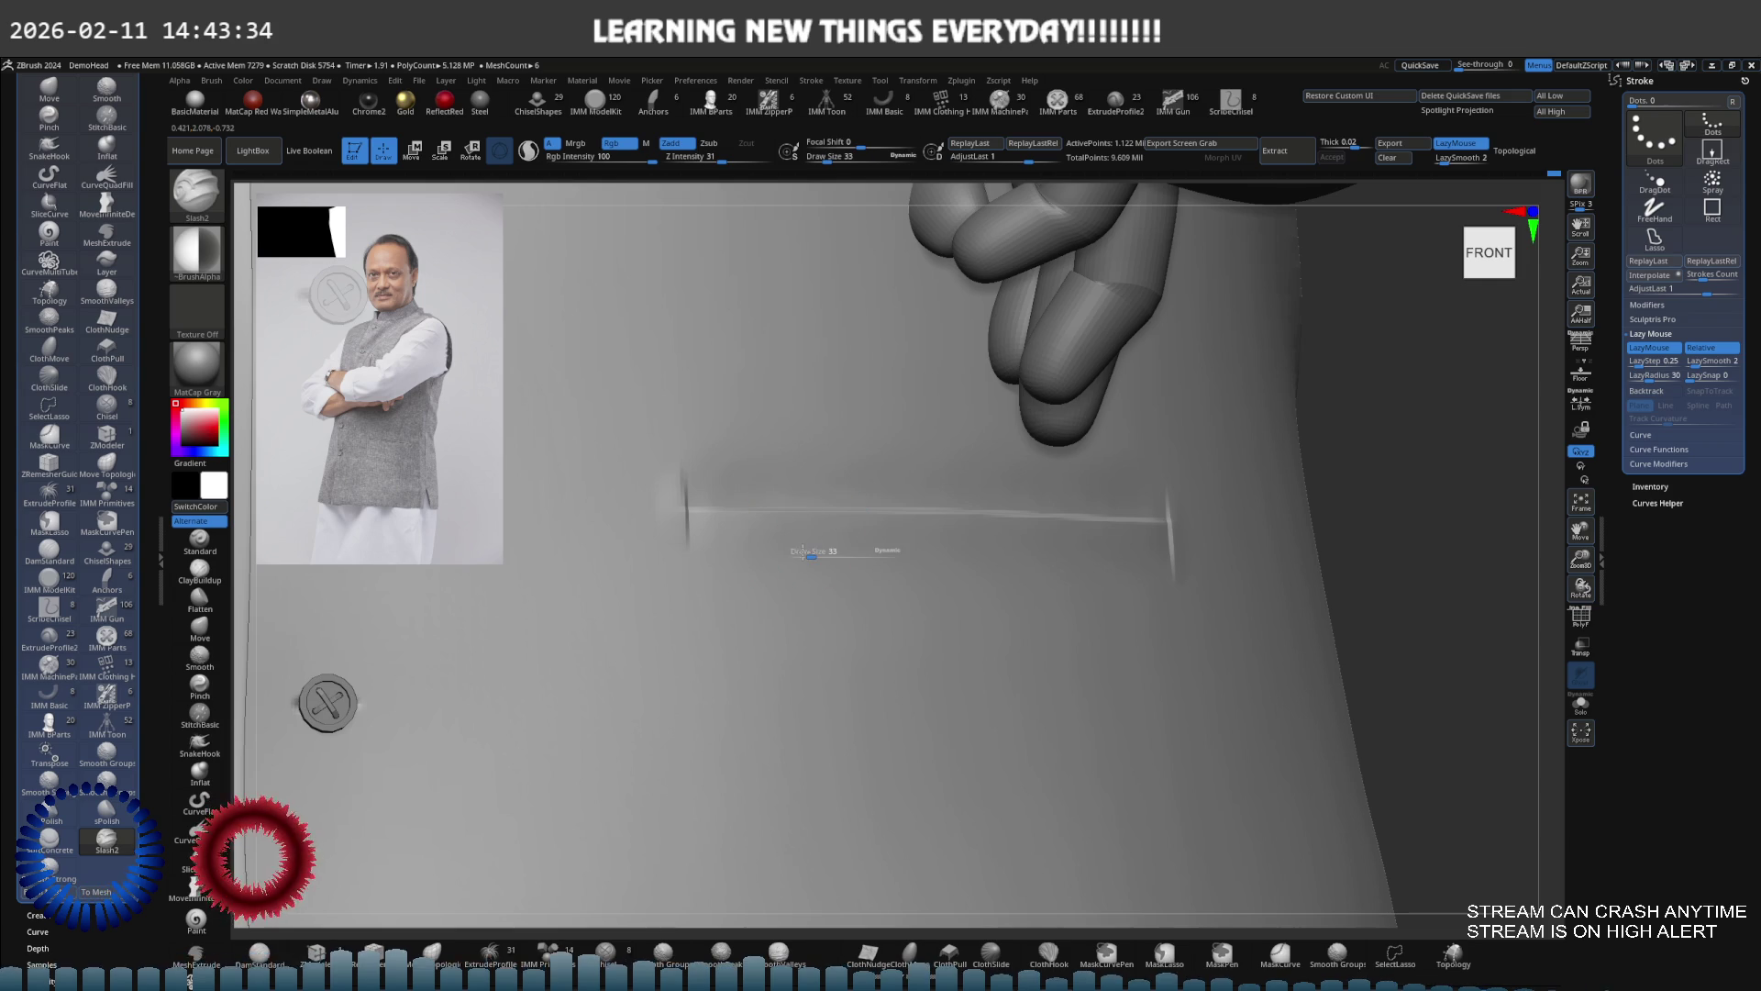
key(d)
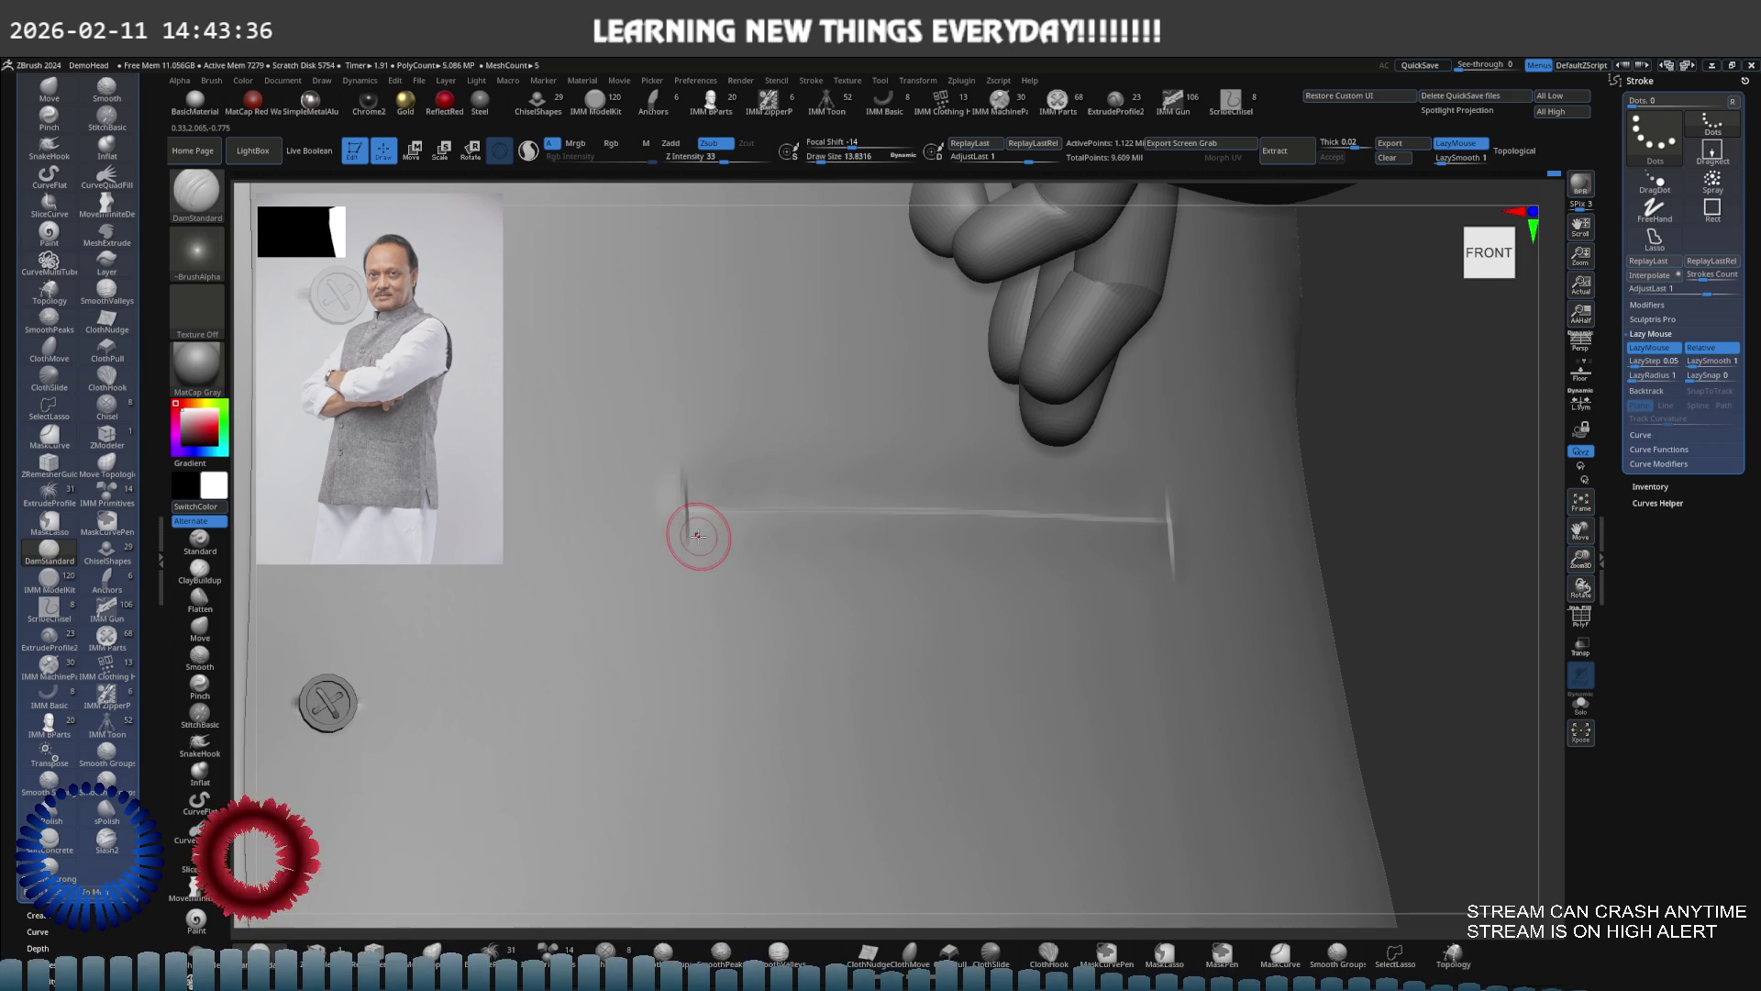
drag(1167, 544, 1168, 545)
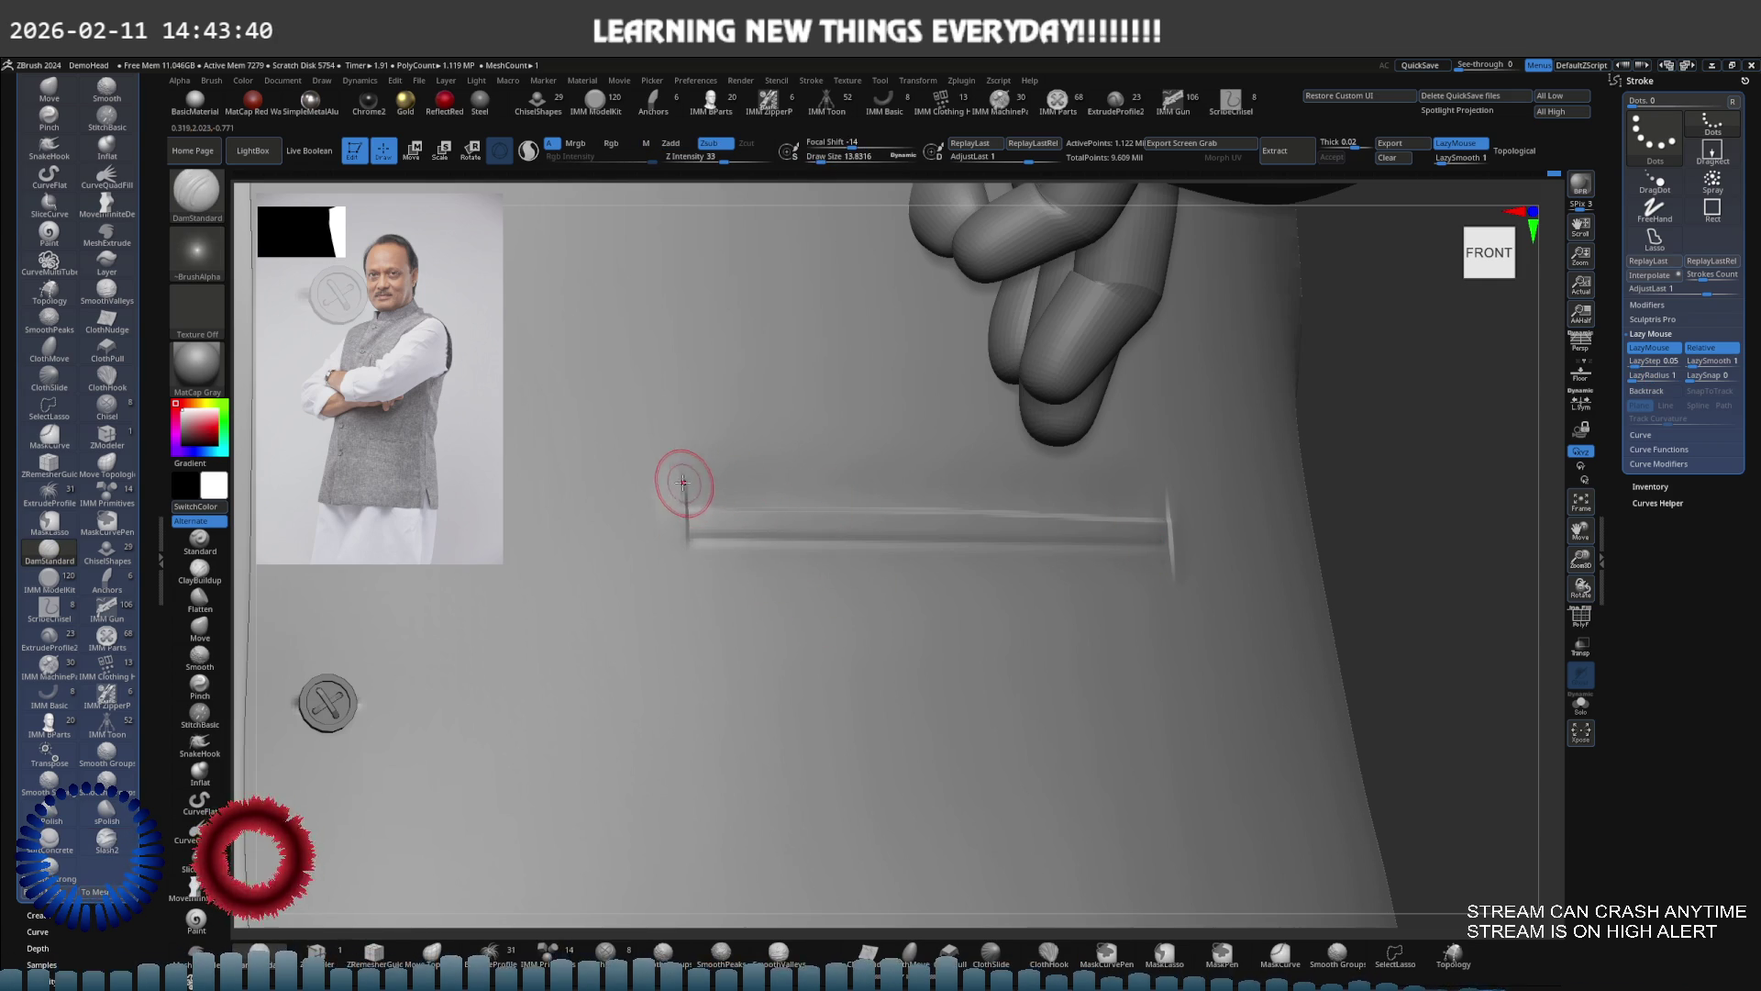
drag(1166, 500, 1167, 502)
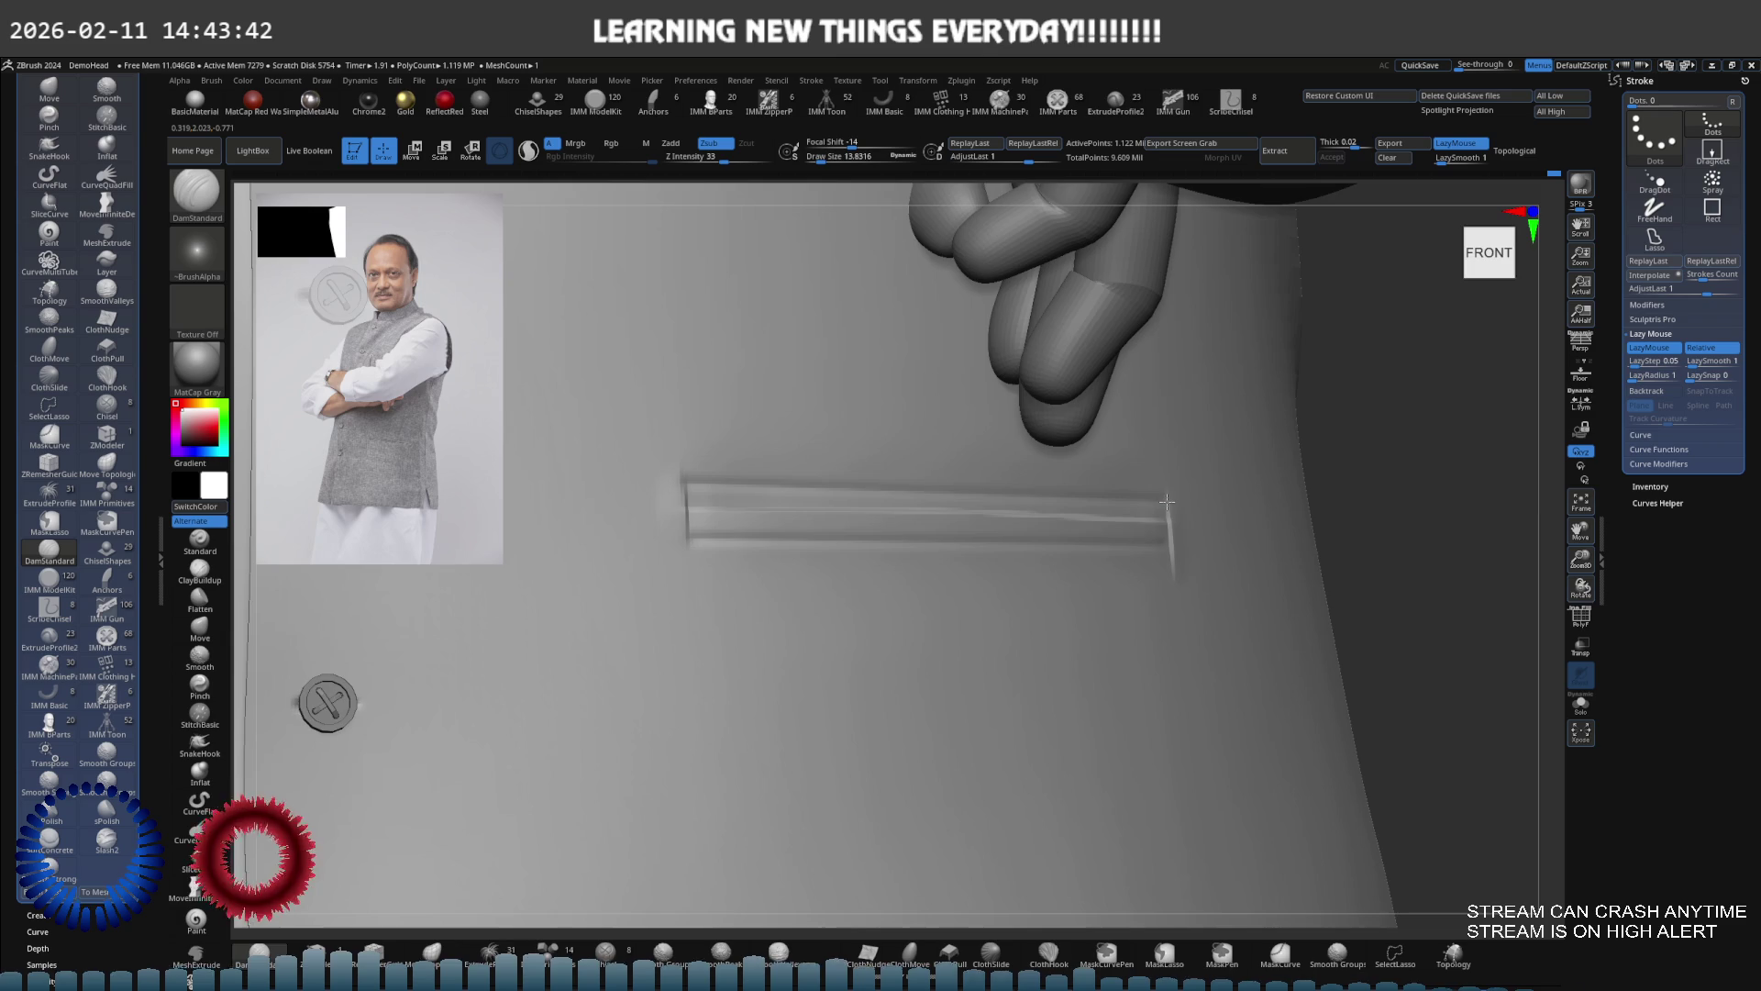
right_drag(1142, 535, 1180, 562)
Alternate smoothing and DamStandard passes to clean up the pocket slot edges
key(b)
key(s)
key(p)
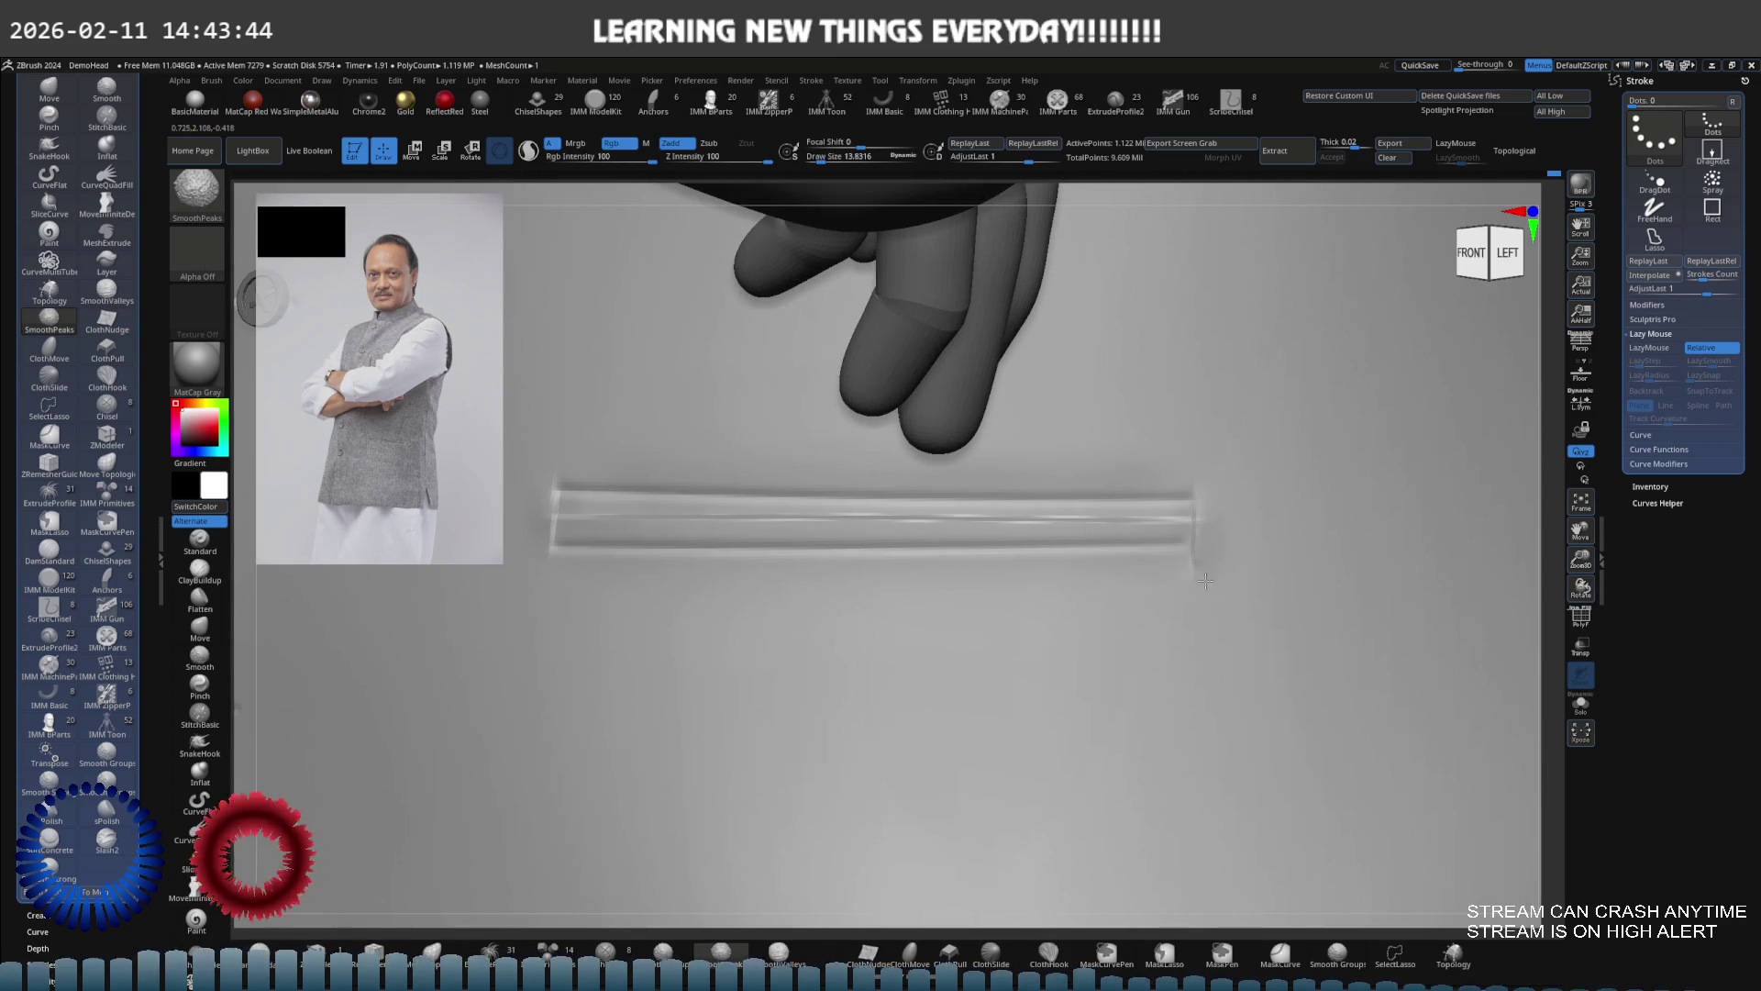
key(b)
key(d)
key(s)
key(f)
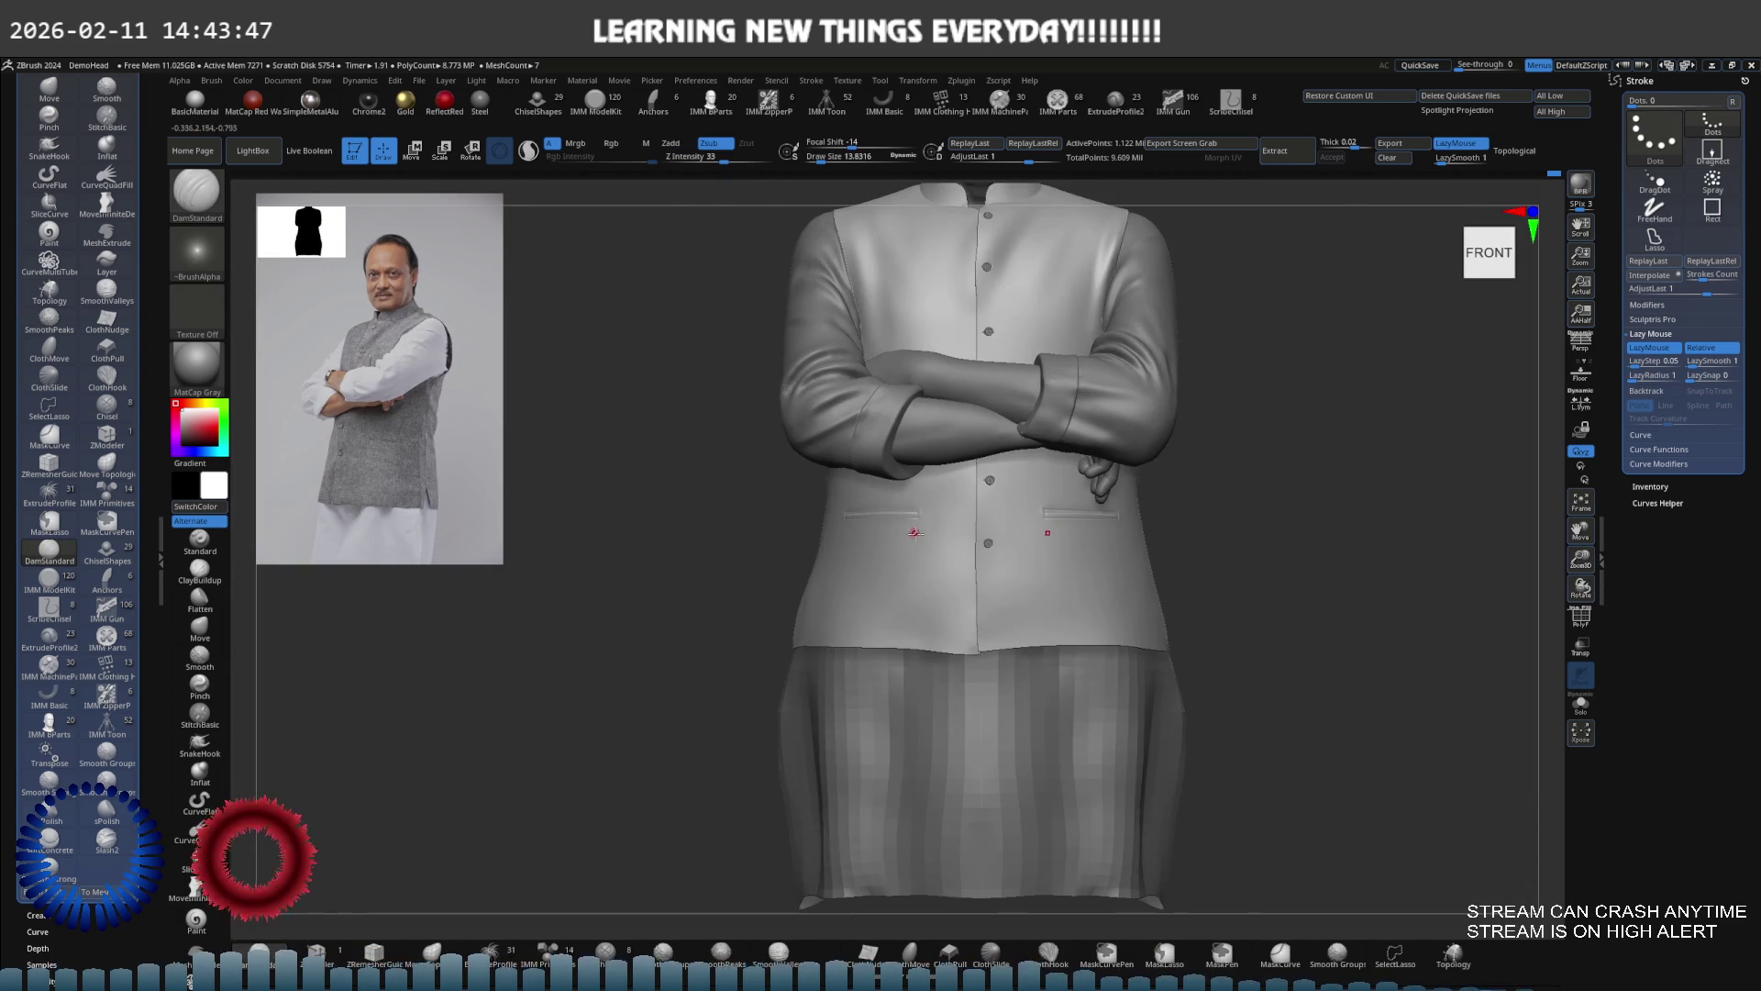
mouse_move(914, 533)
right_down()
mouse_move(1029, 543)
mouse_move(846, 578)
mouse_move(995, 581)
mouse_move(986, 629)
mouse_move(1019, 605)
right_up()
key(b)
key(s)
key(p)
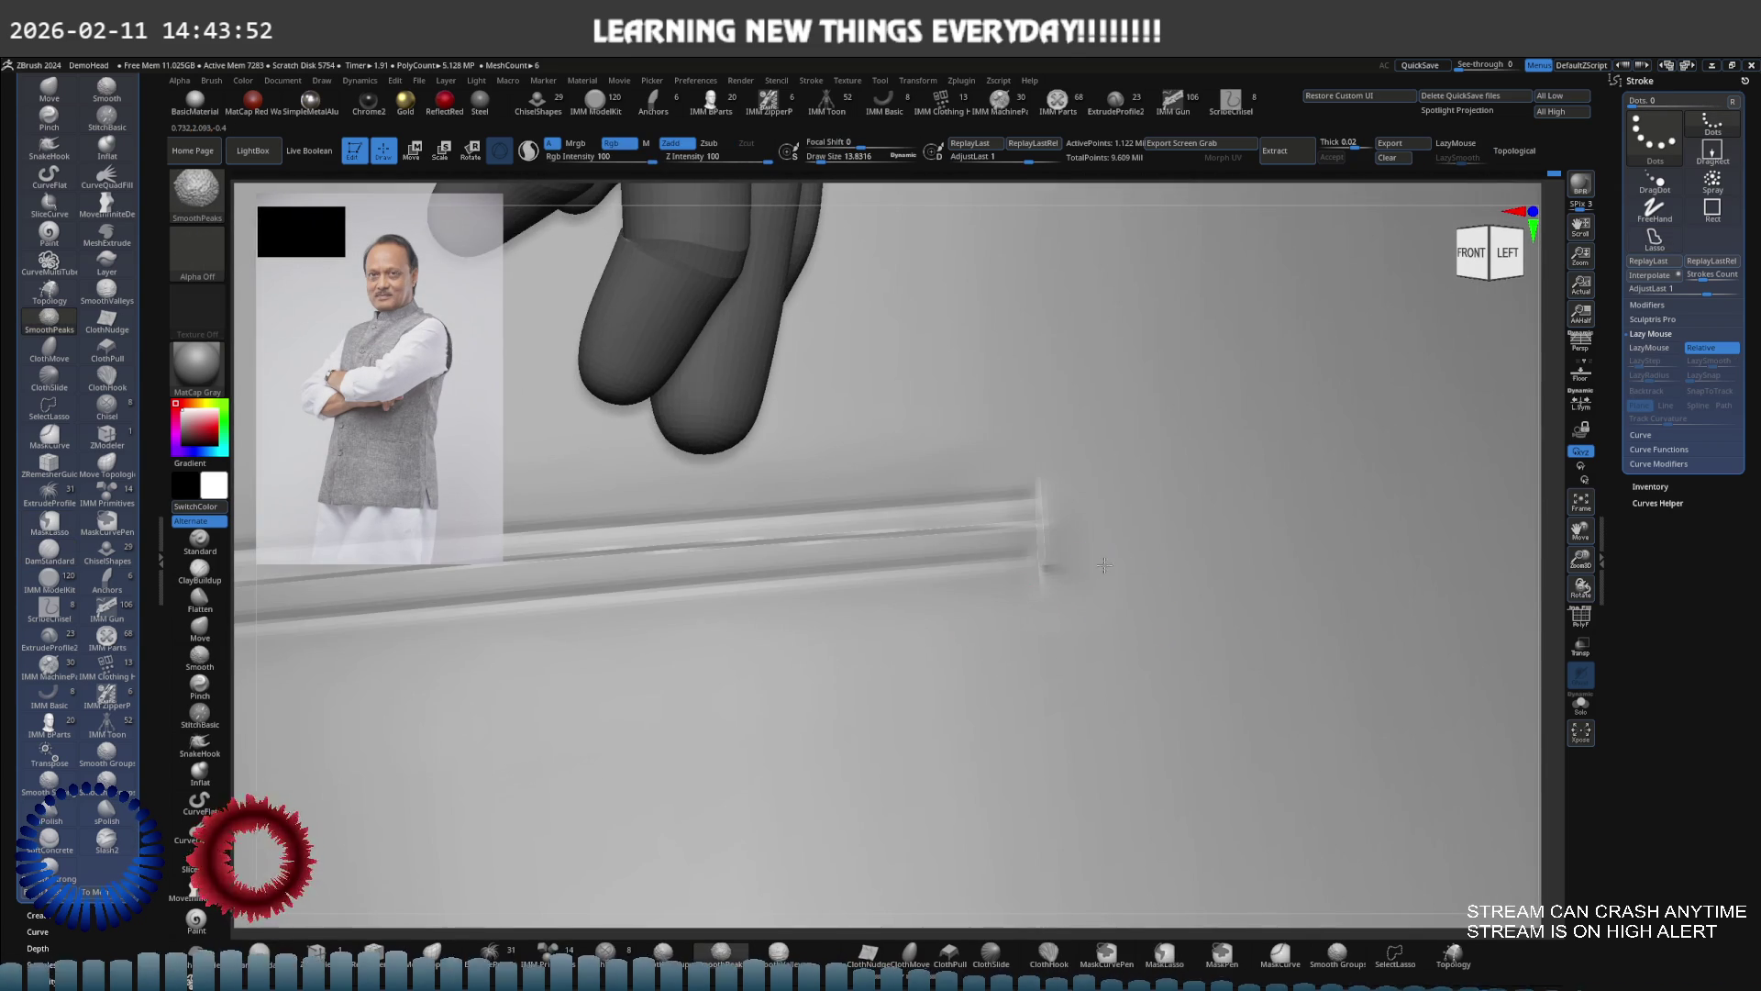
key(b)
key(d)
key(s)
mouse_move(1124, 562)
alt+right_down()
mouse_move(751, 546)
mouse_move(766, 538)
mouse_move(676, 526)
alt+right_up()
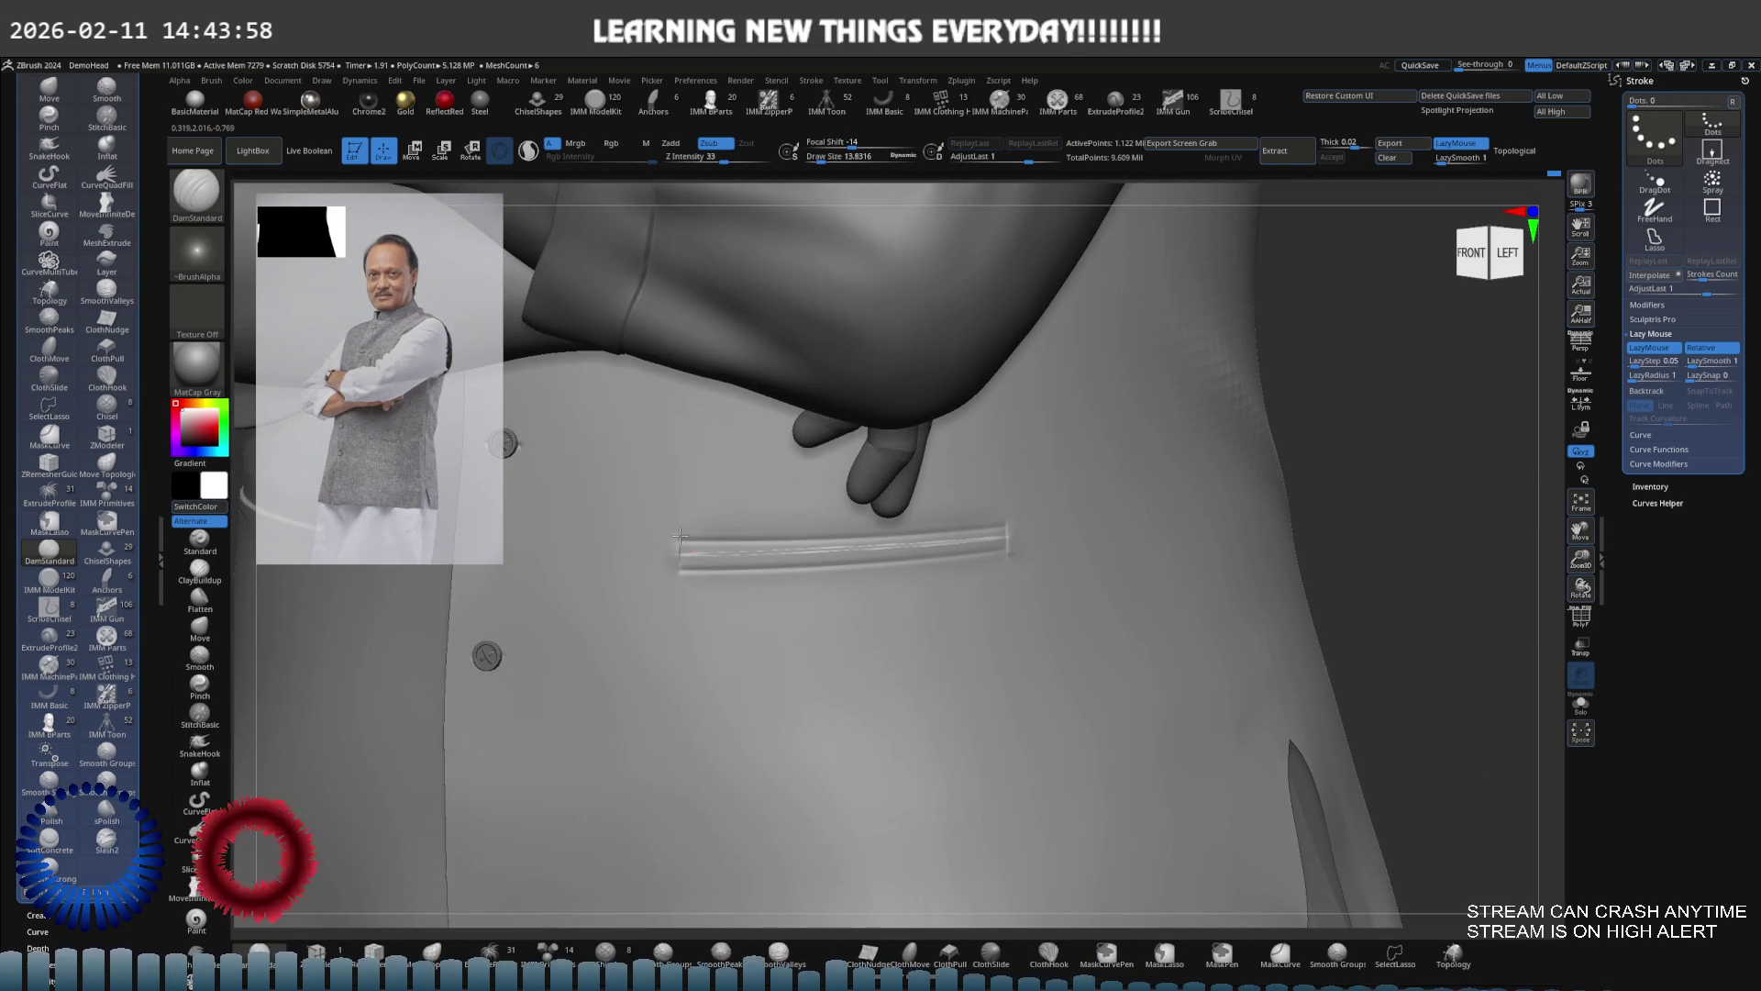
Insert the raised welt trim rod along the slot with an IMM curve stroke, then readjust its curve
drag(938, 528, 983, 521)
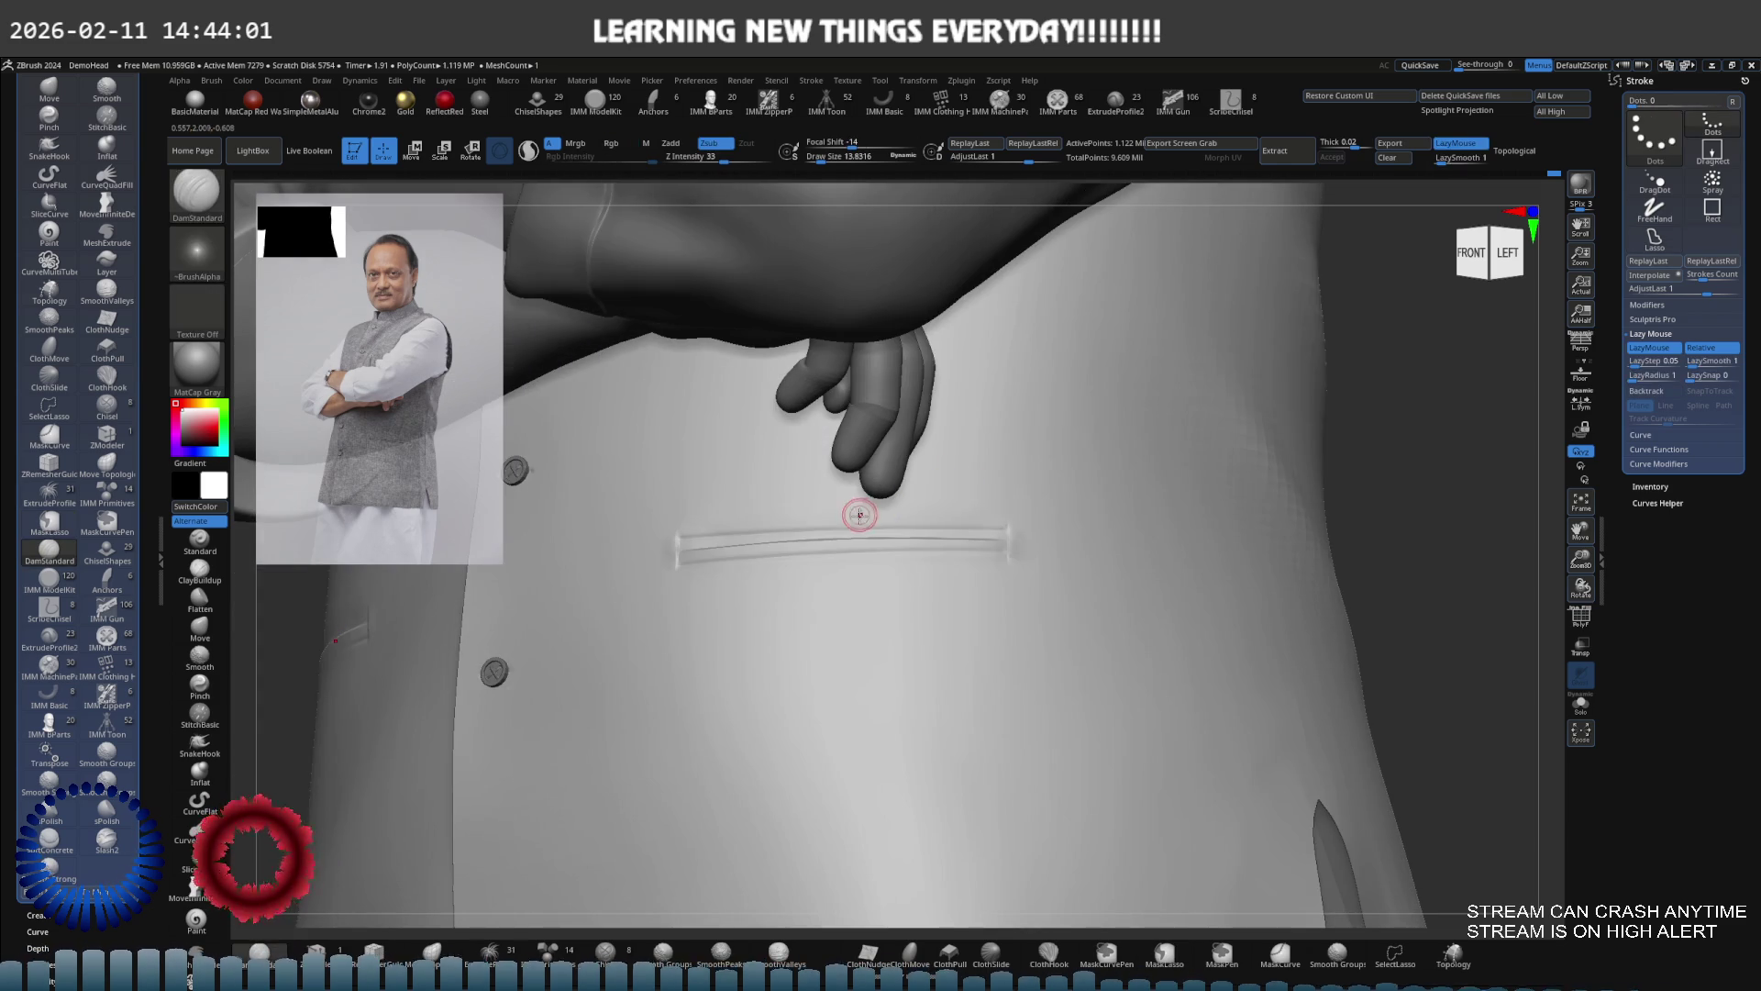
mouse_move(858, 512)
right_down()
mouse_move(728, 562)
mouse_move(761, 583)
right_up()
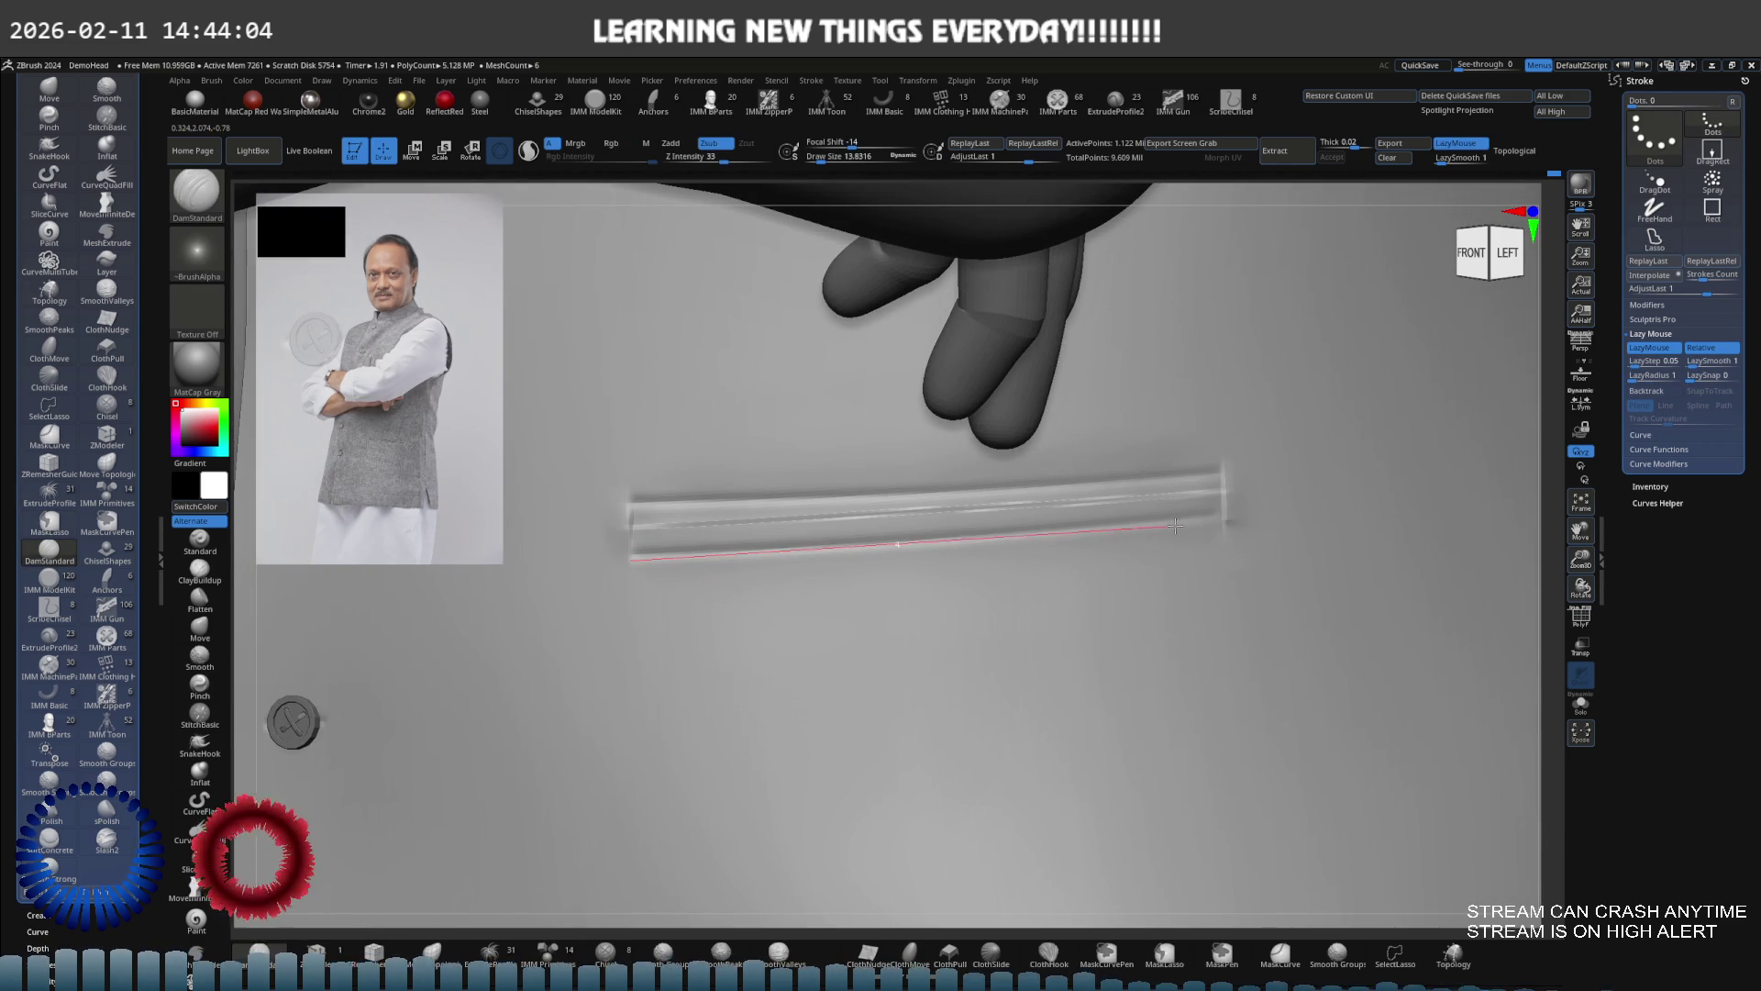
mouse_move(1184, 500)
right_down()
mouse_move(1140, 480)
mouse_move(1100, 539)
right_up()
key(ctrl+z)
key(ctrl+shift+z)
right_drag(932, 500, 720, 550)
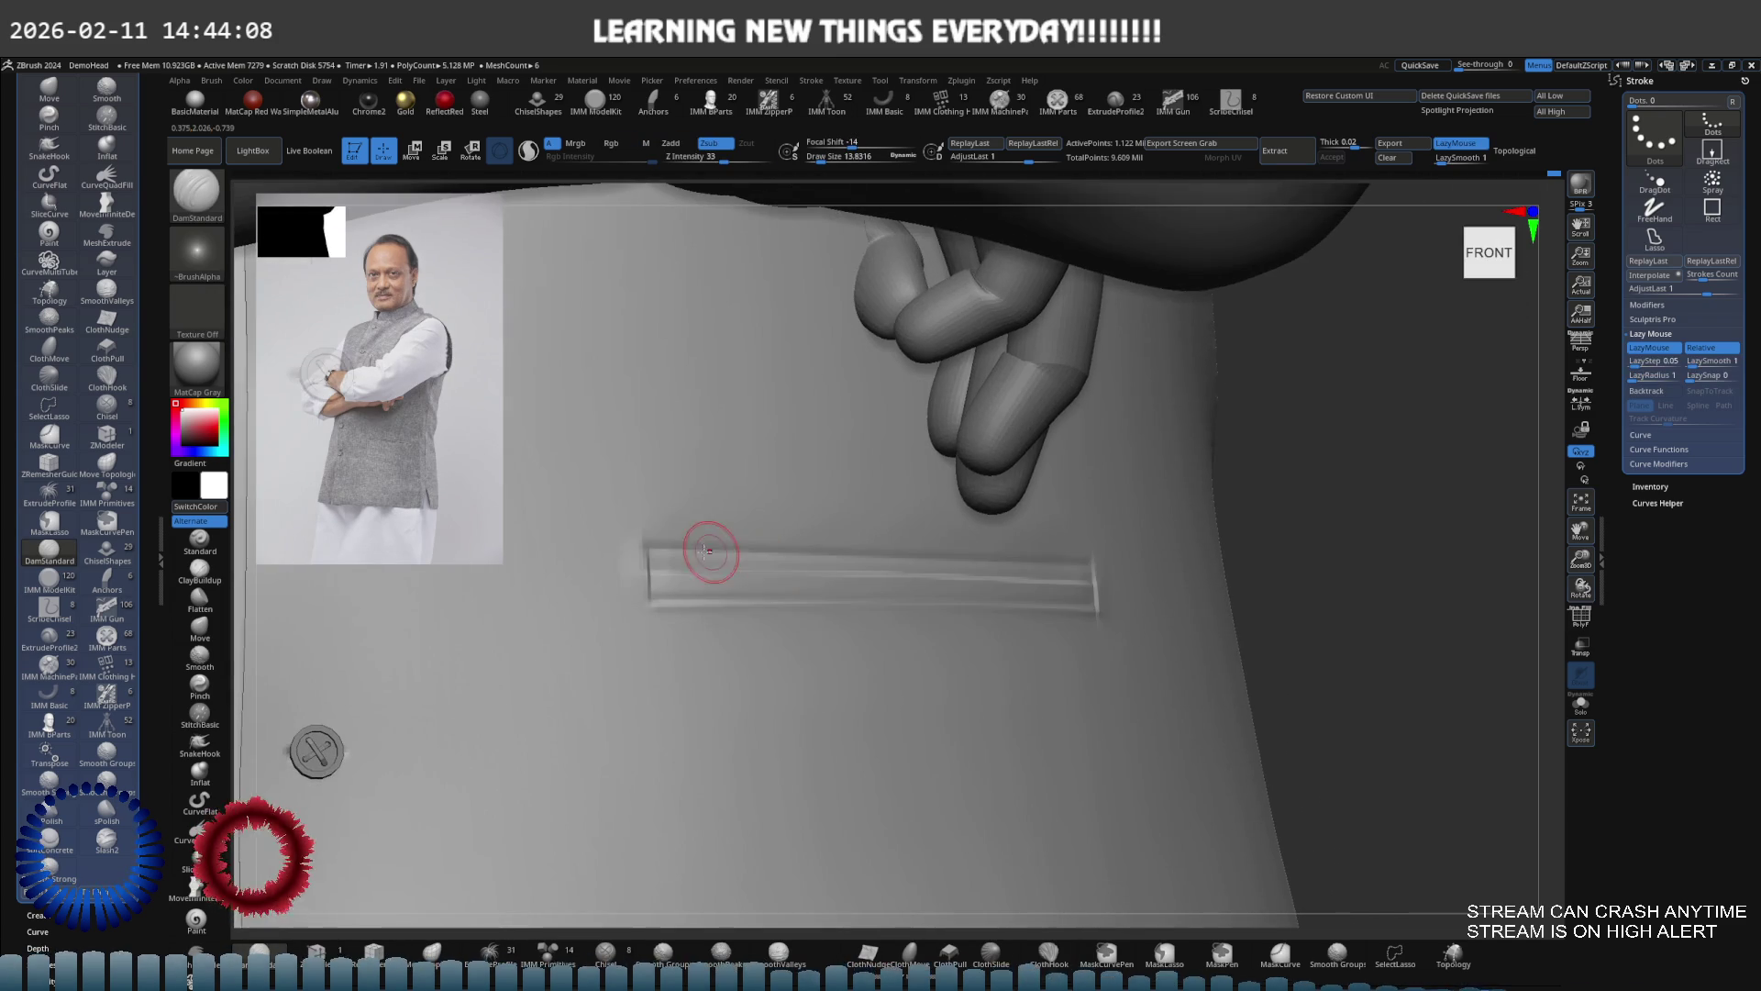
mouse_move(647, 544)
mouse_down()
mouse_move(1131, 522)
mouse_move(1116, 511)
mouse_up()
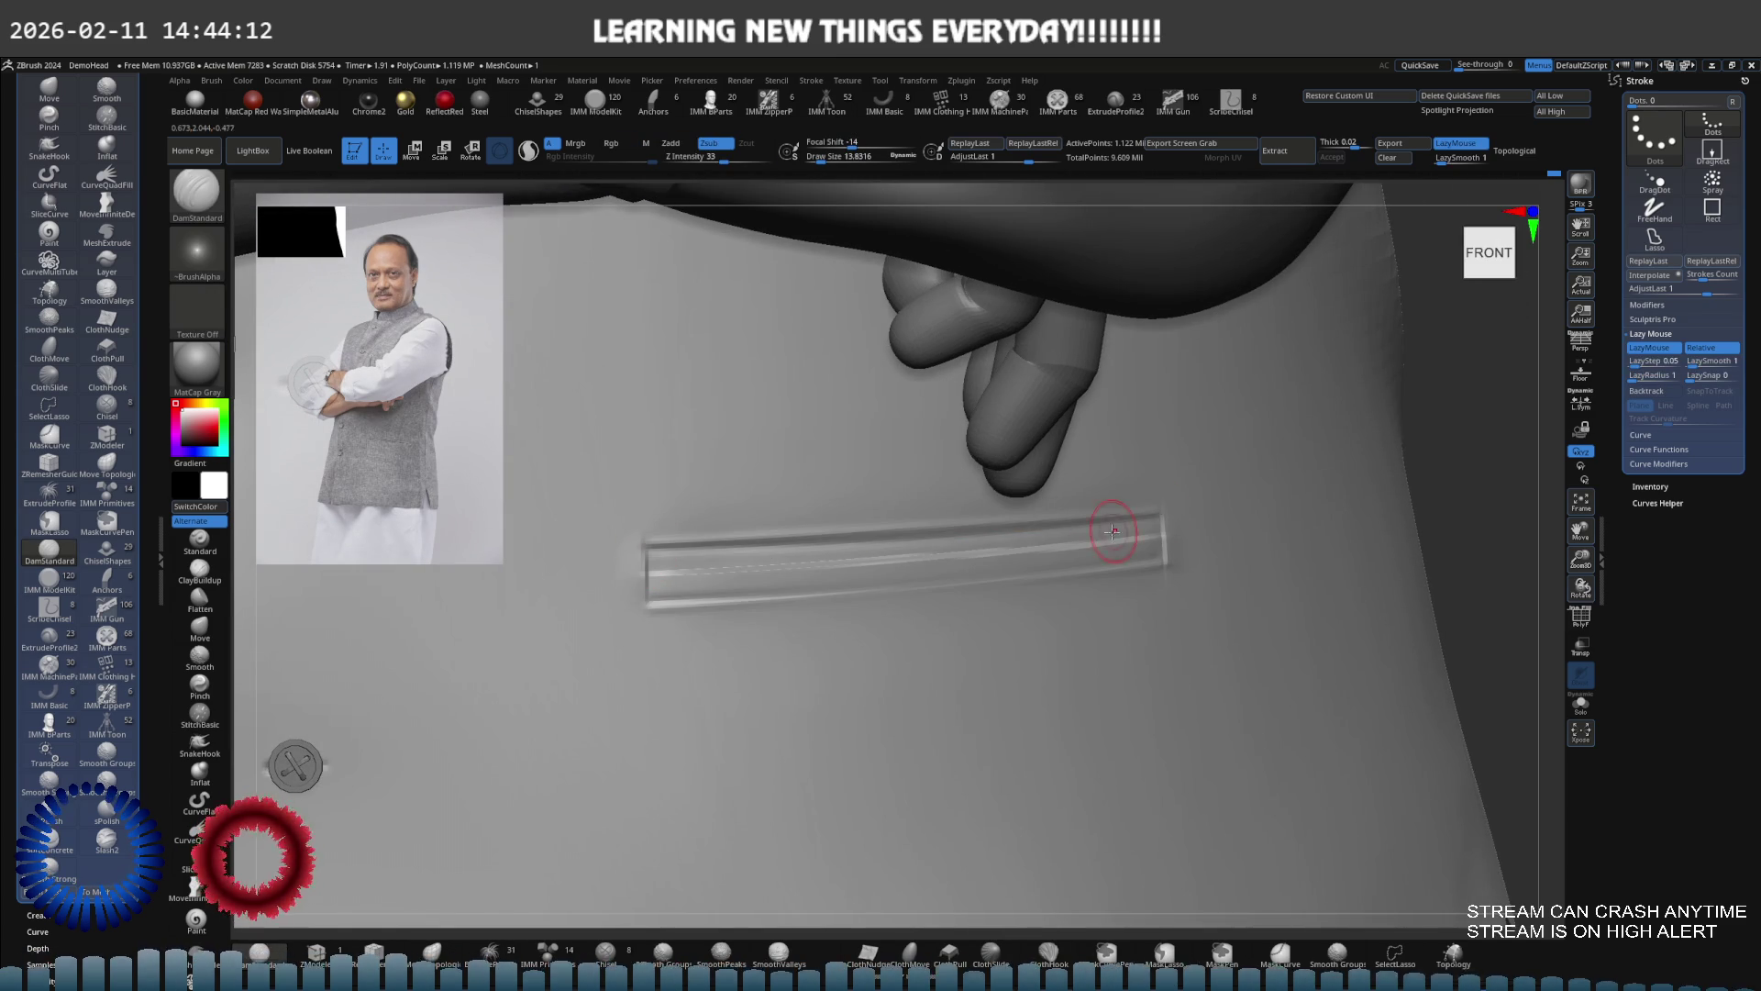
ctrl+right_drag(1112, 506, 832, 527)
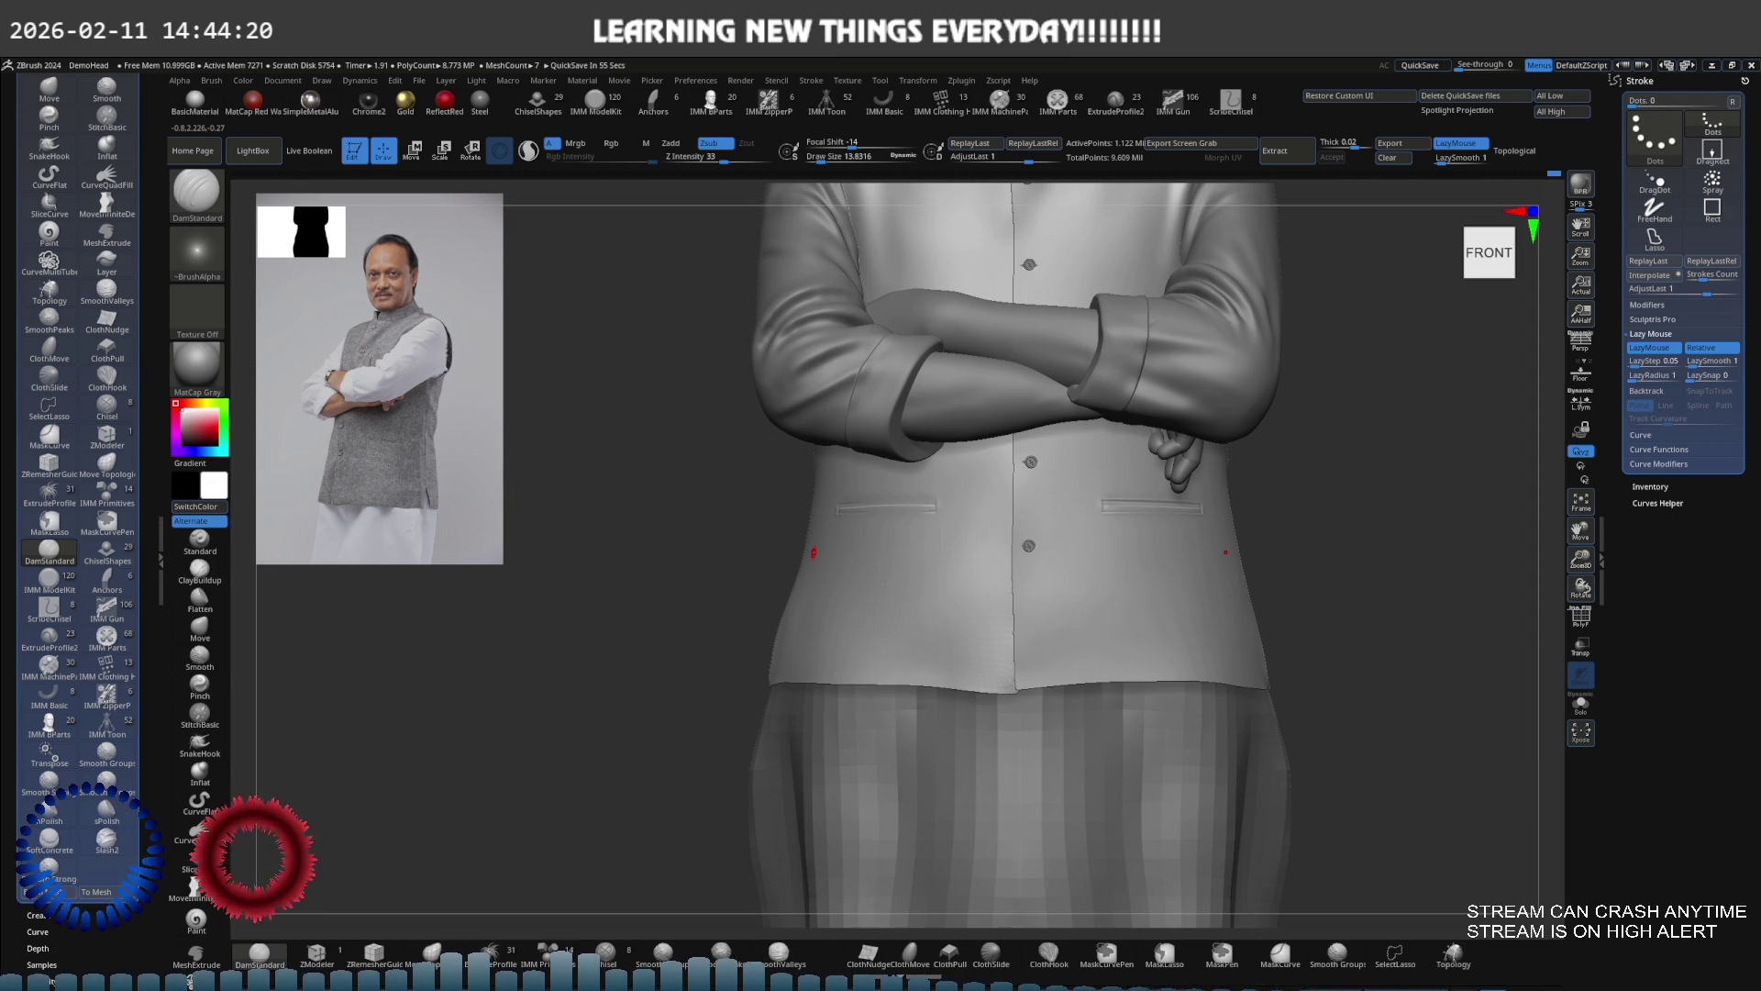
Switch to the Move brush at size 194 and zoom in on the torso and dhoti
mouse_move(1014, 469)
ctrl+right_down()
mouse_move(936, 491)
mouse_move(996, 518)
ctrl+right_up()
key(s)
drag(995, 518, 1045, 514)
key(b)
key(m)
key(v)
key(f)
mouse_move(874, 551)
ctrl+right_down()
mouse_move(876, 578)
mouse_move(959, 621)
mouse_move(912, 590)
mouse_move(855, 477)
mouse_move(806, 581)
mouse_move(757, 561)
ctrl+right_up()
Select the dhoti subtool from a front view and bring up the Quick Pick 3D Meshes list
alt+click(874, 650)
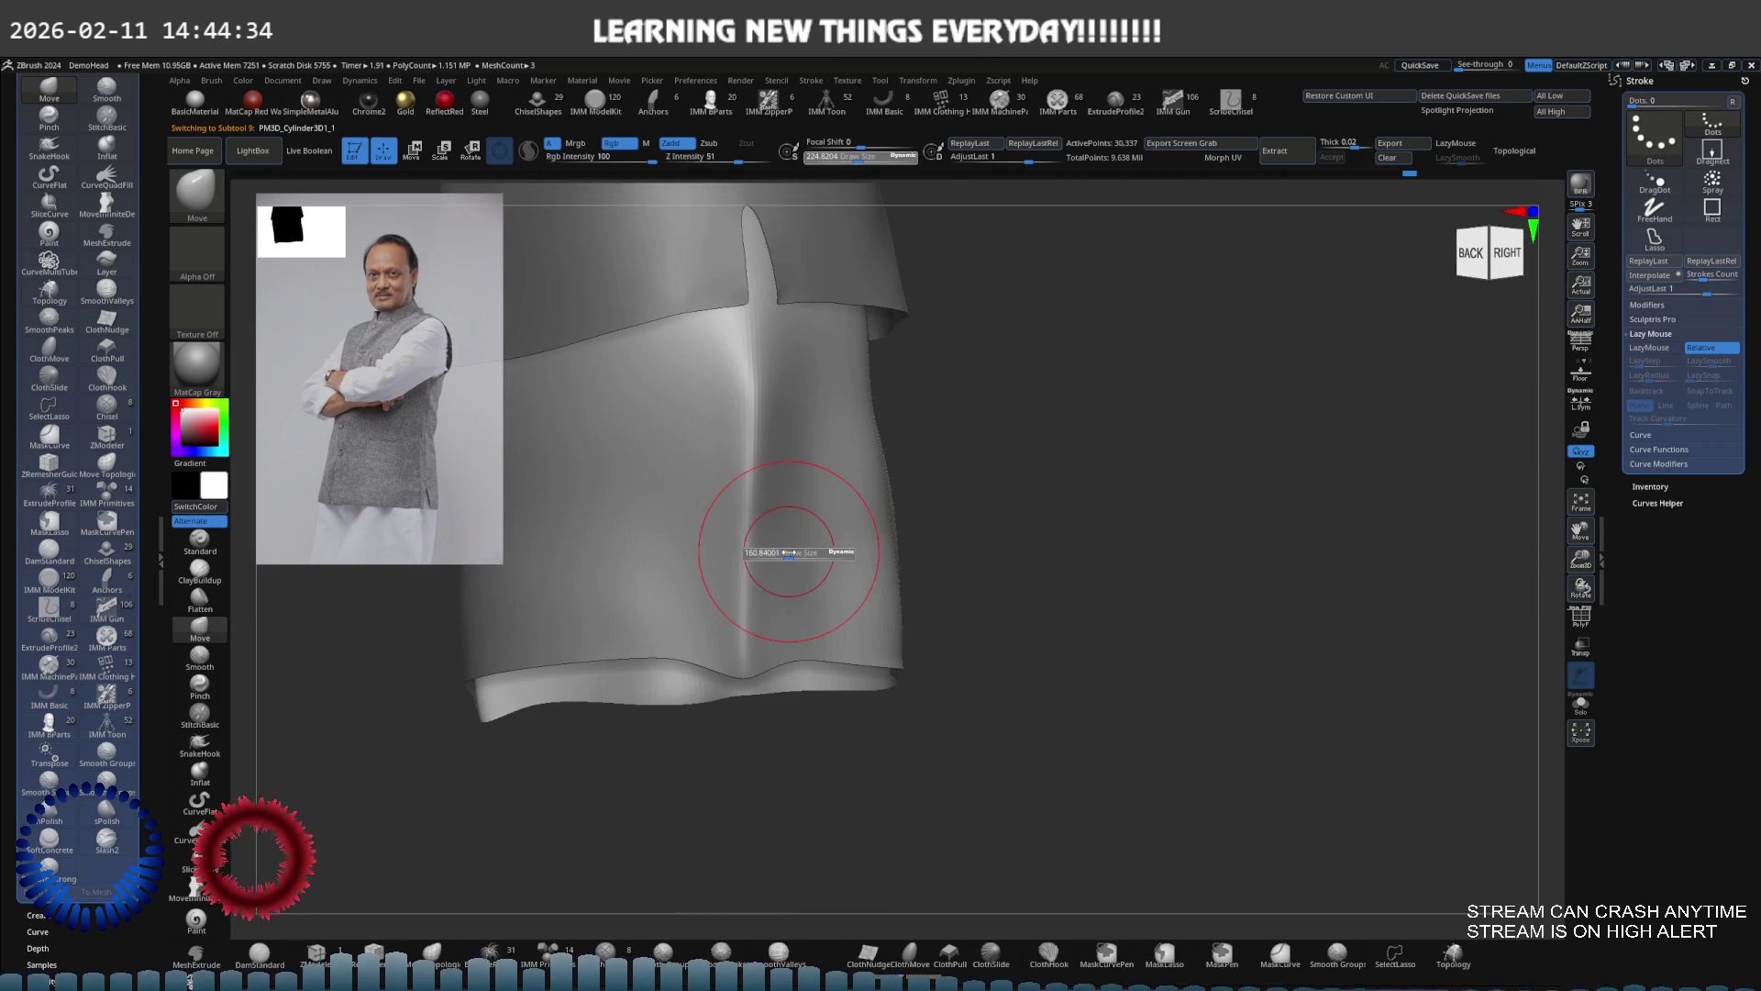
mouse_move(766, 584)
right_down()
mouse_move(793, 537)
mouse_move(594, 727)
right_up()
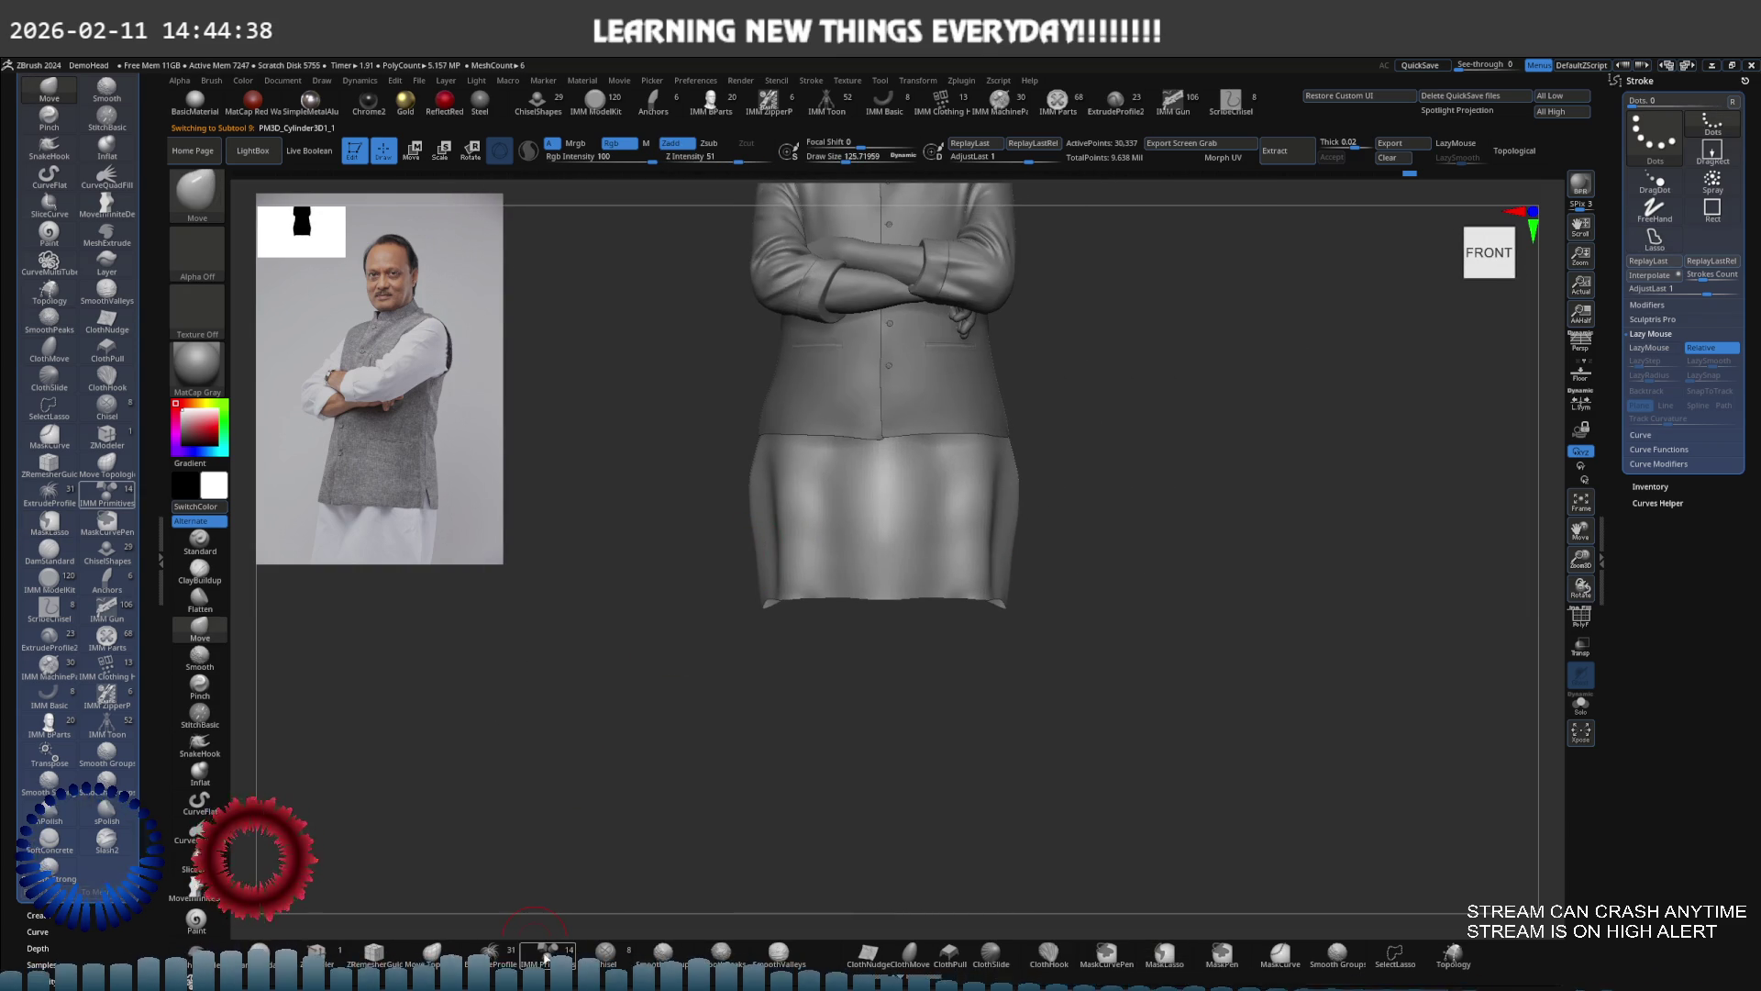
click(252, 856)
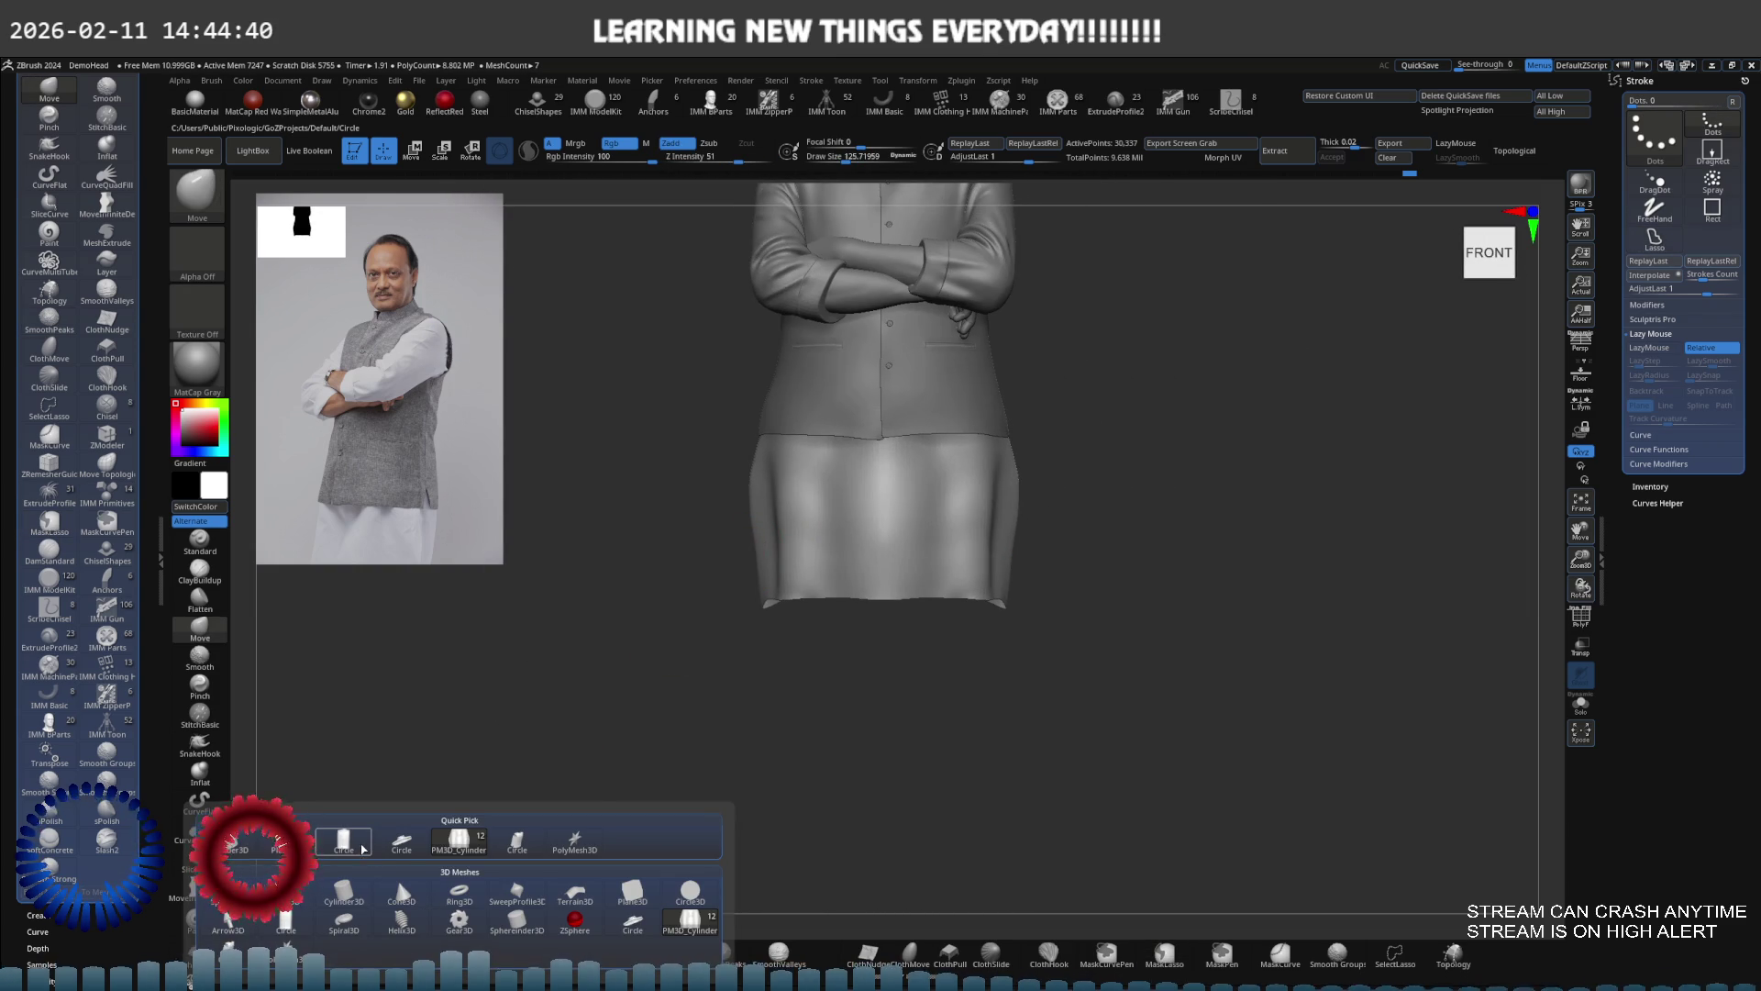
Add a plane mesh and move it down beneath the figure, adjusting its depth from the side
mouse_move(362, 848)
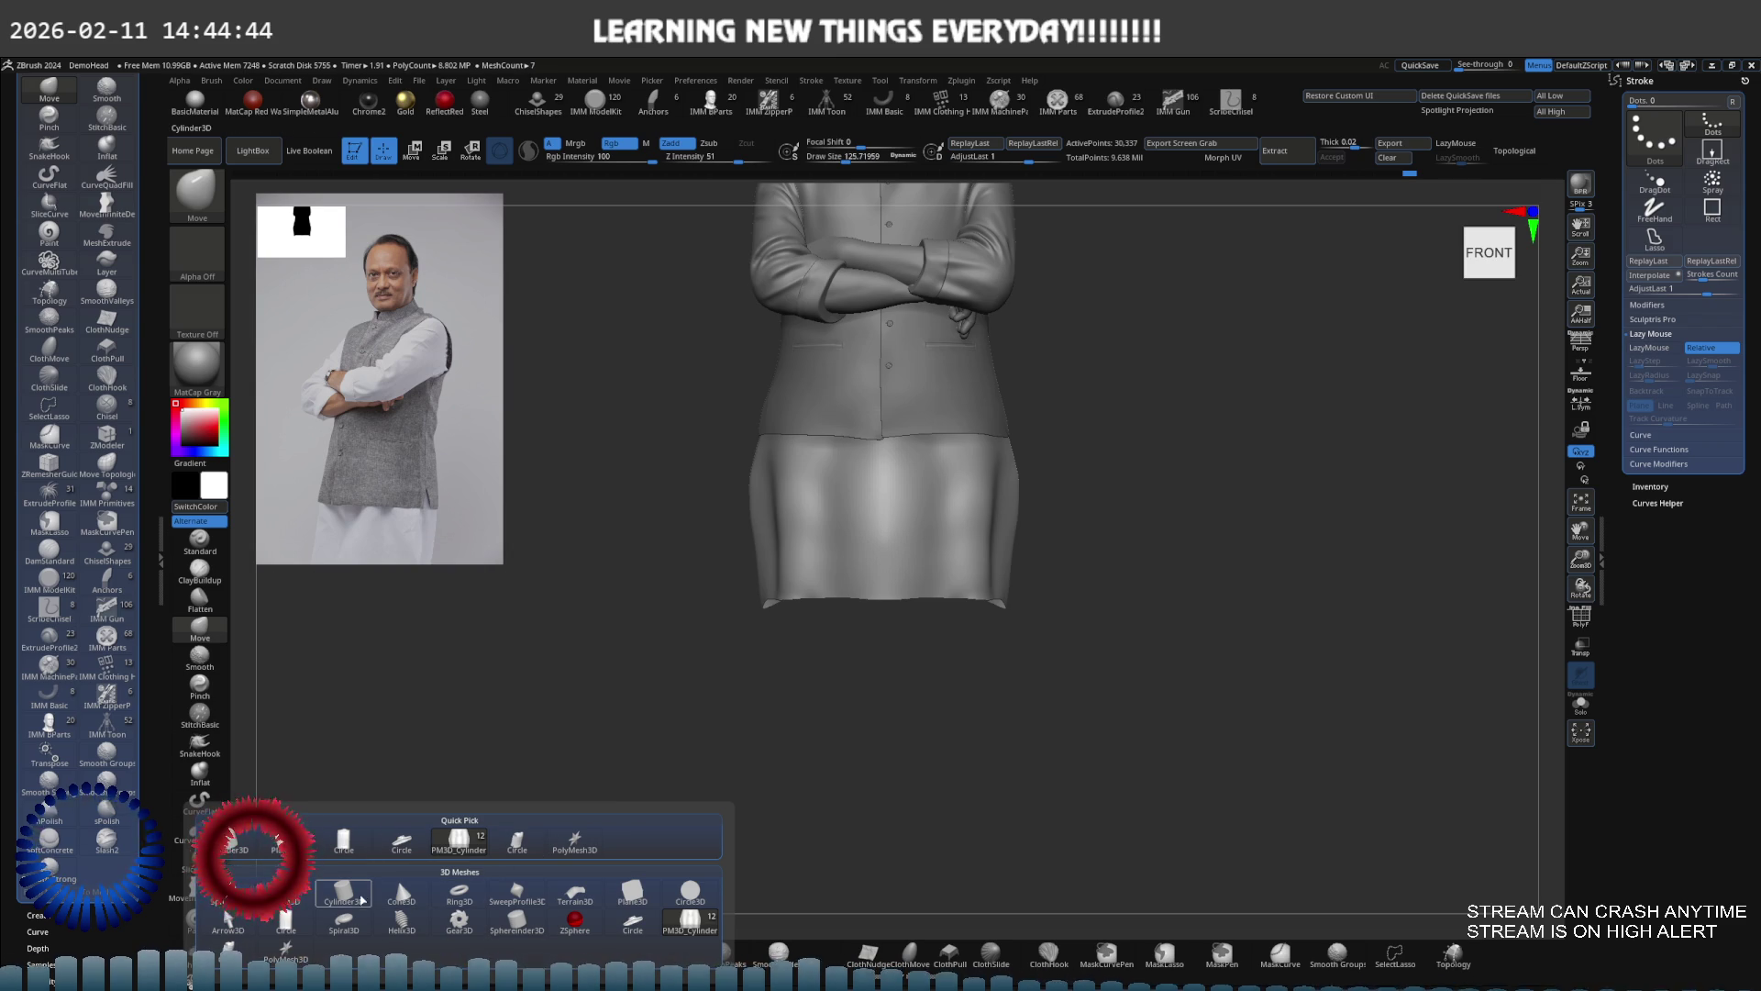
click(632, 891)
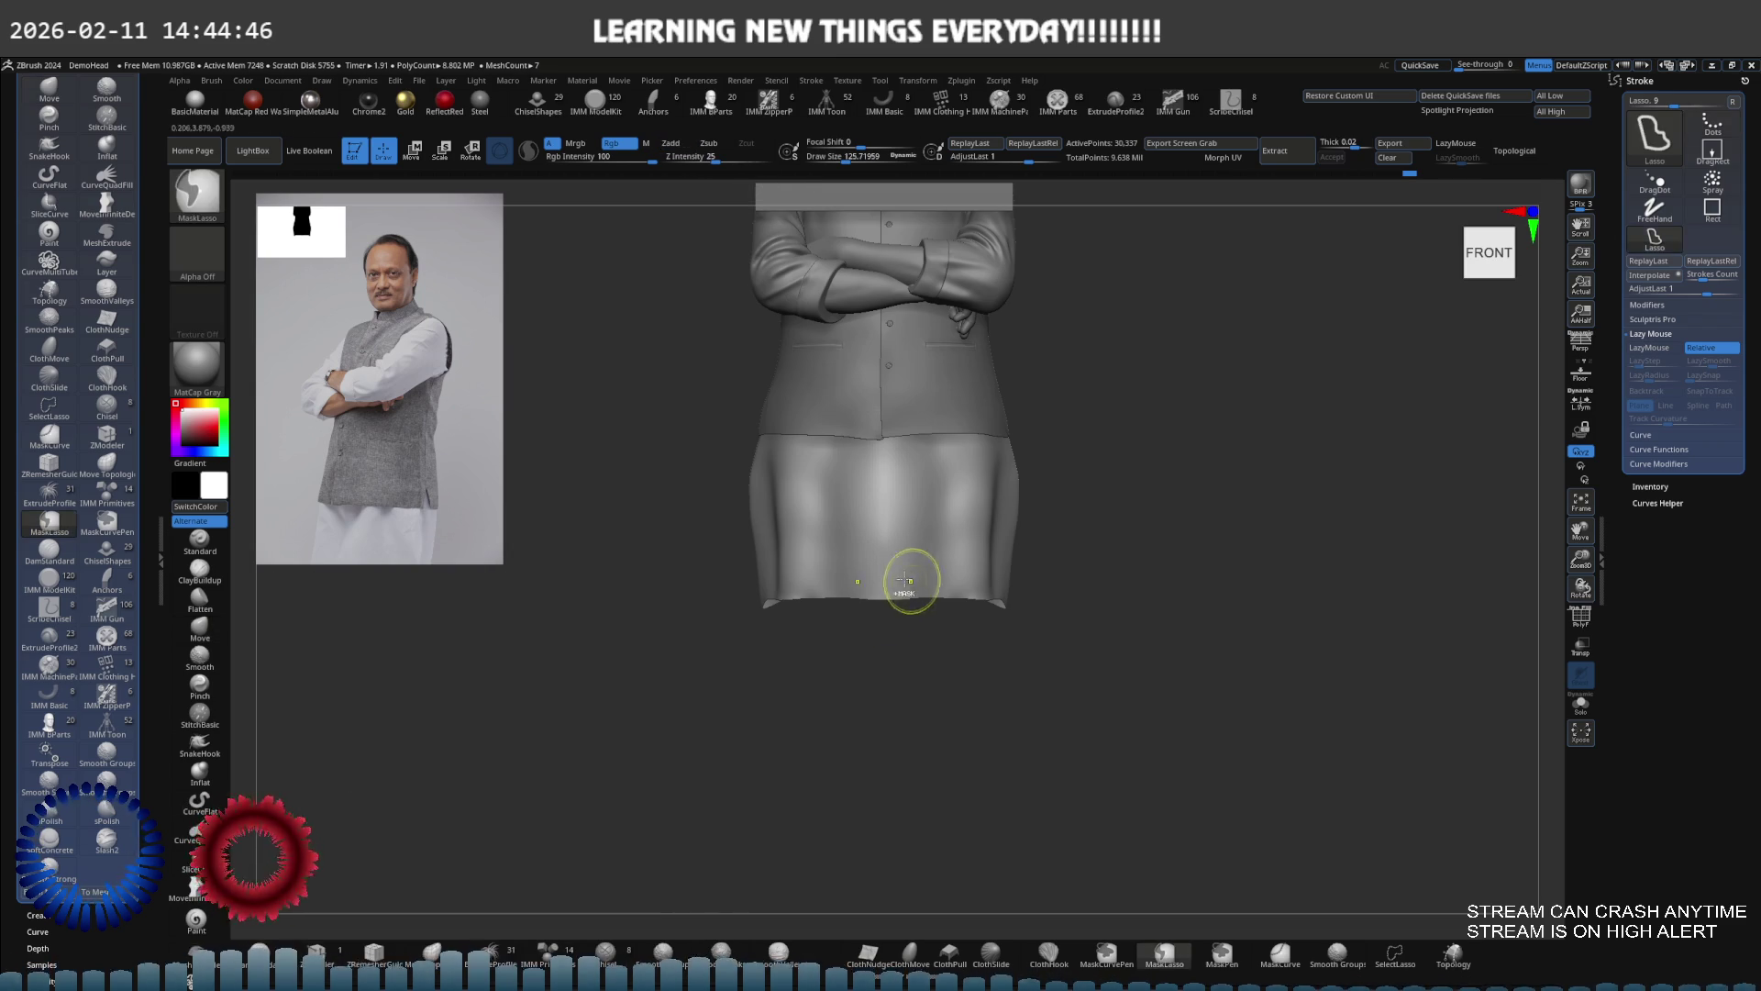
key(e)
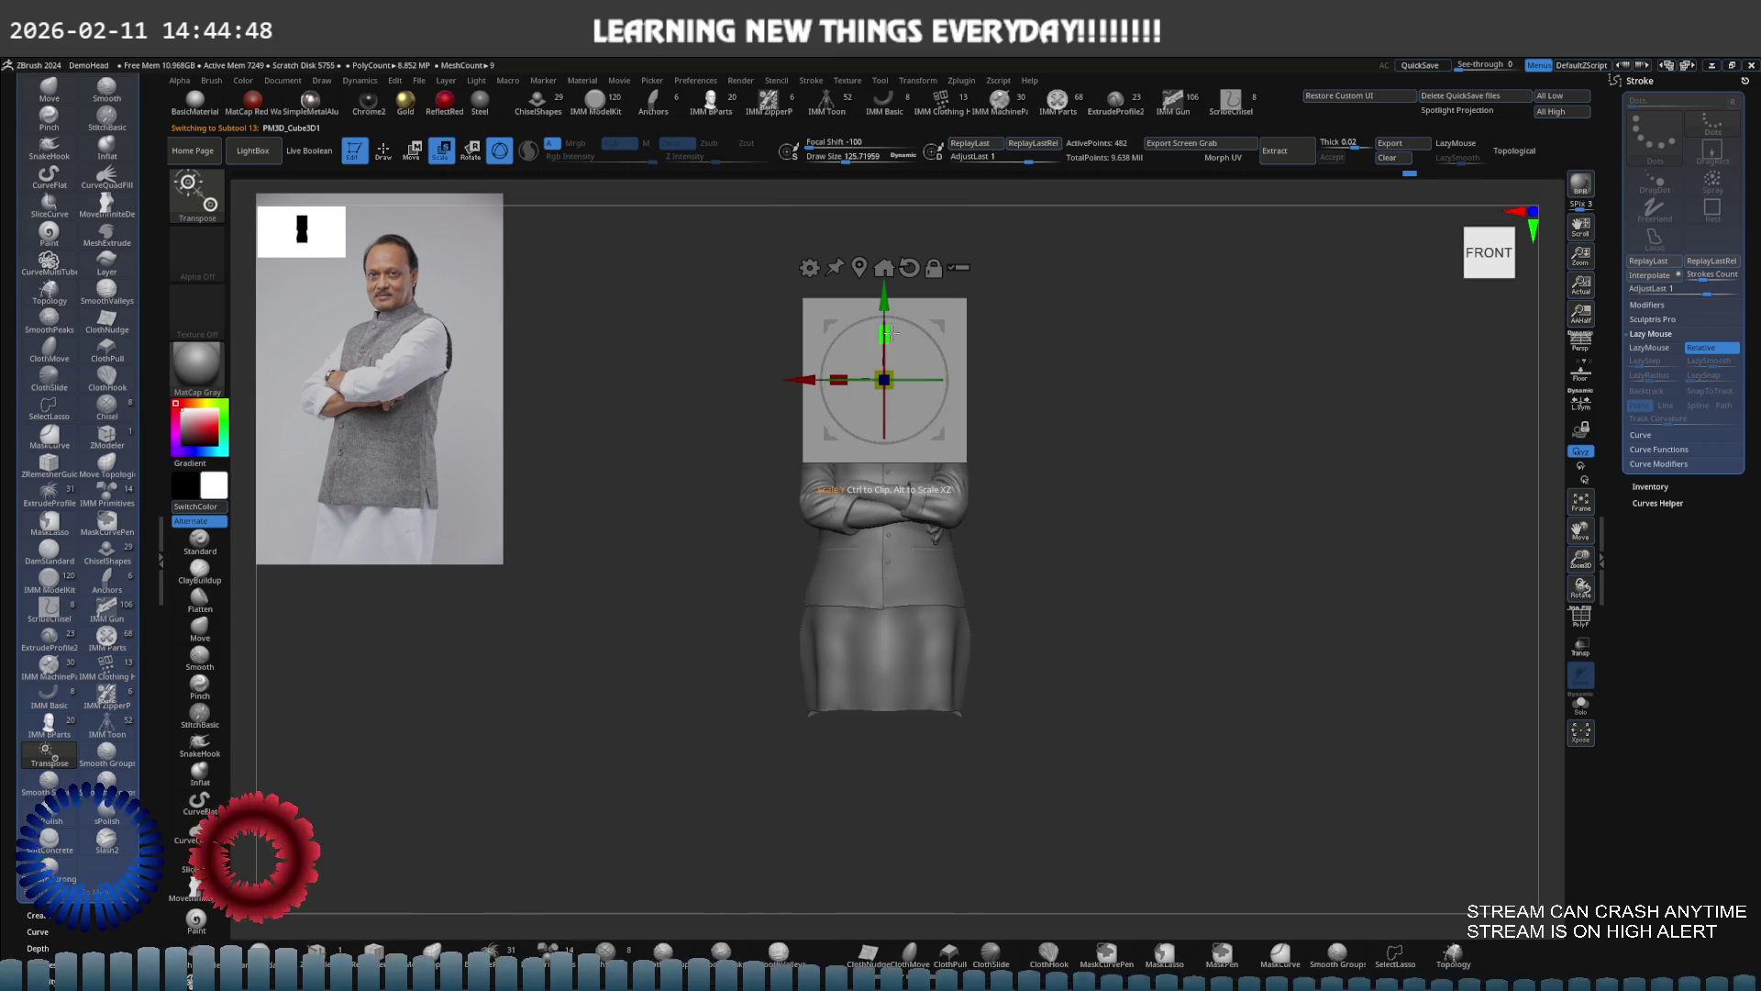
mouse_move(886, 303)
mouse_down()
mouse_move(904, 613)
mouse_move(886, 677)
mouse_up()
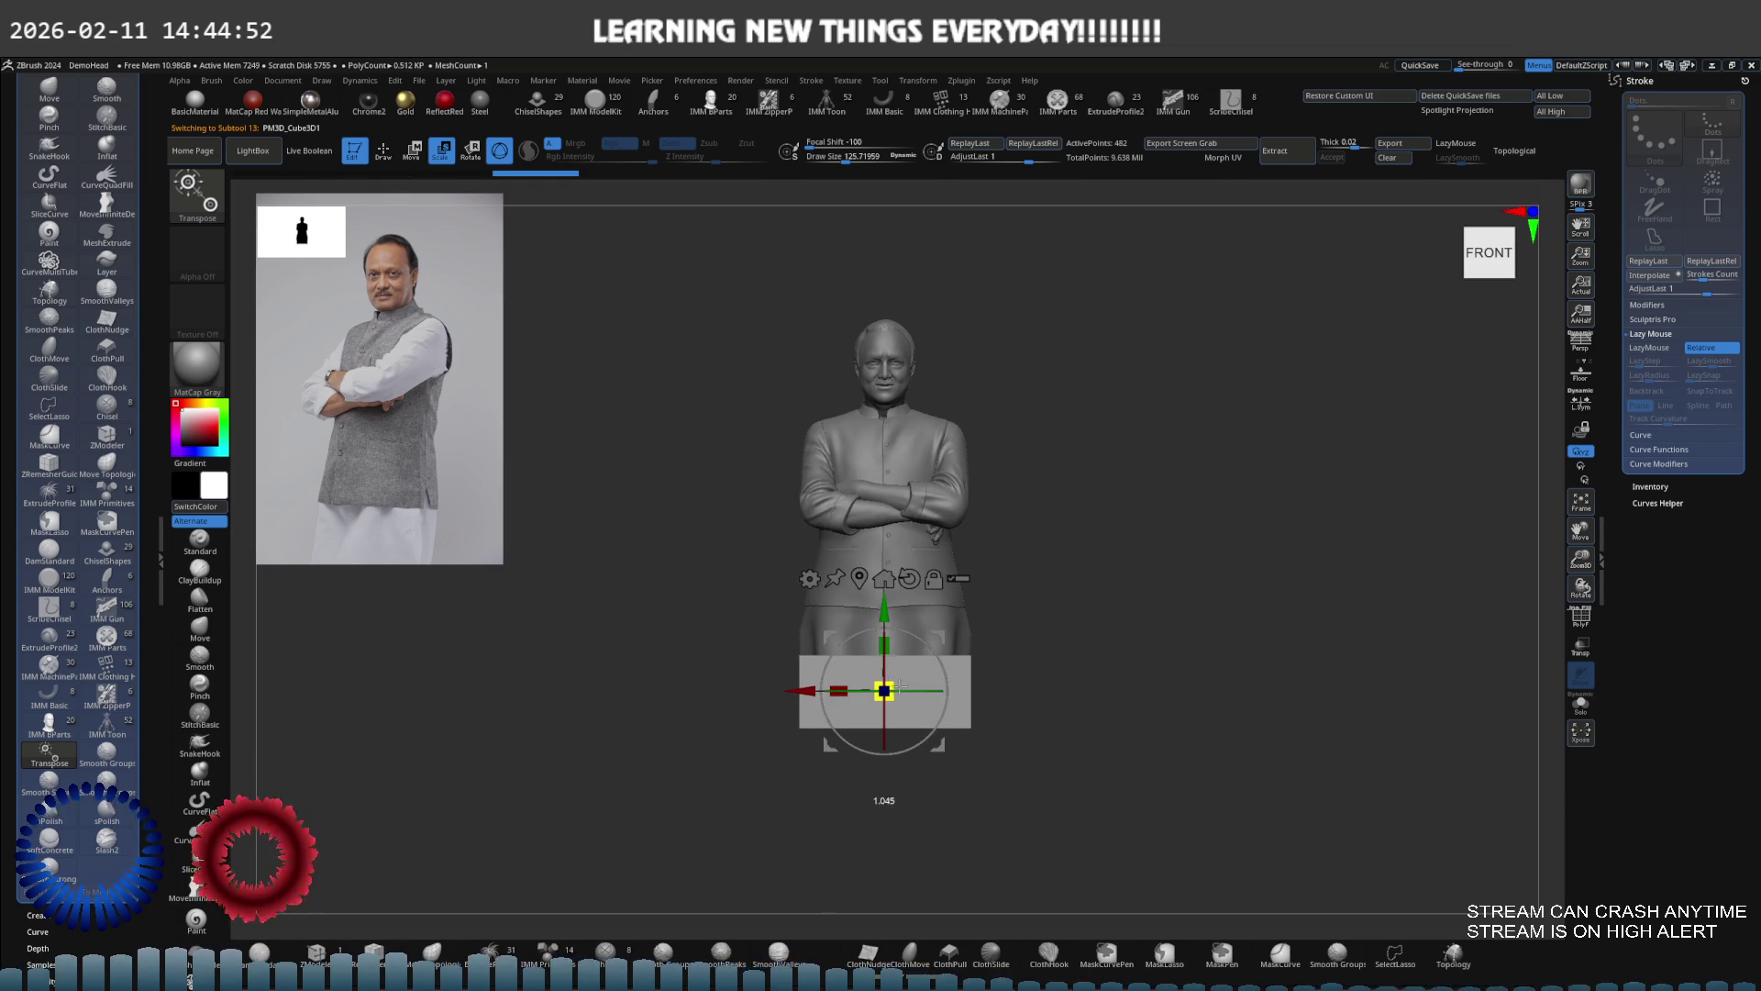
right_drag(904, 686, 1020, 654)
mouse_move(971, 633)
mouse_down()
mouse_move(998, 651)
mouse_move(990, 611)
mouse_up()
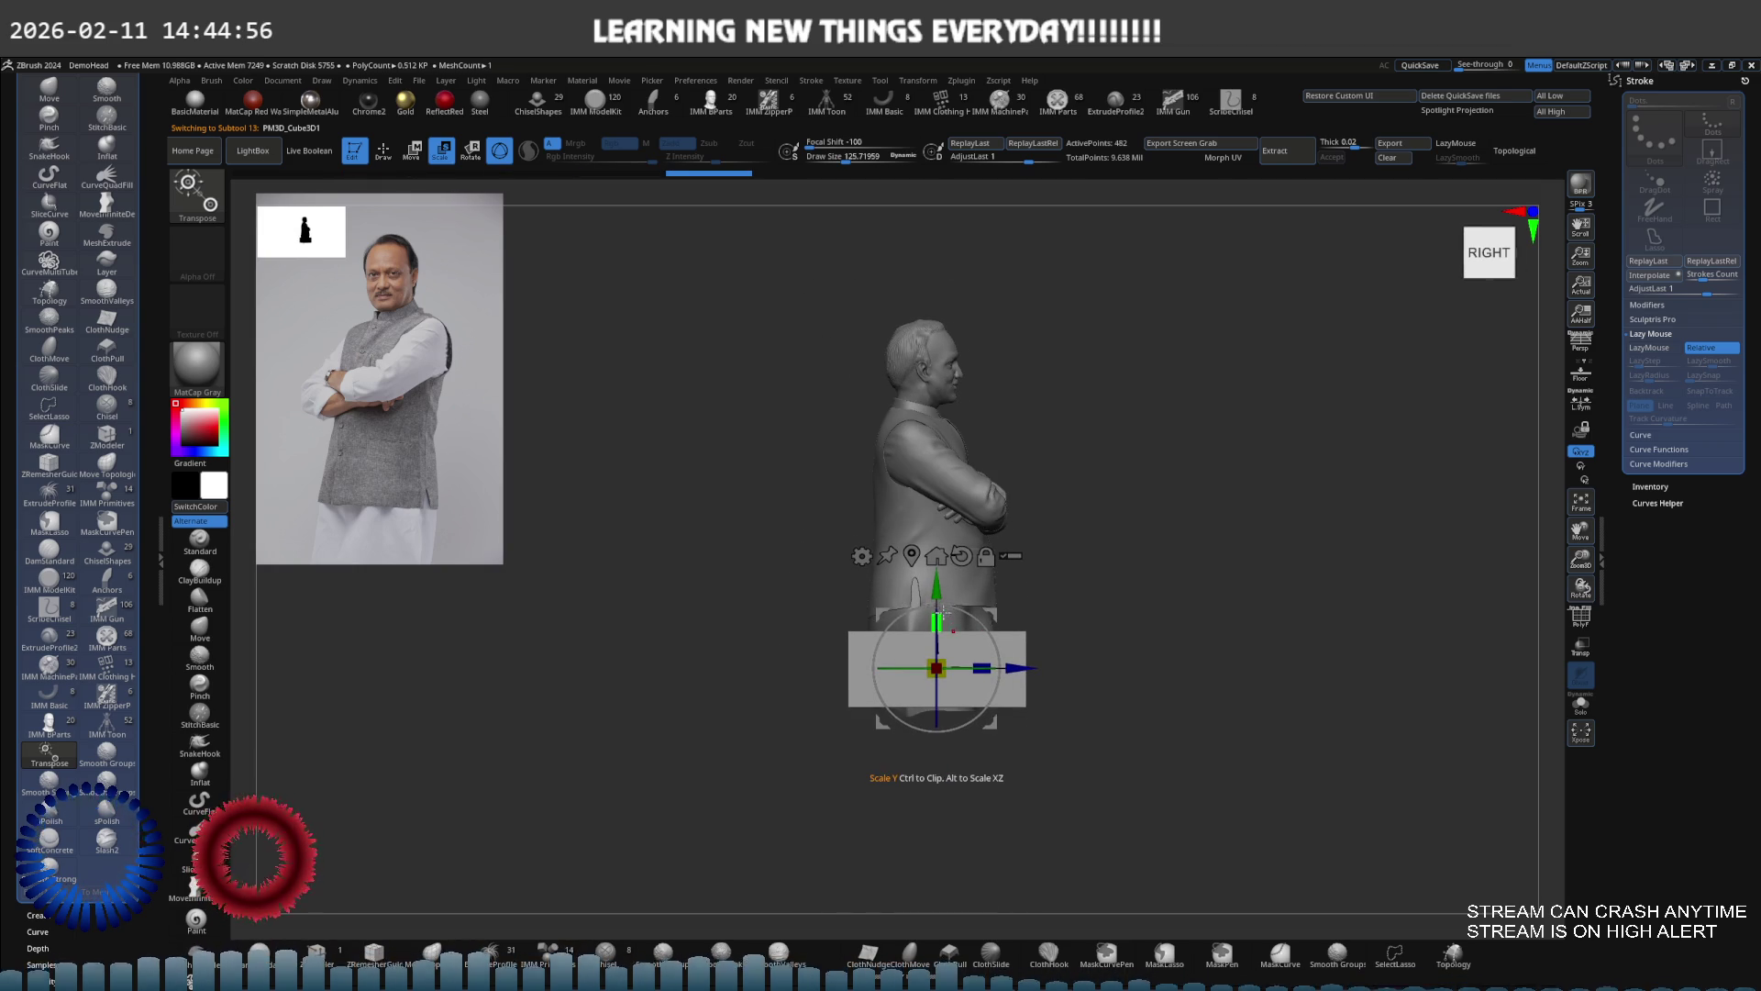
mouse_move(936, 585)
right_down()
mouse_move(902, 545)
mouse_move(827, 617)
right_up()
Widen the new box along its width and check the base from the front and above-right
scroll(902, 545, up, 3)
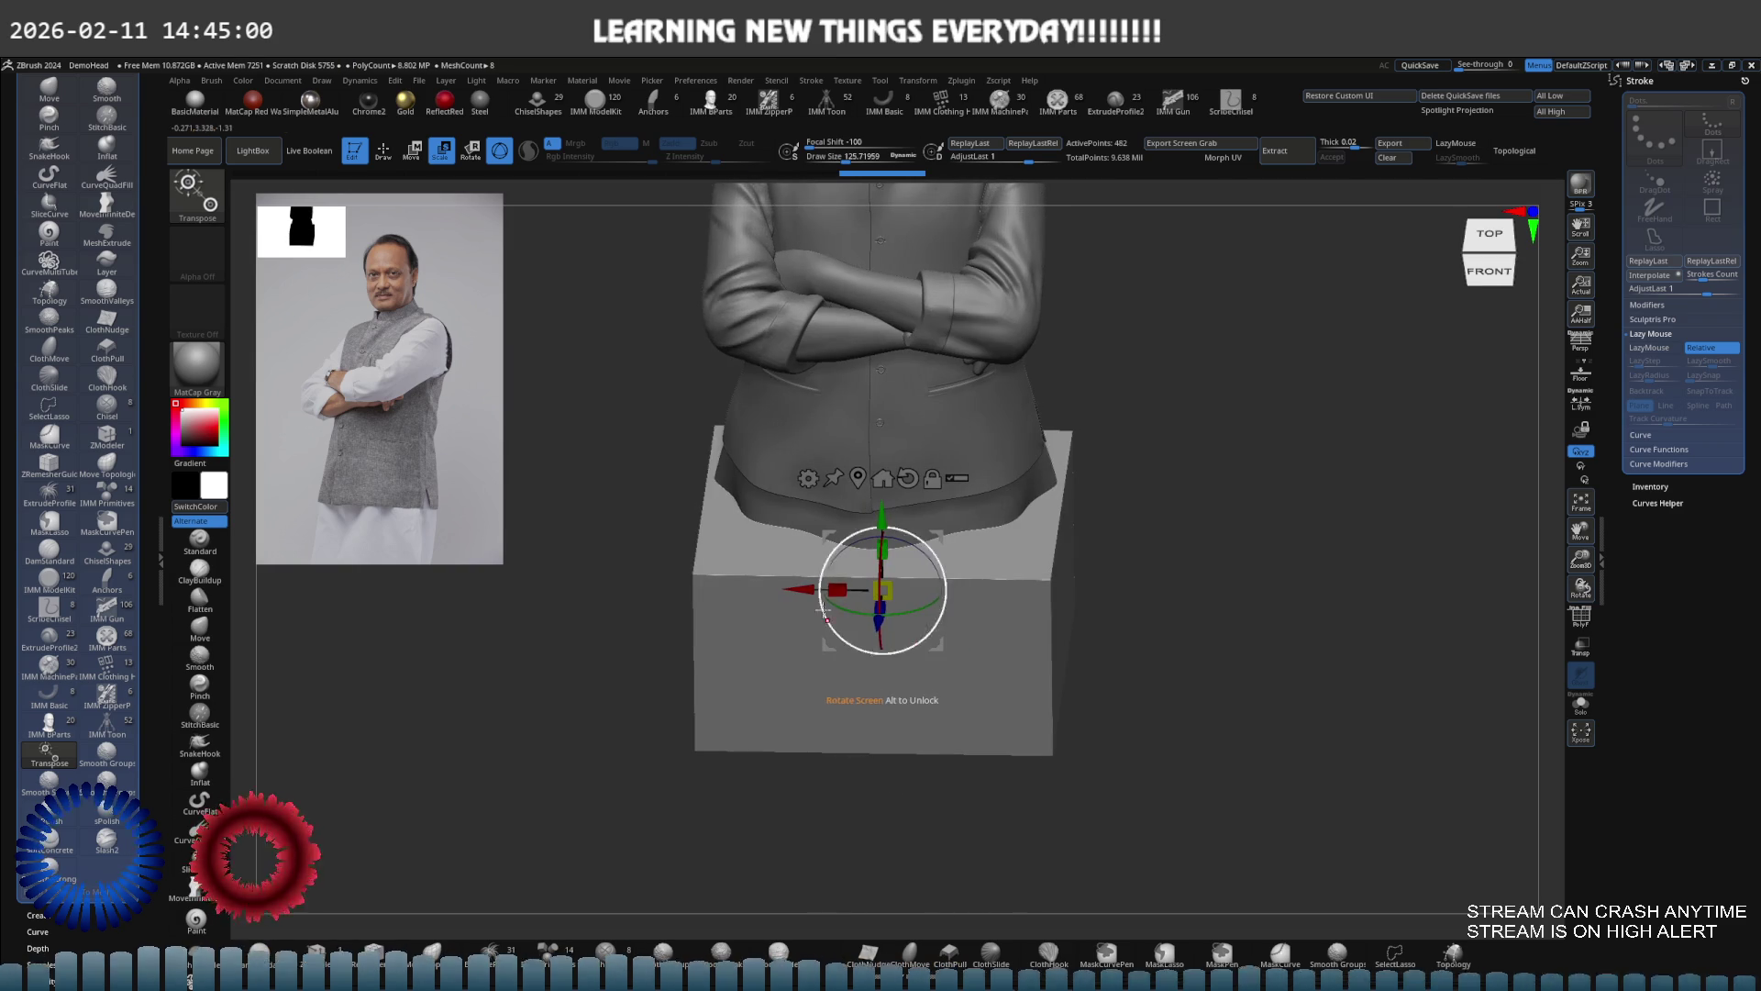
drag(837, 590, 821, 585)
shift+right_drag(824, 577, 862, 564)
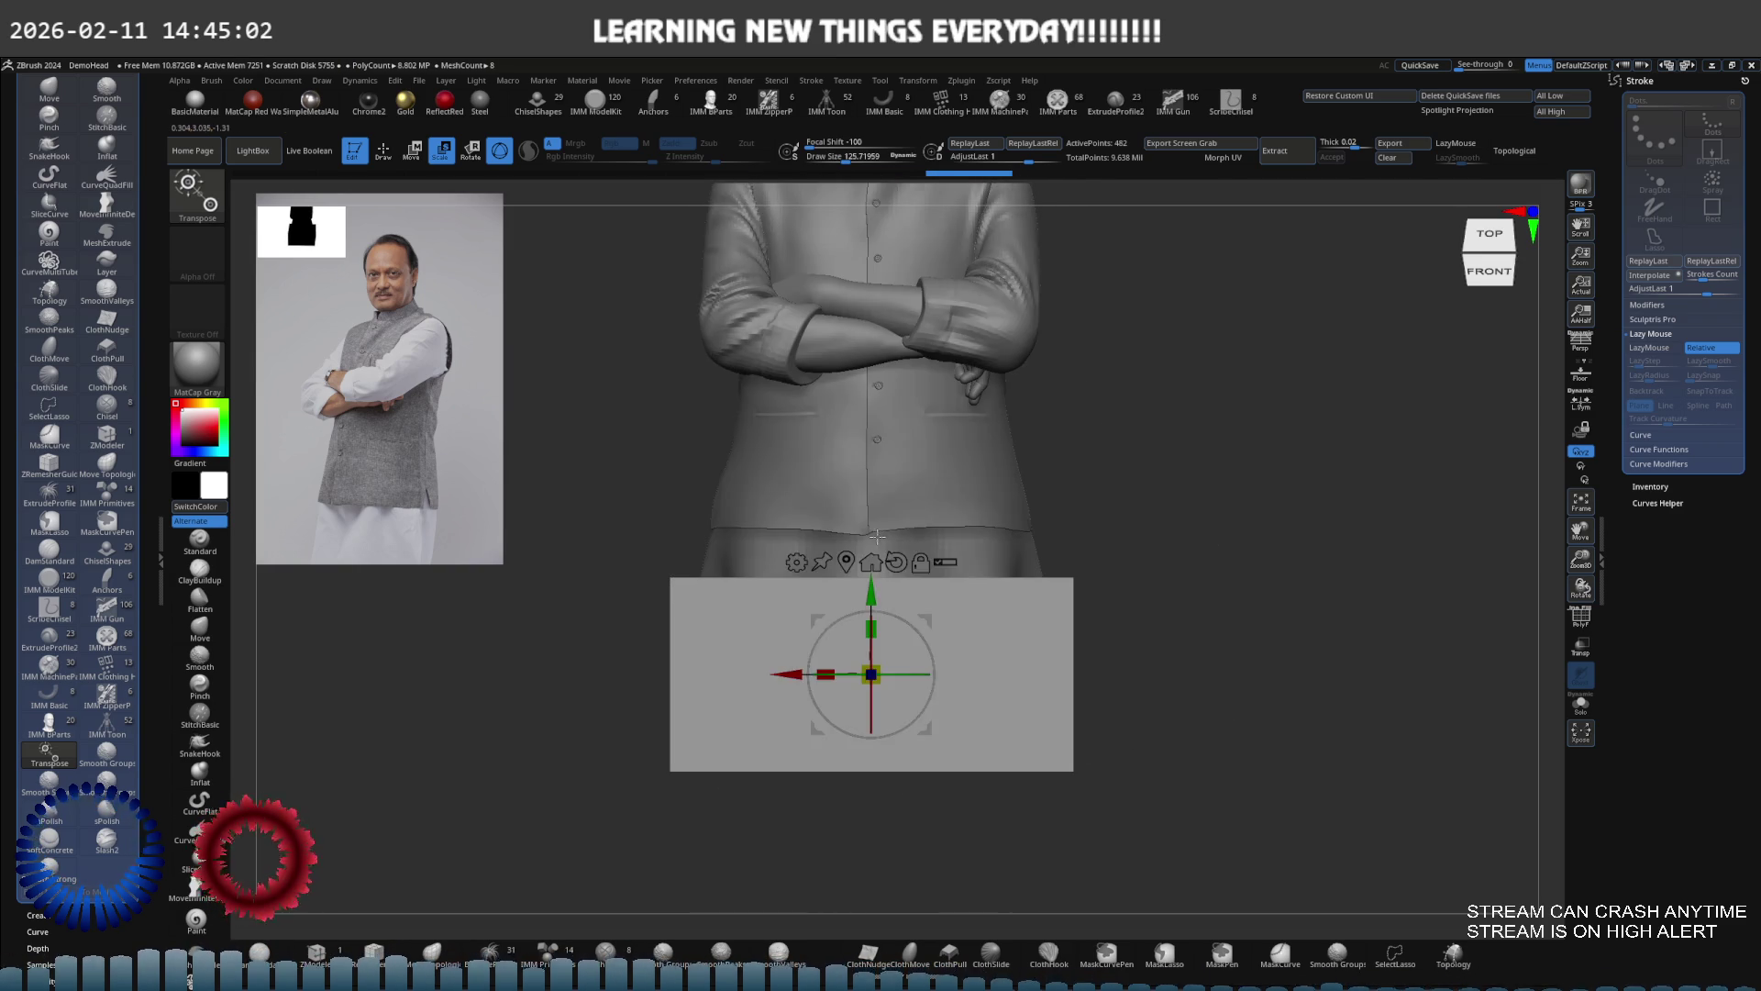
key(q)
scroll(960, 536, down, 3)
key(w)
mouse_move(960, 536)
right_down()
mouse_move(975, 523)
mouse_move(951, 574)
mouse_move(947, 553)
right_up()
key(q)
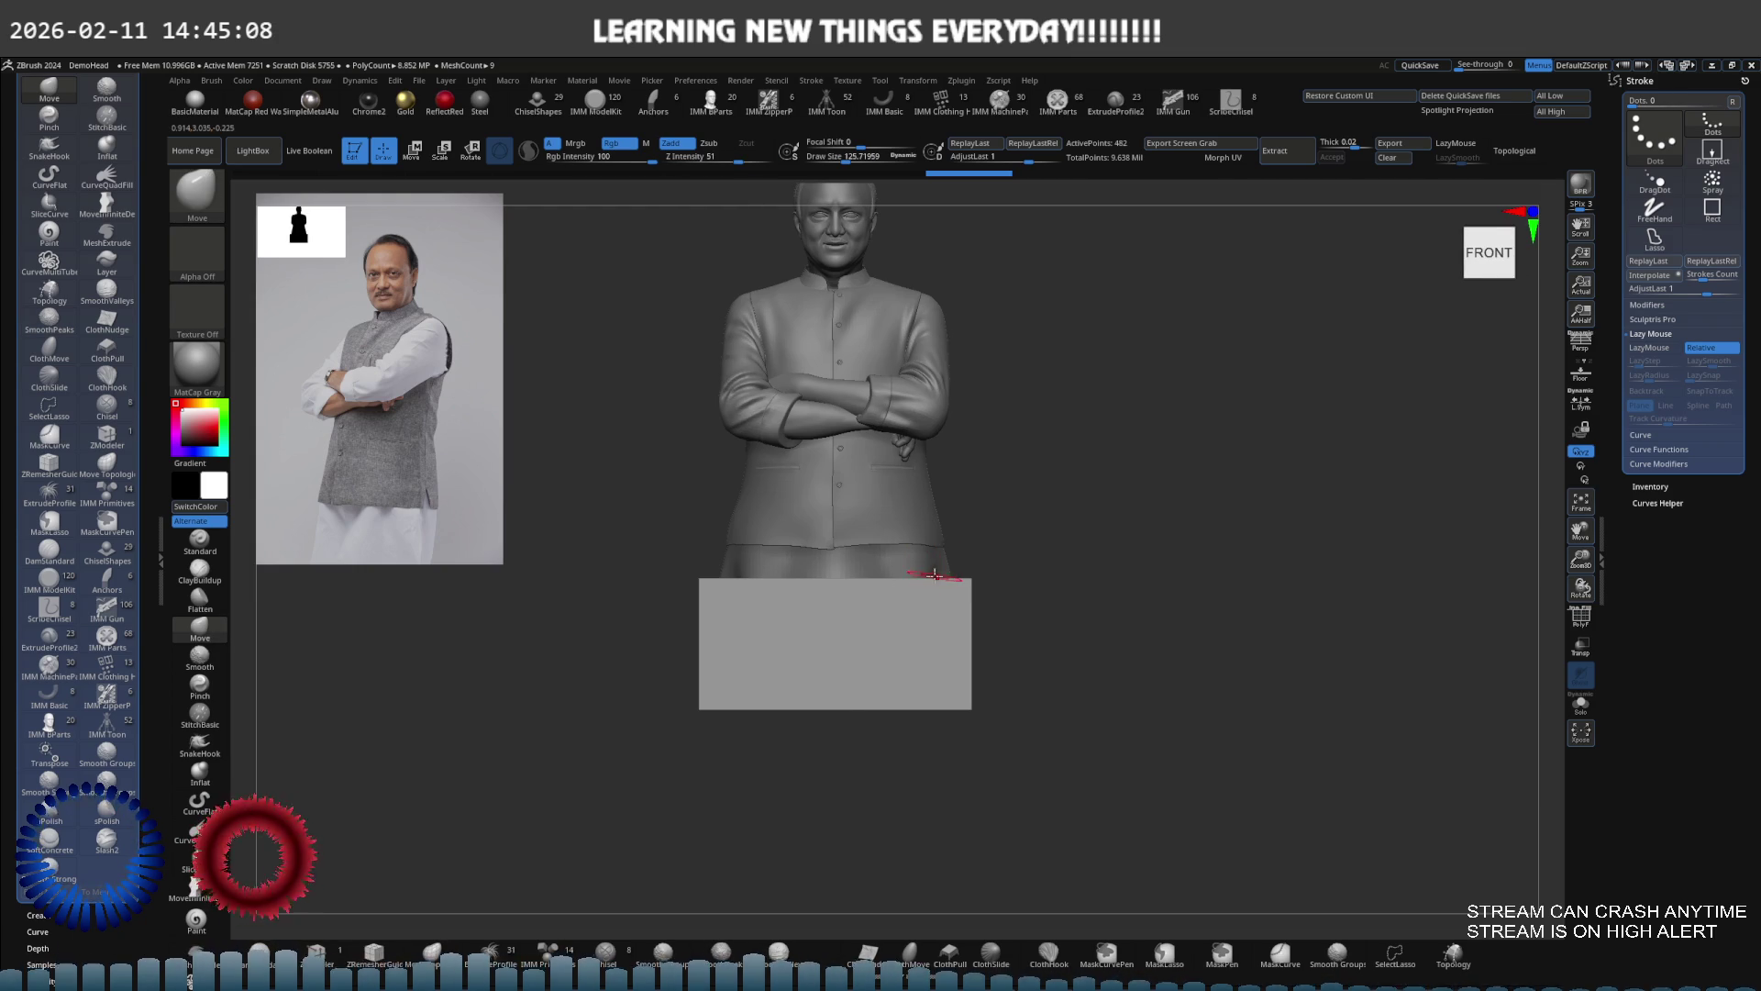
Put deformer handles on the grey box, mask its upper part, and widen the bottom edge into a taper
key(e)
click(924, 649)
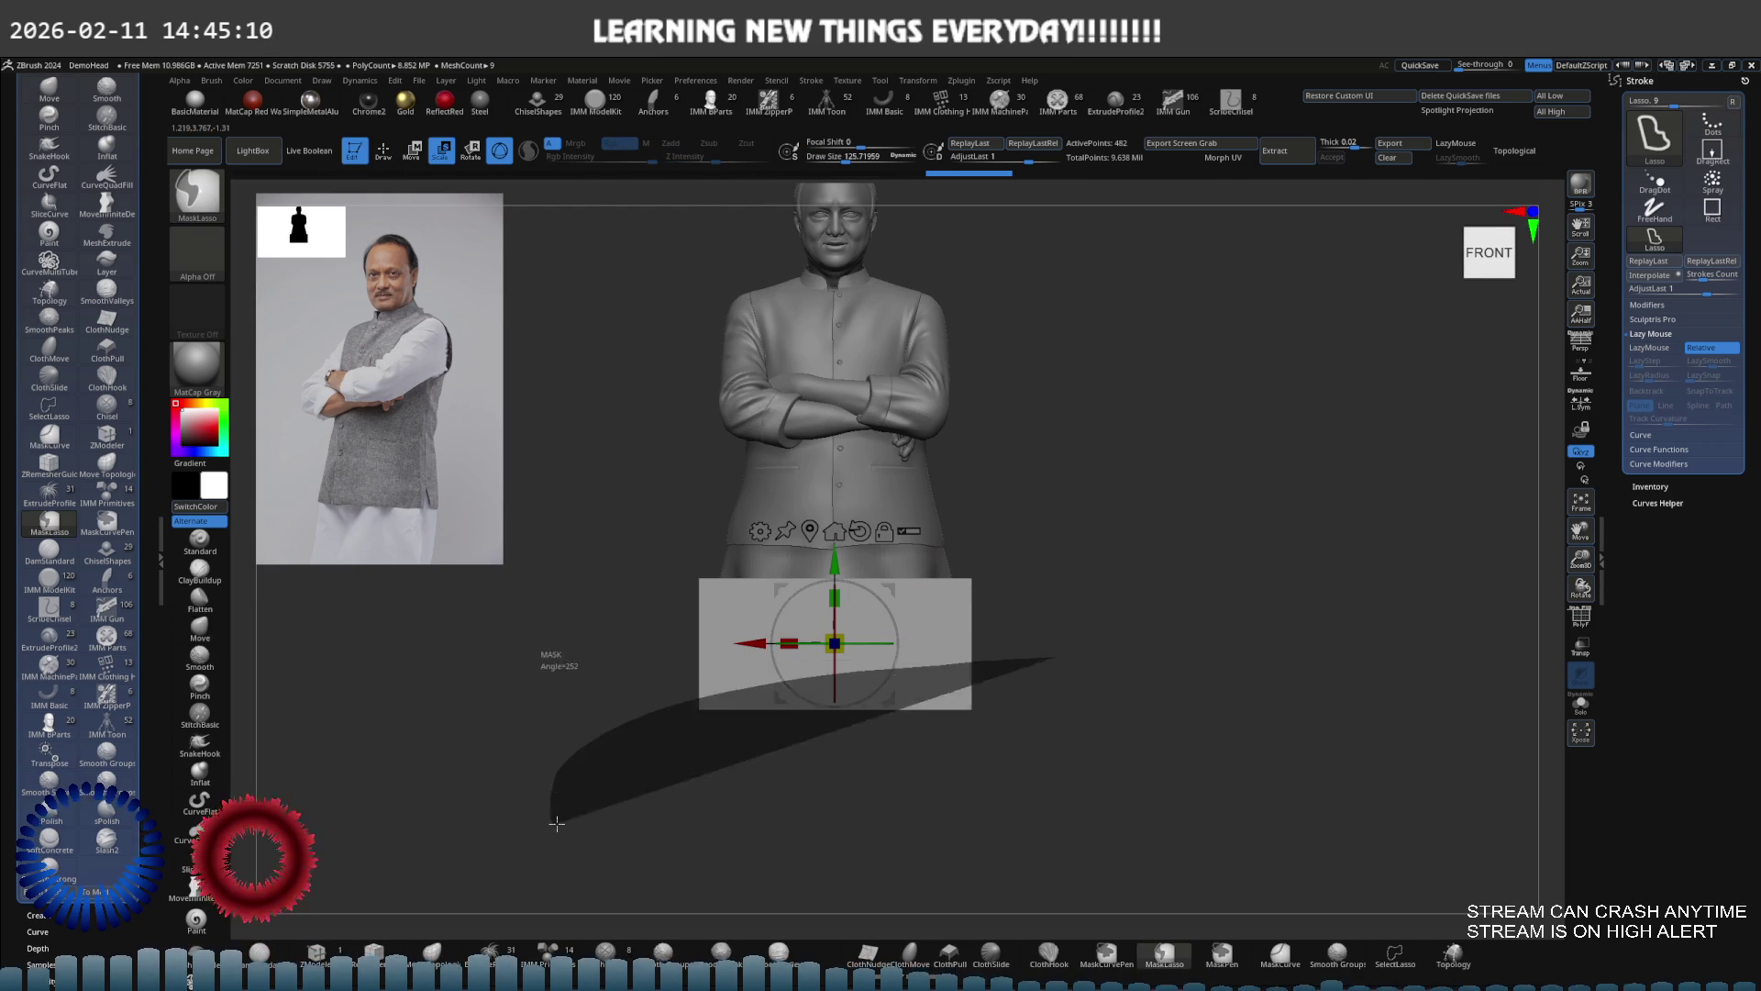
click(773, 532)
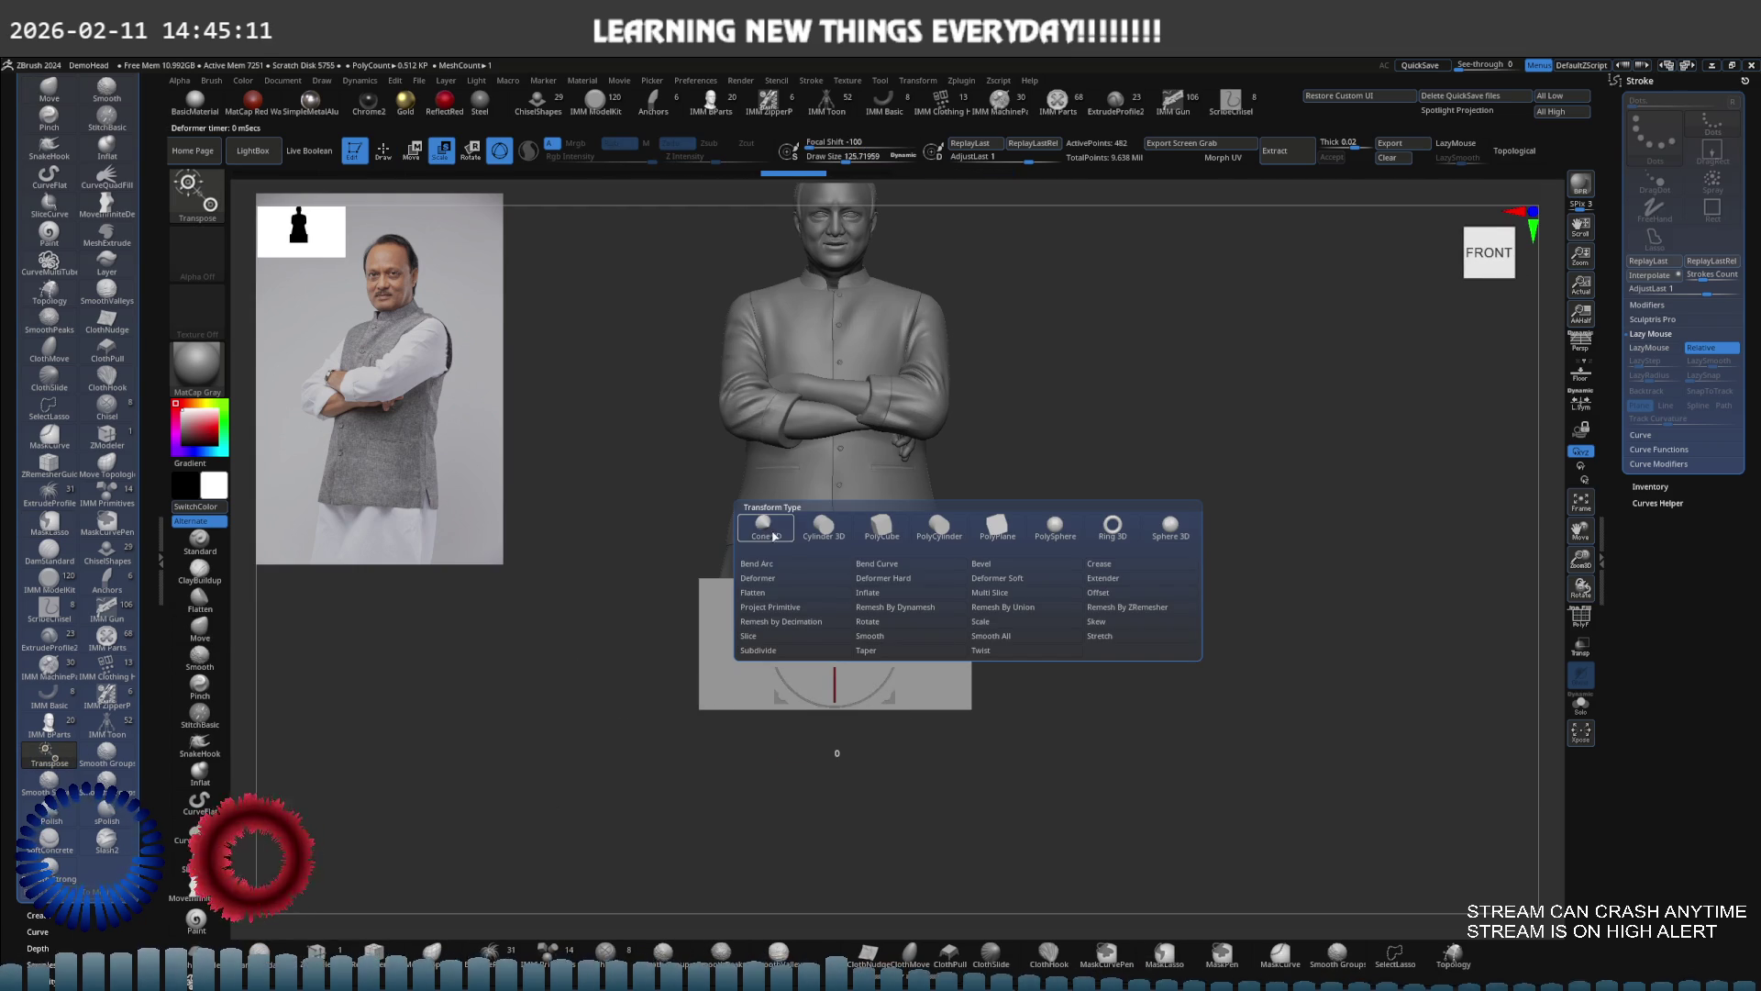
click(807, 581)
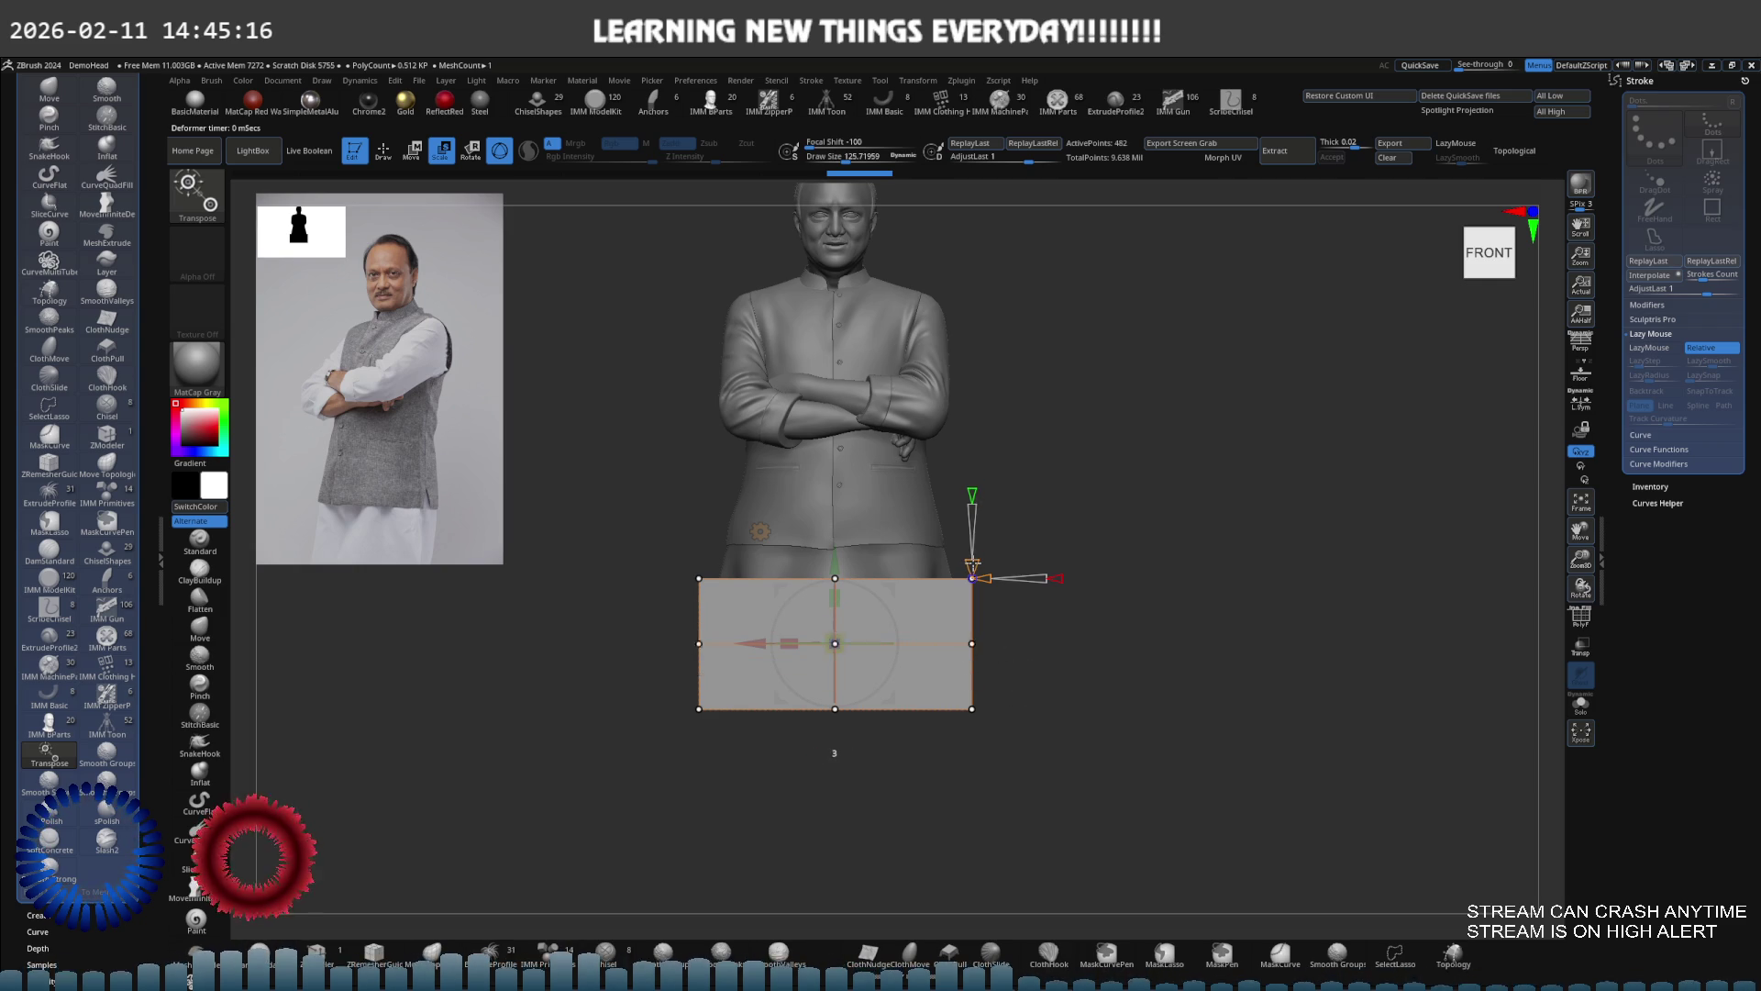
mouse_move(1015, 662)
ctrl+mouse_down()
mouse_move(601, 714)
mouse_move(831, 856)
mouse_move(918, 762)
ctrl+mouse_up()
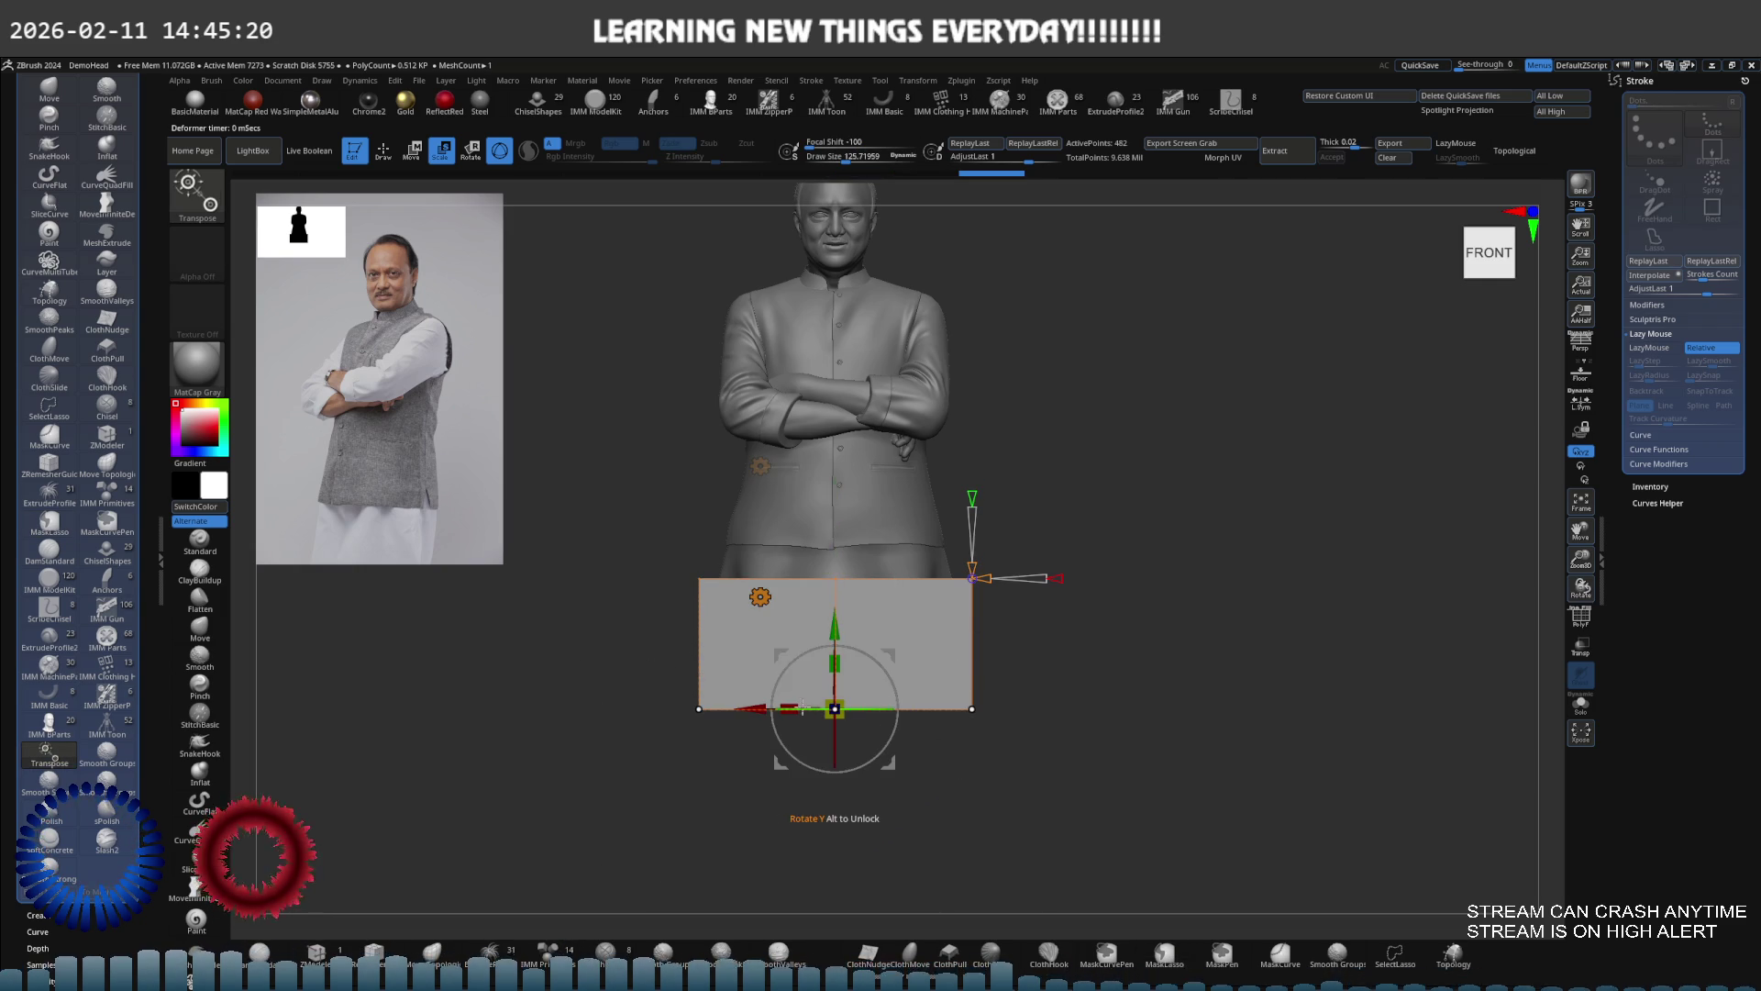
drag(762, 699, 694, 694)
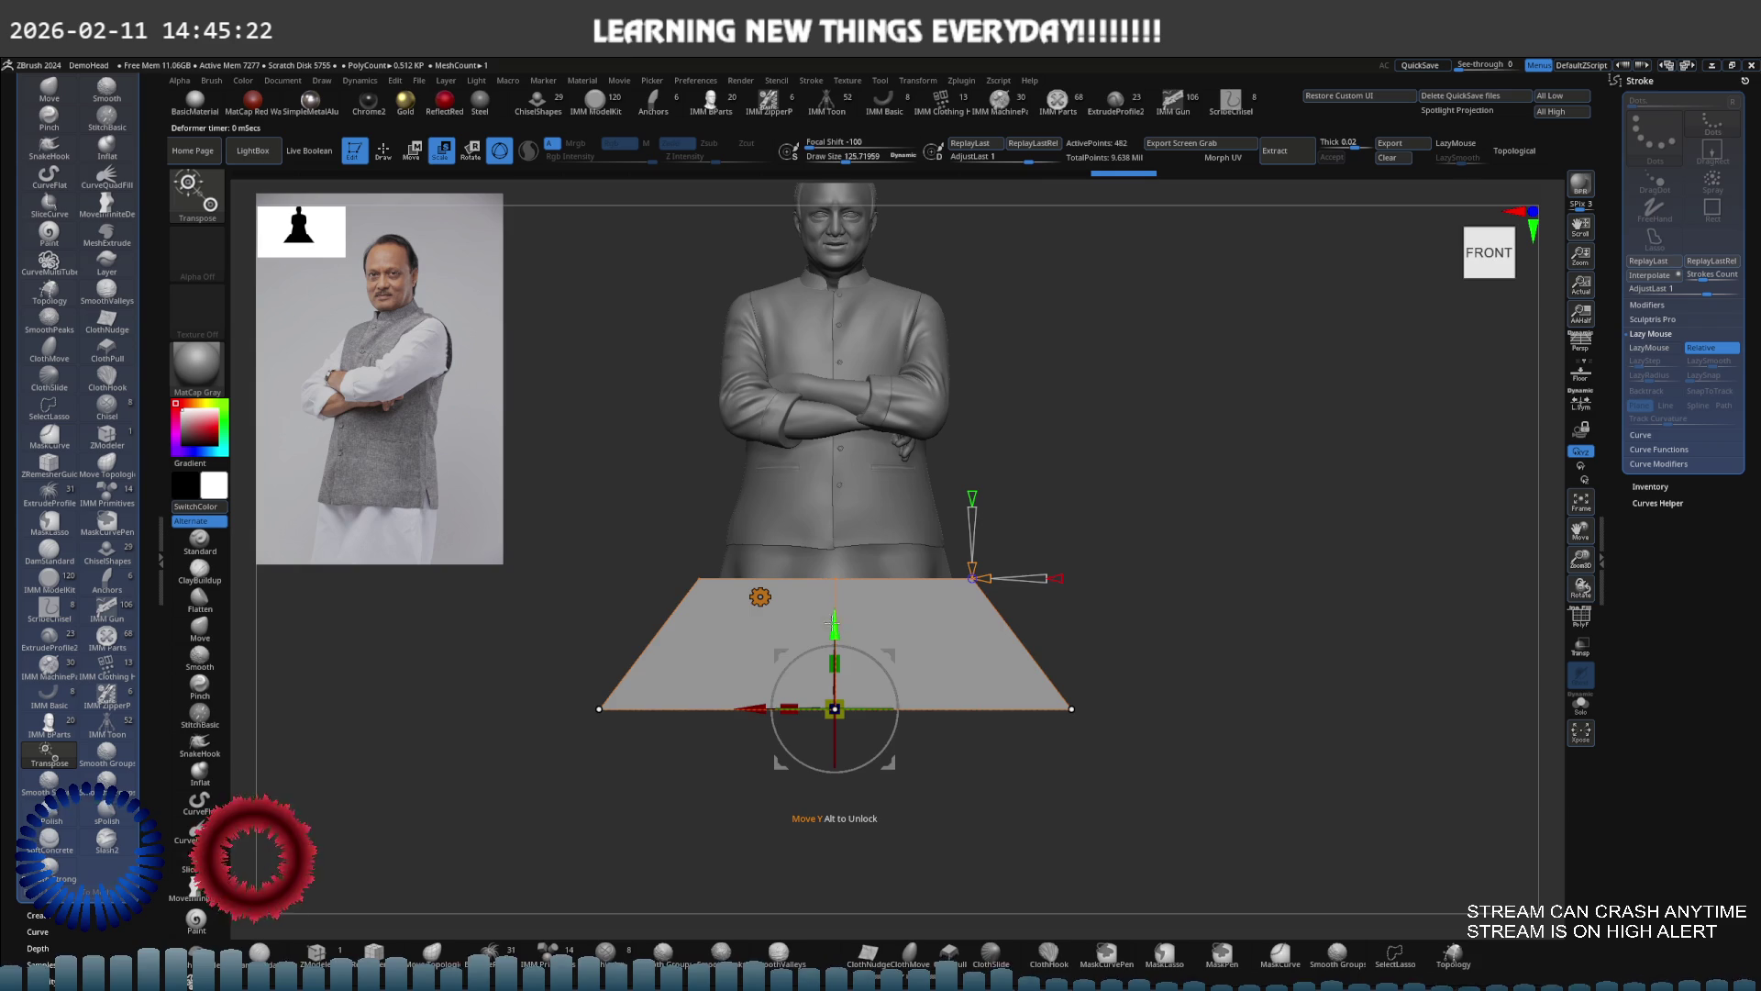
mouse_move(904, 633)
mouse_down()
mouse_move(903, 653)
mouse_move(1018, 635)
mouse_move(905, 635)
mouse_move(986, 621)
mouse_move(1020, 653)
mouse_move(1037, 607)
mouse_up()
key(q)
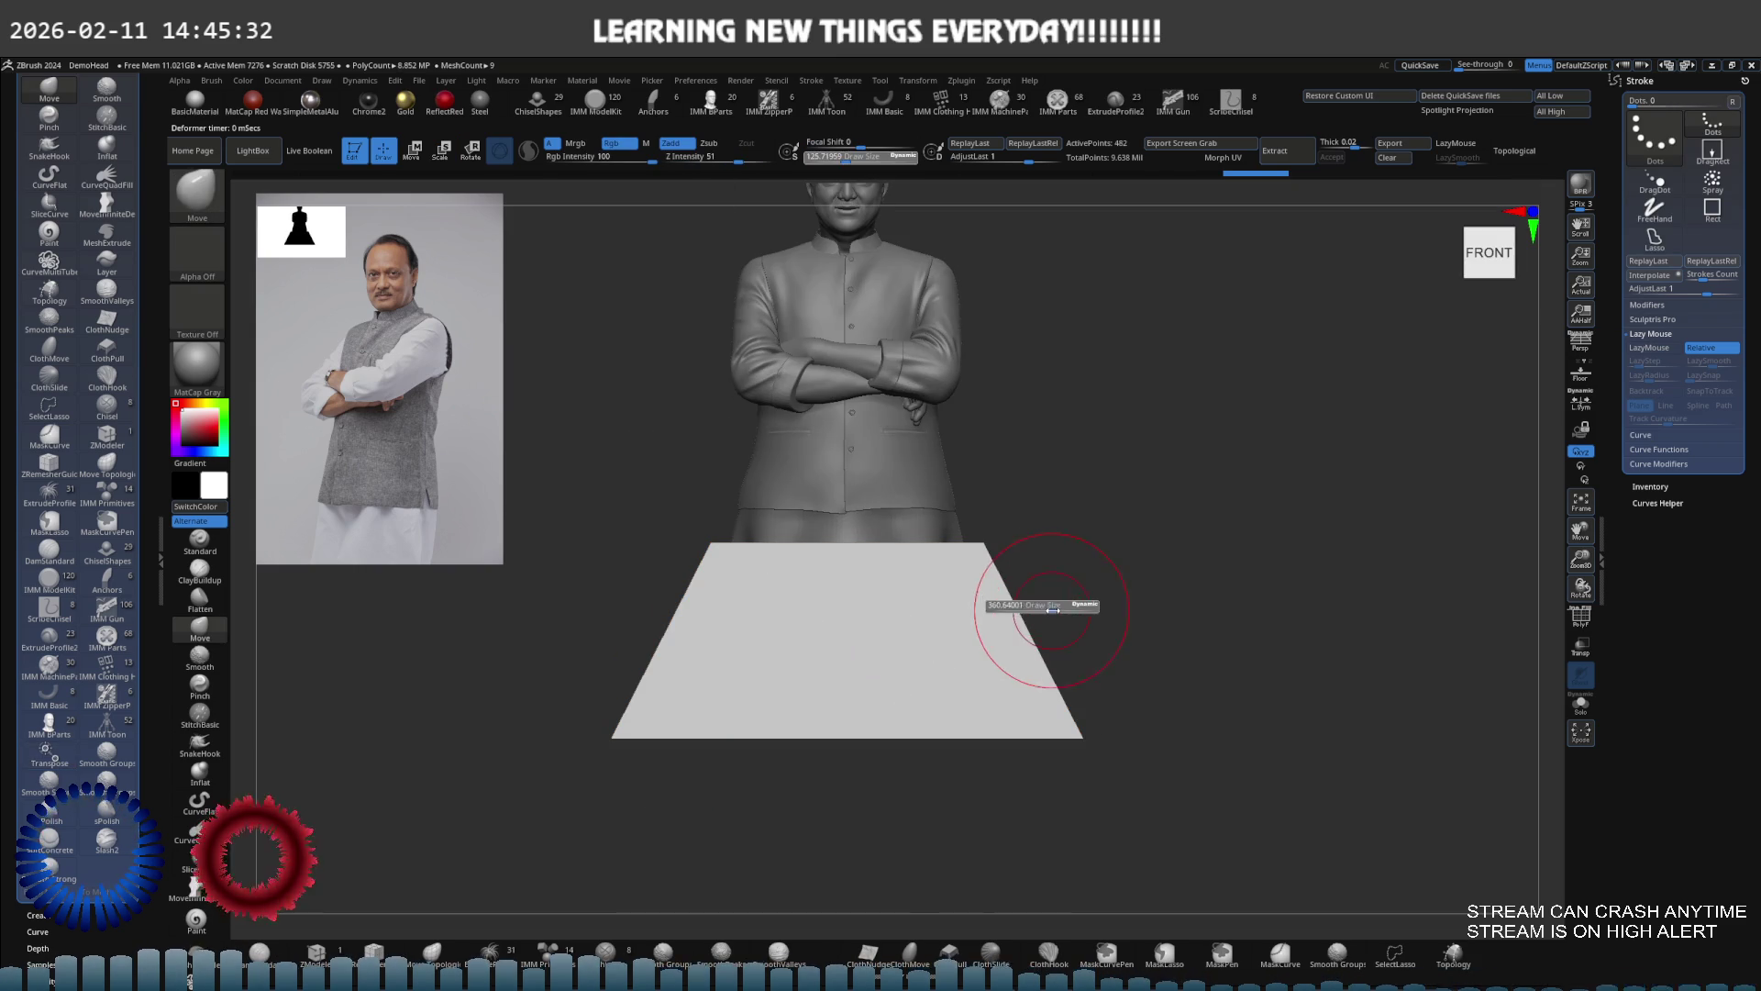
mouse_move(966, 560)
mouse_down()
mouse_move(928, 604)
mouse_move(867, 453)
mouse_move(906, 449)
mouse_up()
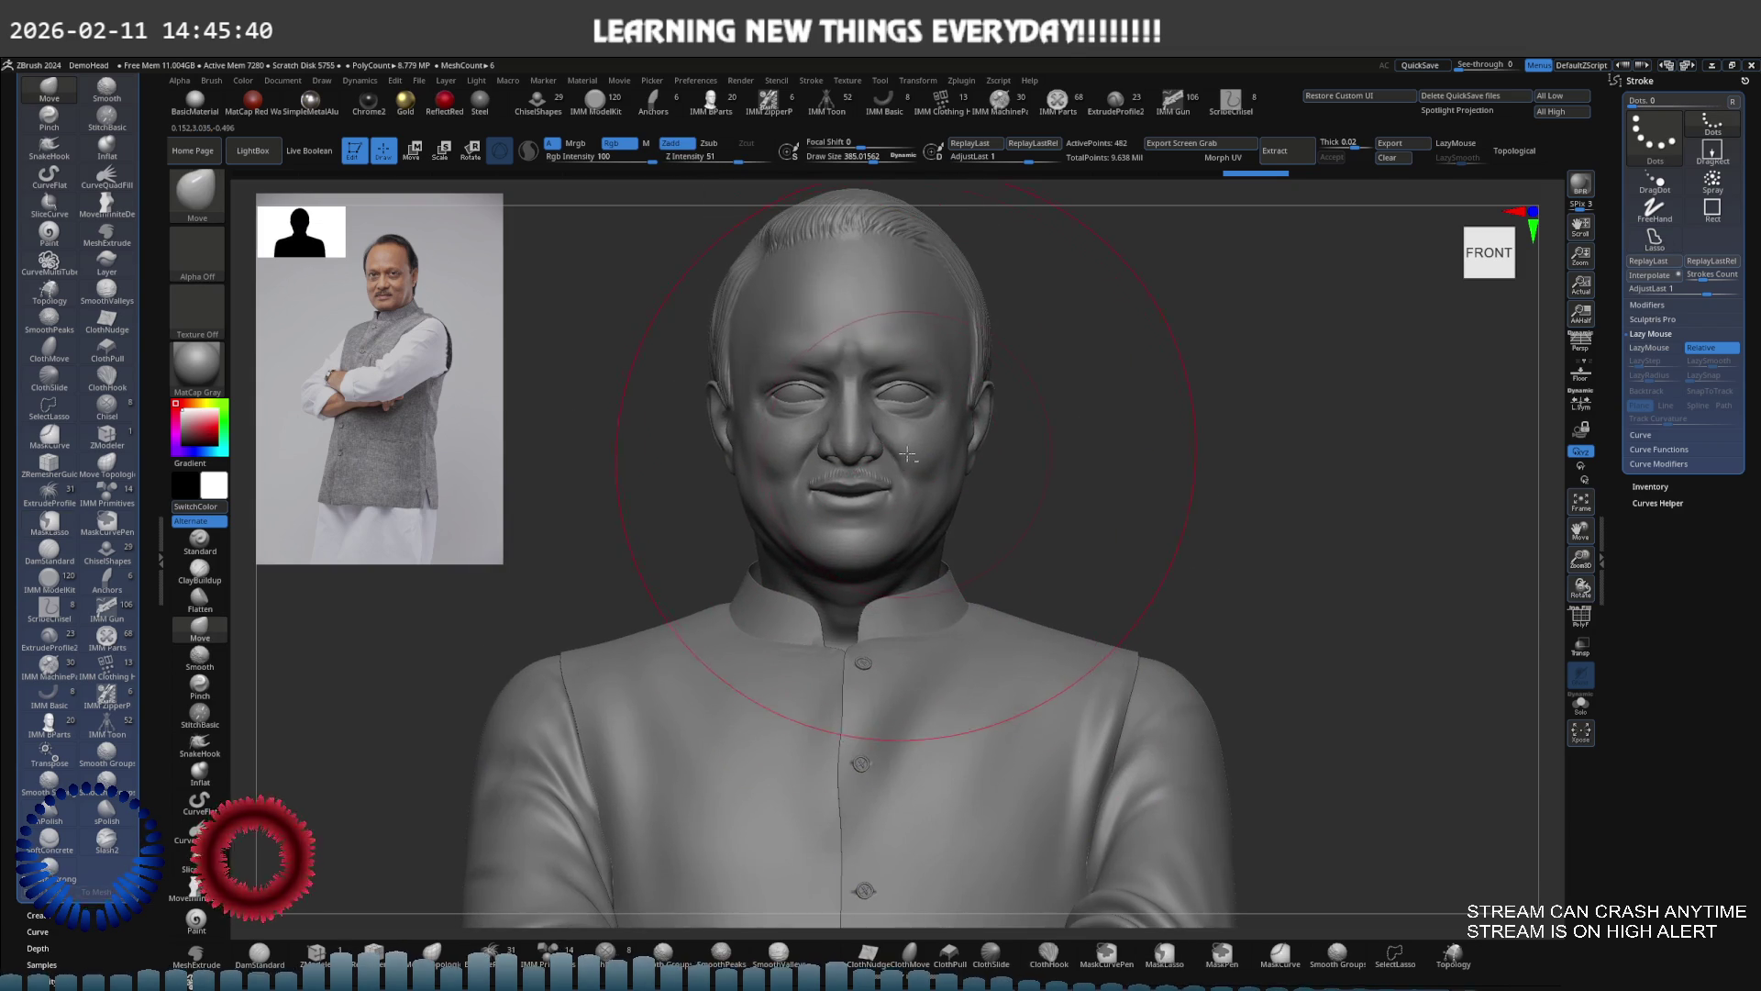
Select the DemoHead subtool, lower its subdivision level, and isolate it with Solo
alt+click(906, 450)
key(shift)
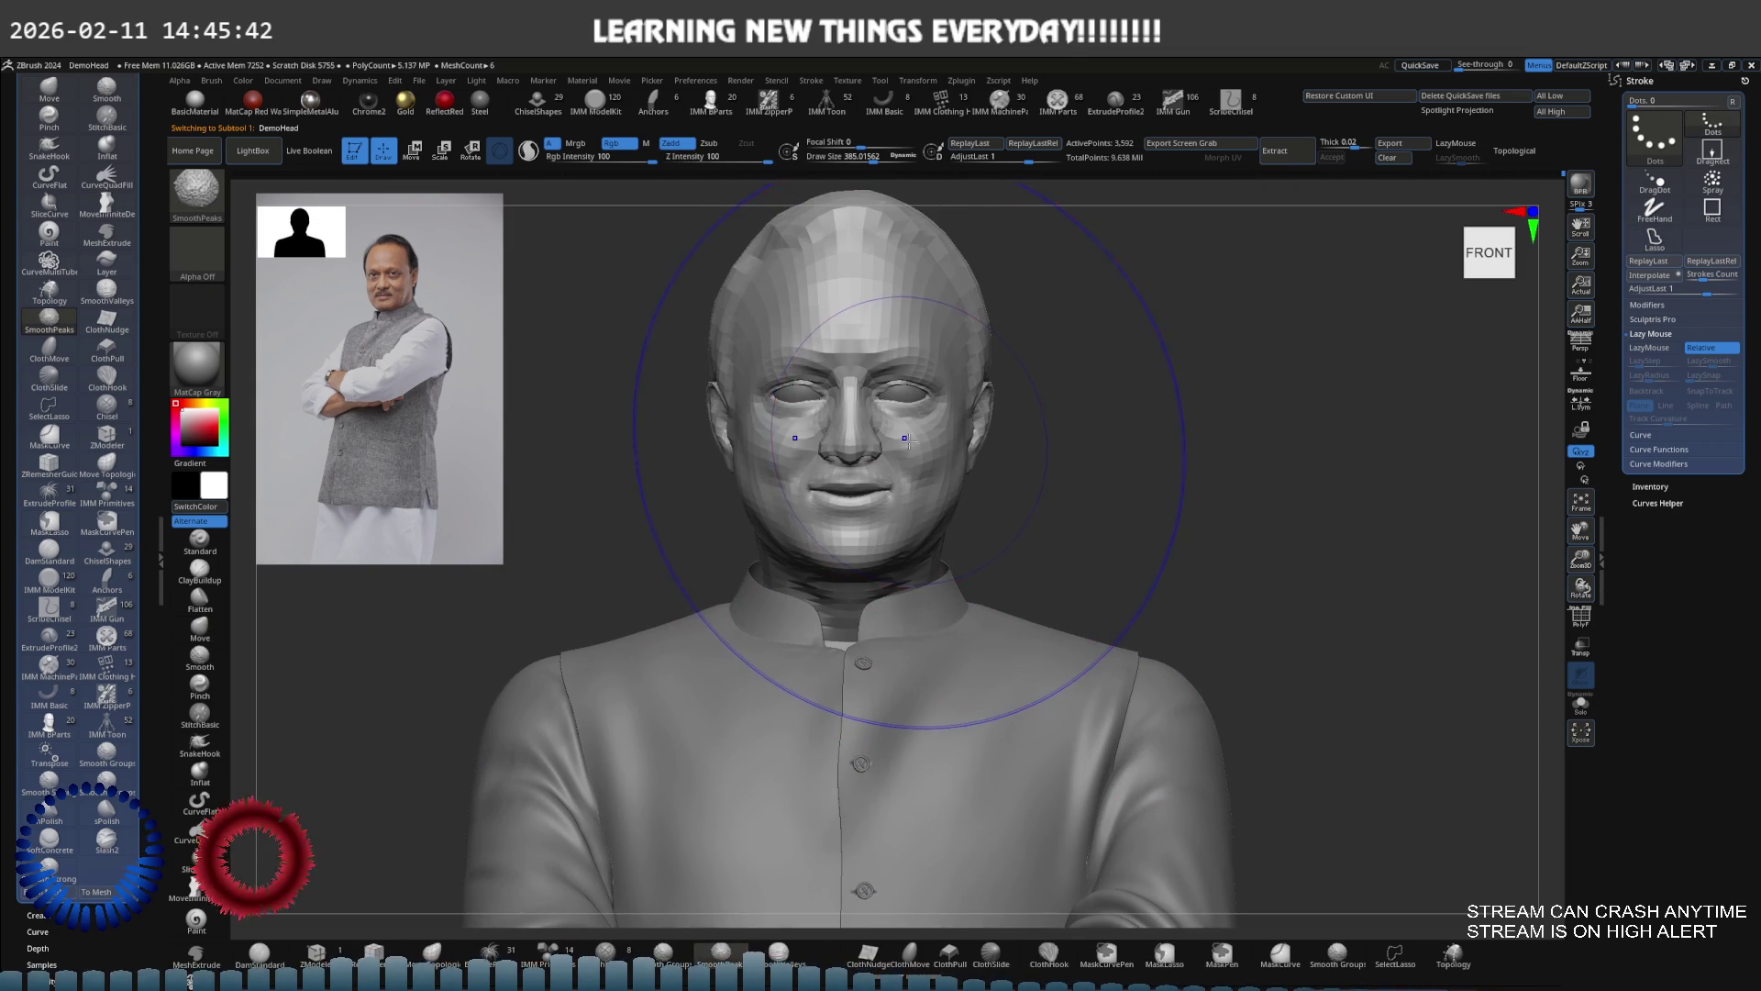
key(shift+d)
mouse_move(1101, 366)
alt+mouse_down()
mouse_move(1022, 389)
mouse_move(972, 465)
mouse_move(986, 468)
alt+mouse_up()
Draw a MaskPen rectangle over the head, invert the mask, and place the Rotate pivot on the face
key(ctrl)
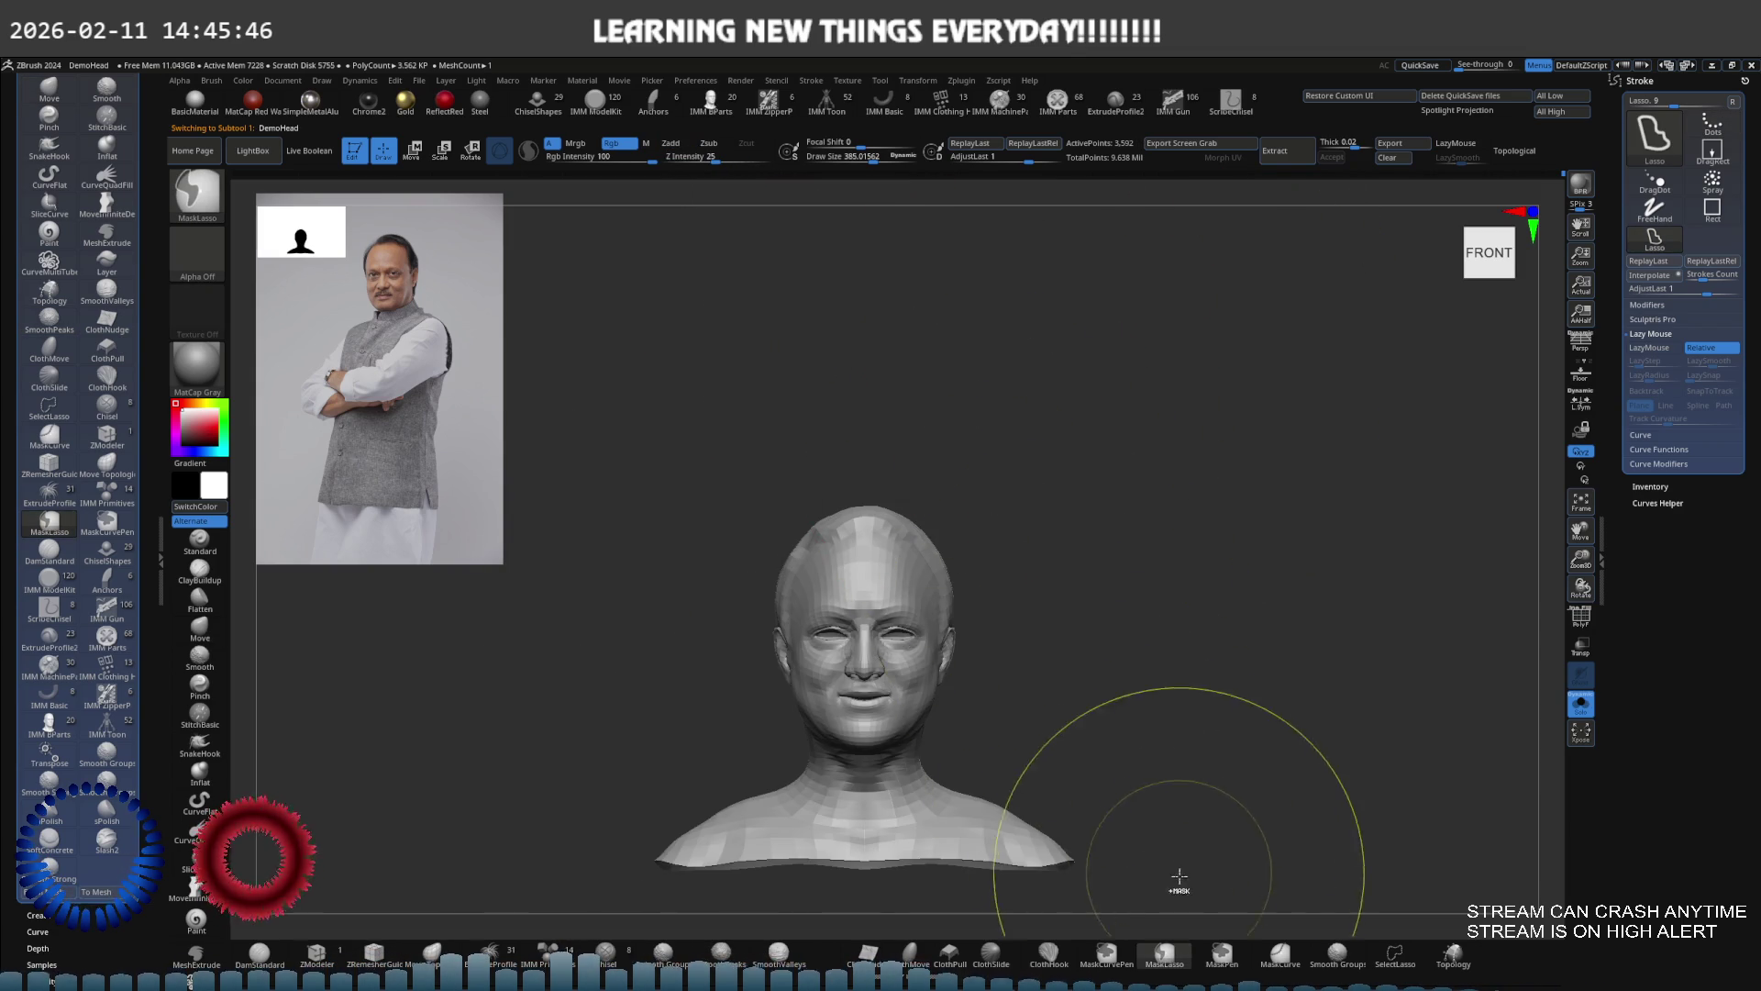
click(1223, 954)
mouse_move(681, 371)
ctrl+mouse_down()
mouse_move(932, 617)
mouse_move(1014, 754)
ctrl+mouse_up()
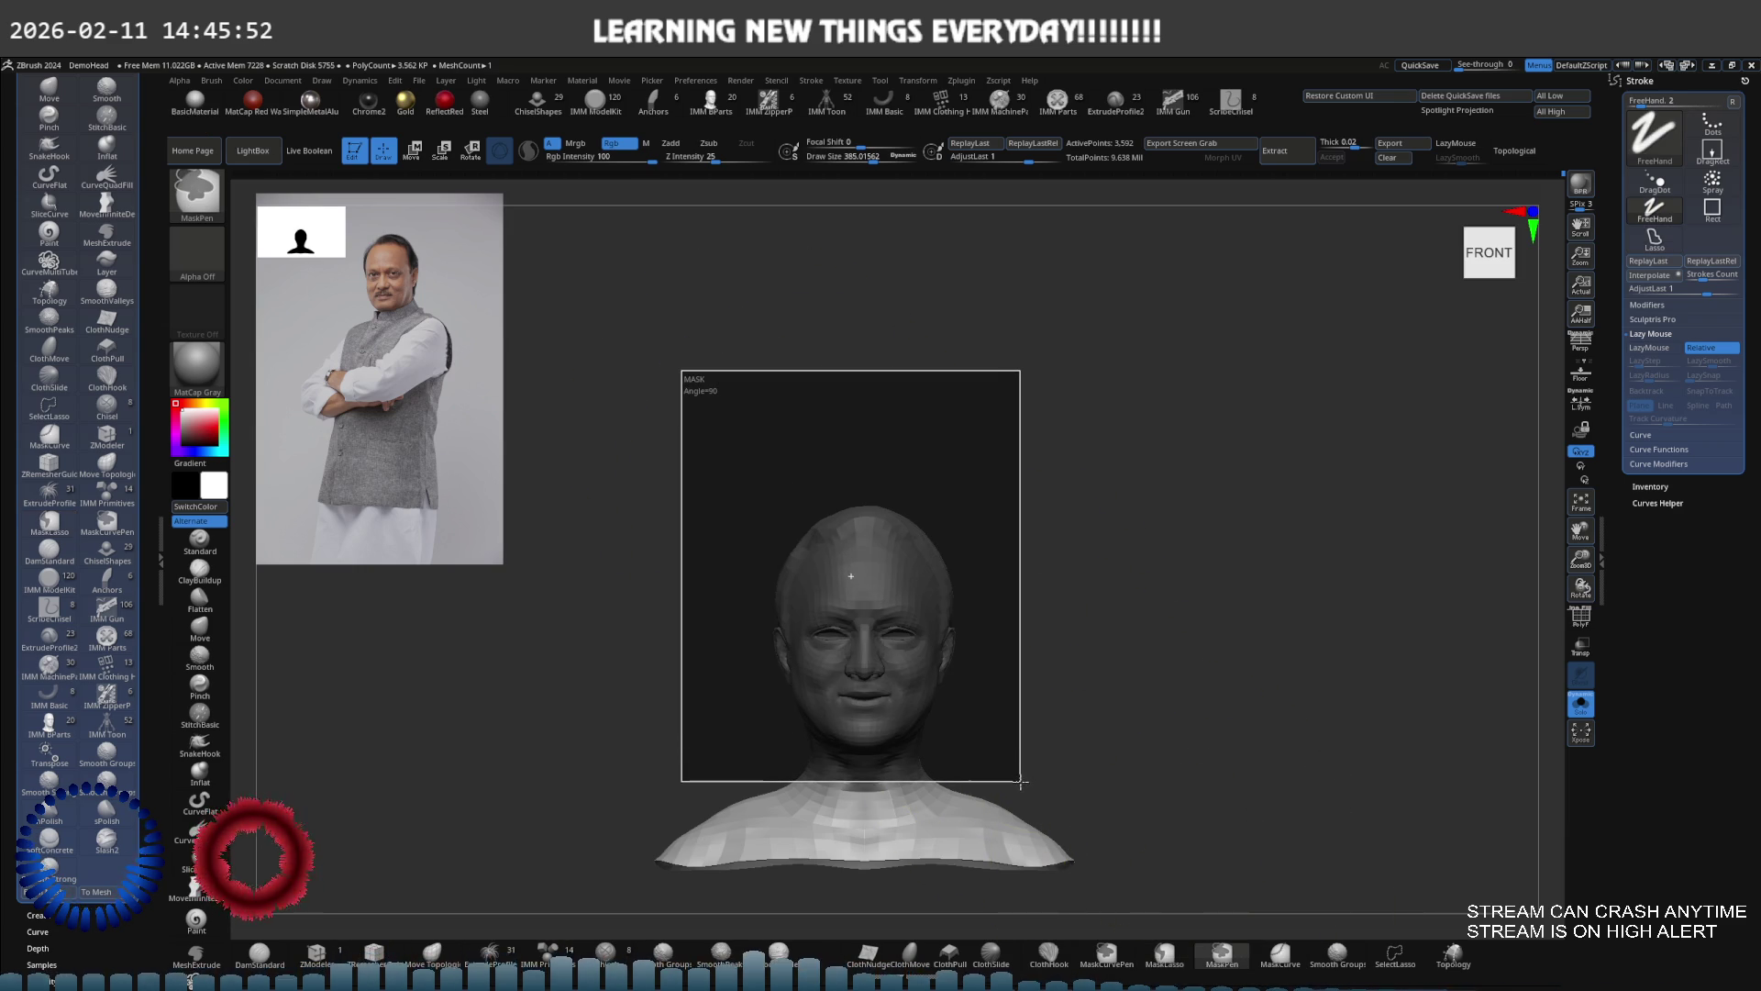
ctrl+drag(1021, 784, 1020, 785)
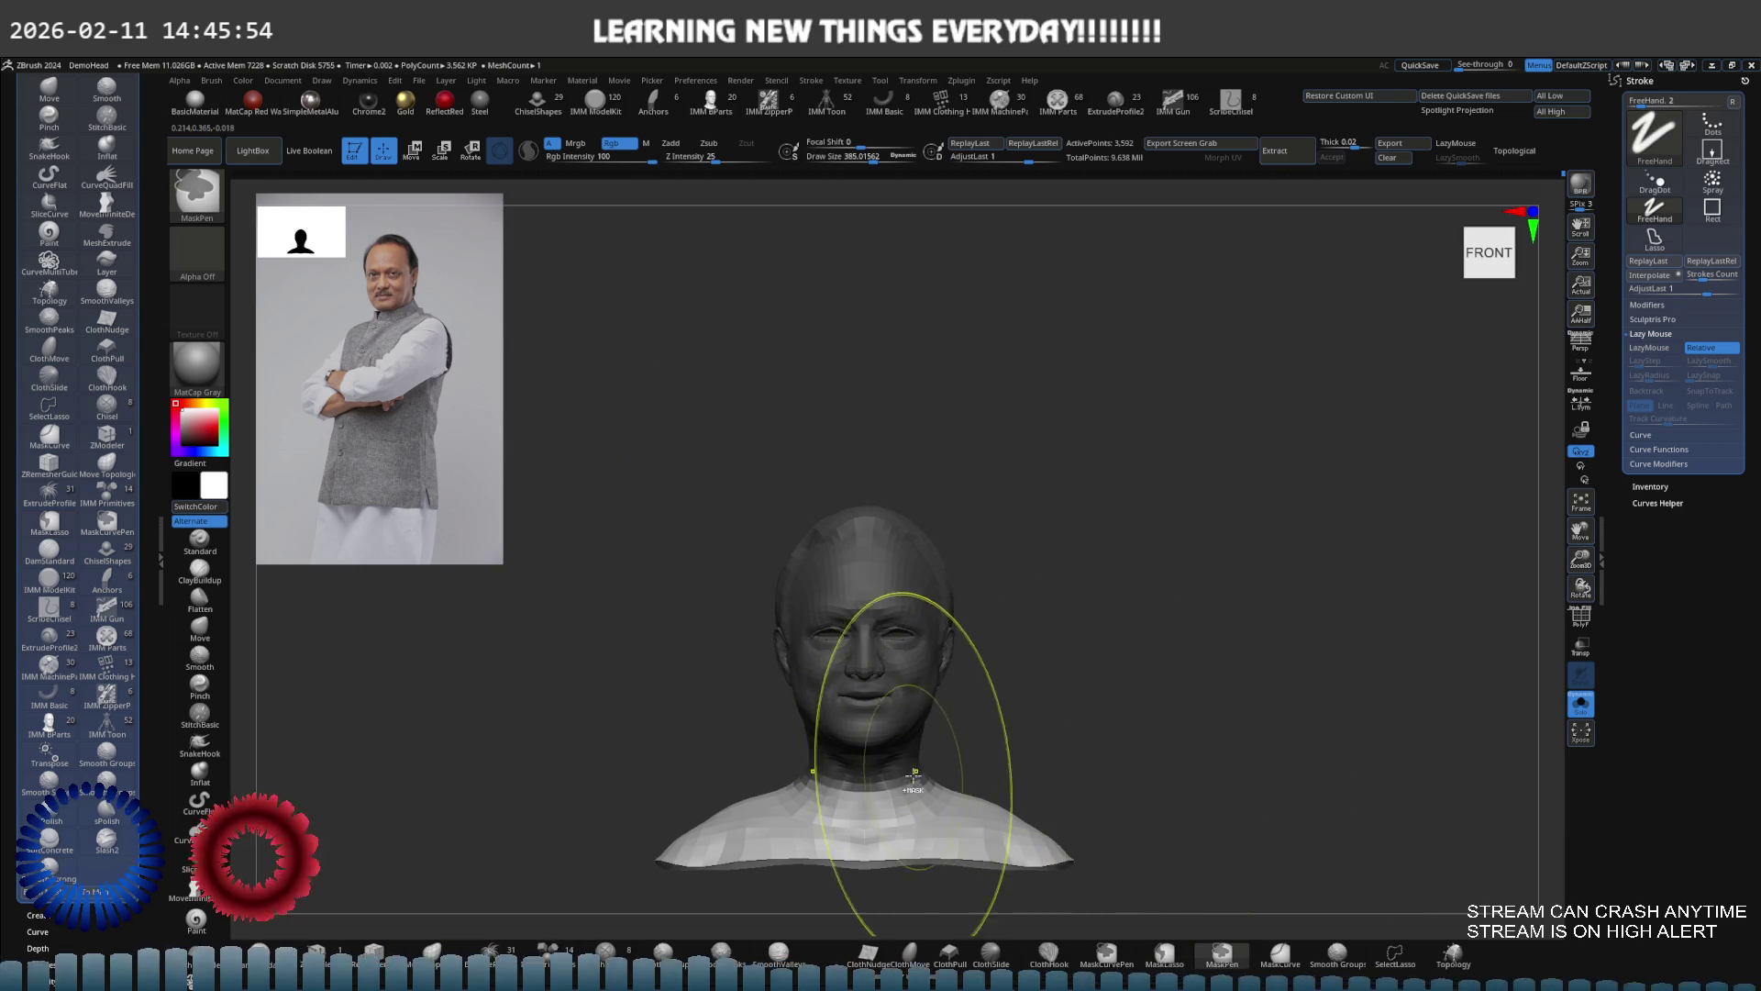
ctrl+click(995, 728)
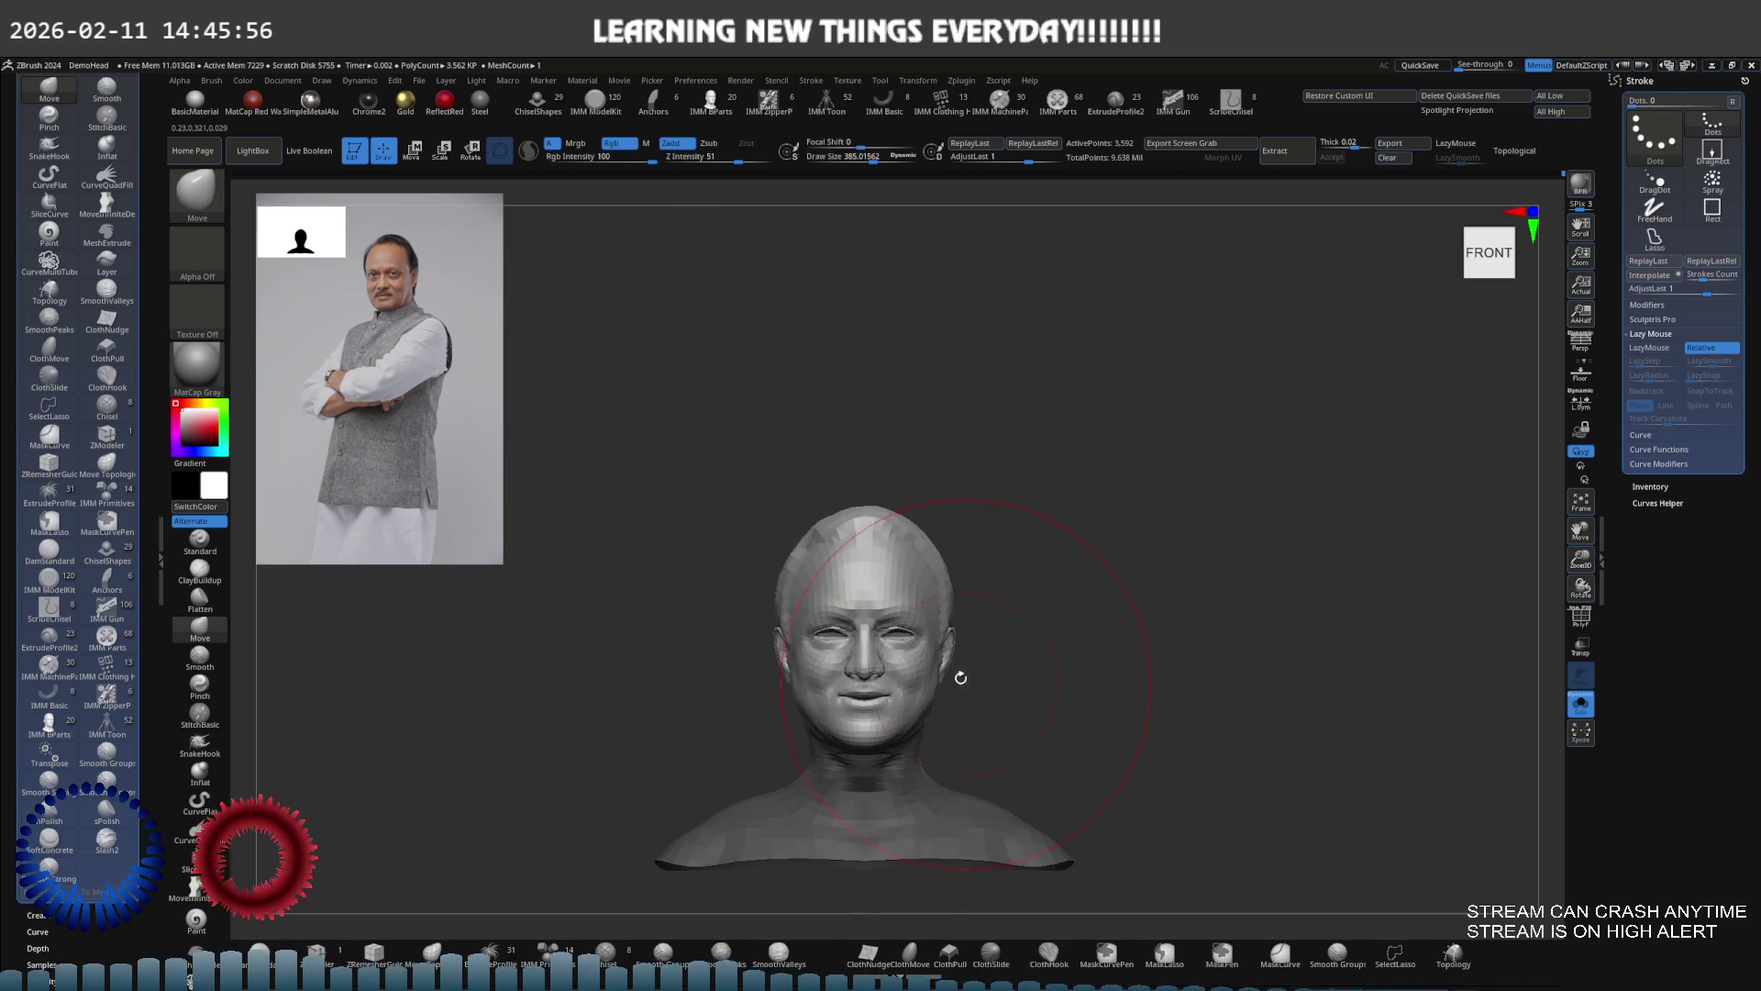
key(e)
mouse_move(925, 633)
mouse_down()
mouse_move(920, 667)
mouse_move(964, 419)
mouse_move(894, 560)
mouse_move(906, 548)
mouse_up()
key(ctrl+shift+s)
key(ctrl+z)
key(ctrl+z)
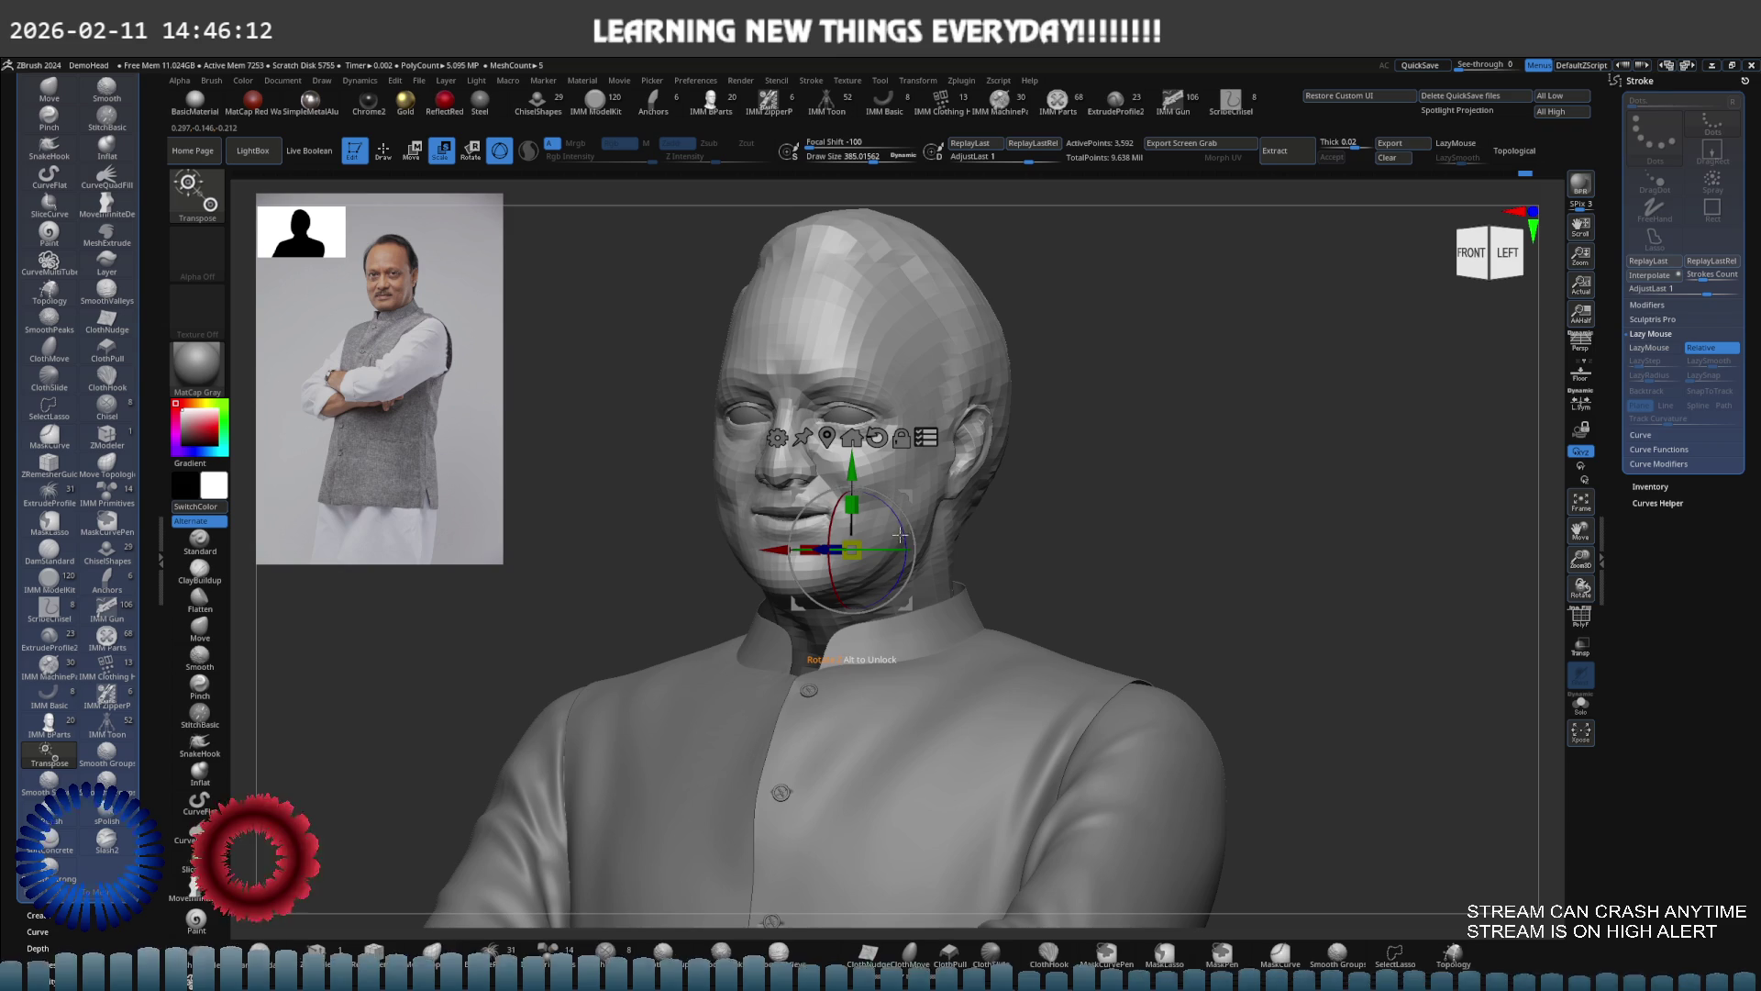
Show the hidden arms again and rotate the head toward the front with the Transpose gizmo
ctrl+right_drag(893, 542, 918, 523)
ctrl+shift+click(969, 521)
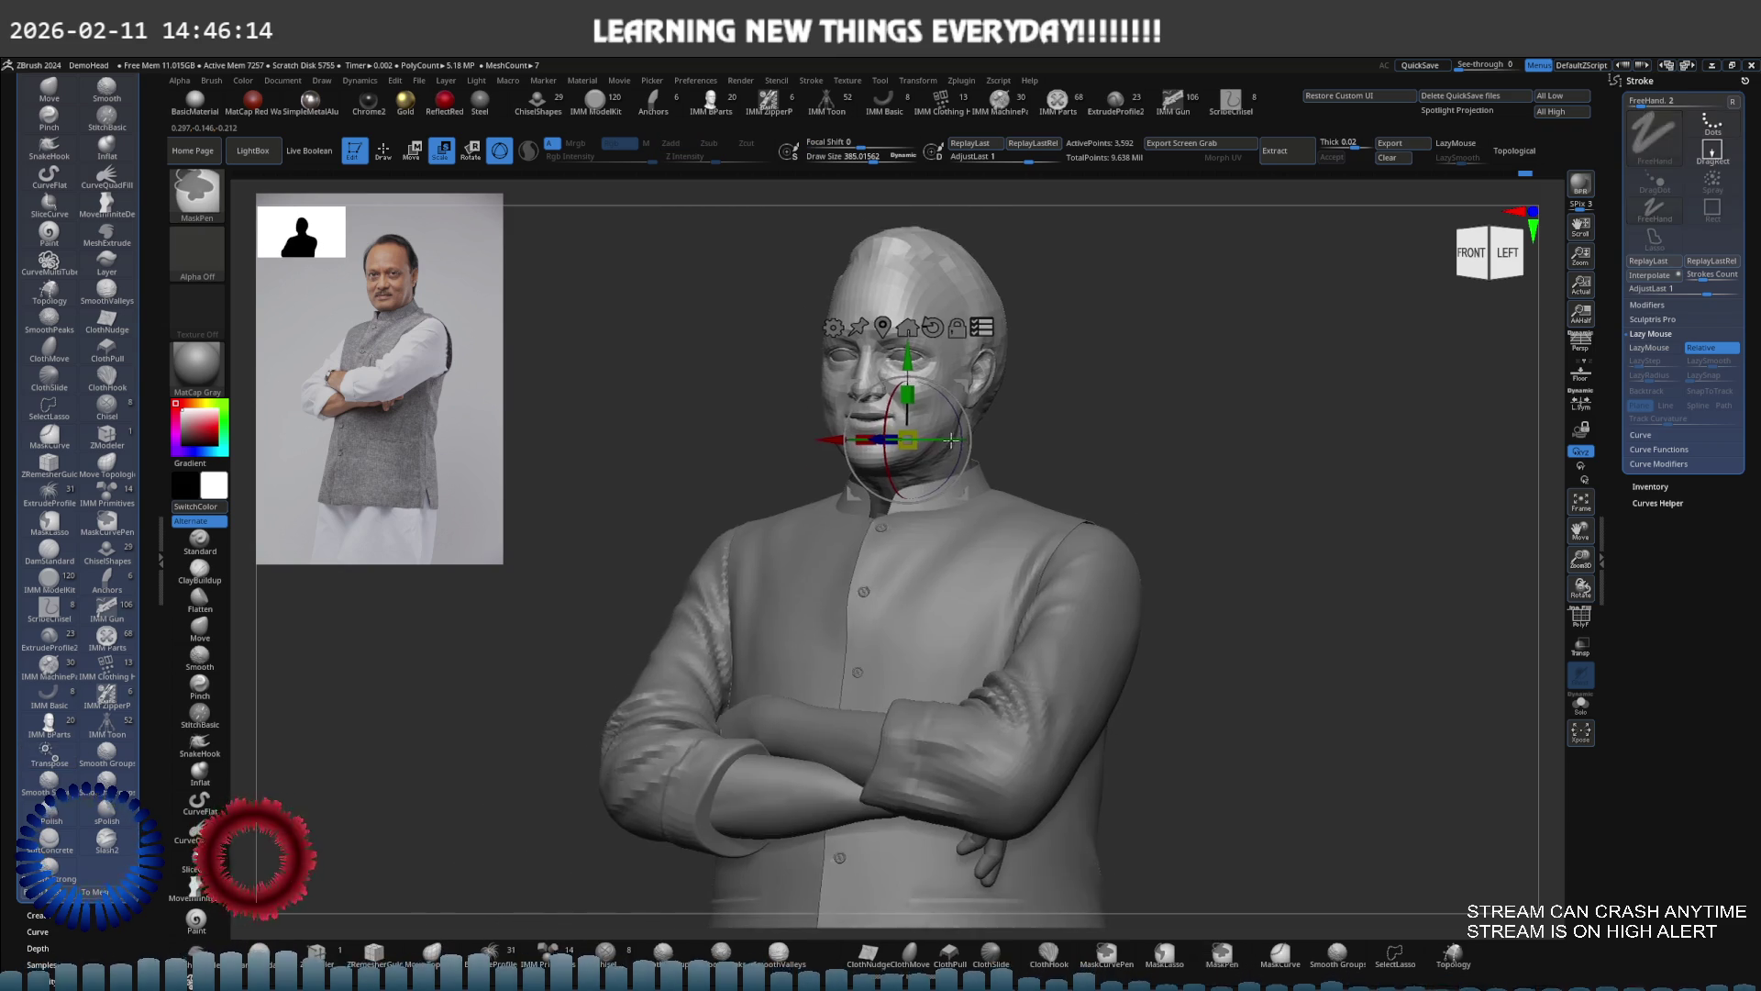
key(ctrl+shift)
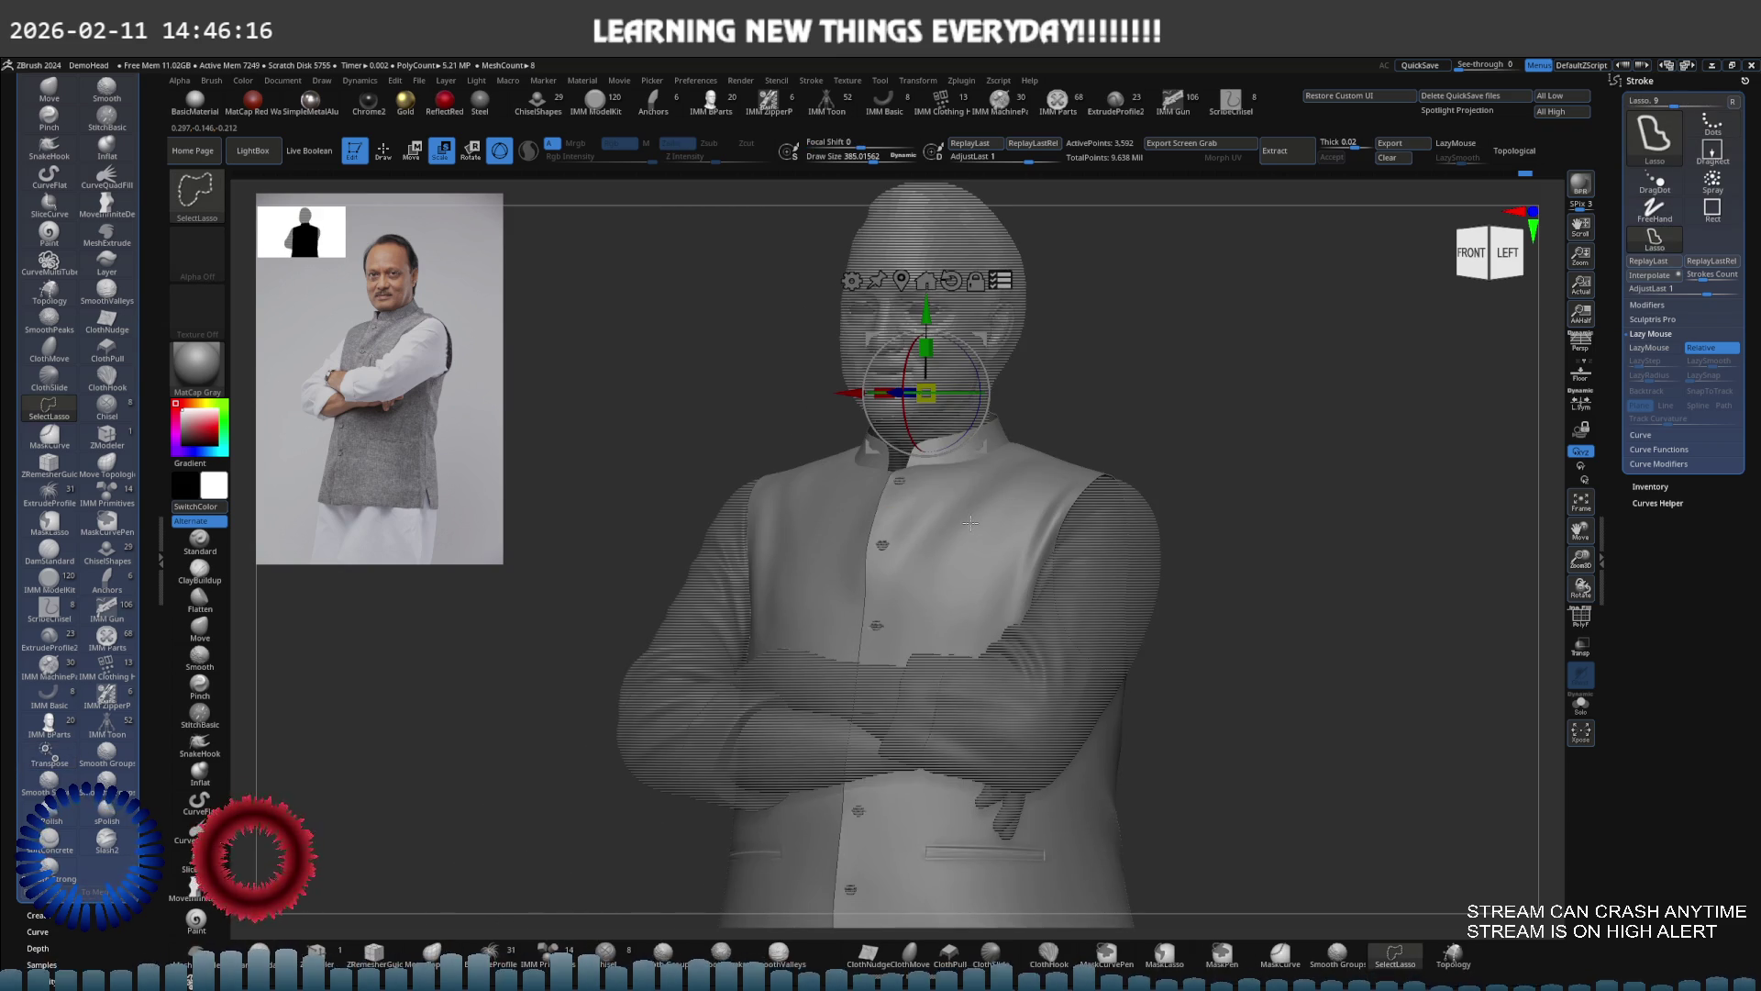
ctrl+right_drag(970, 238, 1061, 250)
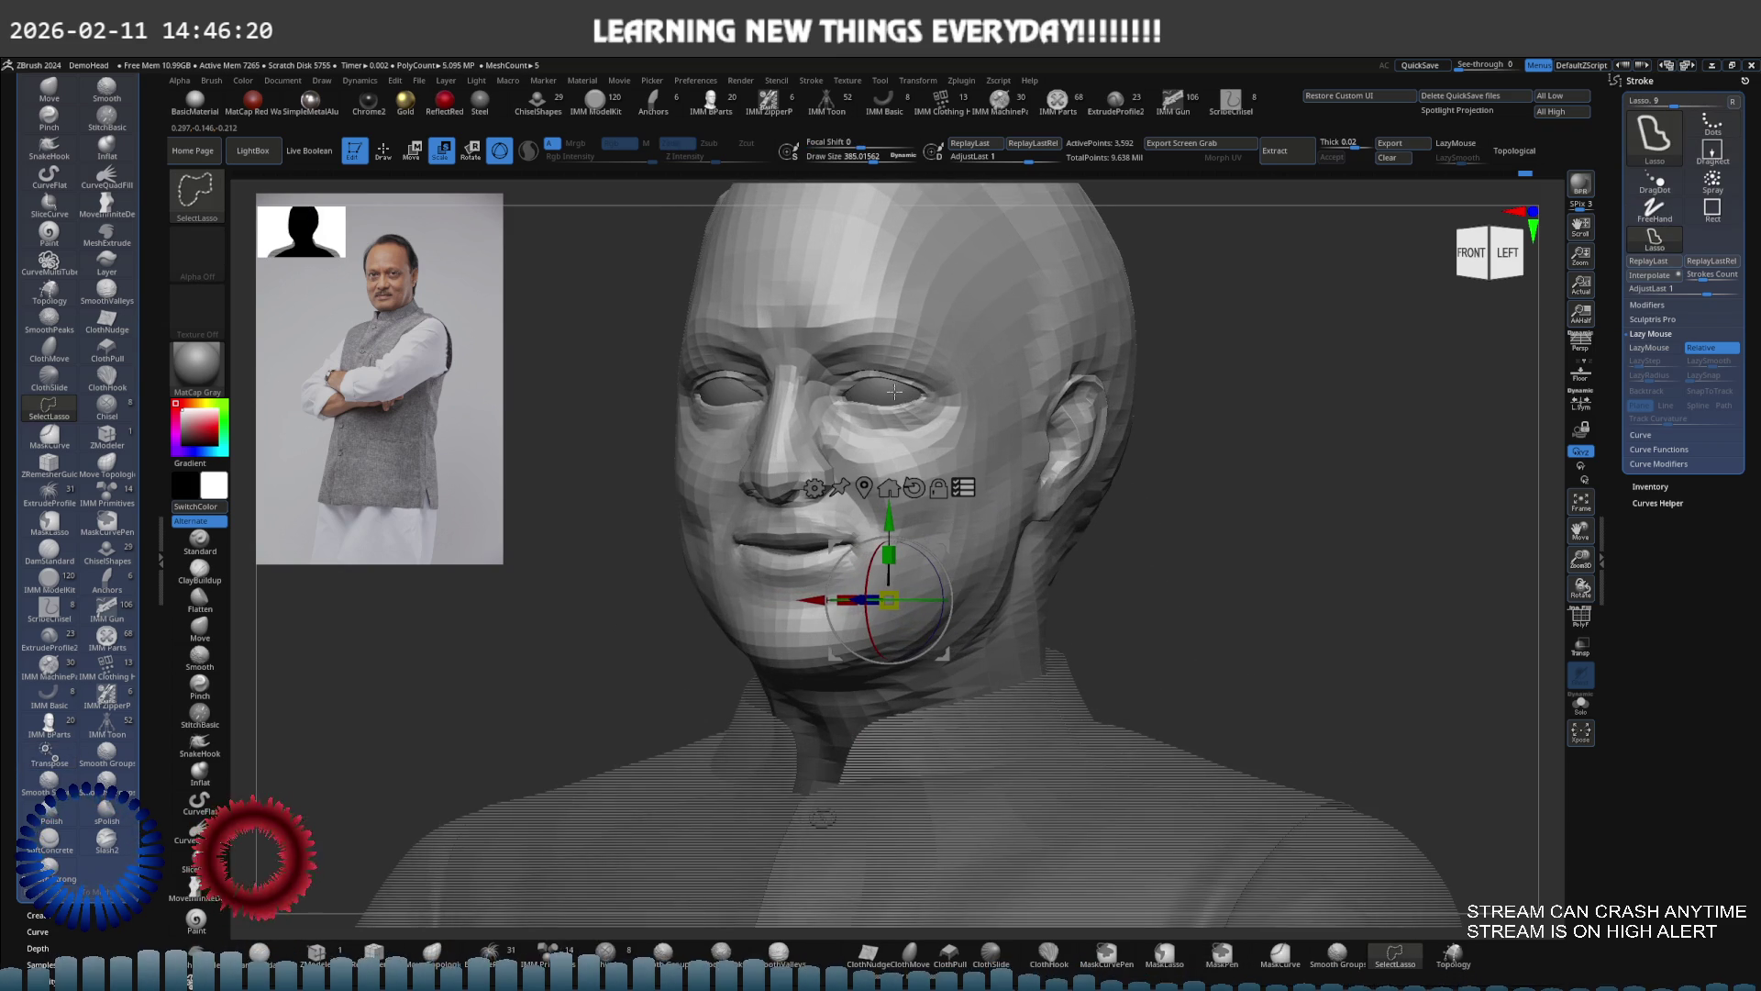
mouse_move(1038, 542)
ctrl+right_down()
mouse_move(1025, 406)
mouse_move(1078, 529)
mouse_move(967, 548)
ctrl+right_up()
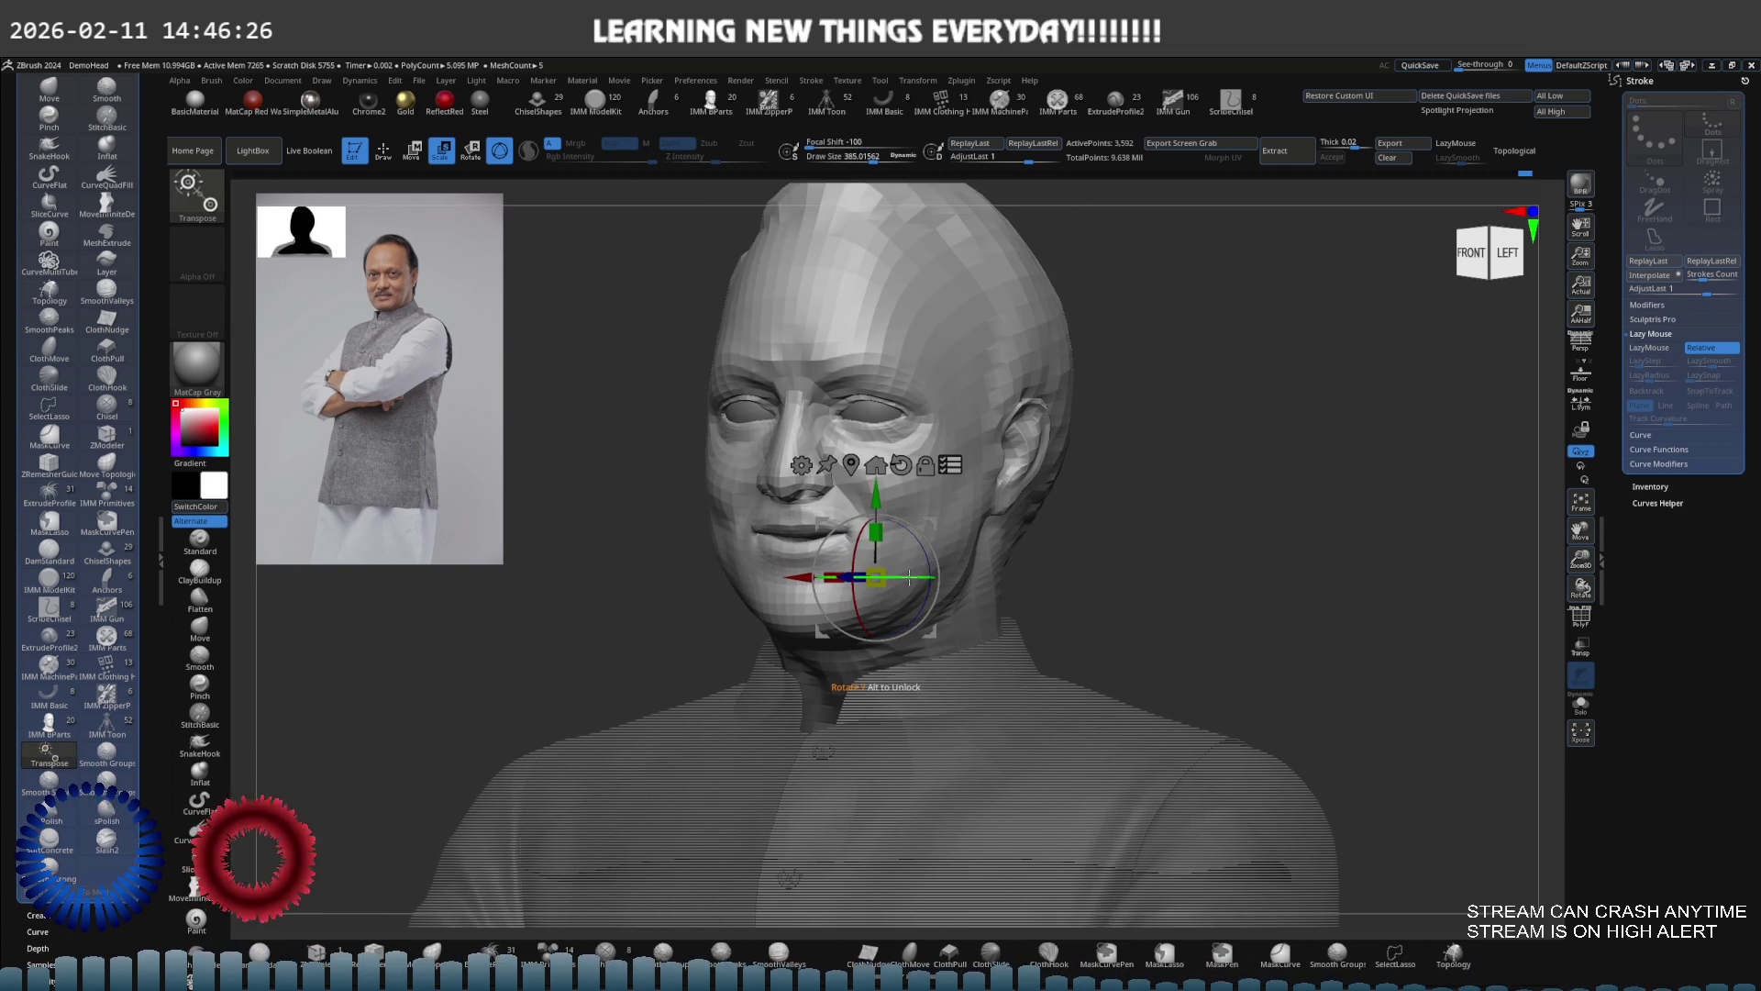
drag(909, 576, 926, 576)
ctrl+right_drag(927, 577, 806, 562)
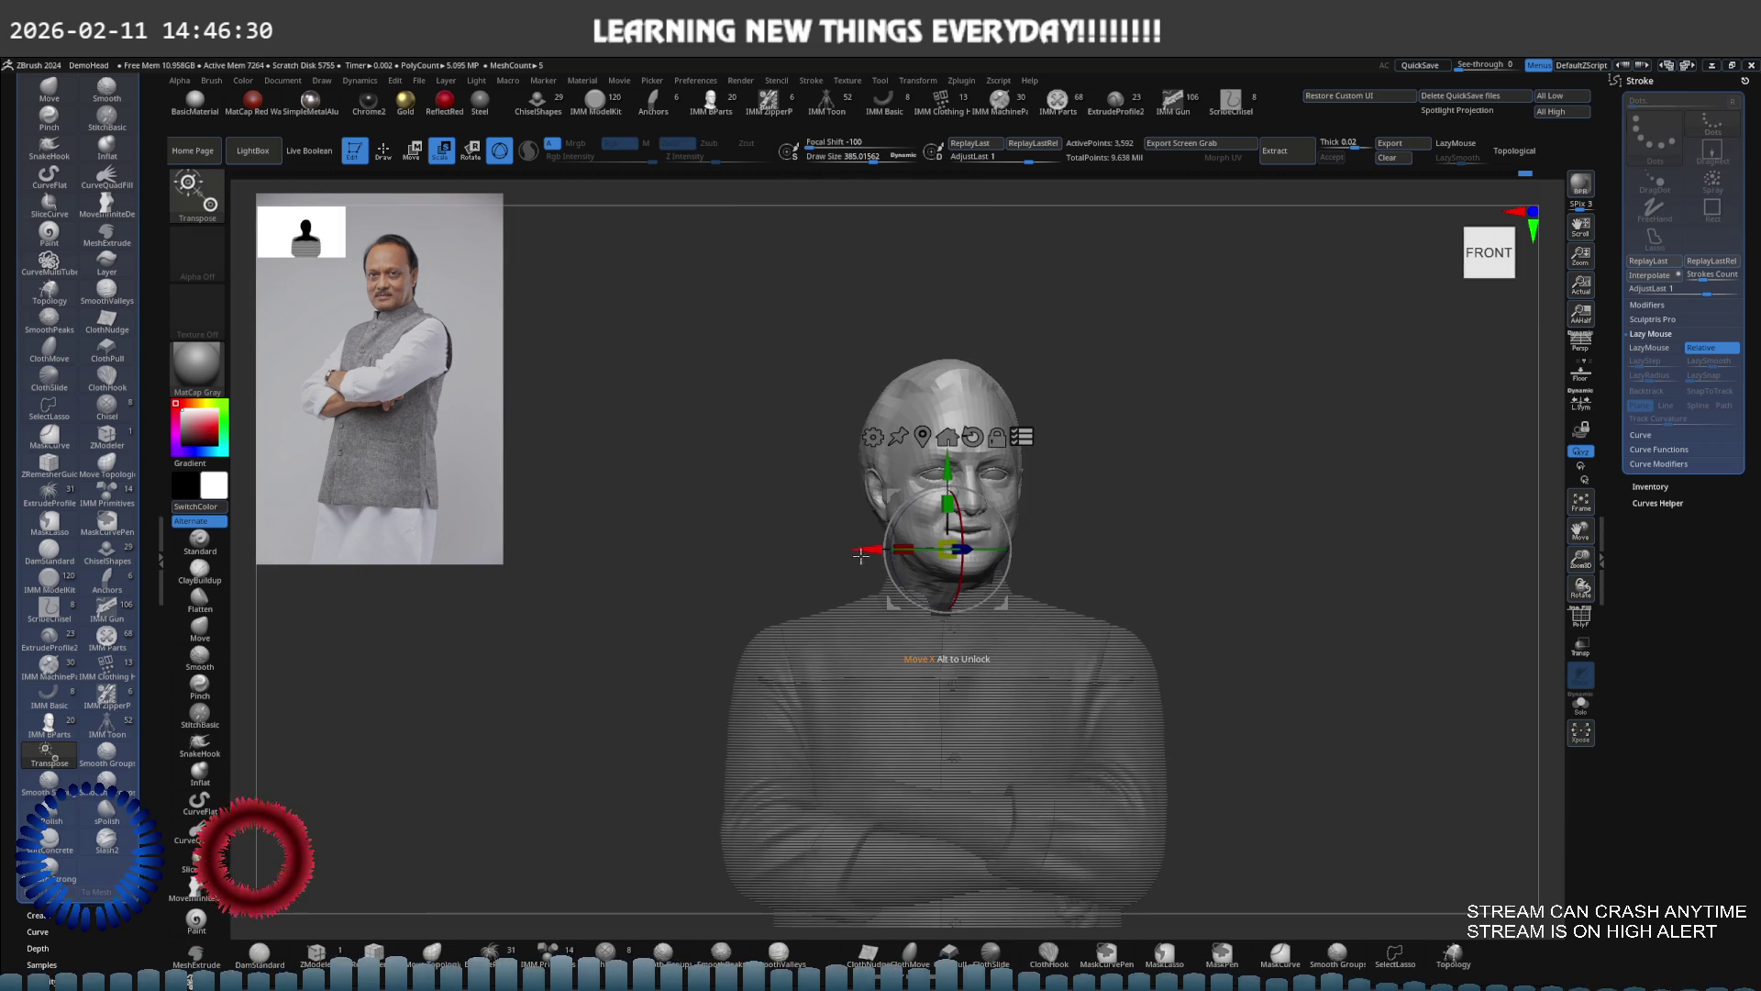
Check the head from the side, rotate it slightly further, and clear the head mask
mouse_move(933, 548)
right_down()
mouse_move(1033, 524)
mouse_move(1030, 541)
right_up()
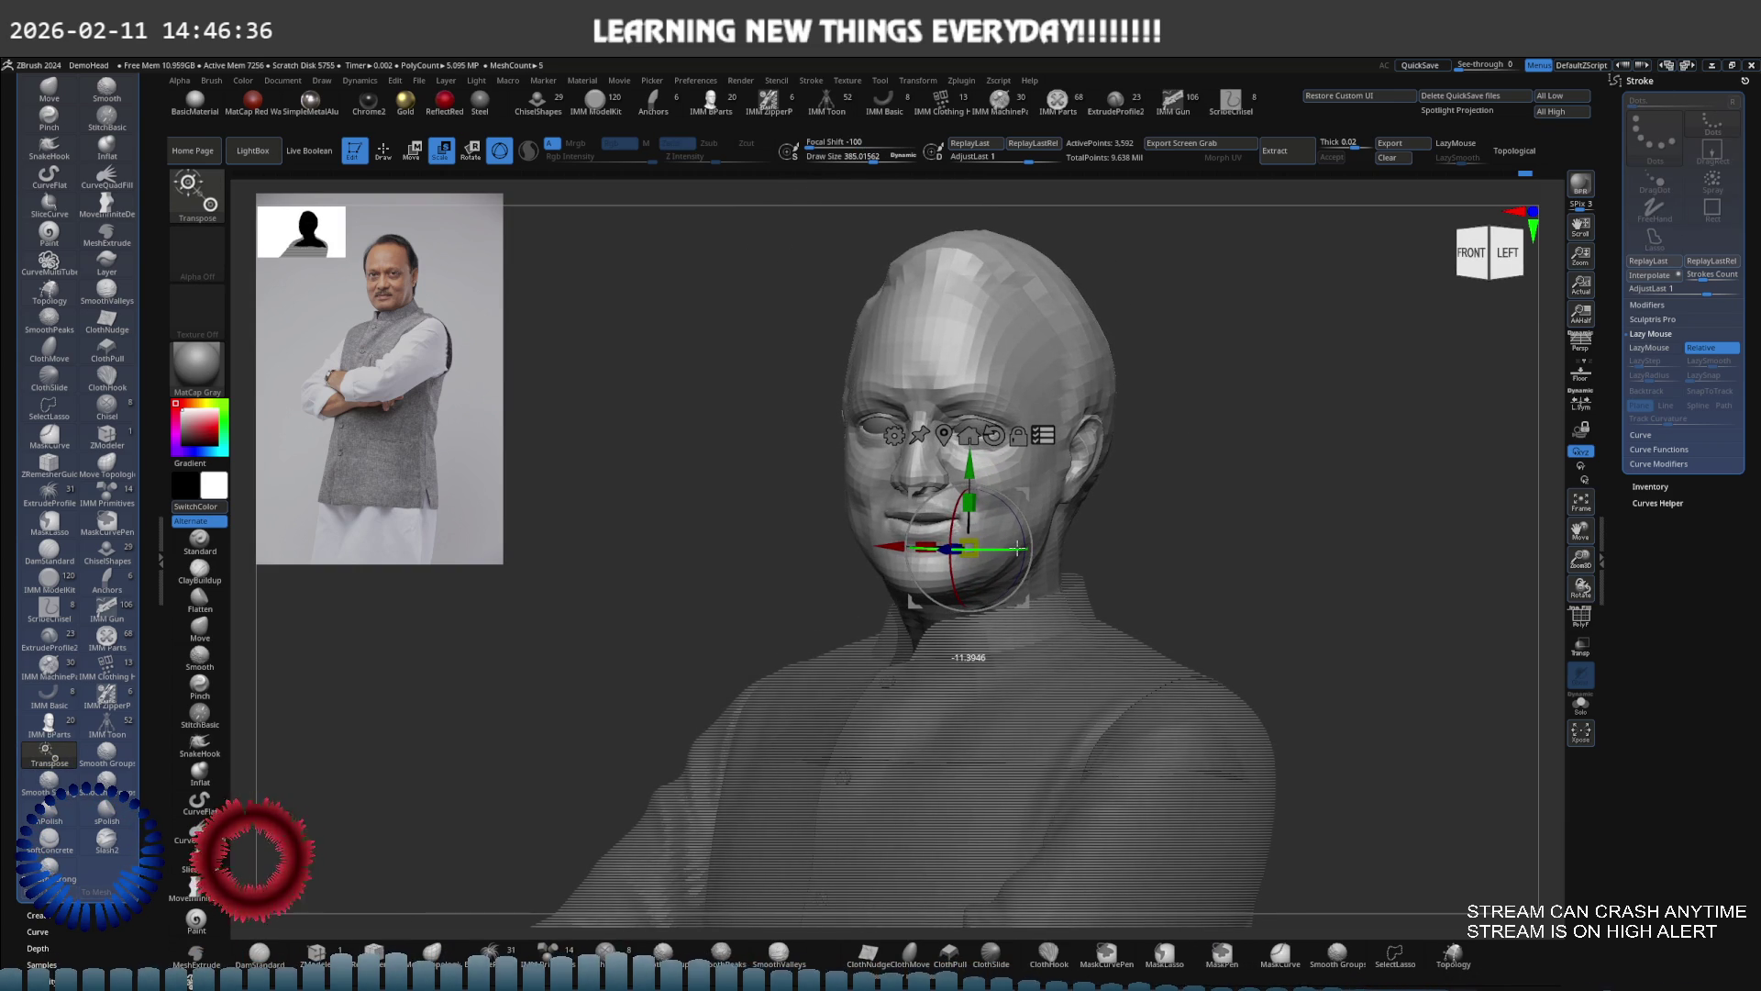
mouse_move(1018, 549)
ctrl+right_down()
mouse_move(1018, 508)
mouse_move(969, 496)
ctrl+right_up()
drag(969, 496, 970, 494)
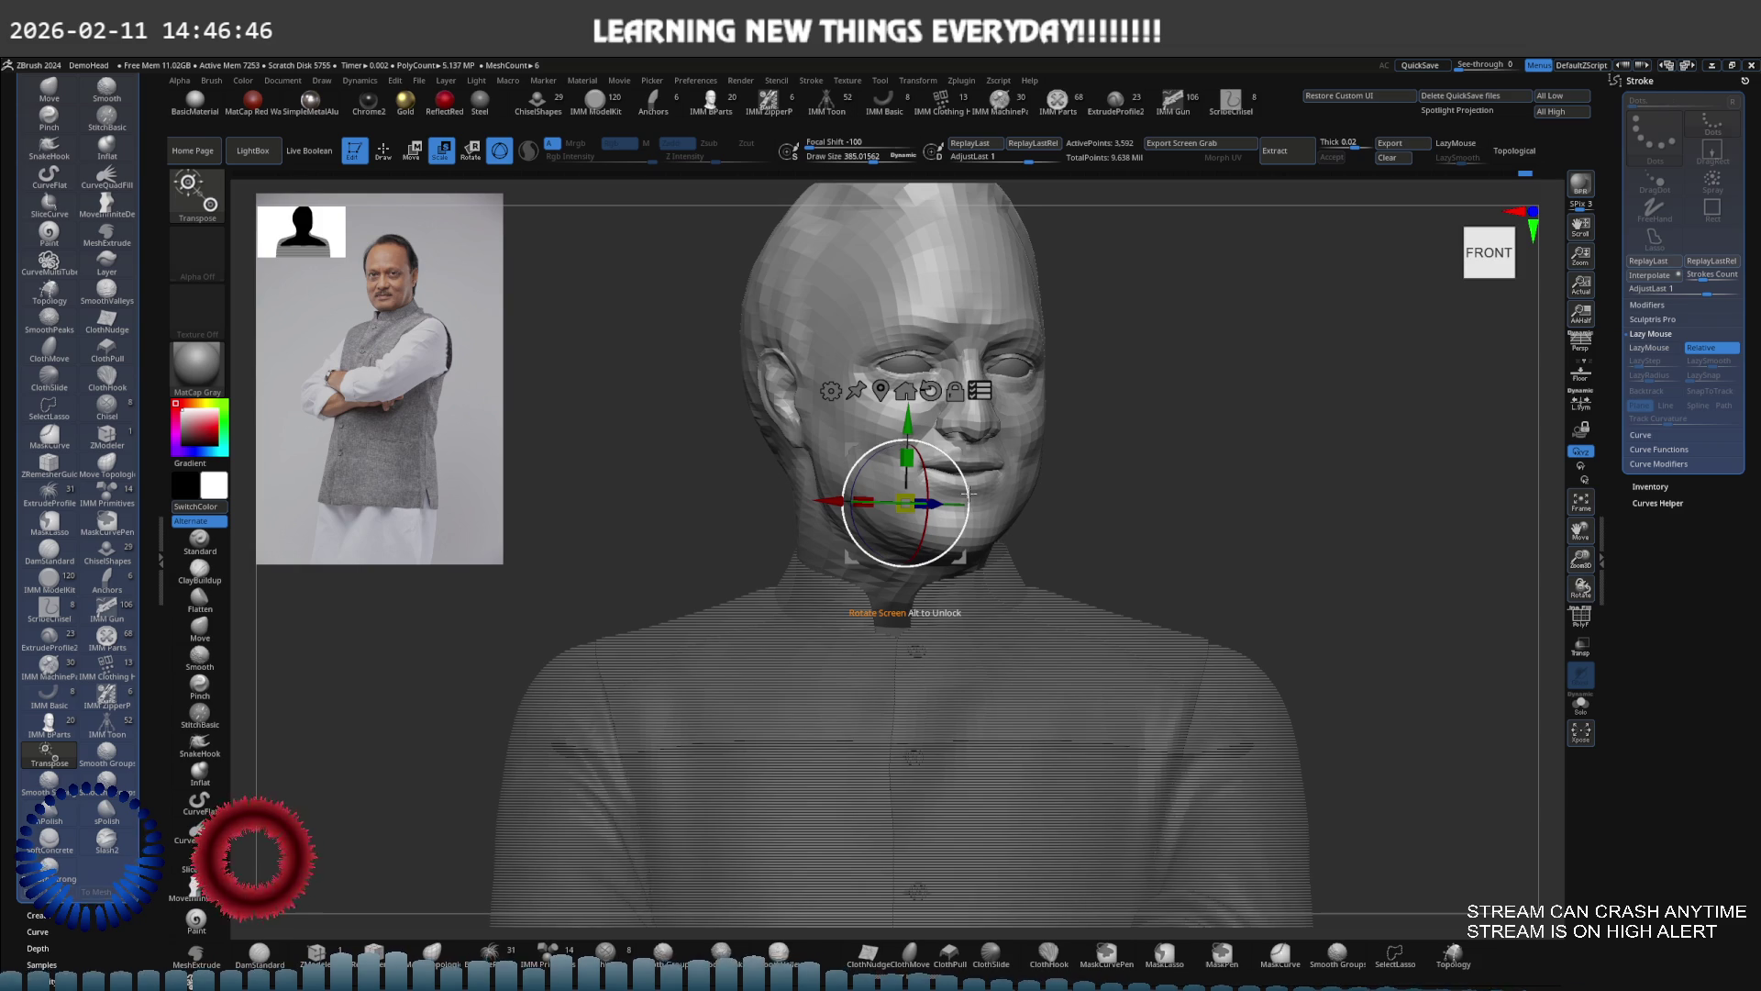
mouse_move(969, 493)
right_down()
mouse_move(933, 494)
mouse_move(1055, 477)
right_up()
key(q)
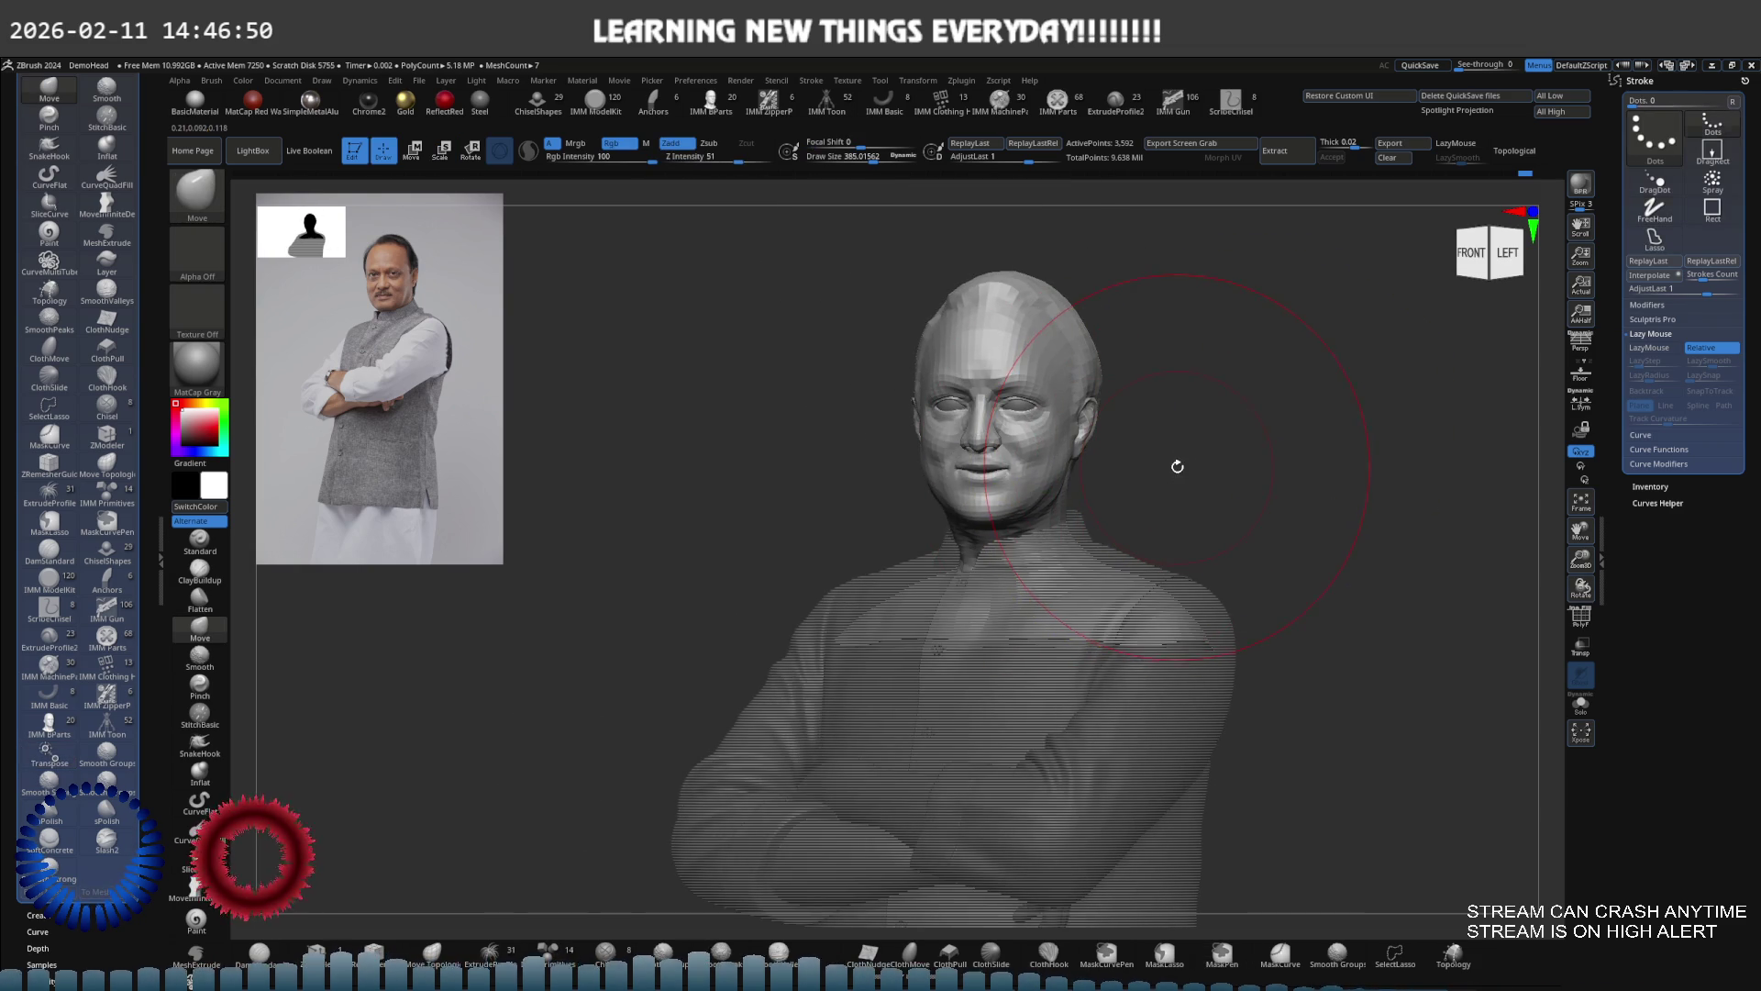
ctrl+click(1187, 471)
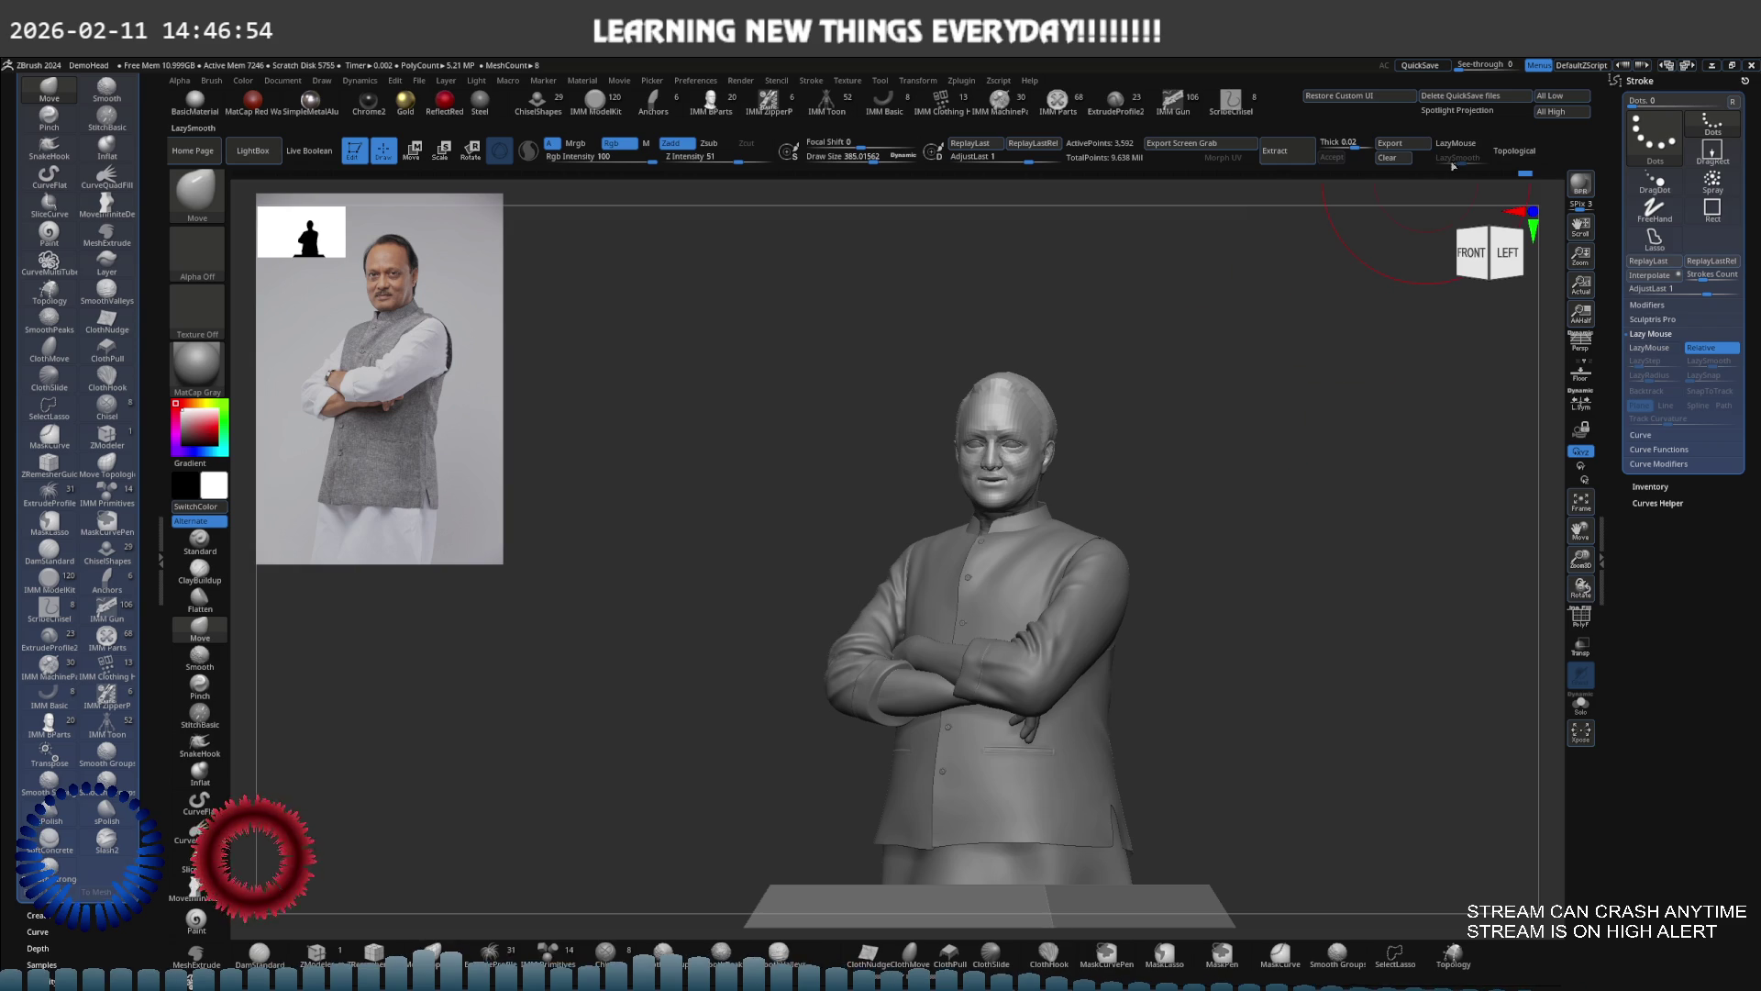
mouse_move(1146, 523)
right_down()
mouse_move(1176, 511)
mouse_move(1095, 456)
right_up()
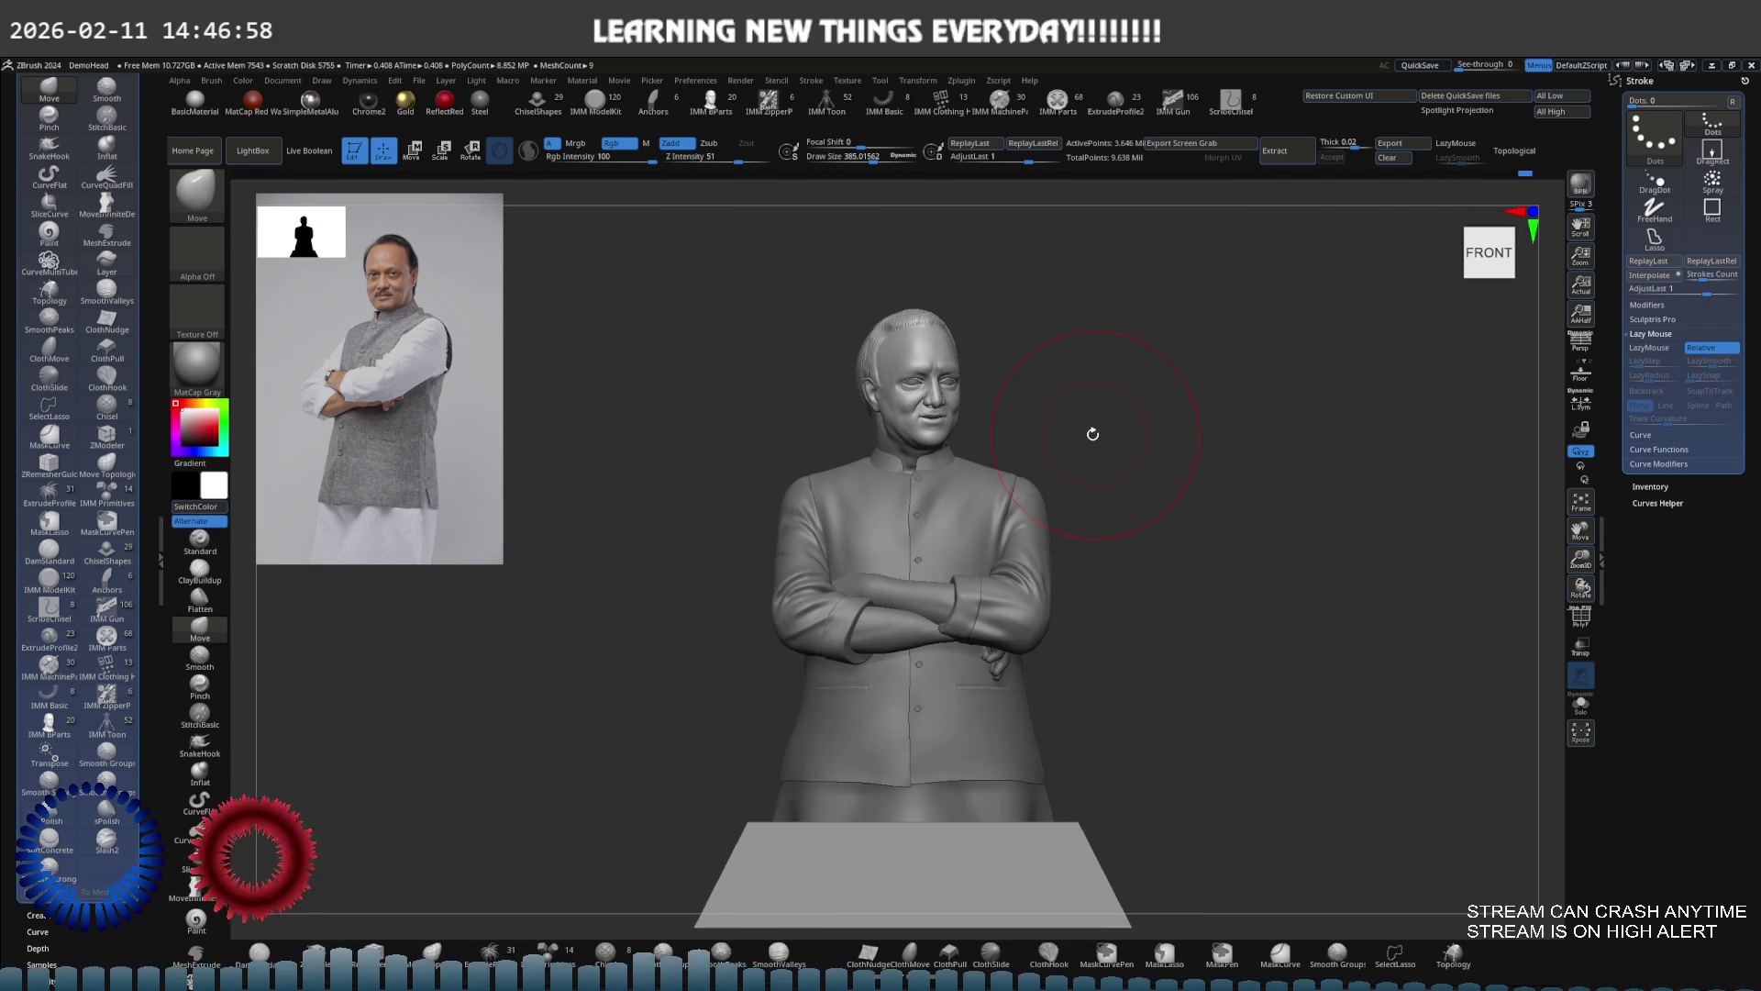
Orbit from a side profile to a level front view and zoom in on the bust
mouse_move(1015, 394)
right_down()
mouse_move(1042, 495)
mouse_move(1073, 471)
mouse_move(983, 440)
mouse_move(963, 471)
mouse_move(1088, 489)
mouse_move(1032, 532)
mouse_move(1055, 495)
mouse_move(1037, 468)
mouse_move(1017, 516)
mouse_move(1030, 456)
right_up()
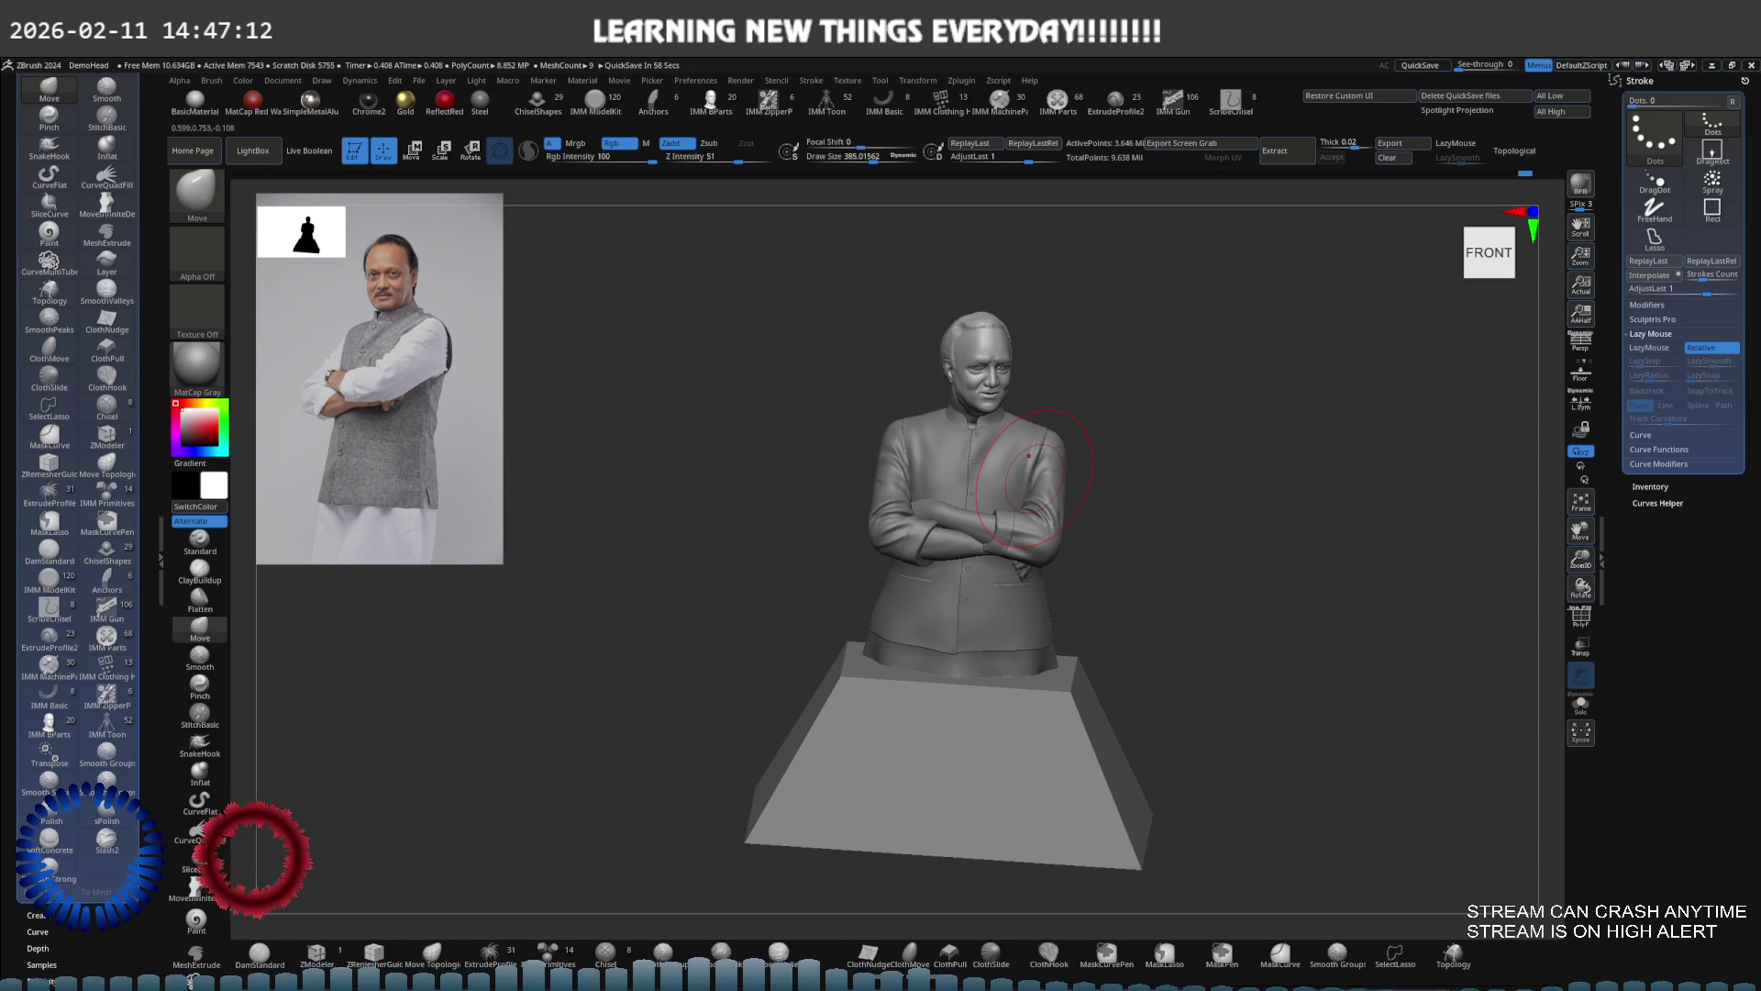
right_drag(1095, 514, 1069, 477)
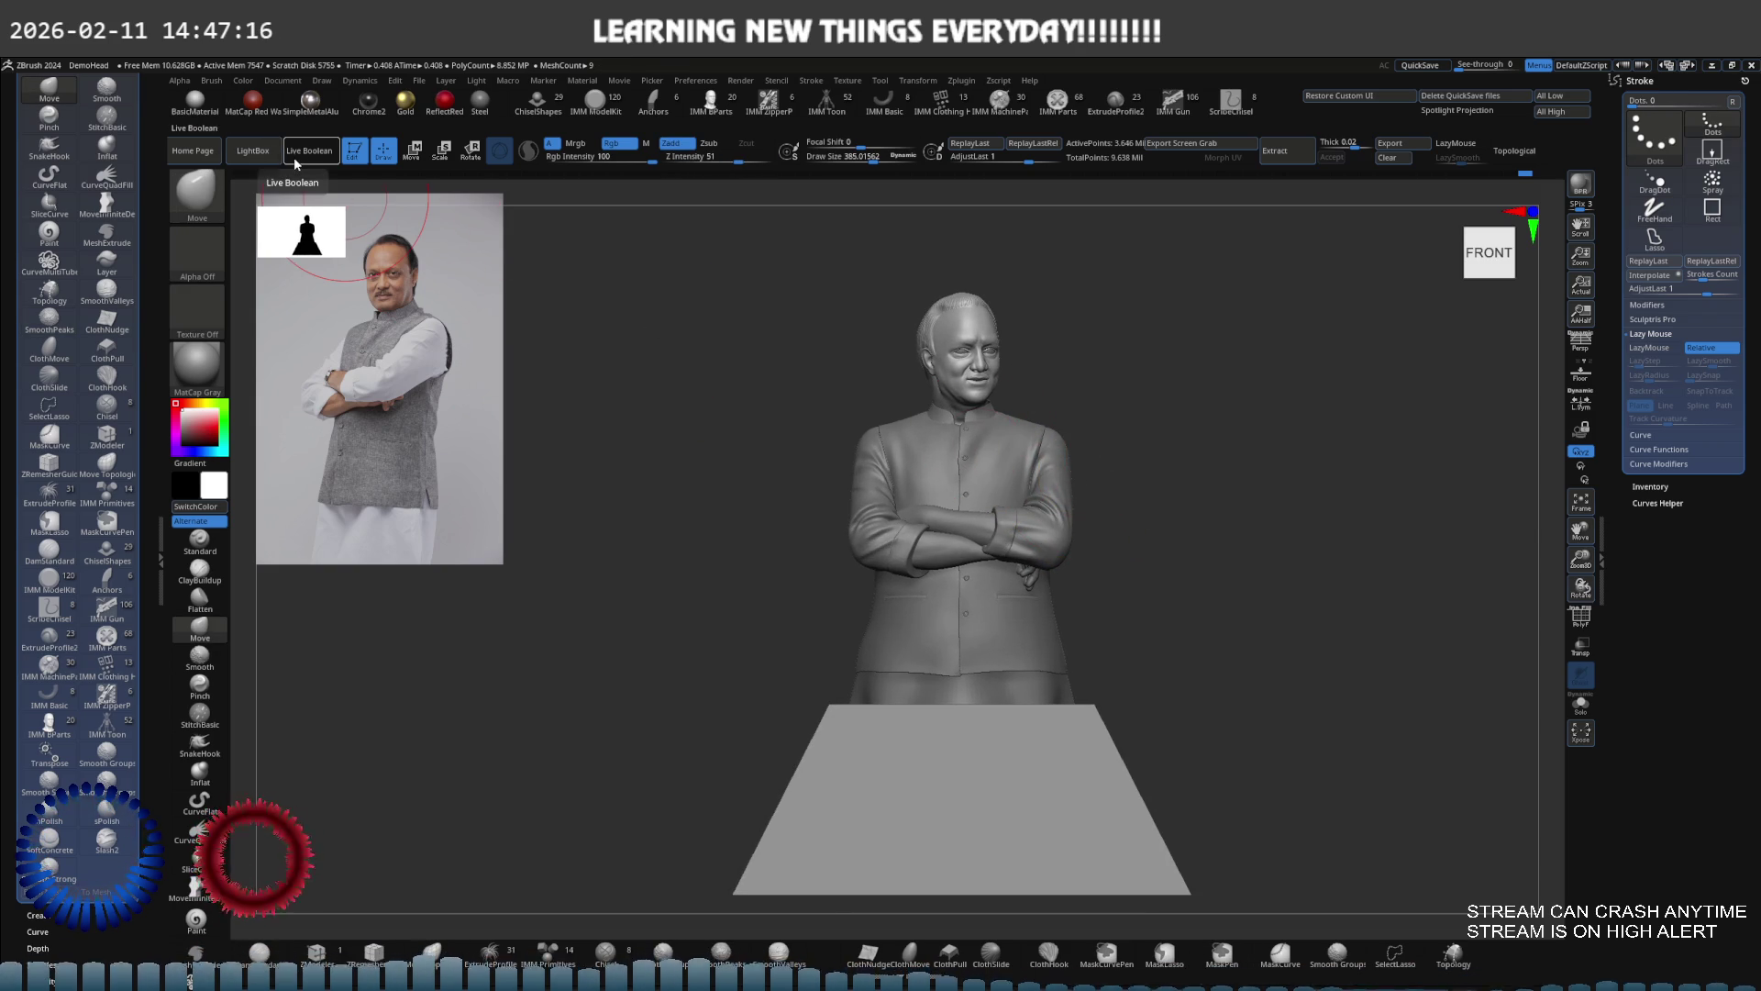
mouse_move(818, 401)
ctrl+right_down()
mouse_move(764, 408)
mouse_move(720, 524)
ctrl+right_up()
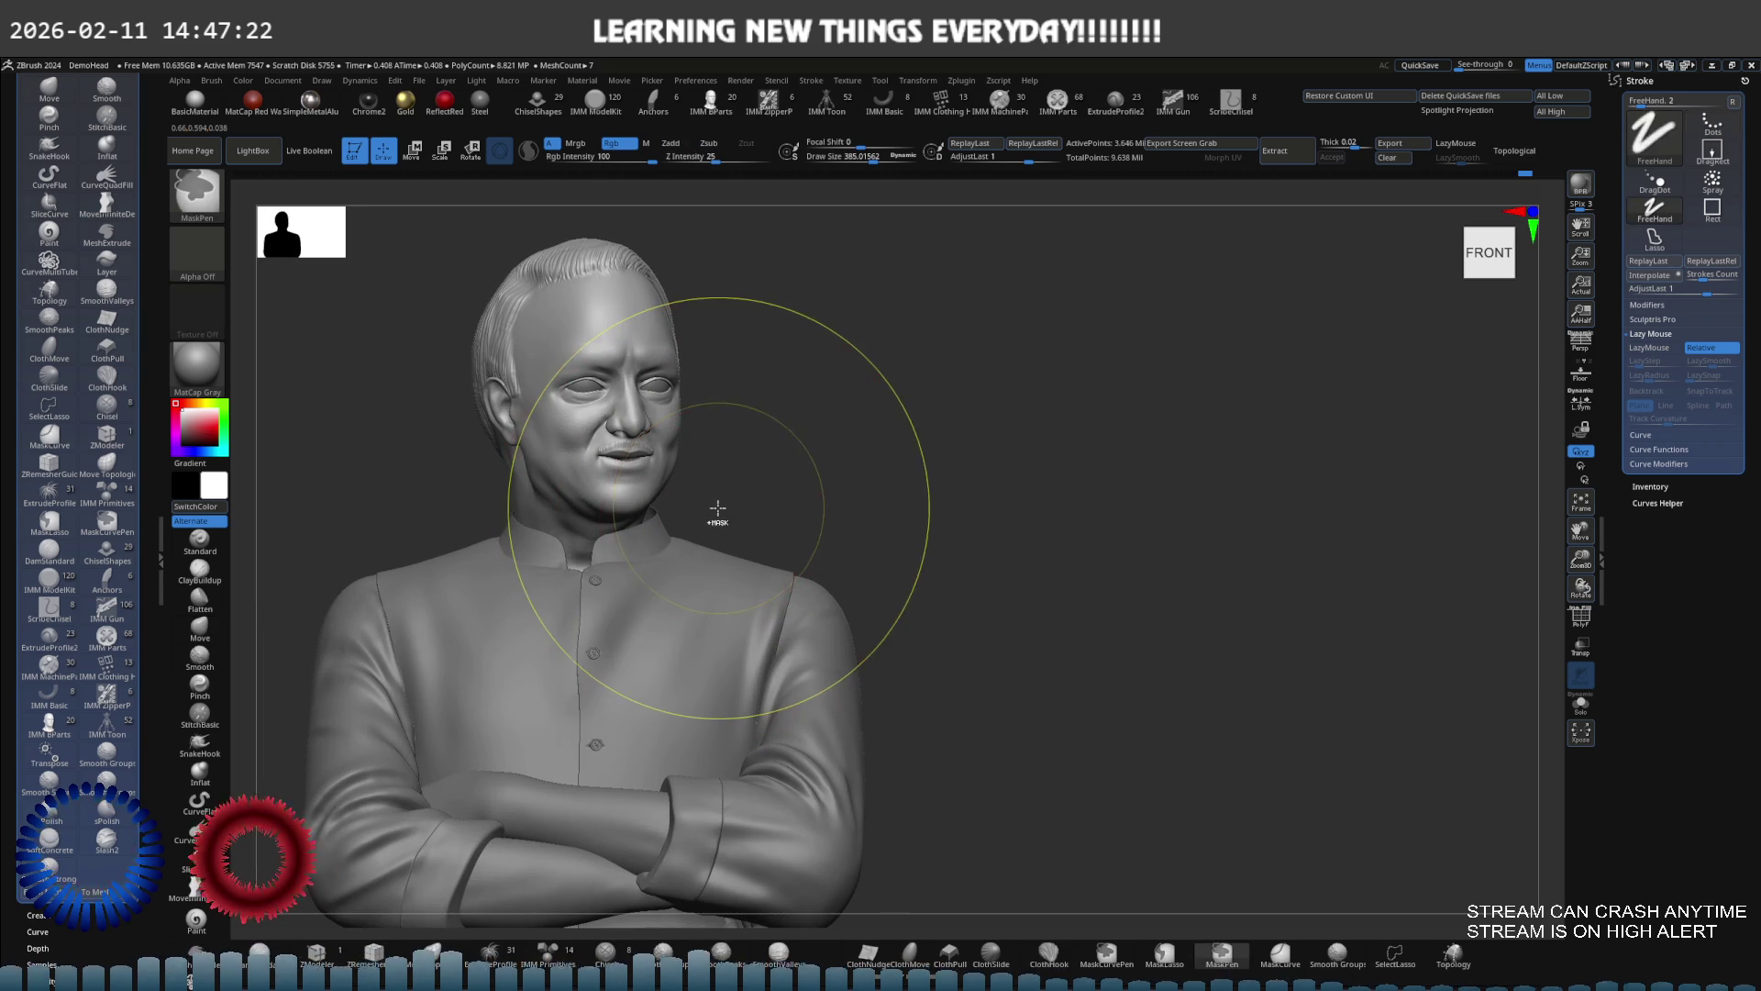
Snapshot a turned side view beside the bust, then a scaled-down full figure showing its pedestal
mouse_move(701, 504)
alt+right_down()
mouse_move(1187, 520)
mouse_move(1170, 473)
mouse_move(1221, 481)
alt+right_up()
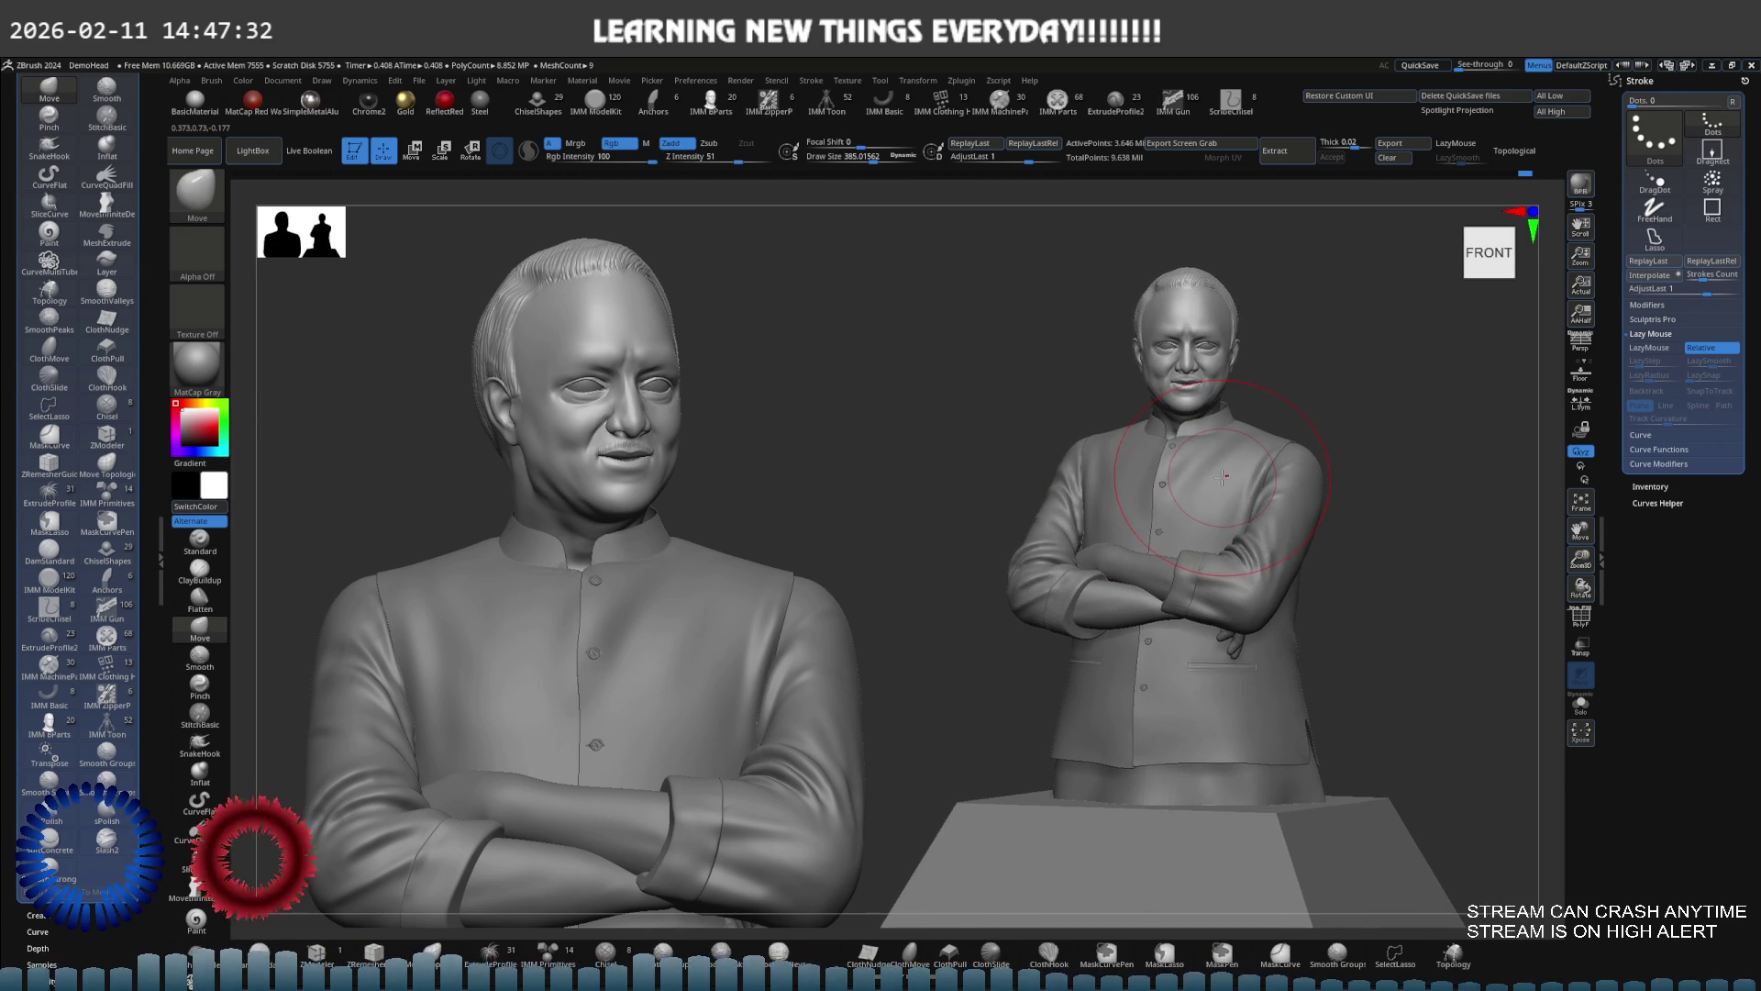
mouse_move(1225, 475)
right_down()
mouse_move(1275, 489)
mouse_move(944, 373)
mouse_move(895, 390)
mouse_move(1022, 645)
mouse_move(907, 532)
mouse_move(966, 458)
mouse_move(933, 492)
mouse_move(954, 447)
right_up()
key(space)
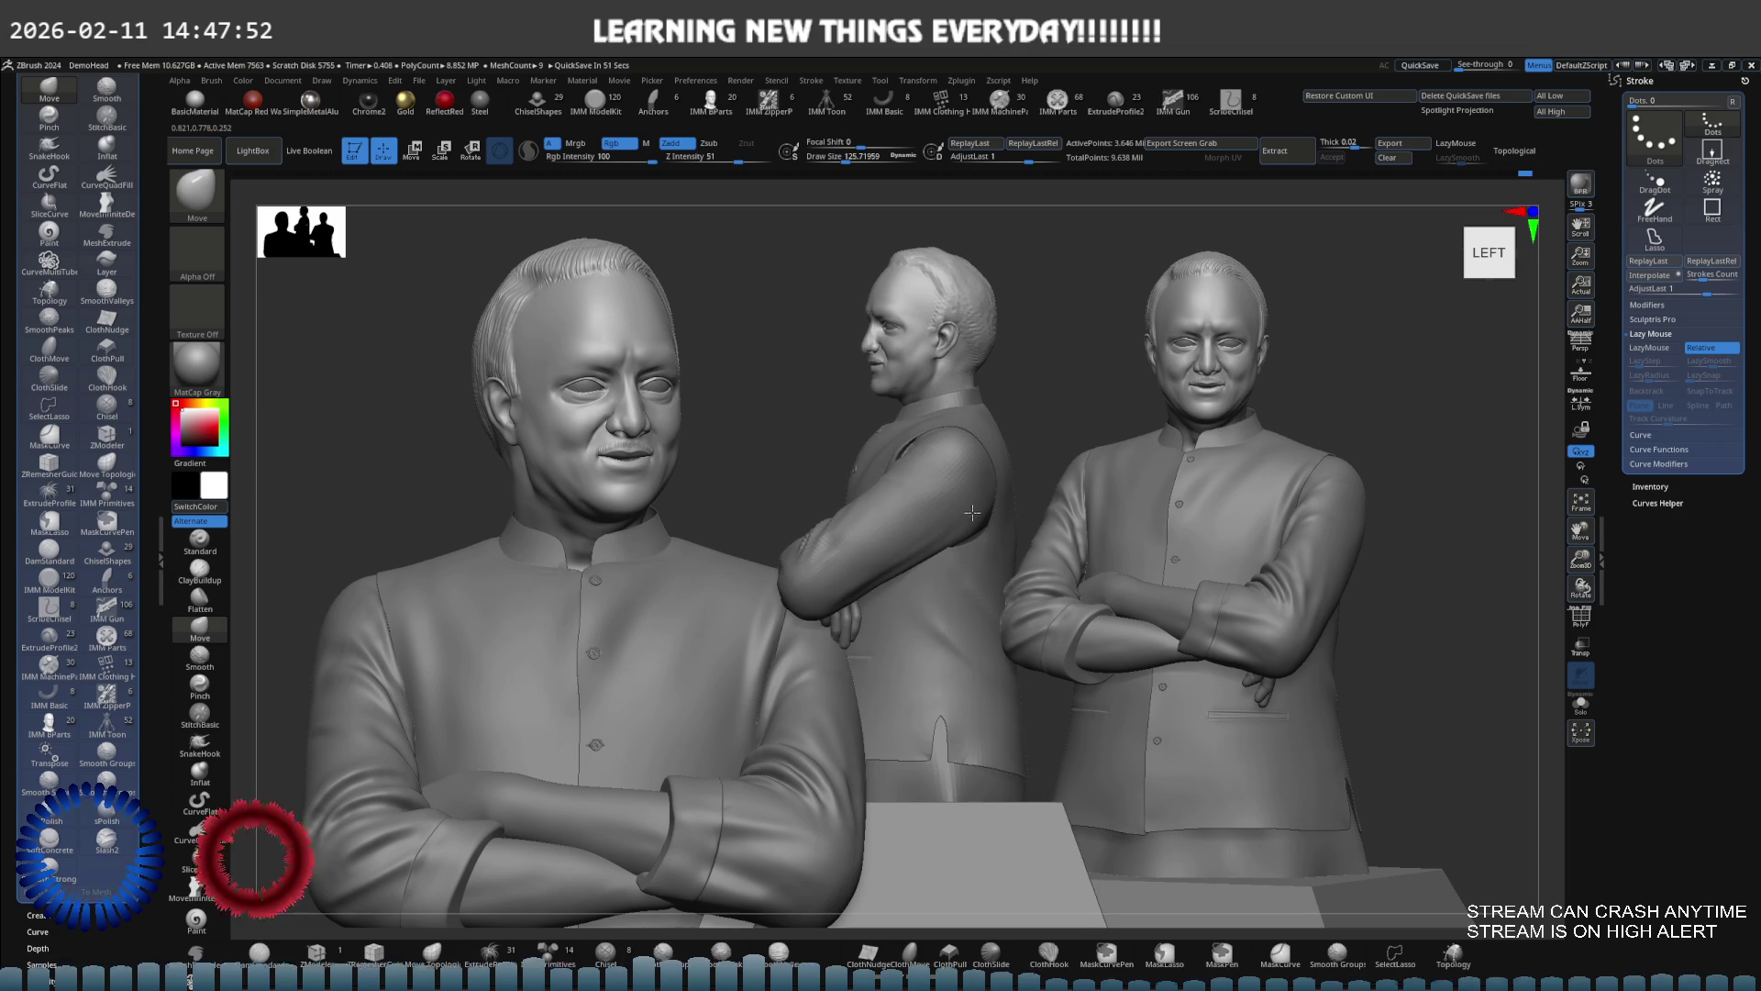
mouse_move(978, 462)
right_down()
mouse_move(872, 423)
mouse_move(907, 423)
mouse_move(888, 411)
mouse_move(925, 437)
right_up()
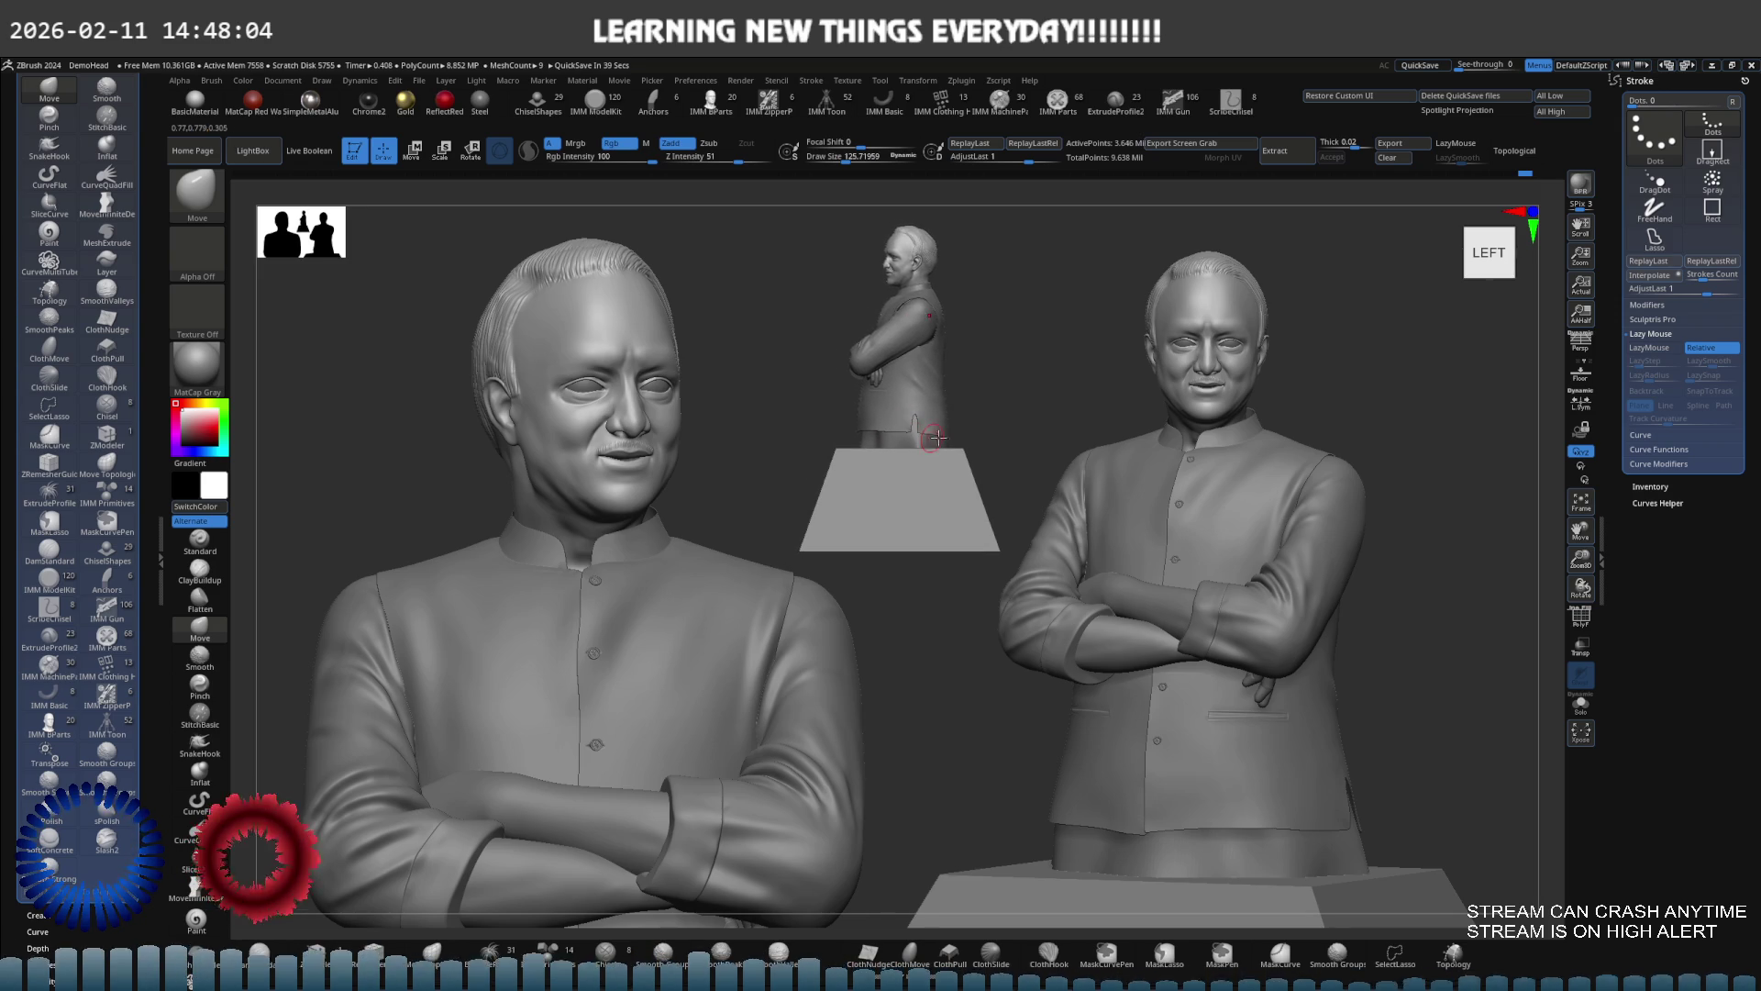